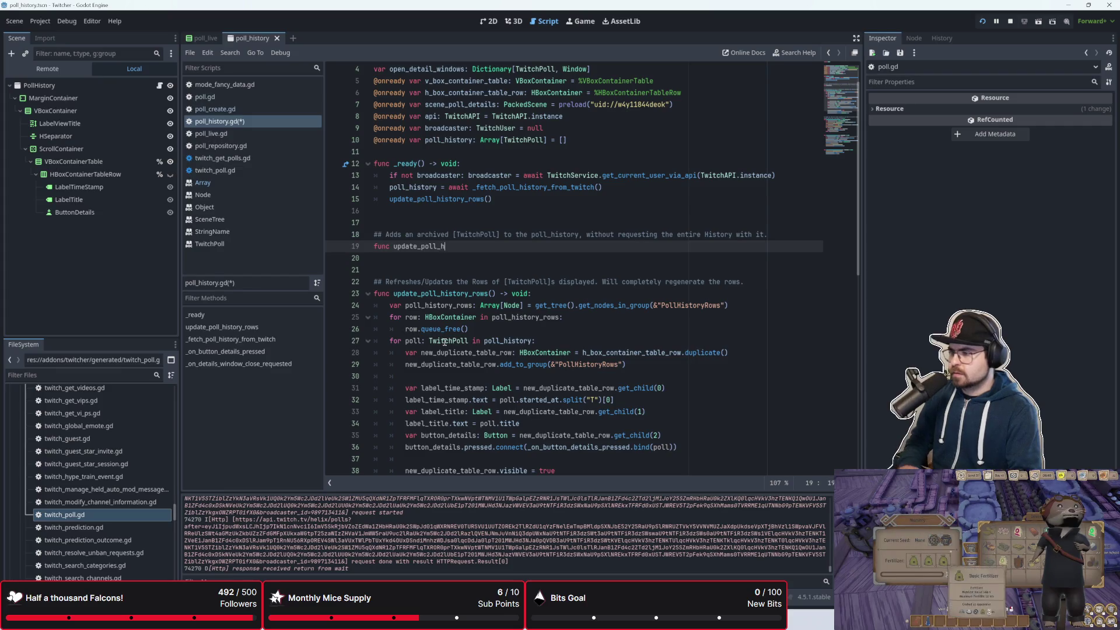
Rename the line 19 function stub to add_just_archived_poll with auto-closed empty parentheses
key("BackSpace")
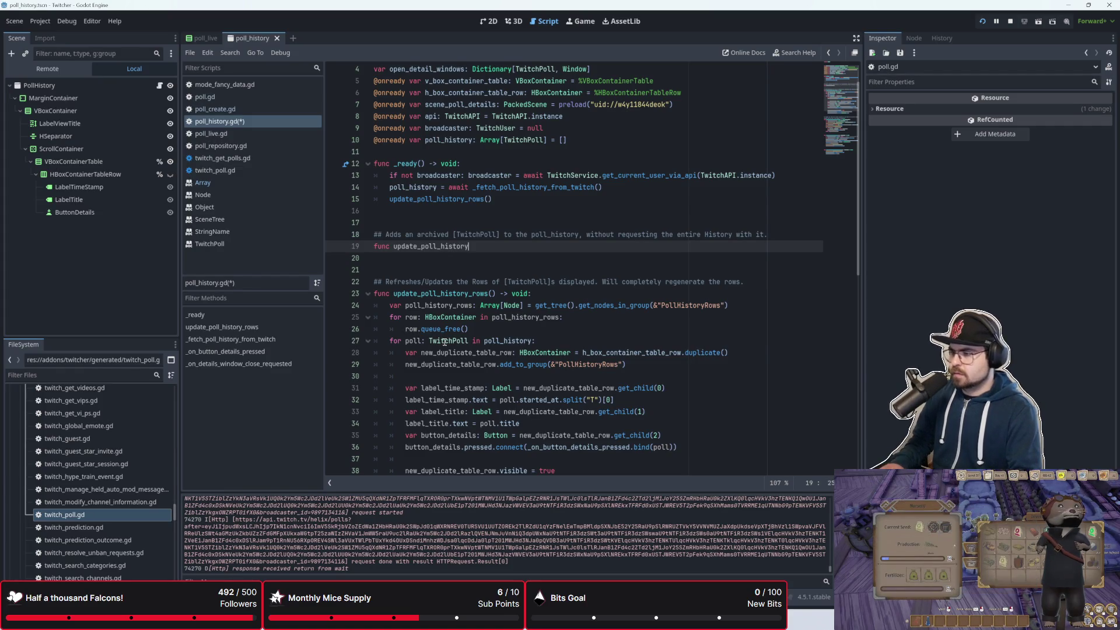
key("BackSpace")
key("BackSpace")
key("BackSpace")
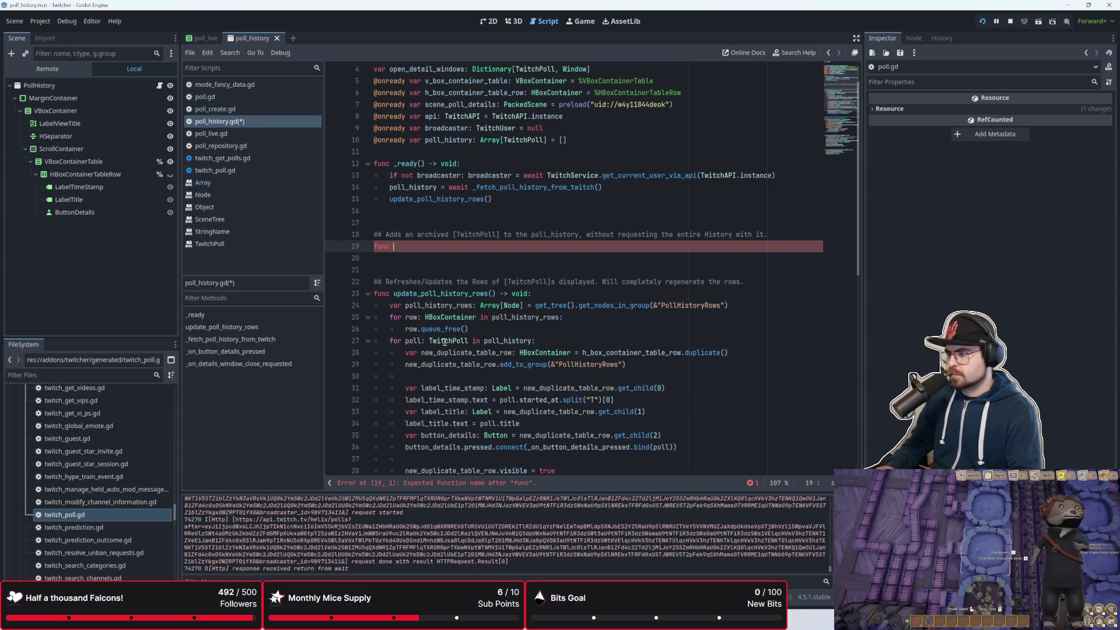
type("dd_archived_poll")
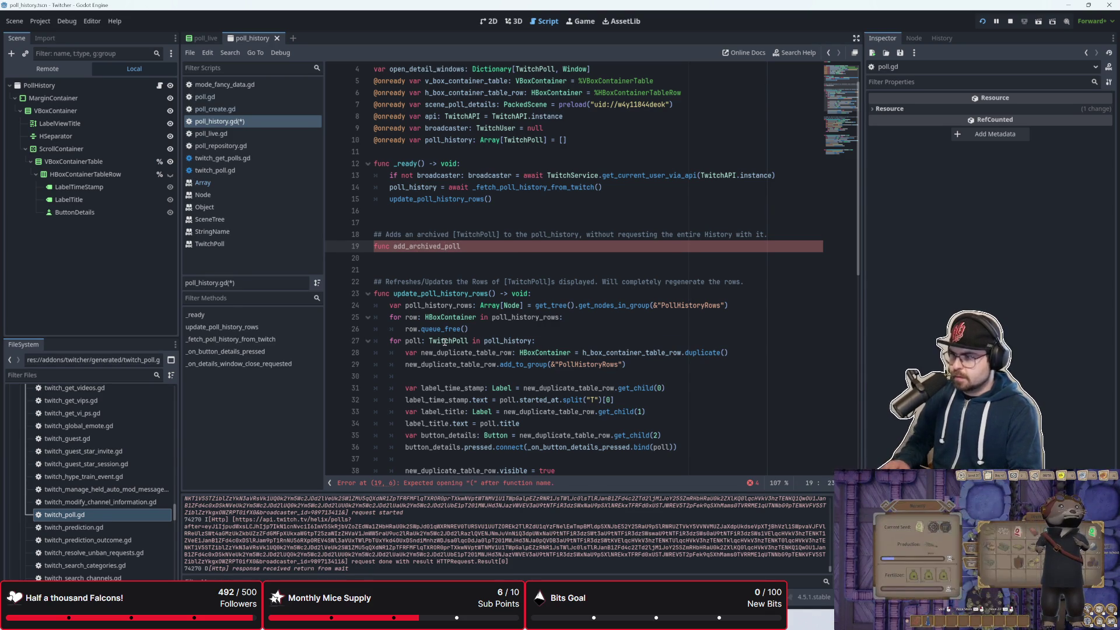
key("Left")
type("just_")
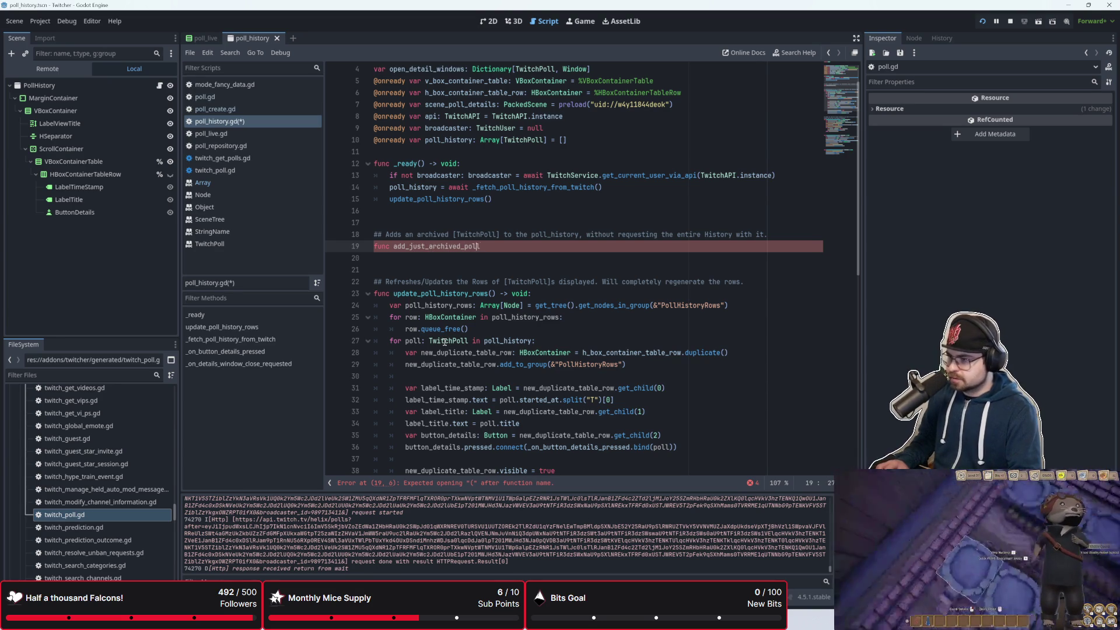
key("End")
type("(")
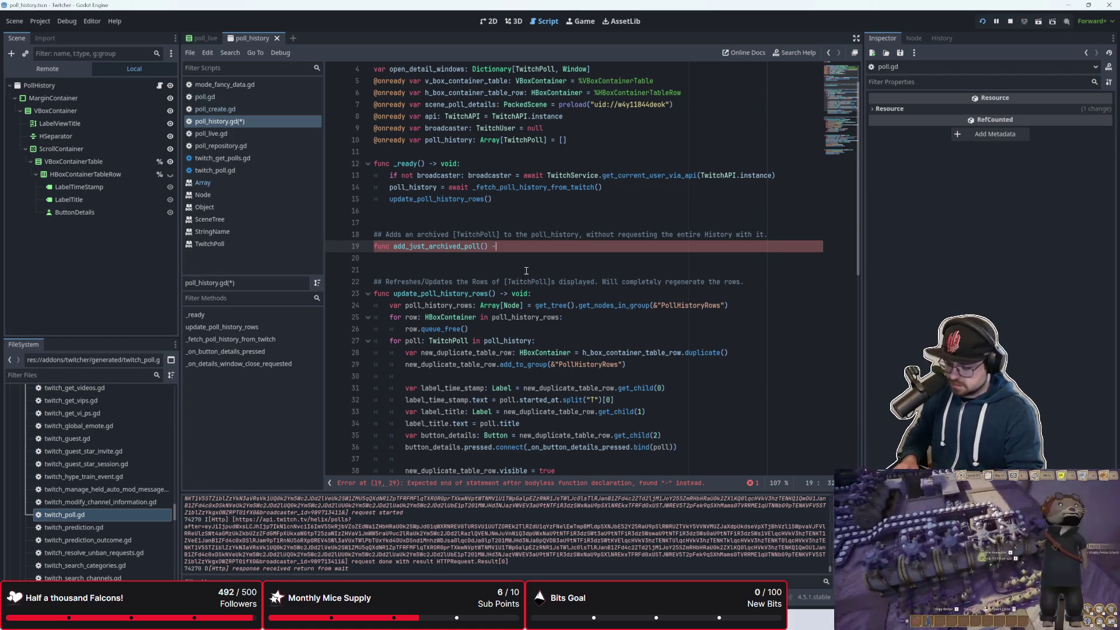
Give add_just_archived_poll a void return type and start an indented body line
type("void:")
key("Return")
type("i")
key("BackSpace")
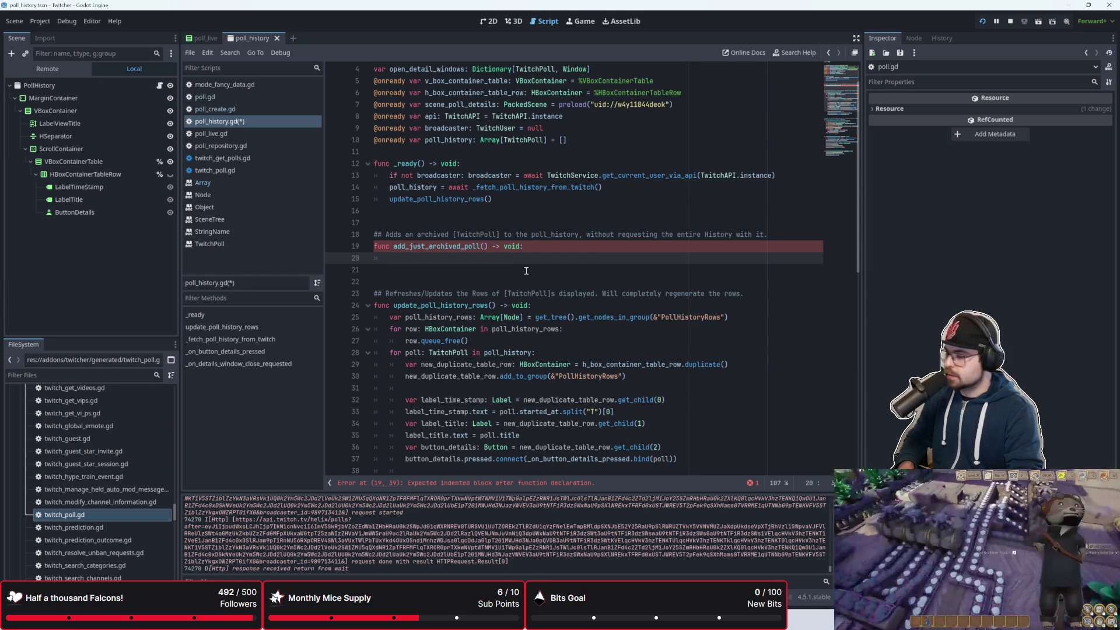
type("if m")
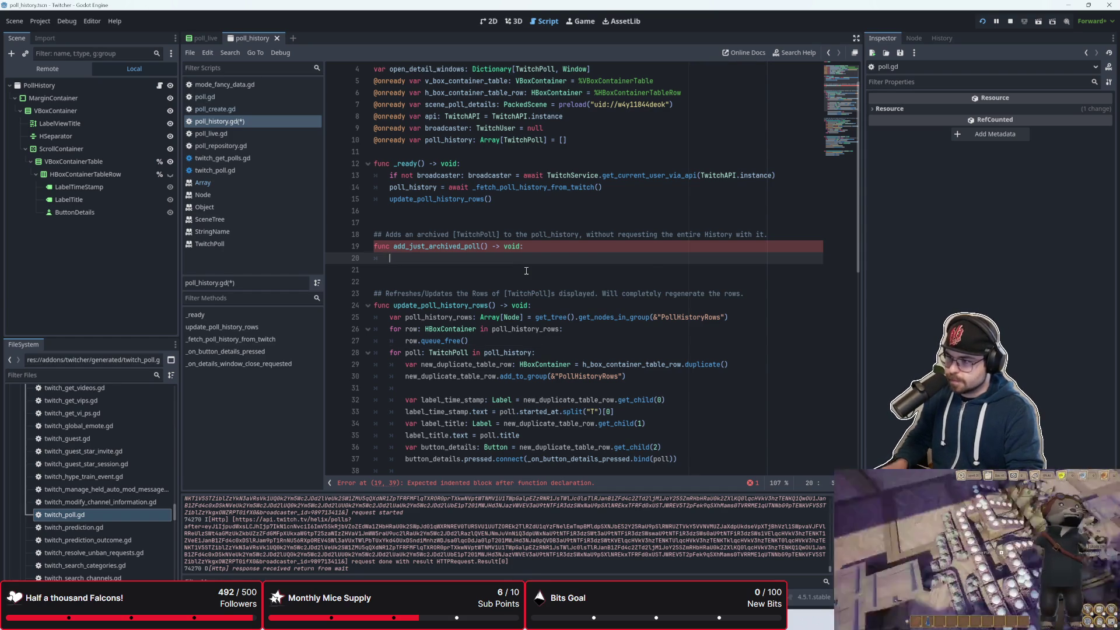
key("BackSpace")
key("BackSpace")
key("BackSpace")
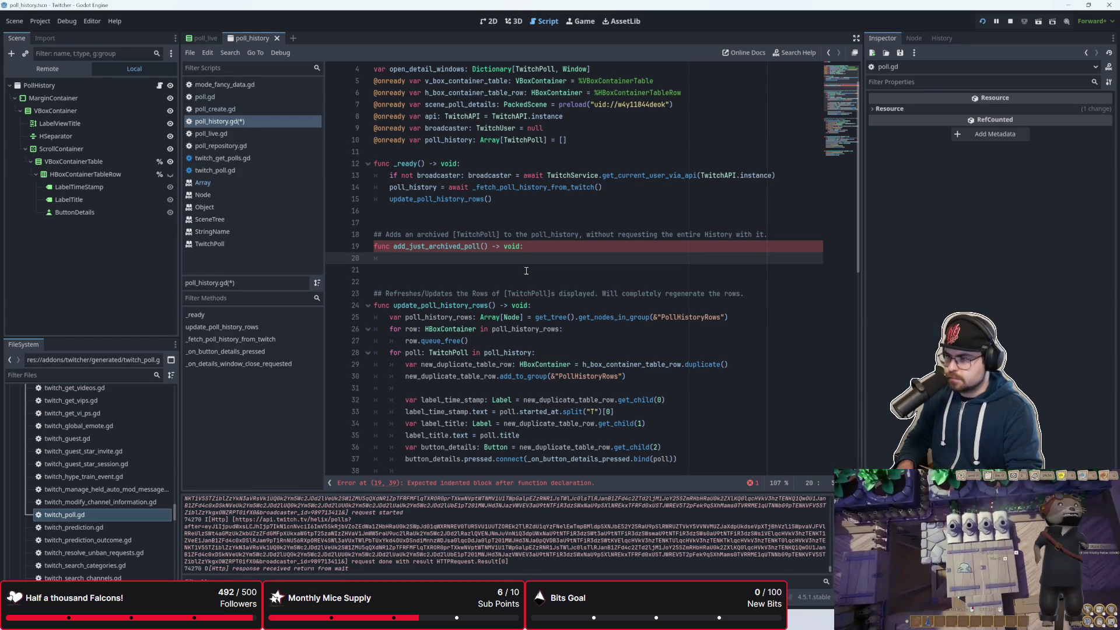
Add a poll_id: String parameter to add_just_archived_poll
left_click(486, 247)
type("poll_id:")
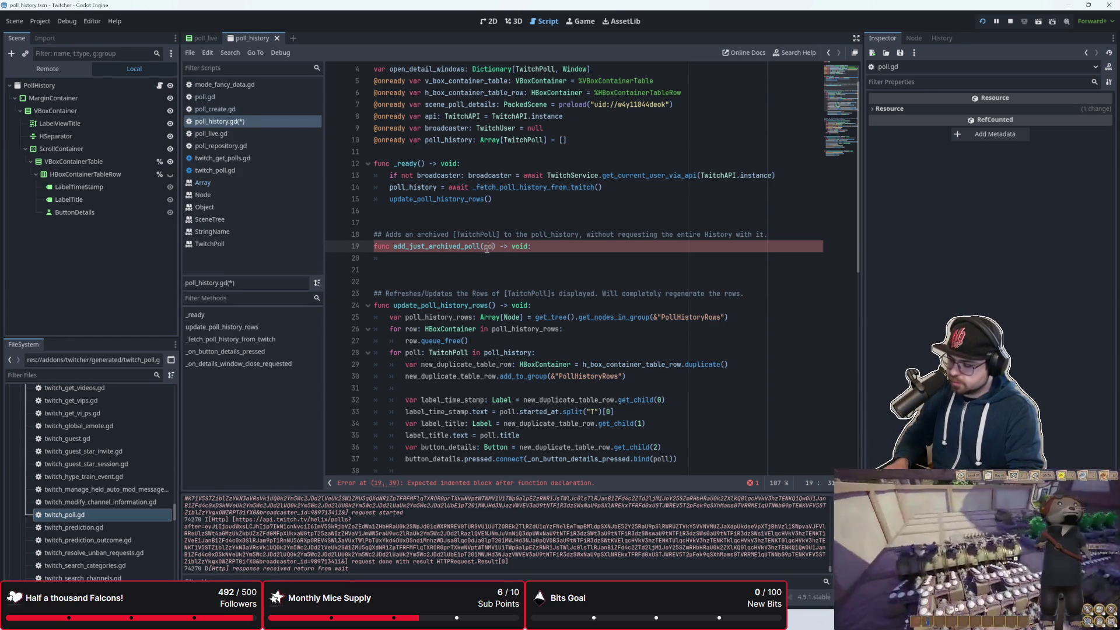
type(" String")
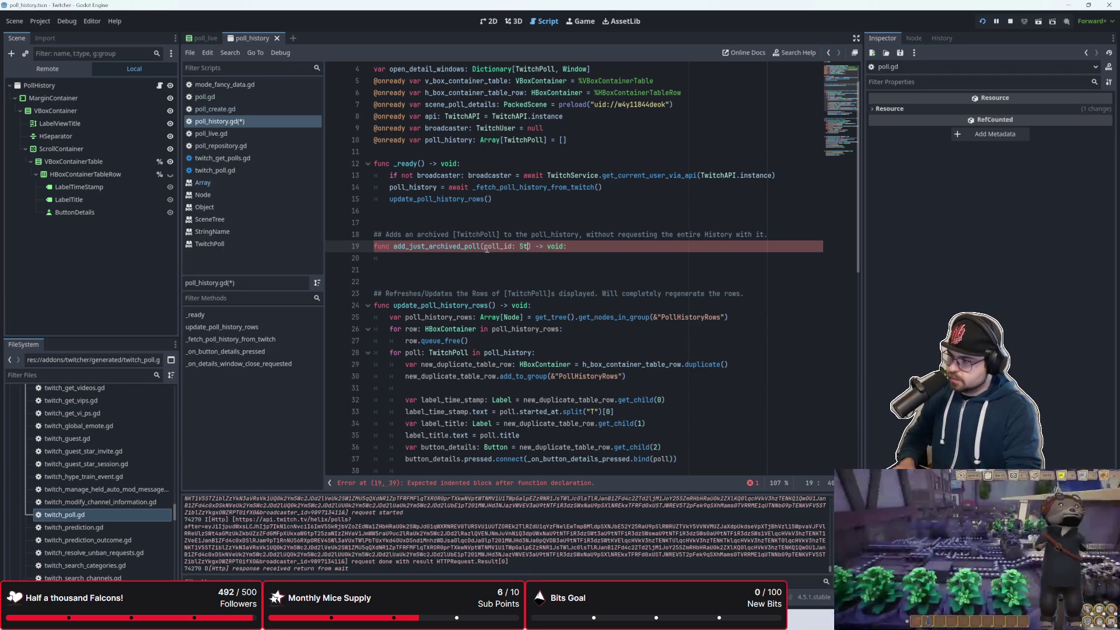
key("Down")
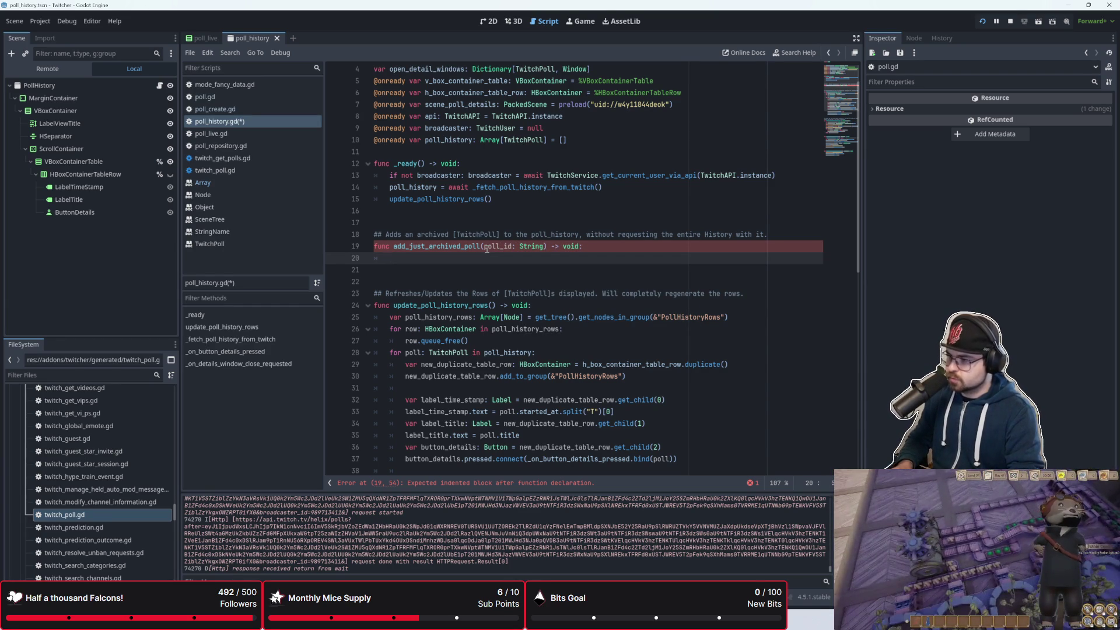
Copy the get_polls_request TwitchGetPolls.Opt declaration from the fetch function into line 20
type("var")
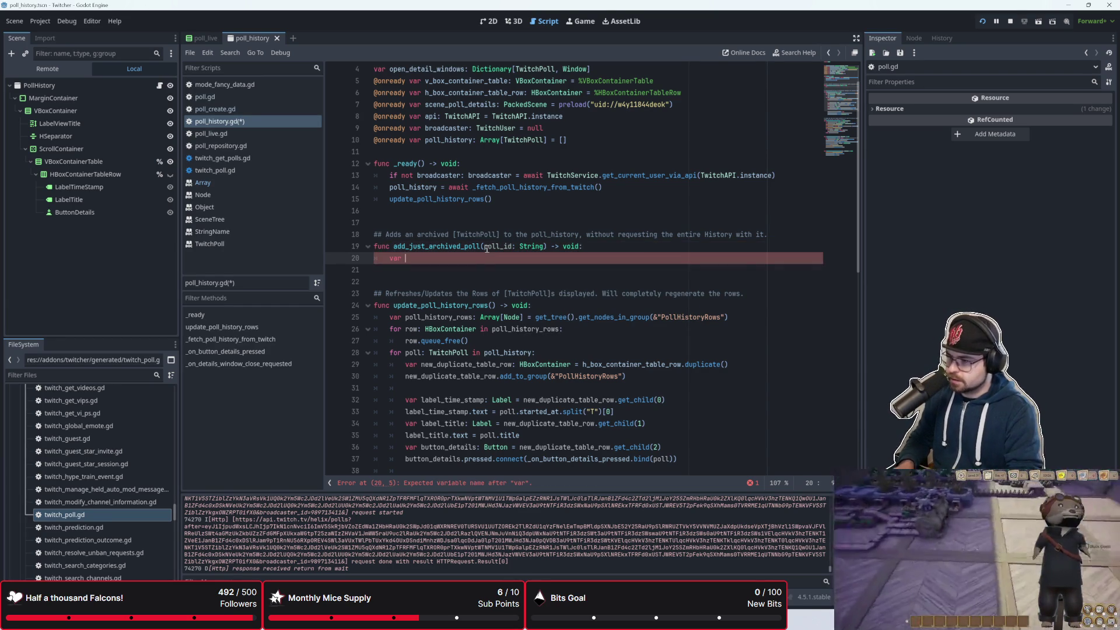
scroll(443, 245, "down", 10)
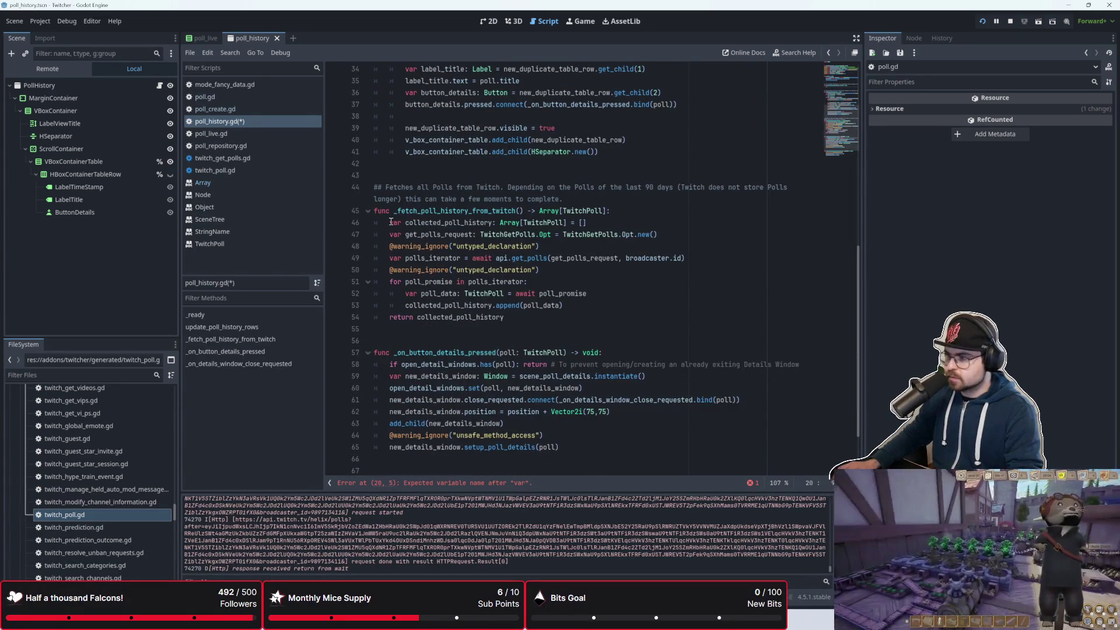
mouse_move(389, 235)
left_mouse_down()
mouse_move(525, 245)
mouse_move(664, 237)
left_mouse_up()
key("ctrl+c")
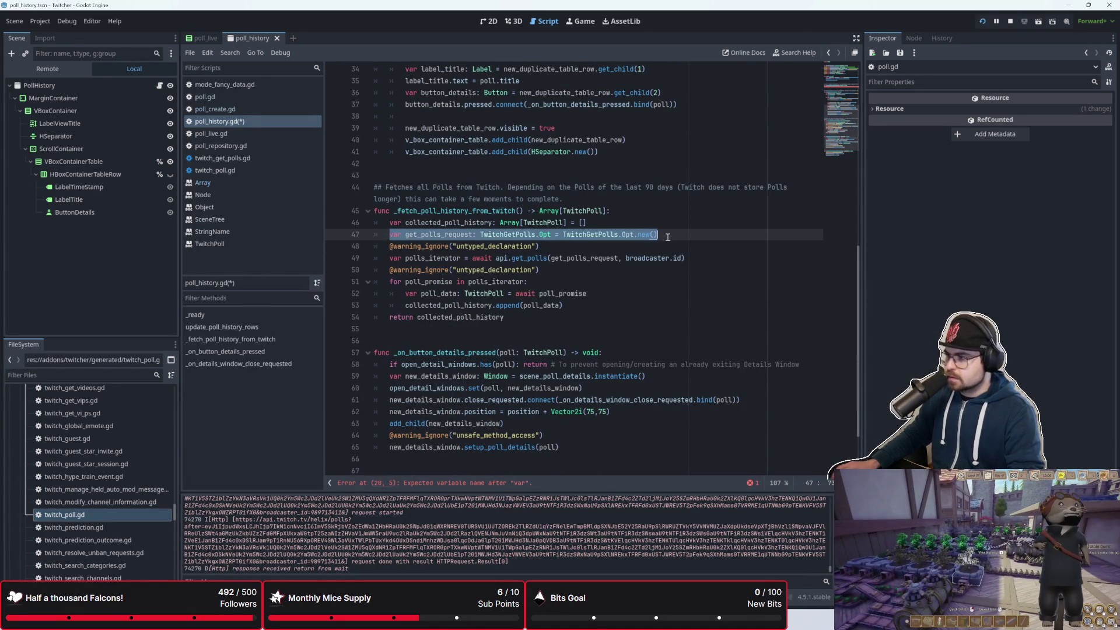
scroll(391, 226, "up", 9)
double_click(394, 223)
key("ctrl+v")
Set get_polls_request.id to [poll_id] and begin an 'id expects' comment
left_click(448, 233)
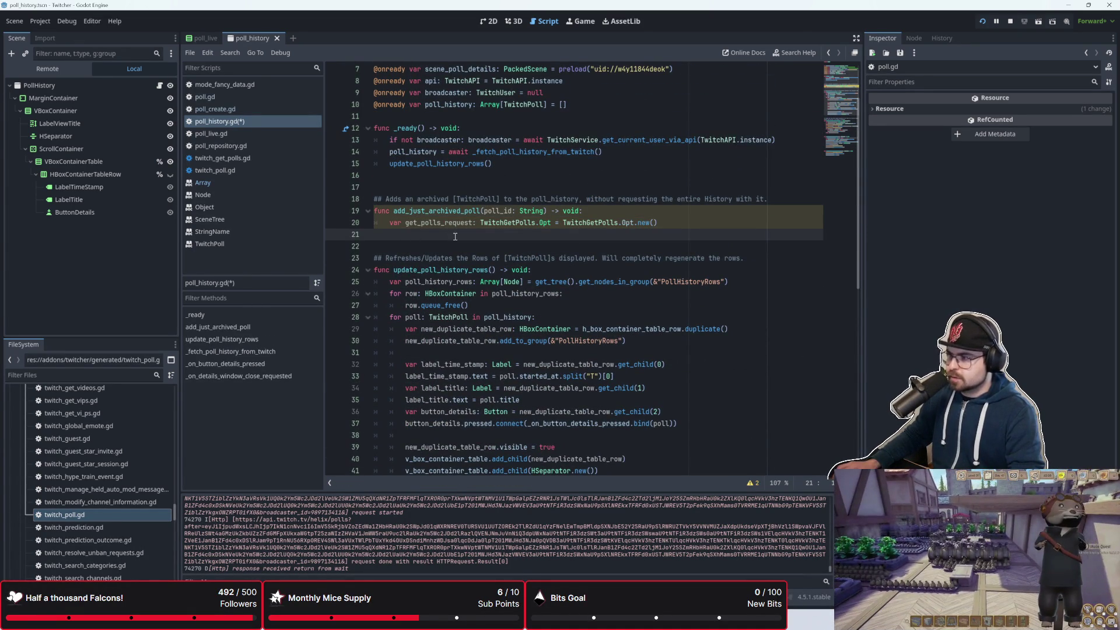
type("get_po")
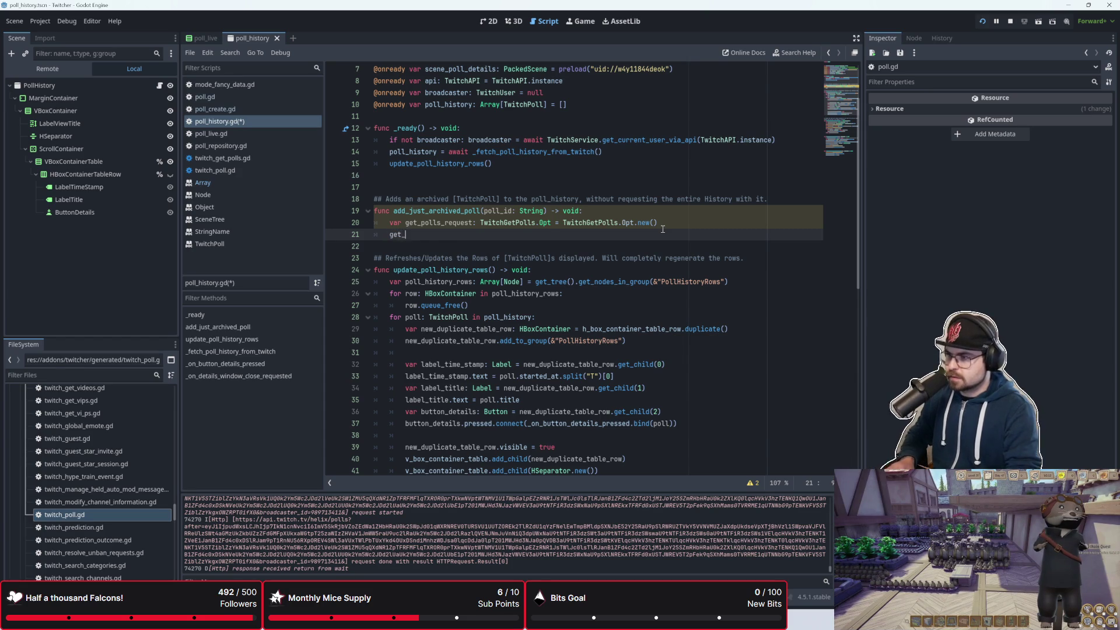
type("lls_request.")
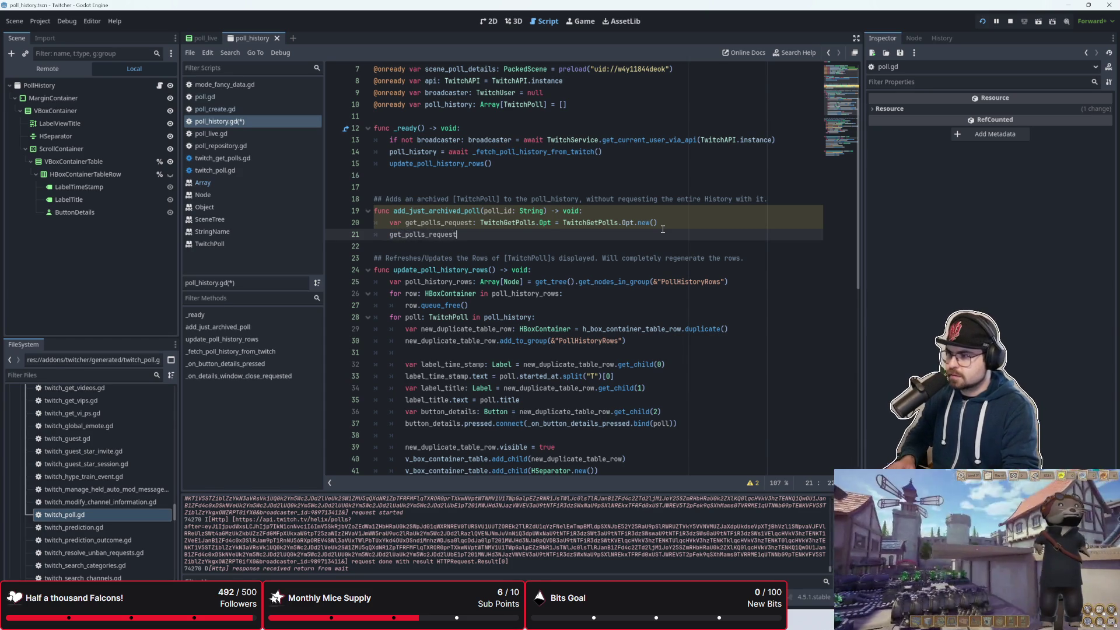
type("id = [")
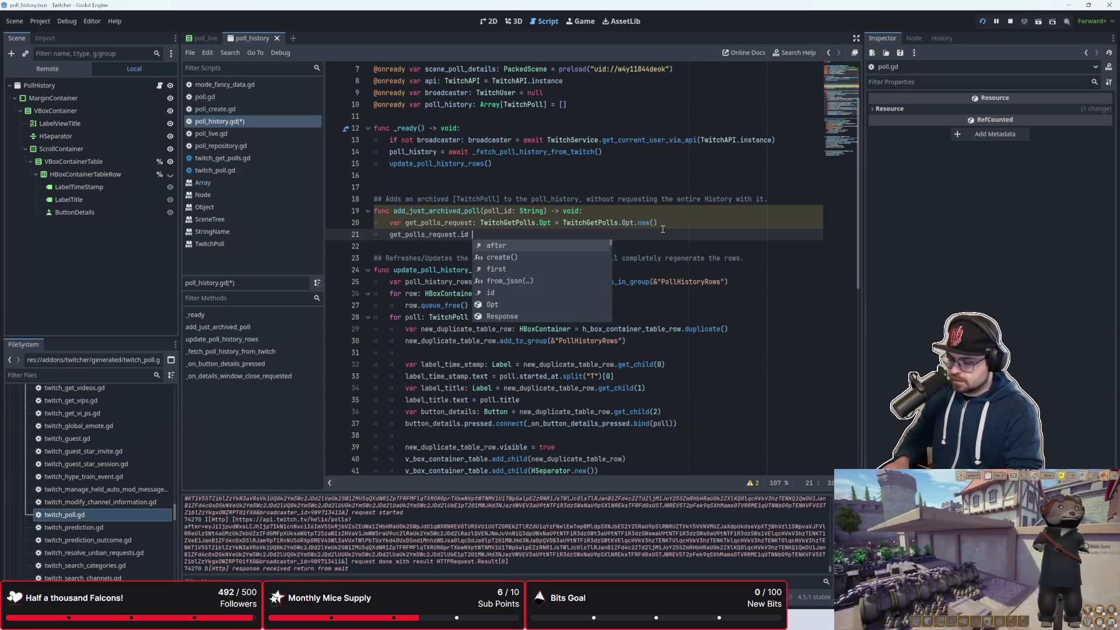
type("poll_id] #")
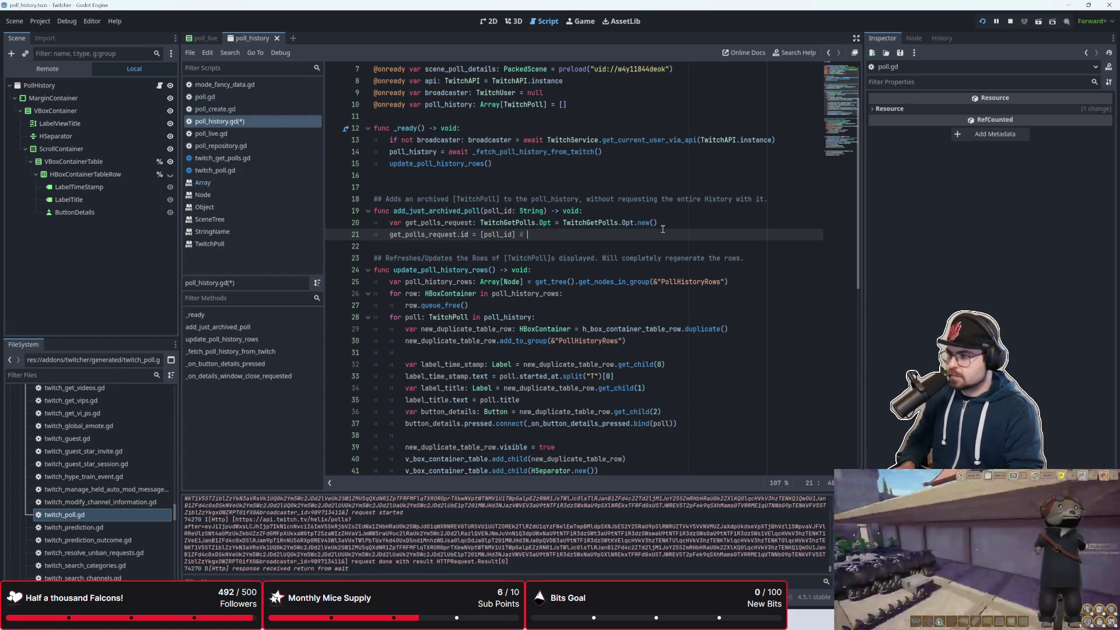
type("id expe")
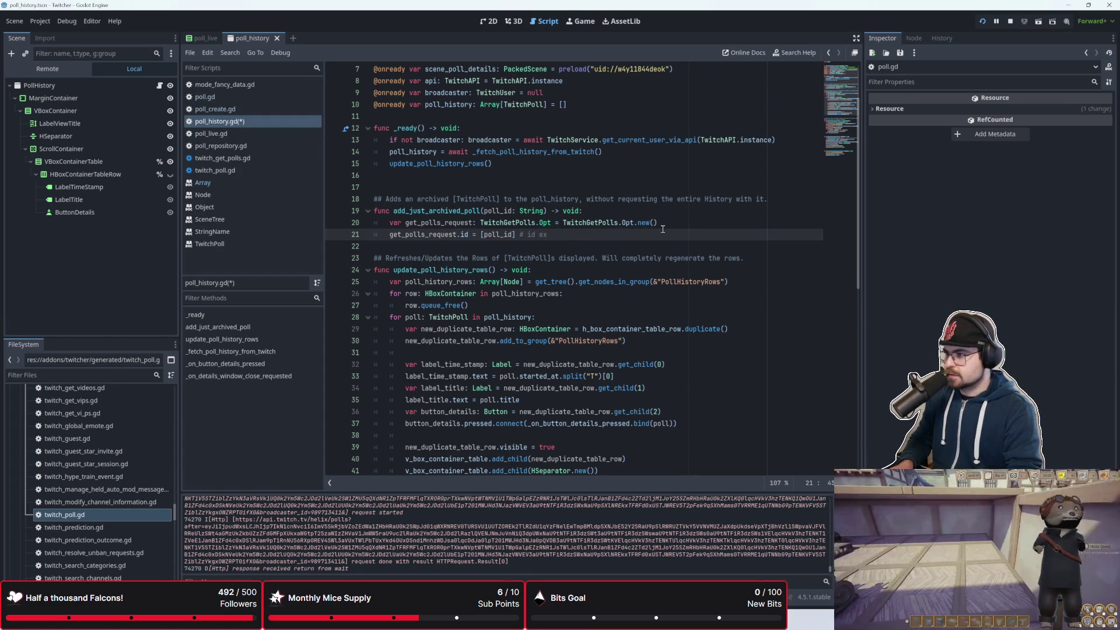
type("cts a")
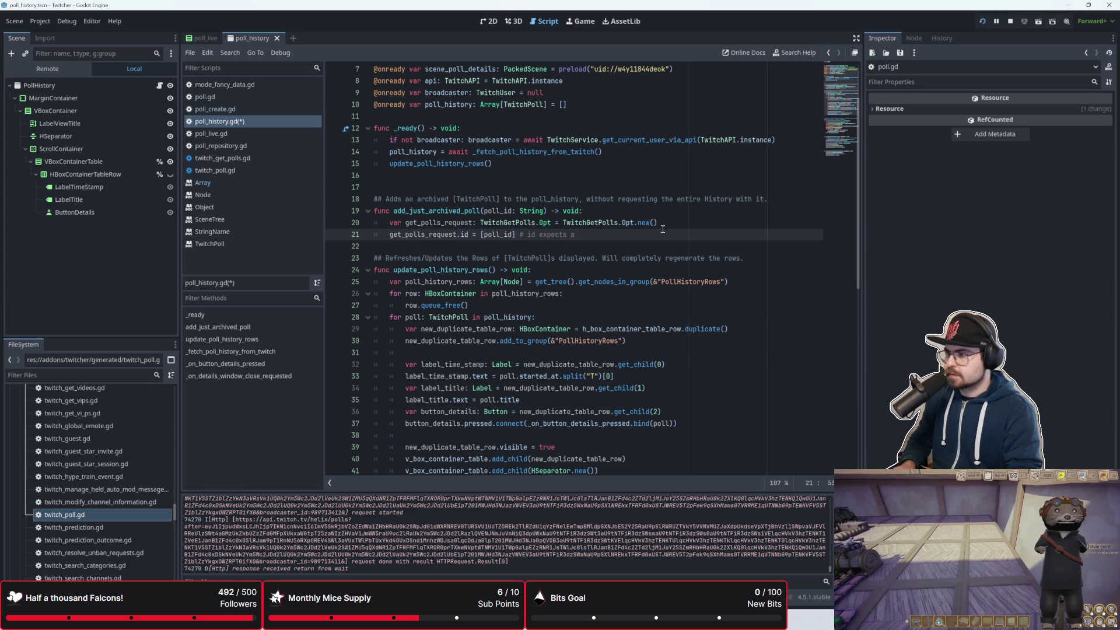
Complete the line 21 comment as '# id expects an Array[String]' with a blank line 22 below
key("Return")
key("BackSpace")
key("BackSpace")
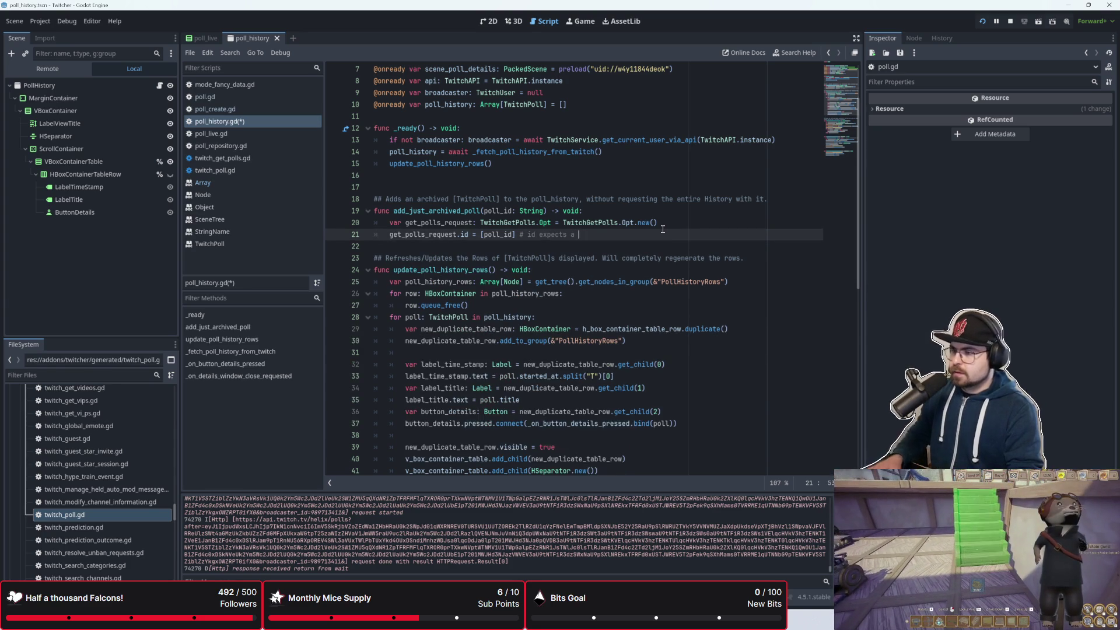
key("Return")
left_click(662, 228)
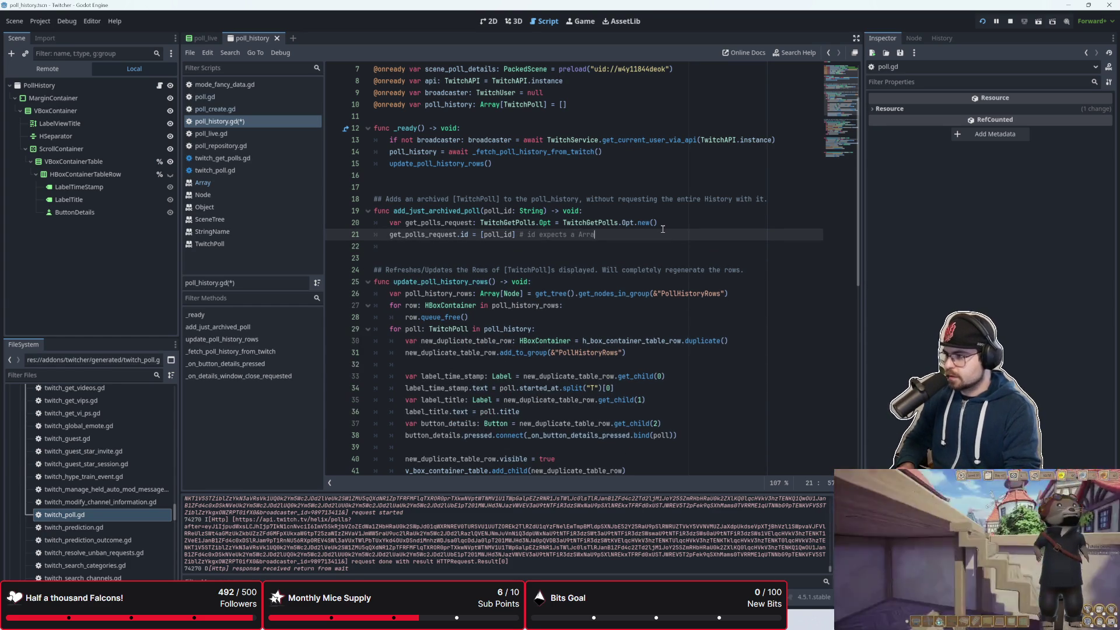
key("BackSpace")
key("BackSpace")
key("BackSpace")
type("mn")
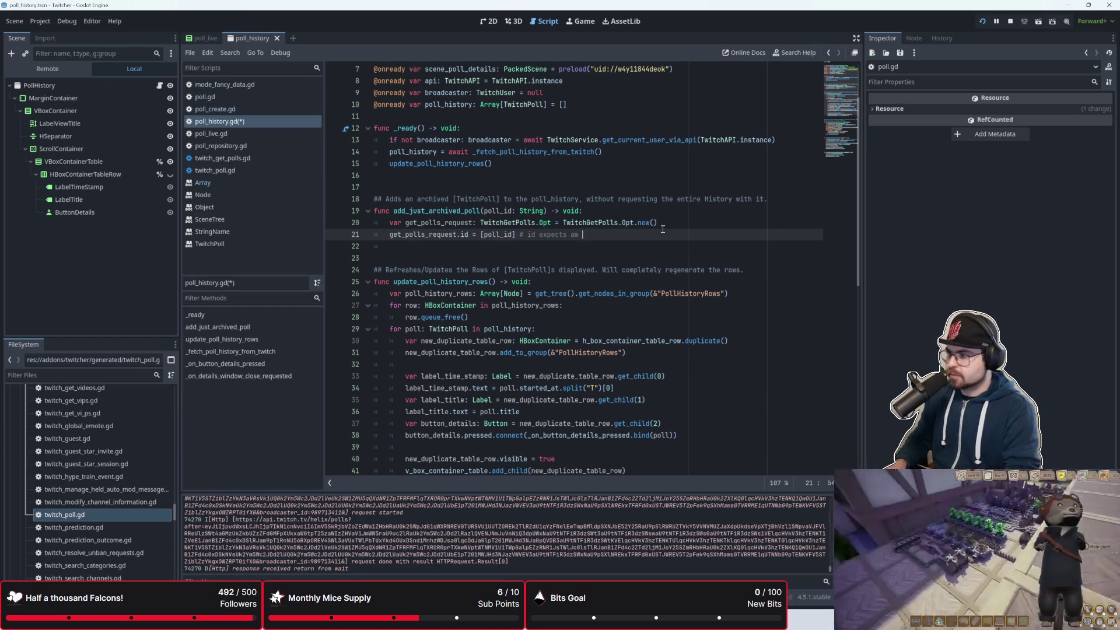
key("BackSpace")
key("BackSpace")
type("n Ar")
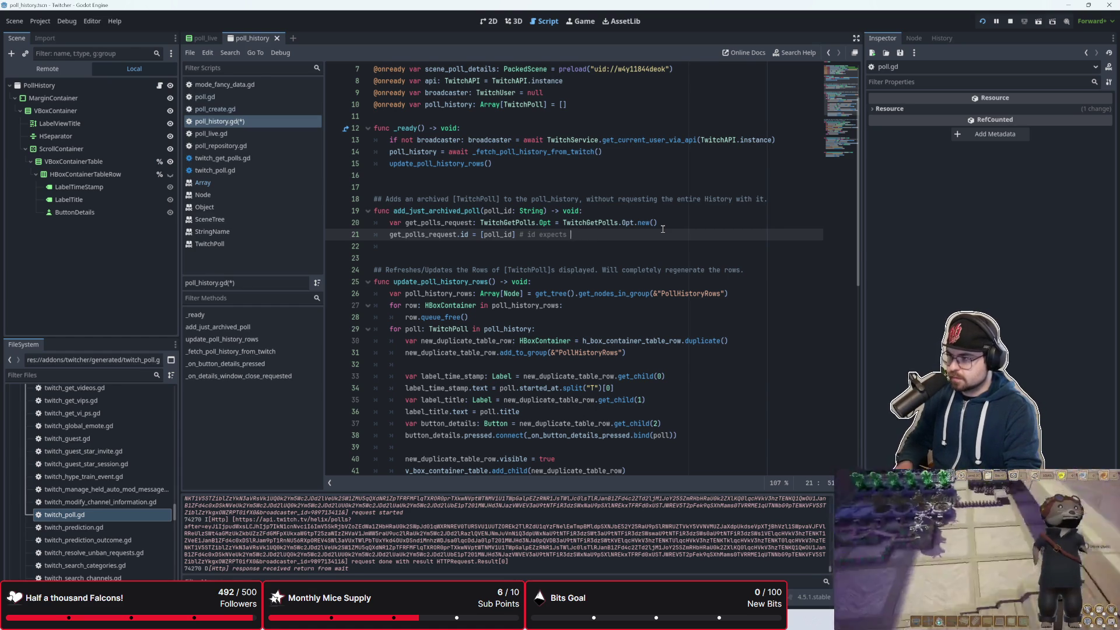
type("ray[")
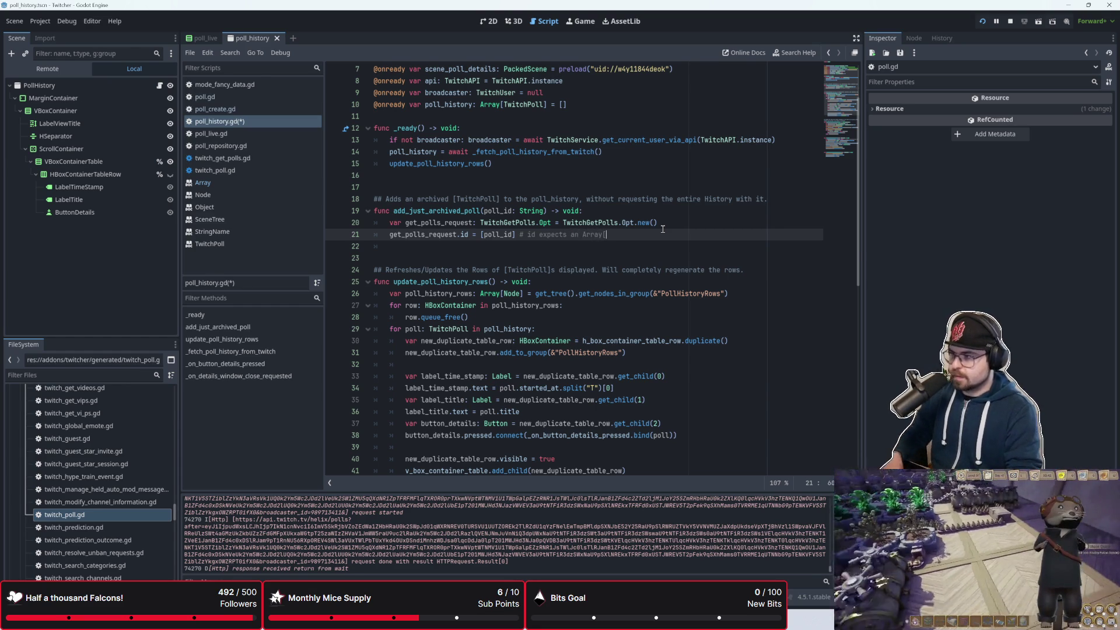
type("String]")
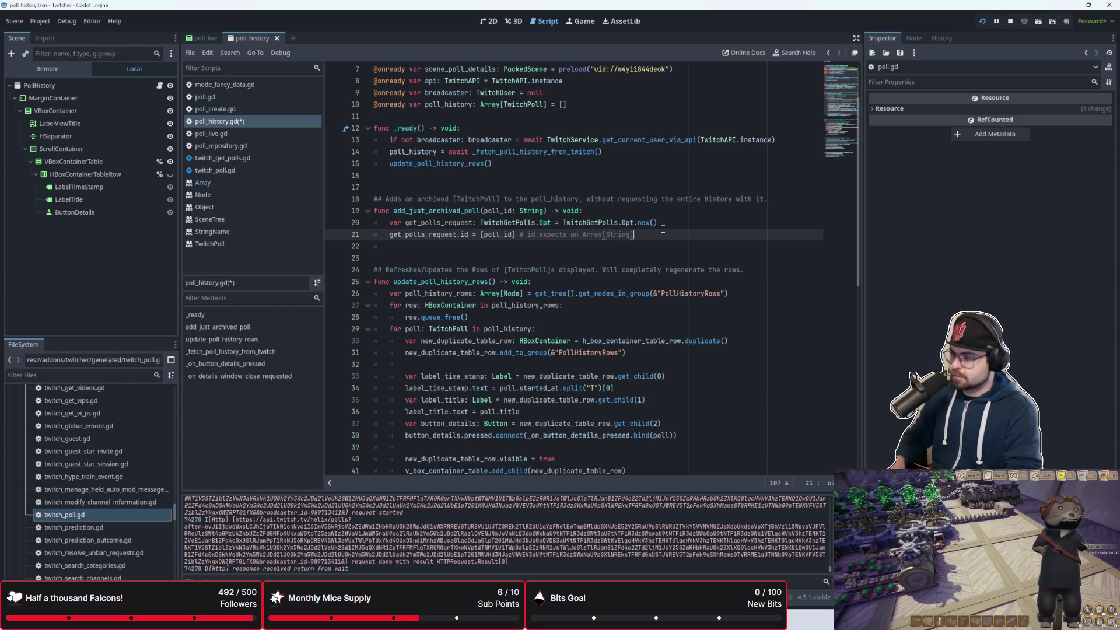
key("Down")
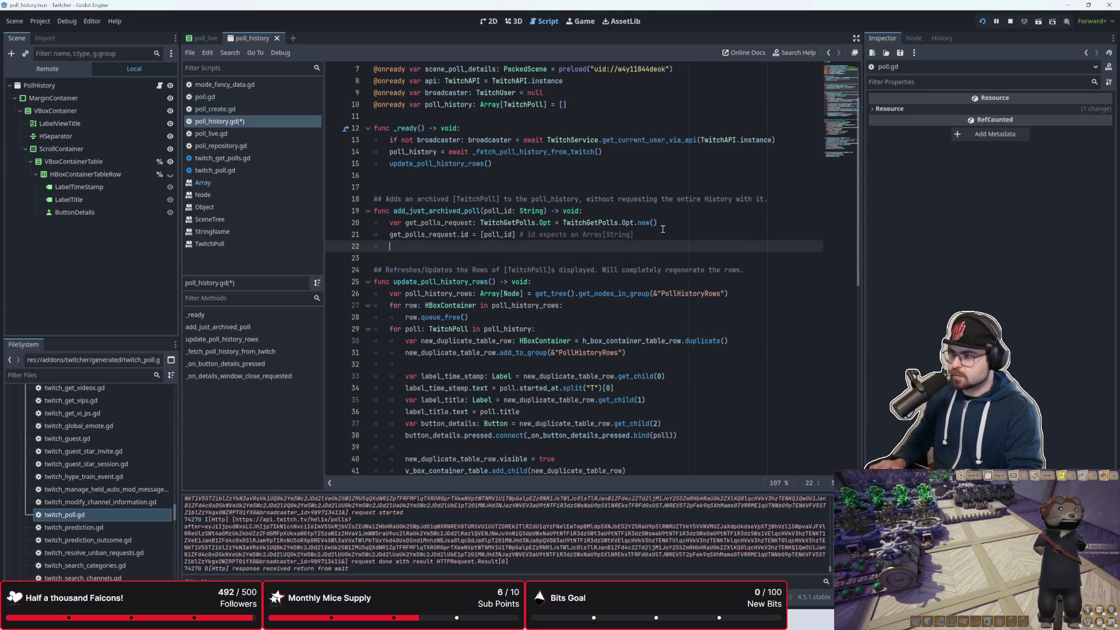
left_click(484, 235)
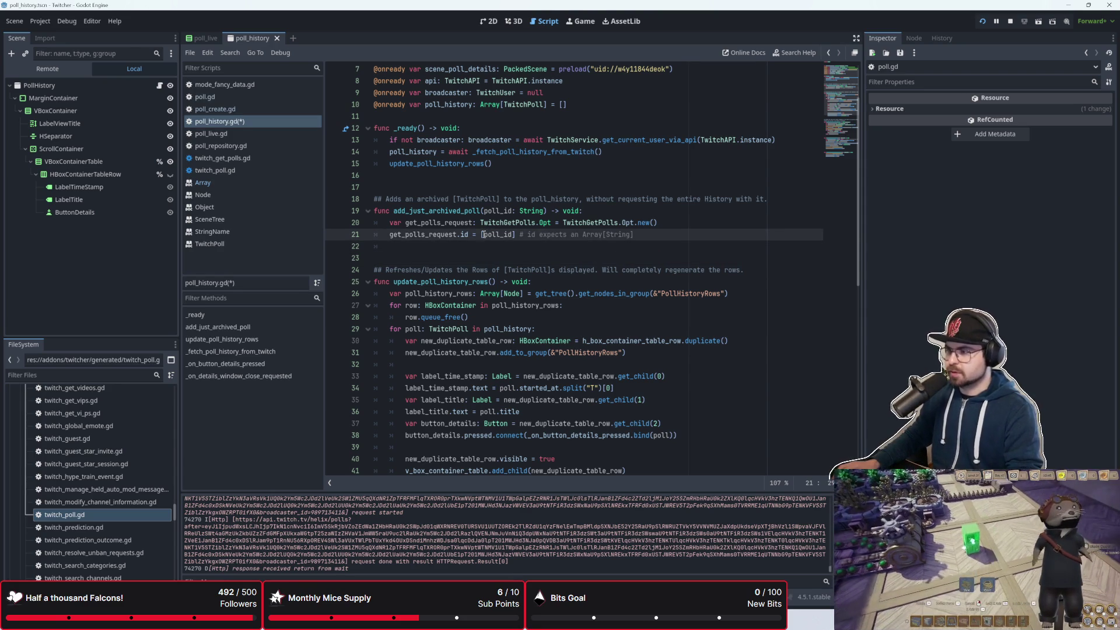
key("Down")
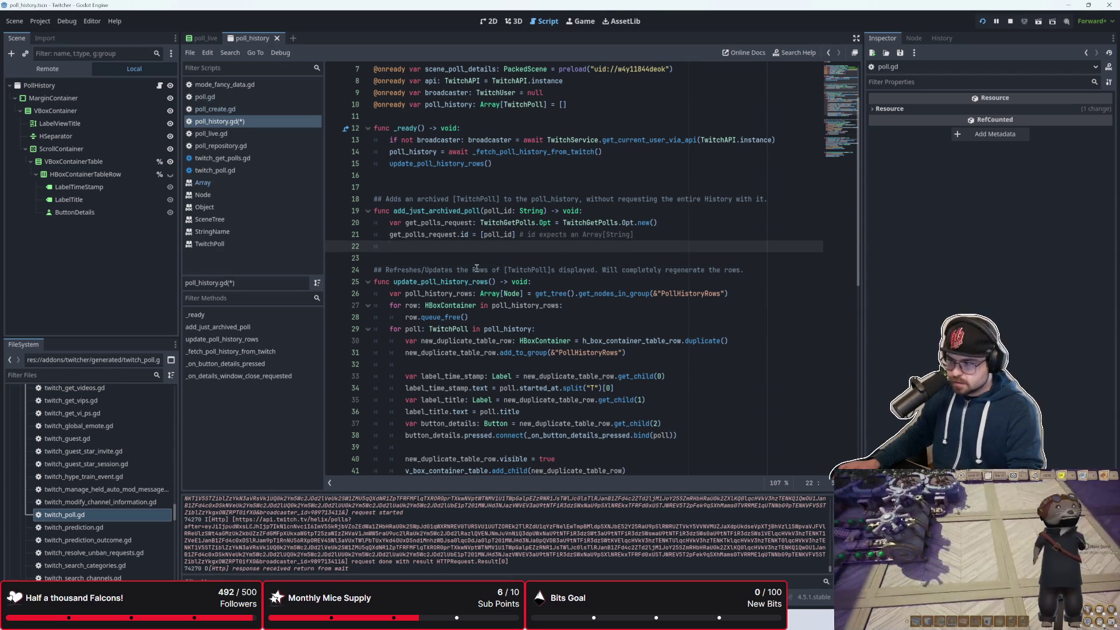
mouse_move(624, 291)
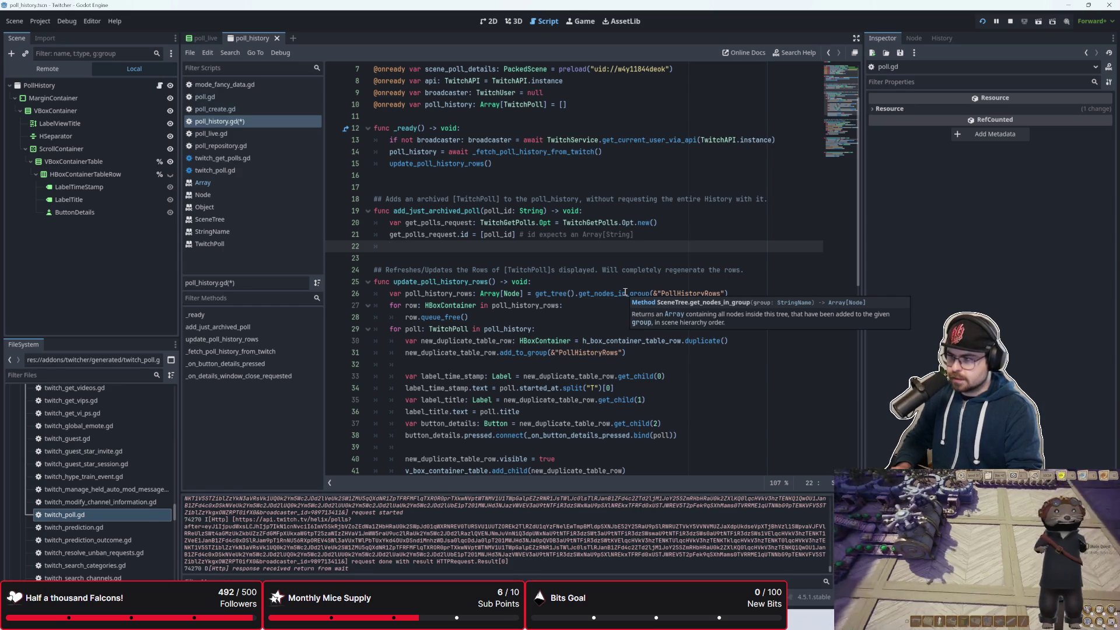
Copy the awaited polls_iterator api.get_polls line into add_just_archived_poll at line 22
scroll(625, 292, "down", 10)
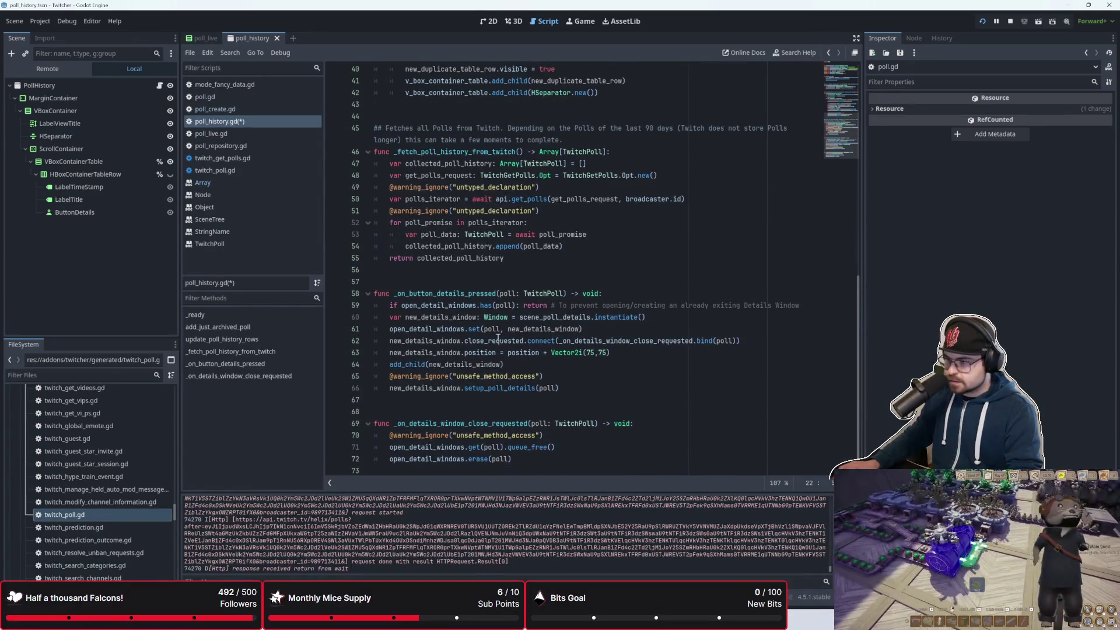
scroll(510, 320, "up", 2)
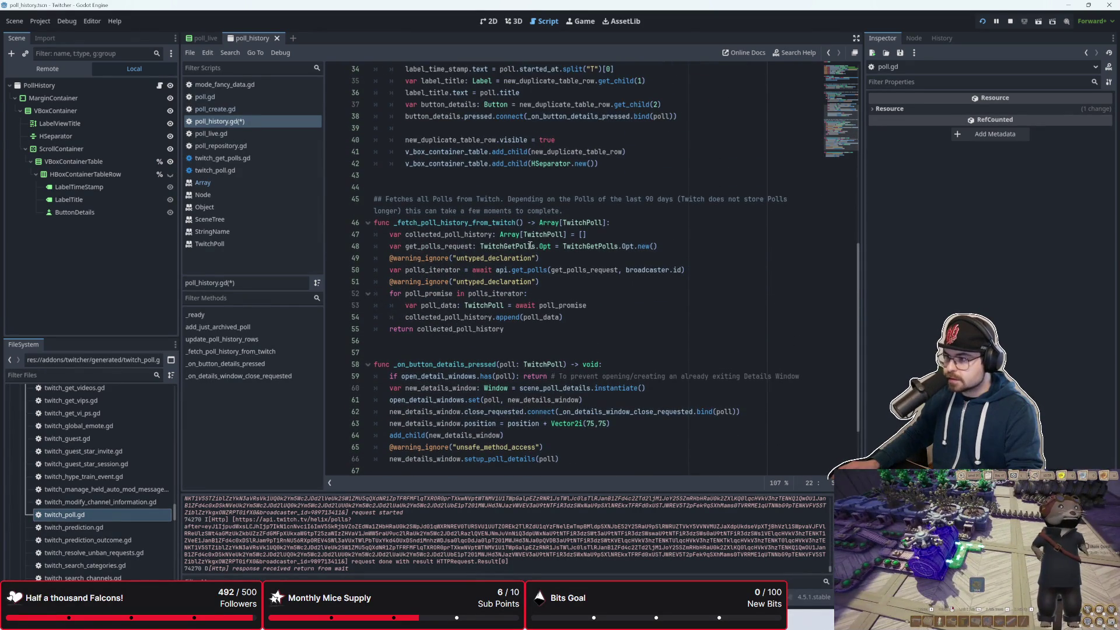
left_click(593, 254)
left_click(685, 241)
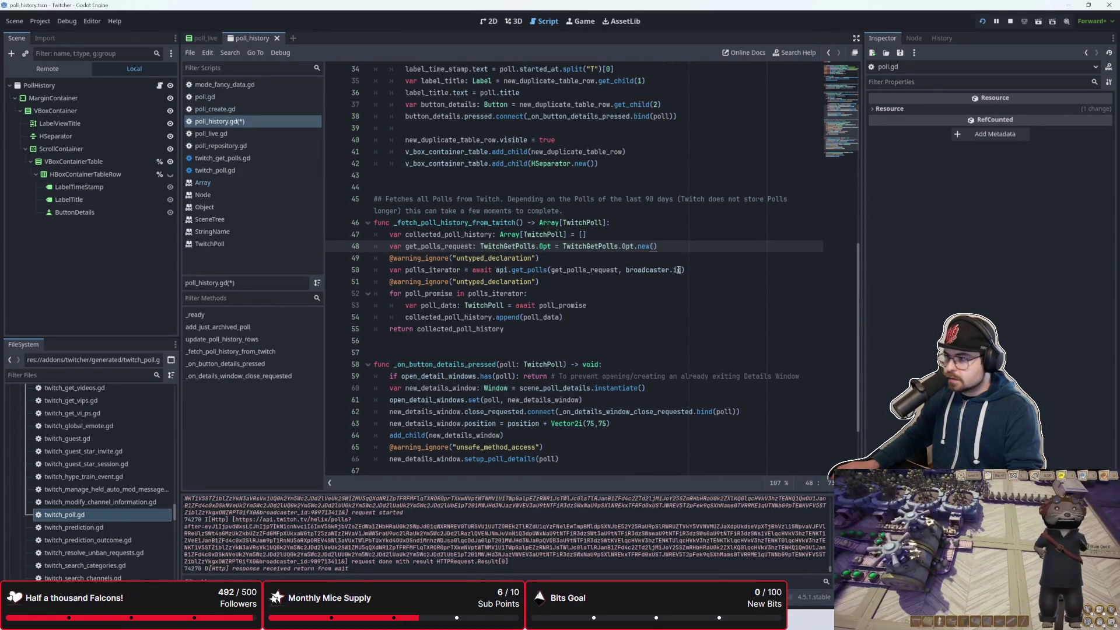
left_click_drag(686, 269, 389, 269)
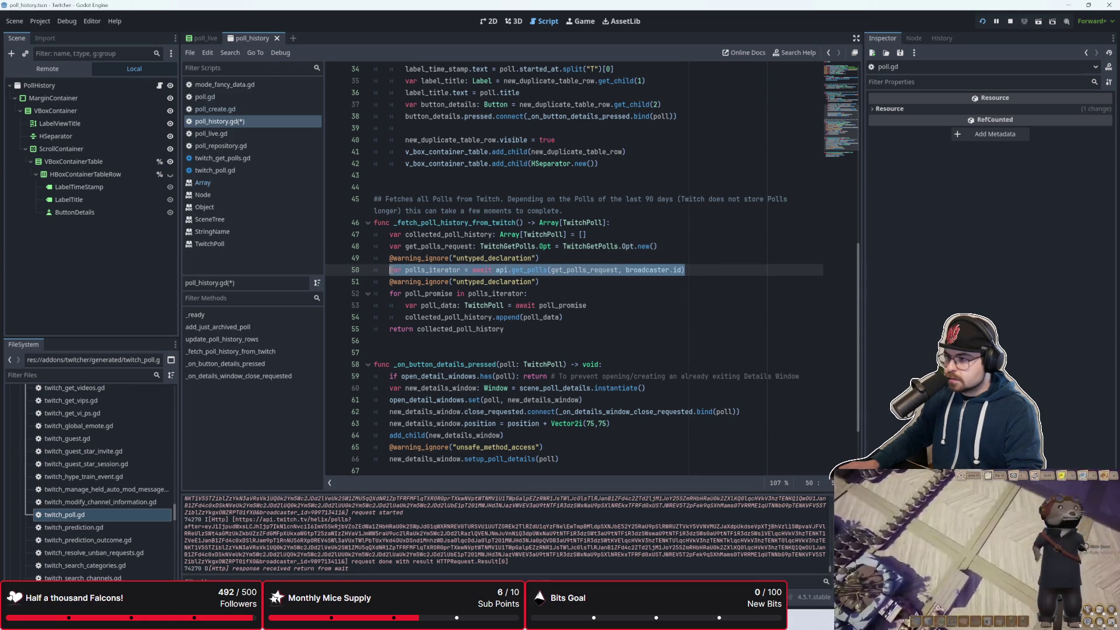
key("ctrl+c")
scroll(423, 233, "up", 7)
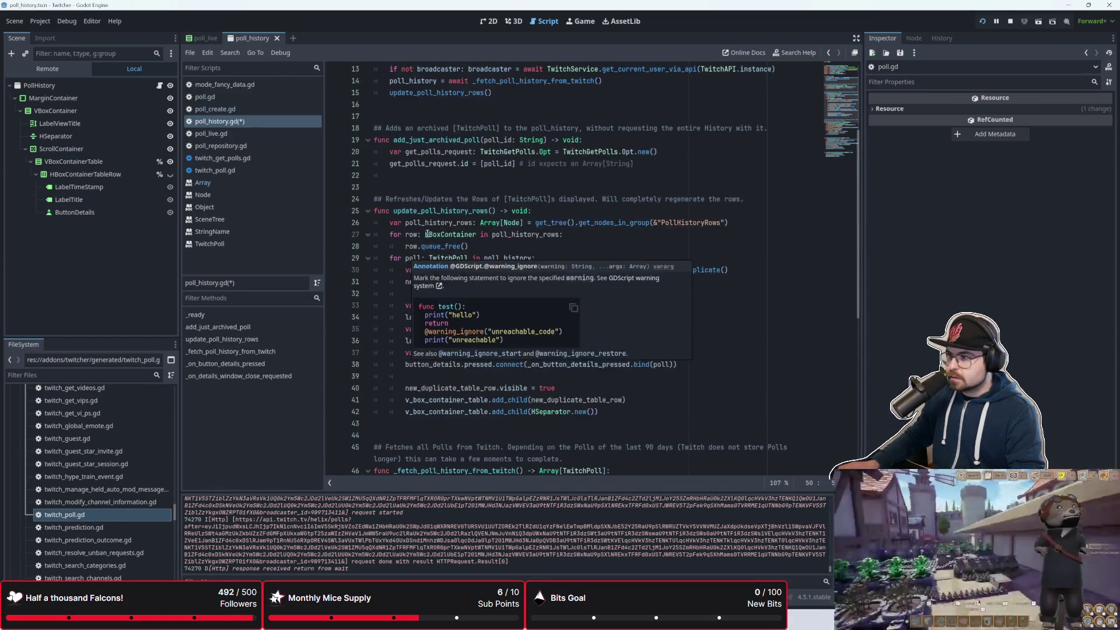
left_click(423, 175)
key("ctrl+v")
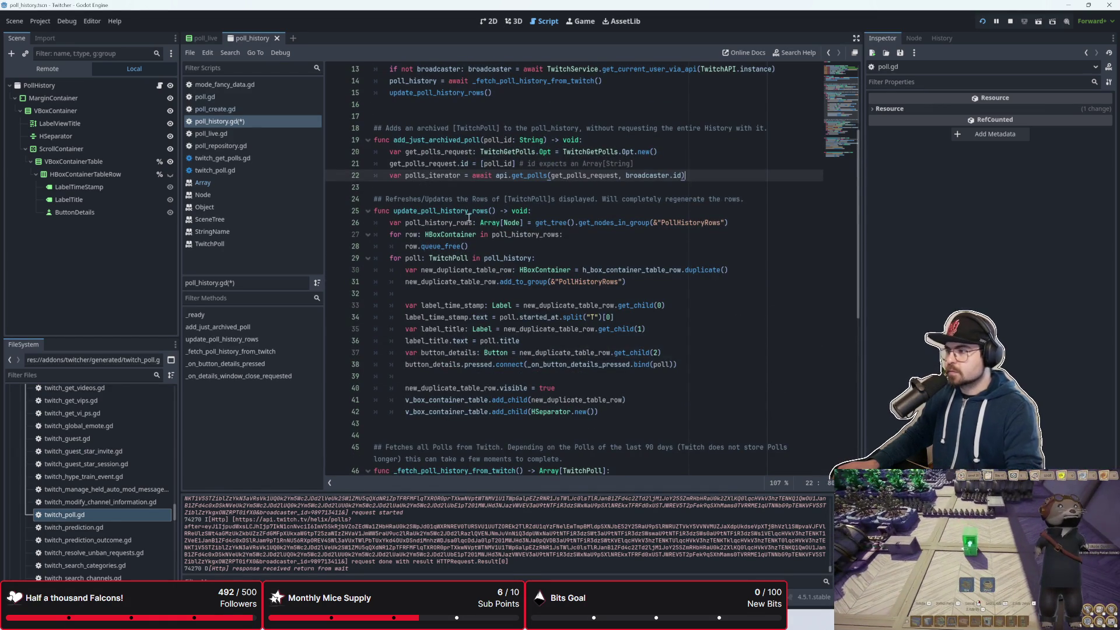
Switch to Firefox and bring up the Twitch API Concepts pagination page
scroll(466, 304, "down", 7)
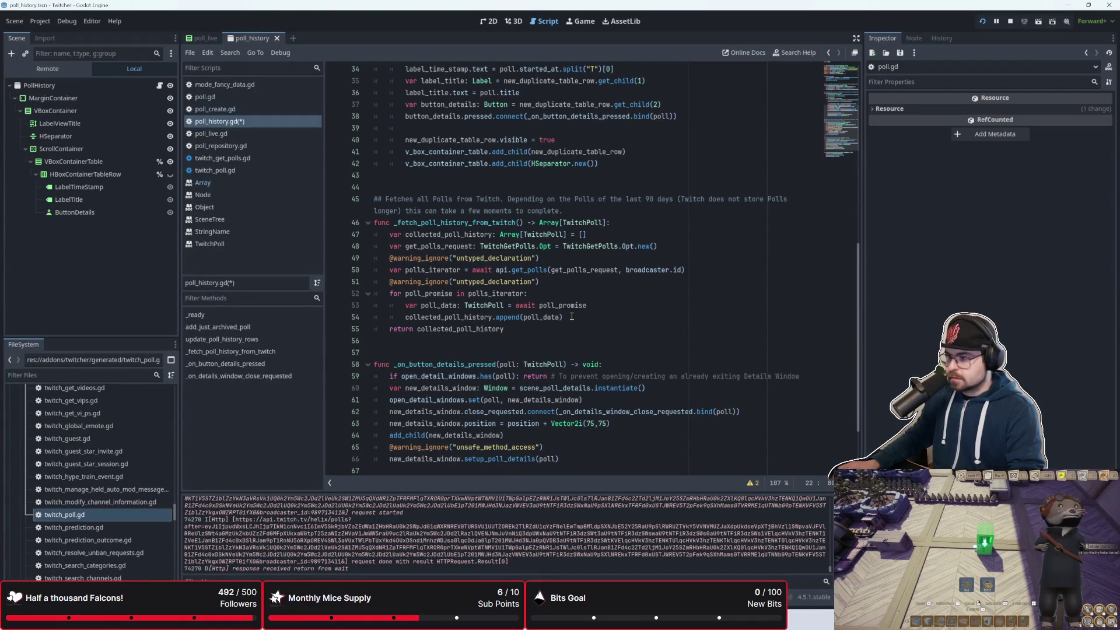
scroll(572, 316, "up", 11)
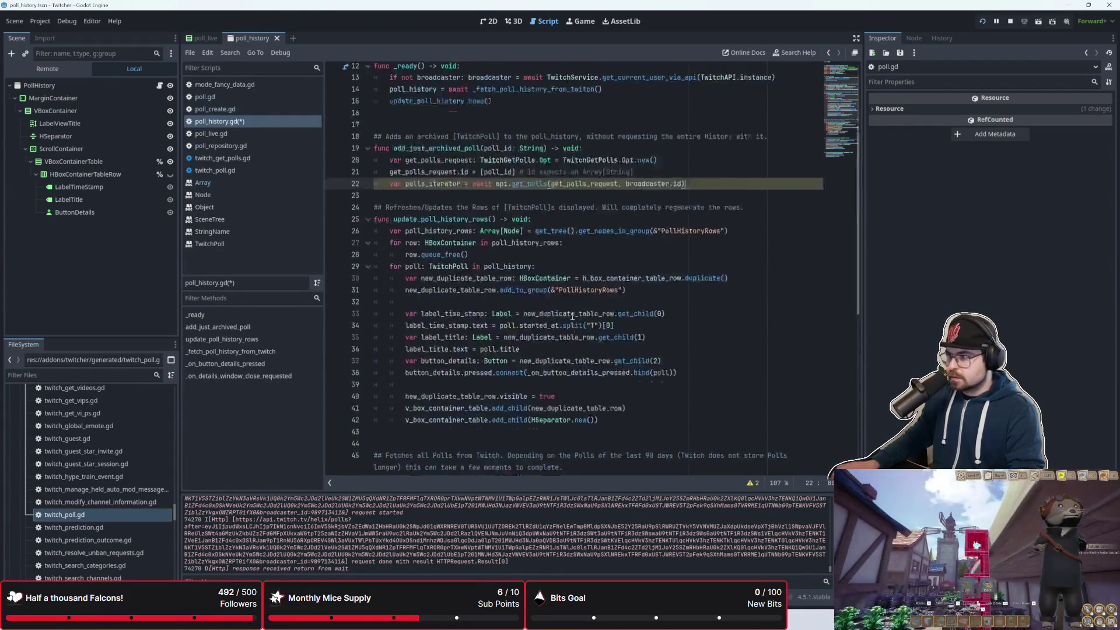
scroll(572, 316, "down", 12)
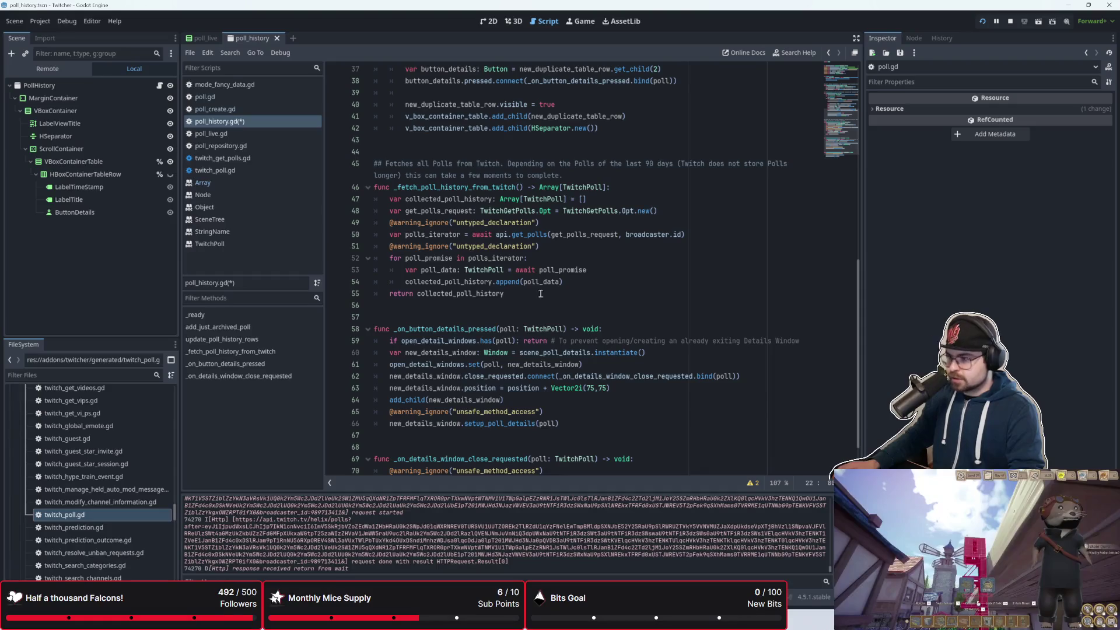
left_click(568, 285)
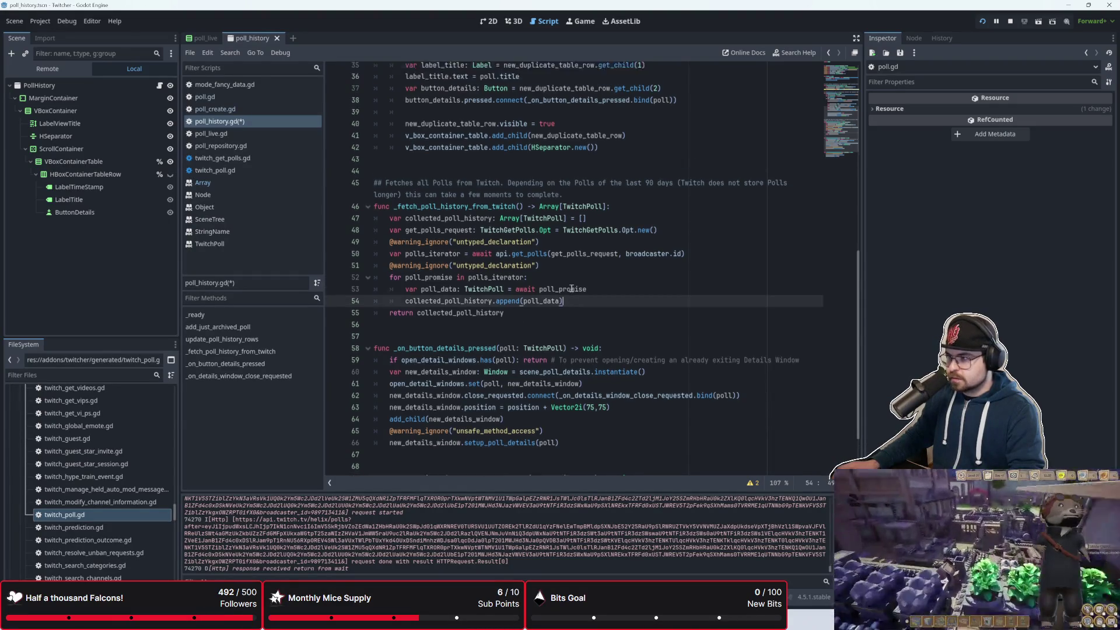
scroll(571, 286, "up", 7)
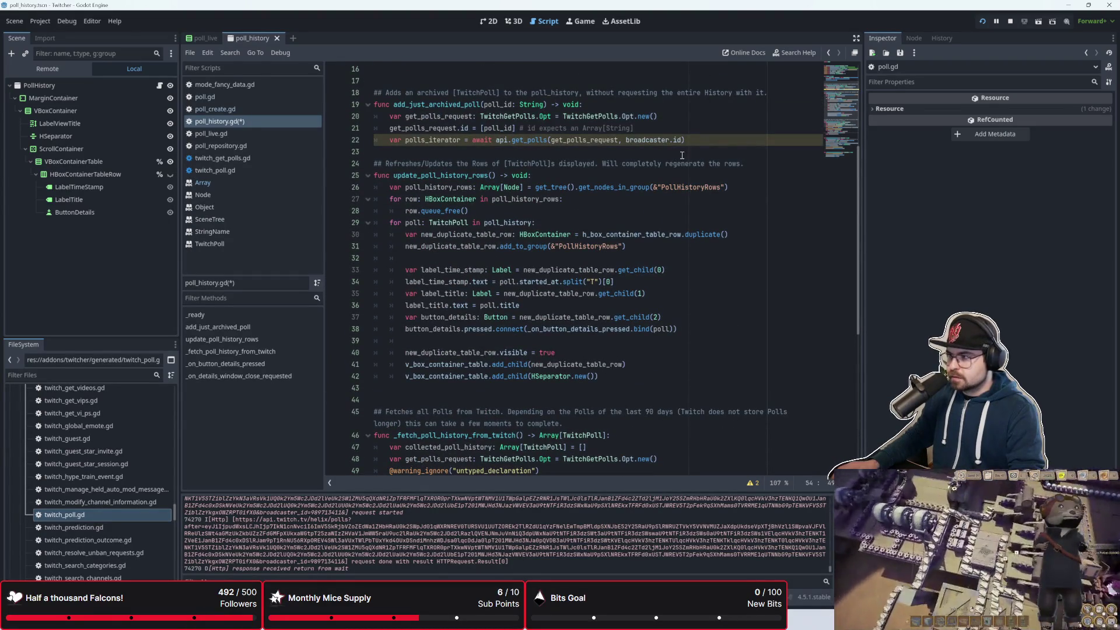
mouse_move(605, 142)
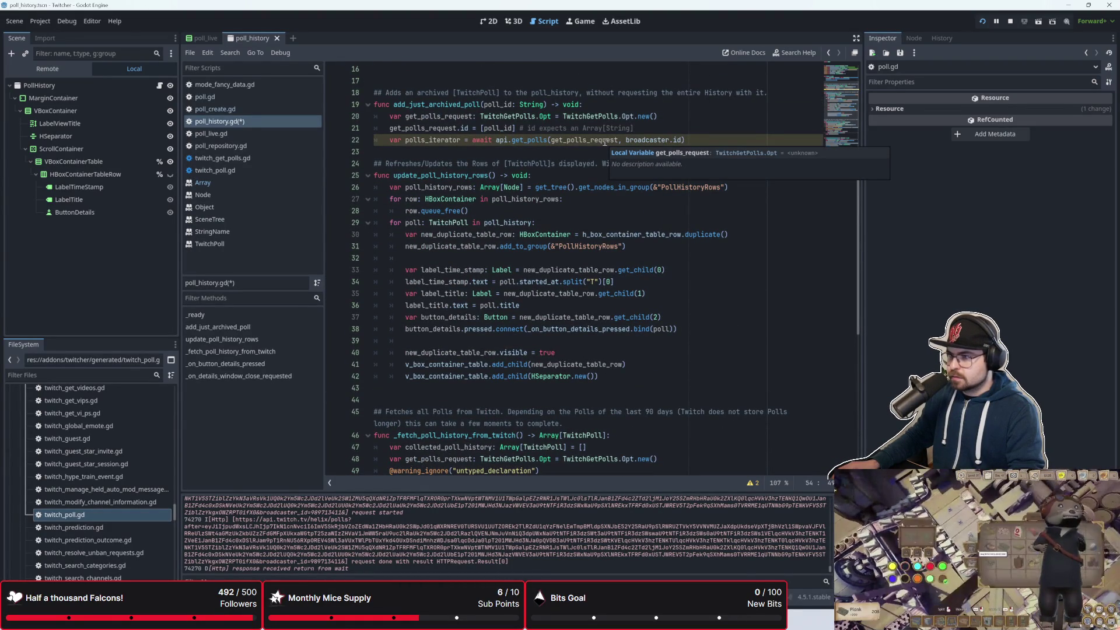
key("alt+Tab")
left_click(539, 5)
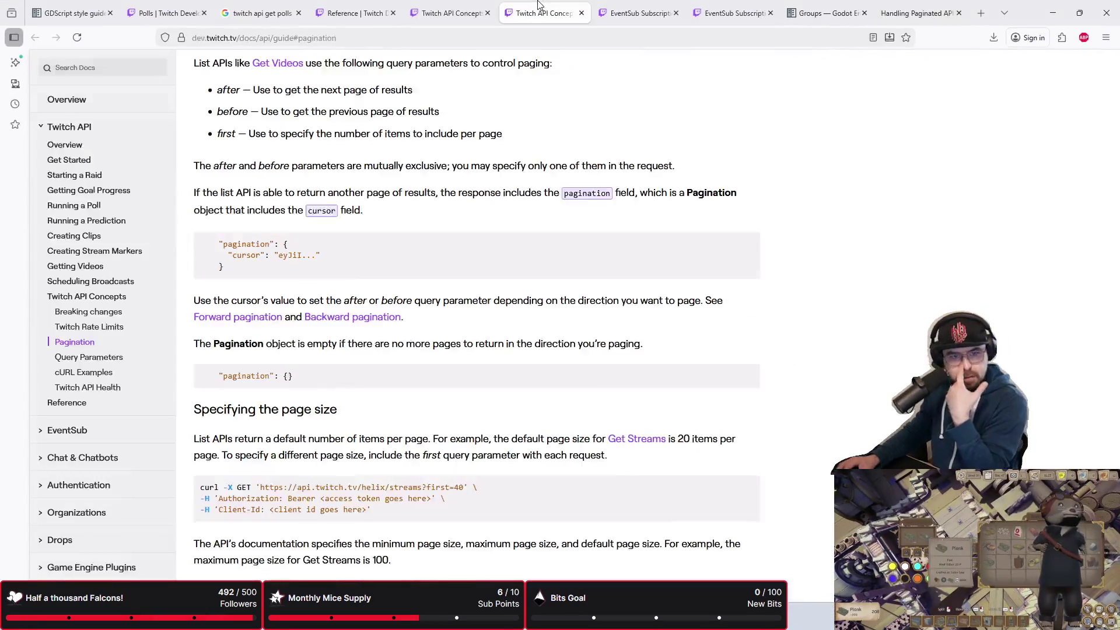
Browse the Twitch API Concepts, Get Polls reference and EventSub poll end pages
left_click(455, 13)
left_click(374, 12)
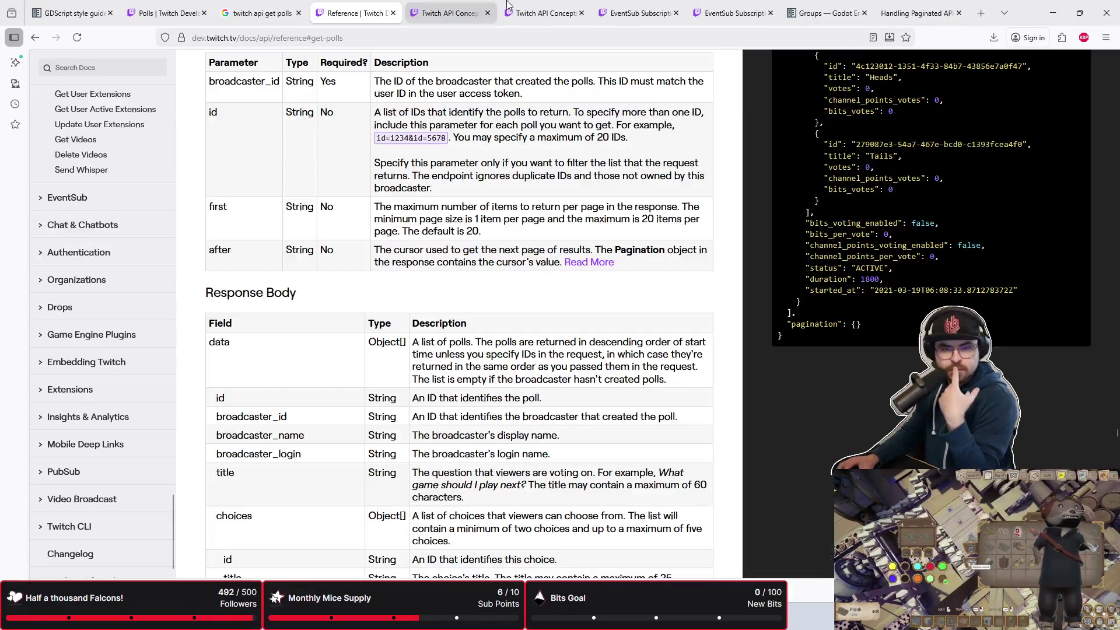
left_click(636, 13)
left_click(732, 13)
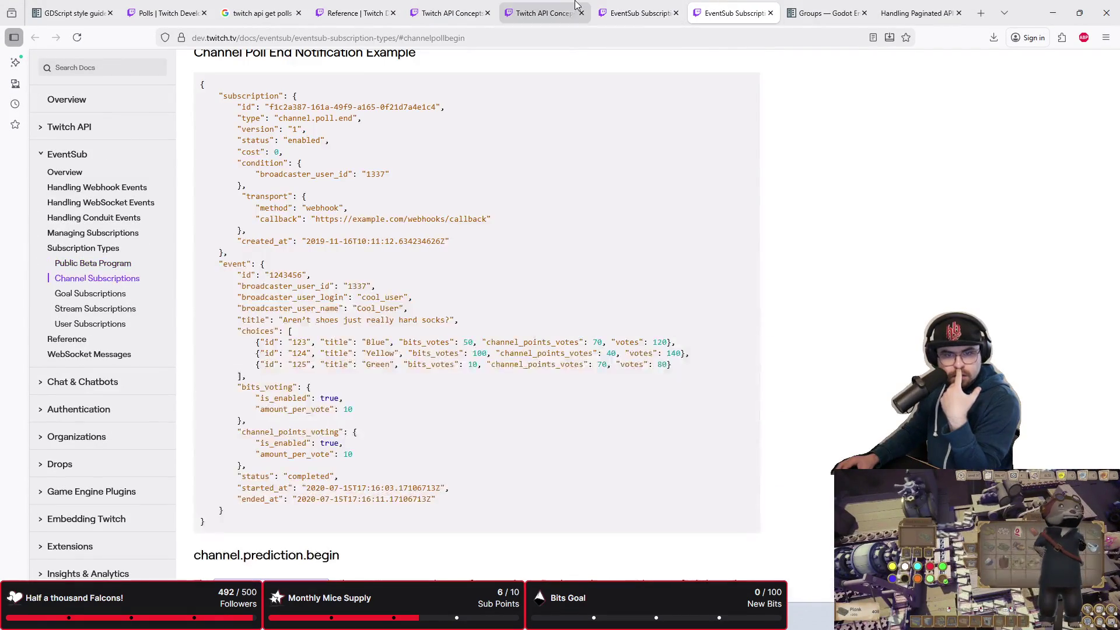
left_click(560, 11)
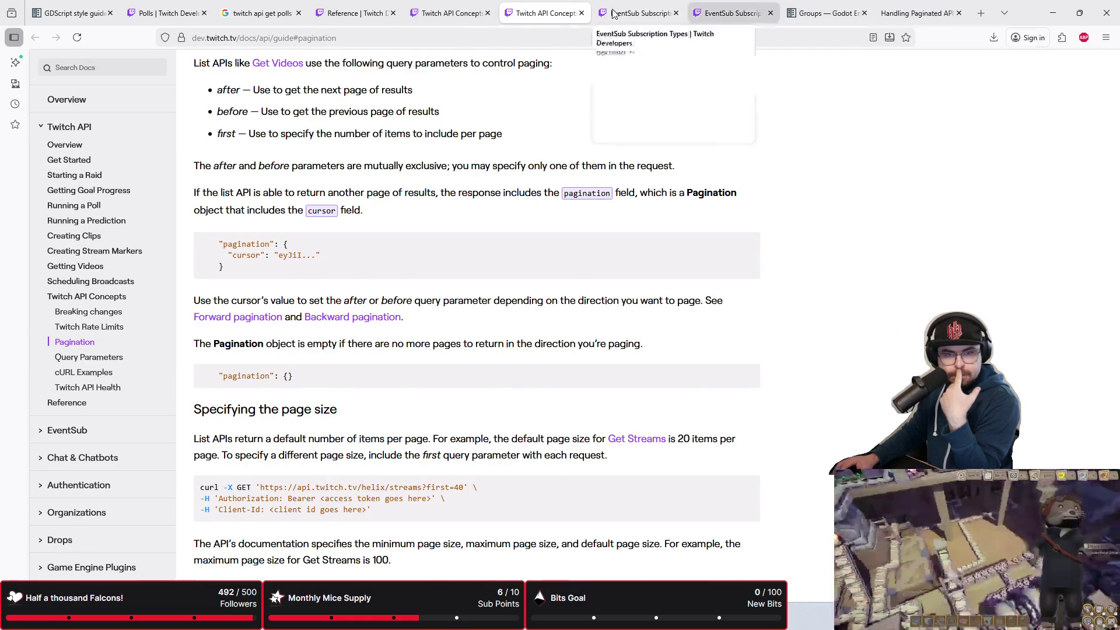
left_click(452, 13)
left_click(353, 13)
scroll(499, 303, "down", 2)
scroll(503, 326, "up", 4)
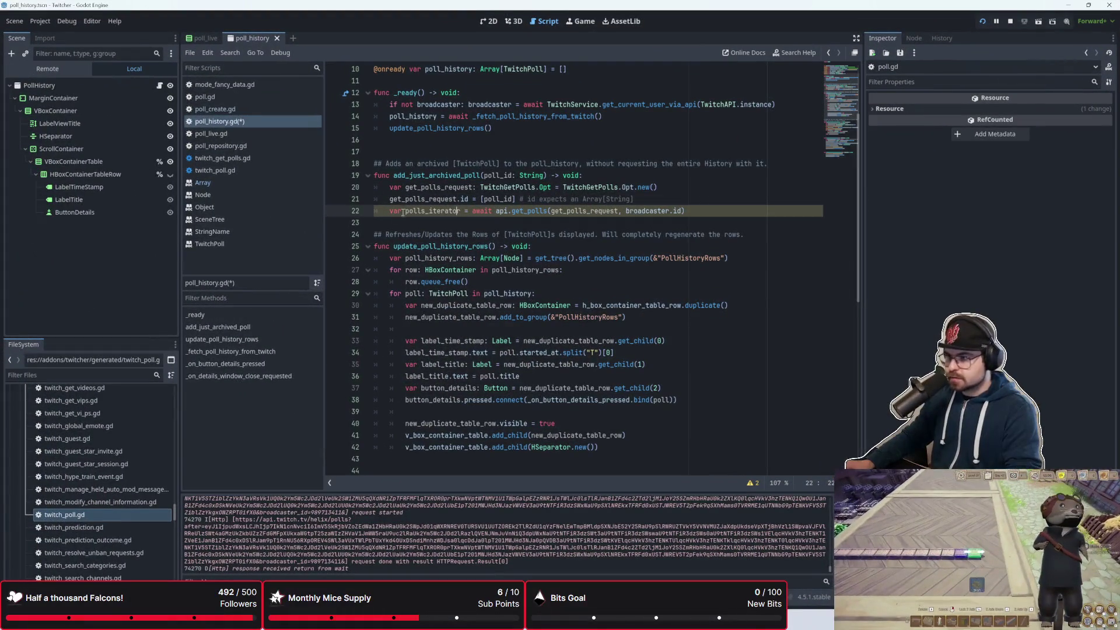
Rename the polls_iterator variable on line 22 to poll: TwitchPoll
double_click(389, 210)
left_click_drag(405, 211, 463, 211)
type("poll_res")
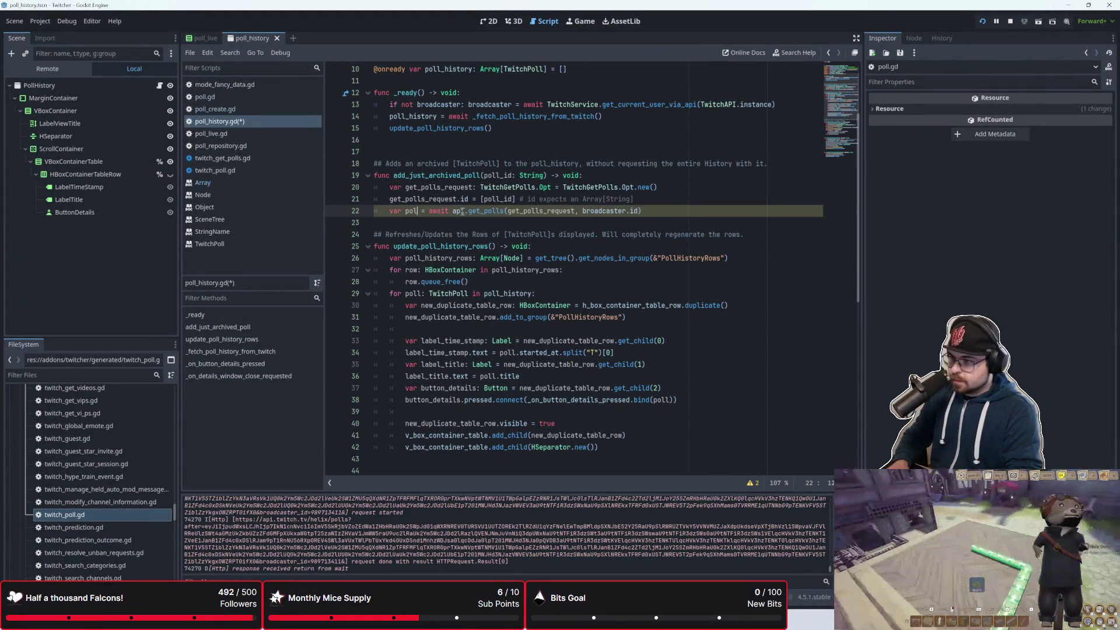
key("BackSpace")
key("BackSpace")
key("BackSpace")
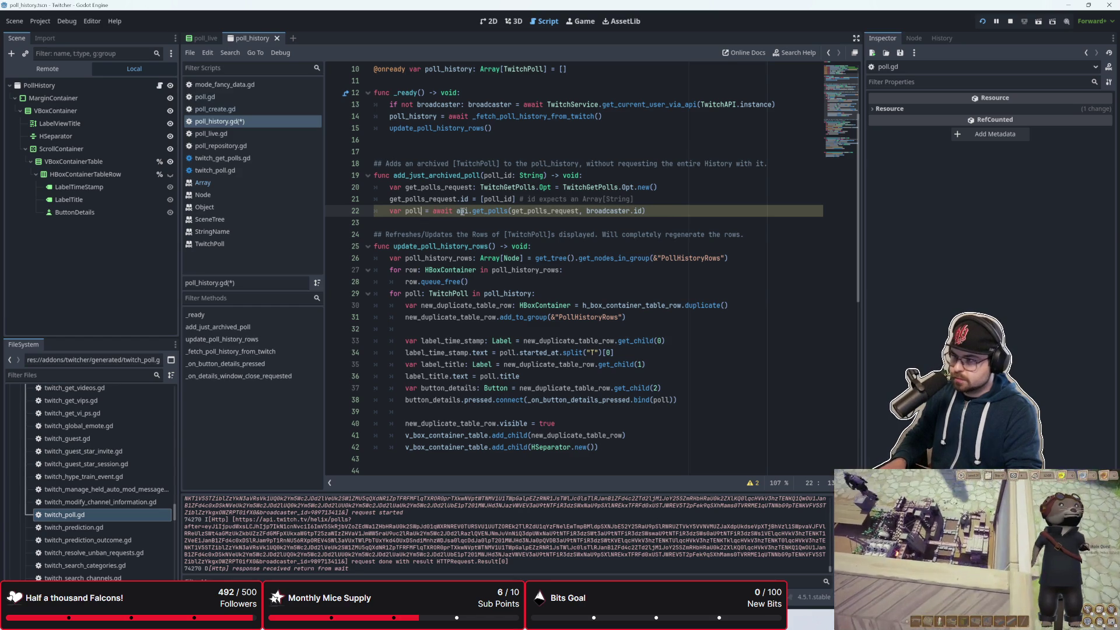
type(": TwitchP")
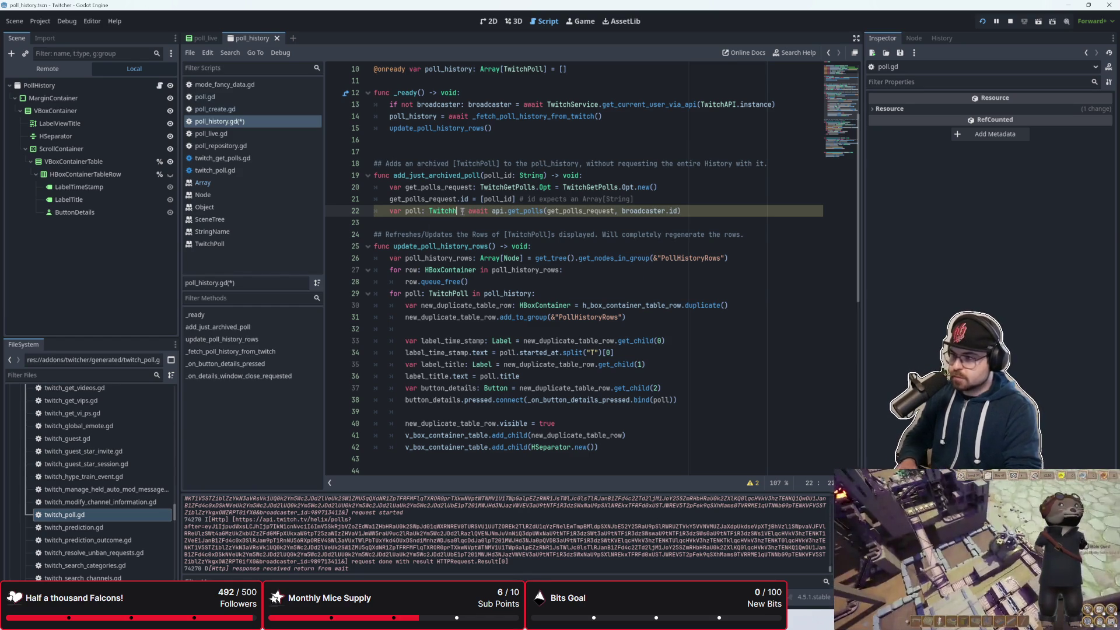
type("oll")
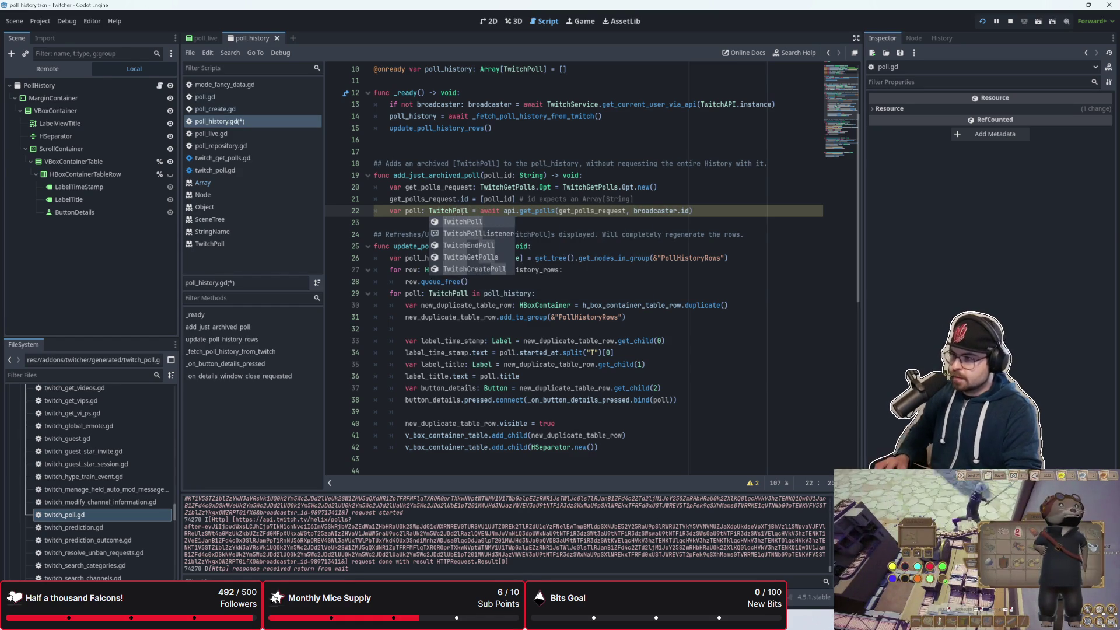
key("Right")
key("Right")
key("Right")
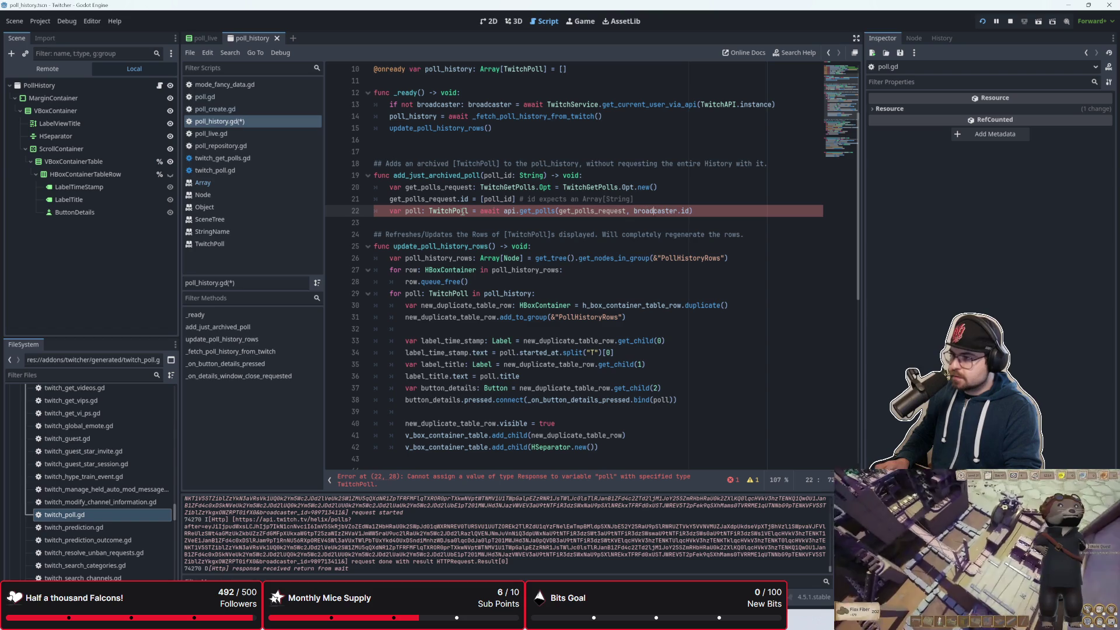
Append .Response[0] to the get_polls call, restore the api. dot, and add a blank line
key("Right")
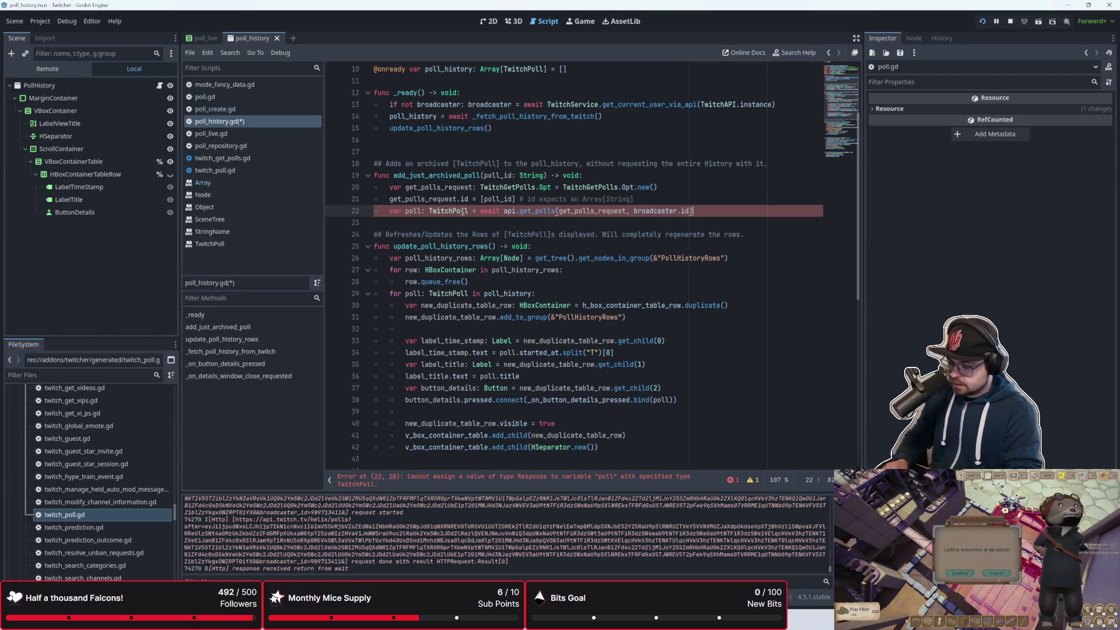
type("Res")
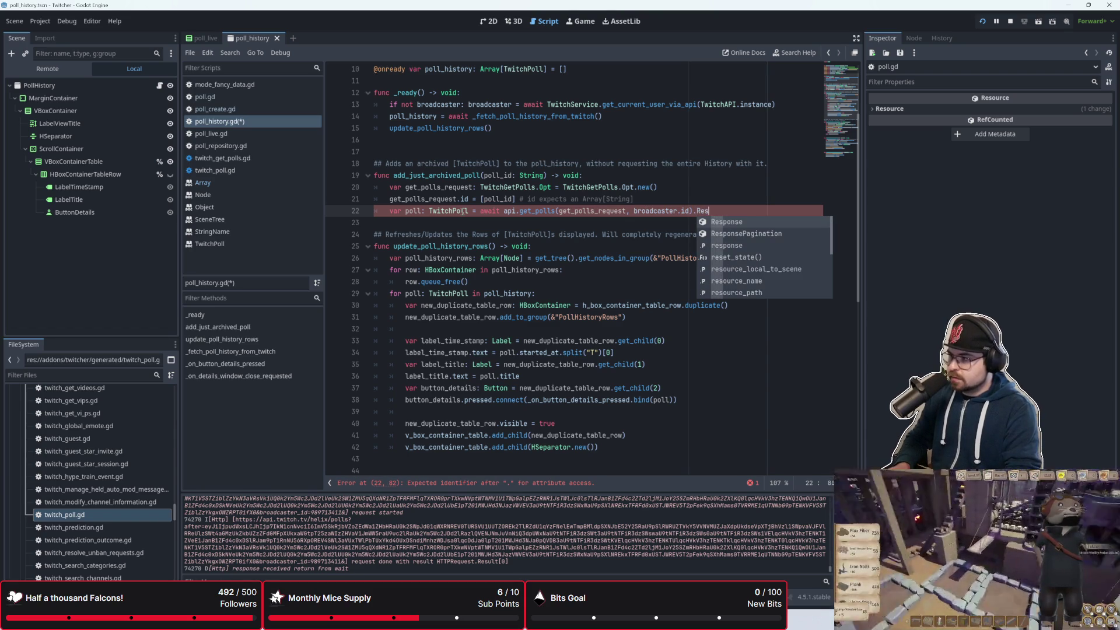
key("Return")
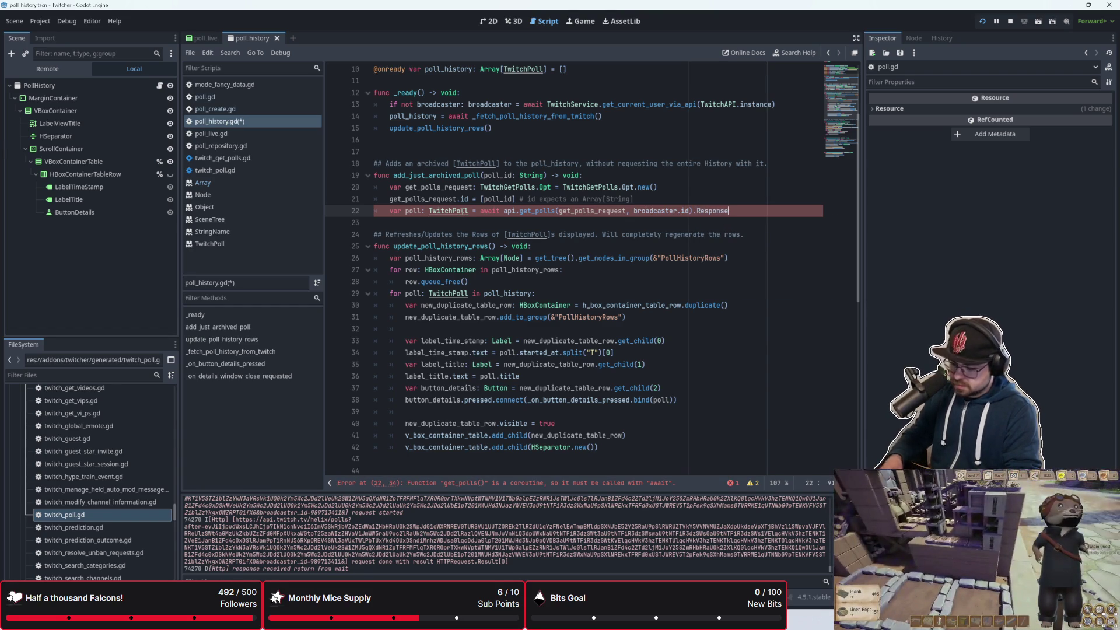
type("[0")
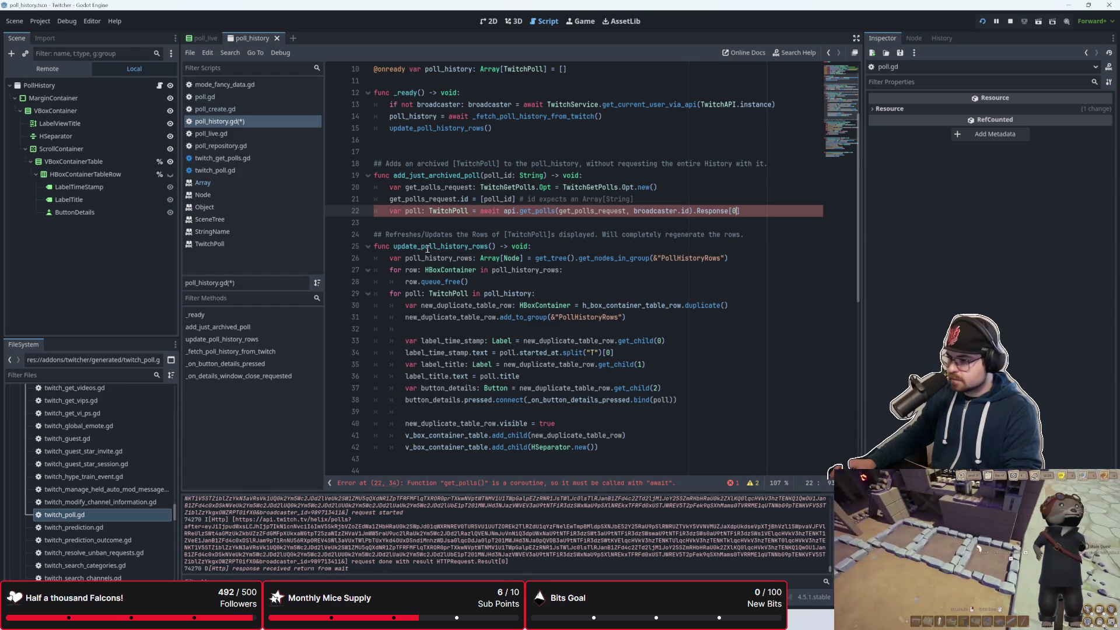
left_click(447, 260)
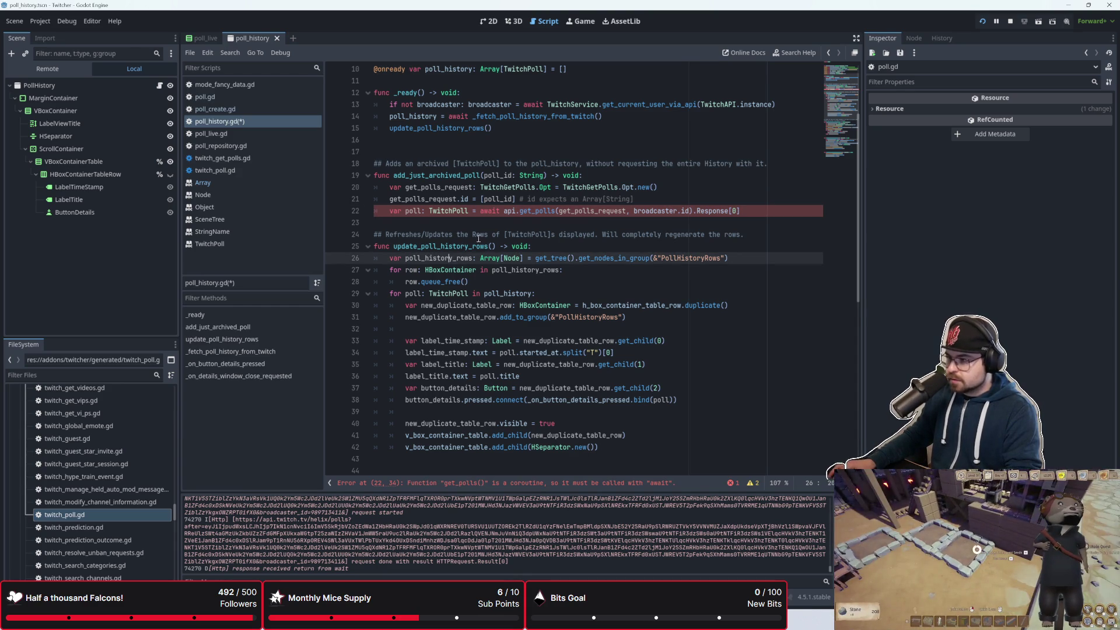
left_click(517, 211)
type(".")
left_click(513, 233)
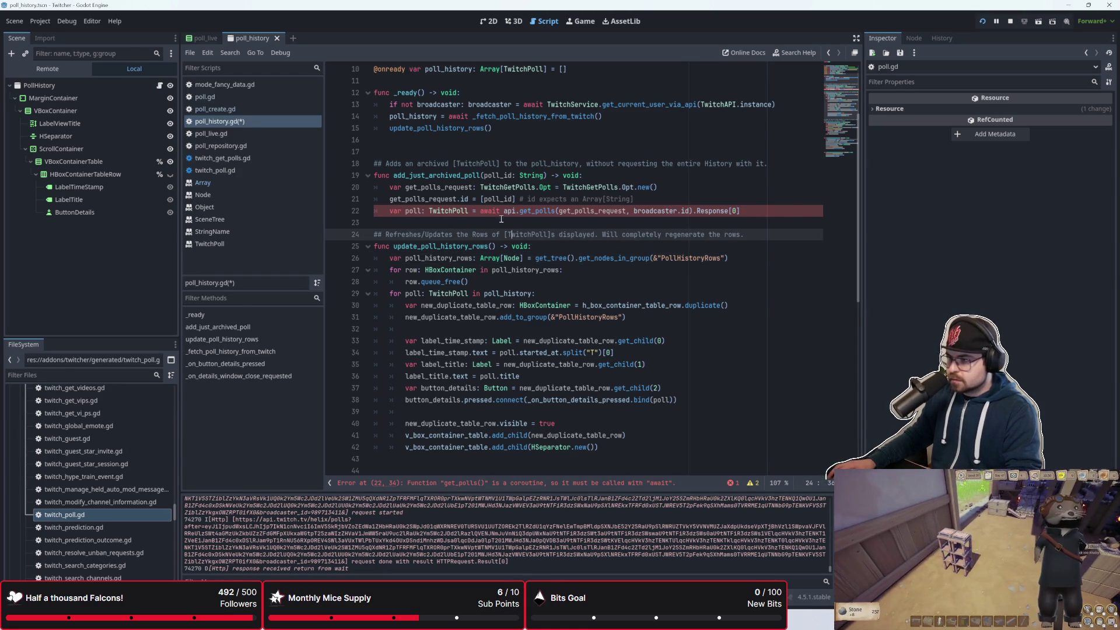
left_click(491, 226)
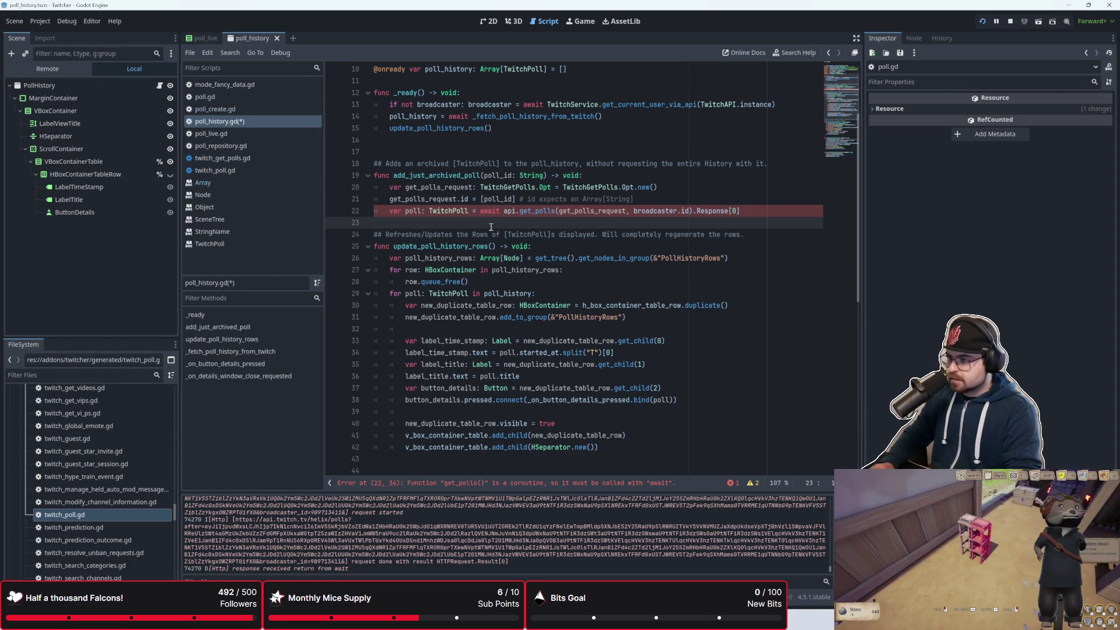
key("Return")
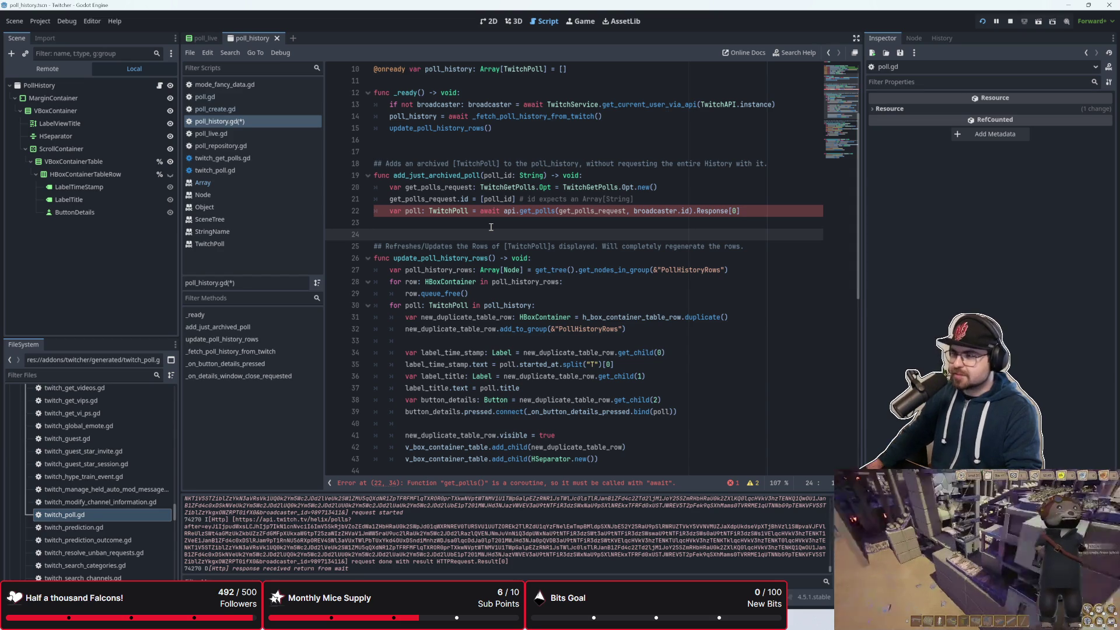
scroll(604, 249, "up", 1)
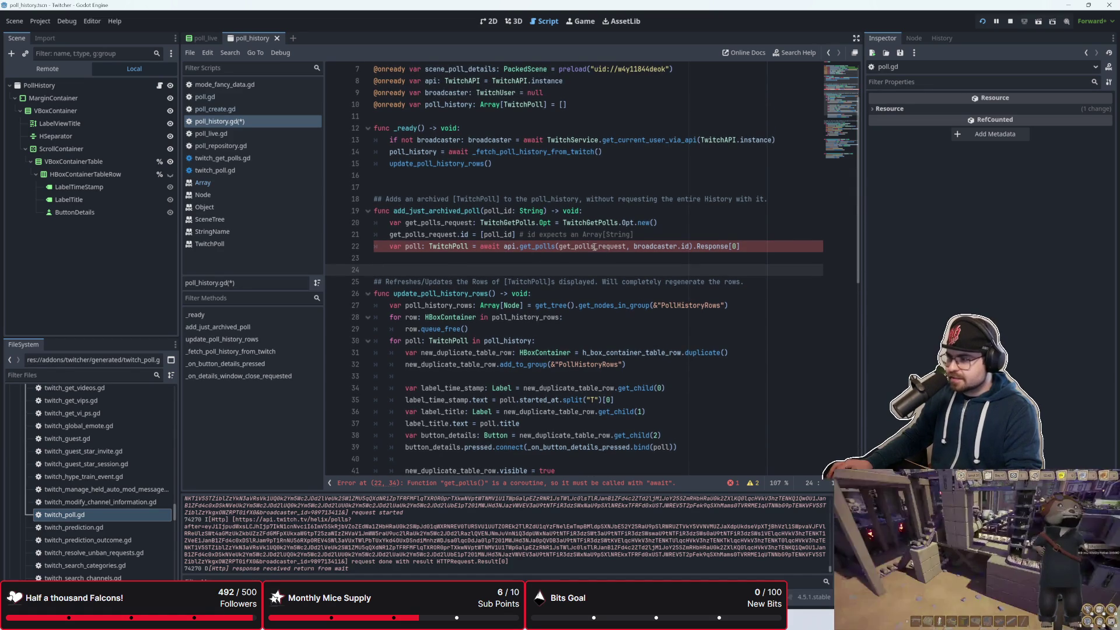
Select the await keyword on line 22 and save the script
left_click(503, 245)
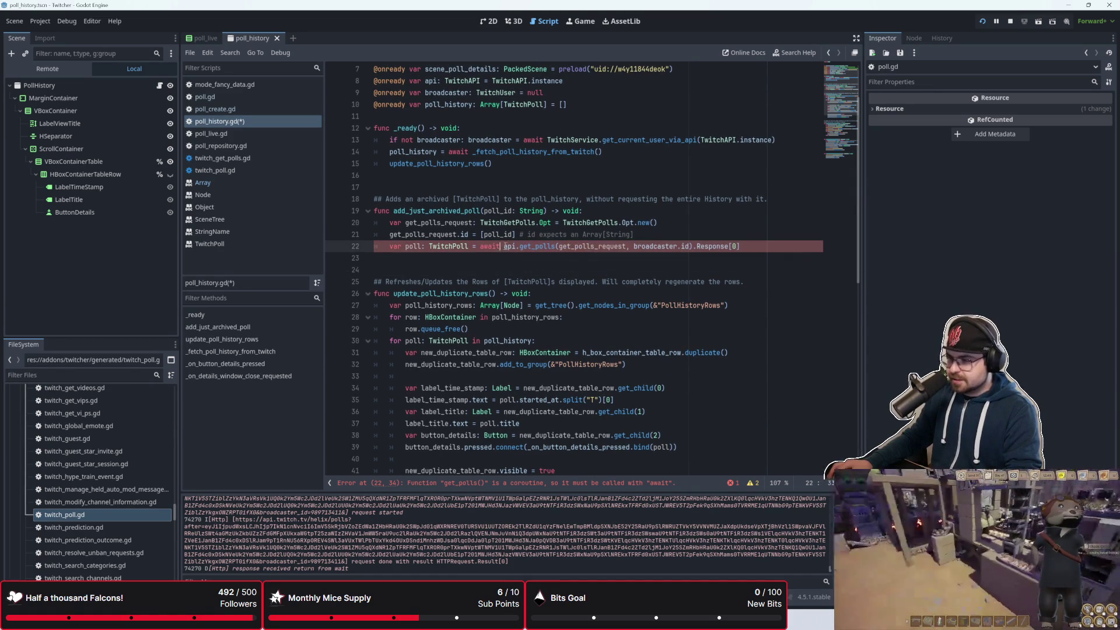
double_click(490, 246)
left_click(499, 258)
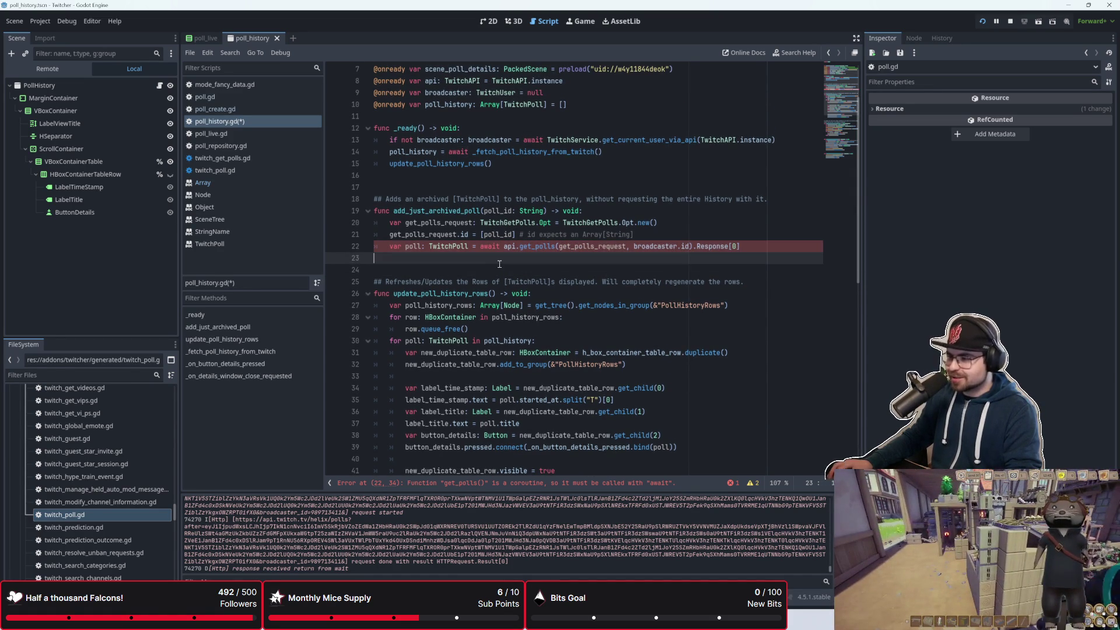
key("ctrl+s")
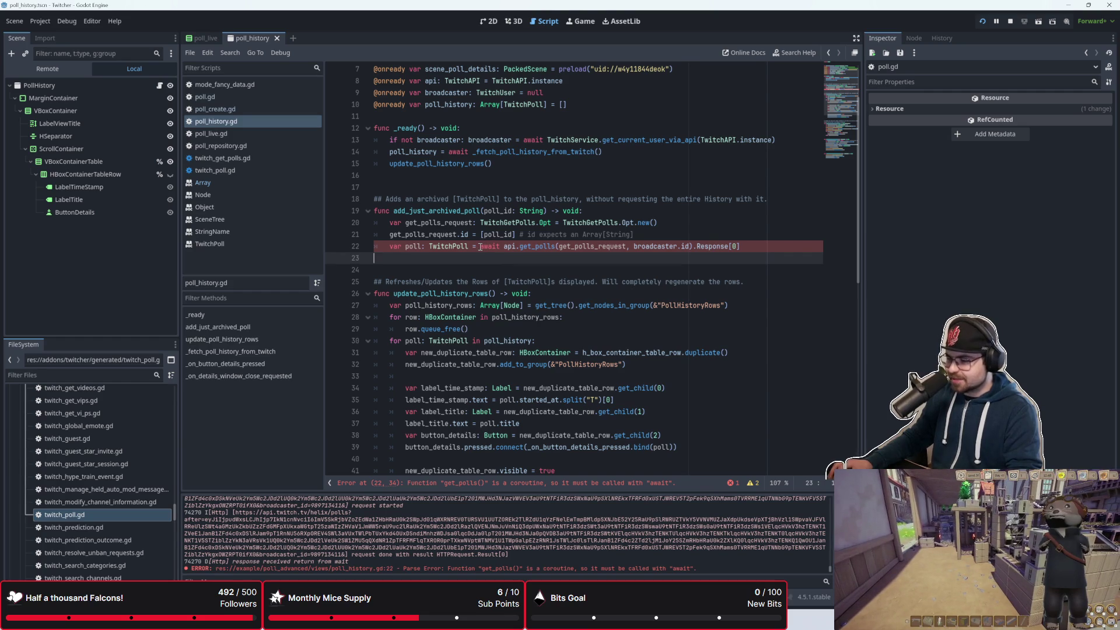
left_click_drag(479, 246, 499, 250)
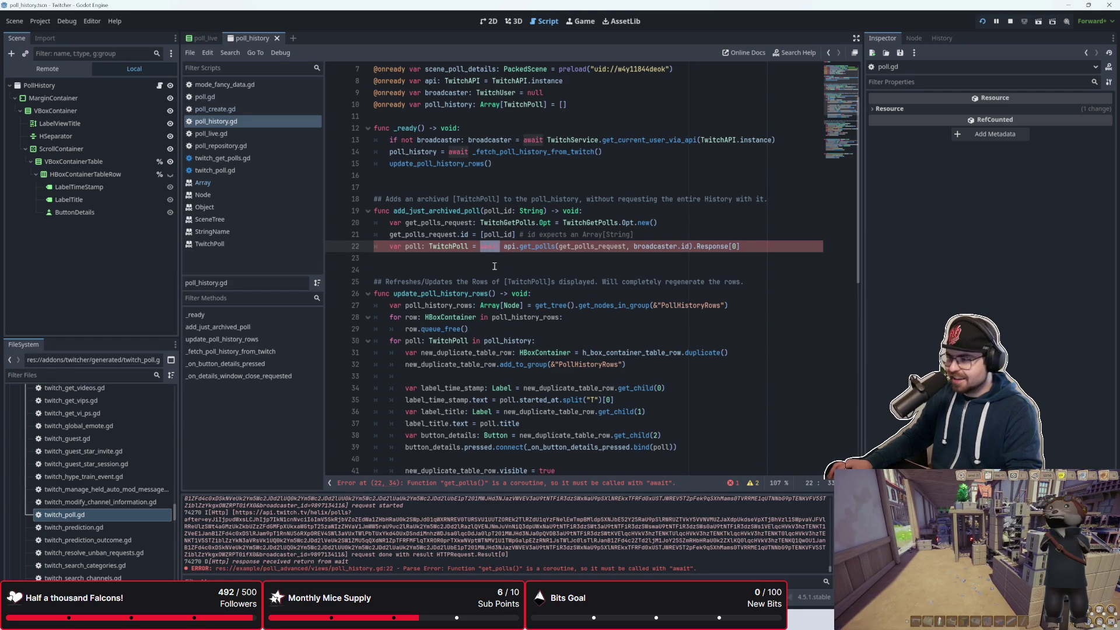
left_click(494, 268)
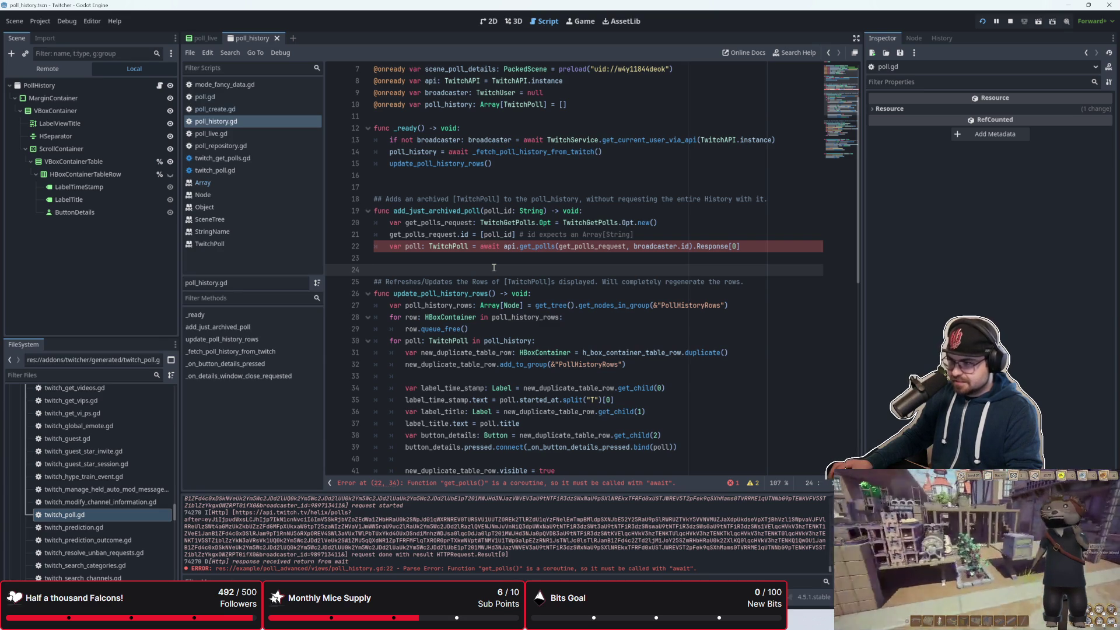
Delete and retype await on line 22, then save the script again
left_click(489, 247)
double_click(489, 247)
key("BackSpace")
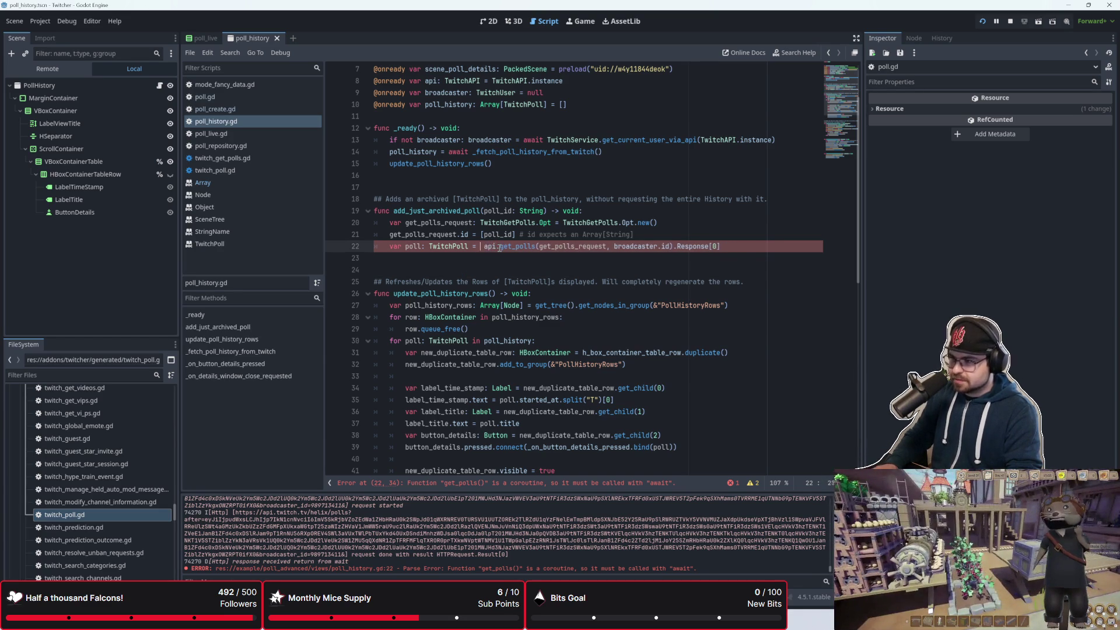
type("a")
key("BackSpace")
key("BackSpace")
key("Escape")
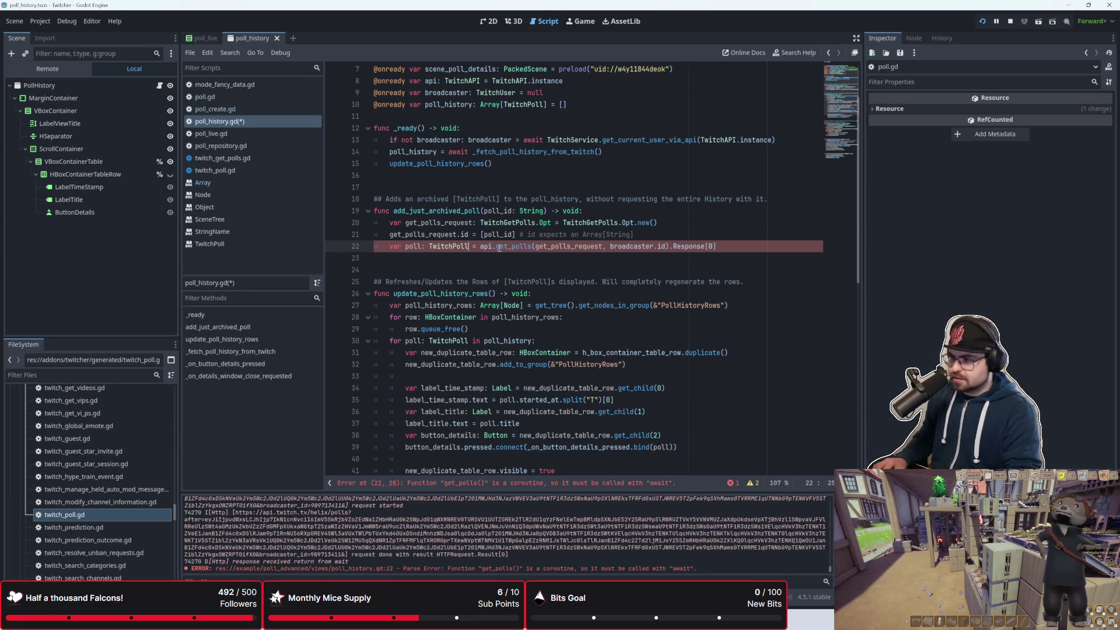
key("Up")
key("Return")
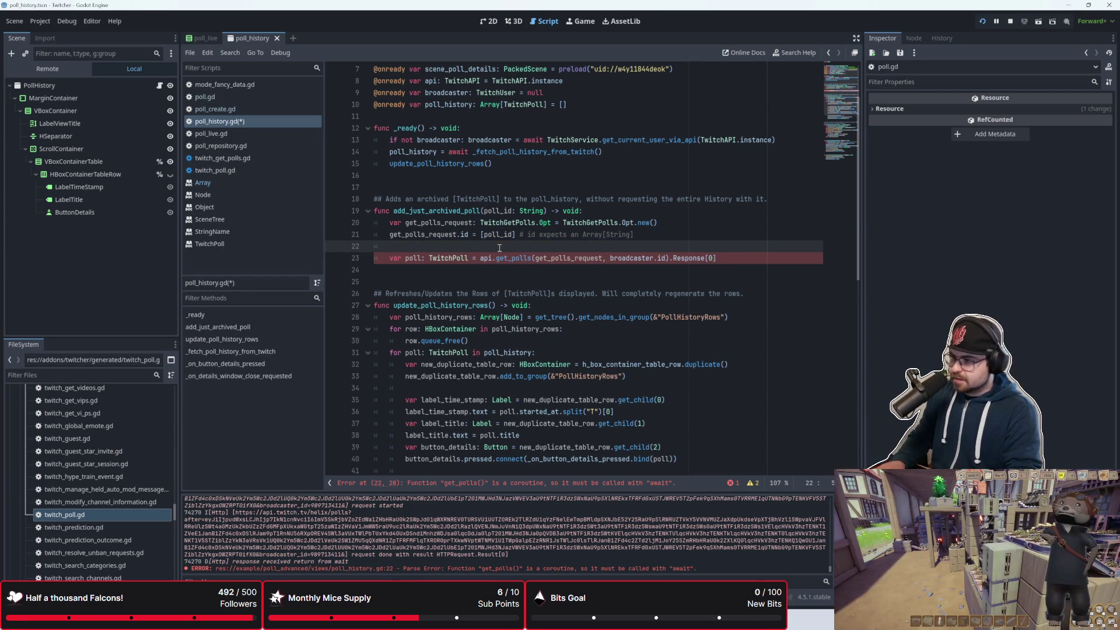
key("ctrl+shift+k")
type("await")
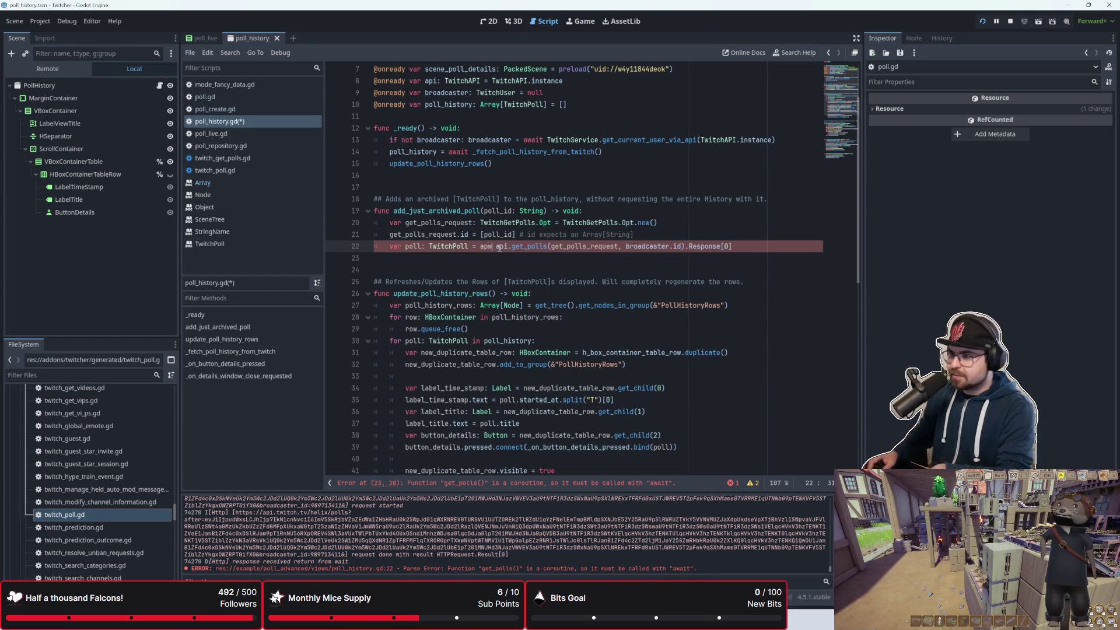
key("ctrl+s")
left_click(495, 282)
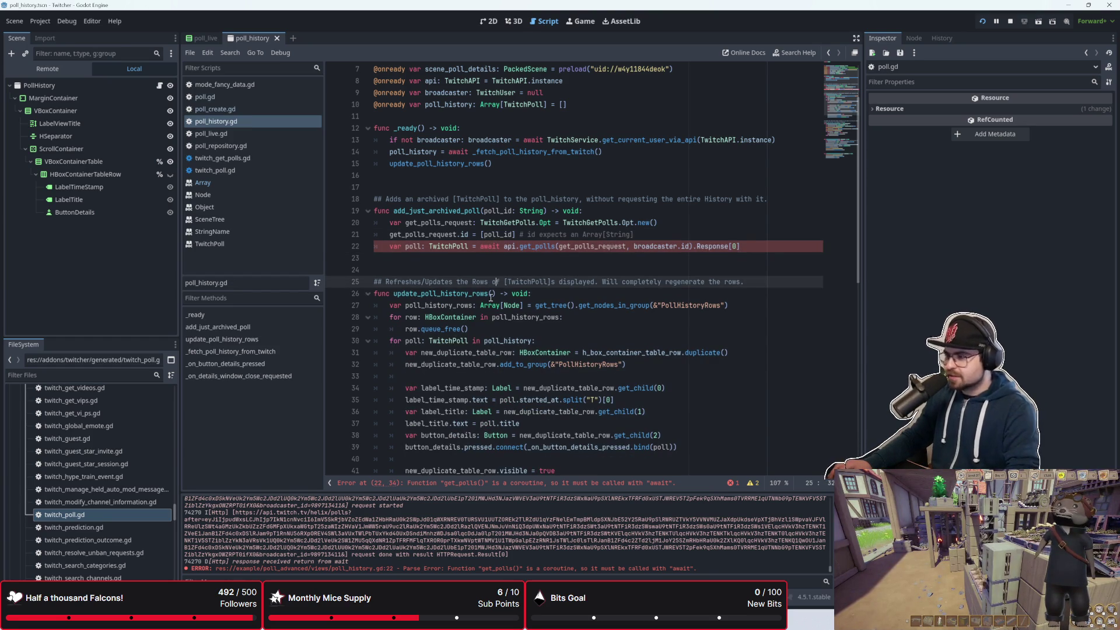
left_click(494, 272)
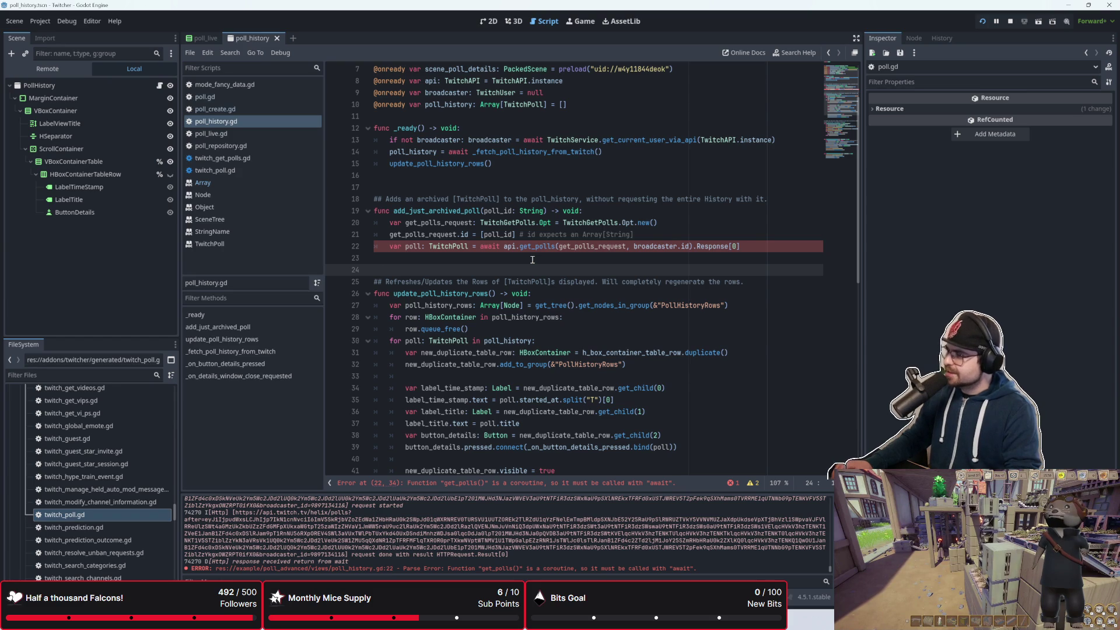
left_click(639, 253)
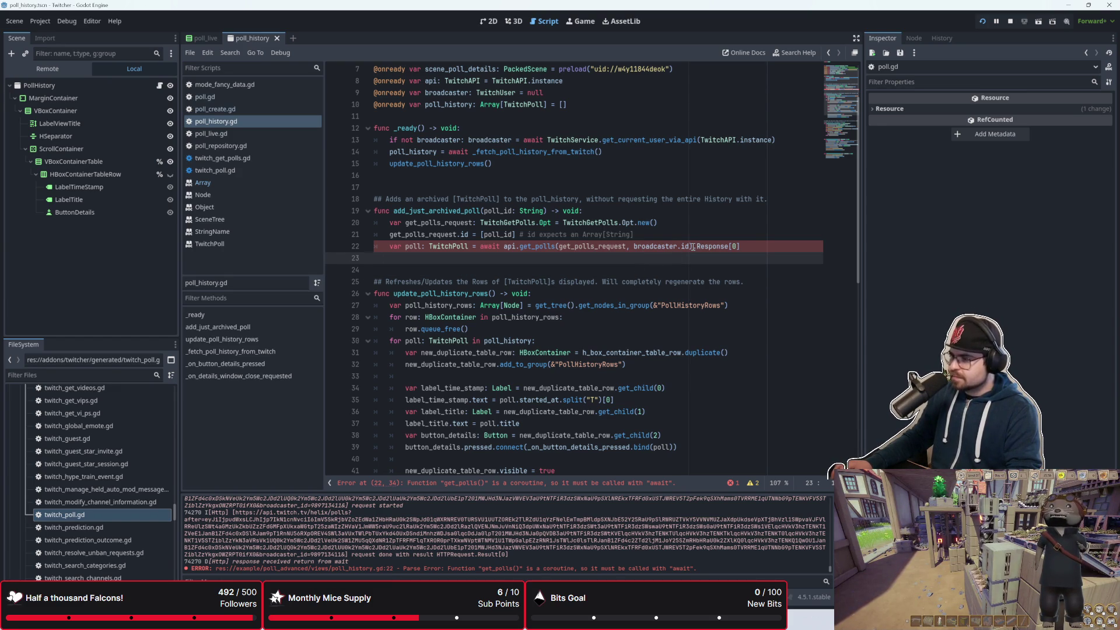
Wrap await api.get_polls(get_polls_request, broadcaster.id) in parentheses before .Response[0] and save
left_click(481, 246)
type("(")
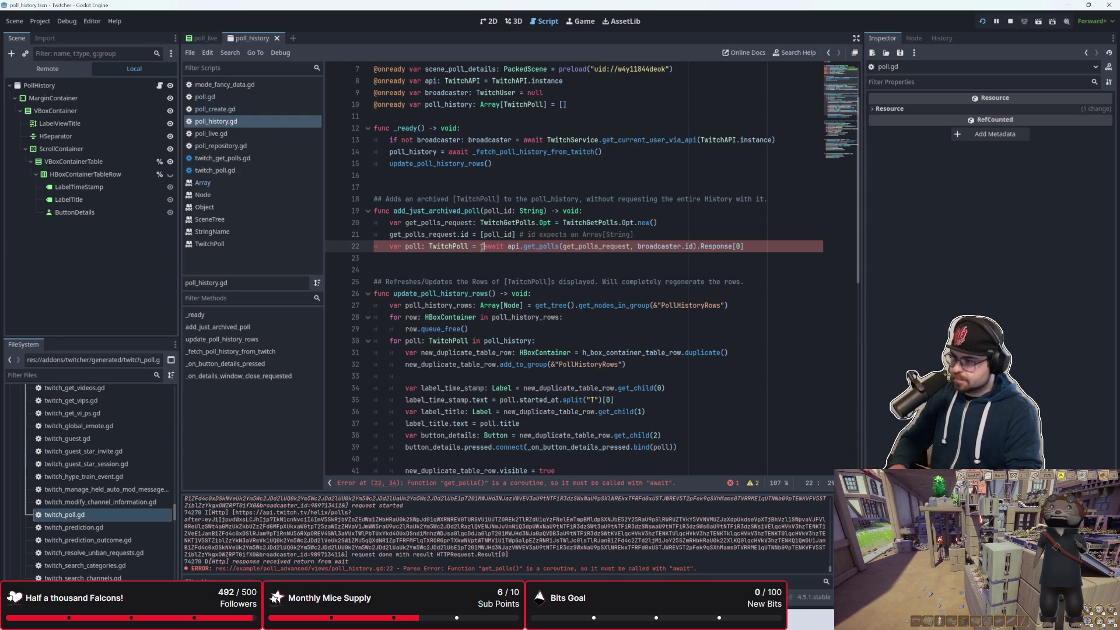
left_click(697, 247)
type(")")
left_click(697, 261)
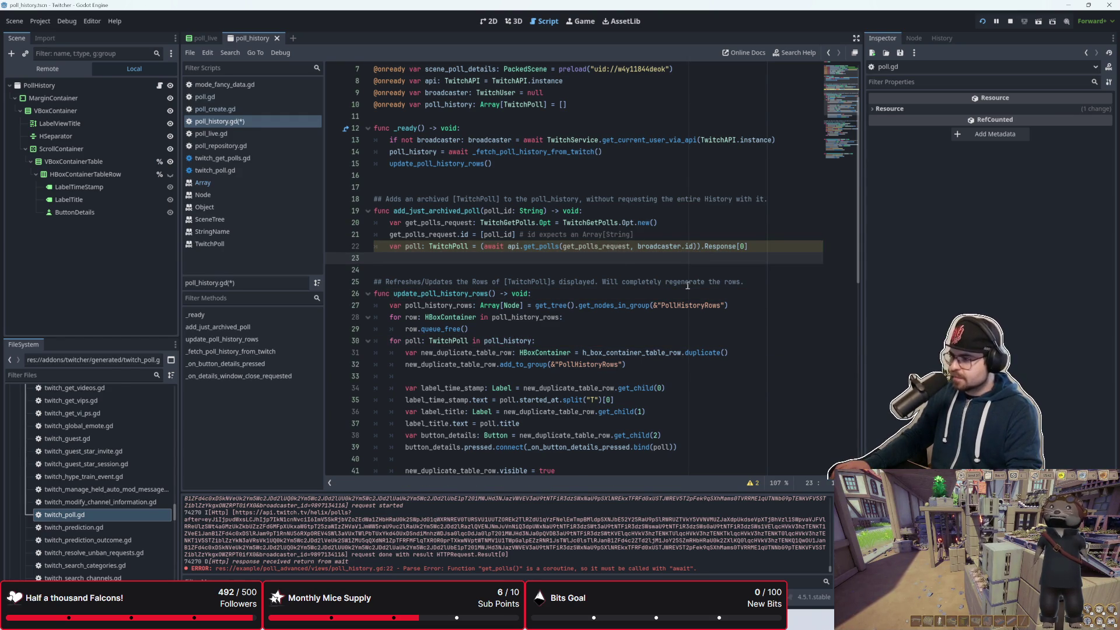
left_click(617, 269)
key("ctrl+s")
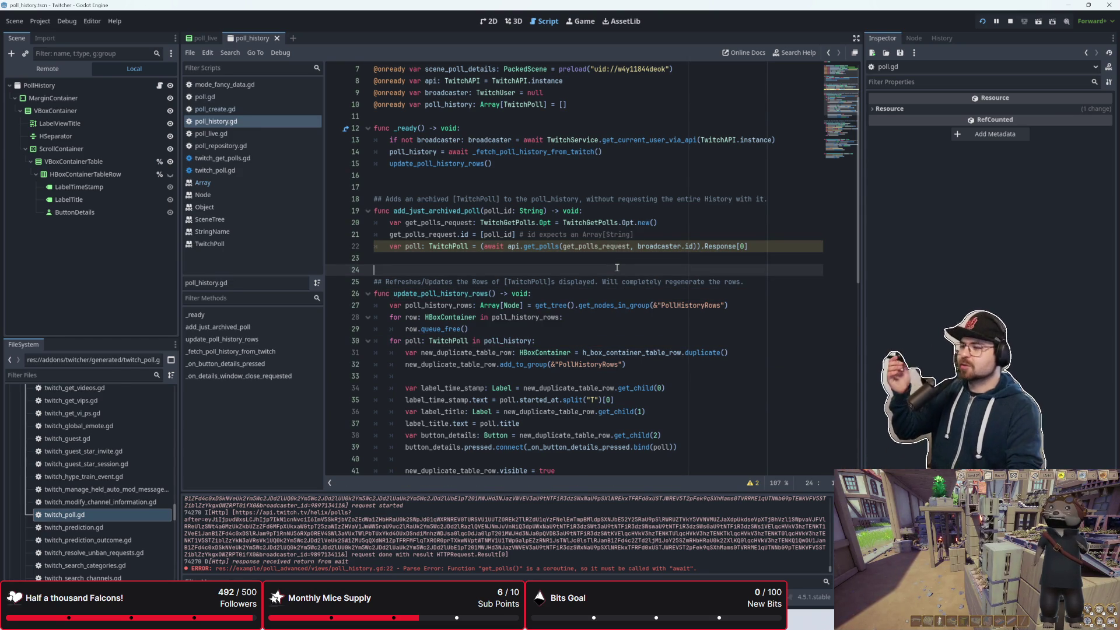
Add poll_history.push_front(poll) on line 23
left_click(620, 259)
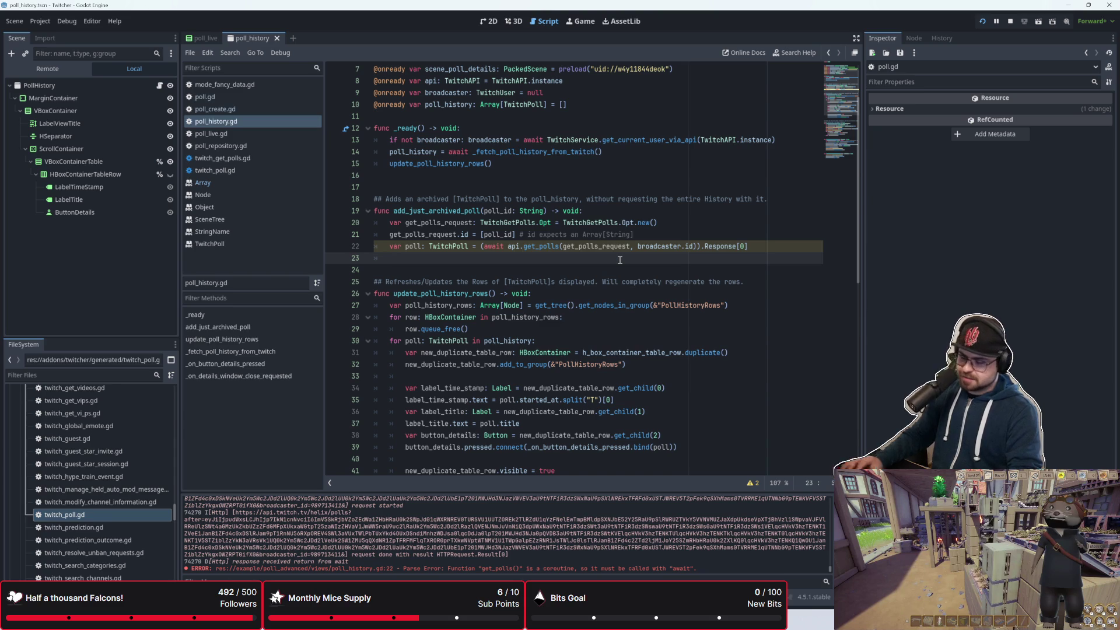
type("var")
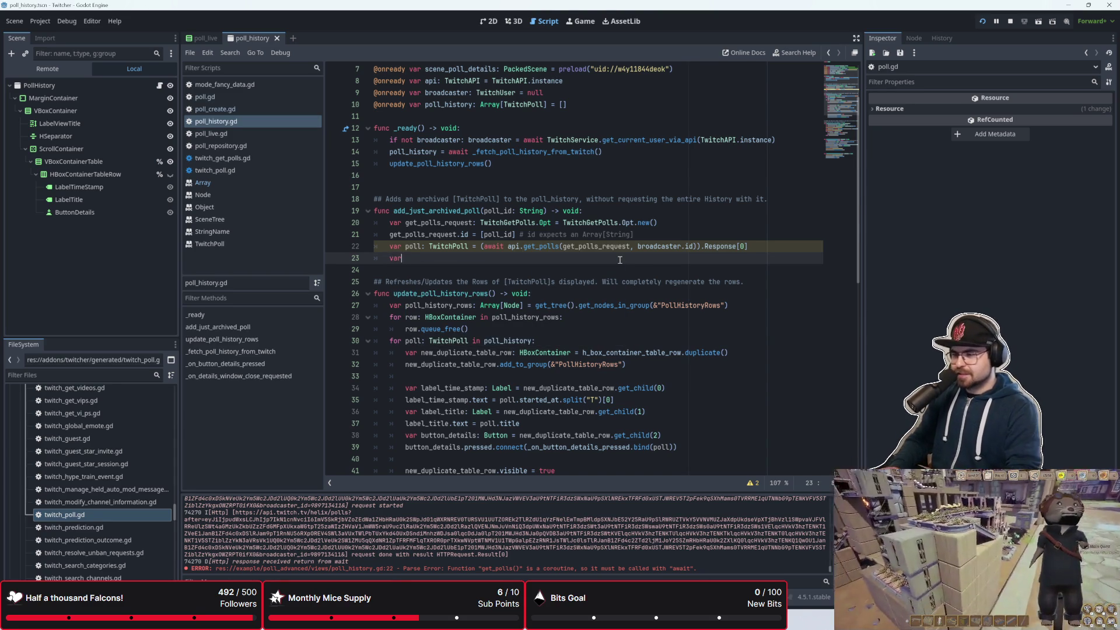
key("BackSpace")
key("BackSpace")
key("BackSpace")
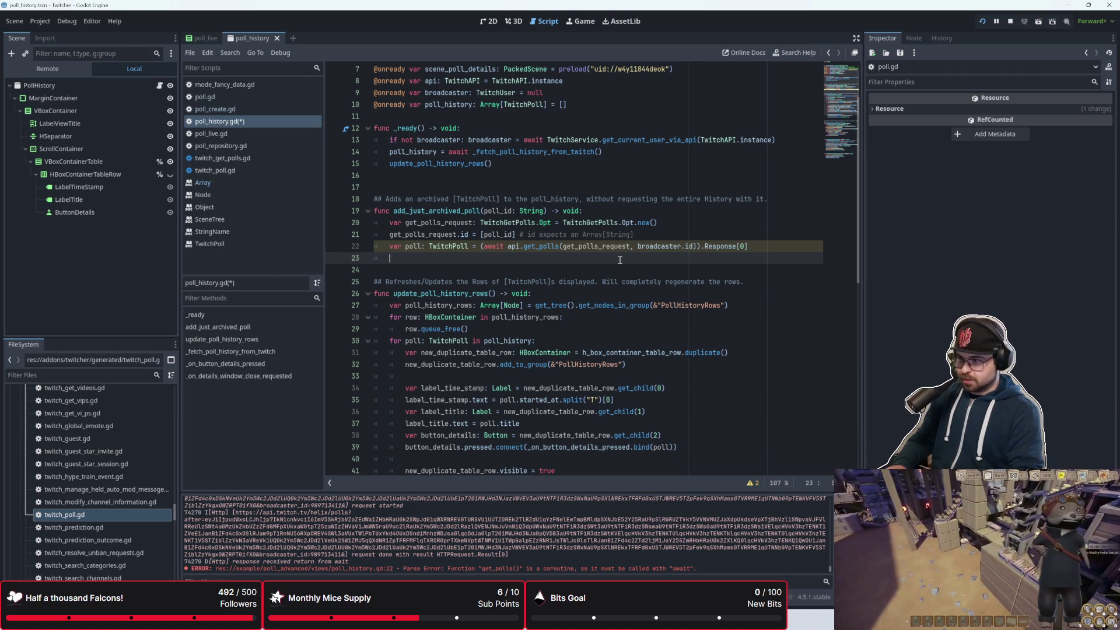
type("poll_his")
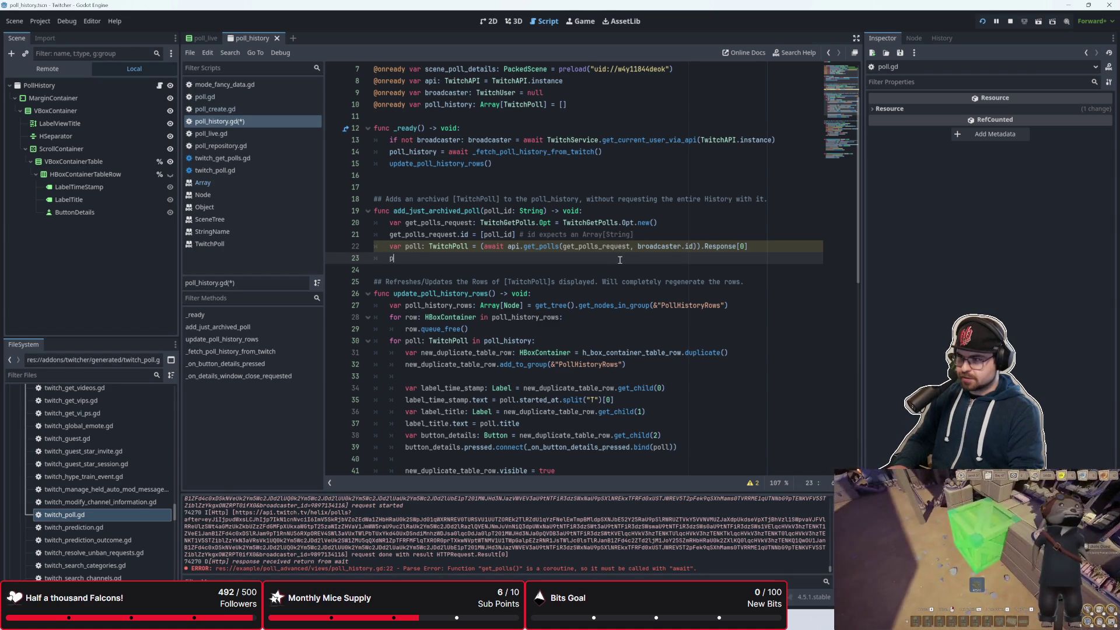
type("tory.push")
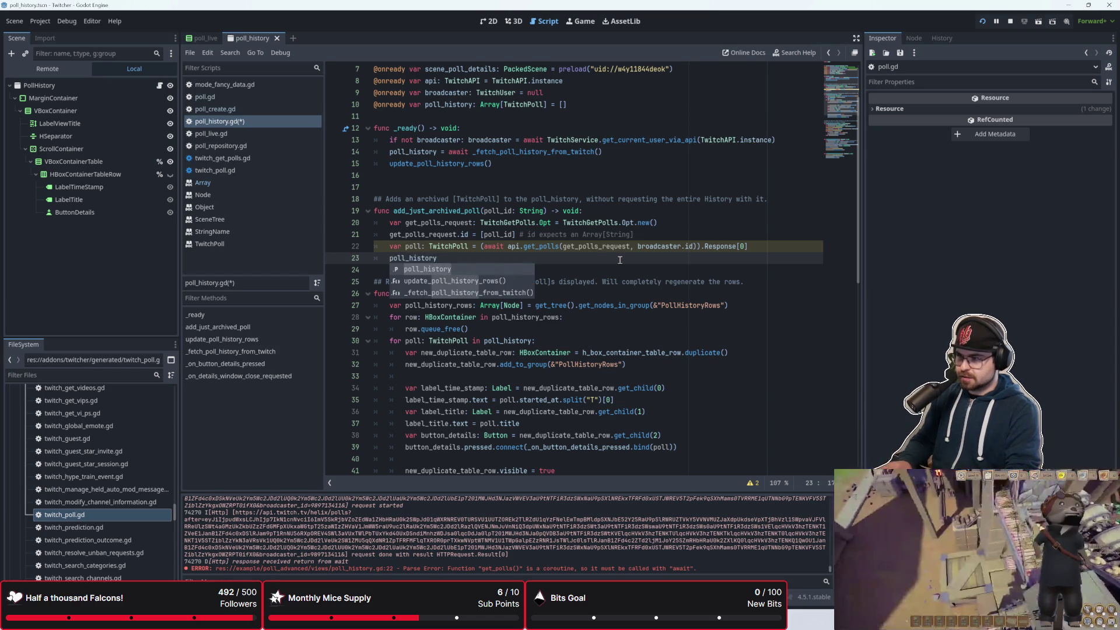
key("Down")
key("Return")
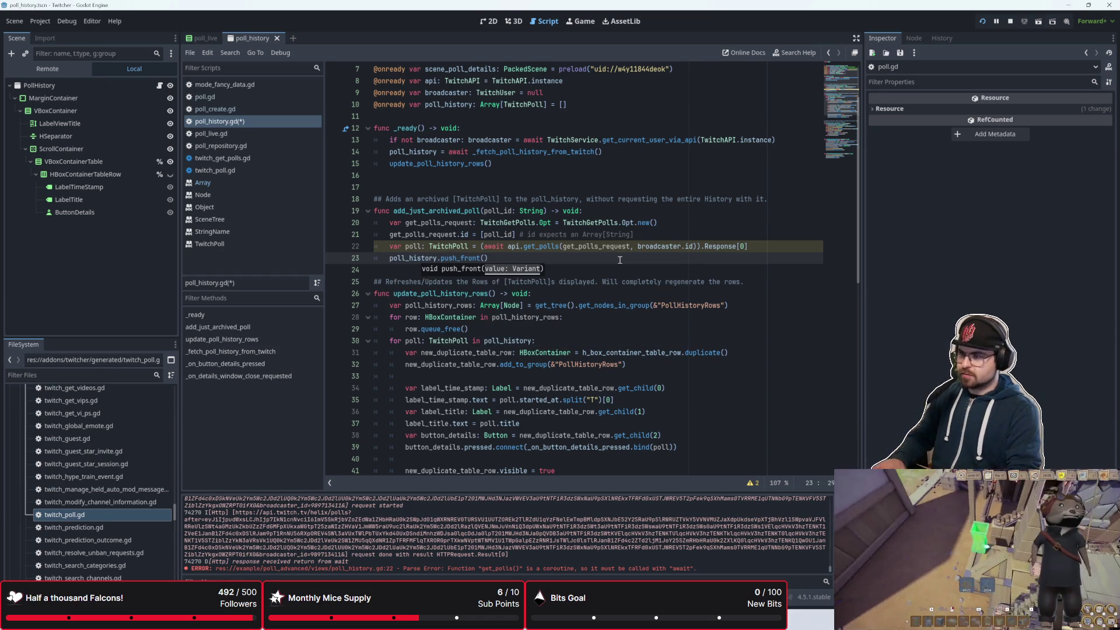
type("poll")
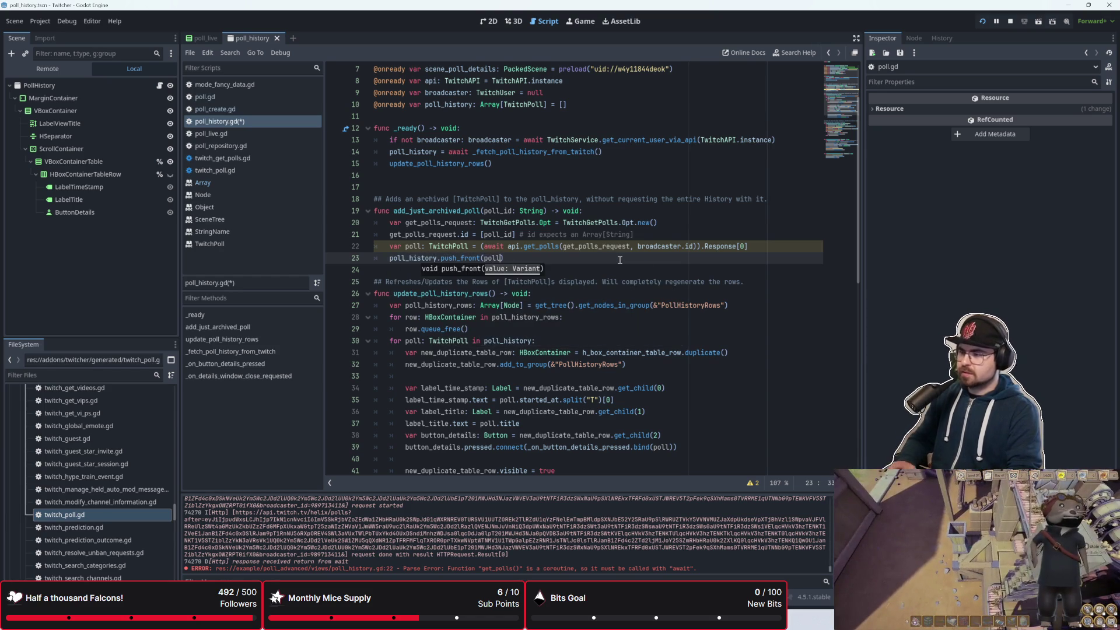
Call update_poll_history_rows() on the next line, save, and show the script warnings
key("End")
key("Return")
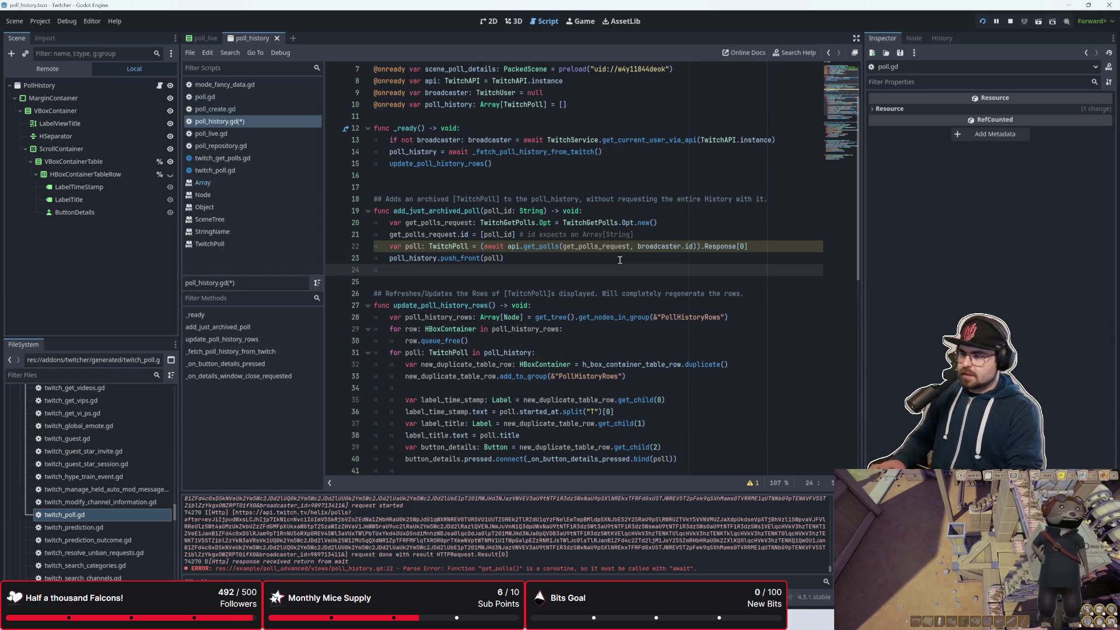
type("update")
key("Return")
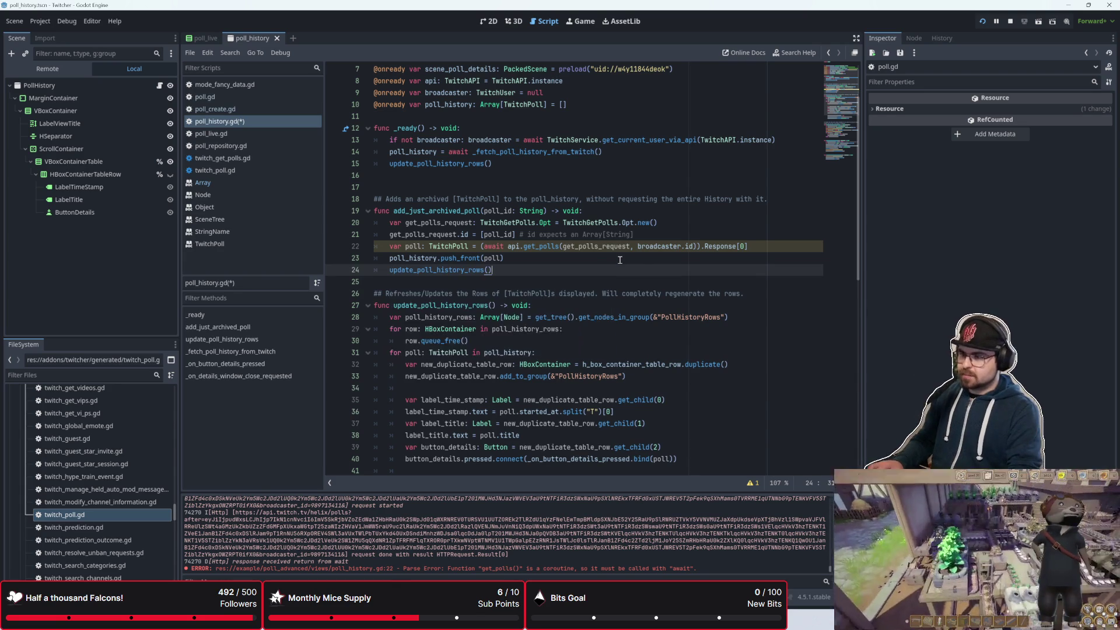
left_click(592, 292)
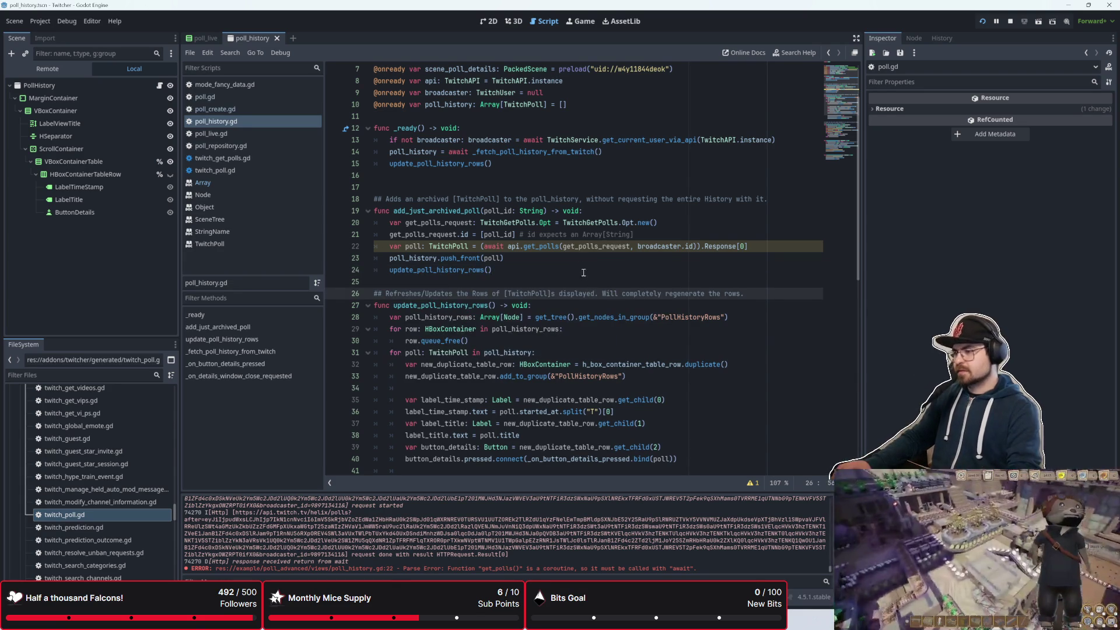
key("Up")
key("Up")
key("Up")
key("ctrl+s")
left_click(750, 482)
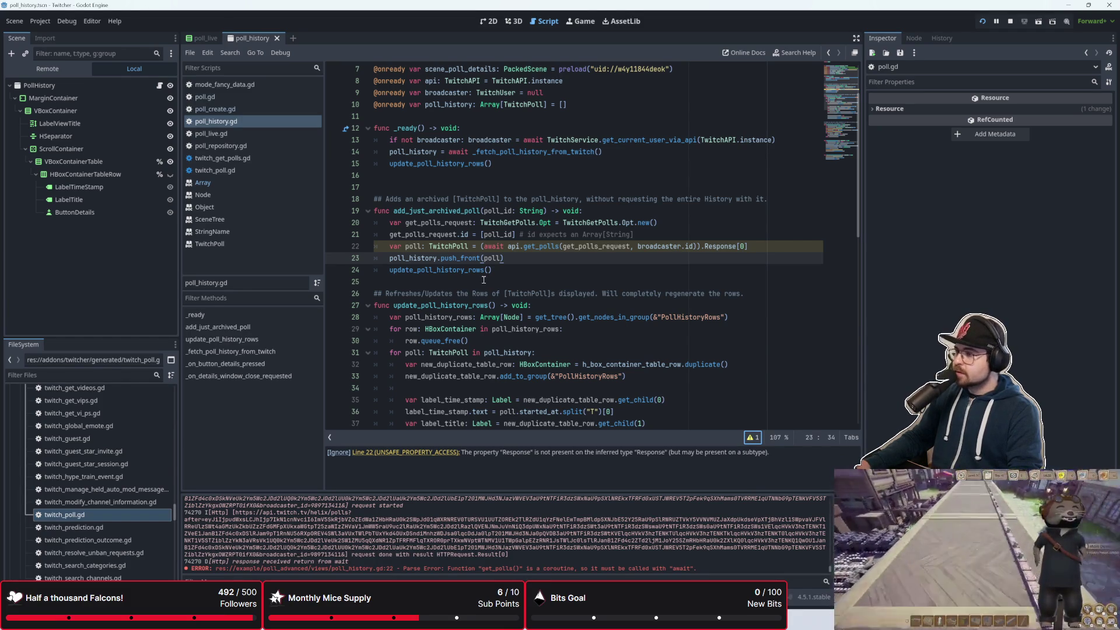
Remove .Response from line 22 and fix the closing parentheses after broadcaster.id
left_click(696, 247)
key("Delete")
key("Delete")
key("Delete")
key("Delete")
key("Delete")
key("Delete")
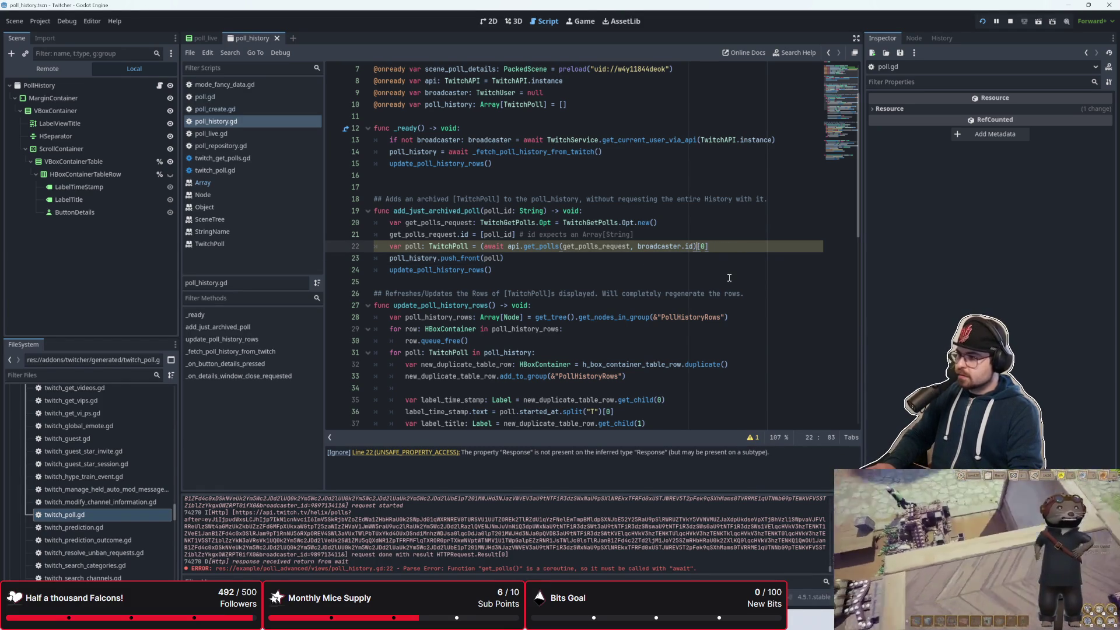
key("BackSpace")
key("Down")
key("Down")
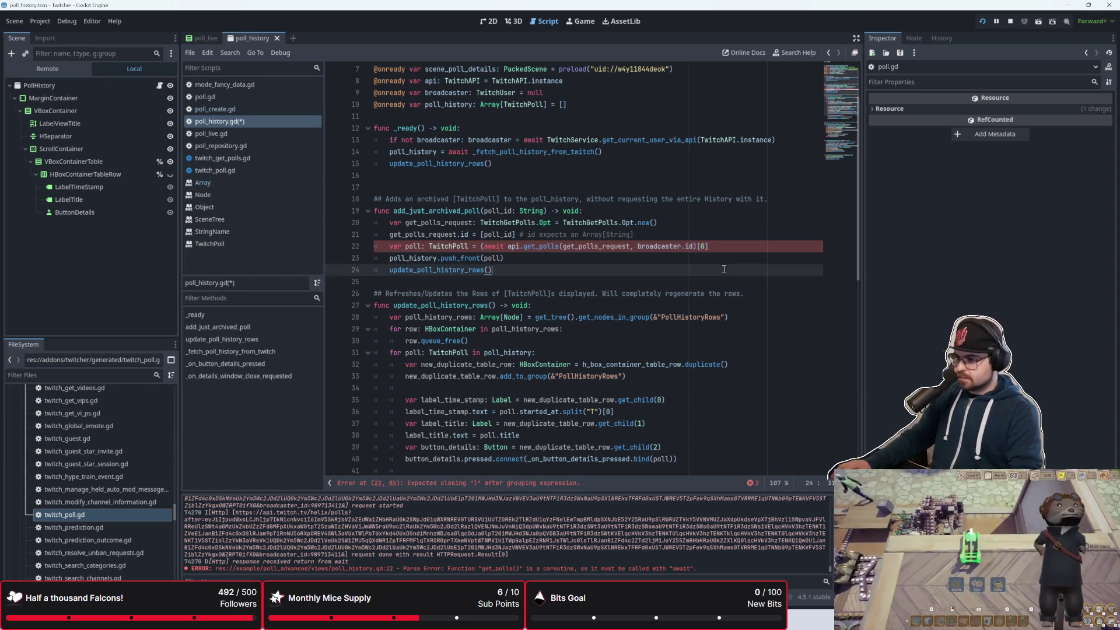
left_click(695, 247)
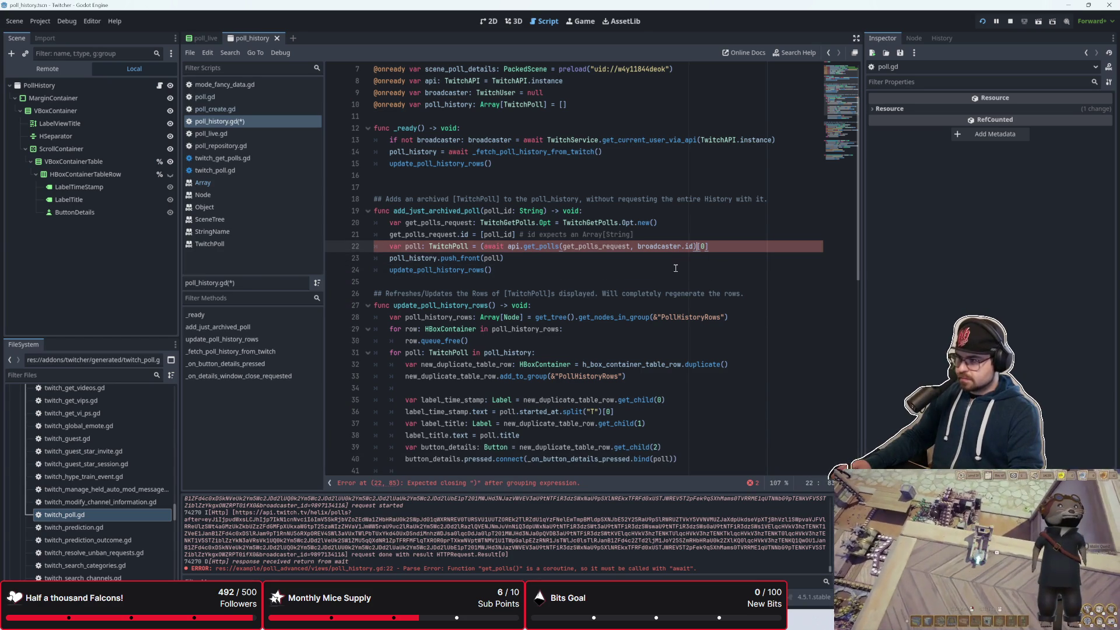
type(")")
left_click(676, 263)
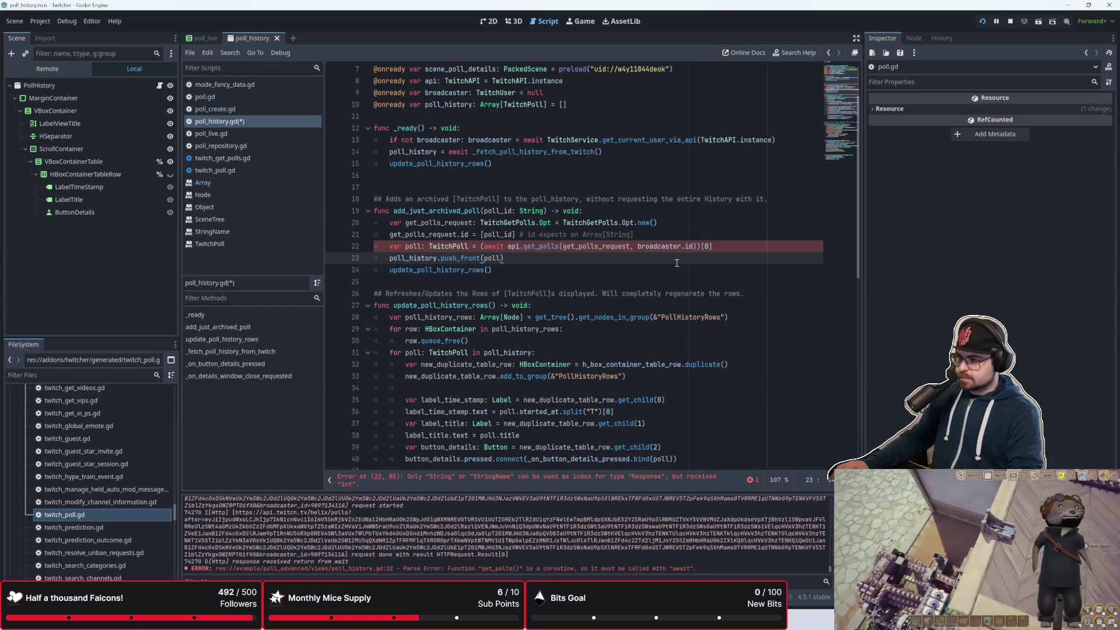
left_click(569, 245)
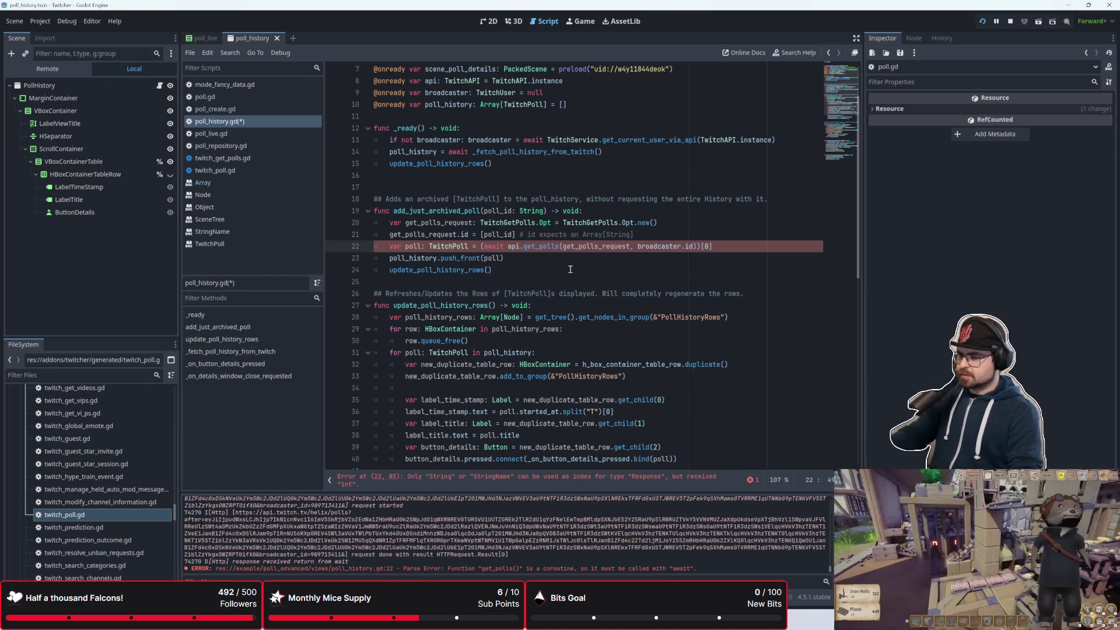
Replace the [0] index with .data[0], keeping push_front(poll) on its own line
left_click(708, 245)
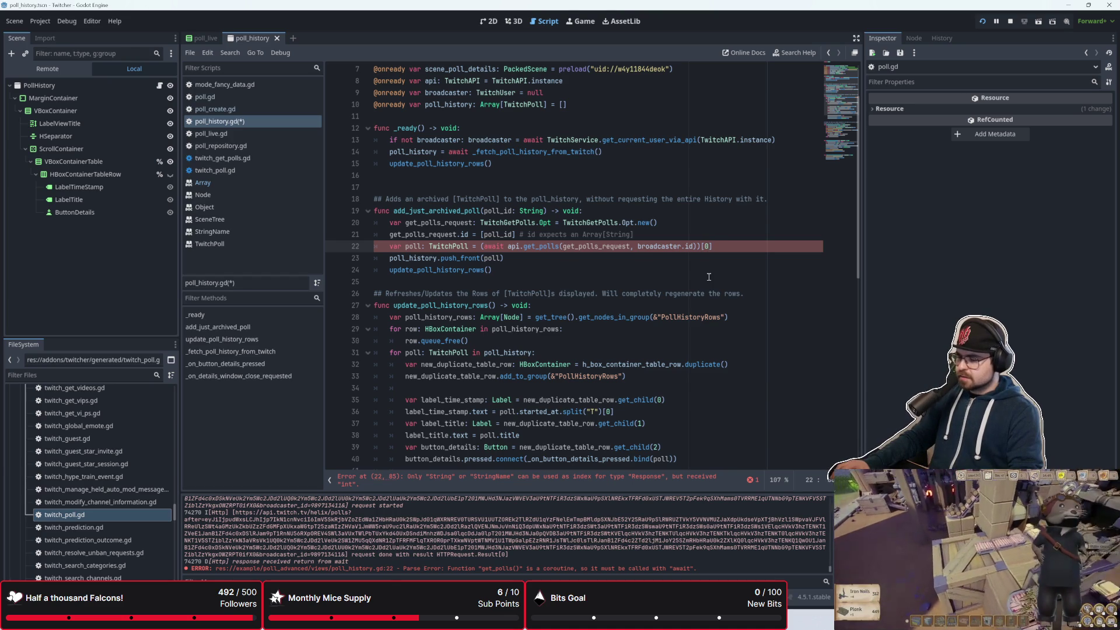
key("BackSpace")
key("BackSpace")
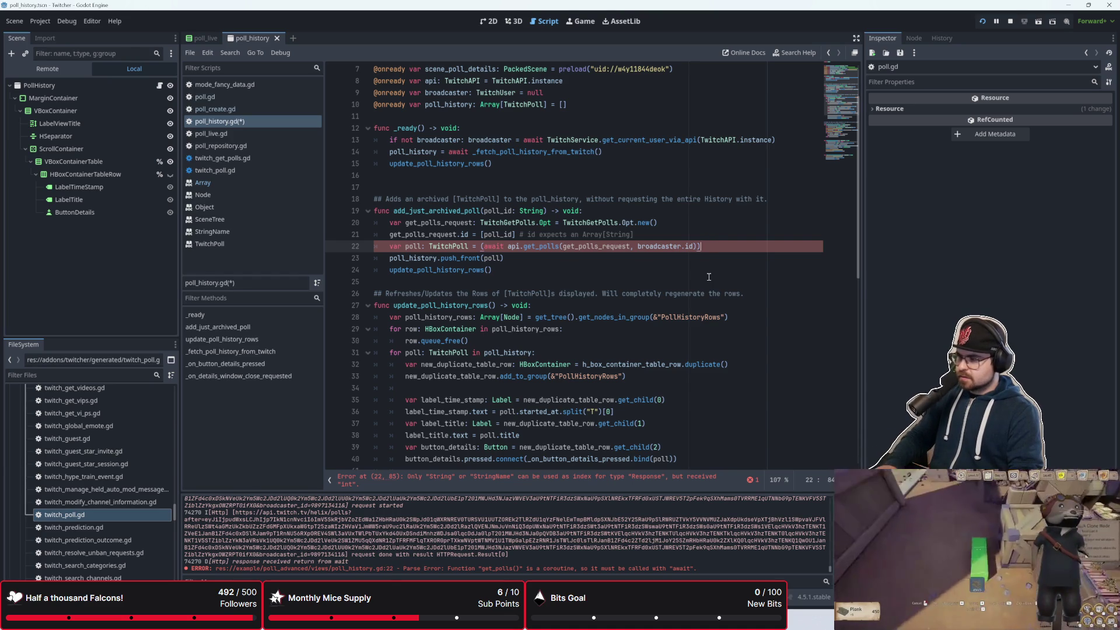
key("Delete")
key("Delete")
type(".cr")
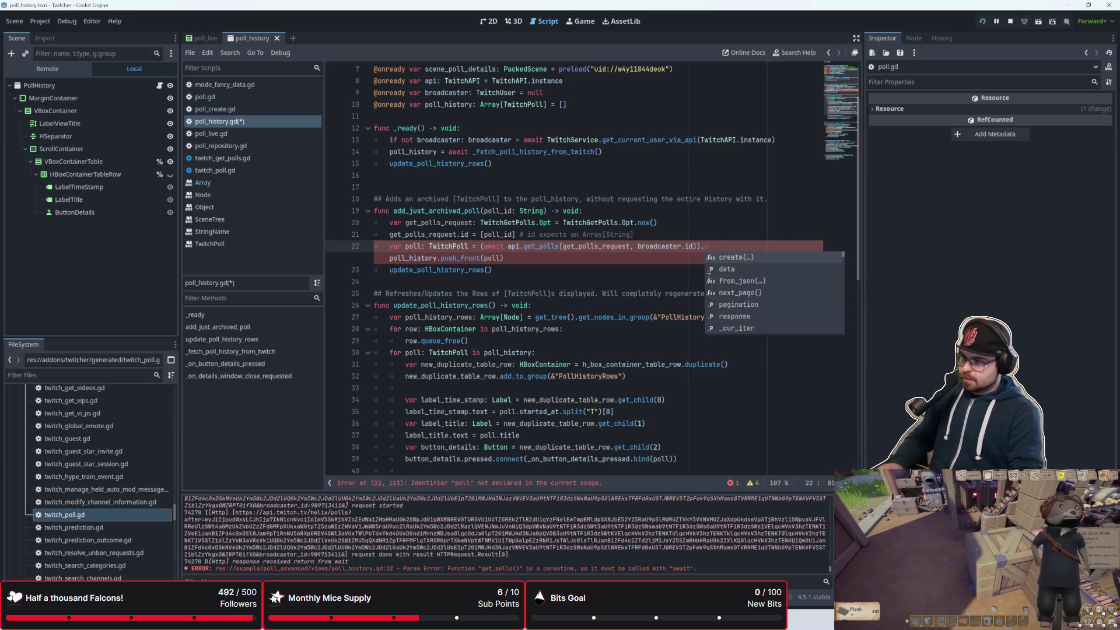
key("Return")
key("BackSpace")
key("BackSpace")
key("BackSpace")
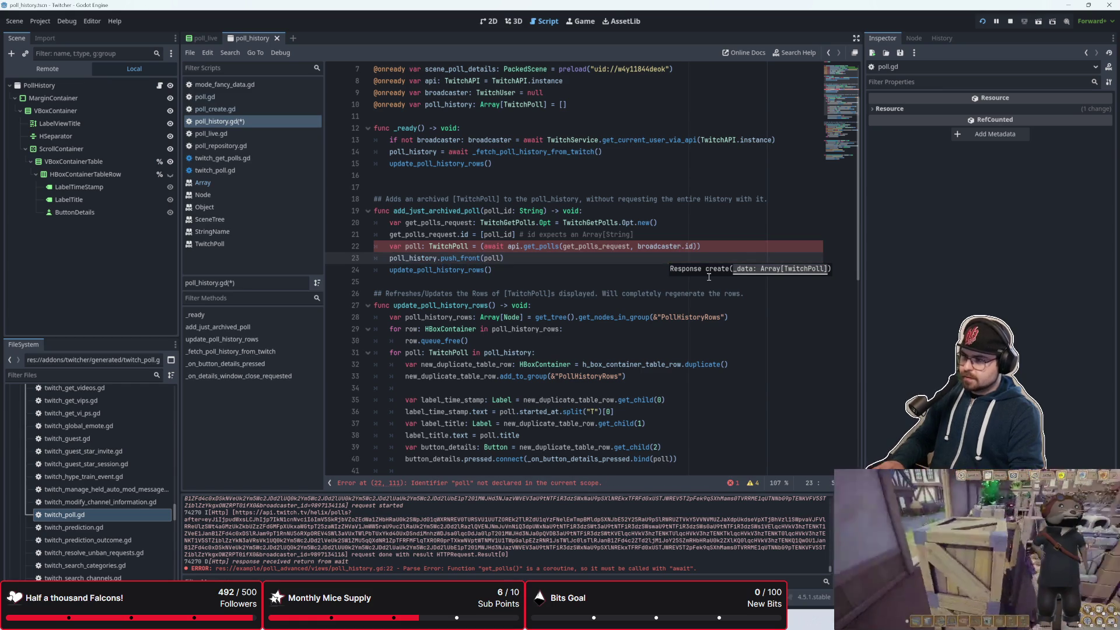
key("Return")
type(".data")
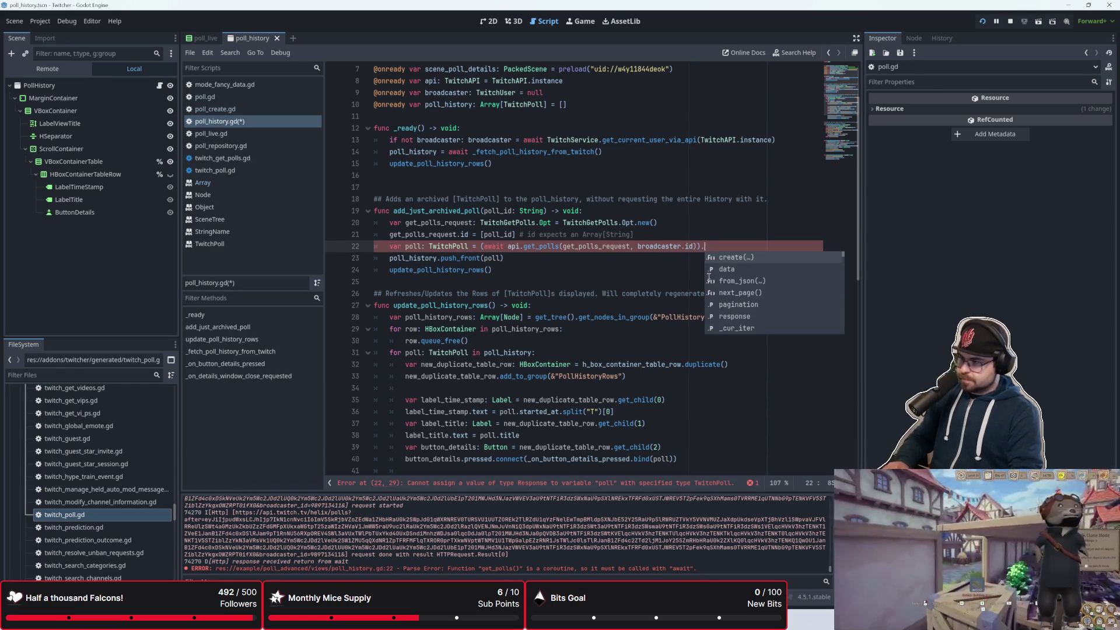
type("[0]")
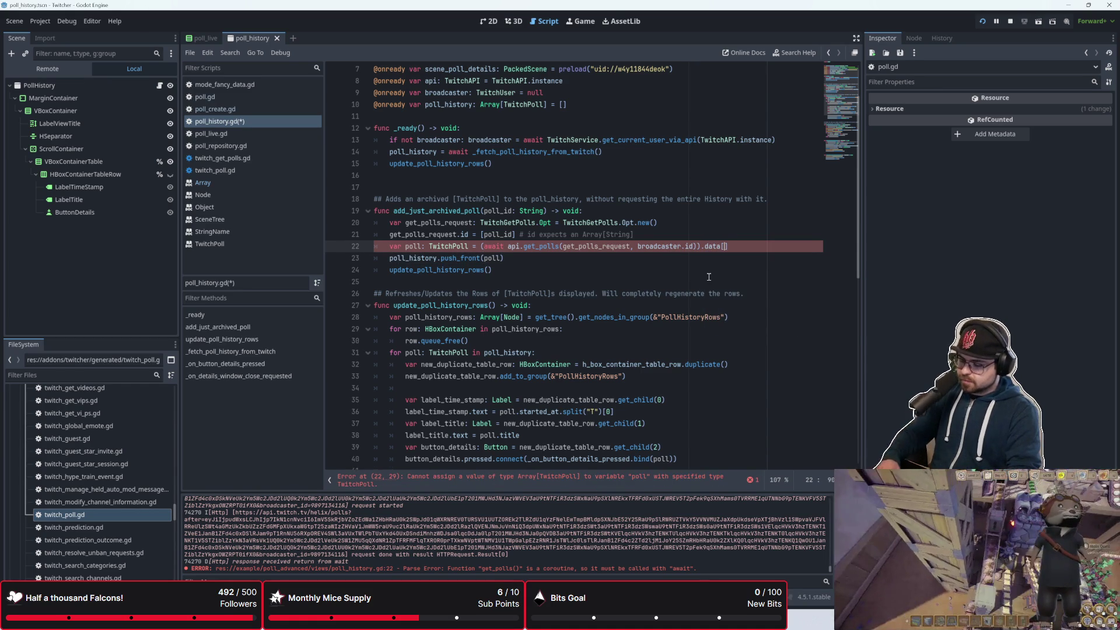
left_click(708, 274)
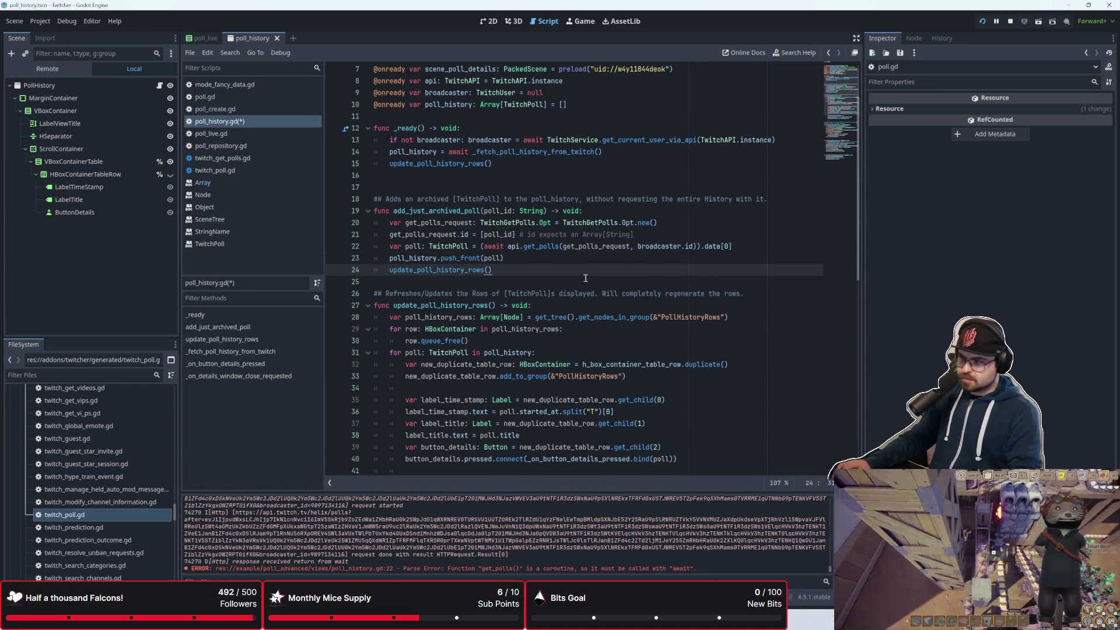
Review lines 23–26 of add_just_archived_poll, which fetch data[0] and push it onto poll_history
scroll(586, 278, "up", 1)
left_click(527, 298)
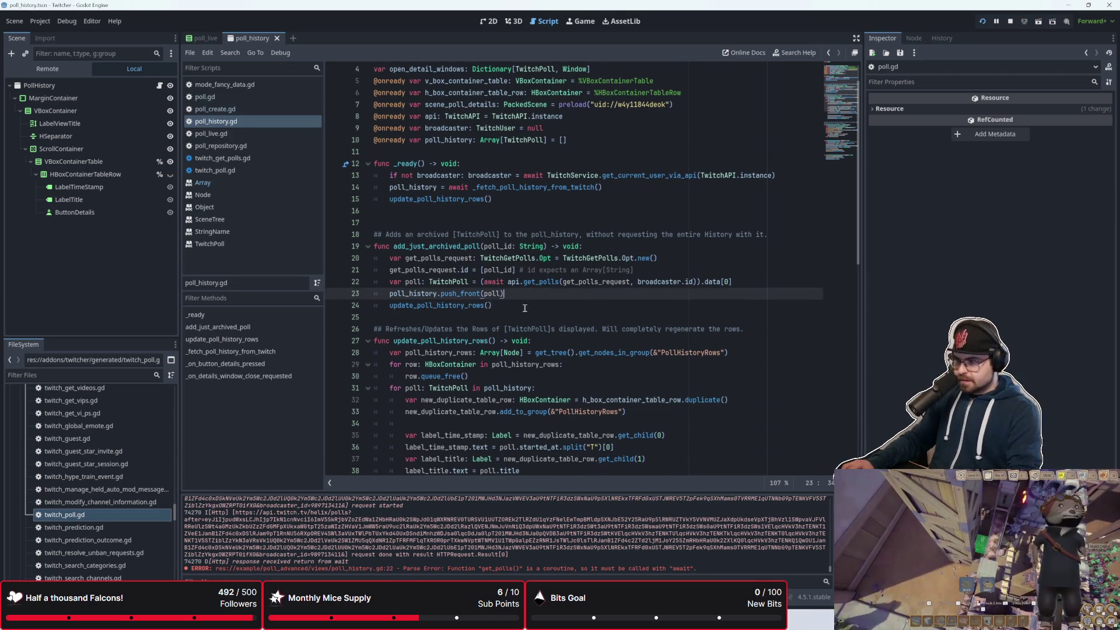
left_click(518, 312)
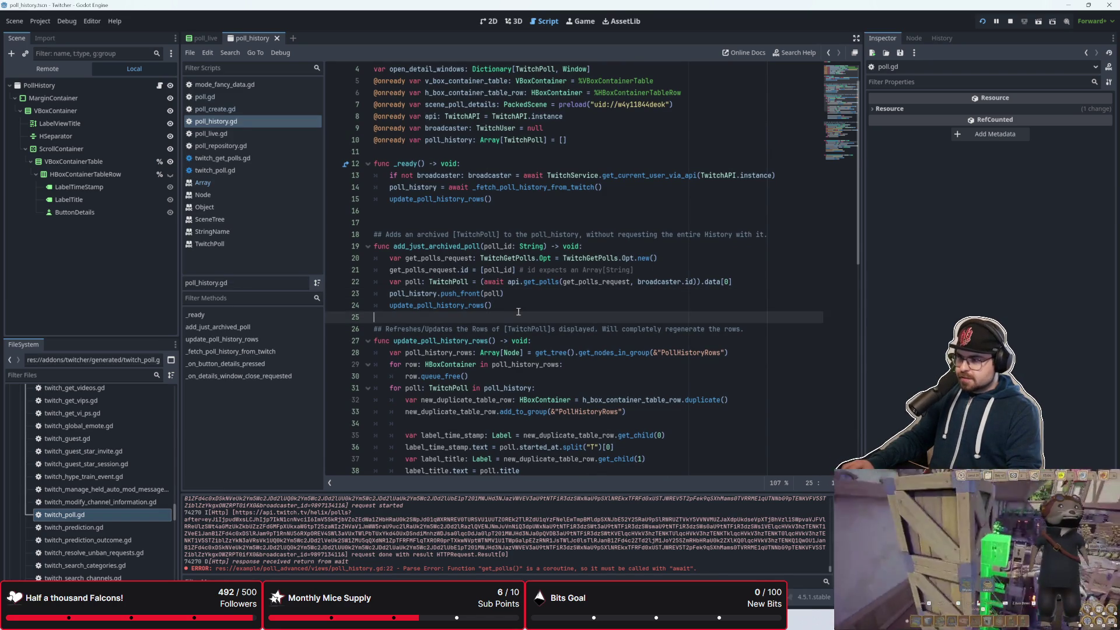
left_click(519, 308)
scroll(518, 311, "up", 1)
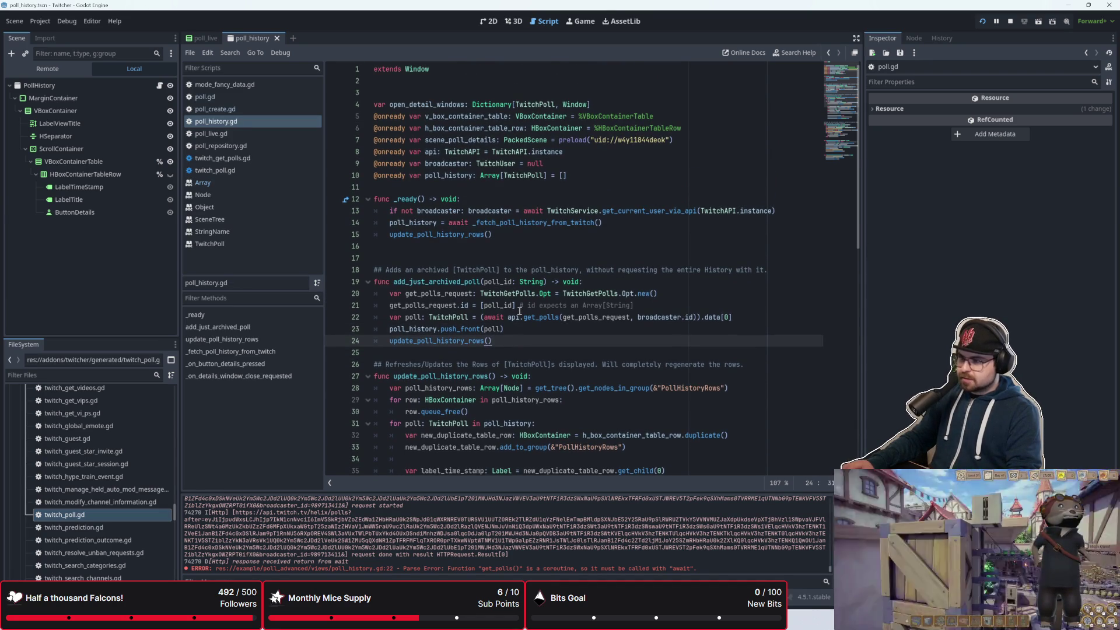
scroll(483, 338, "down", 4)
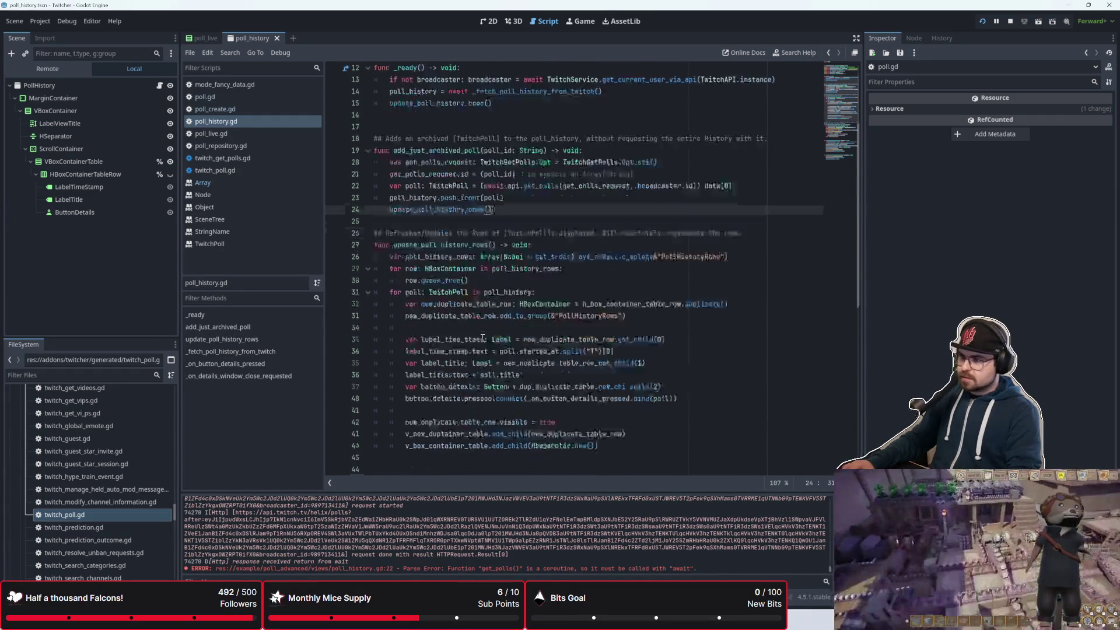
left_click(464, 209)
left_click(465, 221)
scroll(465, 222, "down", 8)
scroll(465, 222, "up", 12)
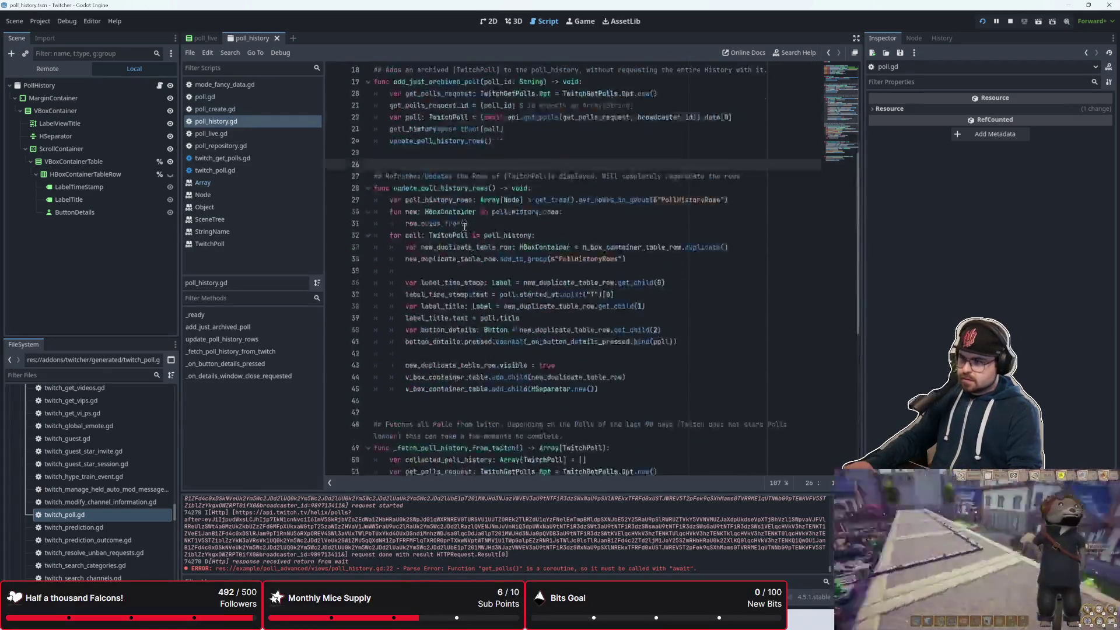
Insert a blank spacer line at line 11, above func _ready
left_click(451, 188)
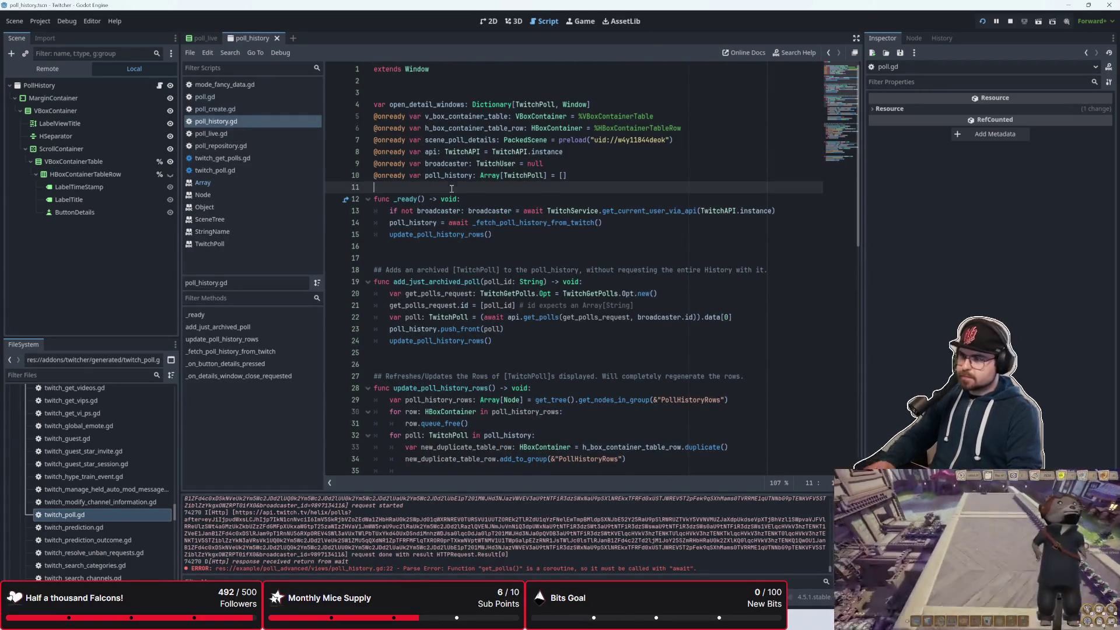
key("Return")
scroll(451, 189, "down", 2)
scroll(451, 188, "down", 3)
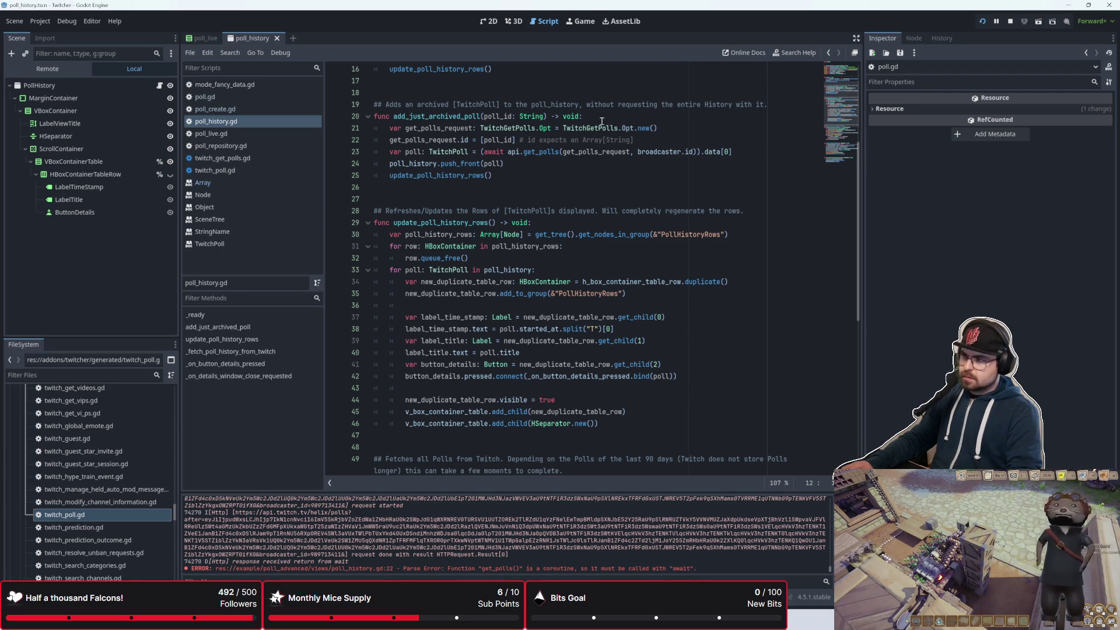
scroll(517, 206, "up", 1)
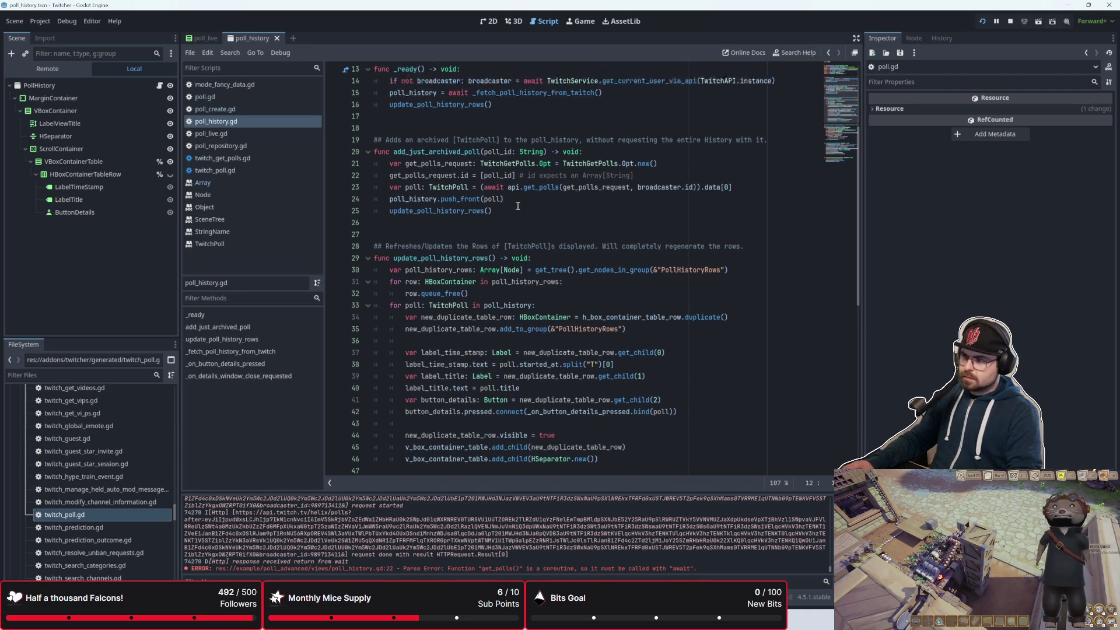
left_click(604, 151)
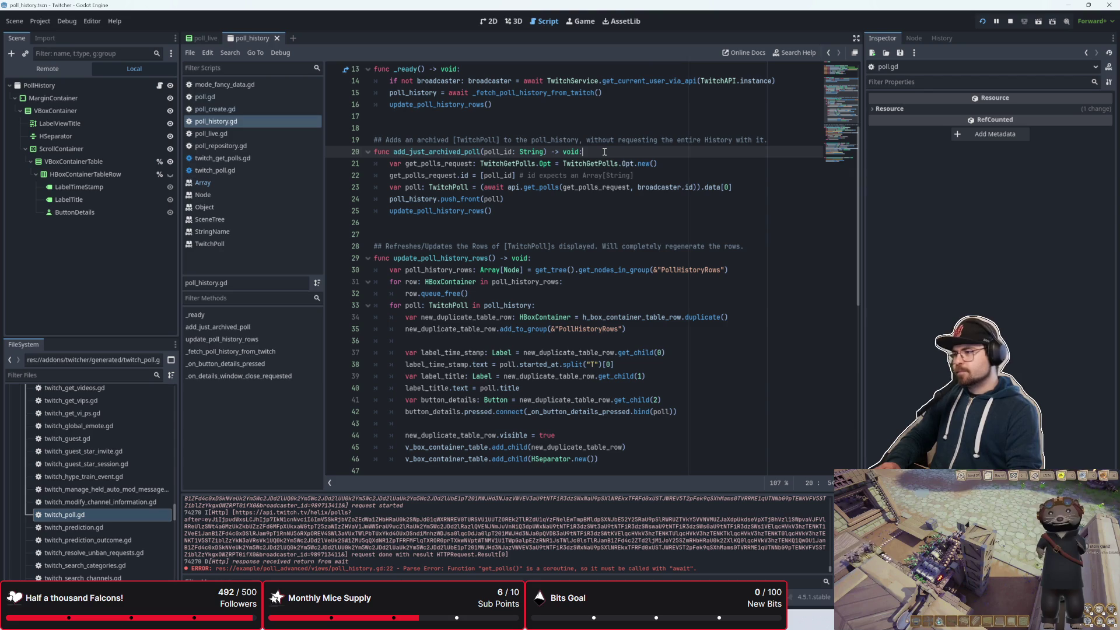
key("Down")
key("Down")
key("Down")
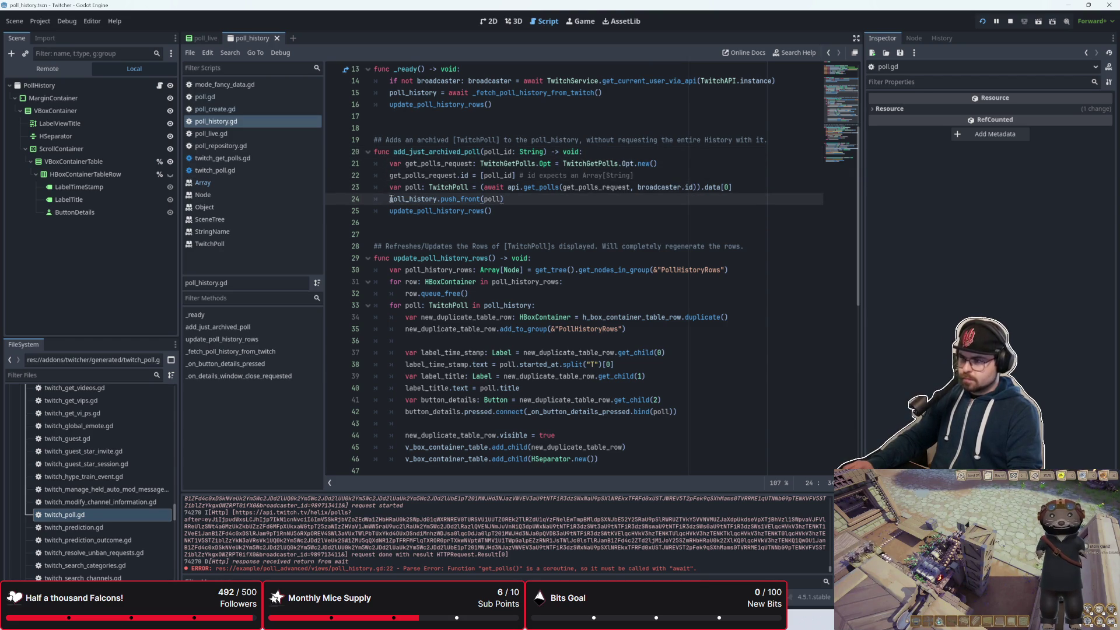
key("Return")
key("Up")
type("if")
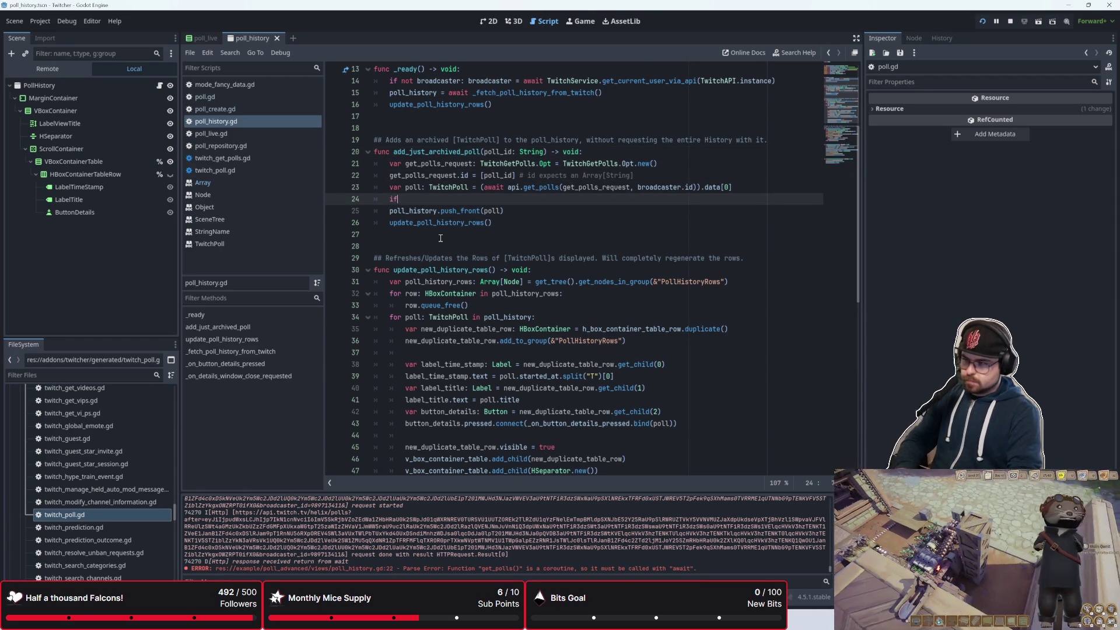
key("BackSpace")
key("BackSpace")
key("BackSpace")
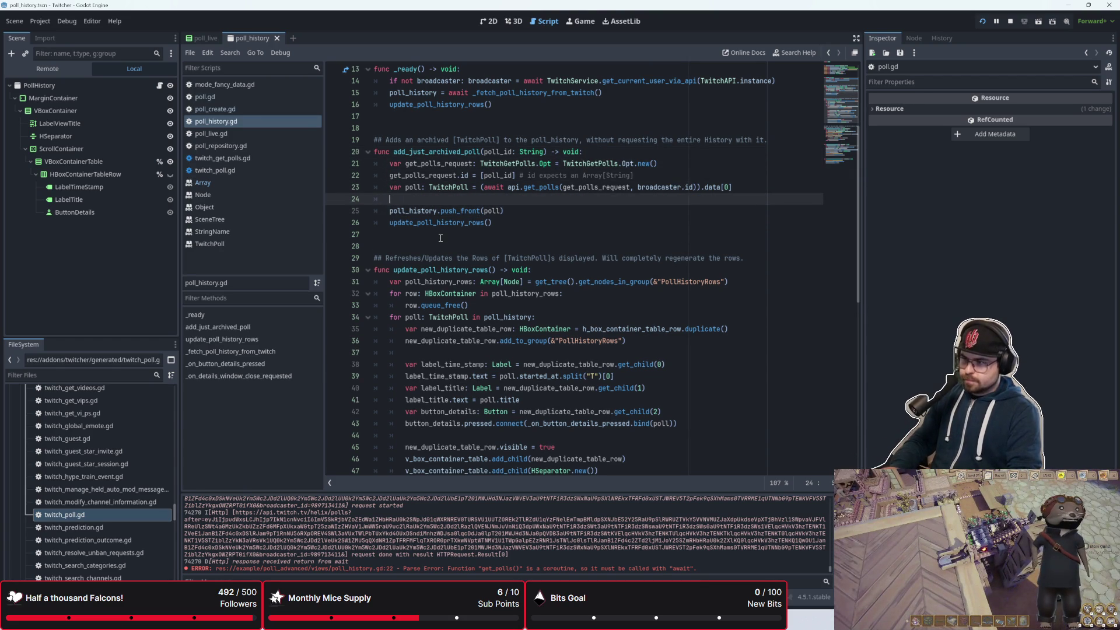
key("BackSpace")
key("BackSpace")
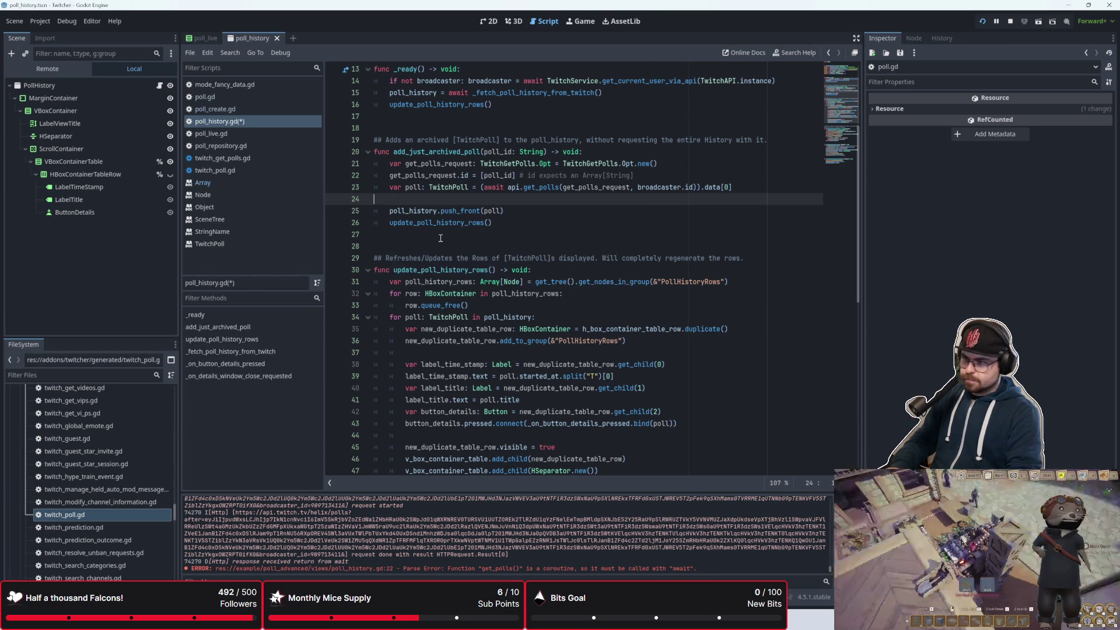
key("BackSpace")
key("BackSpace")
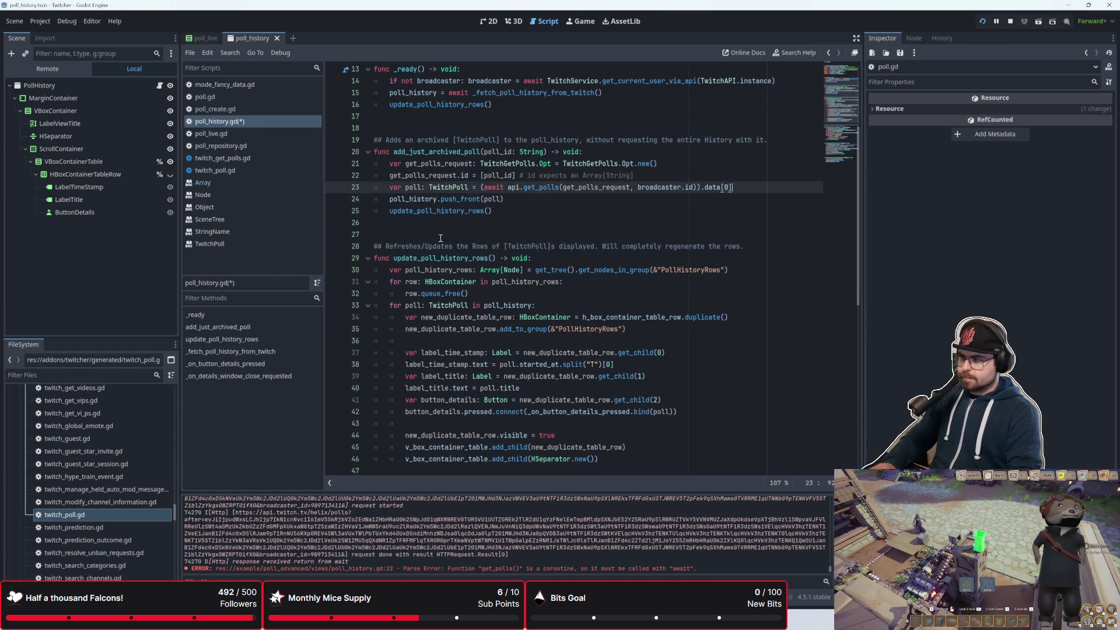
key("Return")
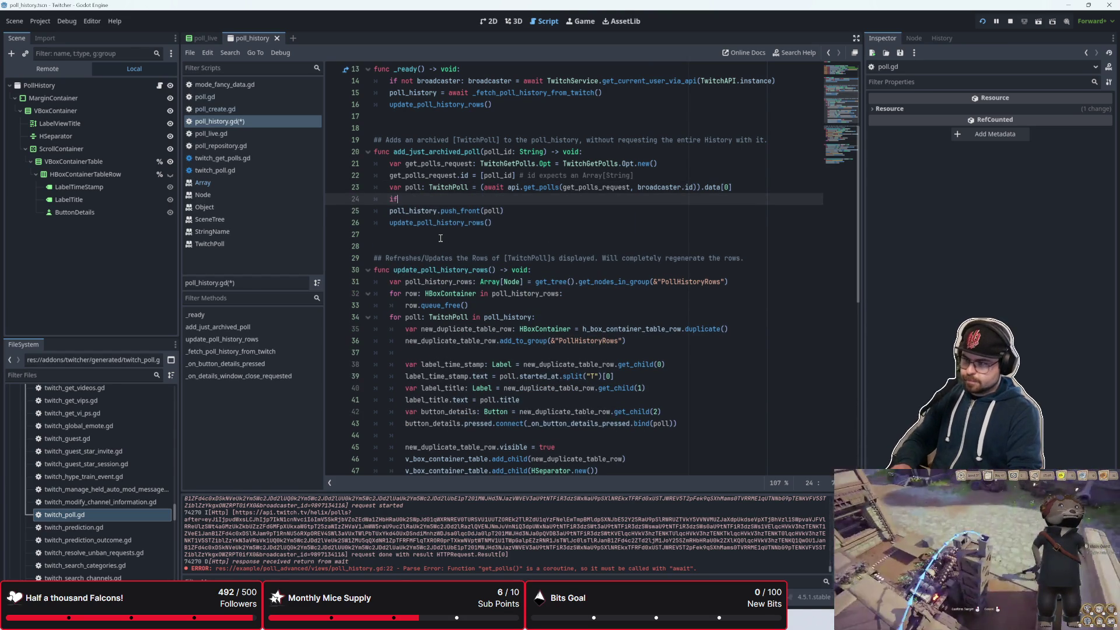
type("poll.status")
key("Escape")
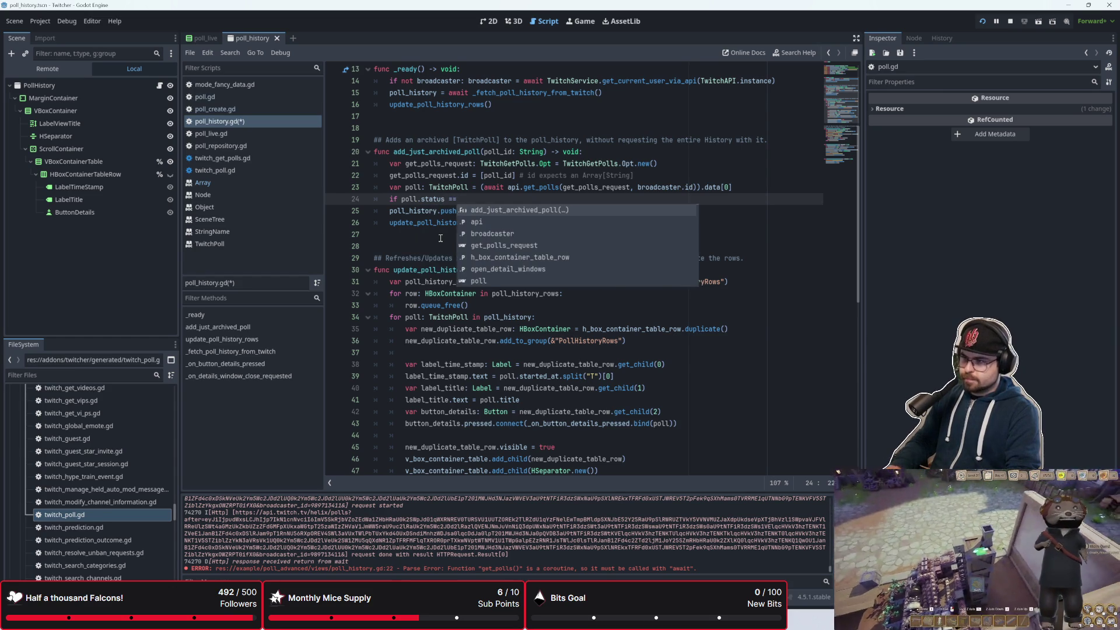
key("BackSpace")
key("BackSpace")
key("BackSpace")
type("!= ")
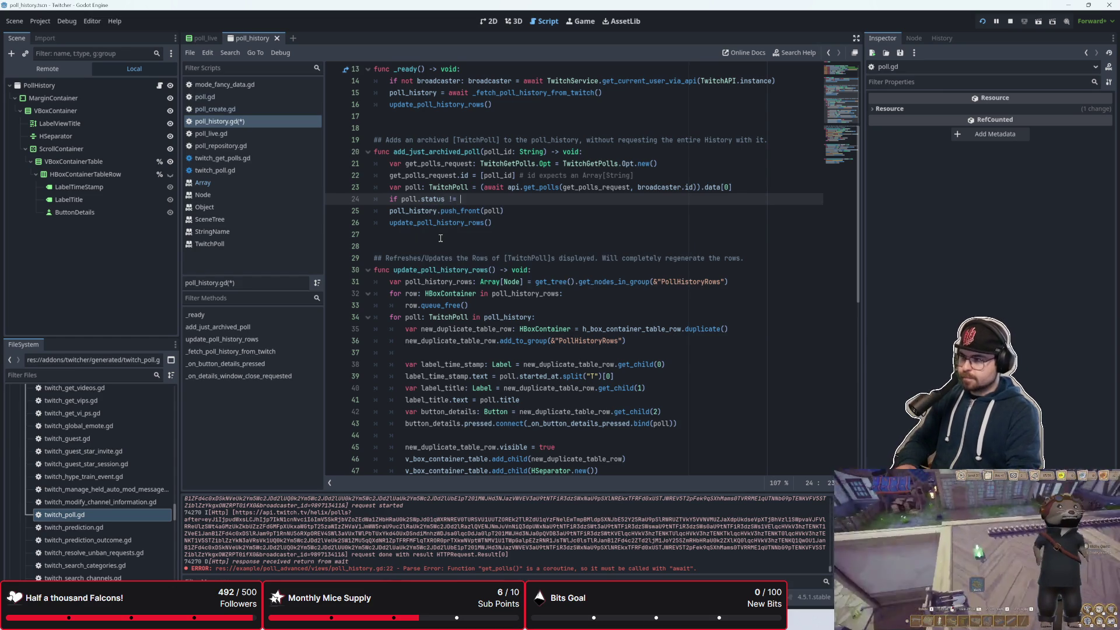
type("A")
key("BackSpace")
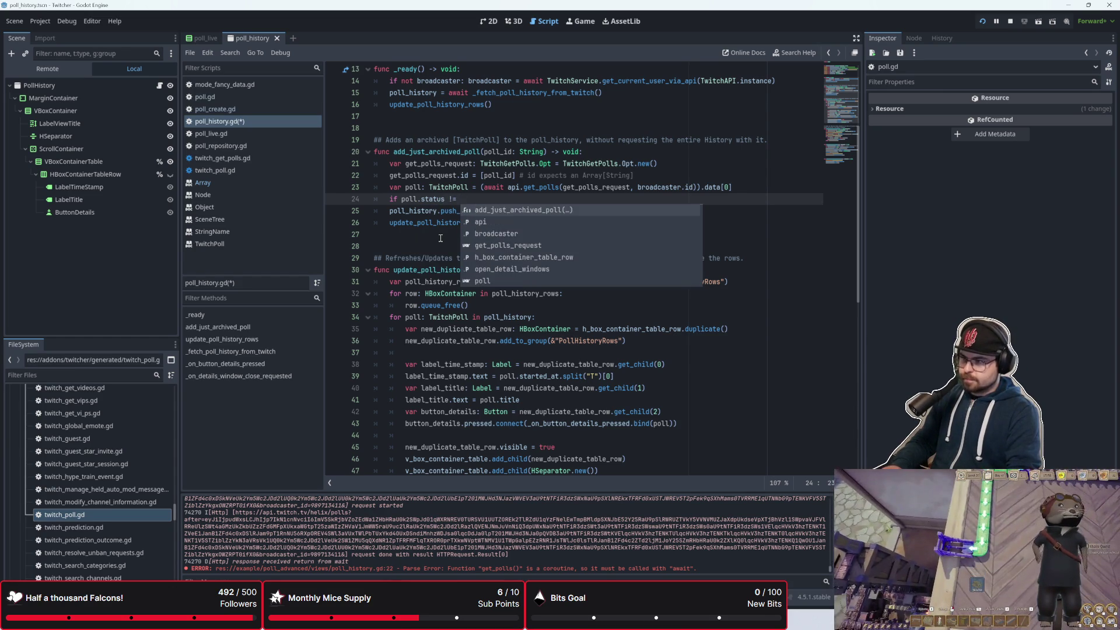
type("\"ARCHIVED\"")
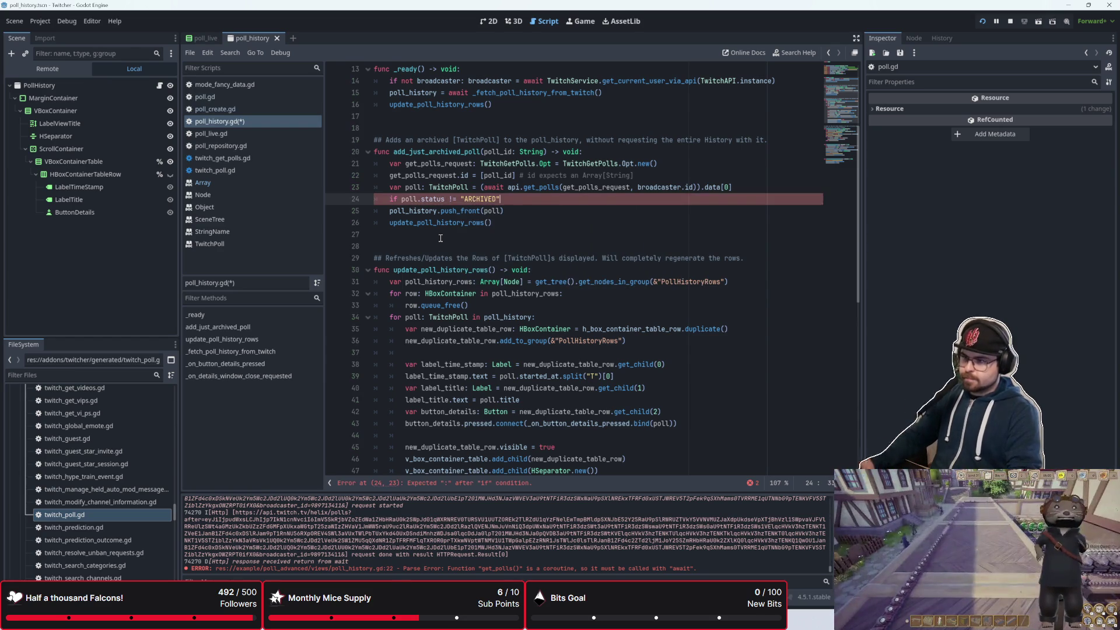
scroll(440, 238, "down", 10)
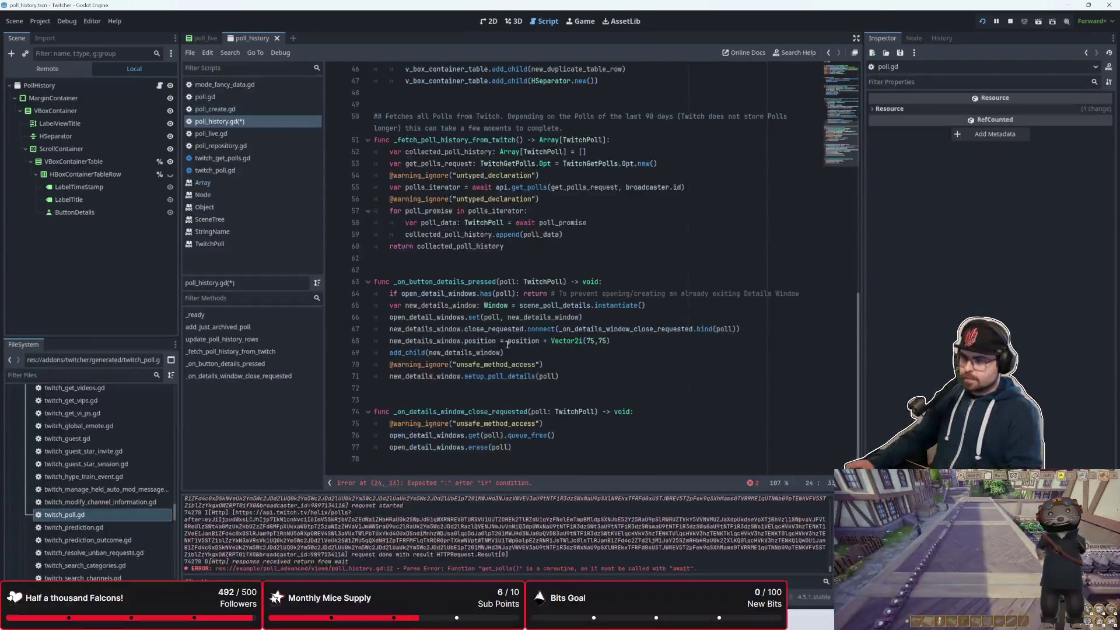
scroll(503, 340, "up", 11)
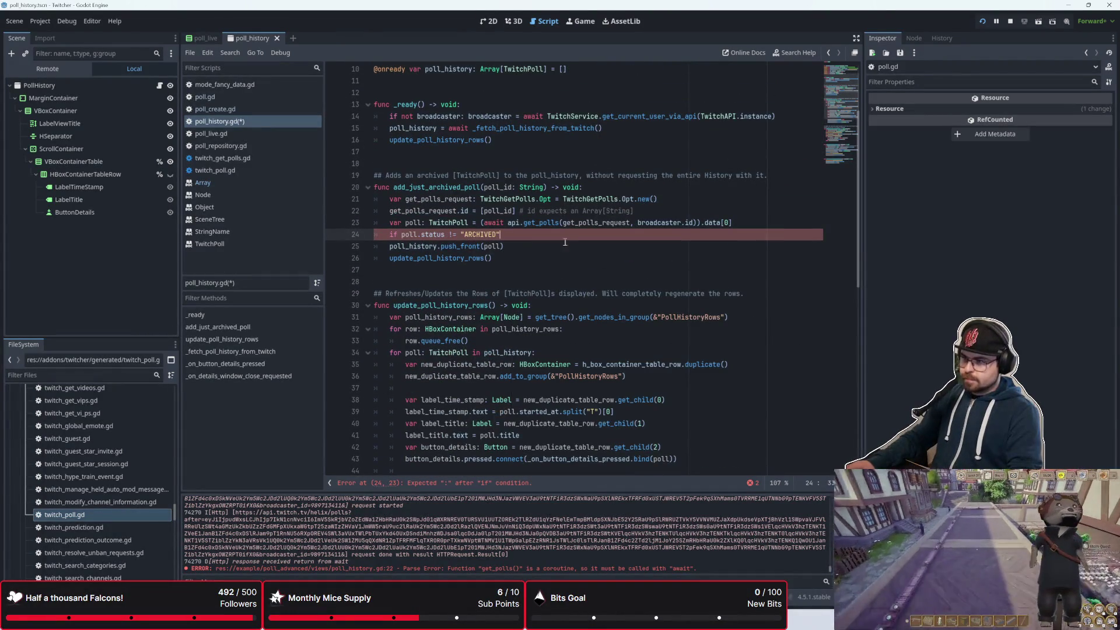
key("ctrl+shift+k")
Open poll_create.gd from the script list, passing through poll_live.gd
left_click(537, 269)
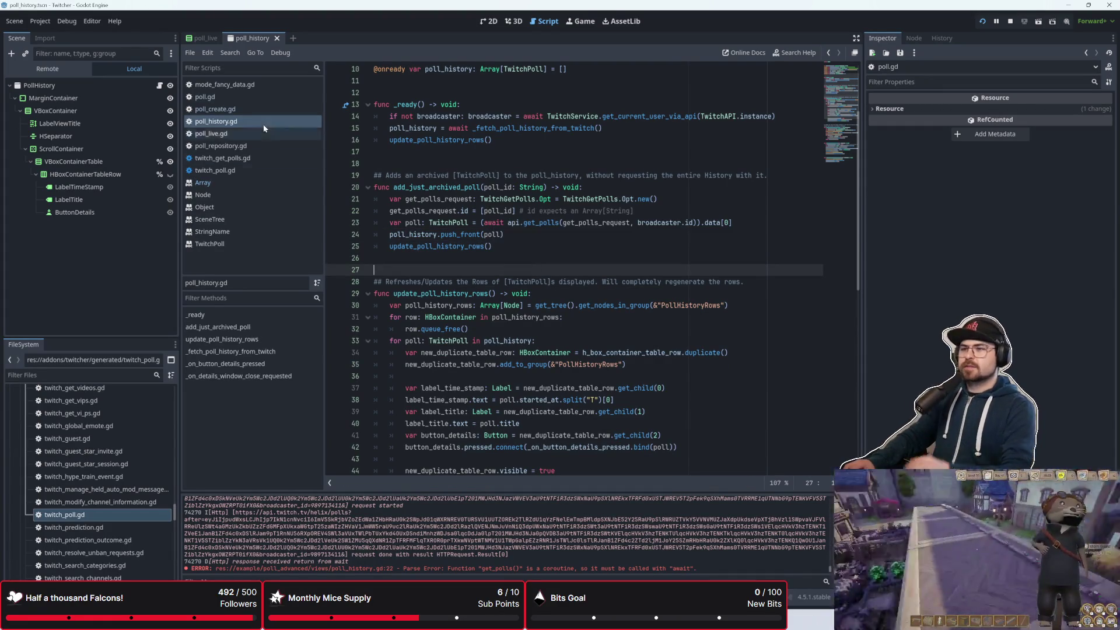
scroll(494, 220, "up", 3)
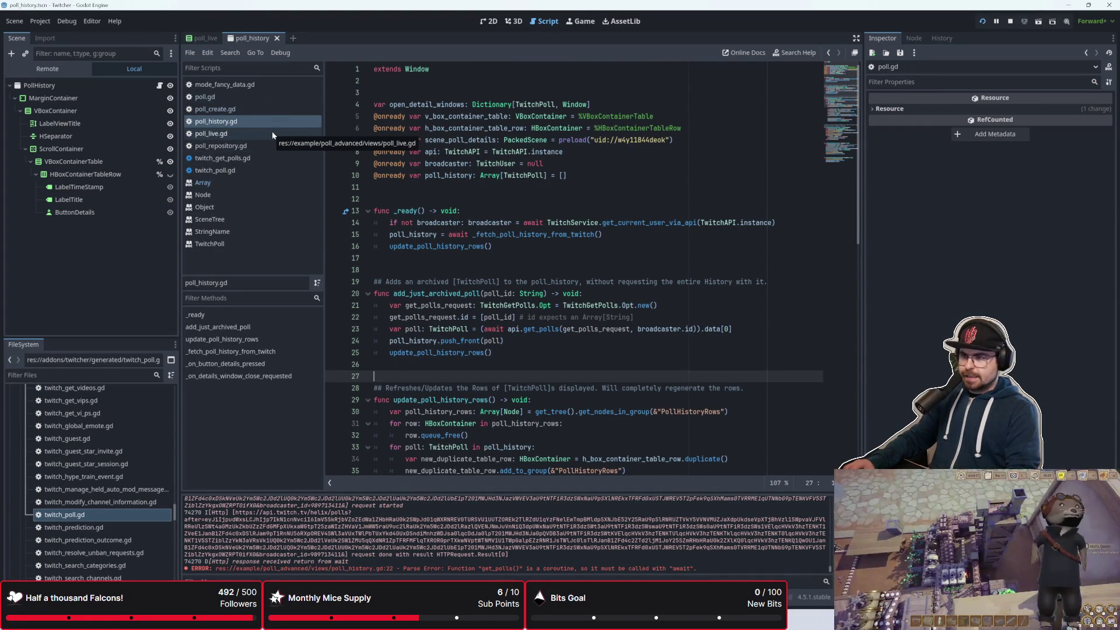
left_click(273, 134)
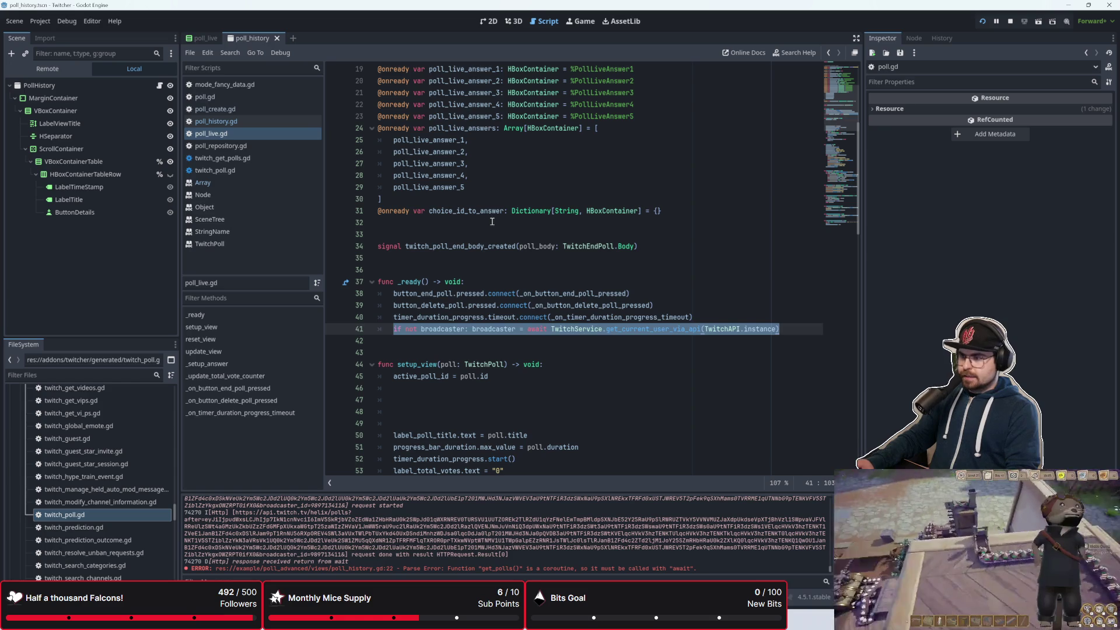
left_click(247, 109)
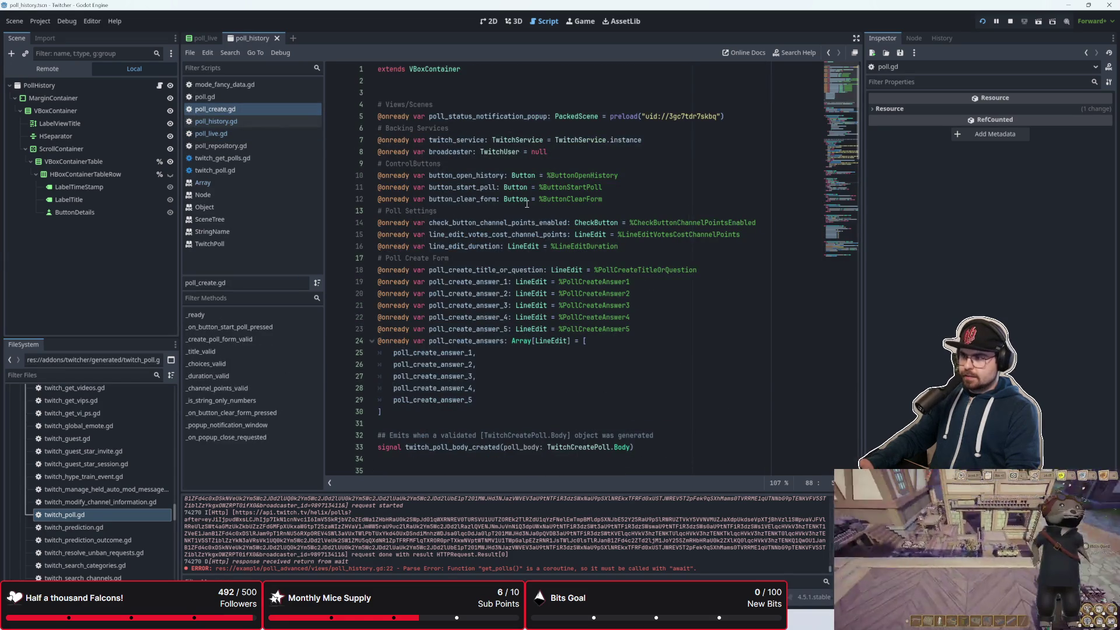
Review poll_create.gd's _ready function and the code around blank line 41
scroll(515, 213, "down", 9)
left_click(516, 212)
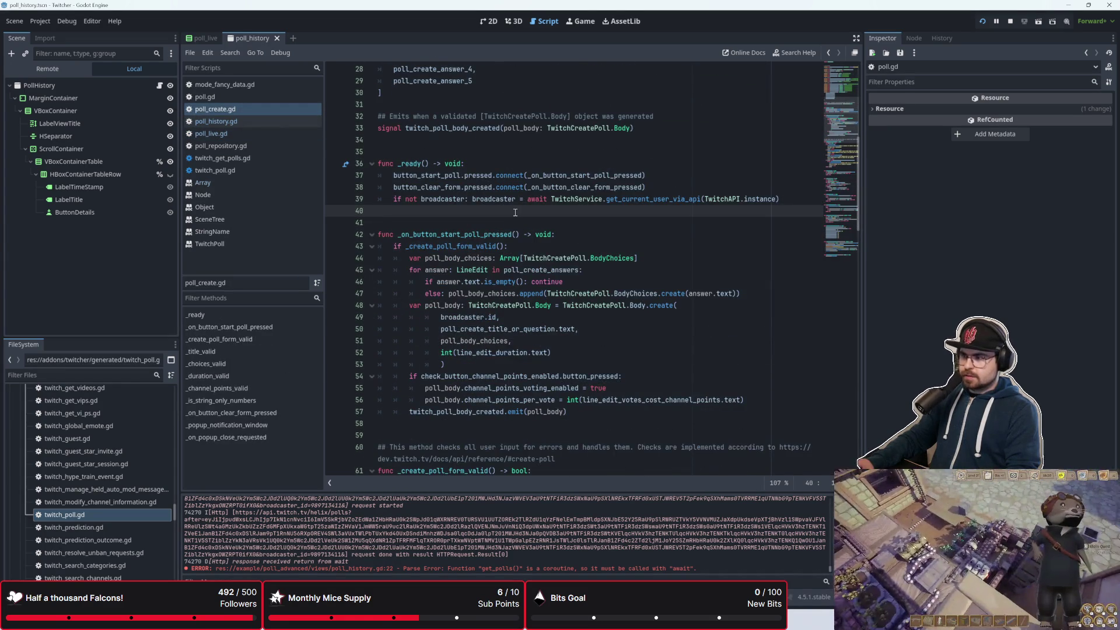
scroll(515, 212, "up", 3)
scroll(512, 215, "down", 4)
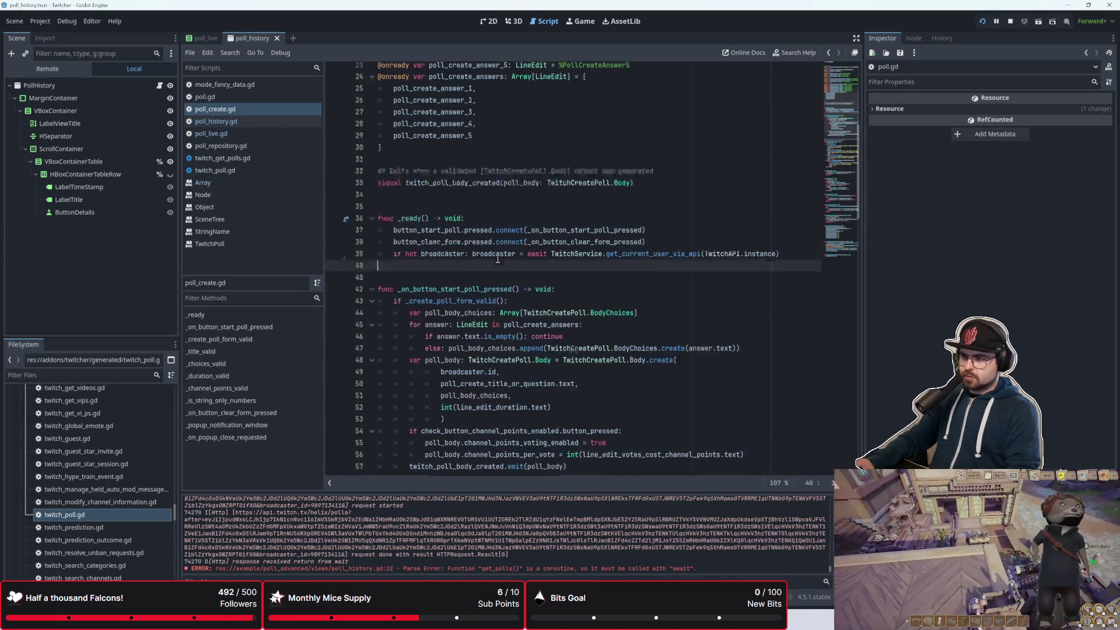
left_click(425, 189)
scroll(522, 211, "down", 20)
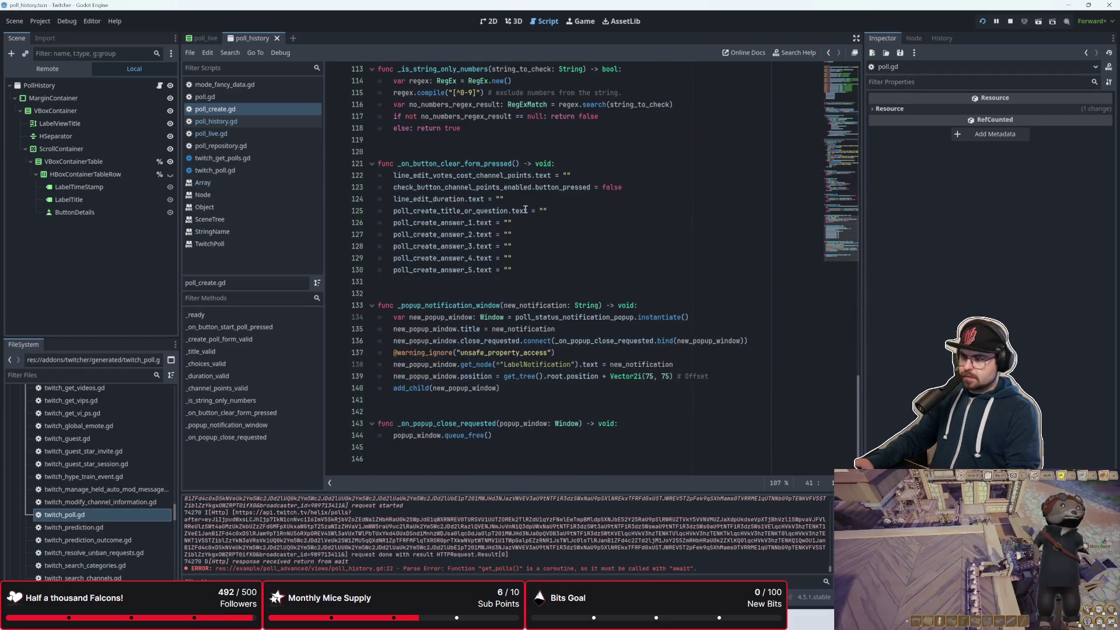
scroll(525, 209, "up", 12)
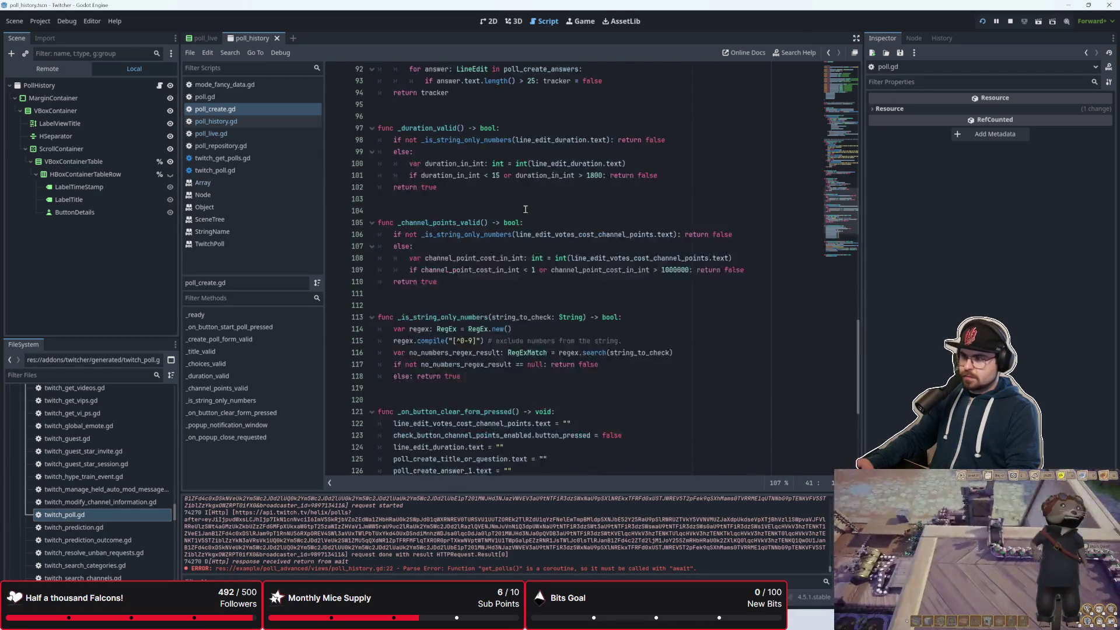
Look over the clear-form function and find where the start-poll handler ends
scroll(525, 209, "up", 8)
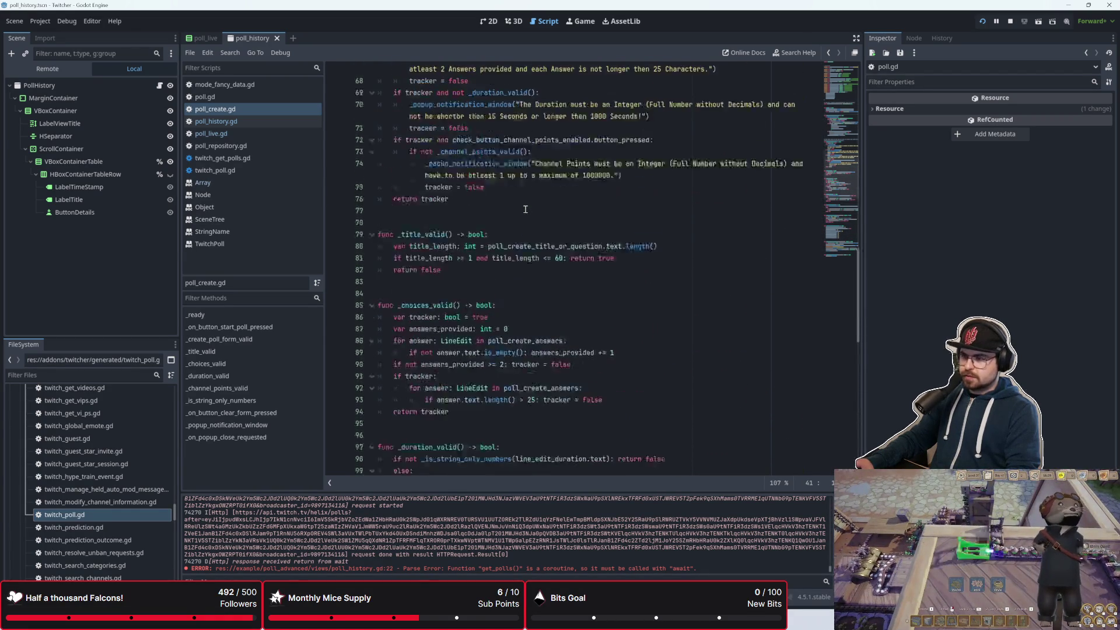
scroll(524, 209, "up", 9)
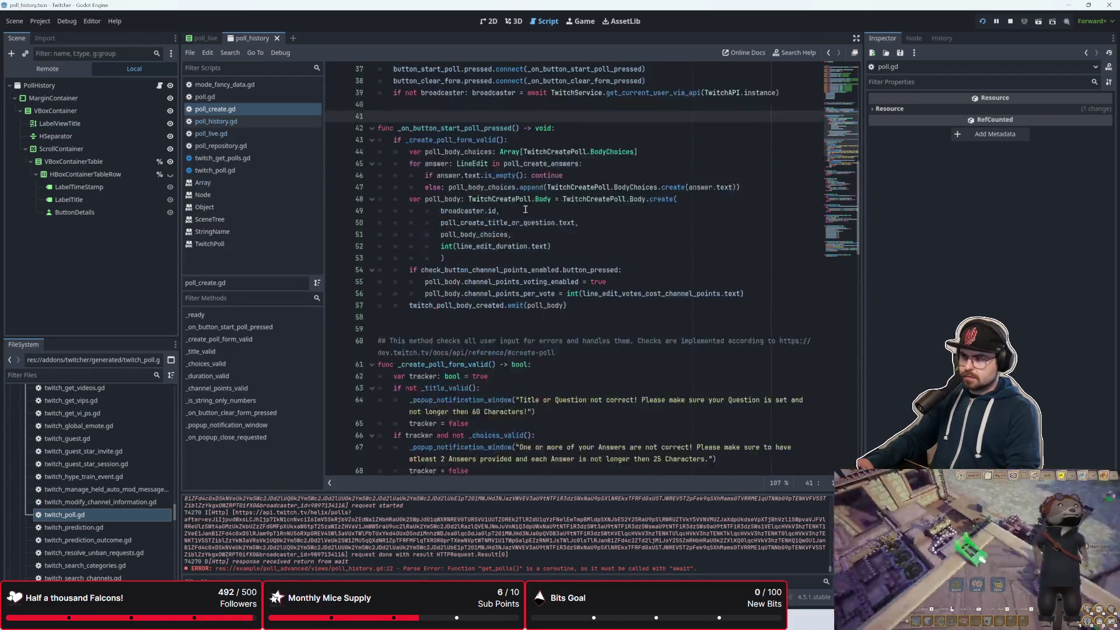
scroll(524, 209, "up", 1)
scroll(512, 217, "down", 3)
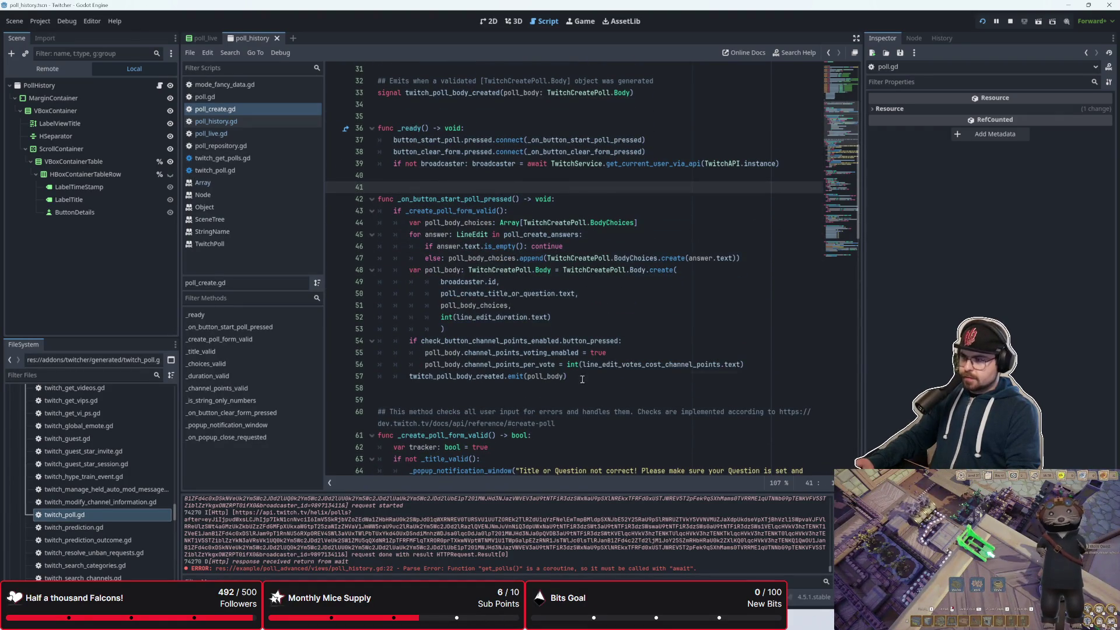
scroll(478, 236, "down", 4)
scroll(478, 236, "down", 10)
scroll(480, 237, "down", 12)
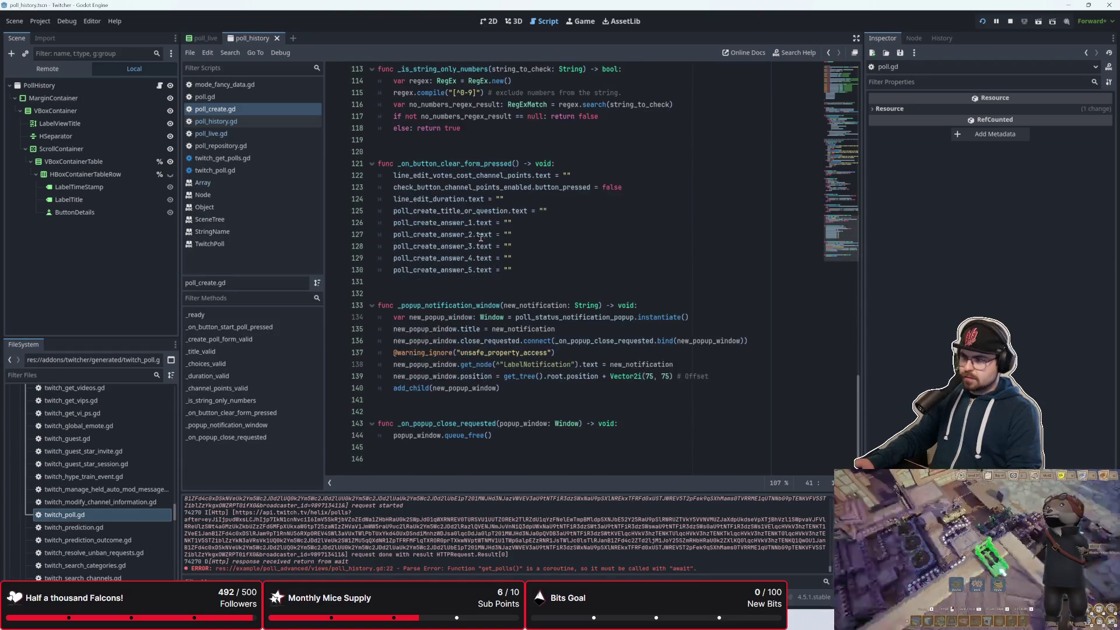
left_click(548, 284)
left_click(525, 270)
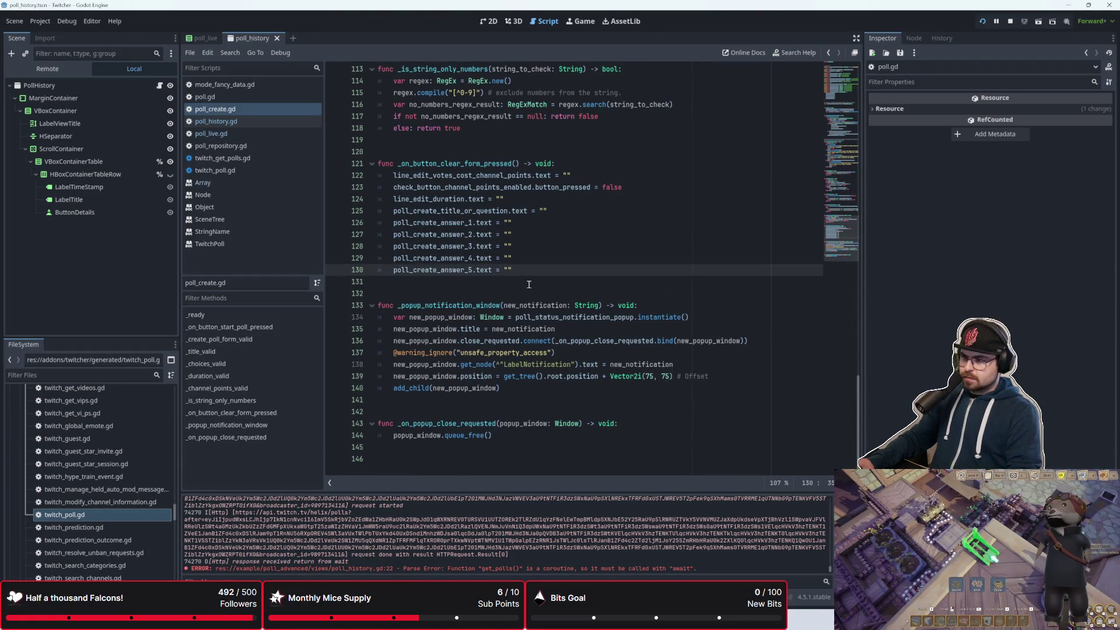
scroll(529, 284, "up", 20)
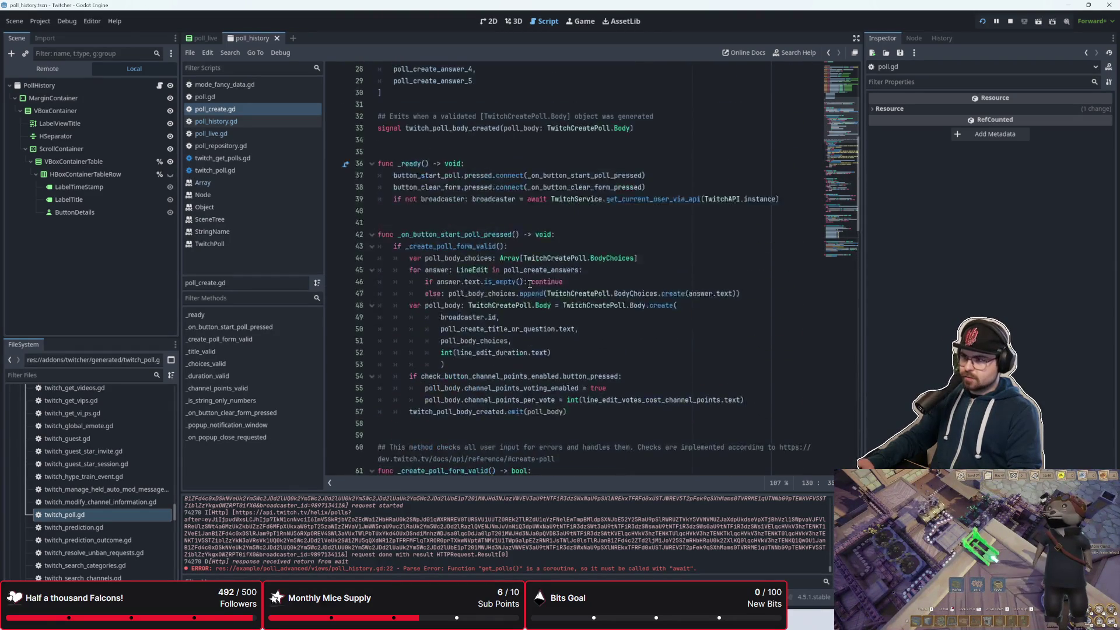
left_click(576, 411)
Move _on_button_start_poll_pressed to line 103 above the clear-form handler, then save poll_create.gd
left_click(378, 234, "shift")
key("ctrl+v")
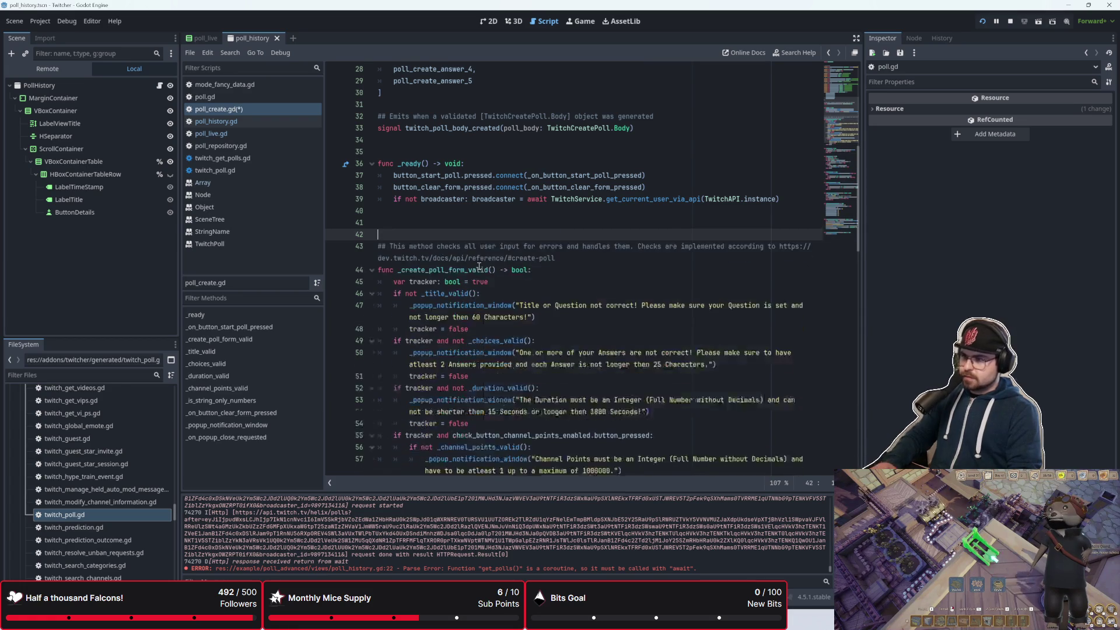
scroll(523, 247, "down", 5)
scroll(524, 248, "down", 5)
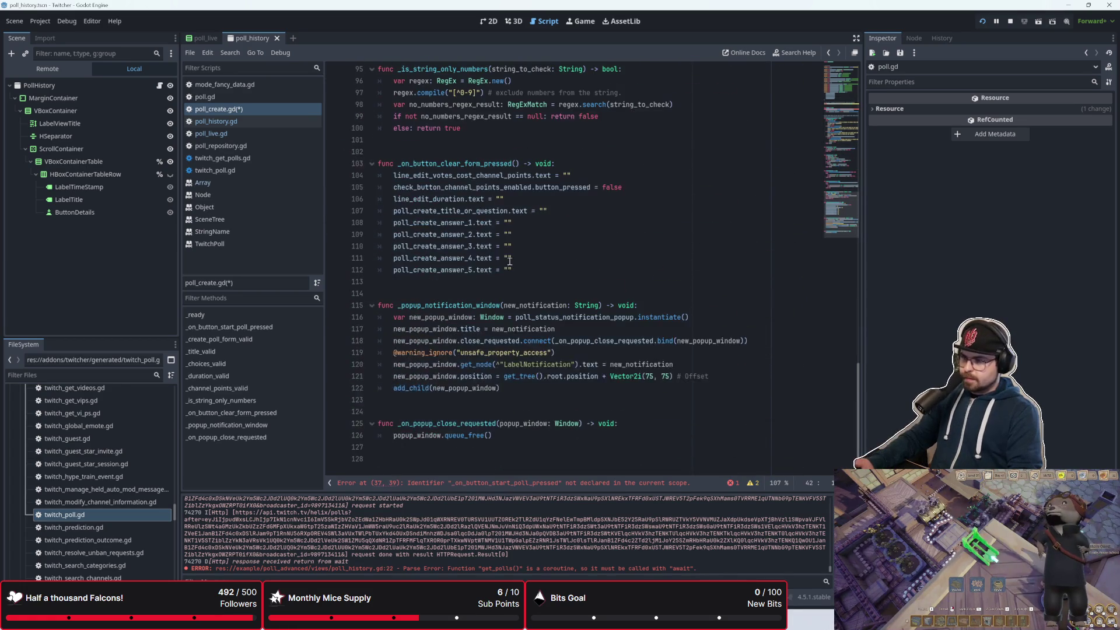
left_click(435, 157)
key("Return")
key("Return")
key("Up")
type("func _on_button_start_poll_pressed() -> void: \tif _create_poll_form_valid(): \t\tvar poll_body_choices: Array[TwitchCreatePoll.BodyChoices] \t\tfor answer: LineEdit in poll_create_answers: \t\t\tif answer.text.is_empty(): continue \t\t\telse: poll_body_choices.append(TwitchCreatePoll.BodyChoices.create(answer.text)) \t\tvar poll_body: TwitchCreatePoll.Body = TwitchCreatePoll.Body.create( \t\t\t\tbroadcaster.id, \t\t\t\tpoll_create_title_or_question.text, \t\t\t\tpoll_body_choices, \t\t\t\tint(line_edit_duration.text) \t\t\t\t) \t\tif check_button_channel_points_enabled.button_pressed: \t\t\tpoll_body.channel_points_voting_enabled = true \t\t\tpoll_body.channel_points_per_vote = int(line_edit_votes_cost_channel_points.text) \t\ttwitch_poll_body_created.emit(poll_body)")
key("Return")
key("Return")
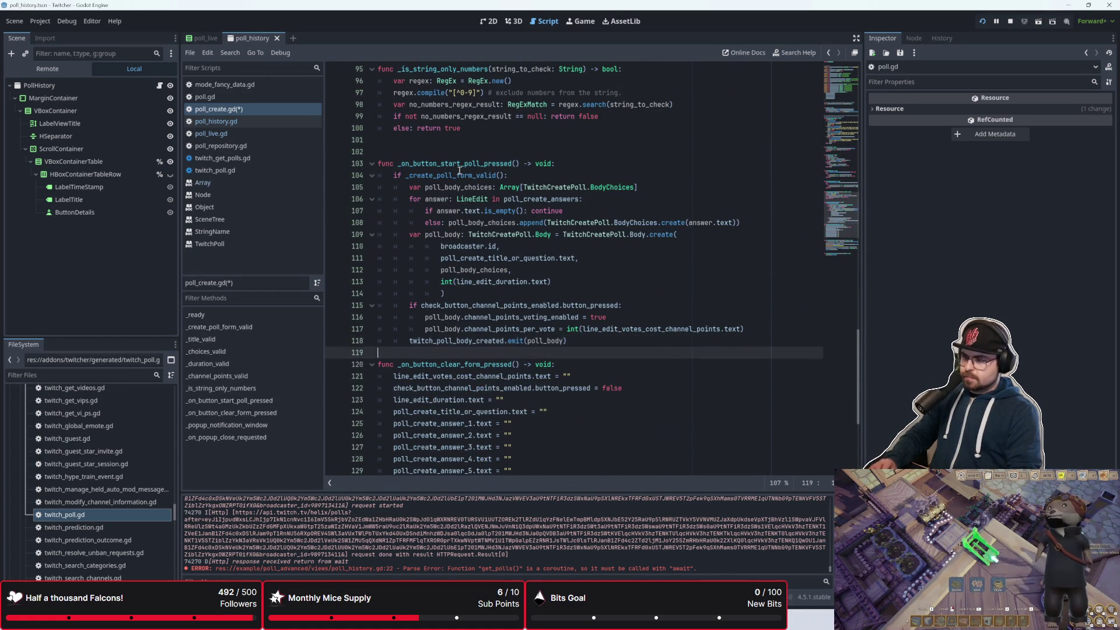
key("ctrl+s")
Review the relocated start-poll handler and the clear-form function around line 124
left_click(448, 154)
scroll(514, 251, "up", 2)
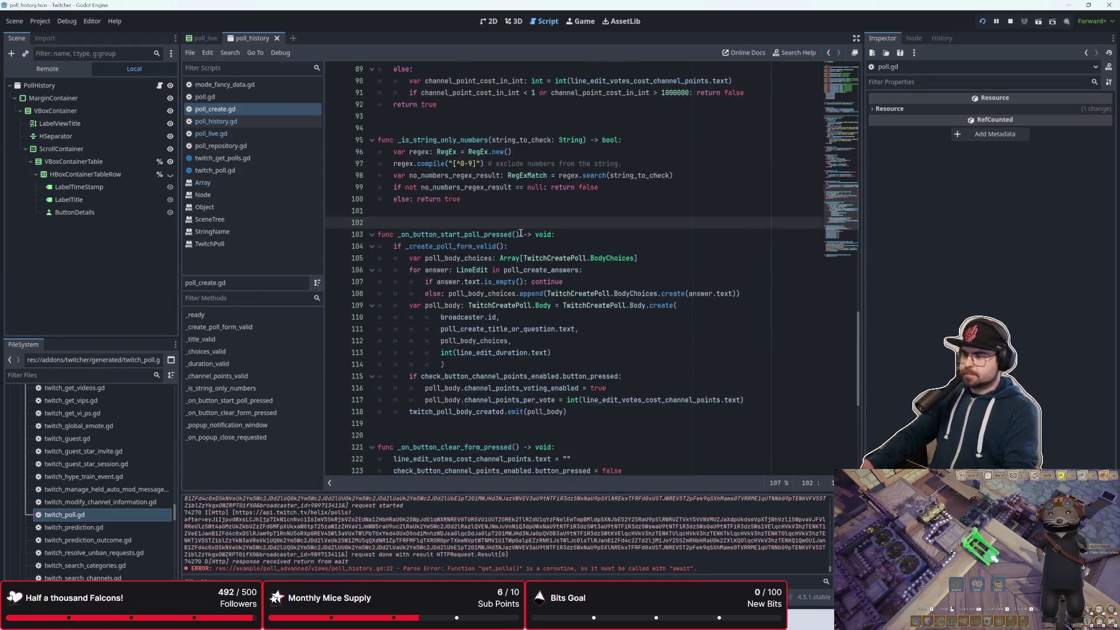
scroll(554, 303, "down", 4)
left_click(583, 344)
left_click(578, 379)
scroll(496, 303, "up", 5)
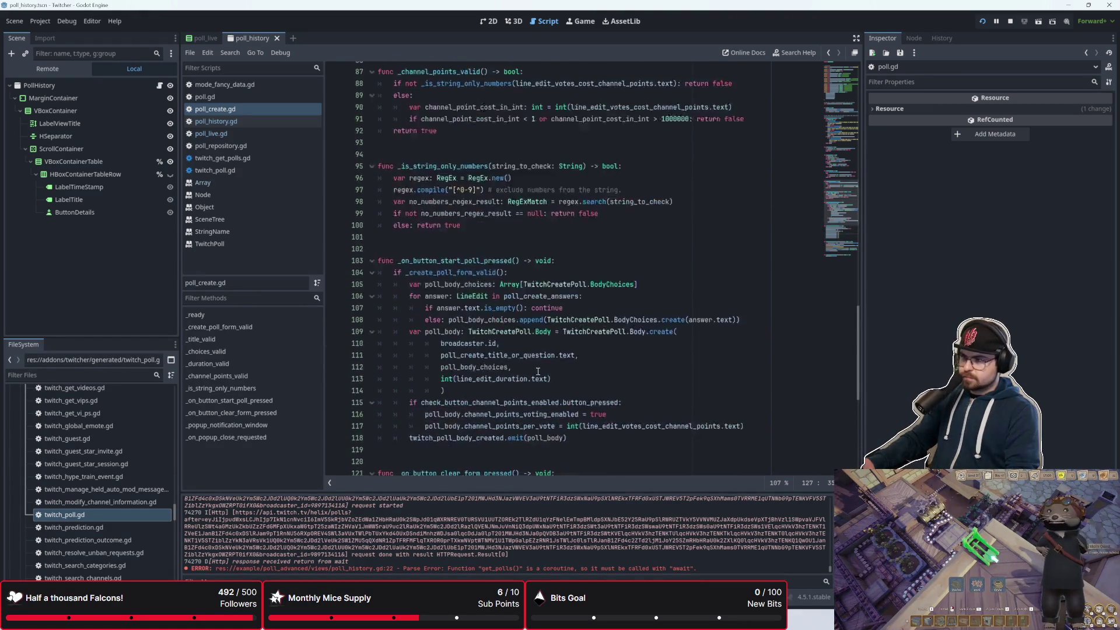
scroll(485, 285, "down", 1)
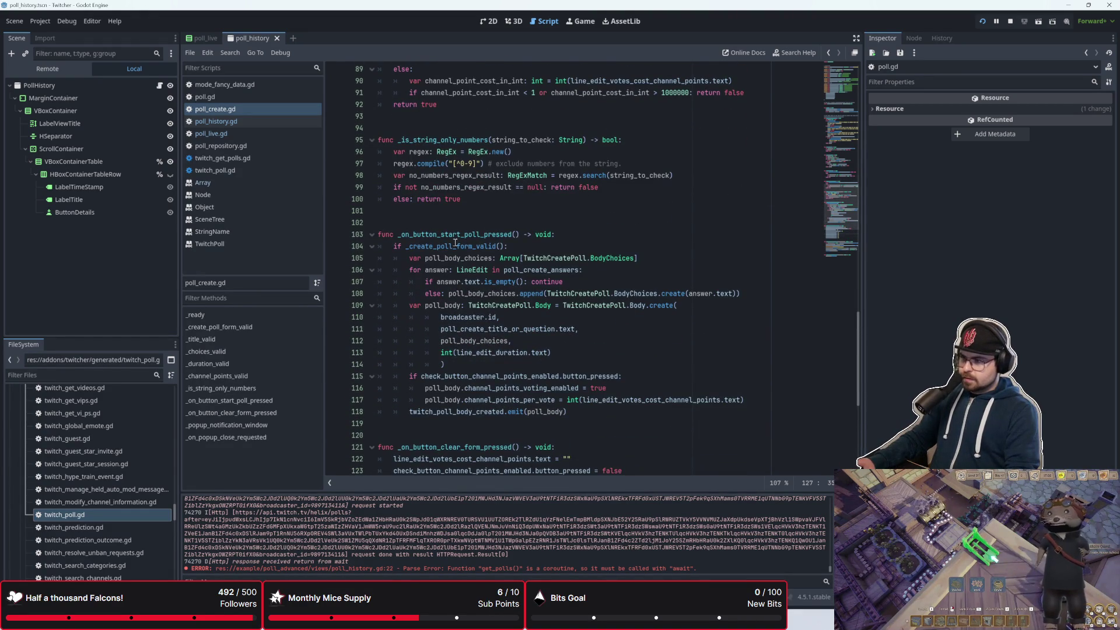
scroll(443, 245, "down", 1)
mouse_move(456, 212)
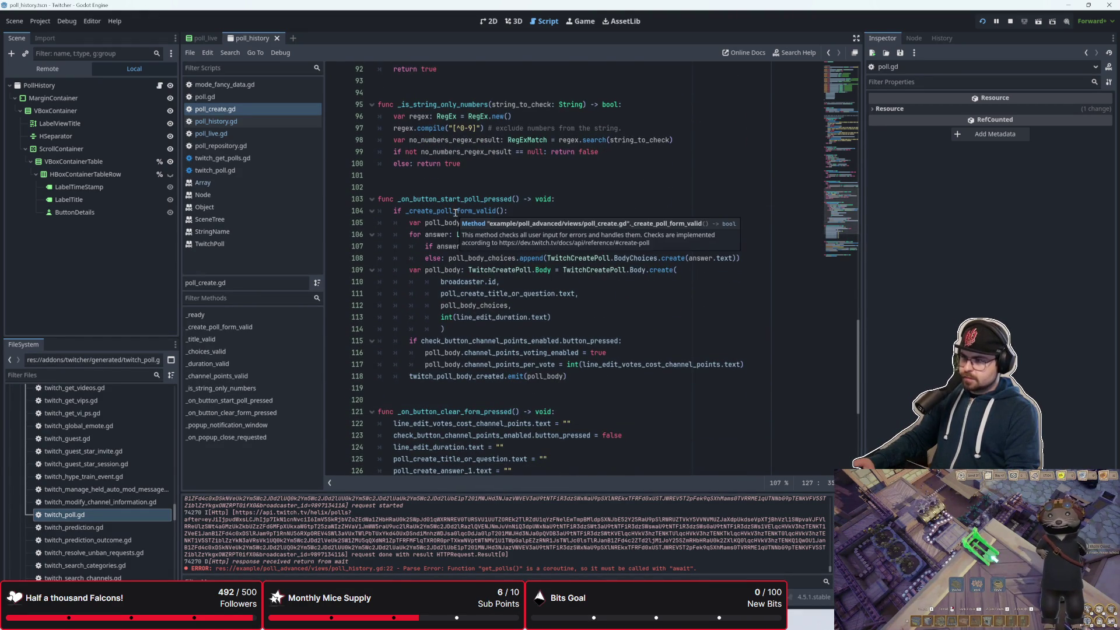
scroll(401, 309, "up", 8)
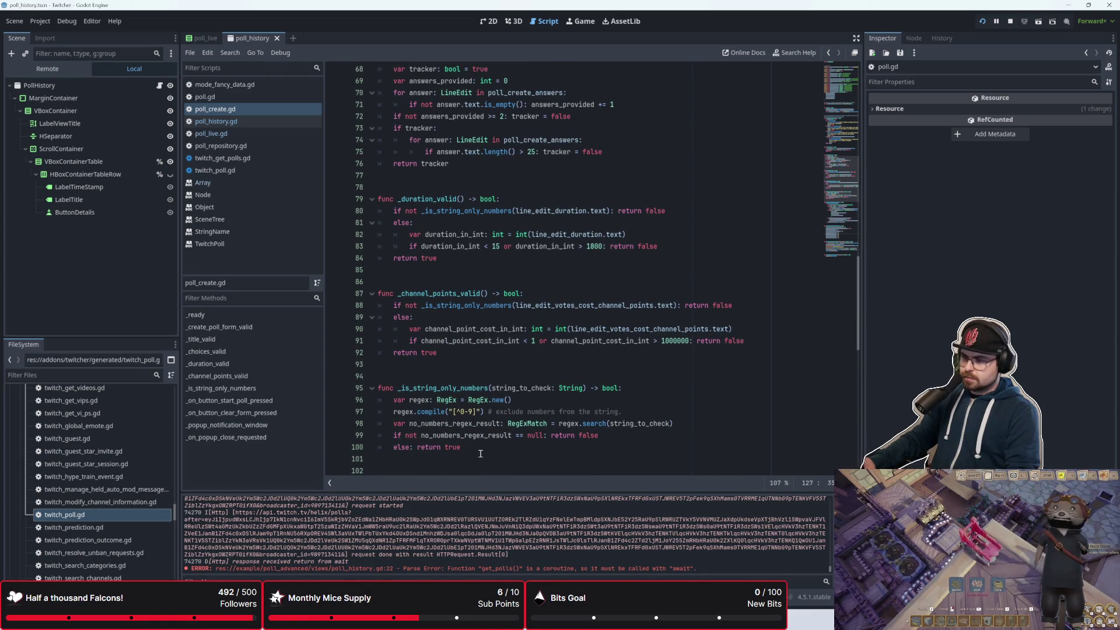
scroll(481, 453, "down", 10)
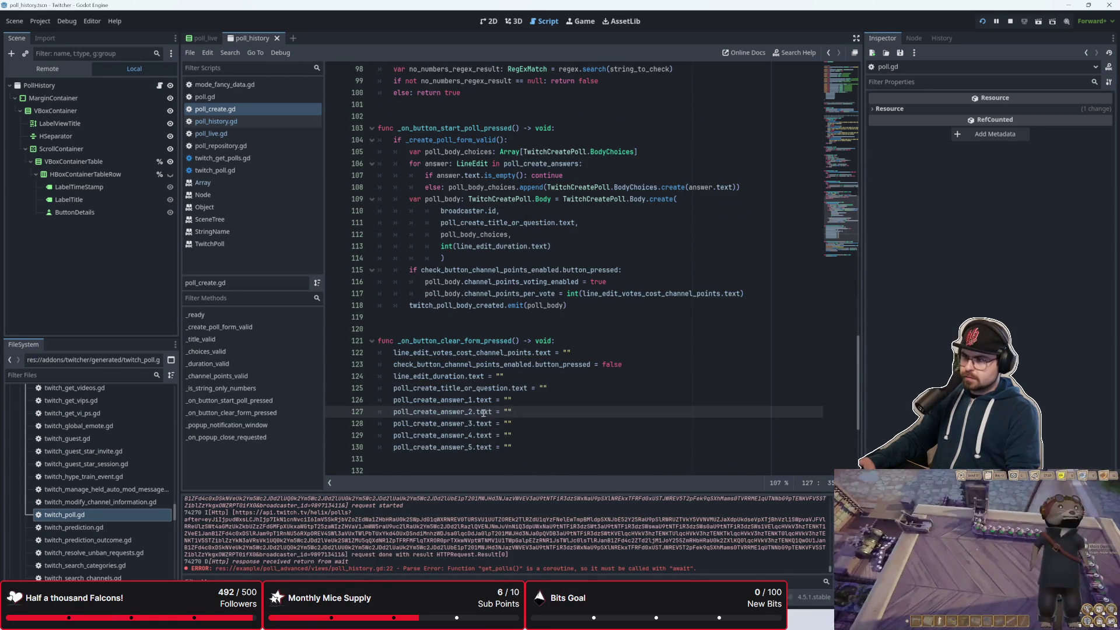
scroll(577, 315, "up", 6)
Cut the _title_valid through _channel_points_valid validation helpers out of the script
mouse_move(576, 316)
left_mouse_down()
mouse_move(525, 257)
mouse_move(467, 280)
mouse_move(454, 332)
left_mouse_up()
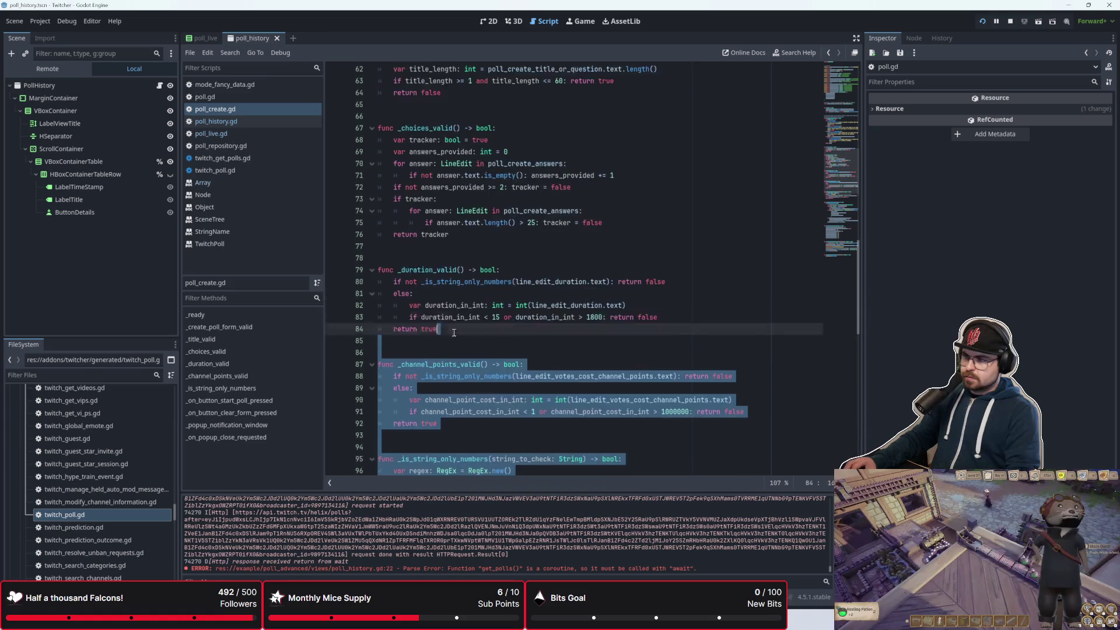
scroll(454, 331, "up", 4)
scroll(453, 332, "down", 5)
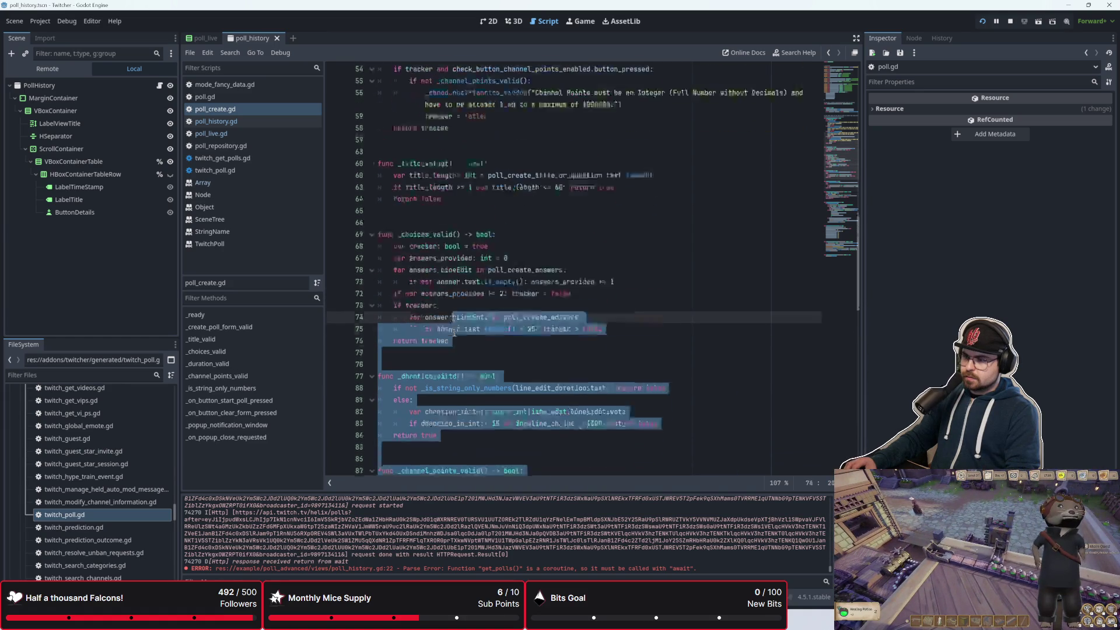
scroll(452, 331, "up", 6)
mouse_move(454, 332)
left_mouse_down()
mouse_move(379, 329)
mouse_move(388, 271)
mouse_move(377, 269)
left_mouse_up()
key("ctrl+x")
scroll(437, 289, "down", 8)
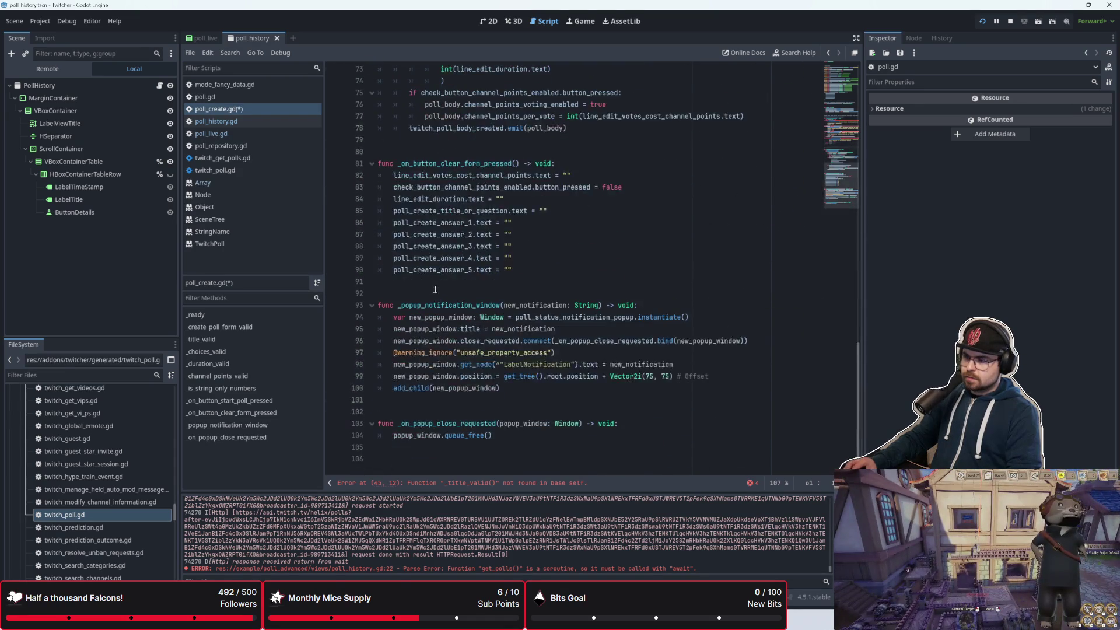
left_click(463, 411)
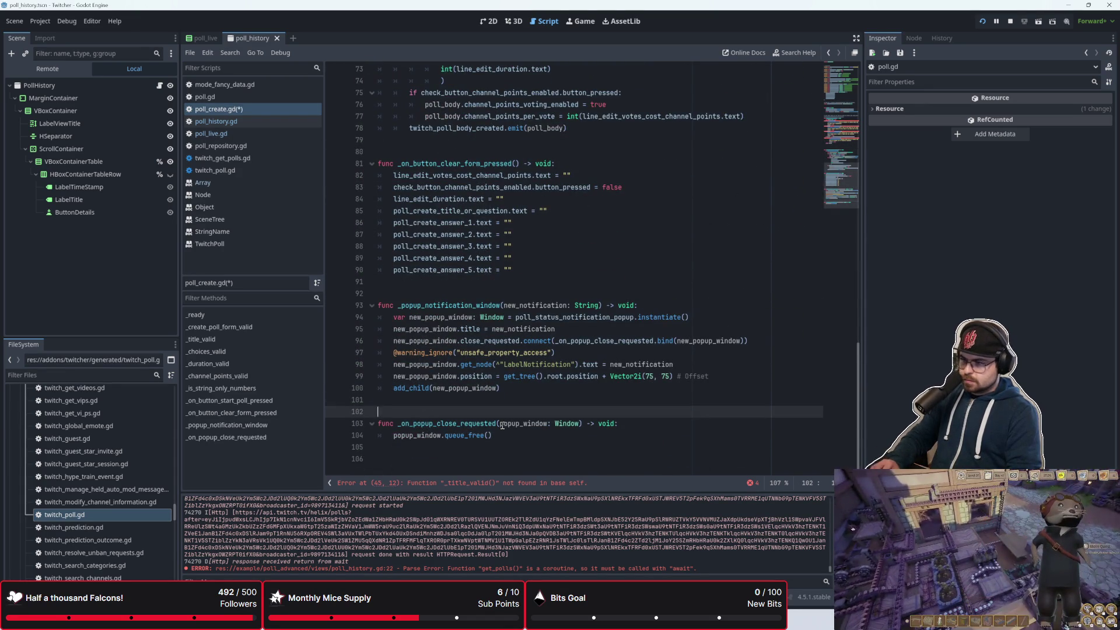
Paste the validation helper functions at line 93, above the popup function
key("Up")
key("Up")
key("Up")
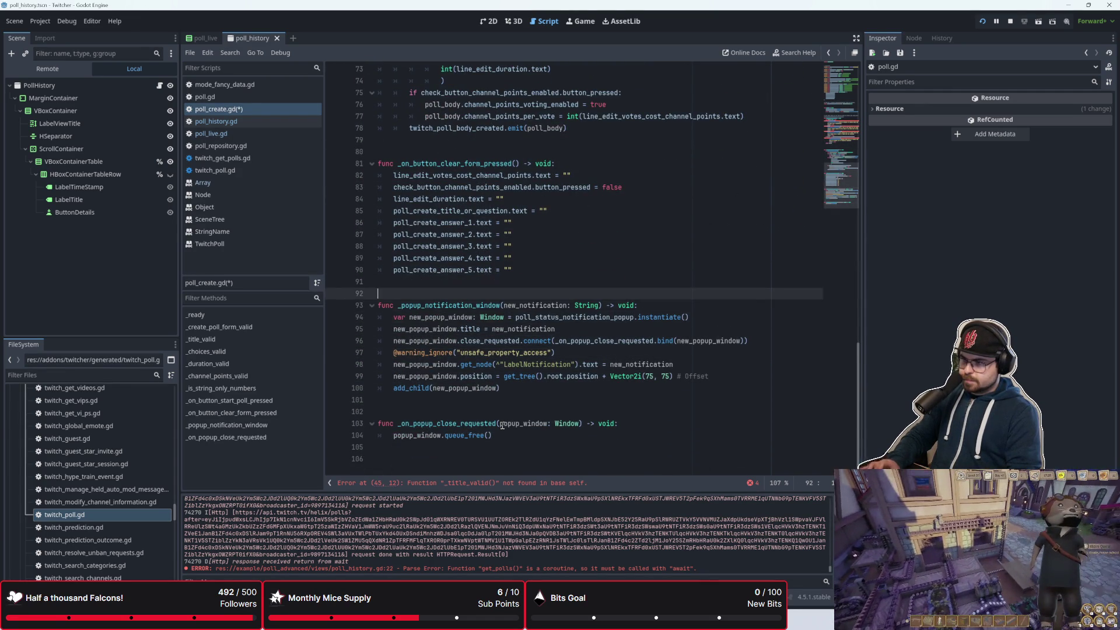
key("Return")
key("Return")
key("Up")
key("ctrl+v")
scroll(455, 292, "up", 4)
left_click(406, 233)
scroll(406, 229, "up", 5)
left_click(401, 341)
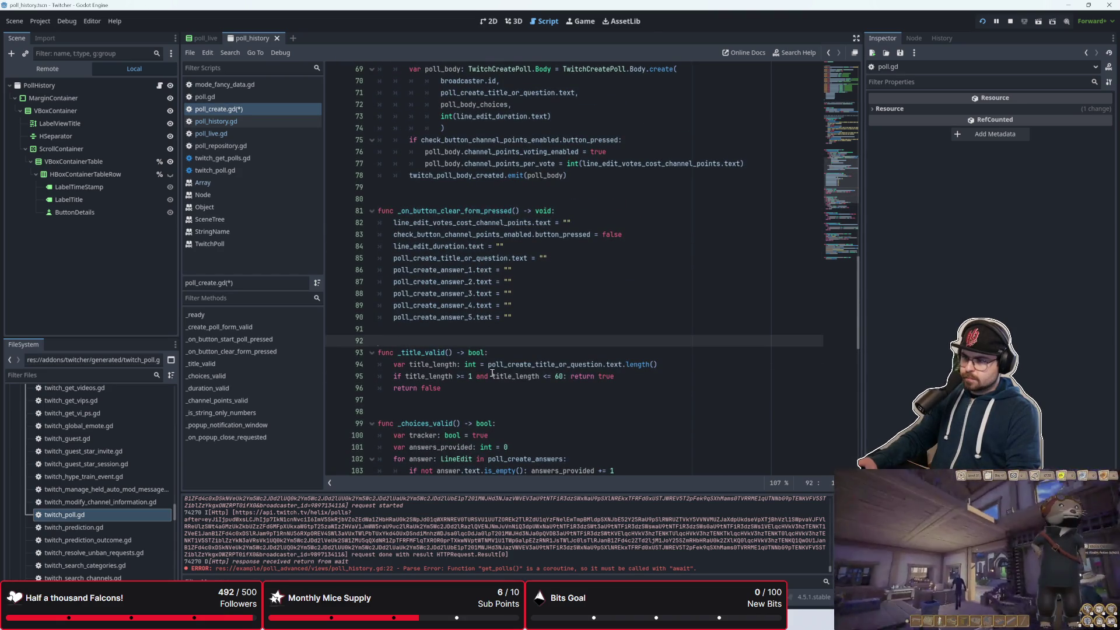
scroll(491, 373, "down", 15)
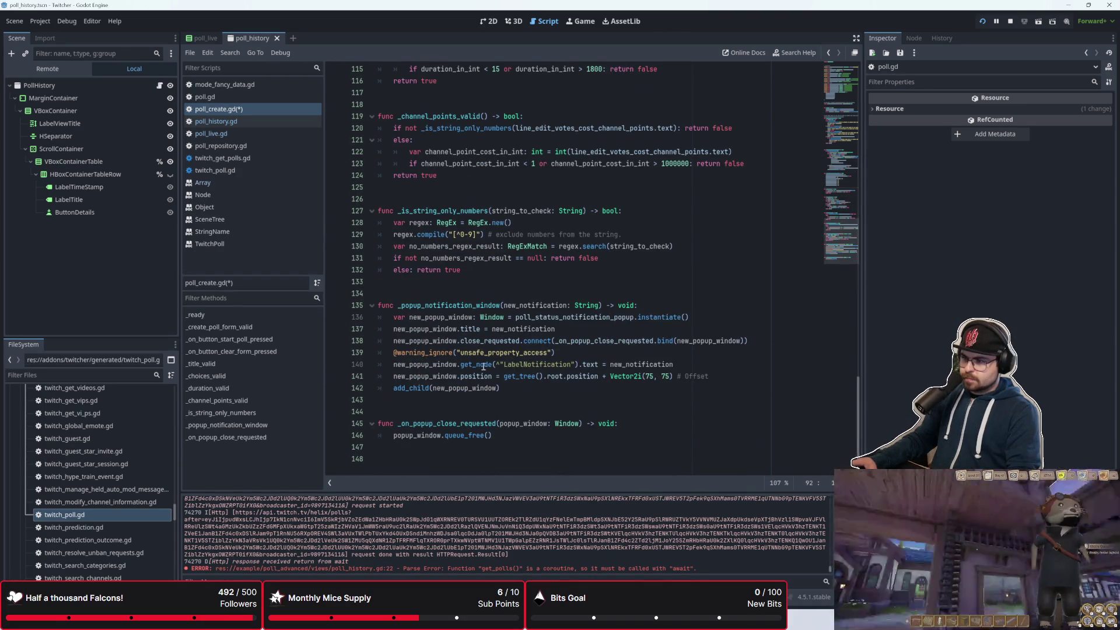
scroll(447, 418, "up", 12)
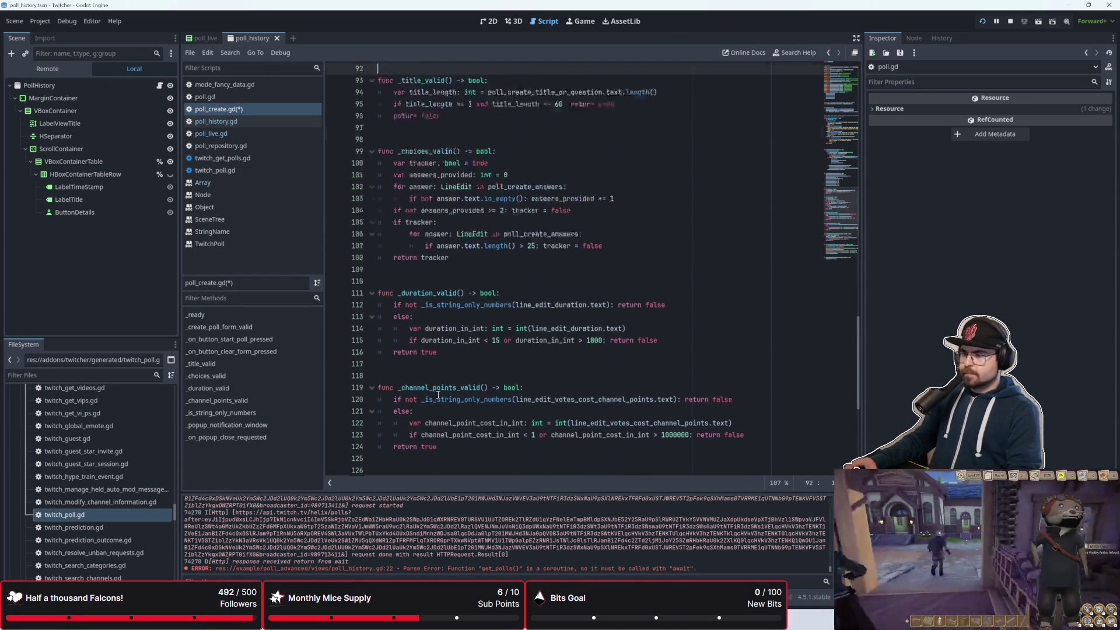
scroll(438, 394, "up", 4)
Move _on_button_clear_form_pressed above the start-poll handler, separated by a blank line
mouse_move(513, 341)
left_mouse_down()
mouse_move(478, 341)
mouse_move(374, 238)
left_mouse_up()
key("ctrl+x")
scroll(408, 234, "up", 5)
left_click(407, 187)
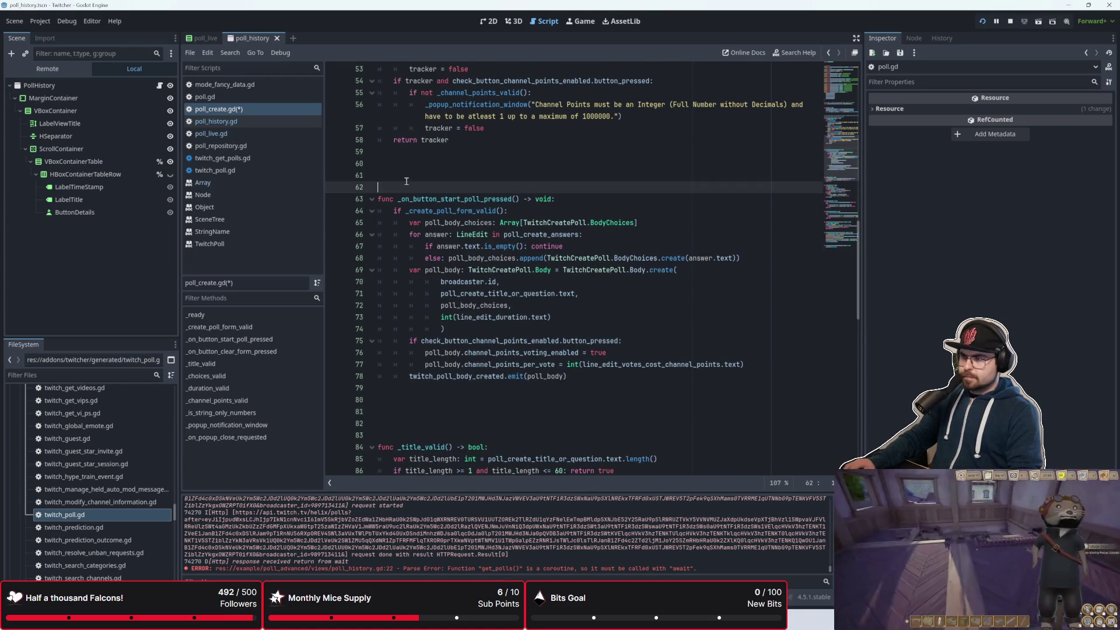
left_click(406, 178)
key("ctrl+v")
left_click(408, 293)
key("Return")
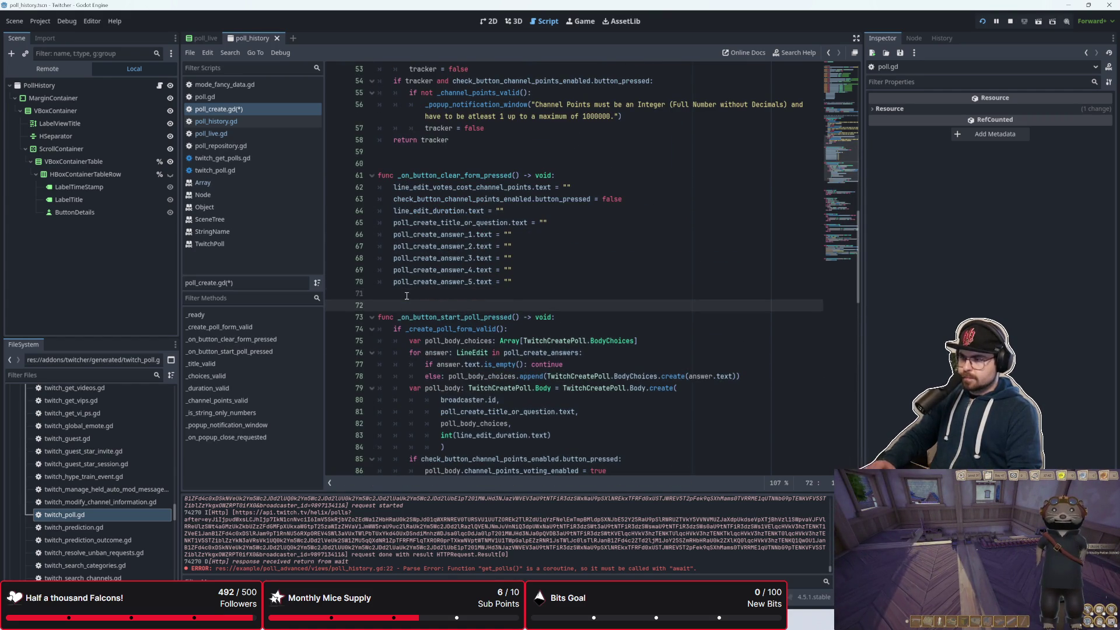
Delete the extra blank lines before _title_valid
scroll(408, 295, "down", 5)
left_click(418, 280)
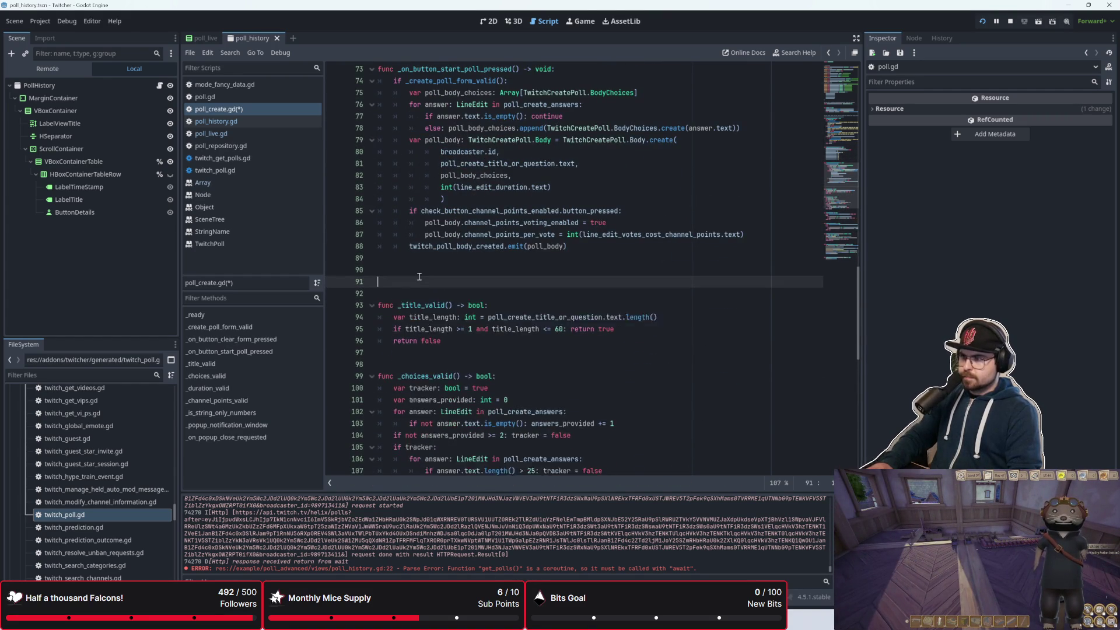
key("BackSpace")
key("Delete")
key("Delete")
Move _create_poll_form_valid and its comment below the start-poll handler, preceded by a blank line
scroll(419, 276, "up", 5)
scroll(419, 276, "up", 9)
mouse_move(452, 444)
left_mouse_down()
mouse_move(461, 280)
mouse_move(445, 243)
left_mouse_up()
mouse_move(444, 201)
left_mouse_down()
mouse_move(419, 231)
mouse_move(369, 209)
left_mouse_up()
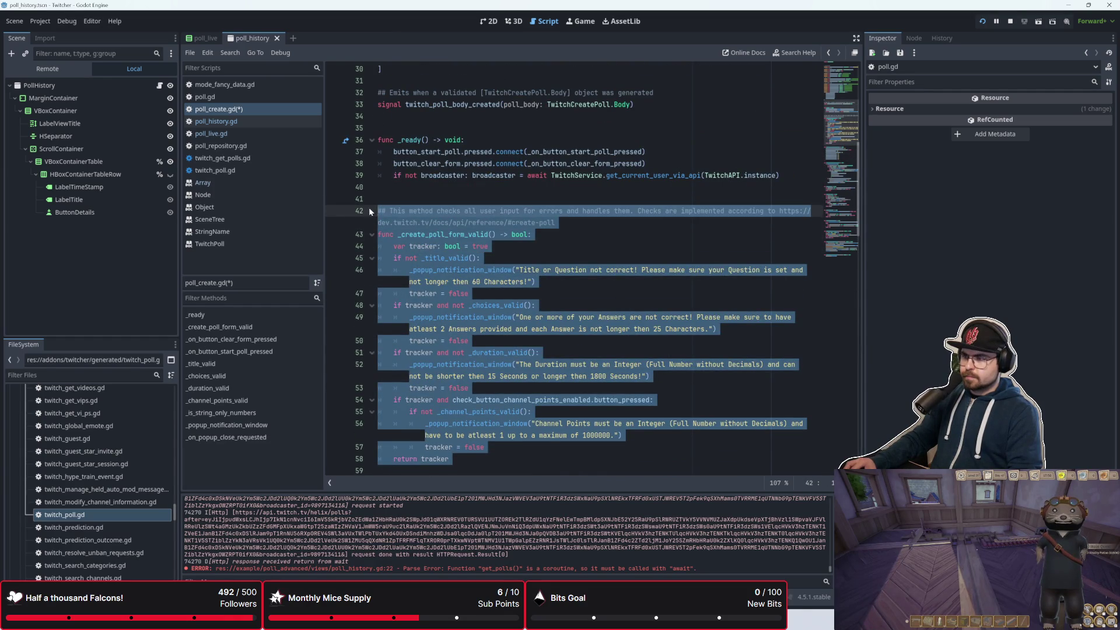
key("ctrl+x")
scroll(370, 206, "down", 8)
left_click(394, 290)
key("ctrl+v")
scroll(408, 303, "down", 6)
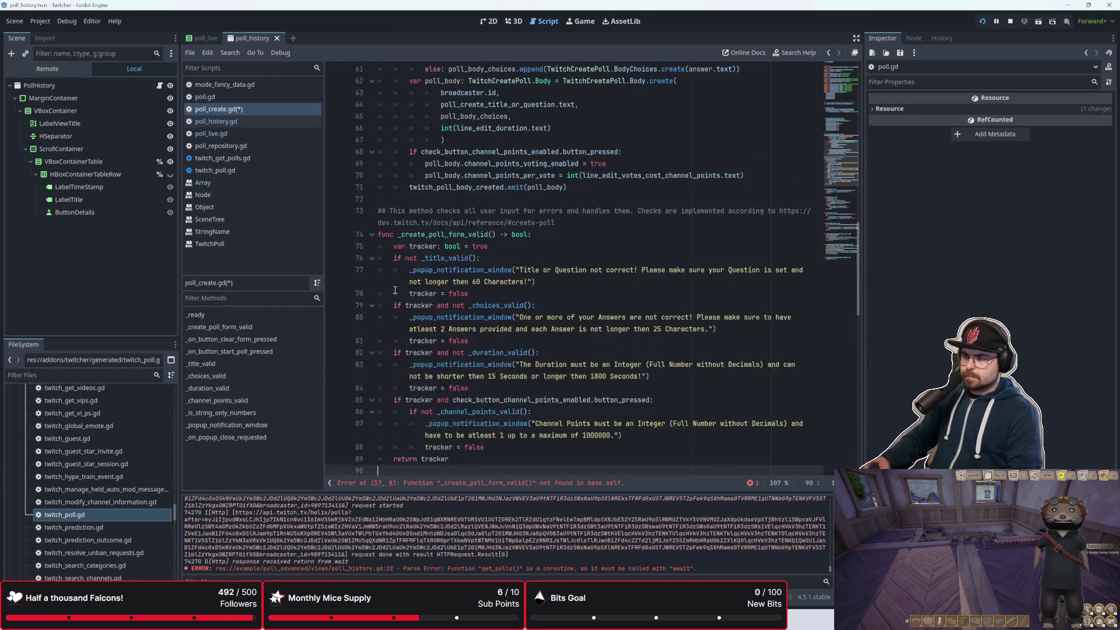
scroll(420, 314, "up", 6)
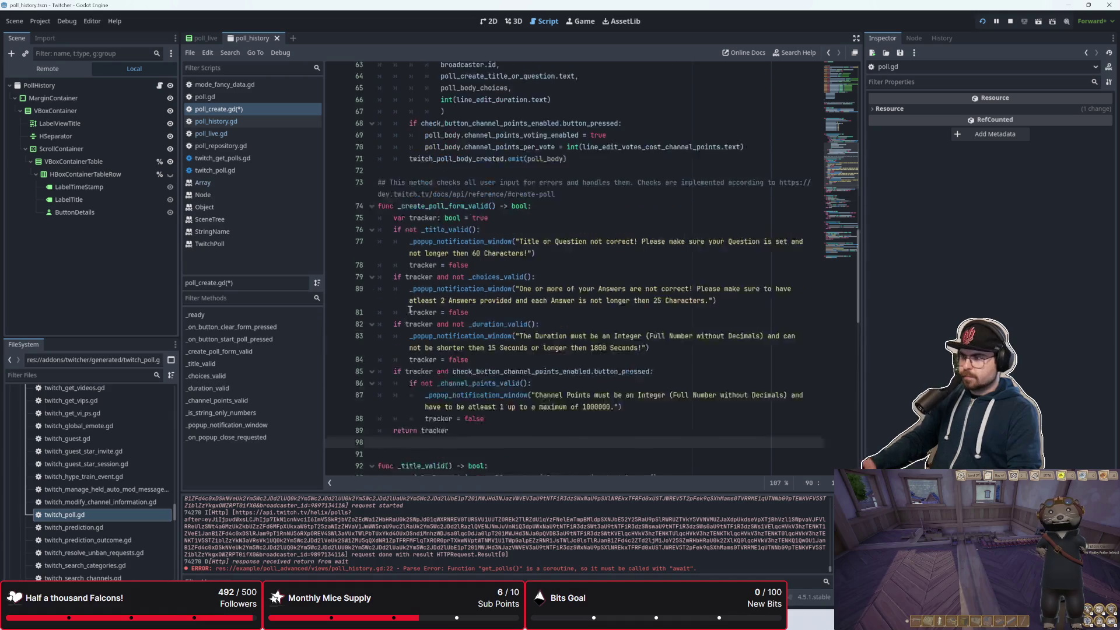
left_click(429, 266)
key("Return")
scroll(430, 265, "up", 12)
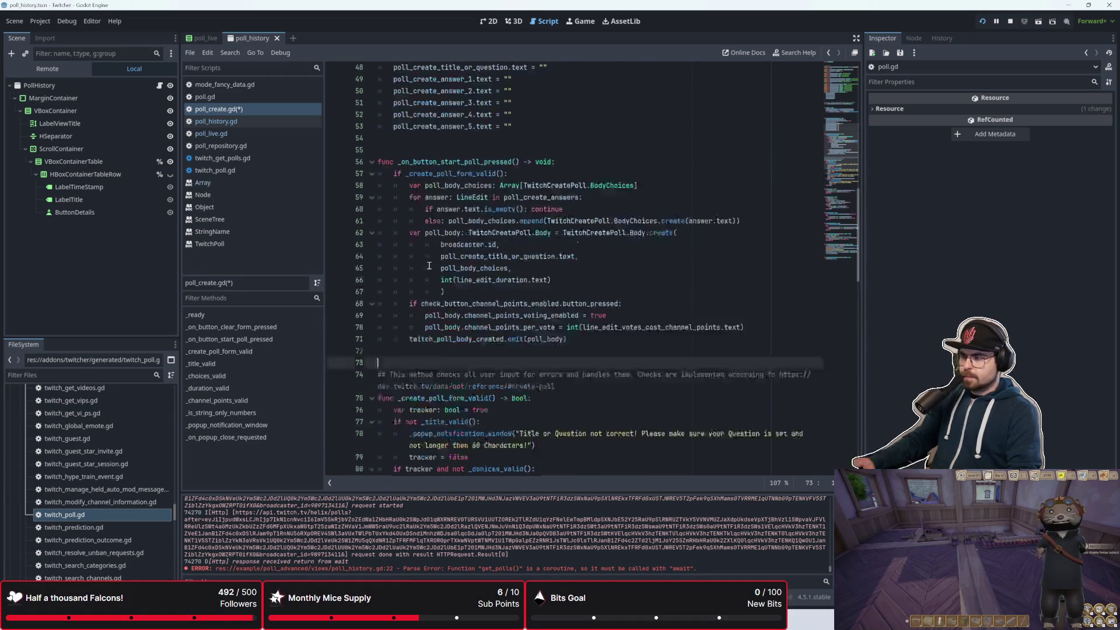
scroll(429, 265, "down", 3)
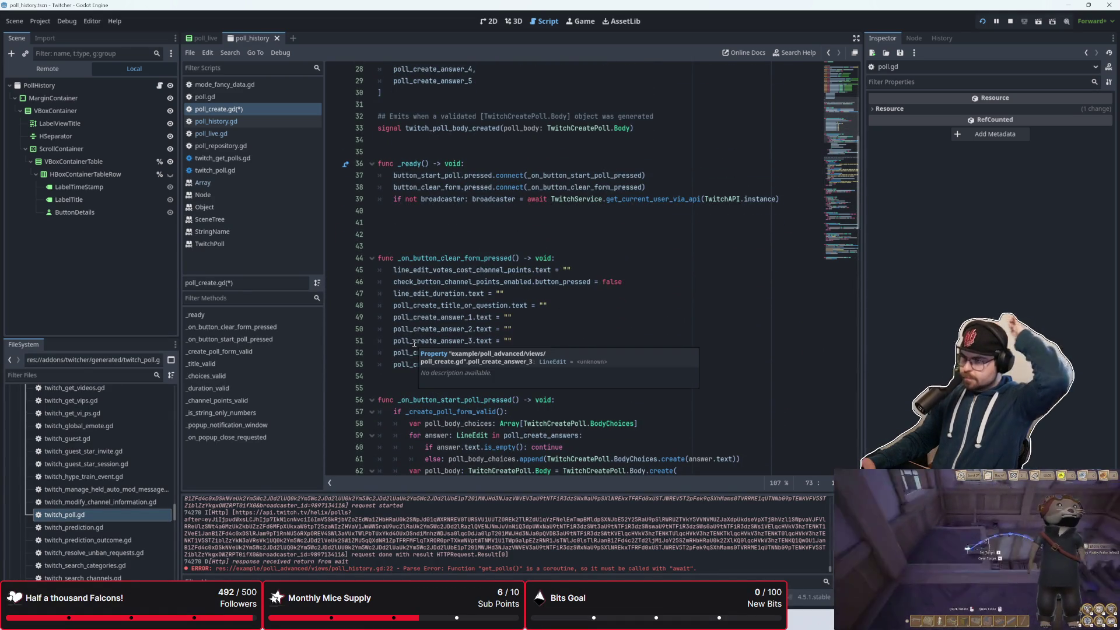
Remove the surplus blank lines above _on_button_clear_form_pressed
scroll(414, 343, "up", 9)
scroll(415, 343, "down", 6)
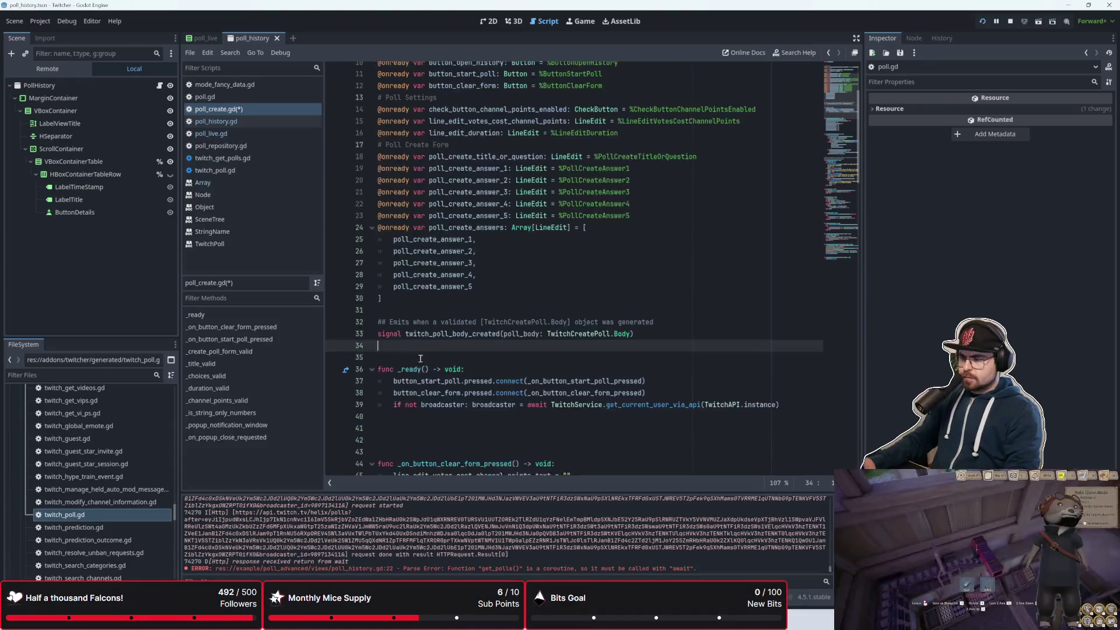
left_click(425, 332)
key("Delete")
key("Delete")
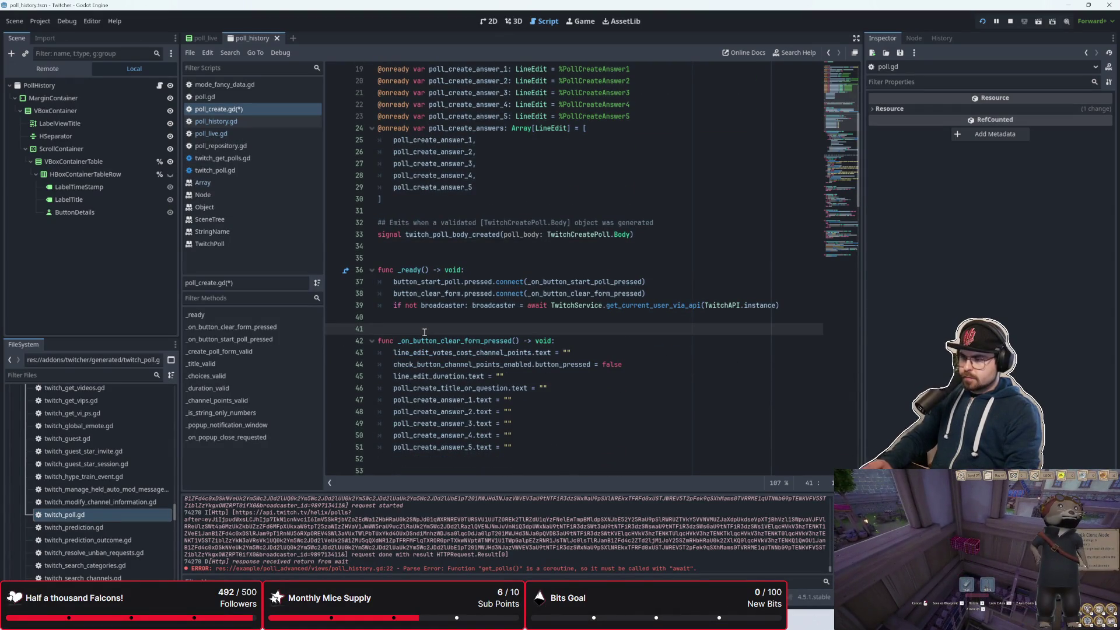
scroll(425, 331, "down", 7)
left_click(427, 199)
Type 'aa' on blank line 41 after checking the validation function's comment
scroll(418, 260, "down", 4)
left_click(418, 302)
scroll(406, 209, "up", 7)
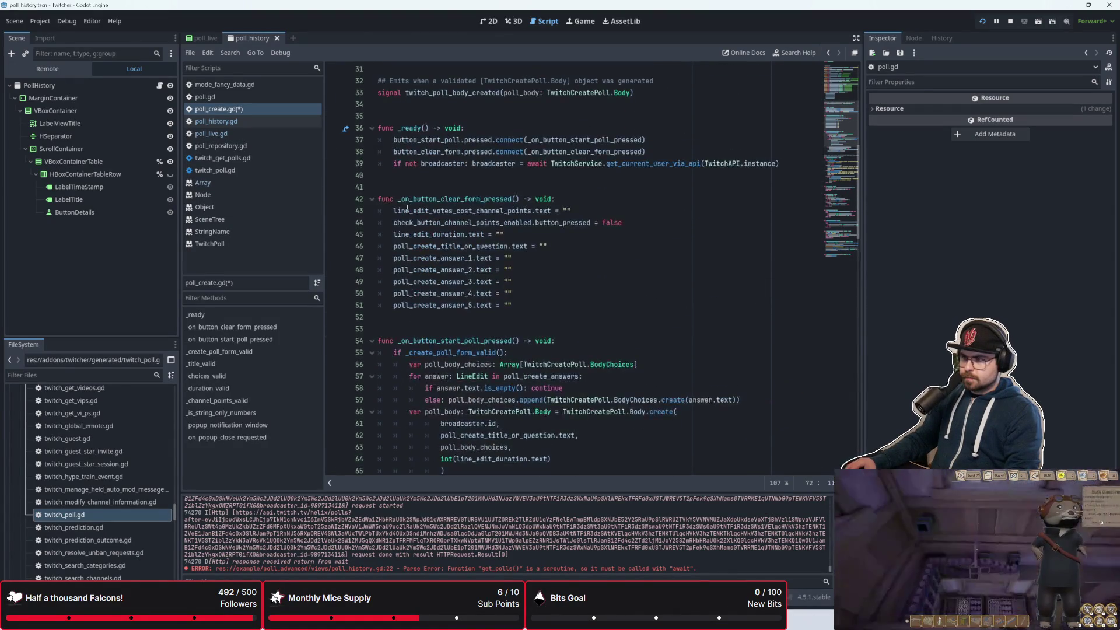
left_click(408, 191)
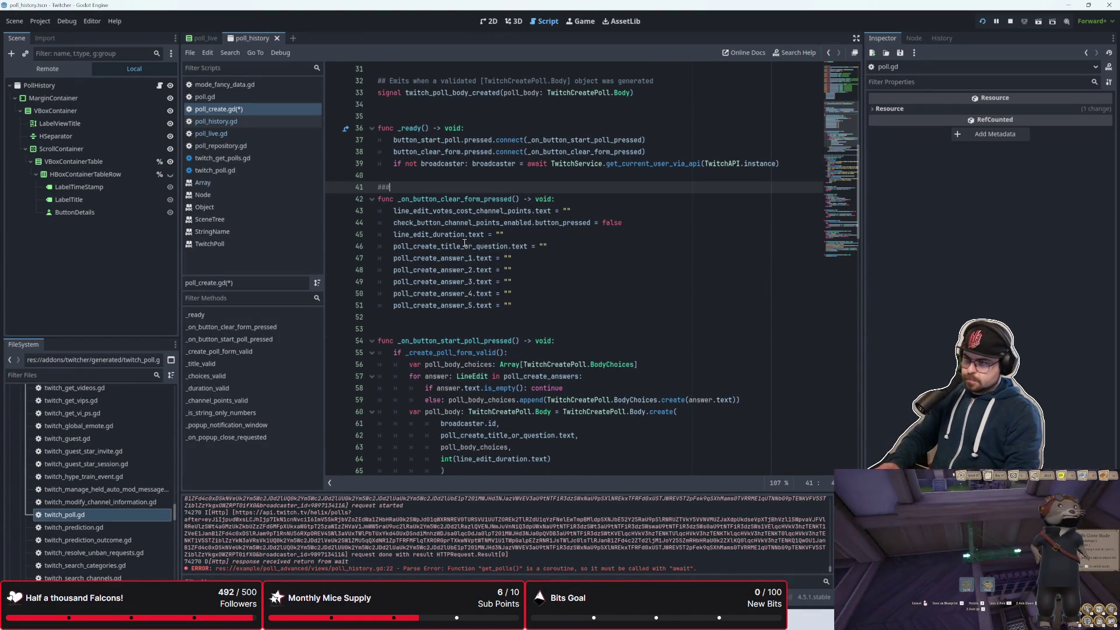
type("aa")
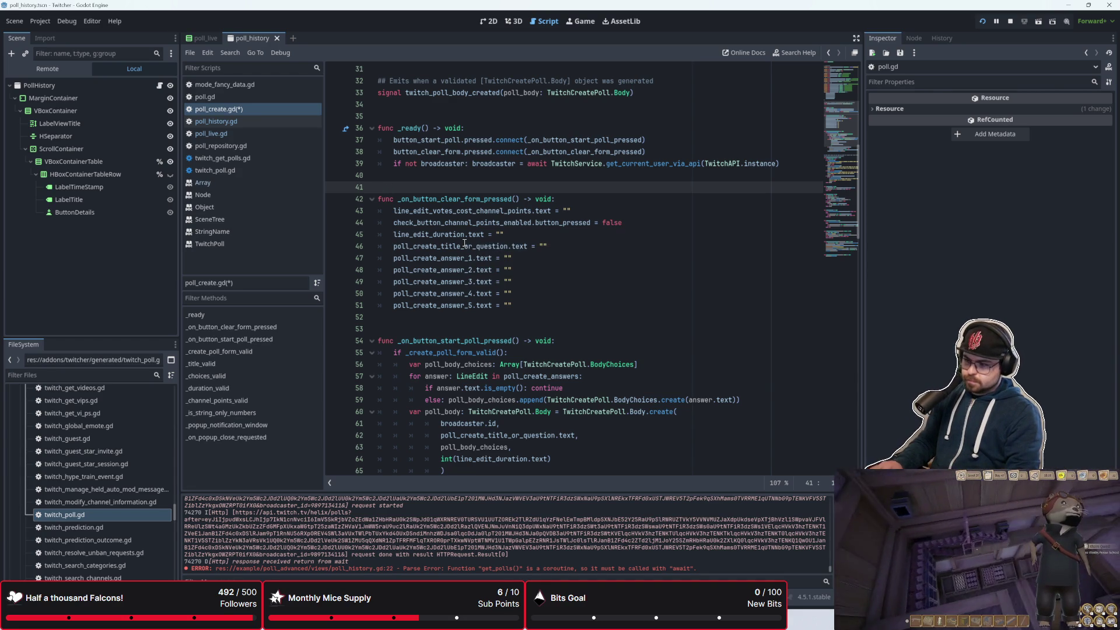
scroll(465, 242, "down", 6)
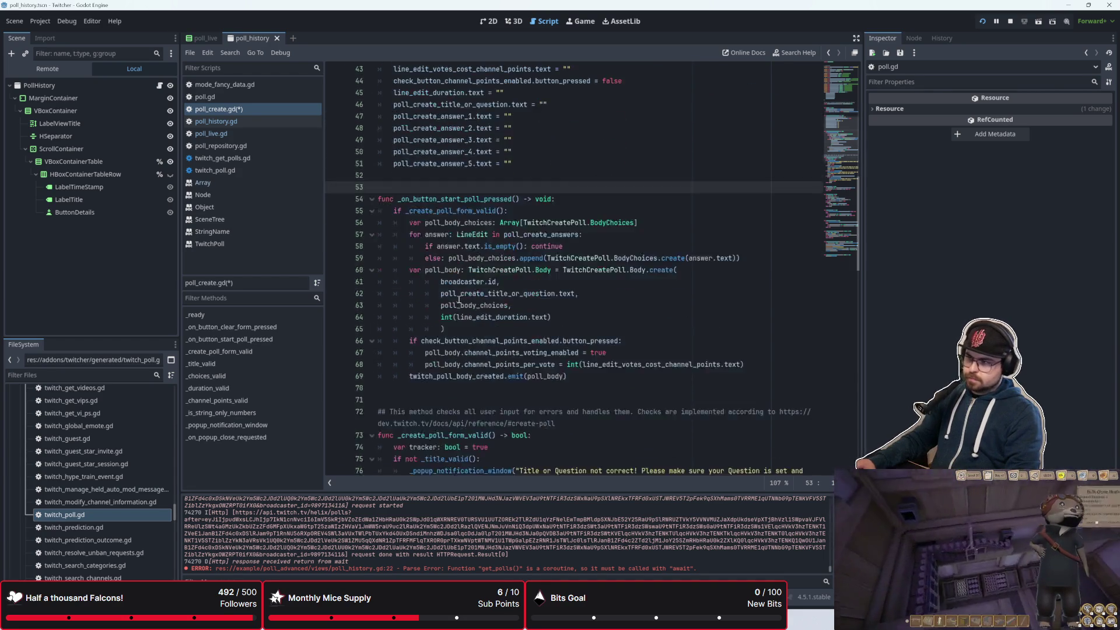
Check that the start-poll handler builds a TwitchCreatePoll.Body and emits twitch_poll_body_created
left_click(459, 300)
left_click(418, 316)
scroll(419, 256, "down", 9)
scroll(419, 256, "up", 4)
scroll(419, 255, "up", 2)
scroll(537, 224, "down", 9)
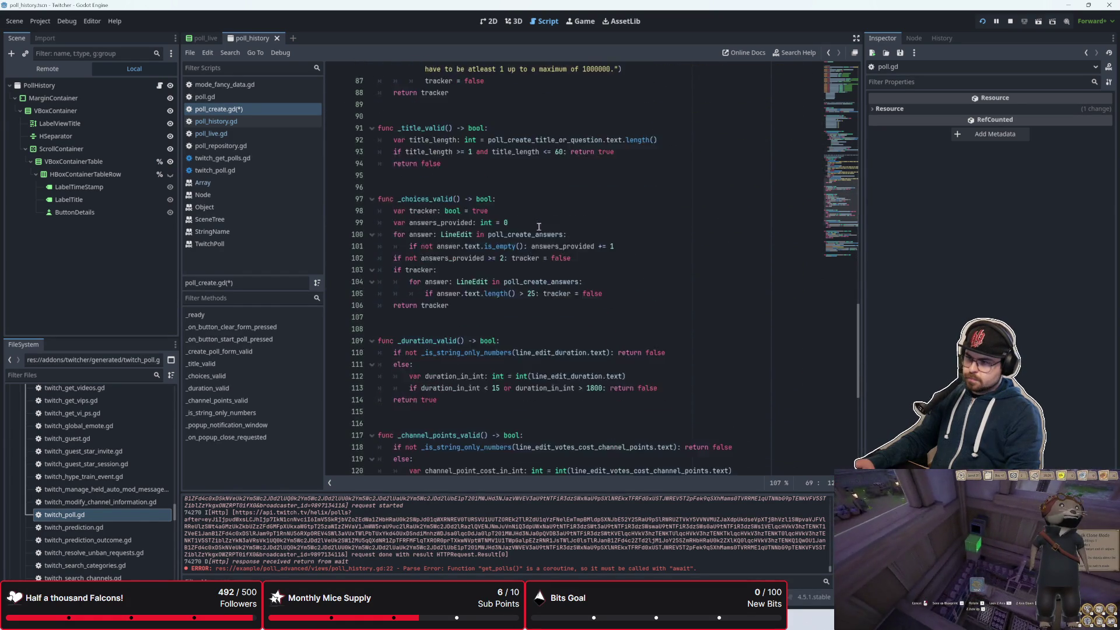
scroll(539, 226, "down", 2)
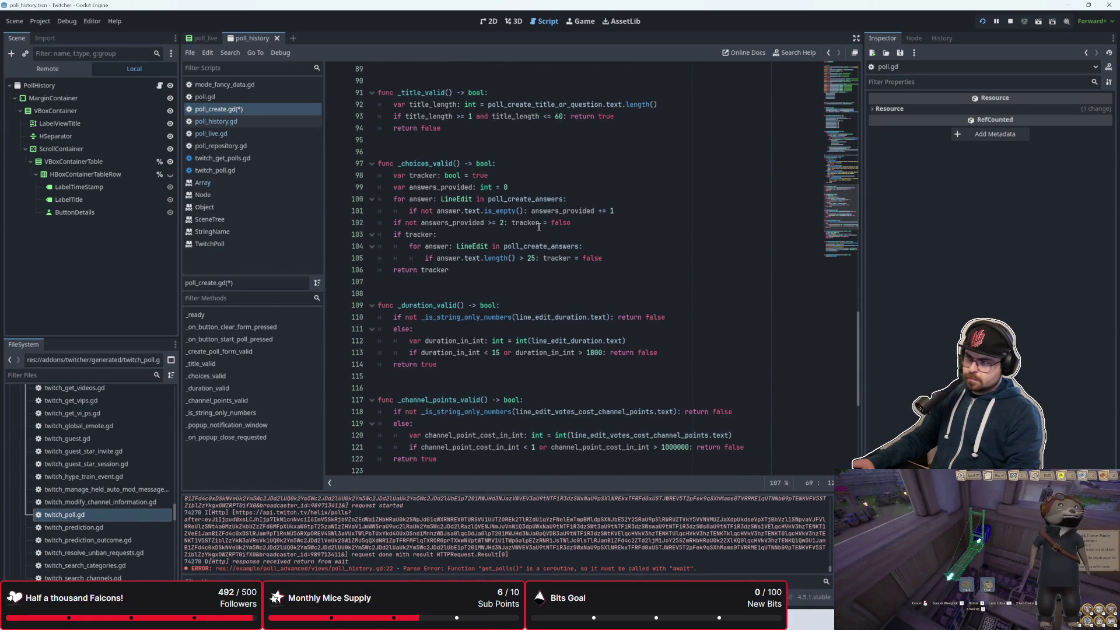
scroll(539, 226, "up", 6)
scroll(540, 227, "down", 6)
scroll(540, 228, "down", 5)
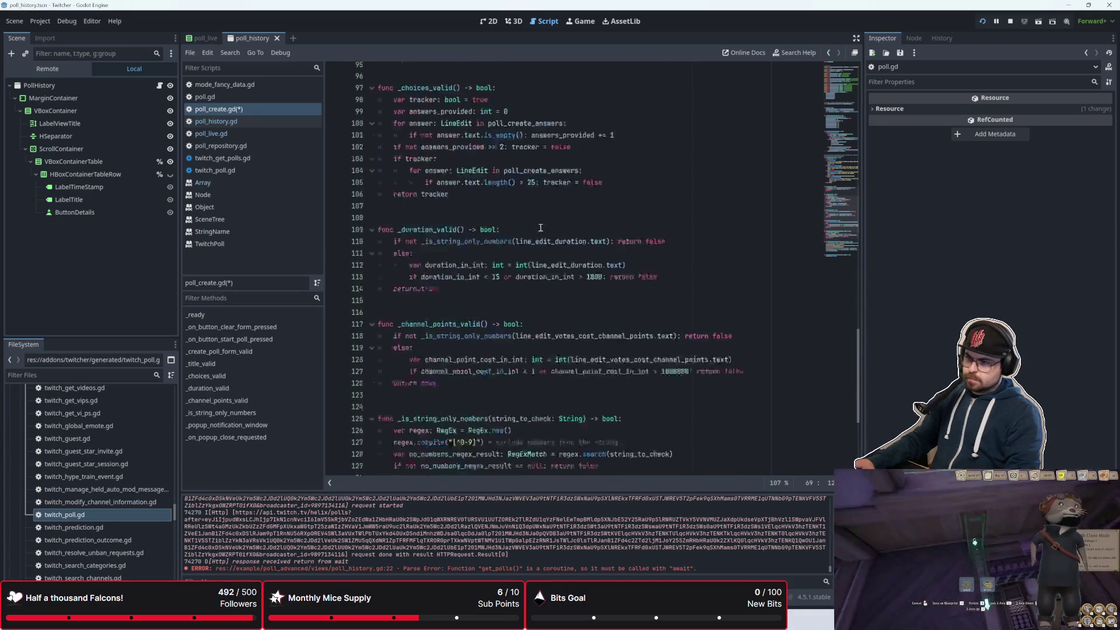
scroll(540, 227, "down", 2)
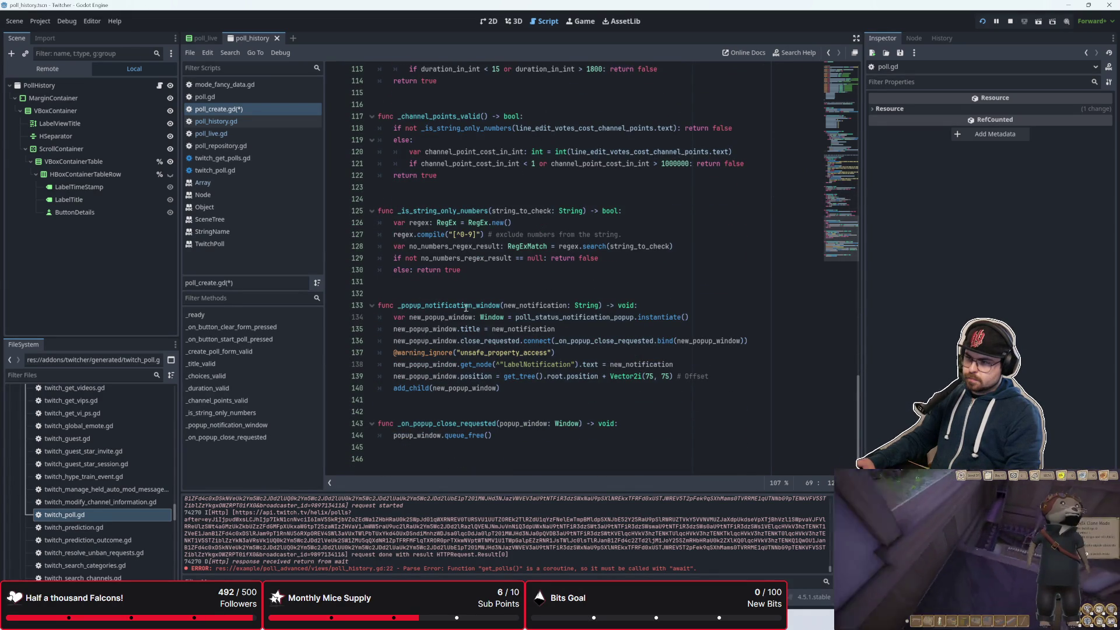
Save poll_create.gd and look over the finished script
key("ctrl+s")
scroll(470, 291, "up", 20)
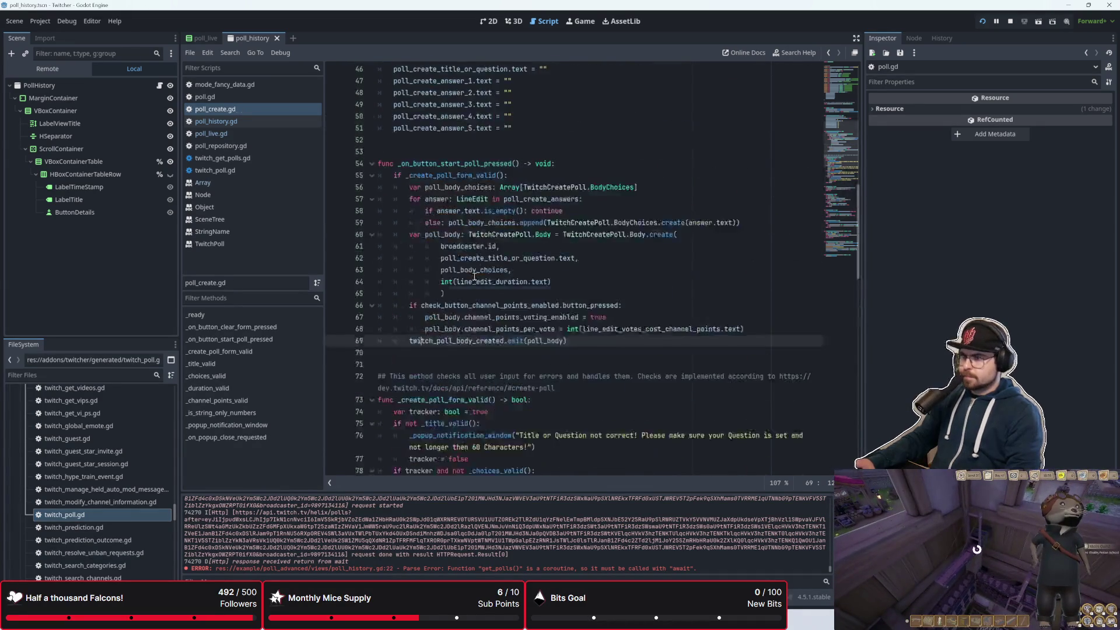
scroll(474, 277, "down", 11)
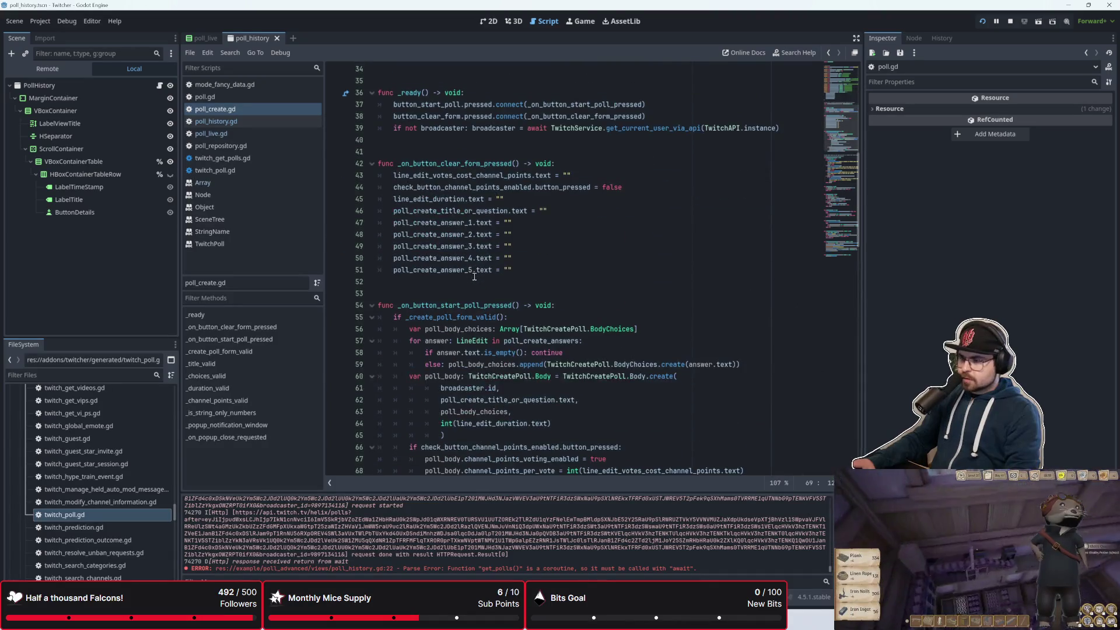
scroll(474, 277, "down", 3)
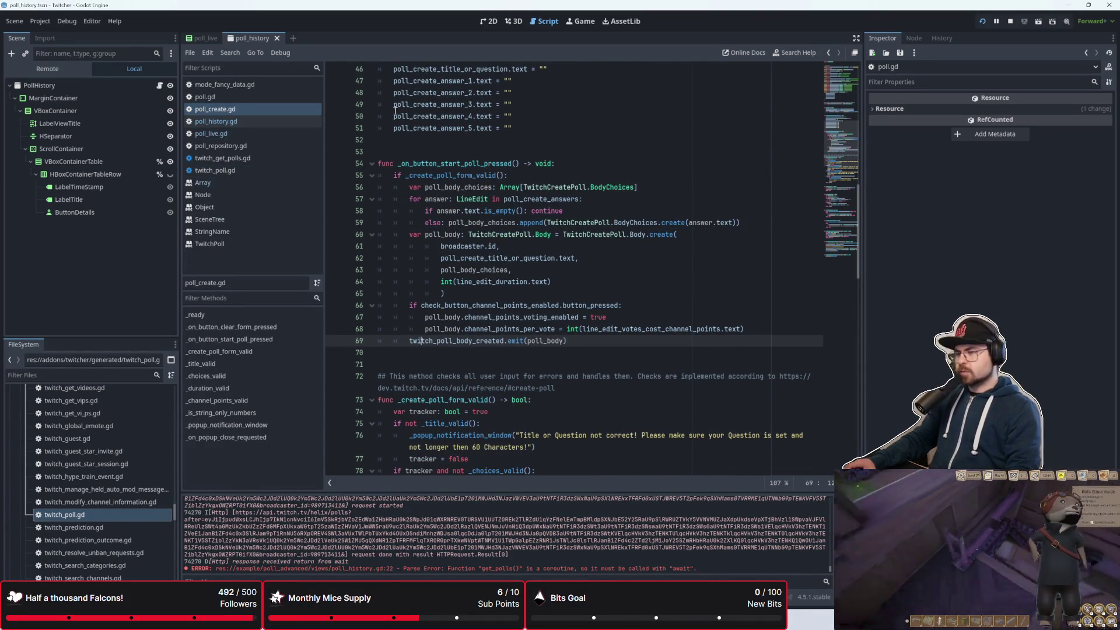
mouse_move(421, 181)
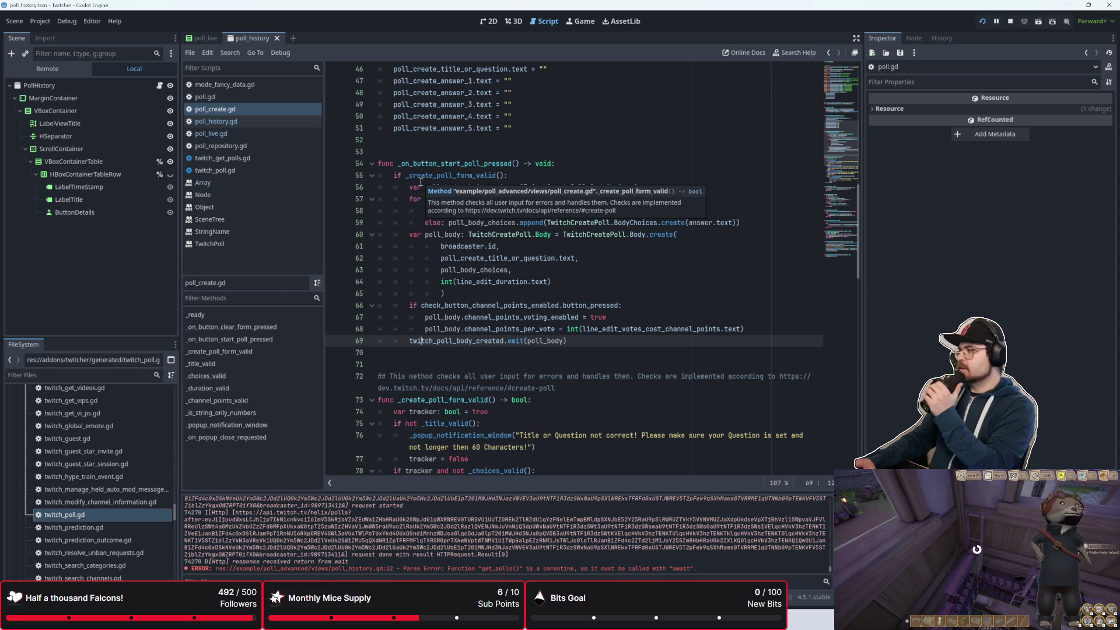
scroll(589, 249, "up", 6)
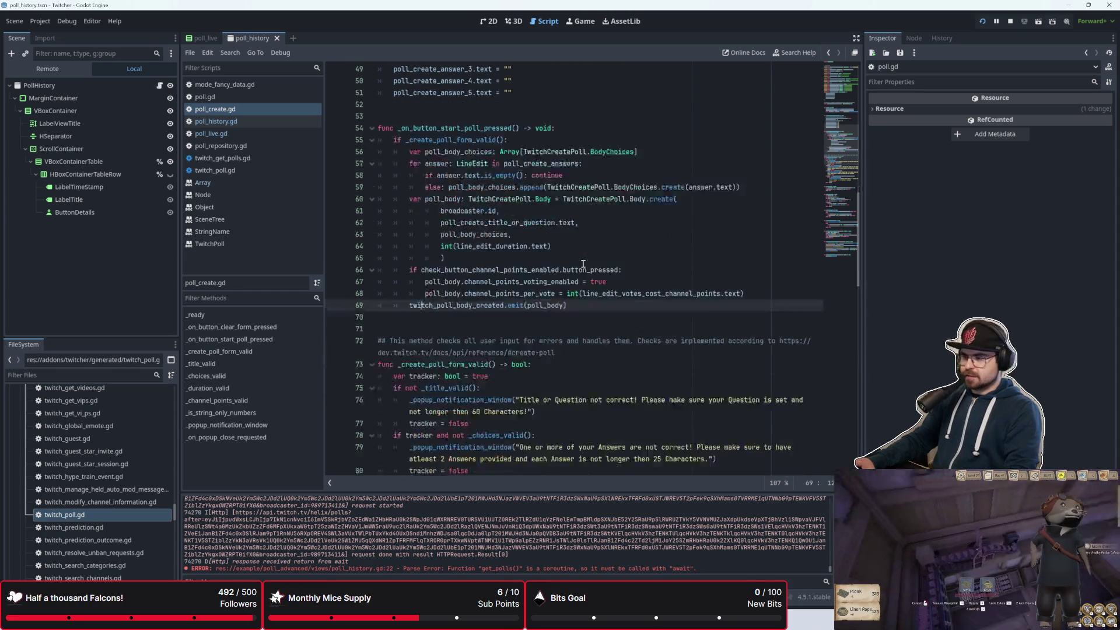
scroll(583, 263, "up", 9)
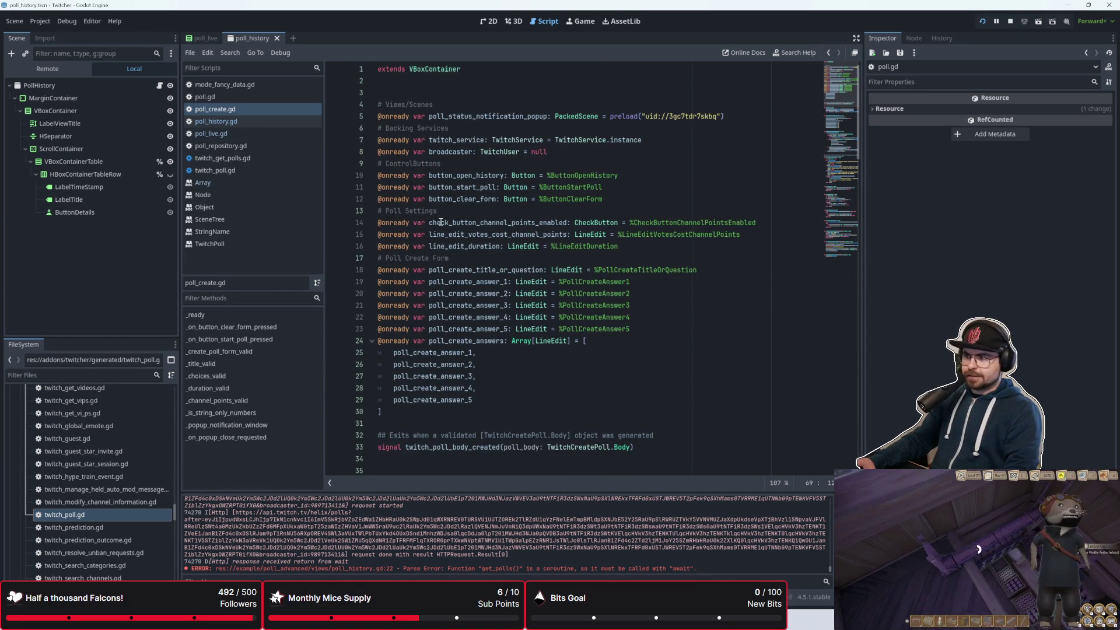
scroll(441, 222, "down", 3)
scroll(441, 223, "up", 3)
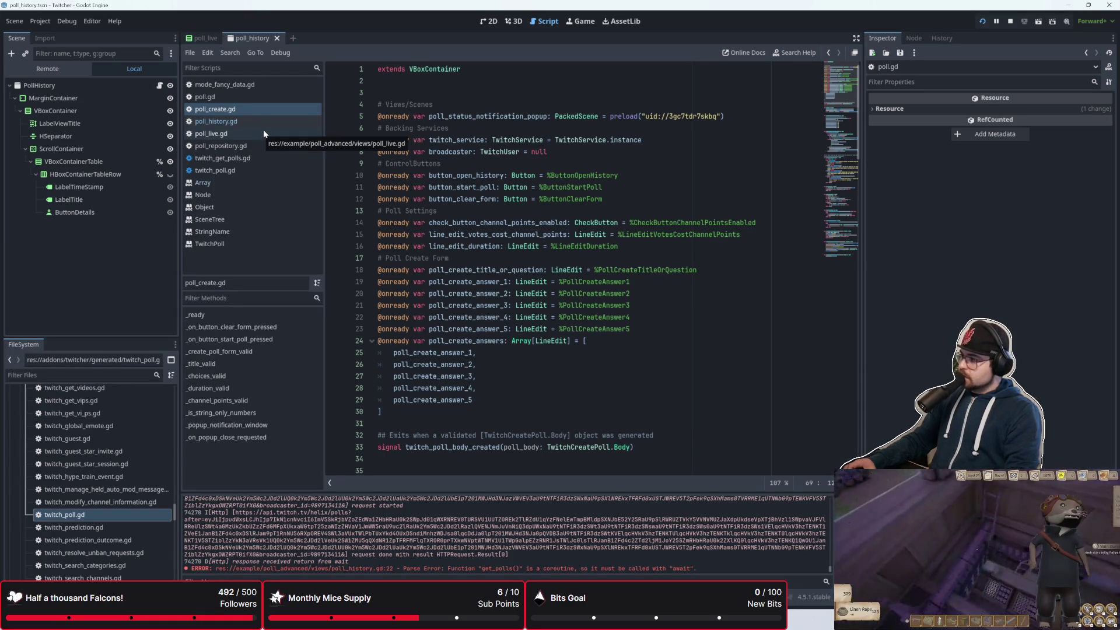
Open poll_live.gd and read through its variables and _ready function
left_click(264, 129)
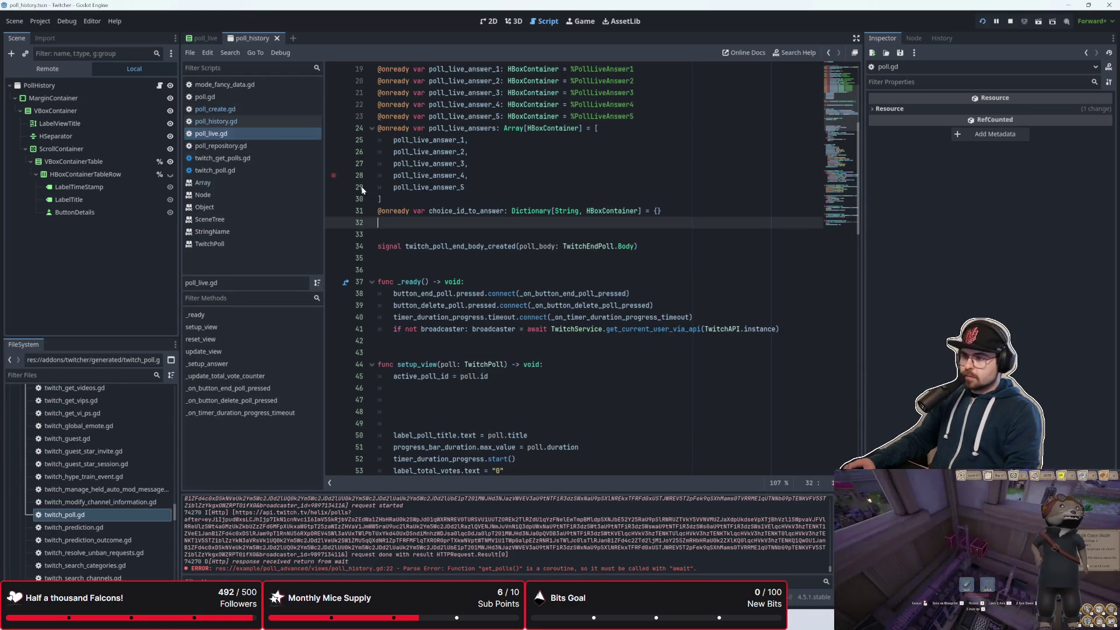
scroll(483, 252, "down", 4)
scroll(483, 252, "up", 5)
left_click(483, 279)
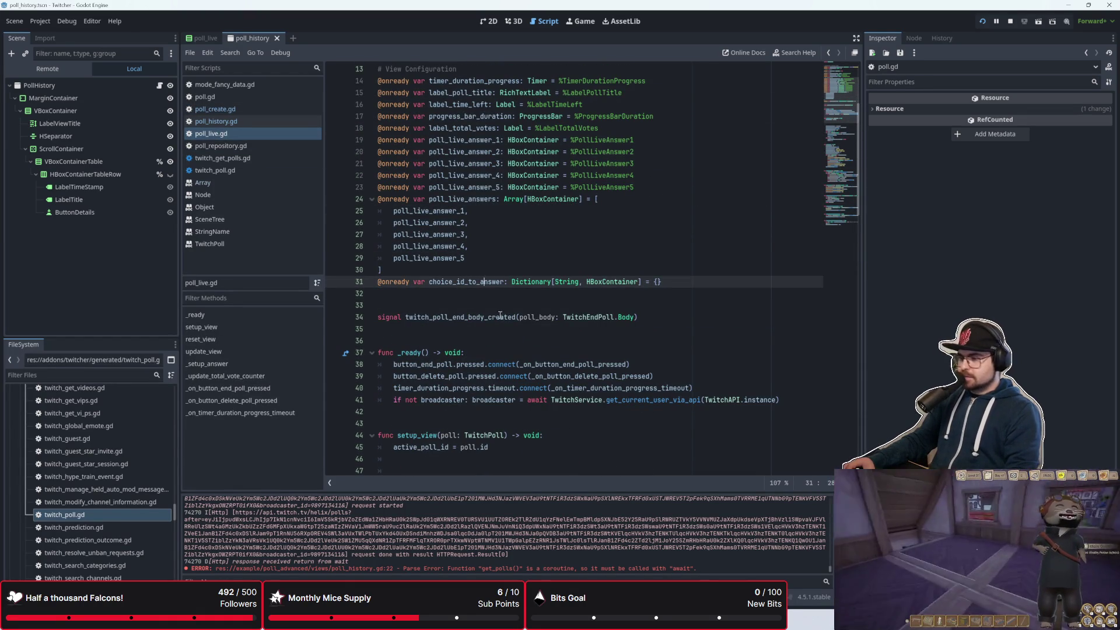
key("Down")
key("Down")
key("Down")
scroll(499, 307, "down", 10)
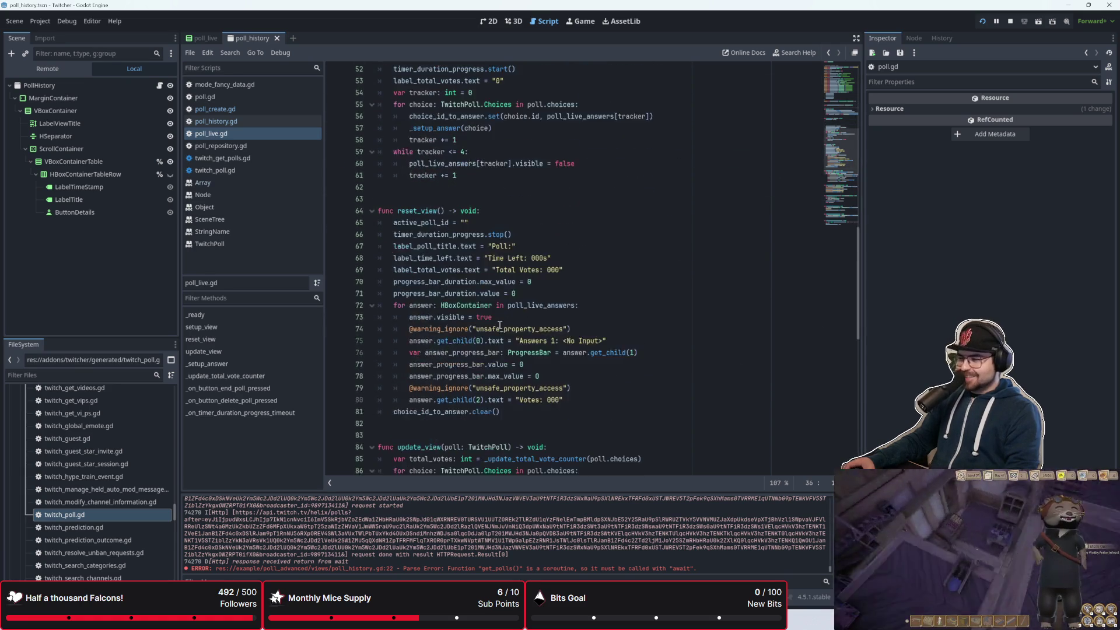
scroll(499, 325, "up", 8)
scroll(500, 325, "down", 2)
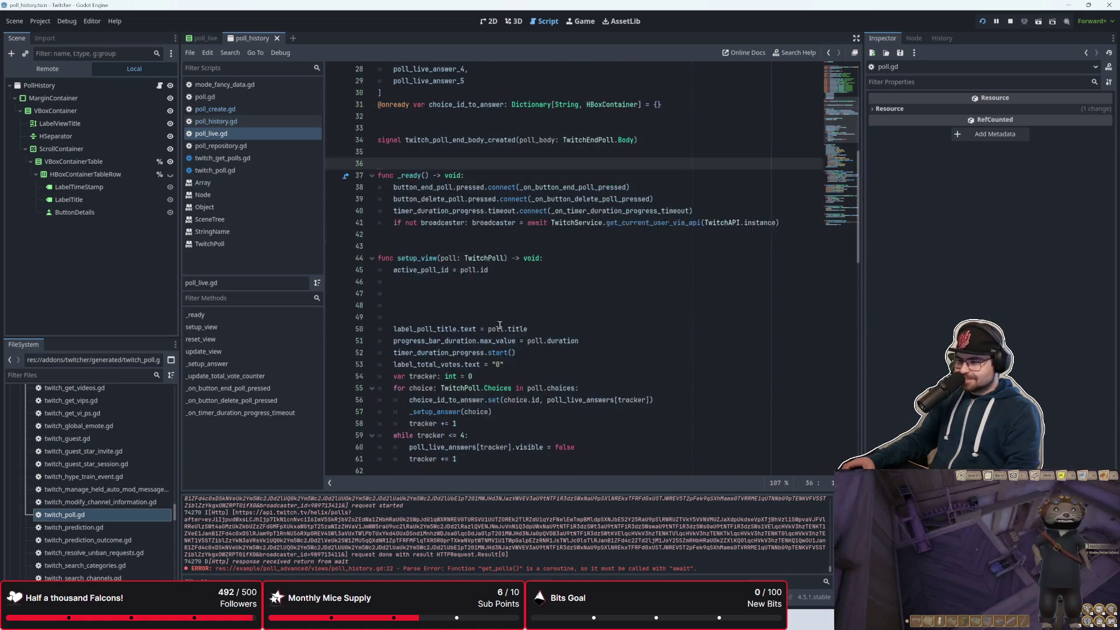
scroll(500, 325, "up", 5)
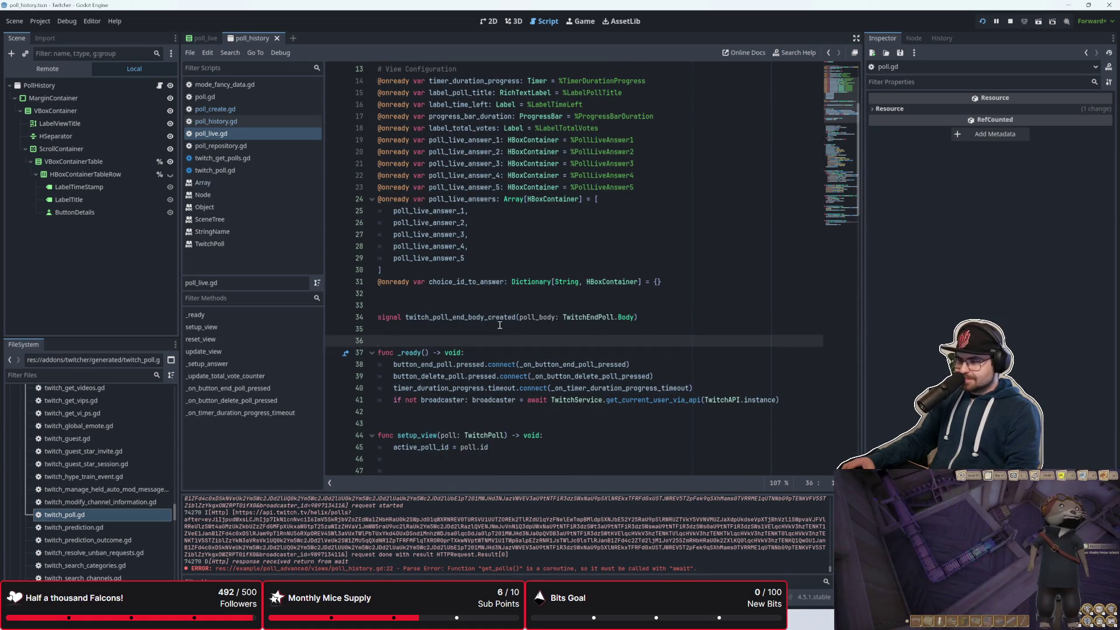
scroll(504, 304, "down", 2)
scroll(504, 304, "down", 3)
Check setup_view and the _ready line in poll_live.gd, then bring up poll.gd
left_click(497, 329)
key("Up")
key("Up")
key("Up")
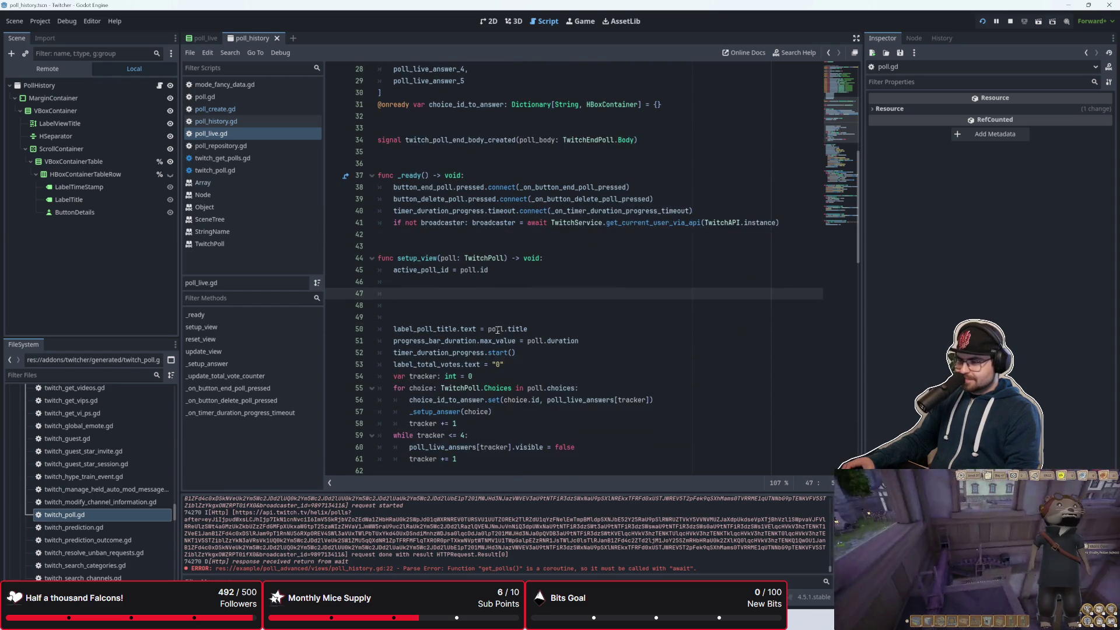
scroll(498, 330, "up", 2)
left_click(513, 317)
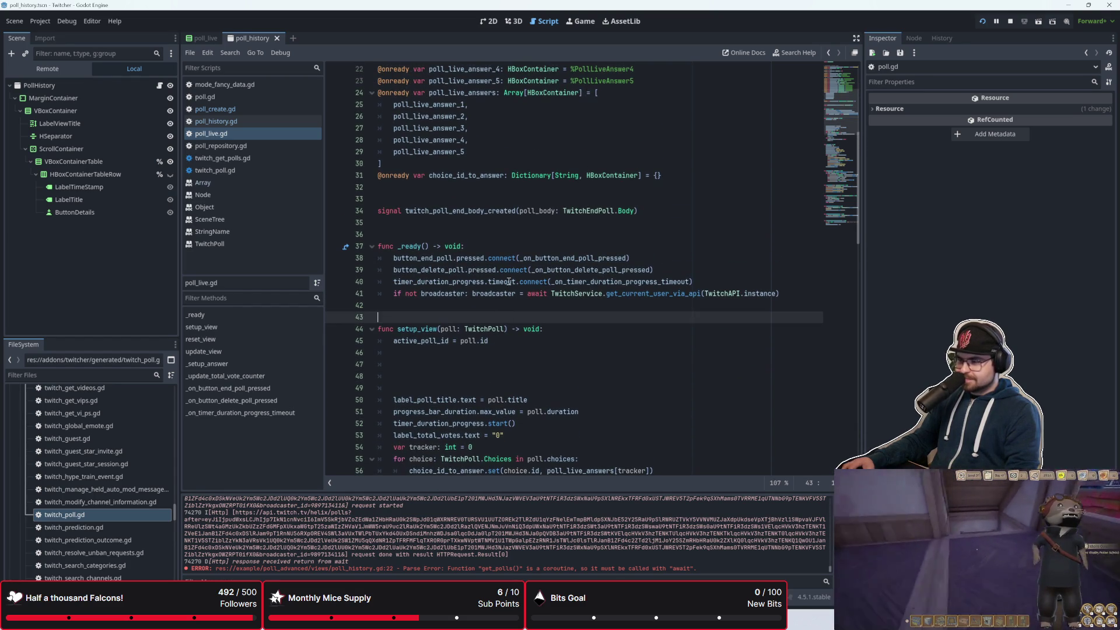
left_click(514, 246)
scroll(515, 247, "down", 2)
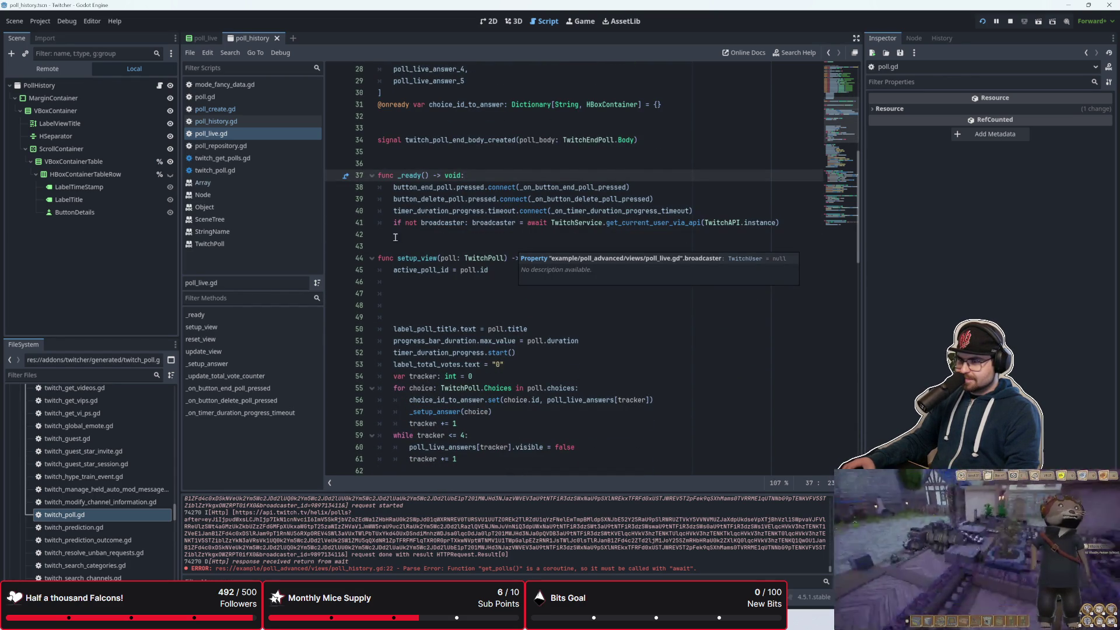
left_click(237, 98)
scroll(460, 207, "up", 20)
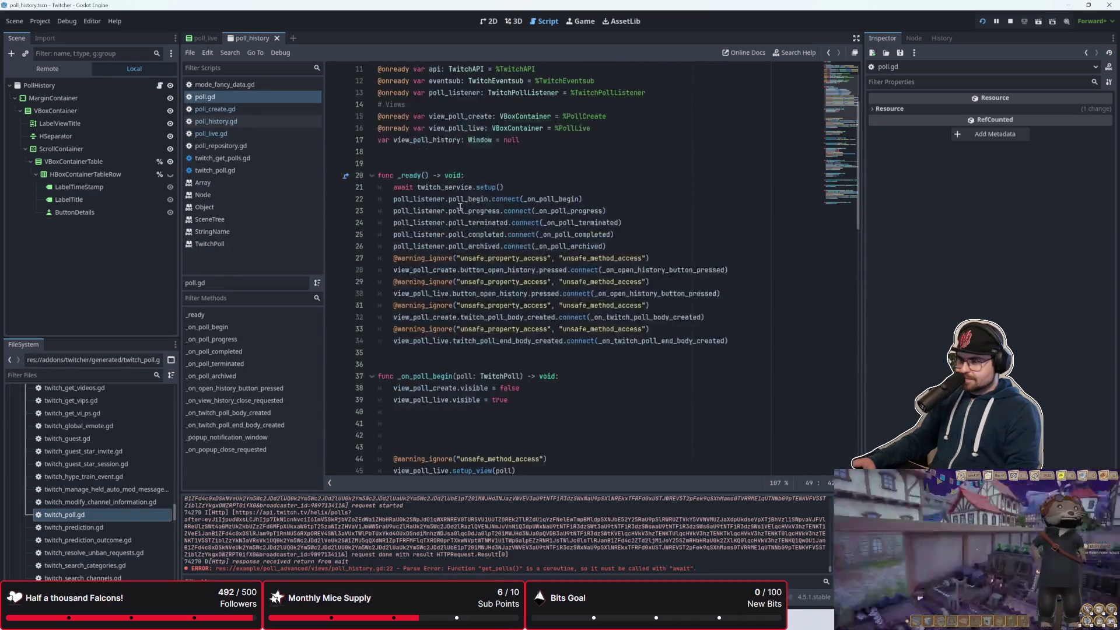
Delete the blank lines inside poll.gd's _on_poll_begin function
scroll(460, 206, "down", 5)
left_click(458, 245)
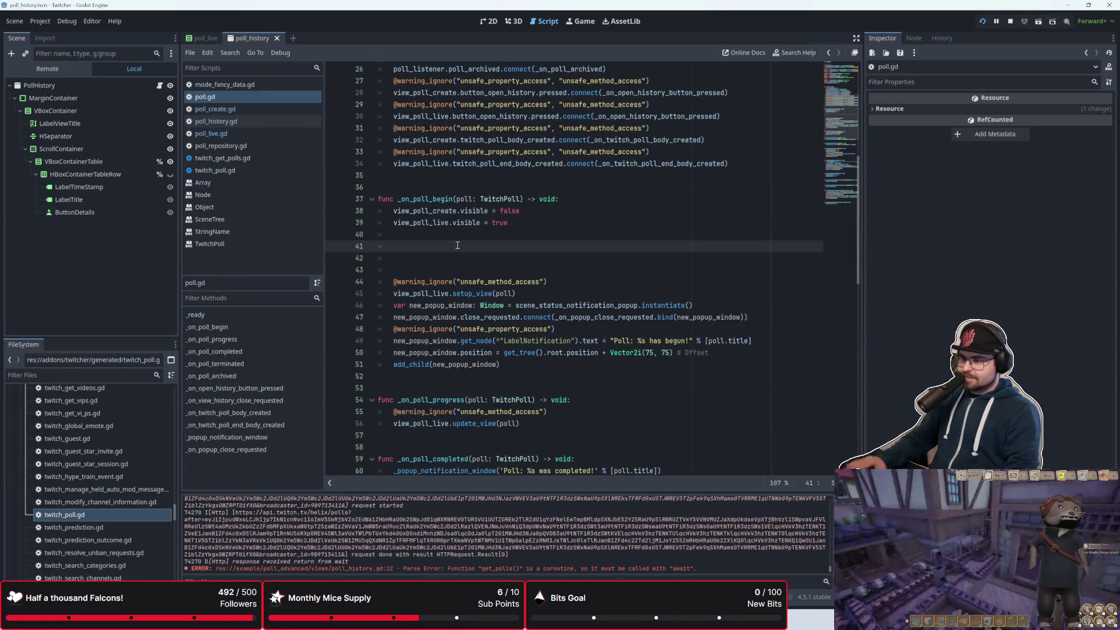
key("Up")
key("Up")
key("End")
key("Delete")
key("Delete")
key("Delete")
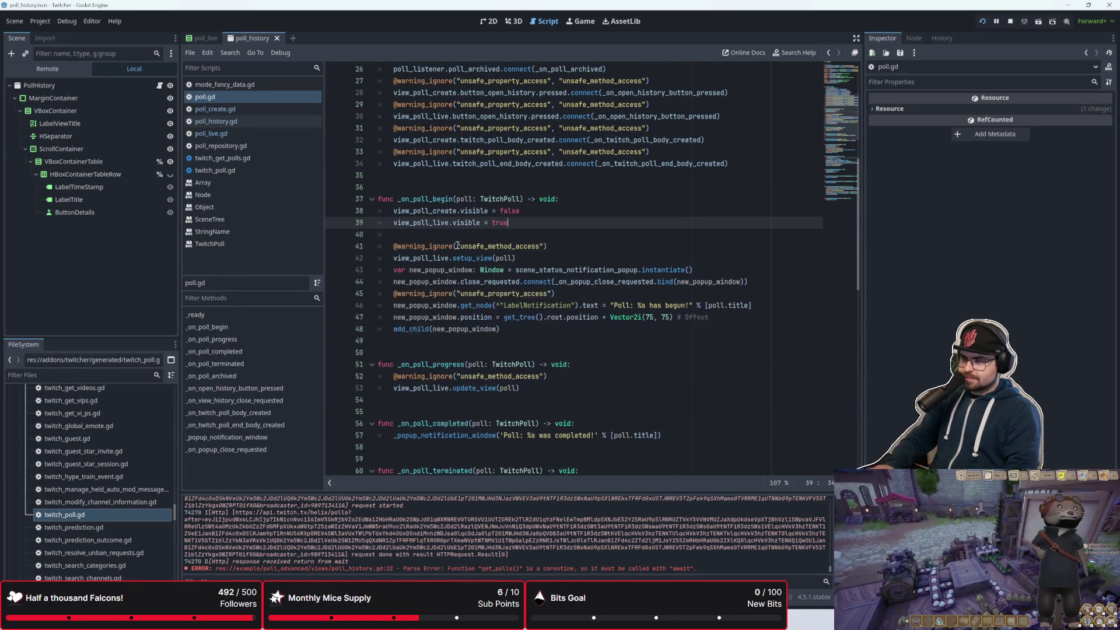
key("ctrl+z")
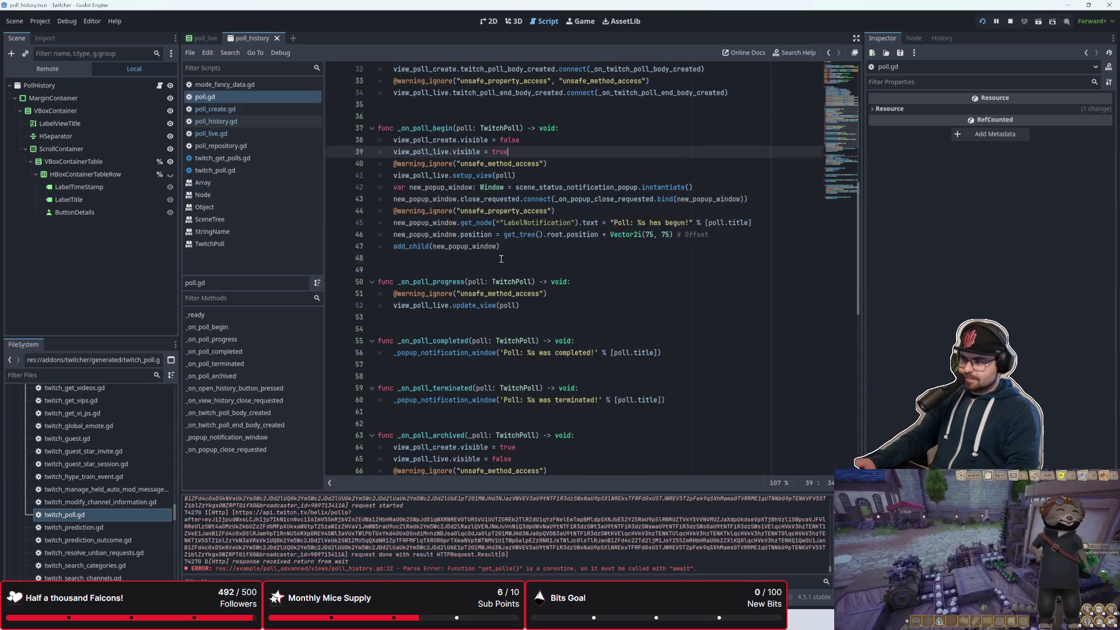
key("ctrl+y")
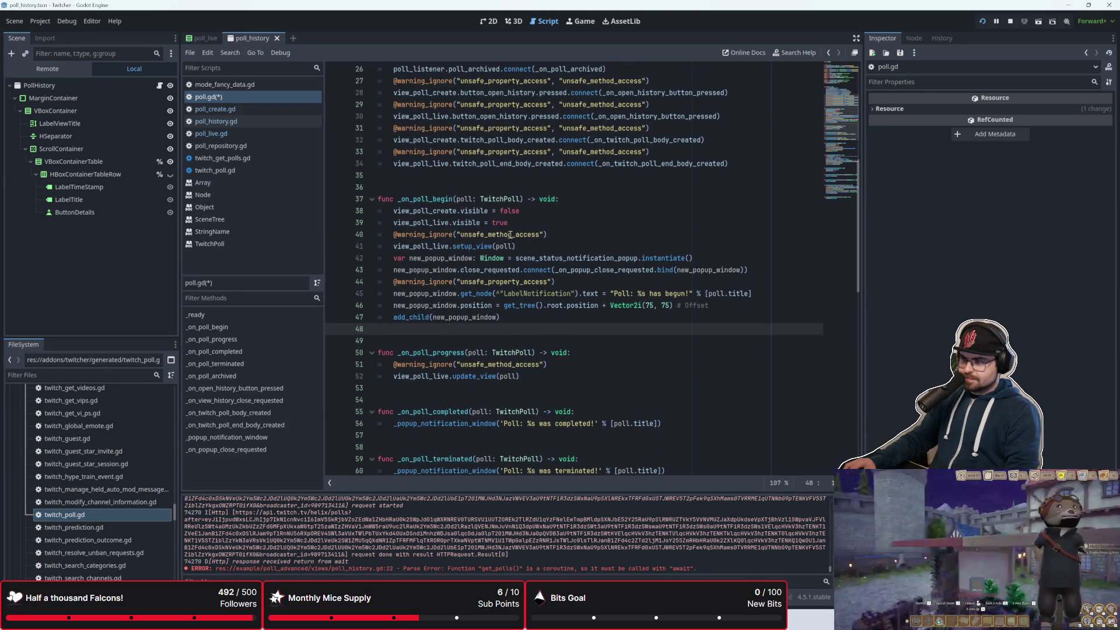
key("ctrl+z")
key("ctrl+y")
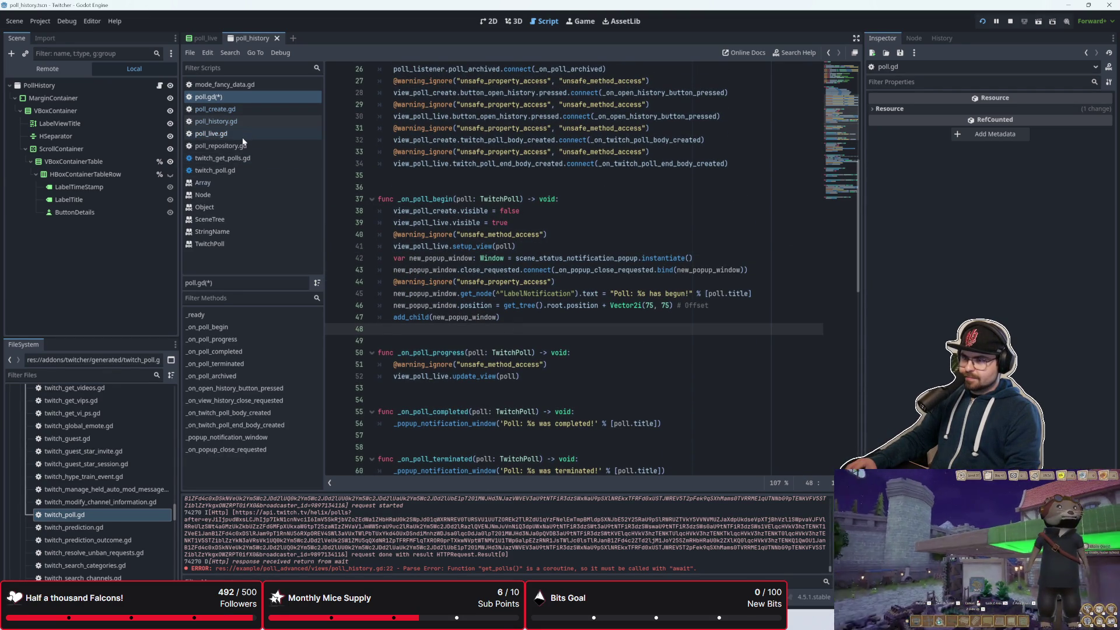
Change the setup_view(poll) call on line 41 to setup_view(poll.id)
left_click(544, 245)
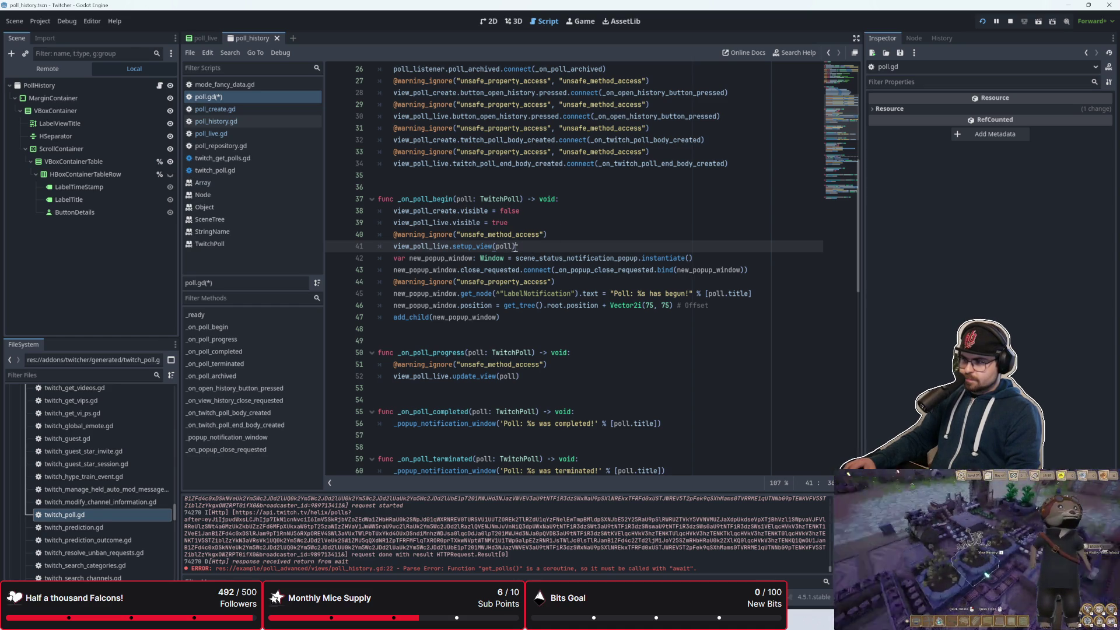
left_click(525, 245)
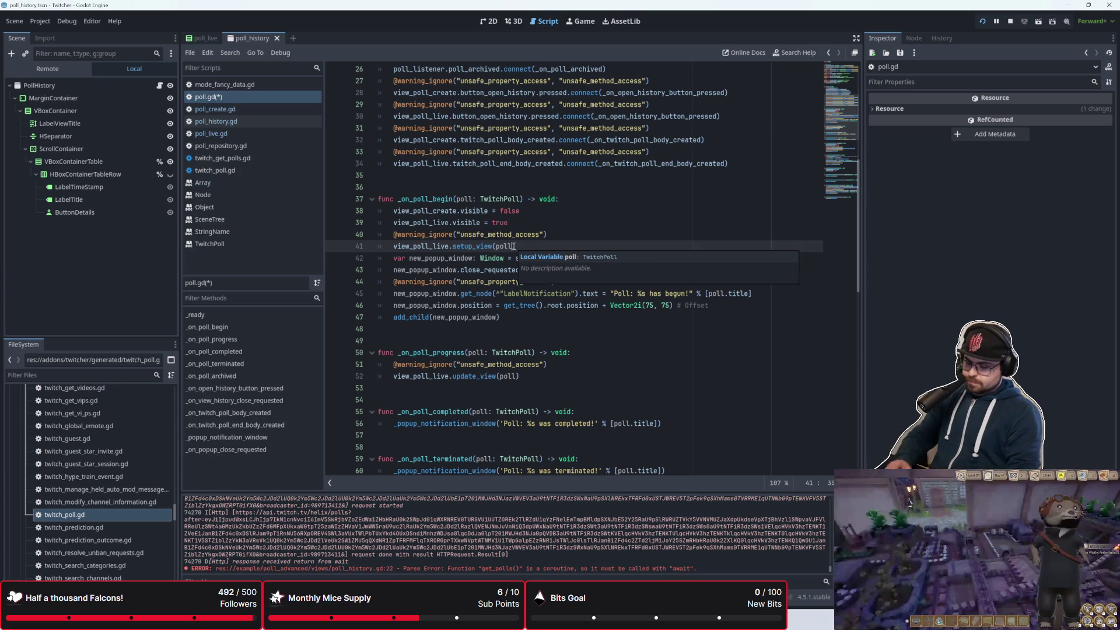
type(".id")
left_click(503, 259)
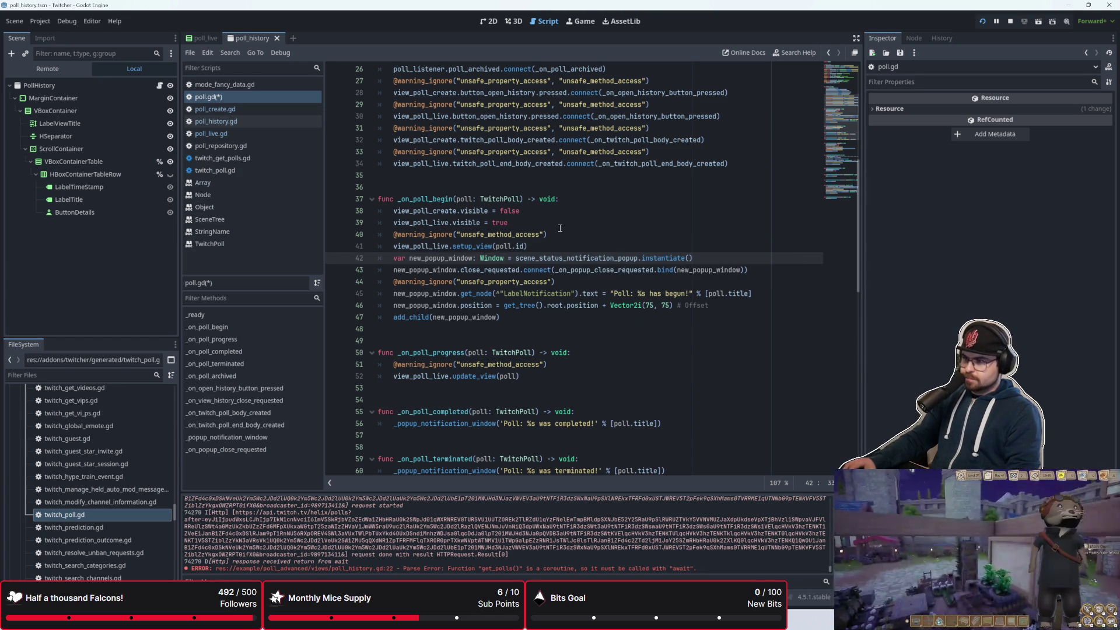
left_click(554, 246)
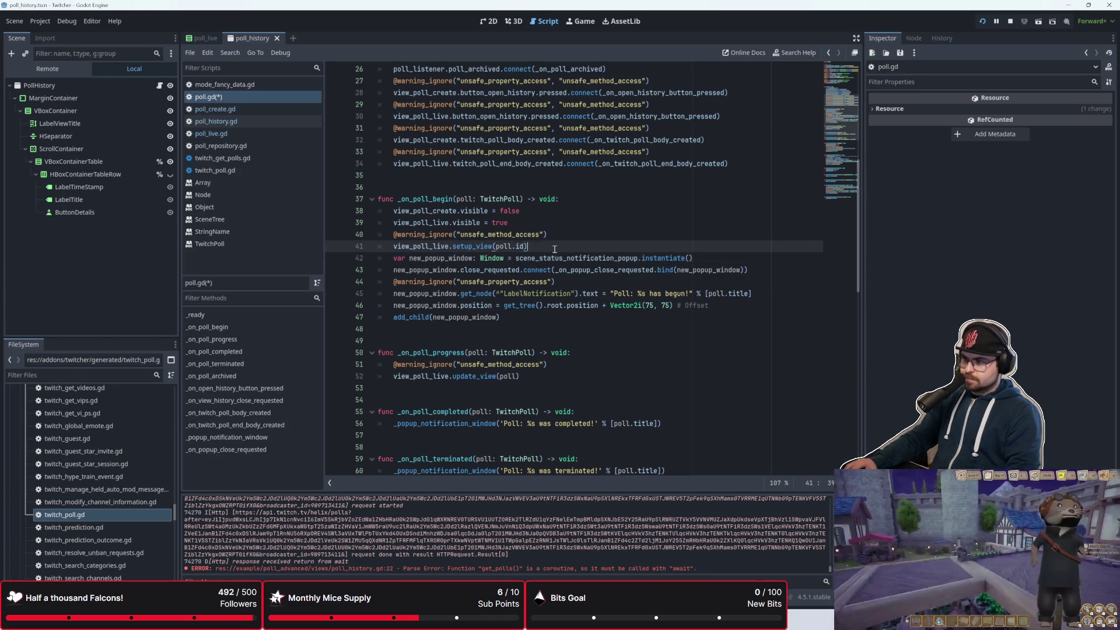
left_click(226, 133)
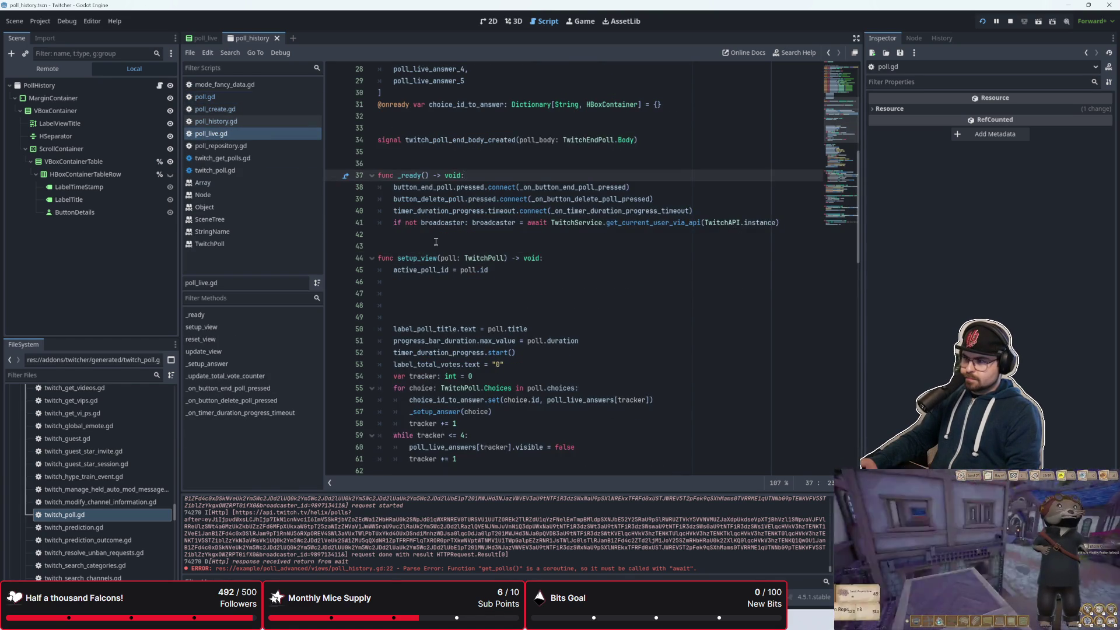
Inspect poll_live.gd's setup_view and search for every use of active_poll_id
scroll(435, 241, "down", 1)
left_click(575, 220)
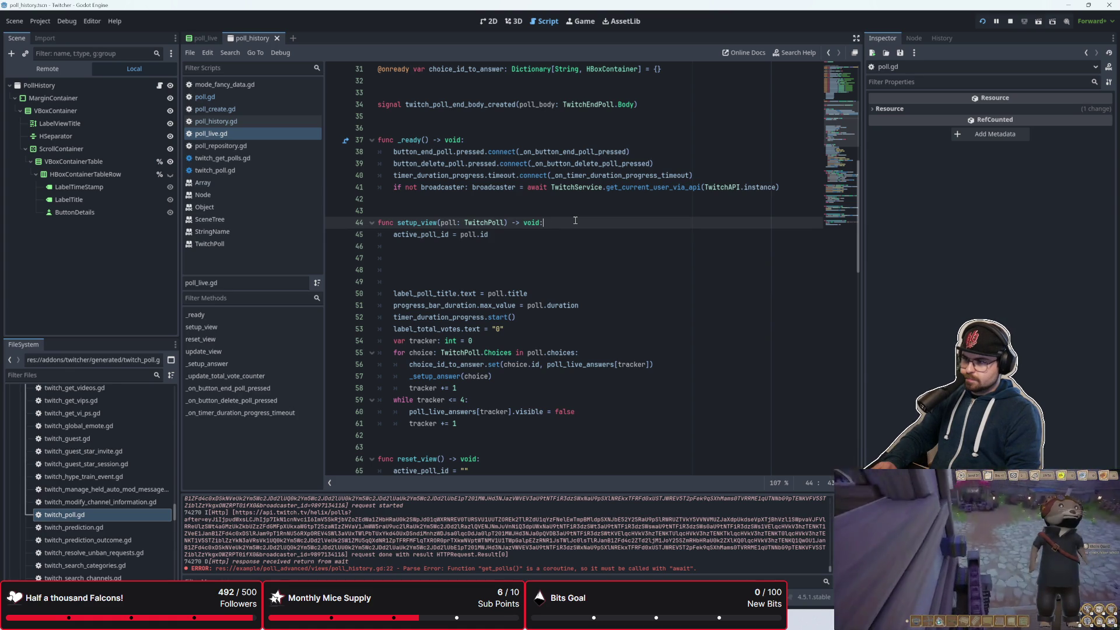
scroll(575, 221, "up", 5)
scroll(379, 333, "down", 3)
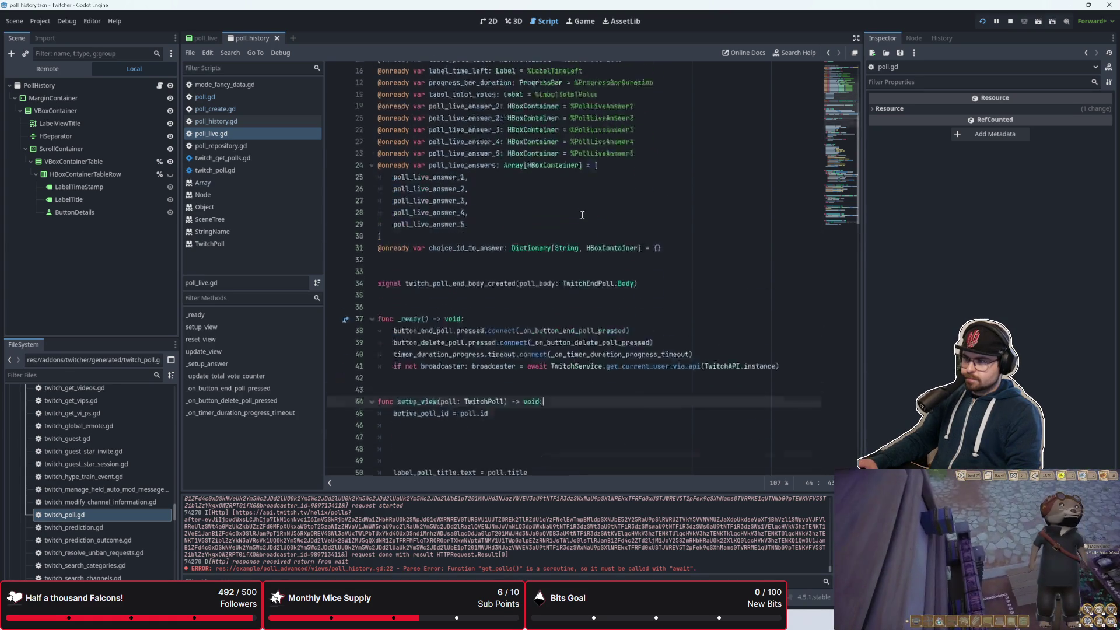
left_click_drag(393, 305, 449, 305)
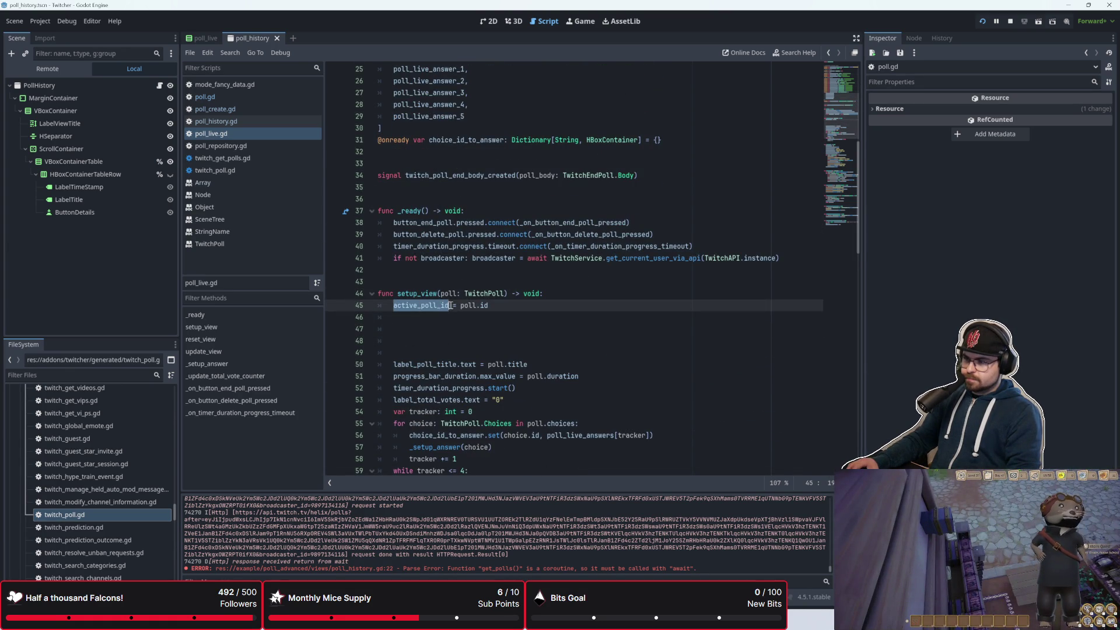
key("ctrl+f")
left_click(449, 264)
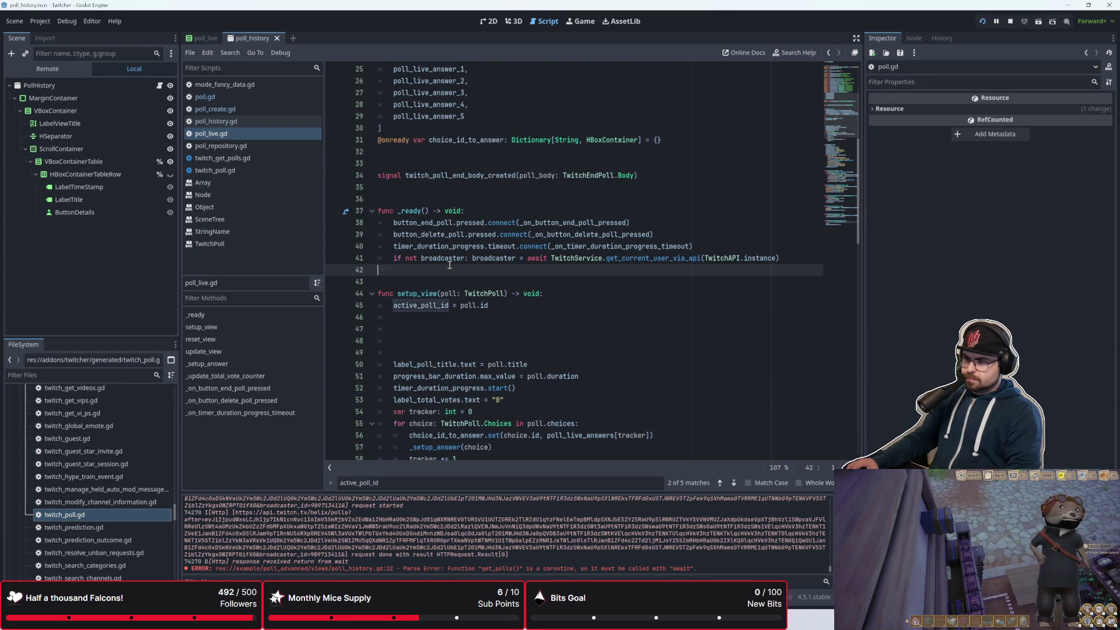
scroll(449, 264, "down", 2)
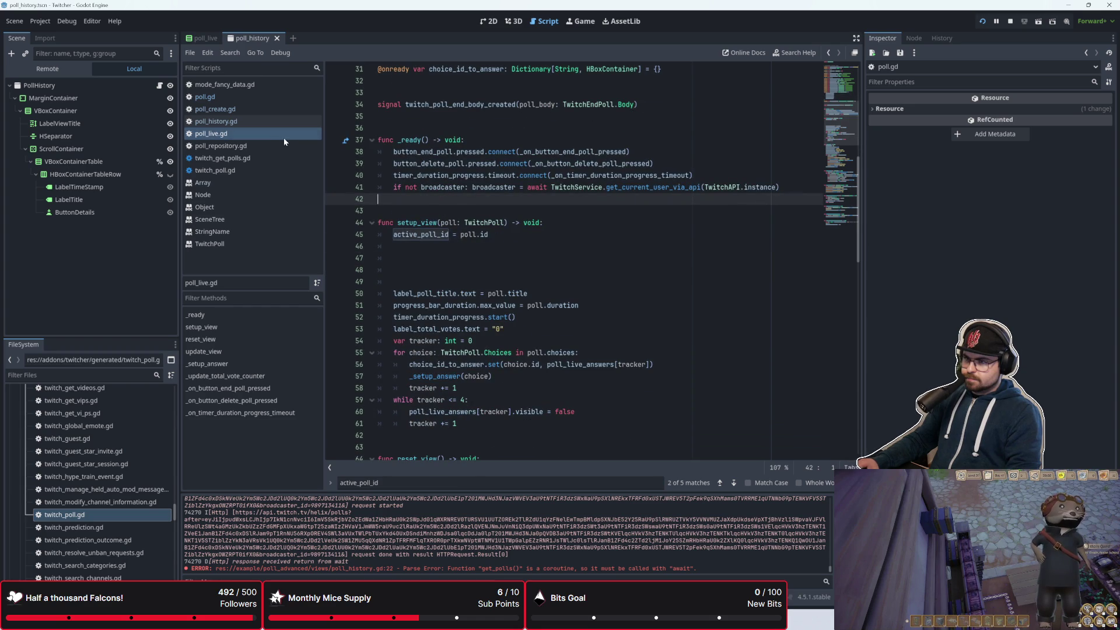
Revert poll.gd's call to pass the whole poll and remove setup_view's blank lines in poll_live.gd
left_click(267, 99)
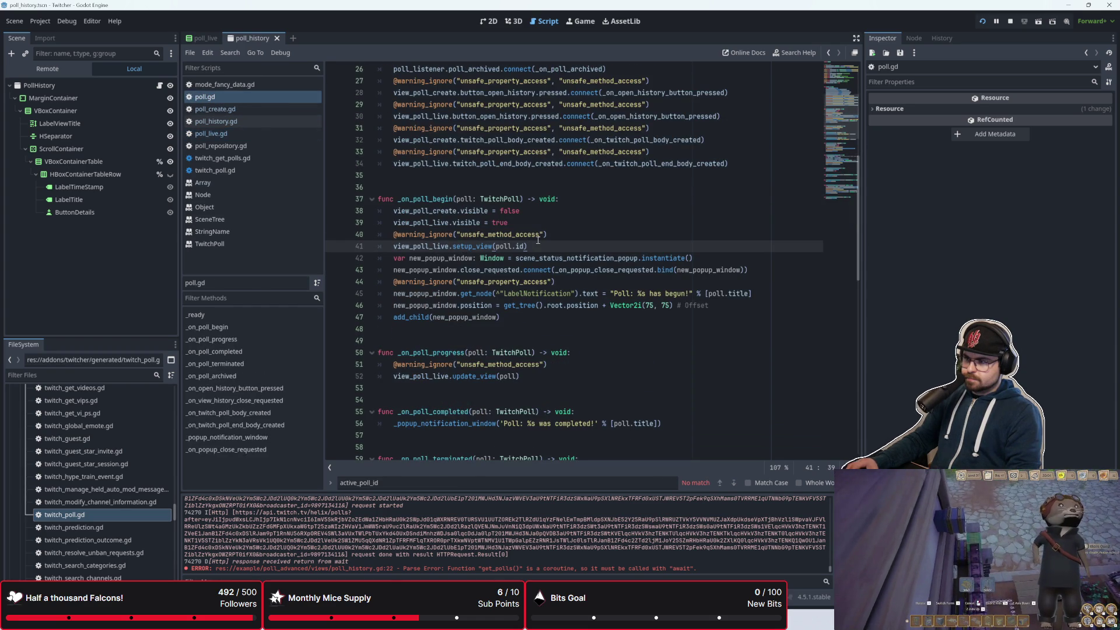
key("BackSpace")
key("BackSpace")
key("BackSpace")
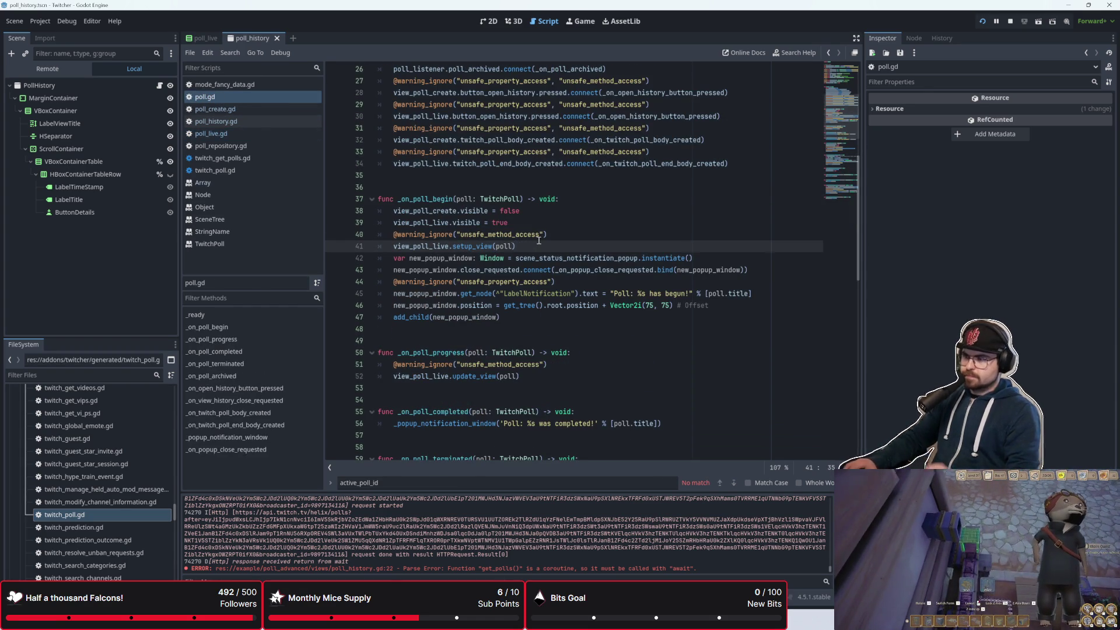
left_click(539, 236)
left_click(225, 133)
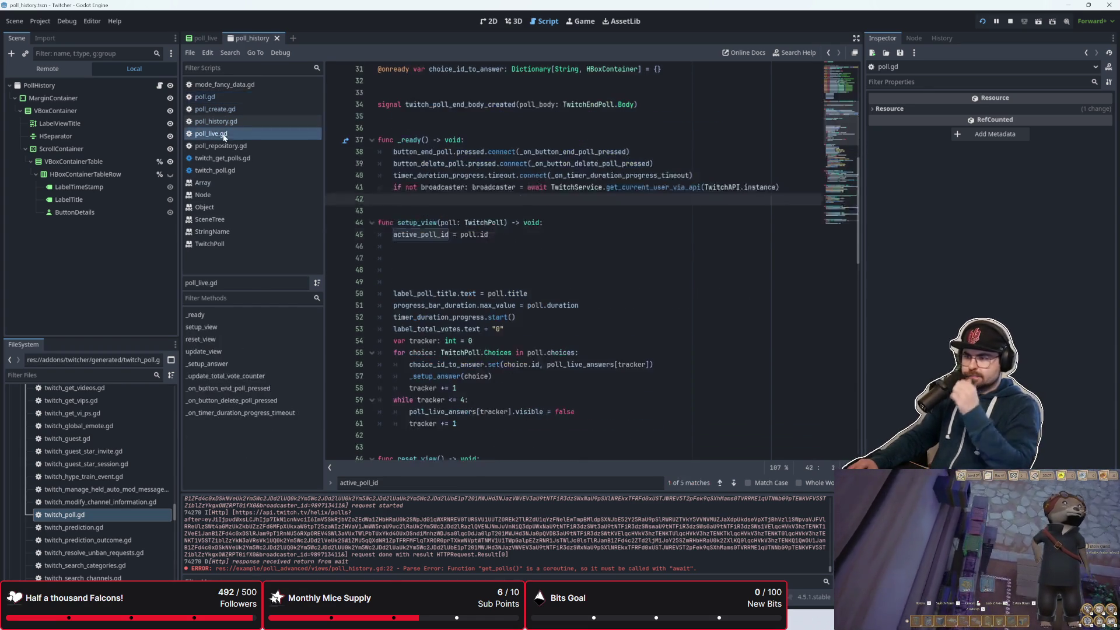
left_click(487, 253)
key("BackSpace")
key("Delete")
key("Delete")
key("Delete")
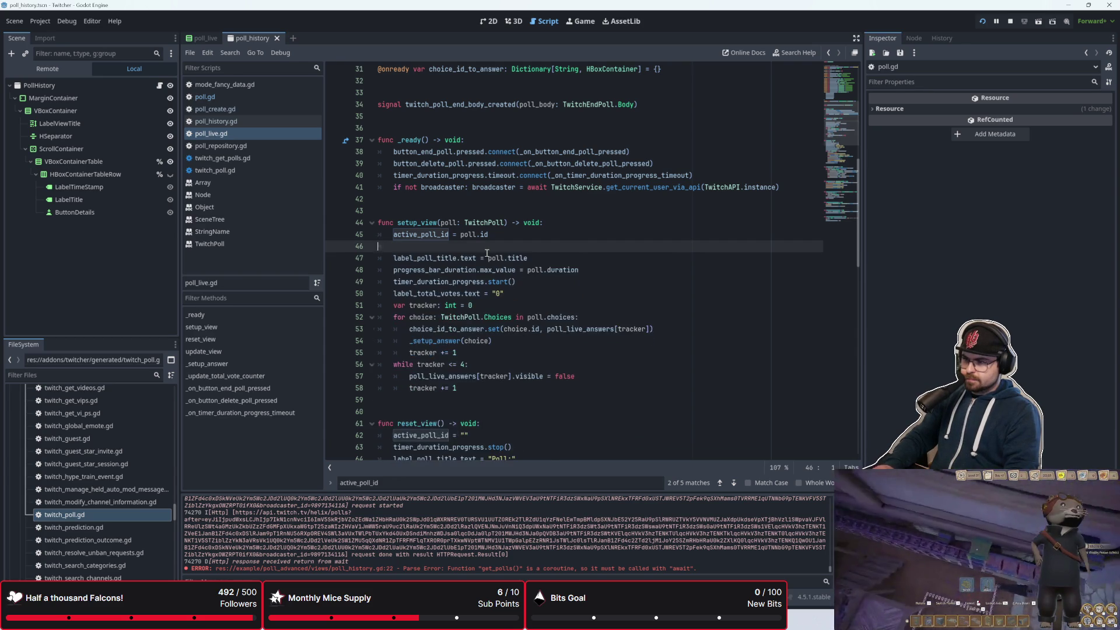
scroll(487, 253, "up", 8)
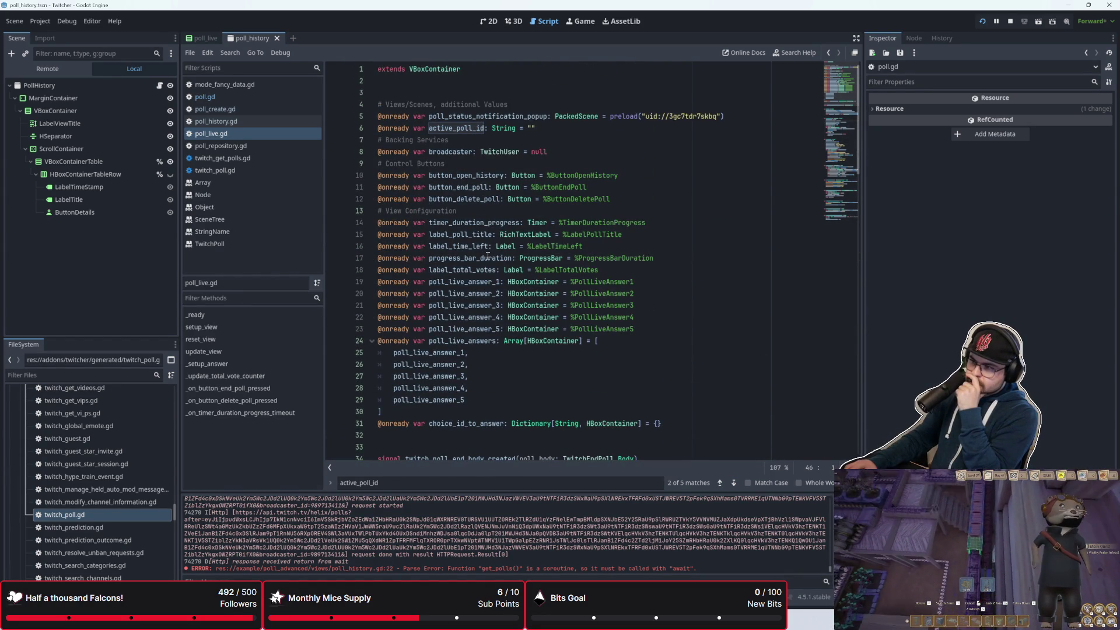
left_click(590, 154)
key("Return")
type("@onready ")
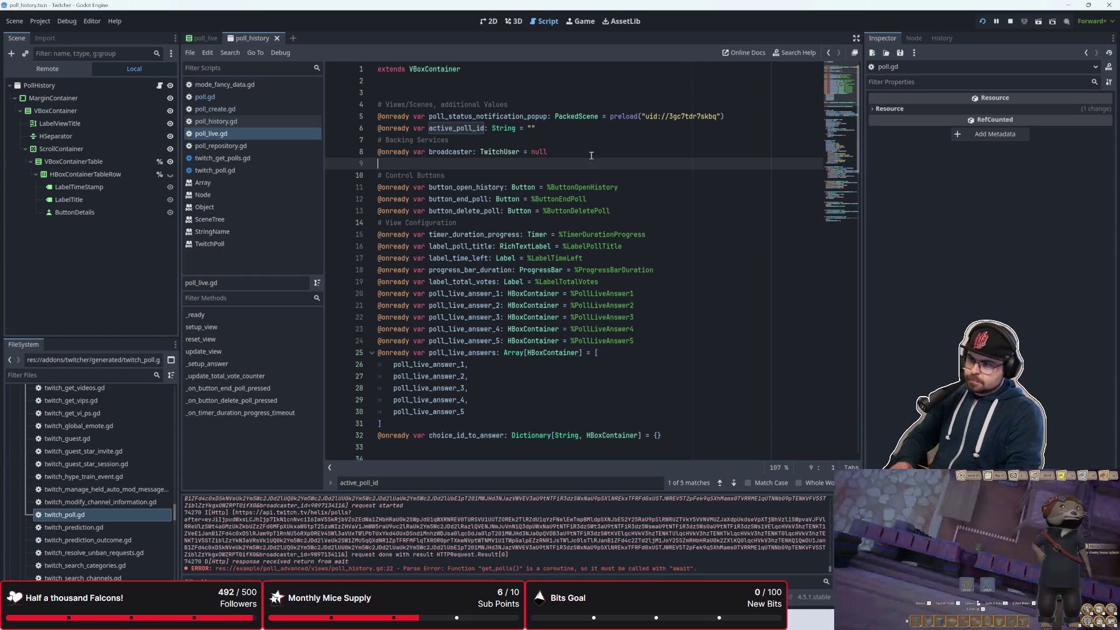
type("var api: ")
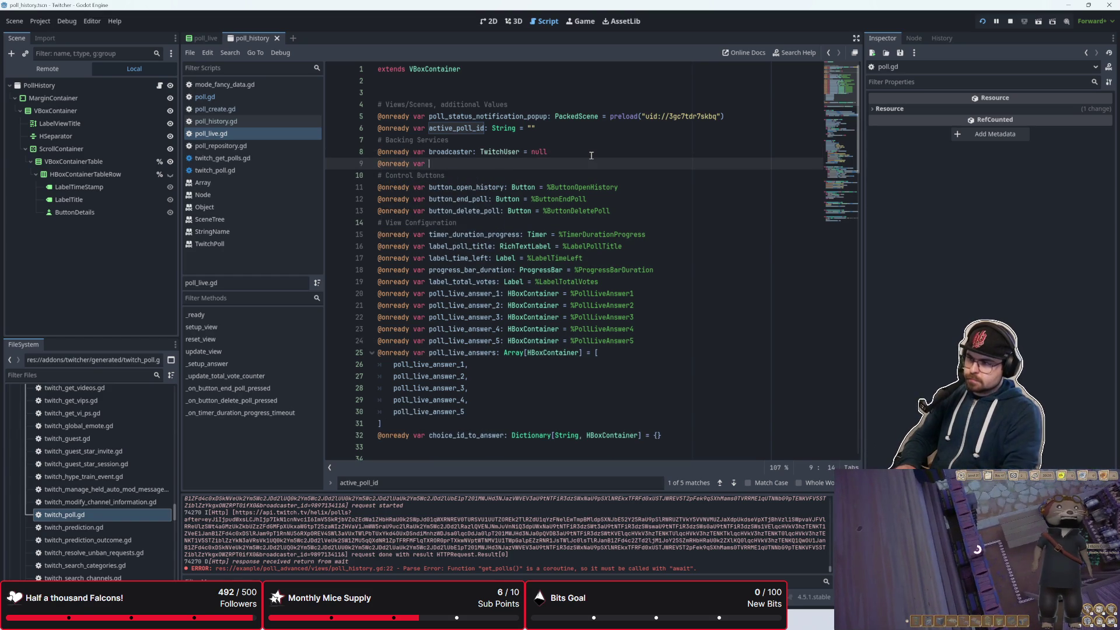
type("Twitch")
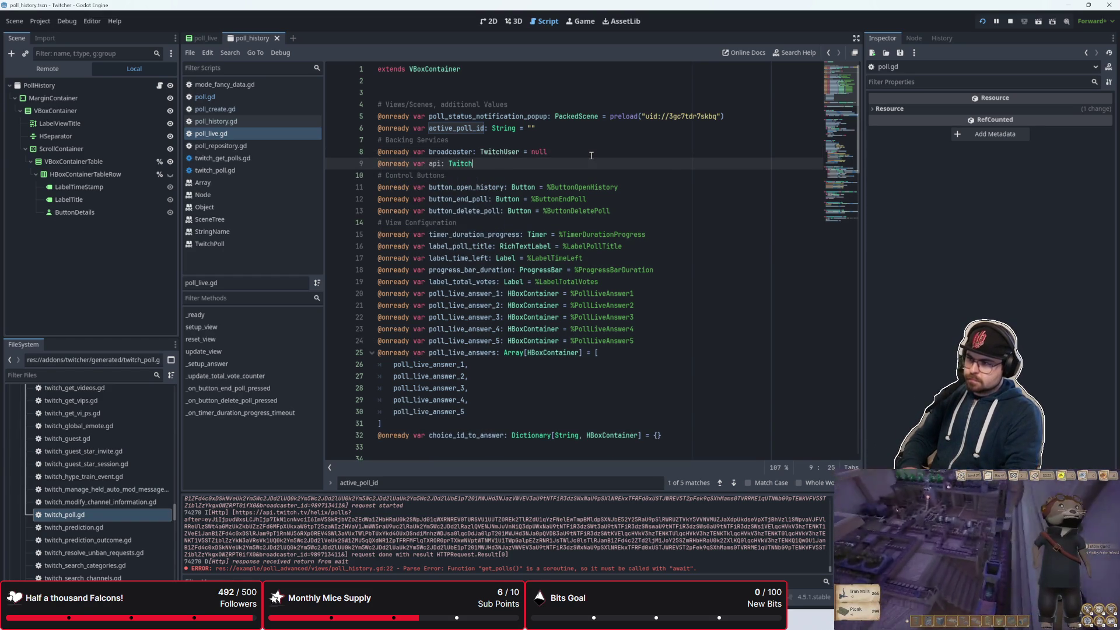
type("API")
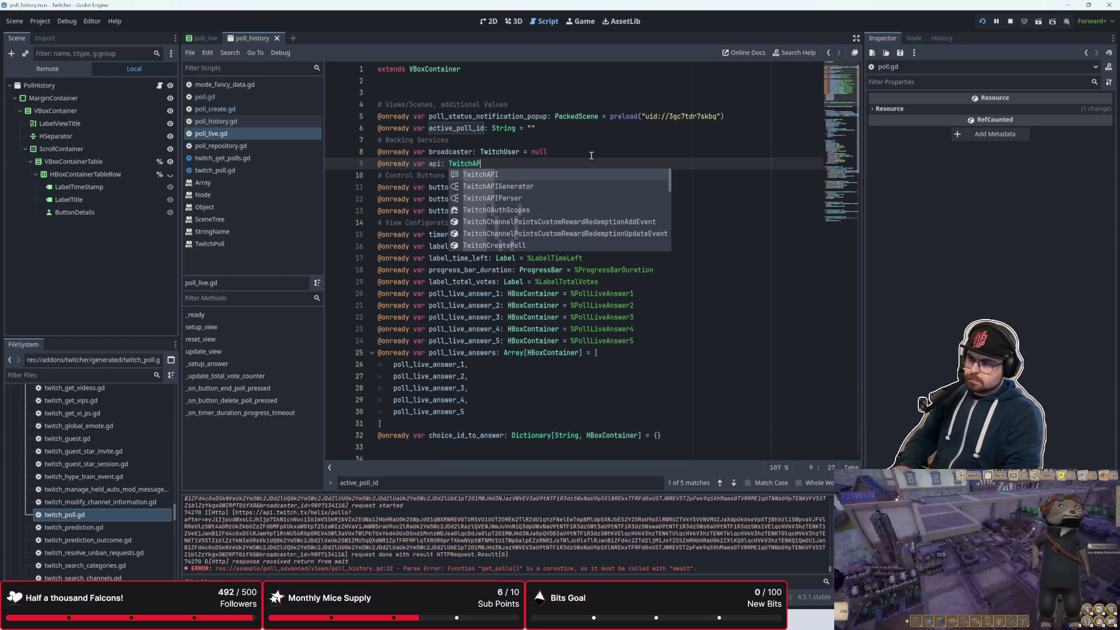
type(" = ")
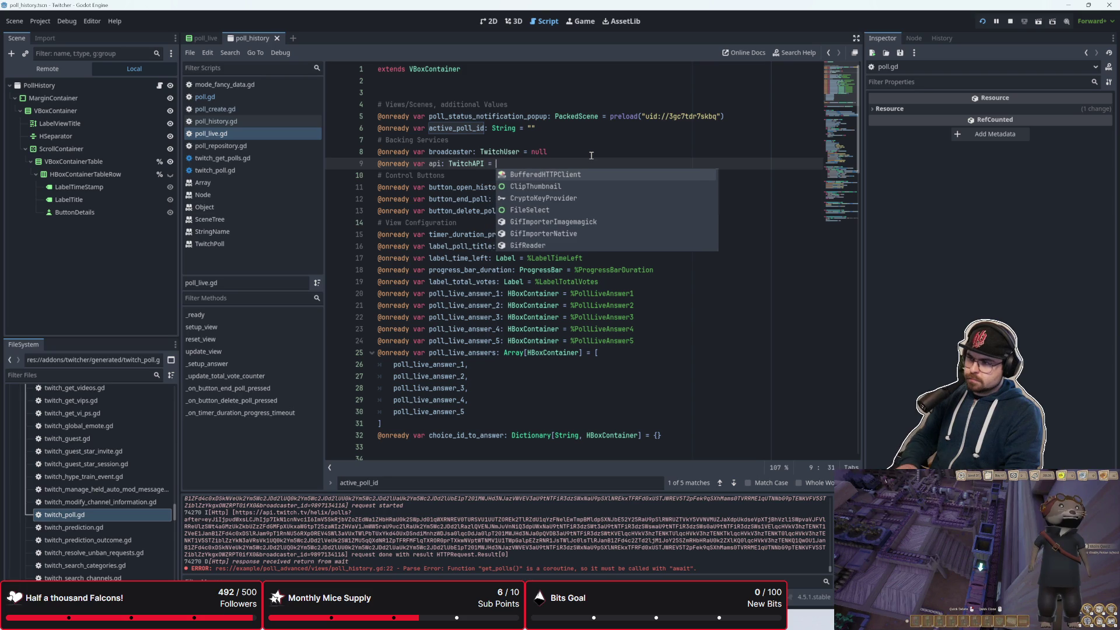
type("Tw")
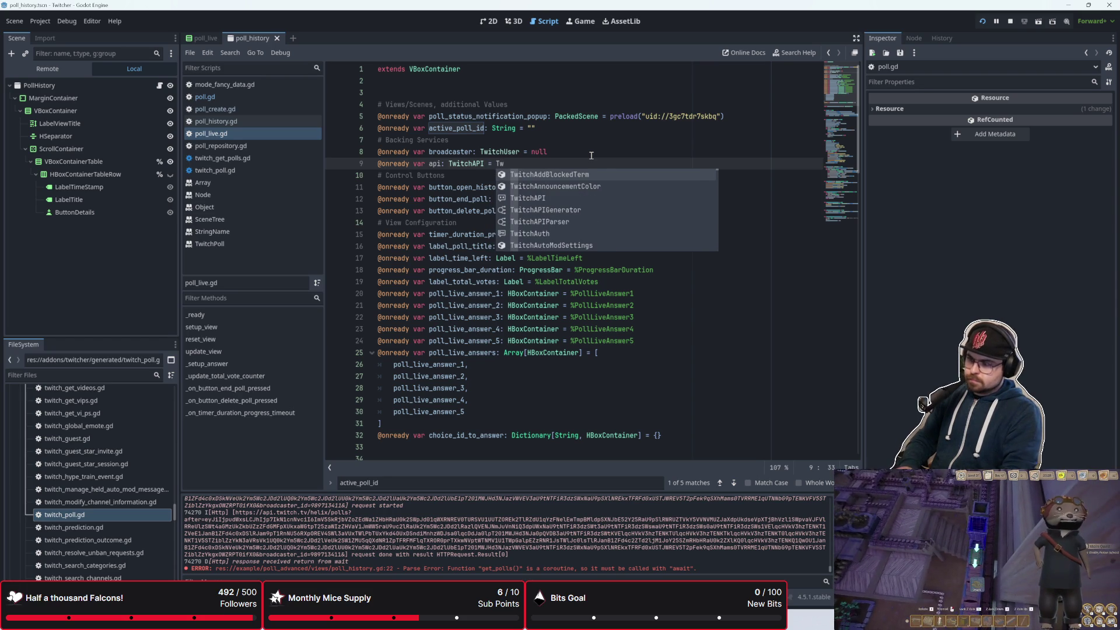
type("itchAPI")
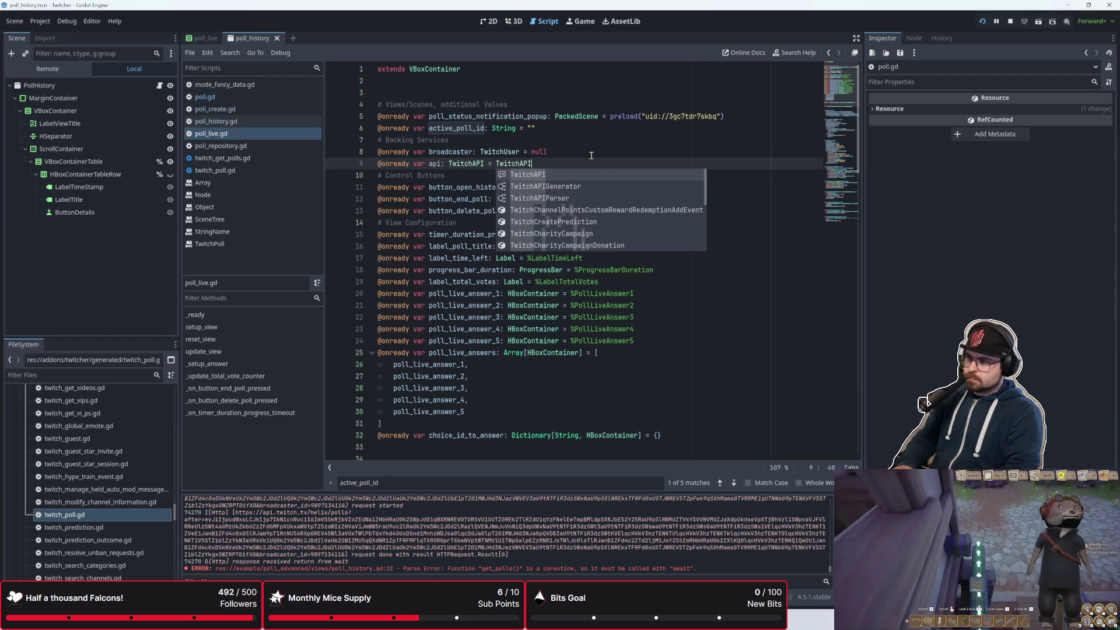
type(".instance")
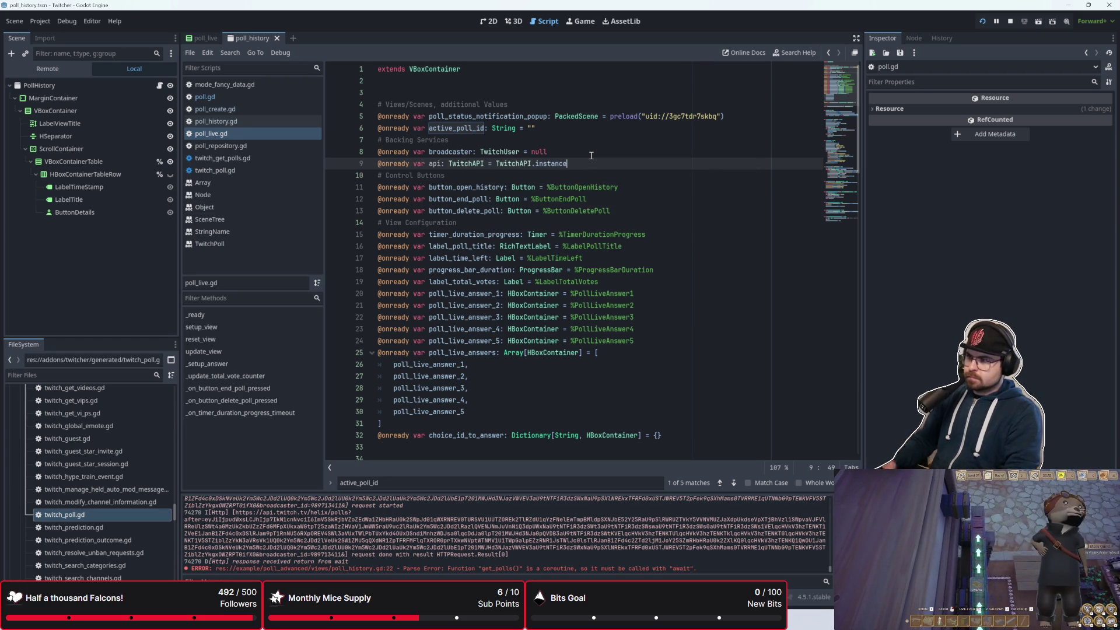
left_click(546, 269)
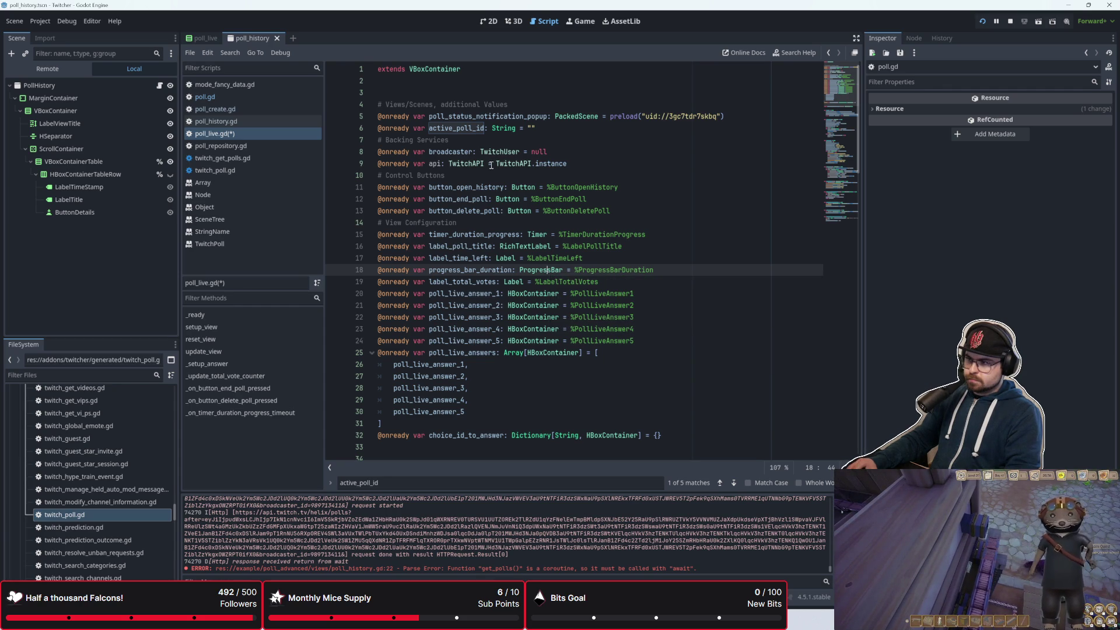
key("ctrl+z")
key("ctrl+shift+z")
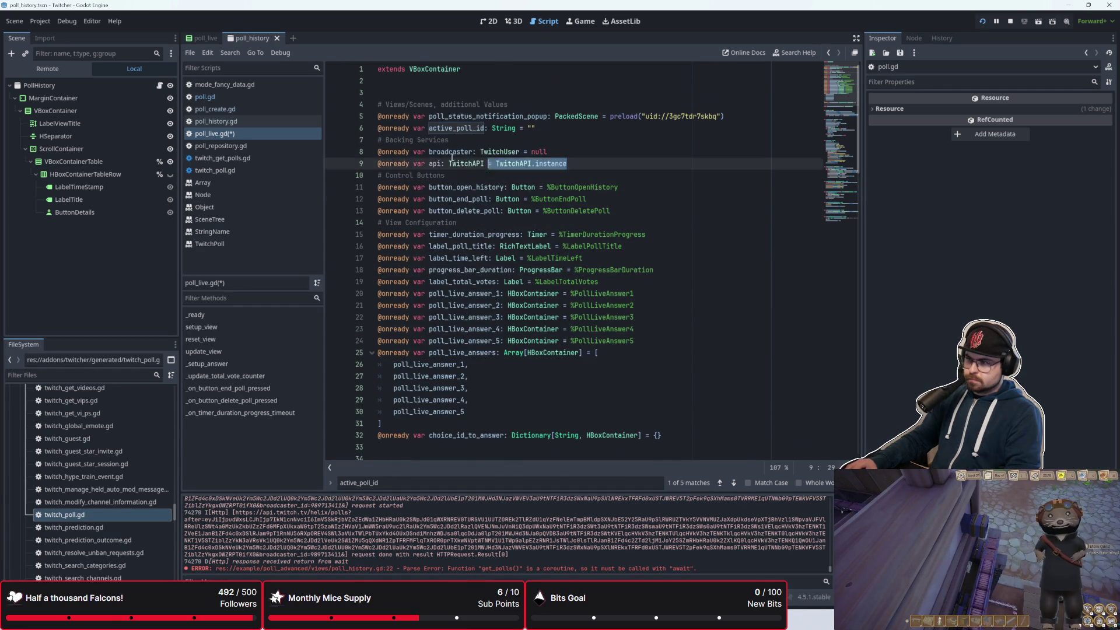
key("ctrl+z")
Scroll through the rest of poll_live.gd and run the project
left_click(466, 199)
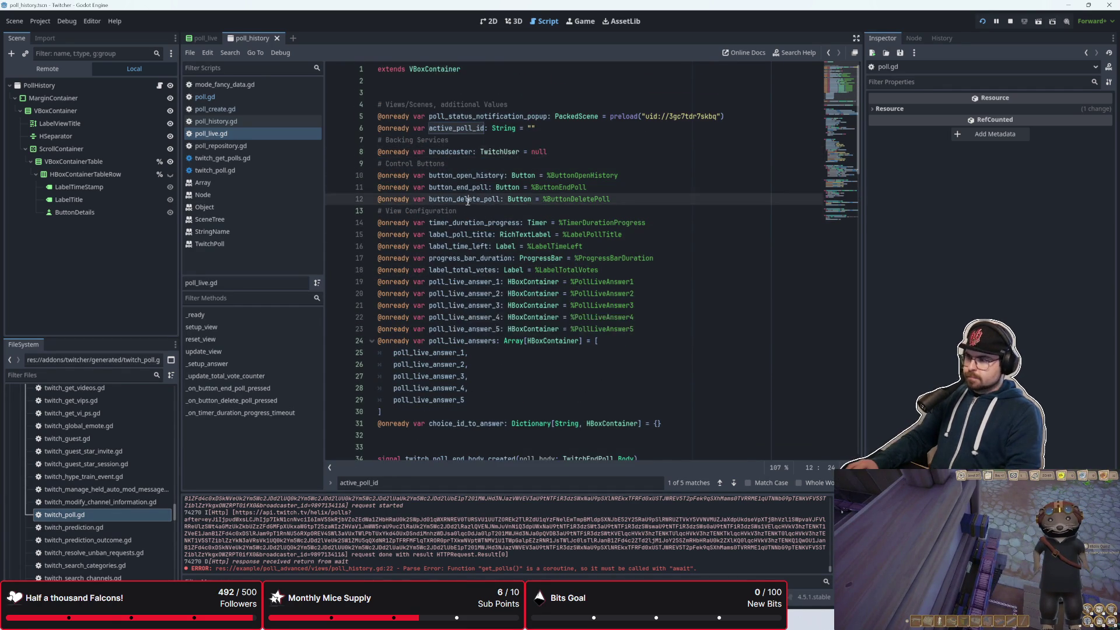
scroll(465, 202, "down", 5)
scroll(465, 202, "down", 2)
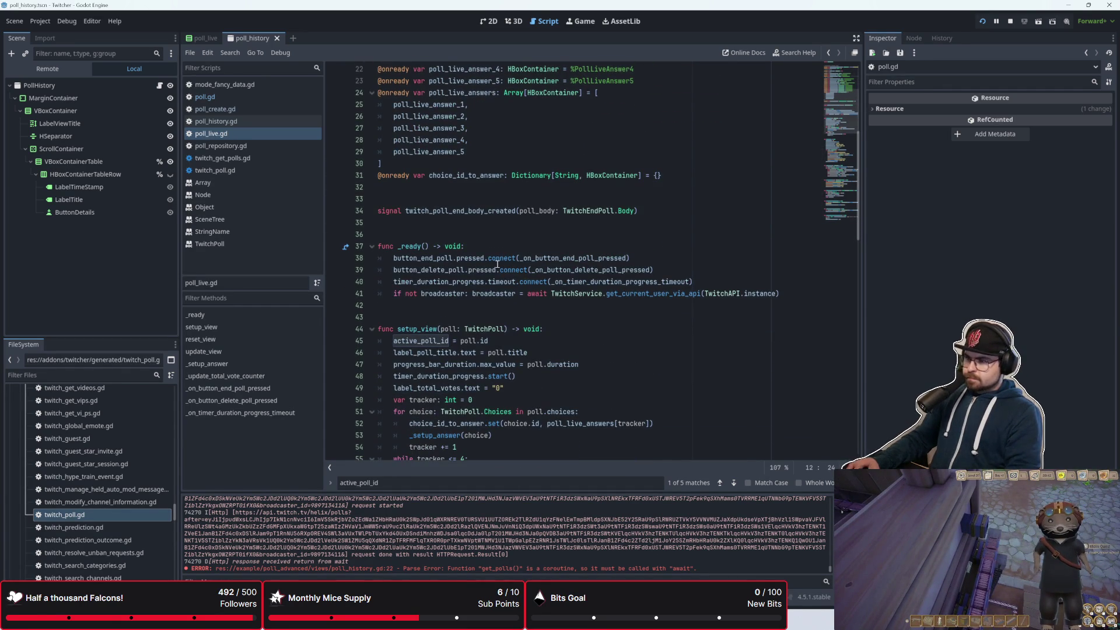
scroll(461, 232, "down", 6)
left_click(982, 21)
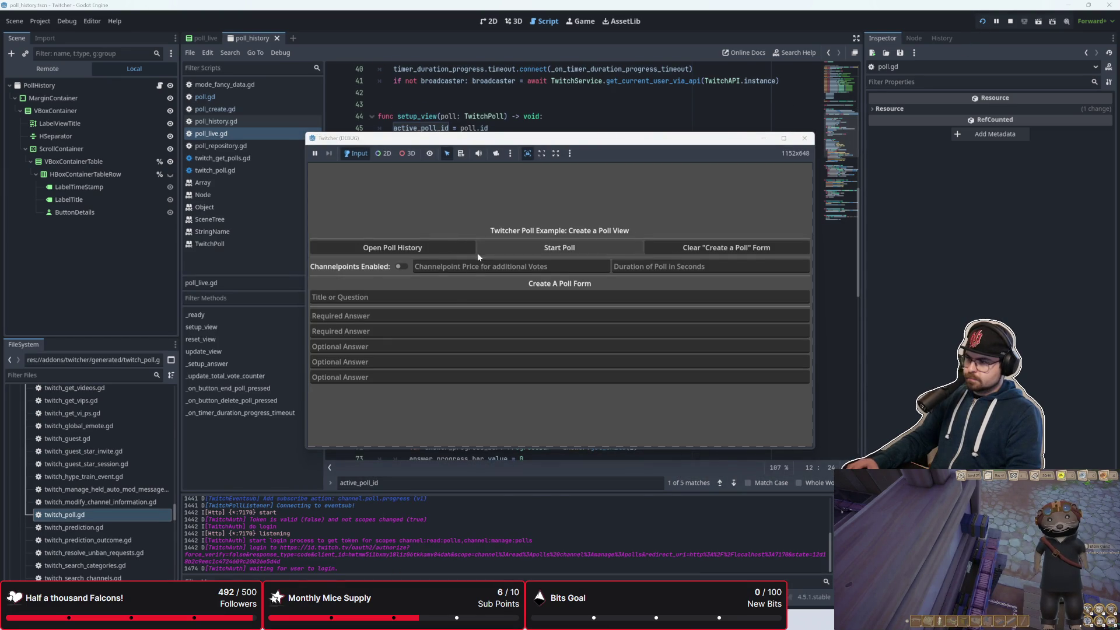
Start a 15-second test poll titled testz with answers a and bv
left_click(649, 263)
type("60")
key("BackSpace")
key("BackSpace")
type("15")
left_click(478, 296)
type("testz")
key("Tab")
type("a")
left_click(392, 340)
type("bv")
left_click(546, 249)
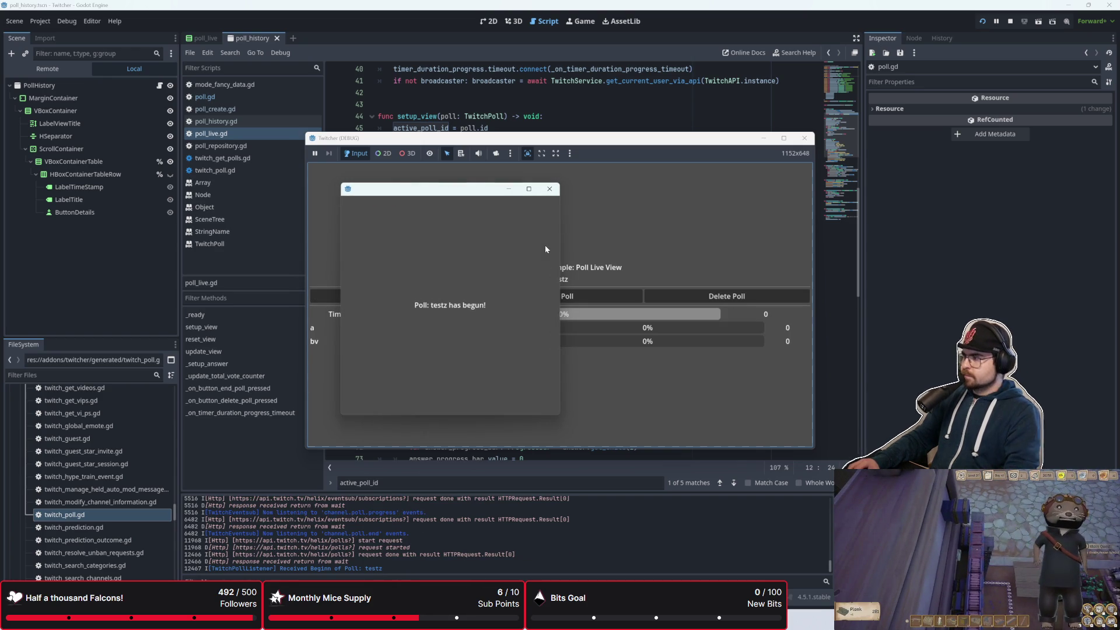
Dismiss the poll-begun popup, delete the running poll, and return to the script editor
left_click(549, 189)
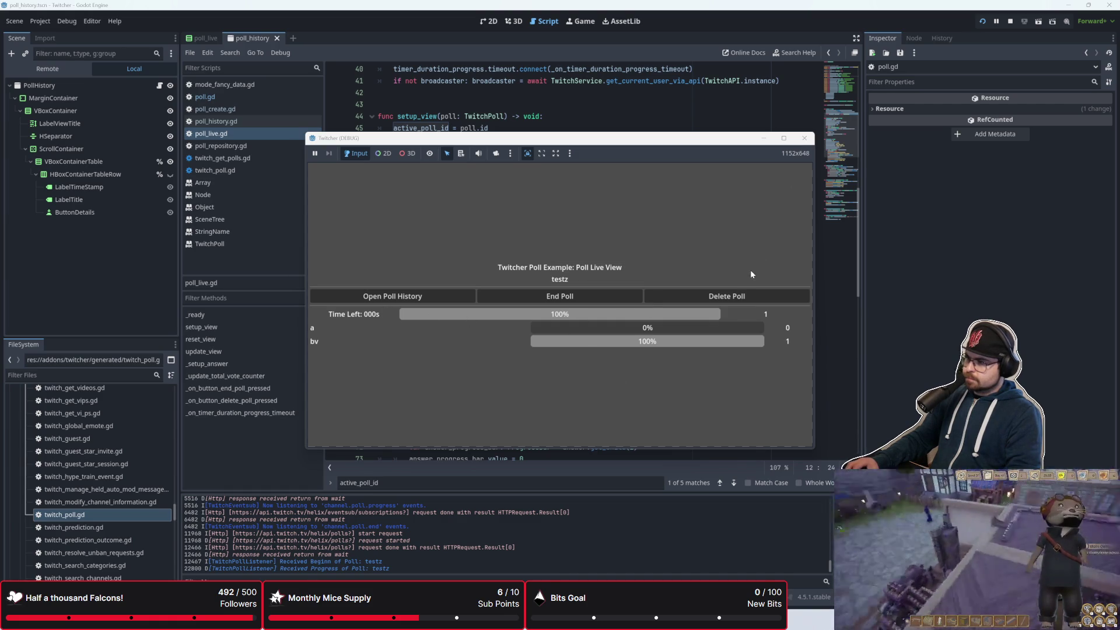
left_click(737, 299)
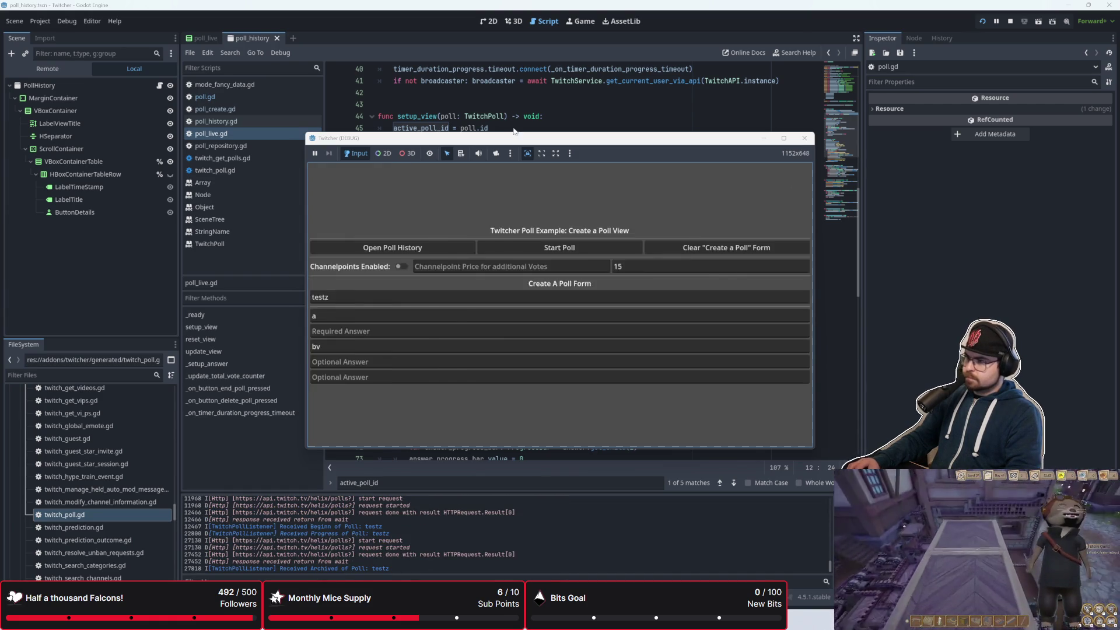
left_click(484, 246)
Look over reset_view and the setup_view signature in poll_live.gd
left_click(488, 318)
scroll(493, 324, "down", 2)
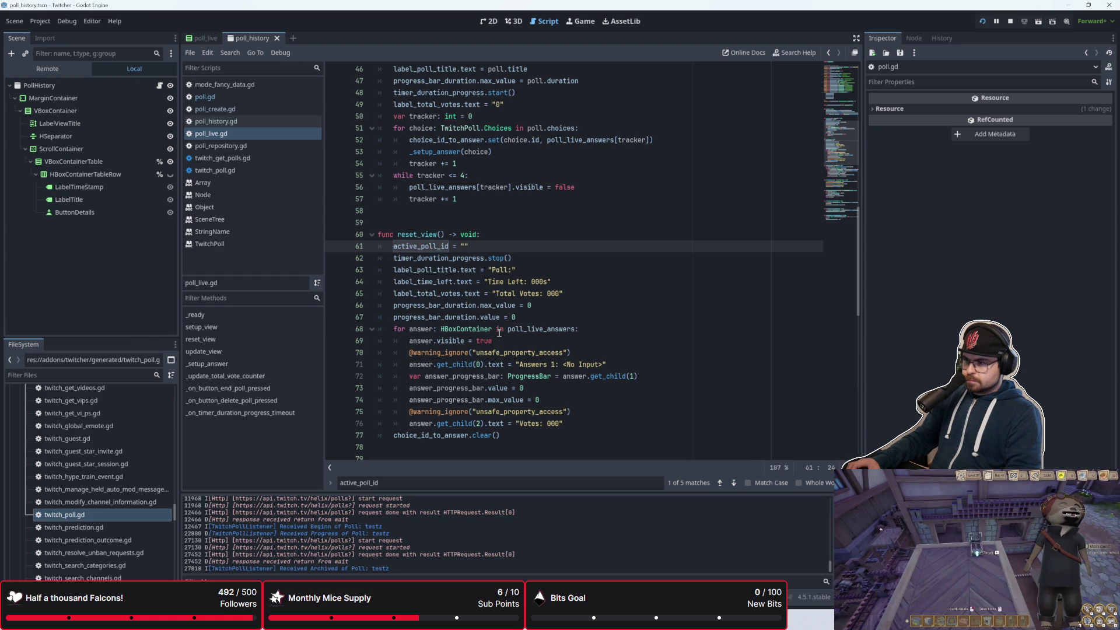
scroll(499, 332, "up", 8)
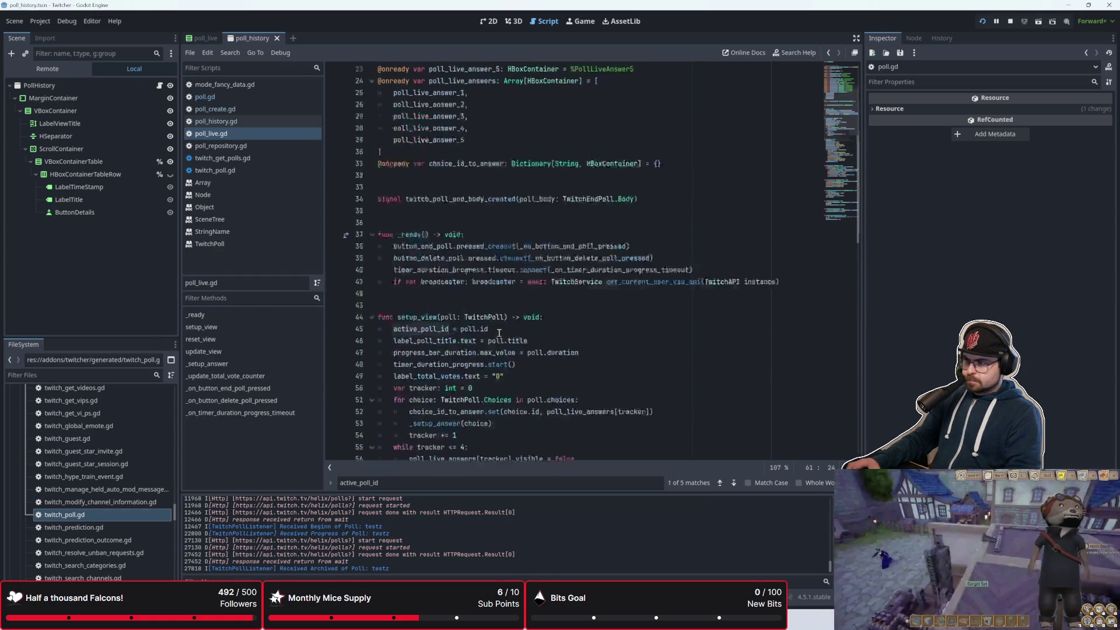
scroll(501, 333, "down", 3)
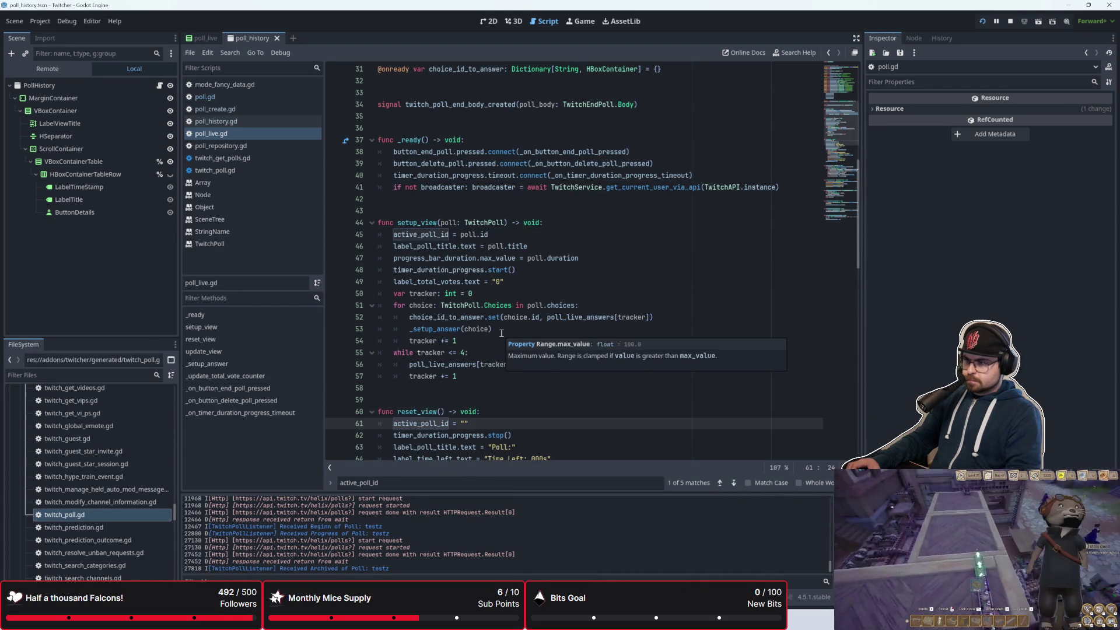
left_click(496, 222)
scroll(496, 222, "up", 10)
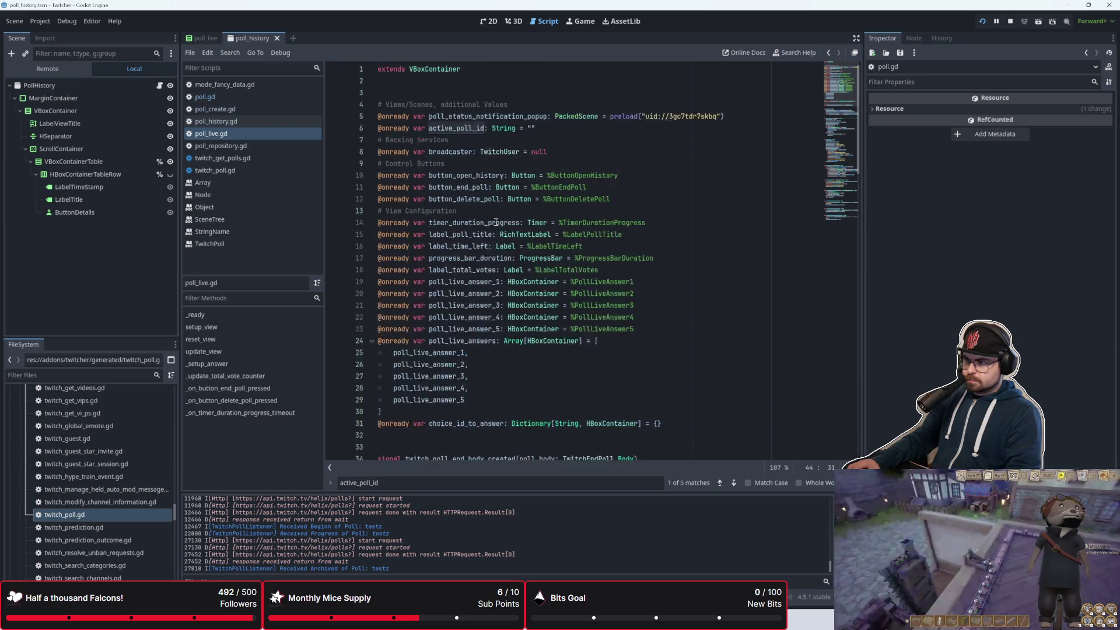
scroll(496, 222, "down", 6)
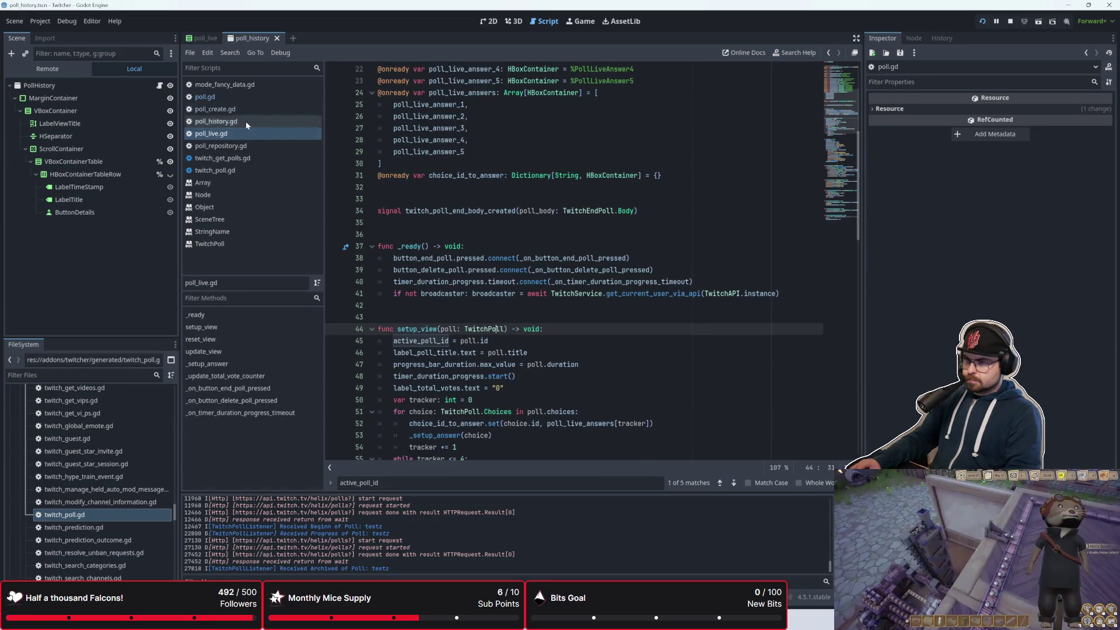
In poll.gd, find _on_poll_archived and select its refresh_poll_history_rows call on line 67
left_click(251, 98)
scroll(447, 257, "down", 4)
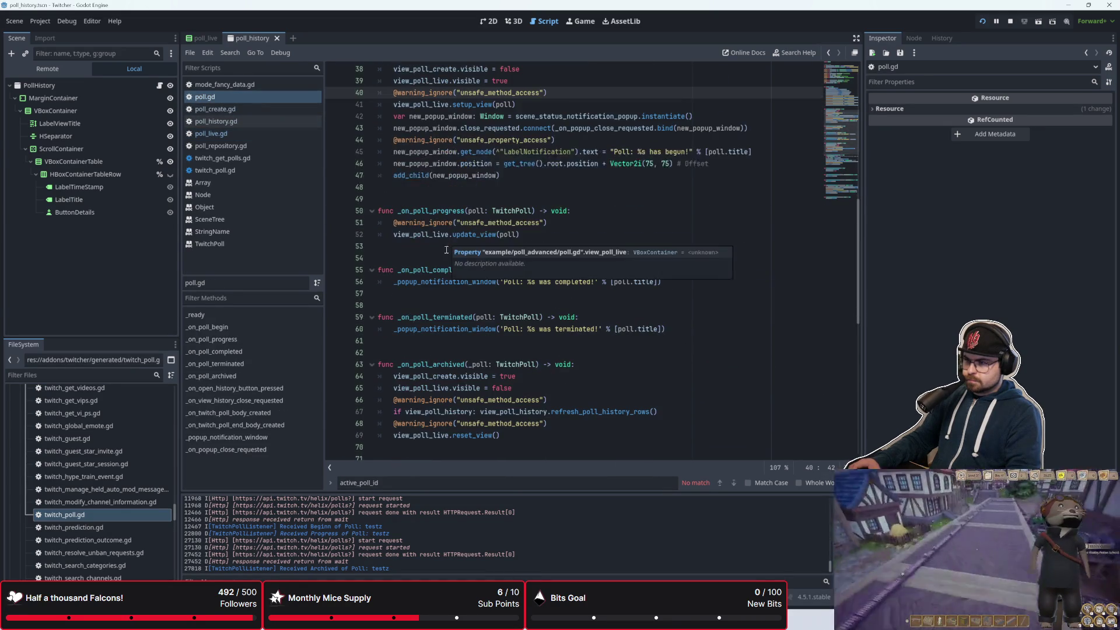
left_click(492, 329)
scroll(492, 329, "down", 1)
left_click(491, 329)
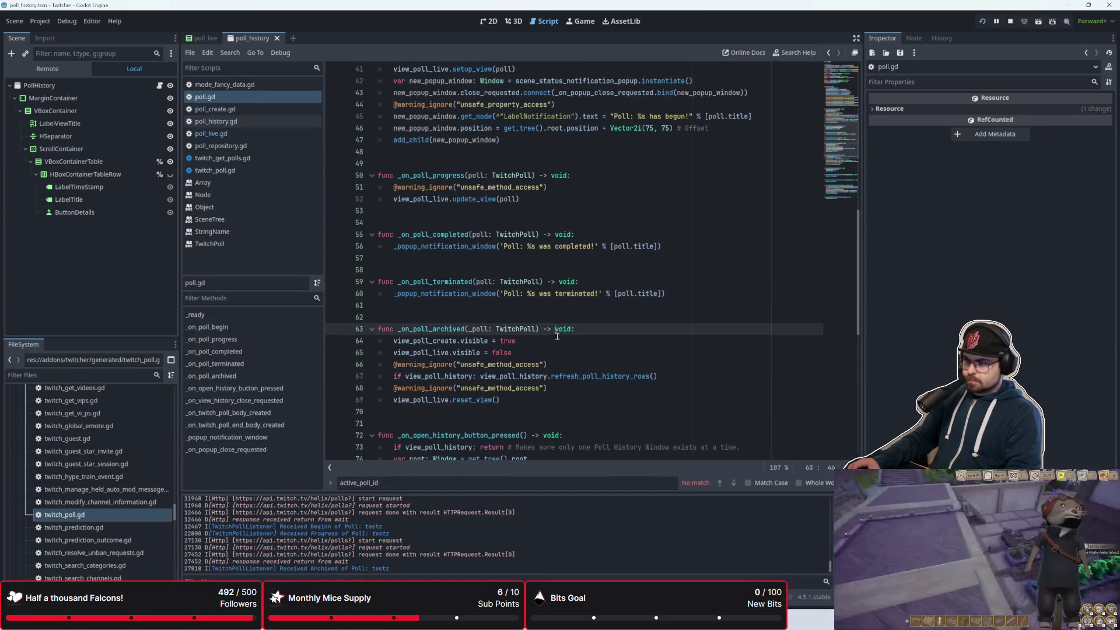
left_click(519, 339)
scroll(519, 288, "down", 2)
left_click(519, 289)
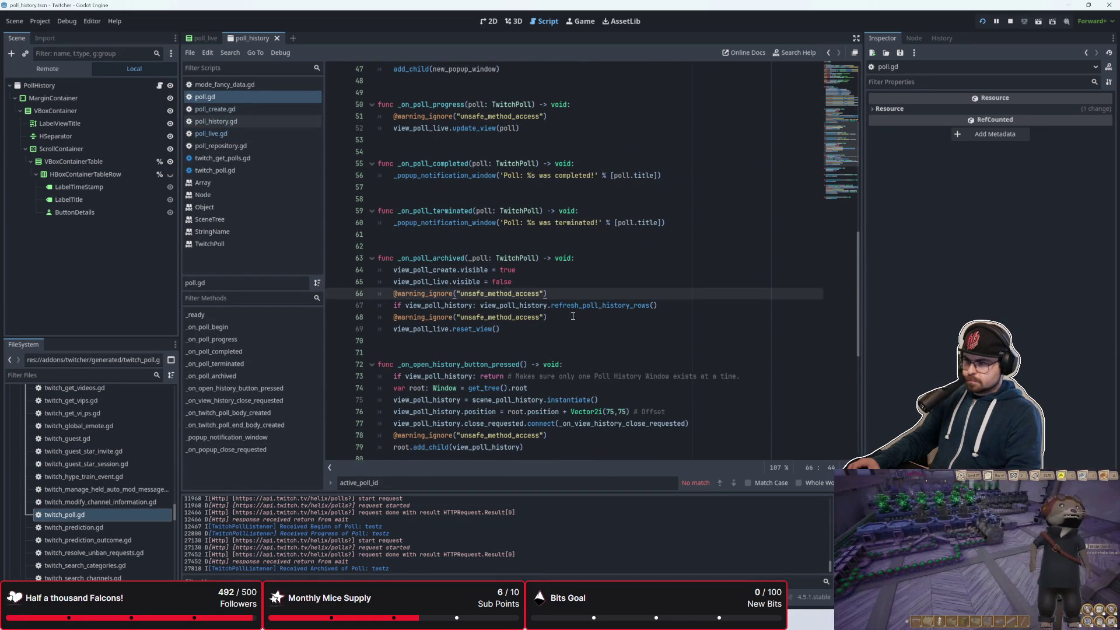
left_click(573, 316)
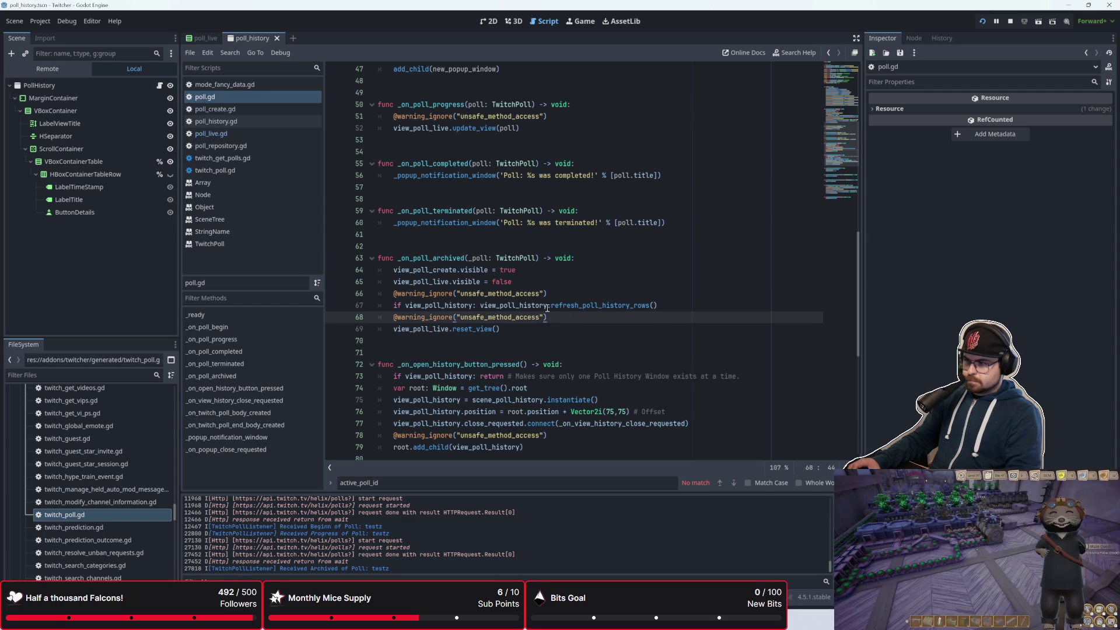
left_click_drag(551, 305, 652, 309)
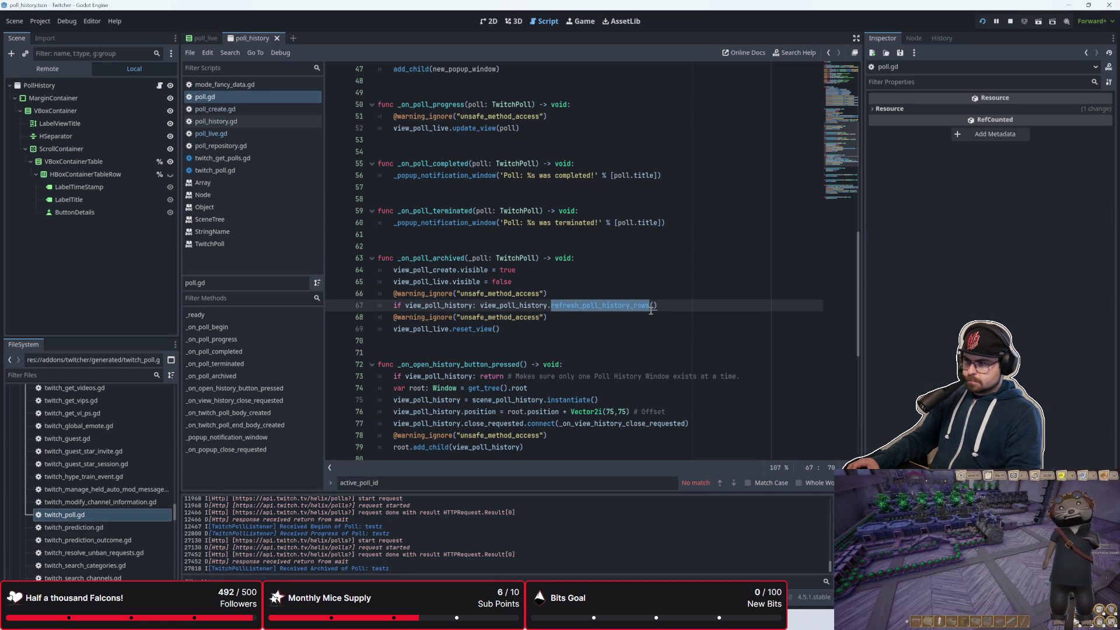
left_click(649, 292)
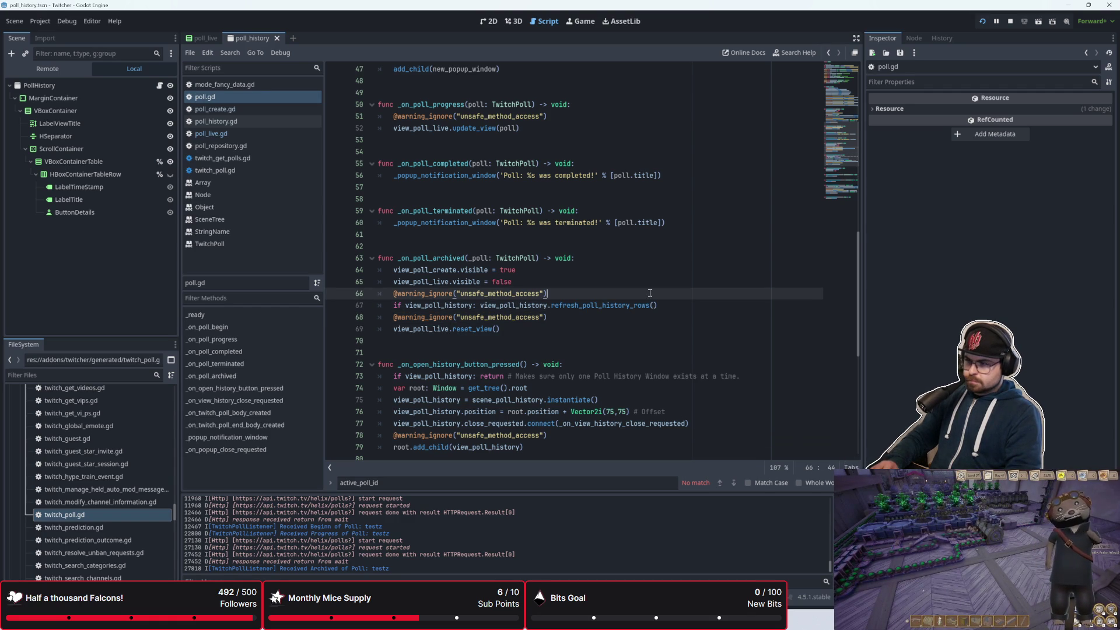
Replace the refresh call line with view_poll_history on its own indented line
key("Down")
key("ctrl+Left")
key("Return")
key("Return")
key("Up")
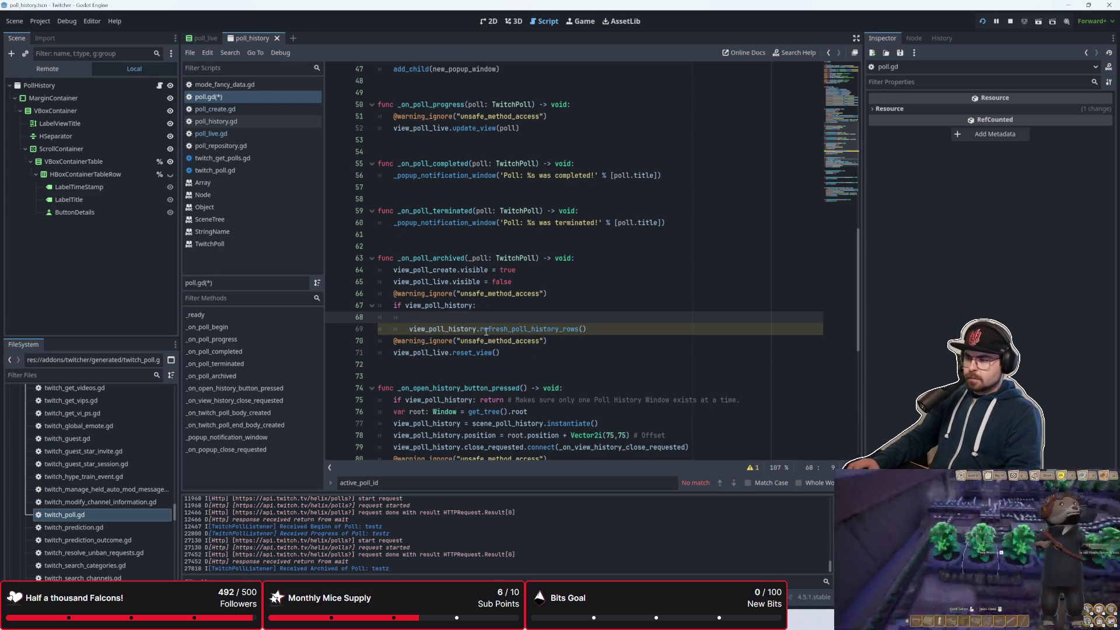
left_click(358, 324)
key("BackSpace")
key("BackSpace")
key("BackSpace")
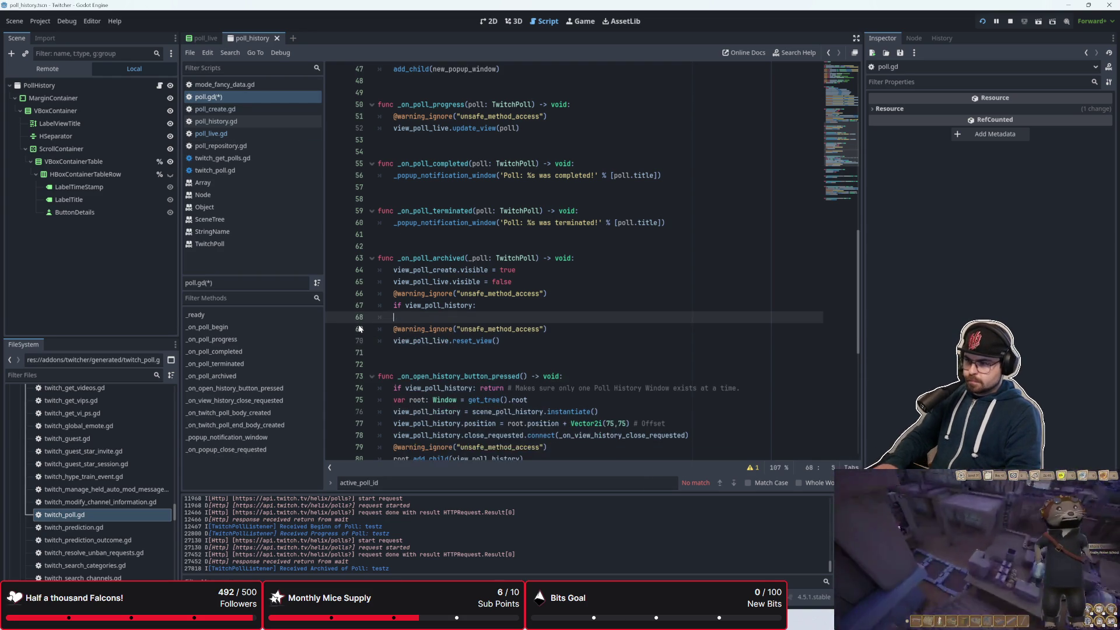
type("view_poi")
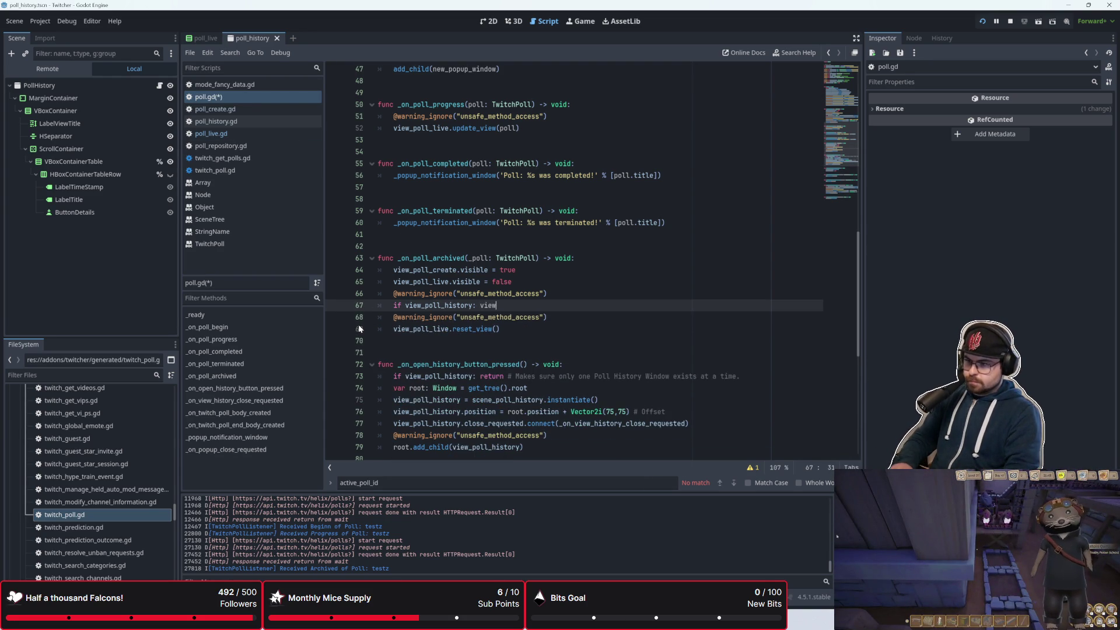
type("ll")
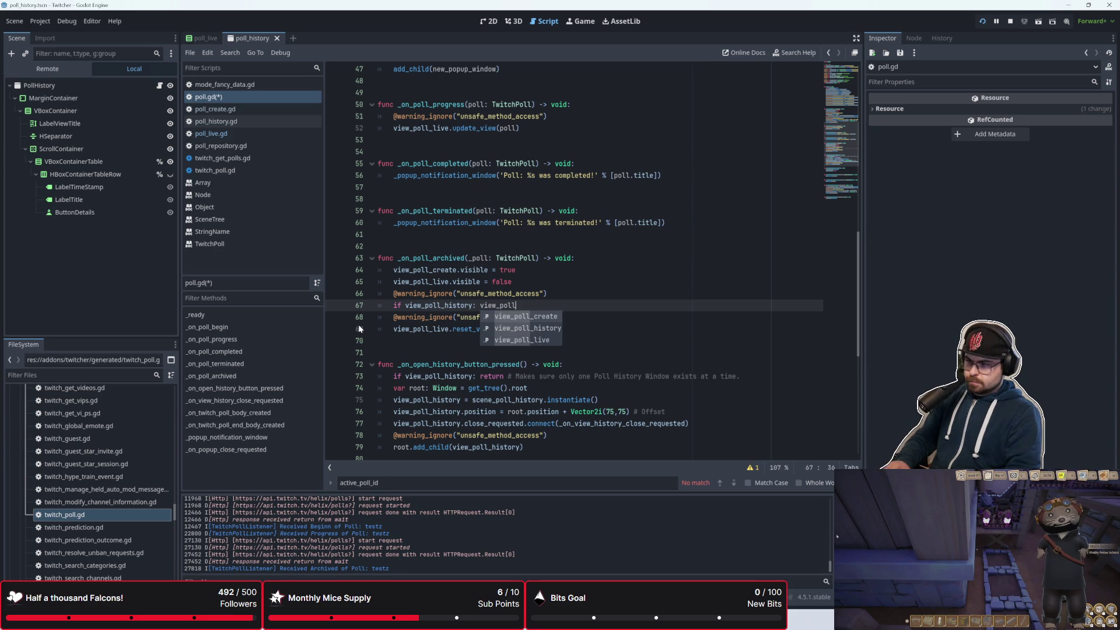
key("Return")
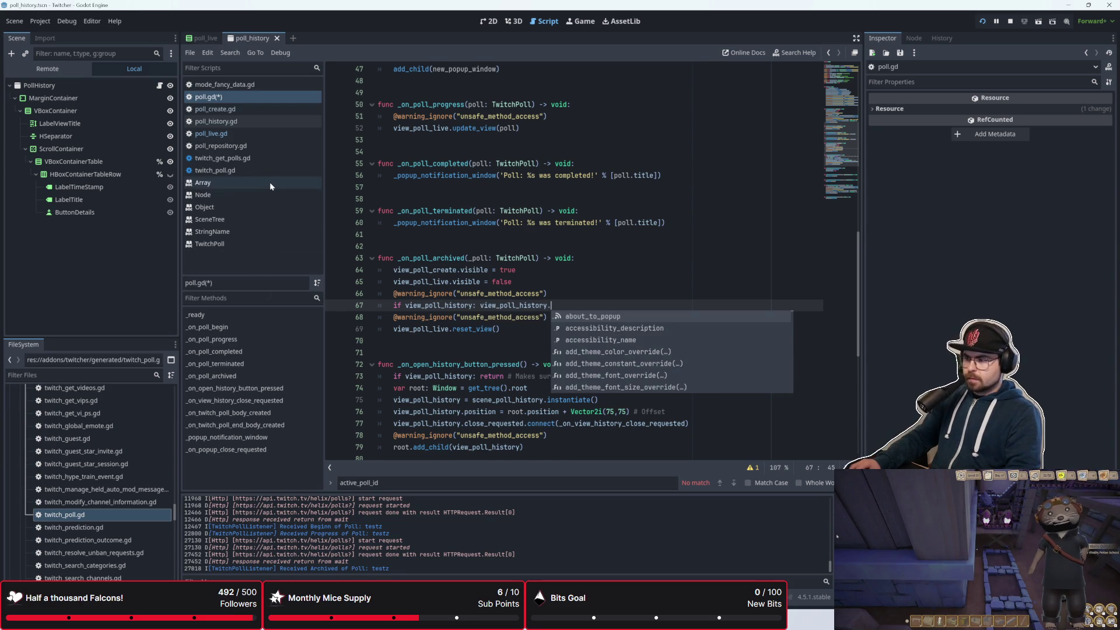
Copy add_just_archived_poll from poll_history.gd and paste it after view_poll_history in poll.gd
left_click(248, 123)
left_click_drag(394, 292, 481, 293)
key("ctrl+c")
left_click(209, 96)
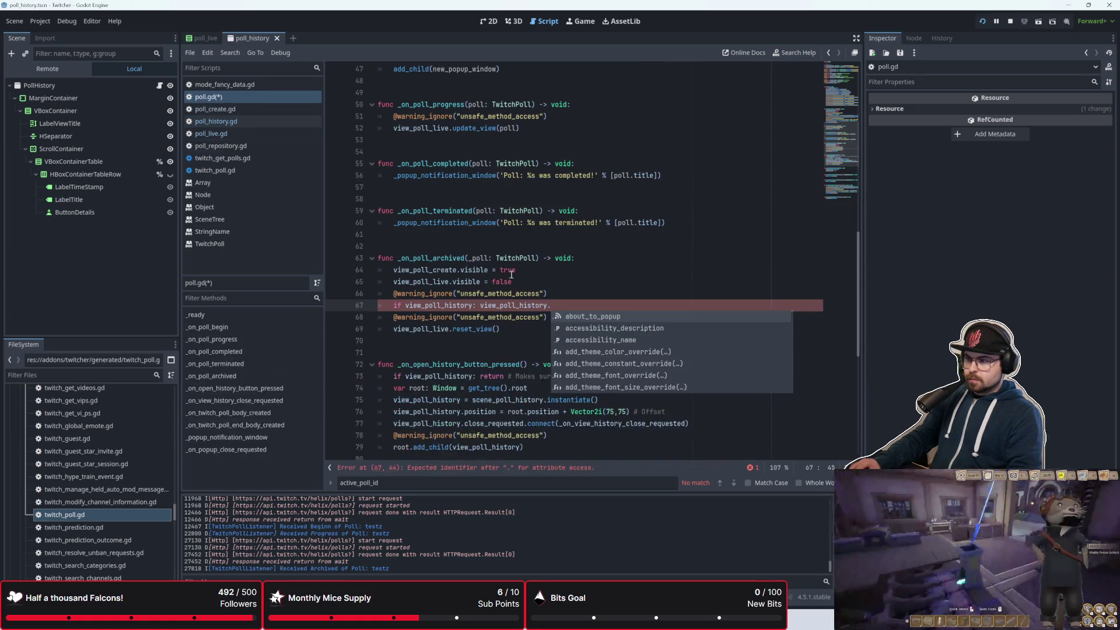
key("ctrl+v")
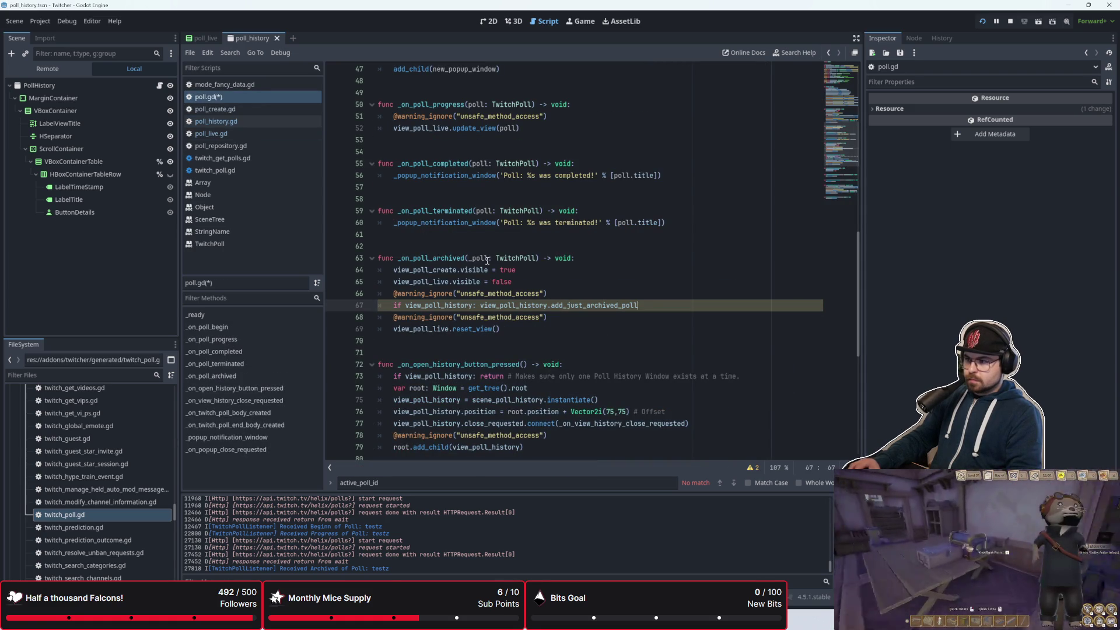
type("(")
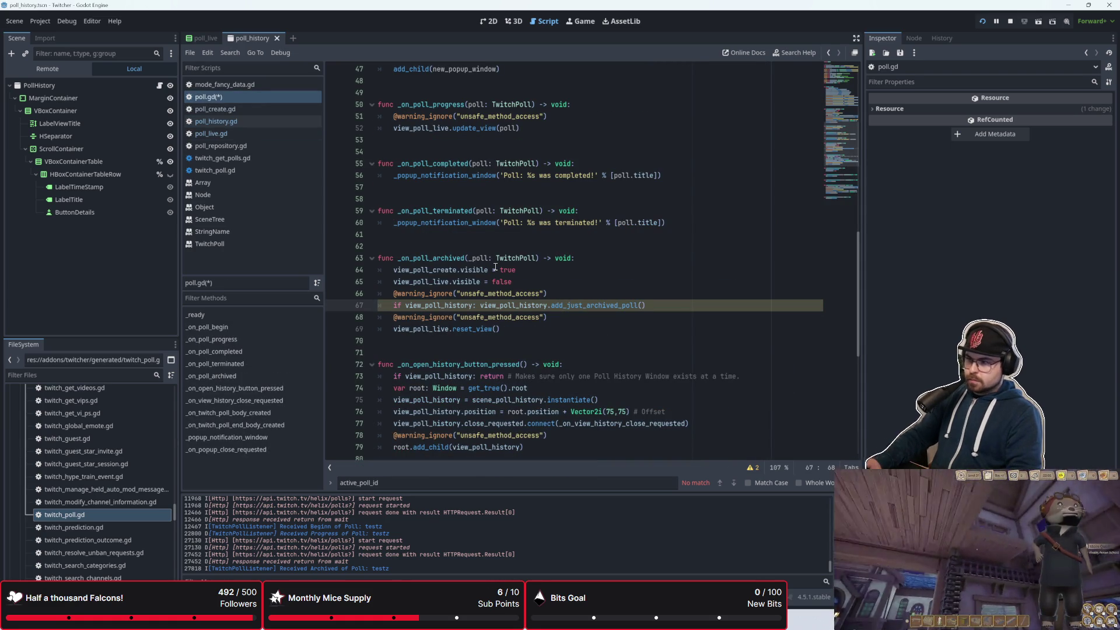
Rename the _poll parameter to poll, pass poll.id to the call, and save poll.gd
left_click(472, 258)
key("BackSpace")
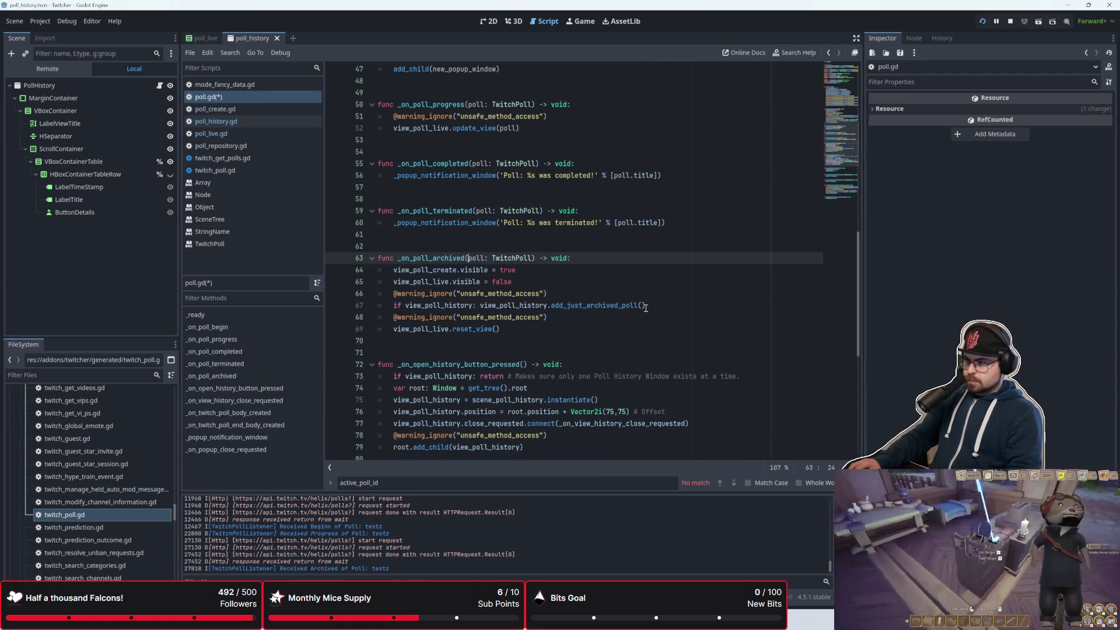
left_click(643, 305)
type("poll.id")
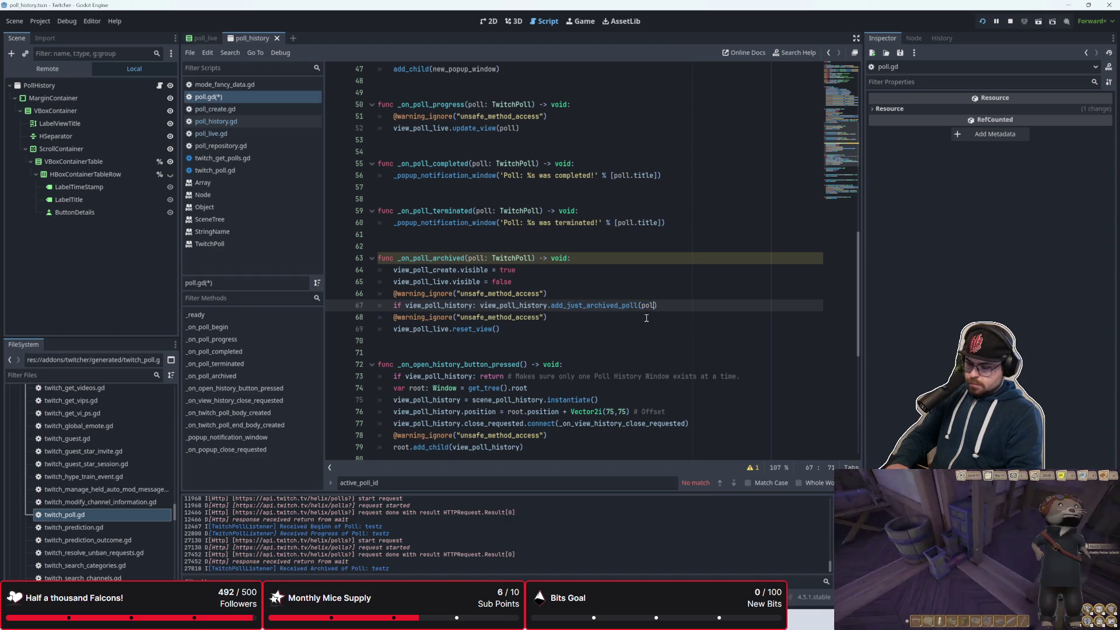
left_click(575, 294)
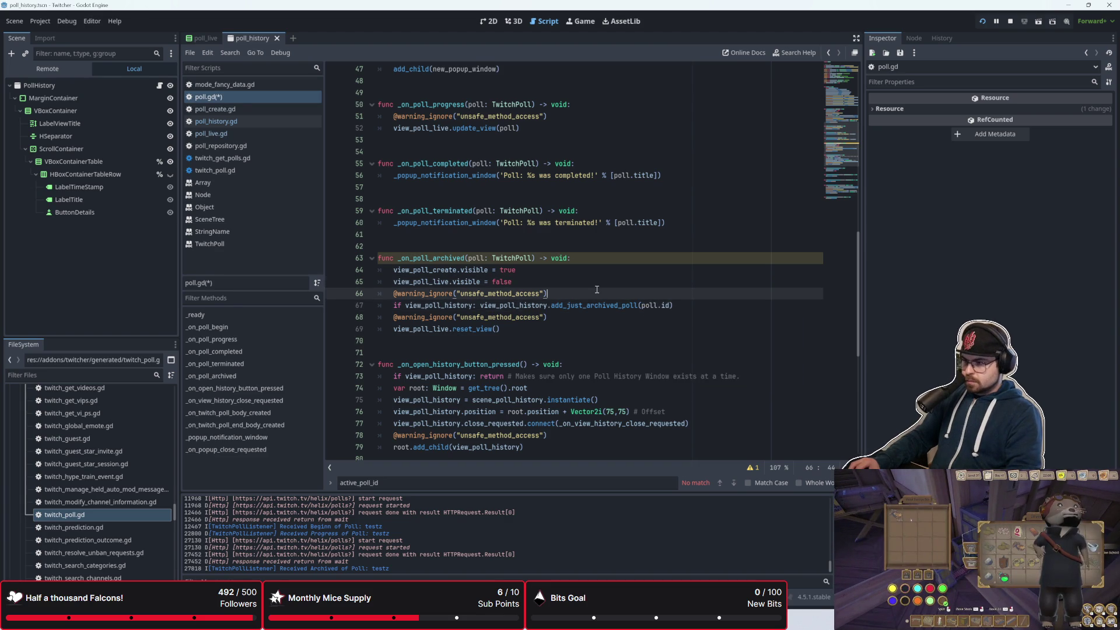
key("ctrl+s")
Review the updated handler and open poll_history.gd at add_just_archived_poll
scroll(575, 284, "up", 1)
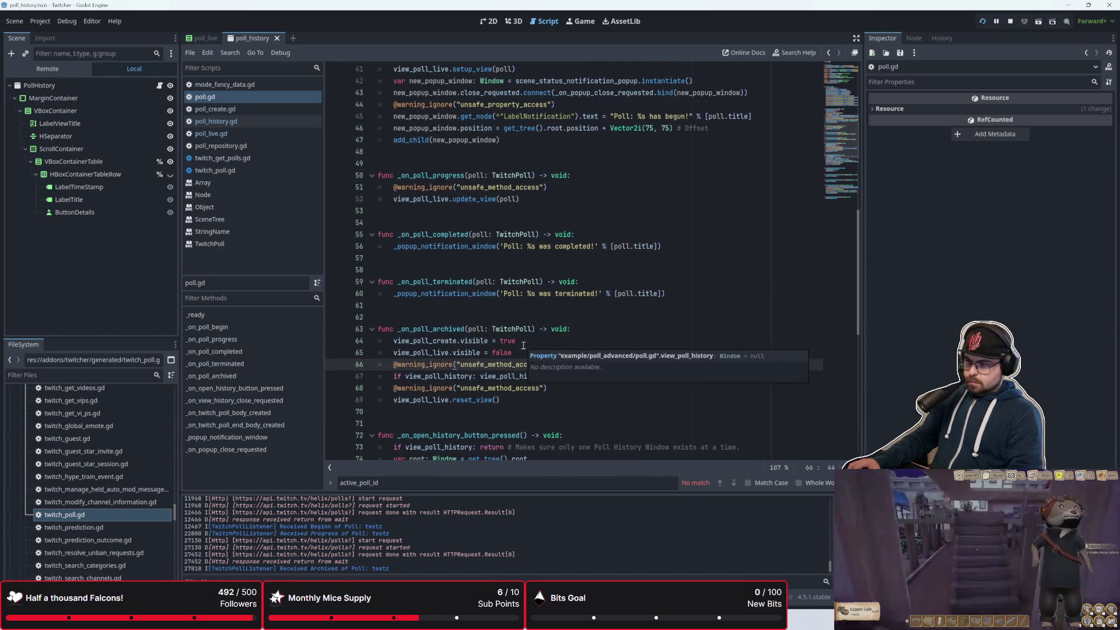
scroll(534, 321, "up", 1)
left_click(537, 305)
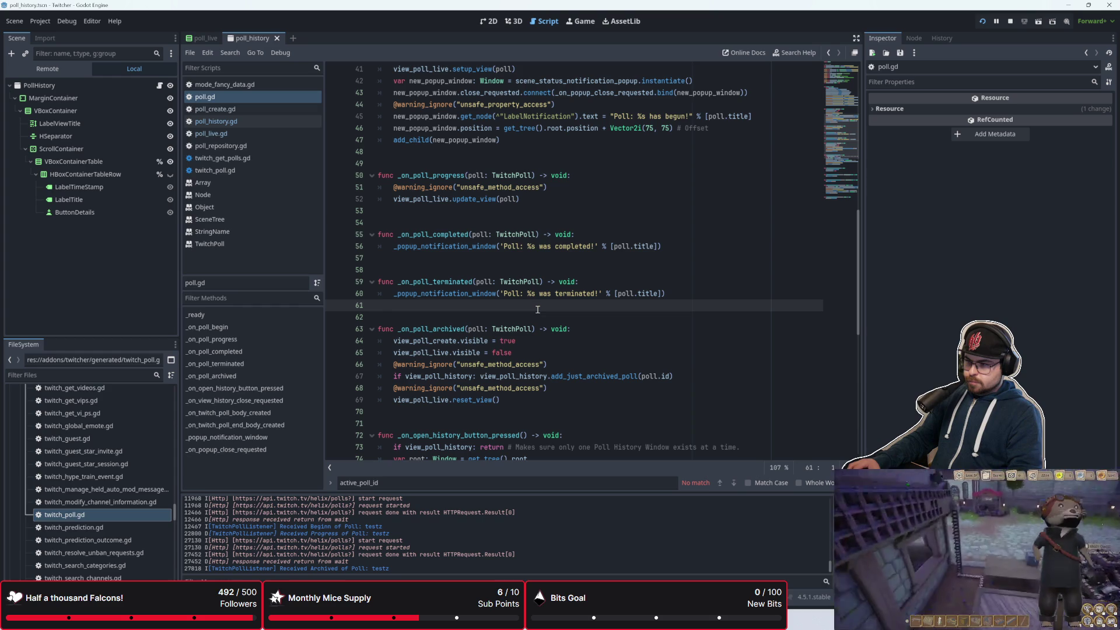
left_click(237, 121)
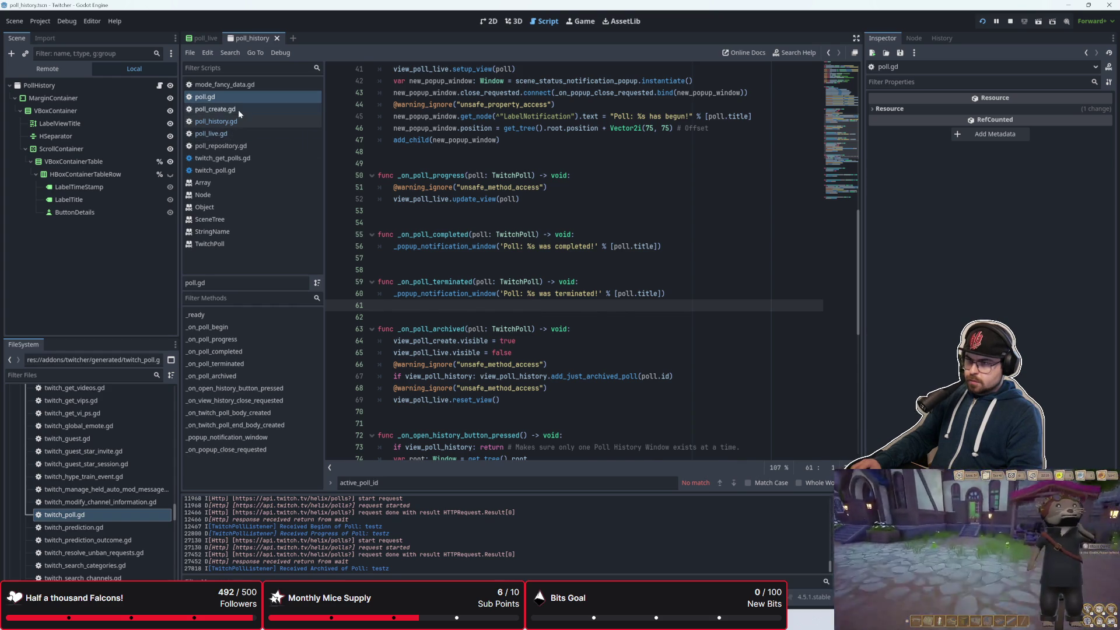
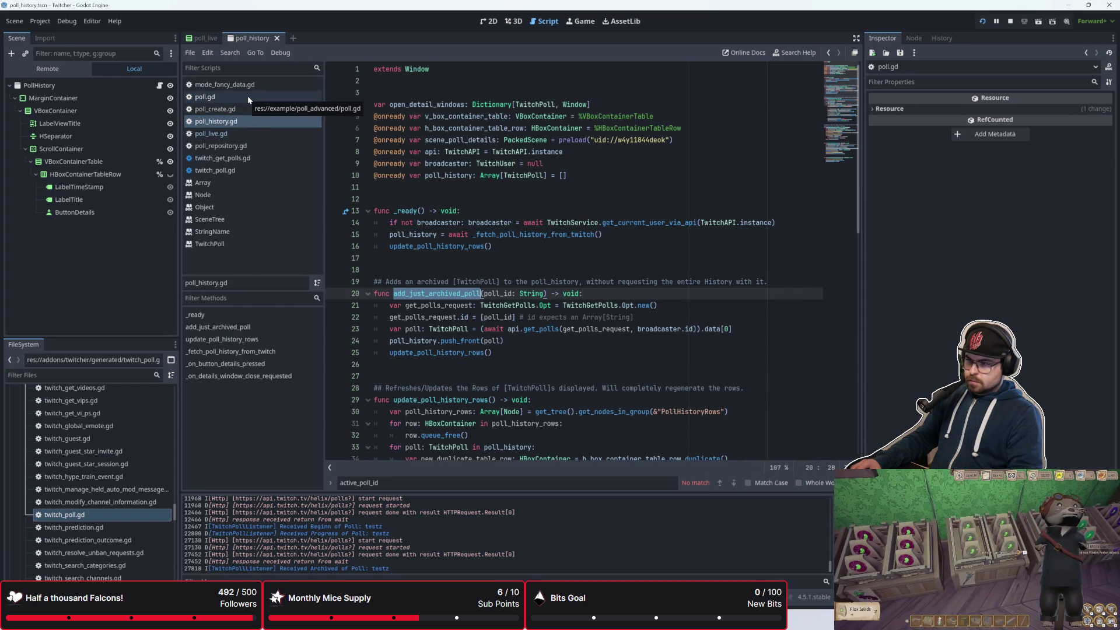
Open poll.gd and jump to the reset_view call in the archived handler
left_click(247, 96)
scroll(500, 313, "down", 2)
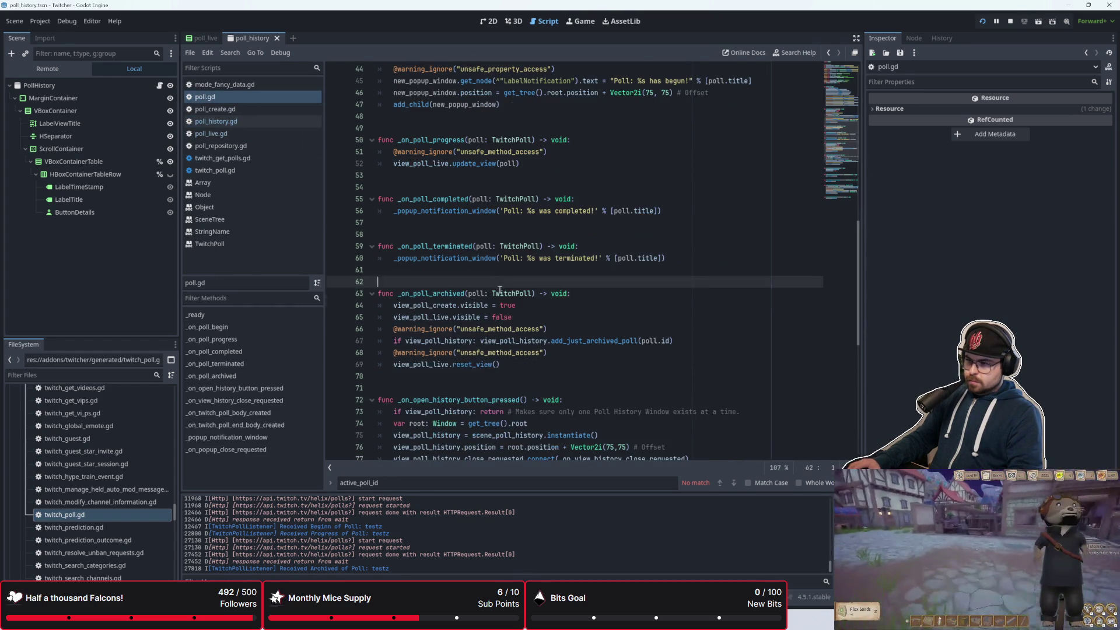
left_click(520, 333)
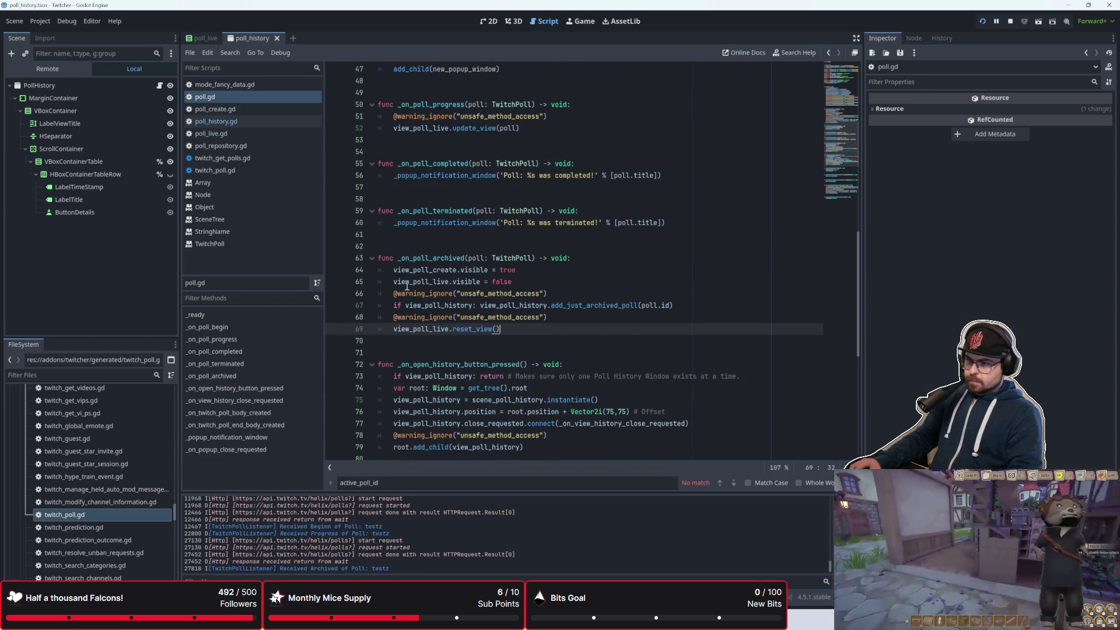
Open poll_live.gd and select active_poll_id on line 45 in setup_view
left_click(264, 128)
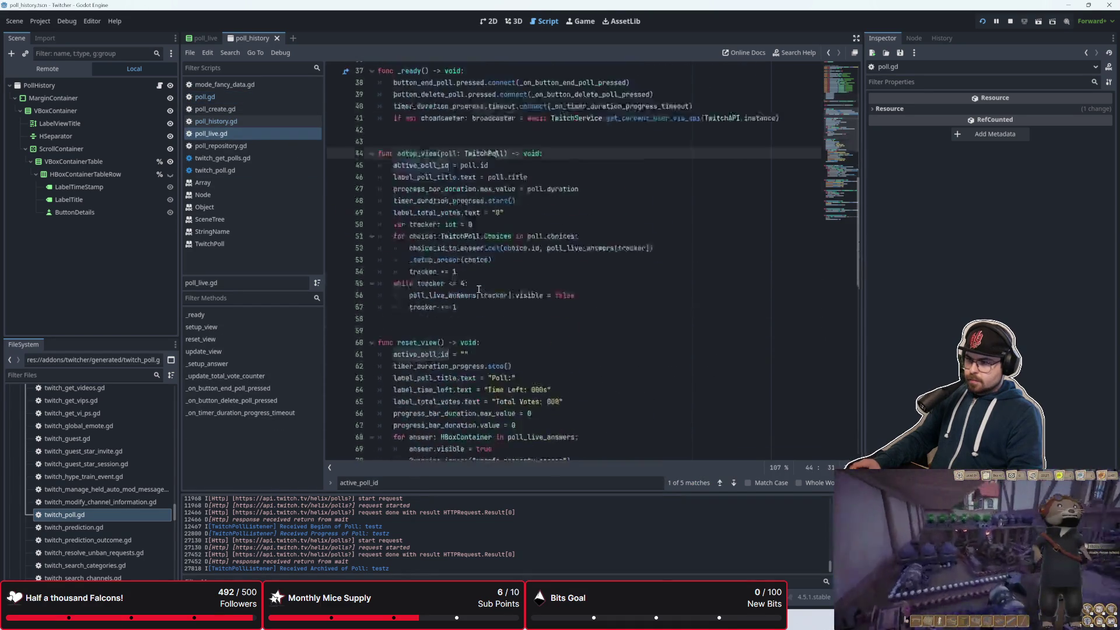
scroll(478, 290, "down", 7)
scroll(478, 290, "up", 8)
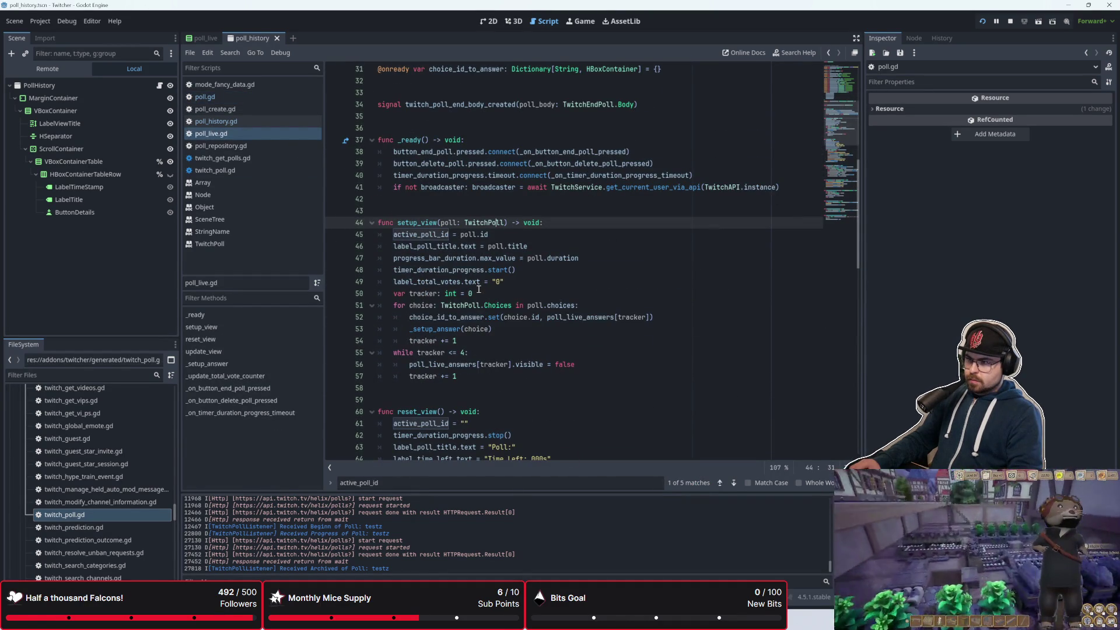
left_click(511, 235)
scroll(510, 239, "up", 6)
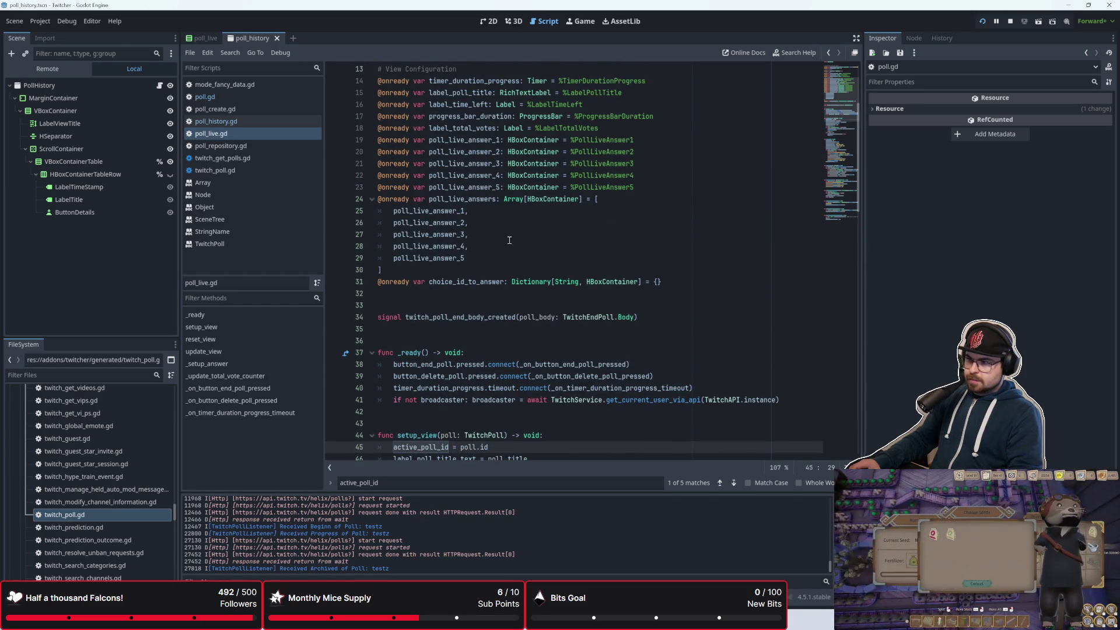
scroll(509, 239, "up", 3)
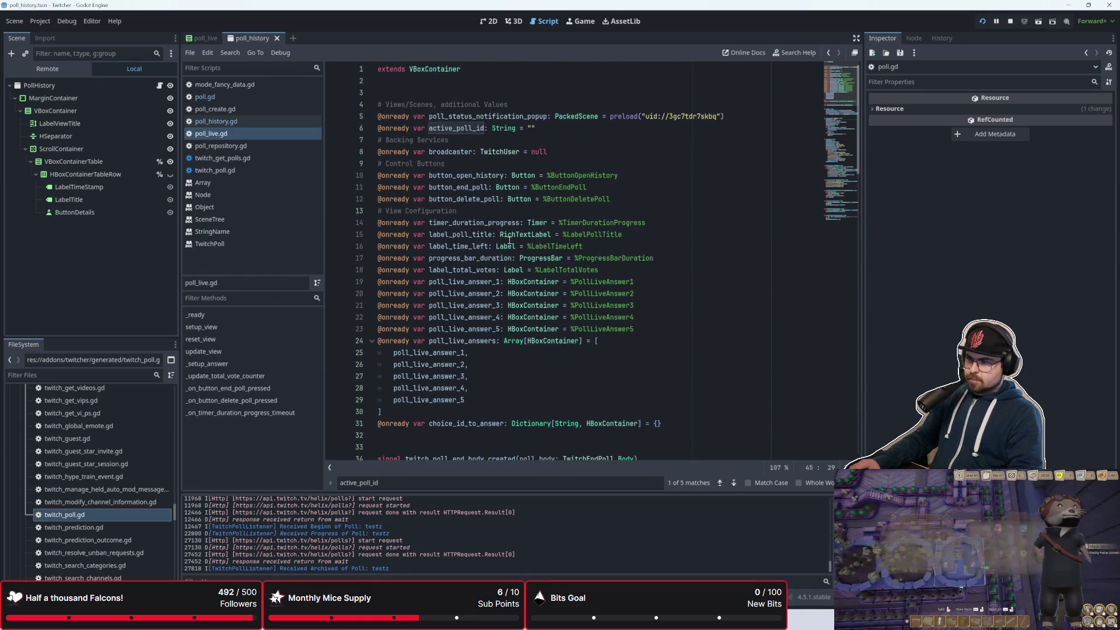
scroll(507, 241, "down", 6)
double_click(397, 270)
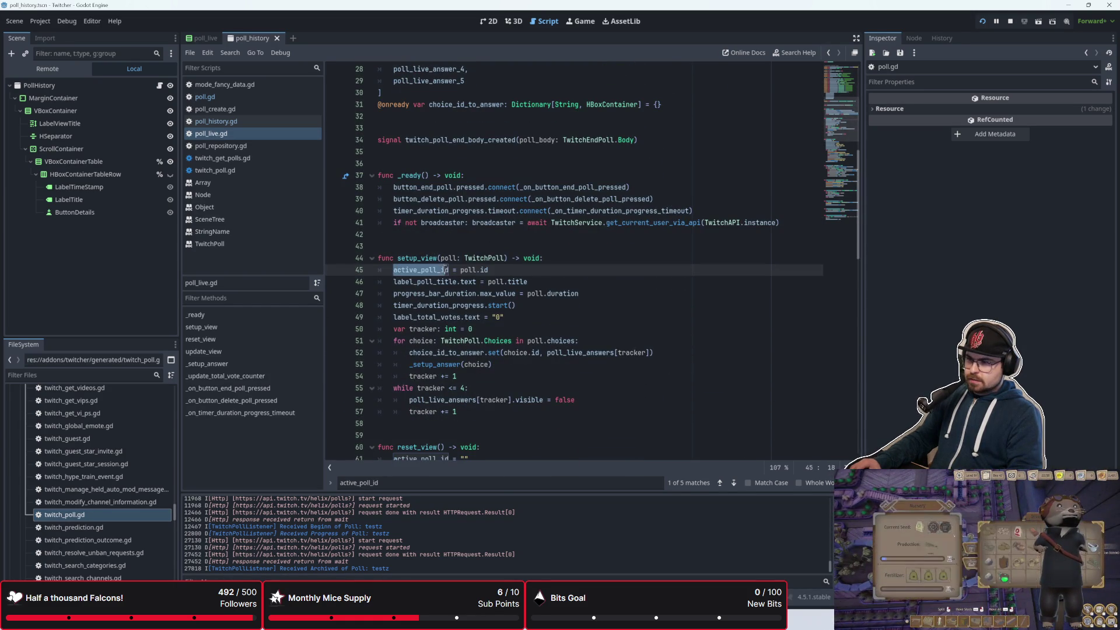
key("ctrl+f")
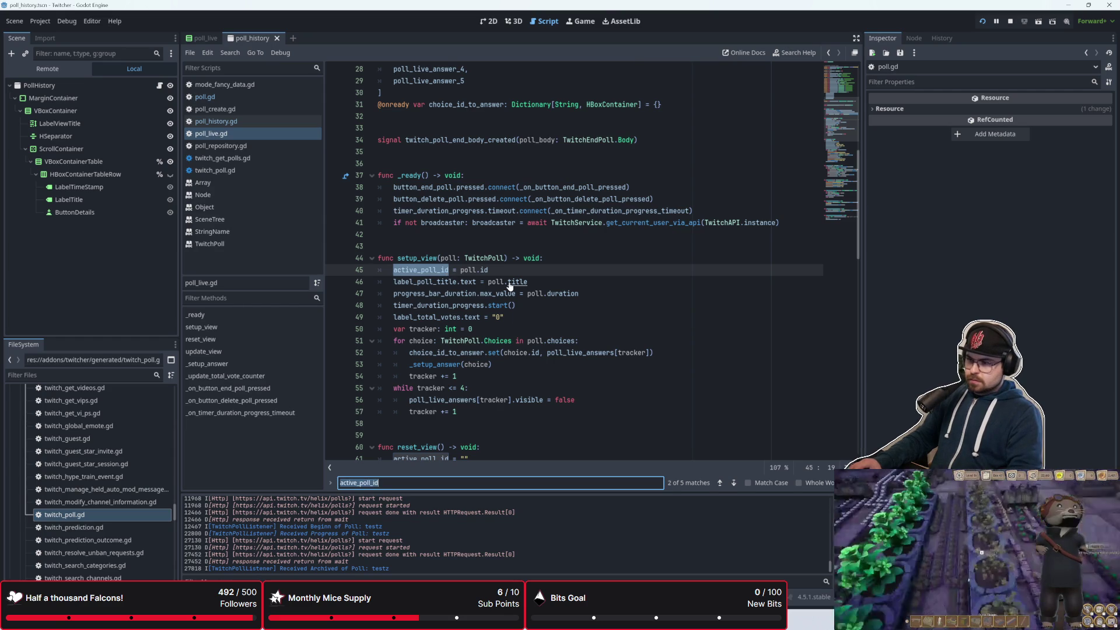
key("Return")
key("Return")
key("Return")
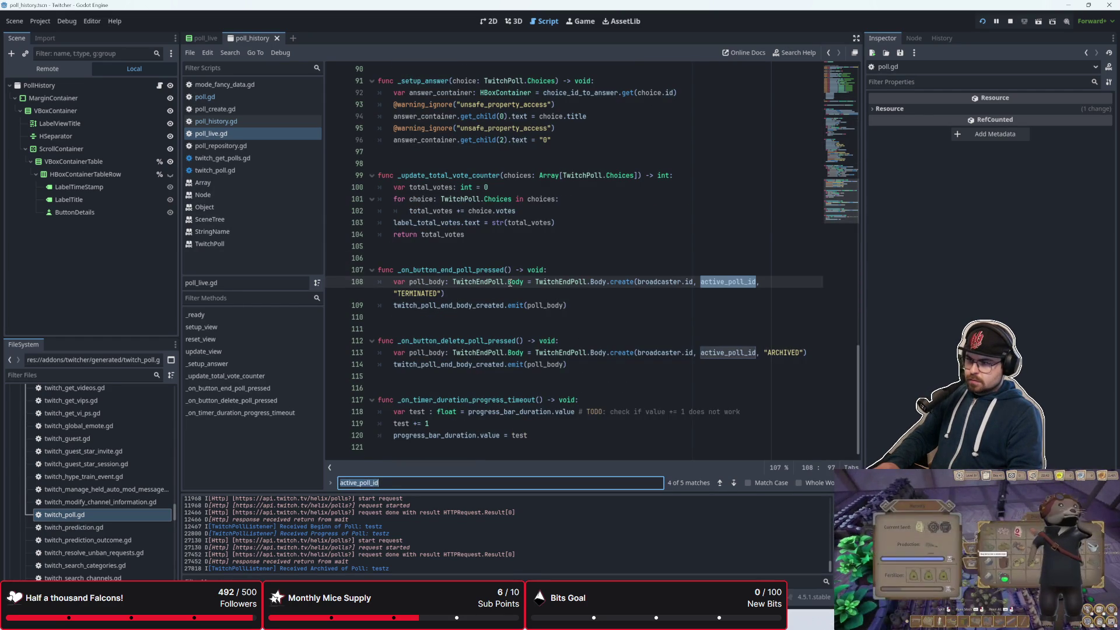
key("Return")
key("Return")
key("Return")
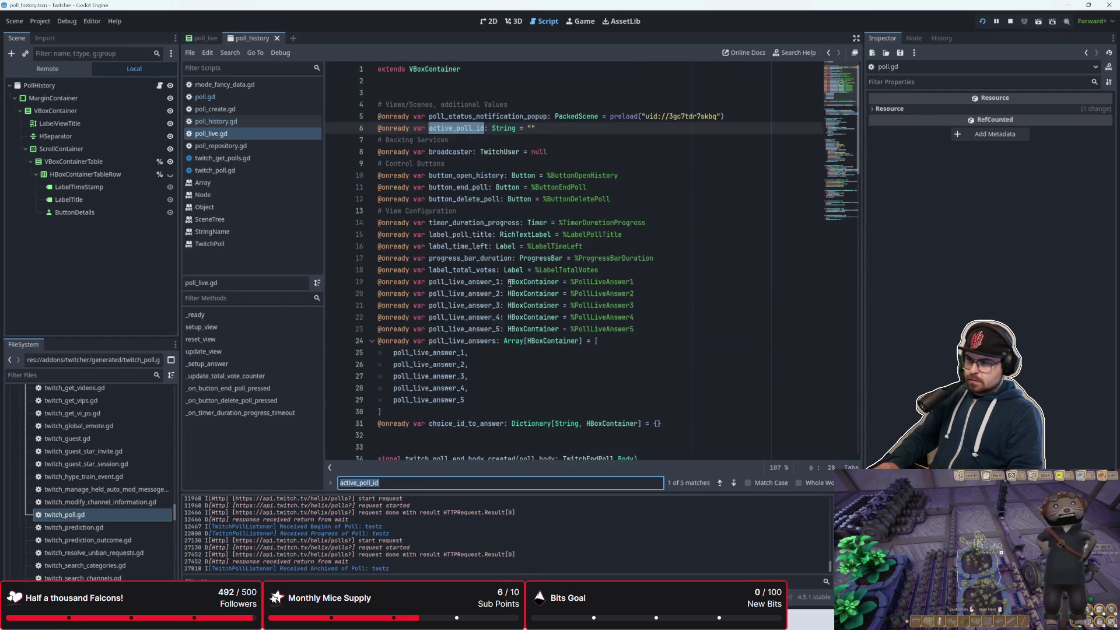
key("Return")
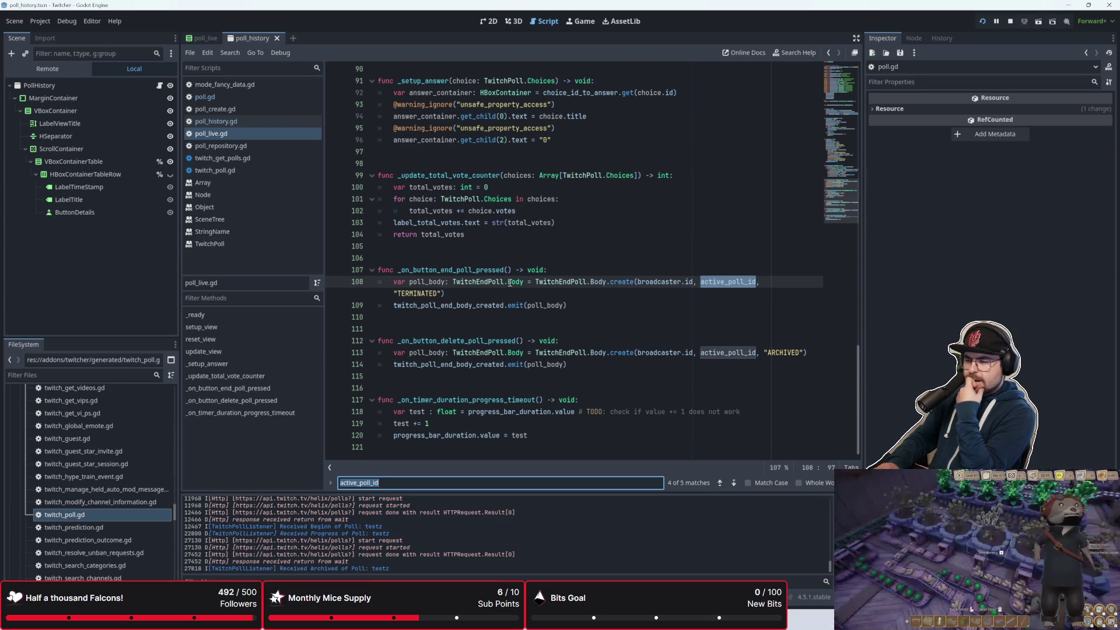
key("Return")
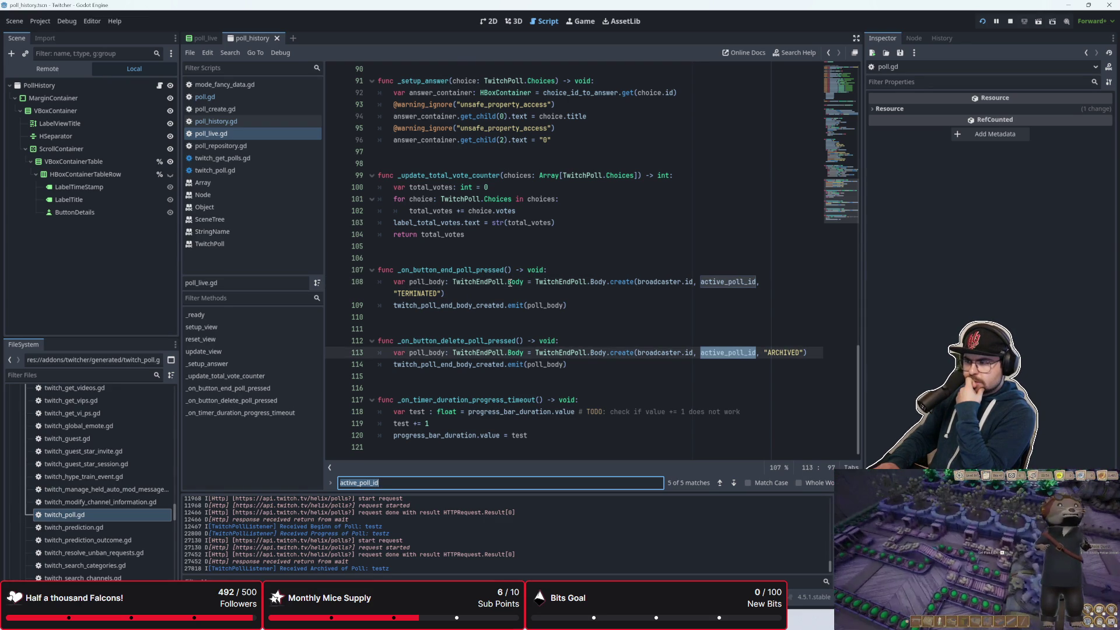
key("Return")
key("Return")
key("Return")
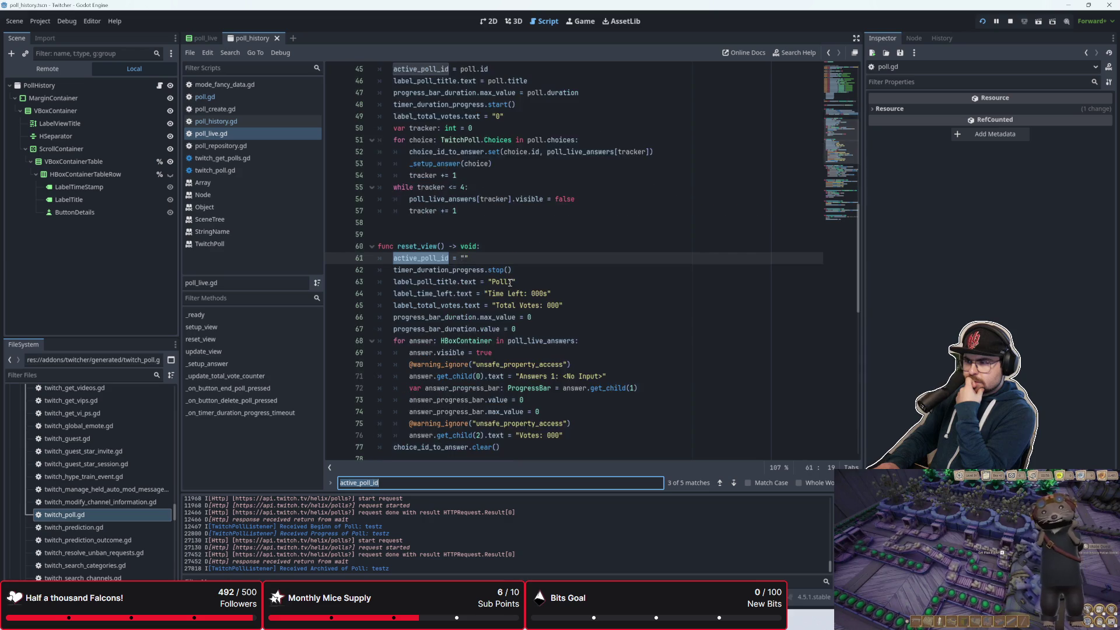
key("Return")
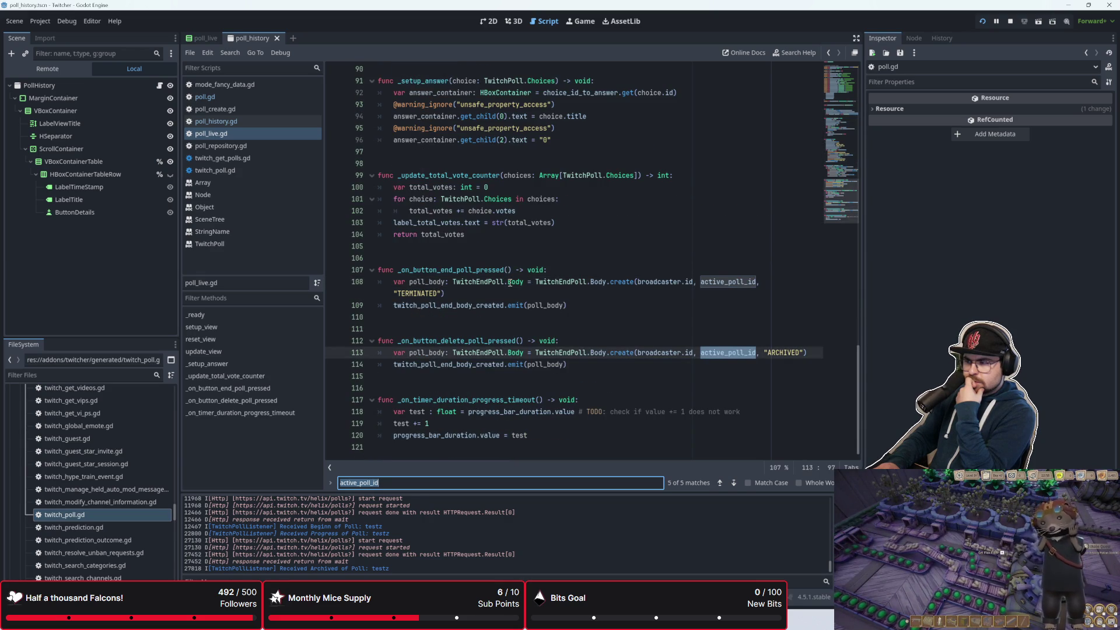
key("Return")
key("Return")
key("Return")
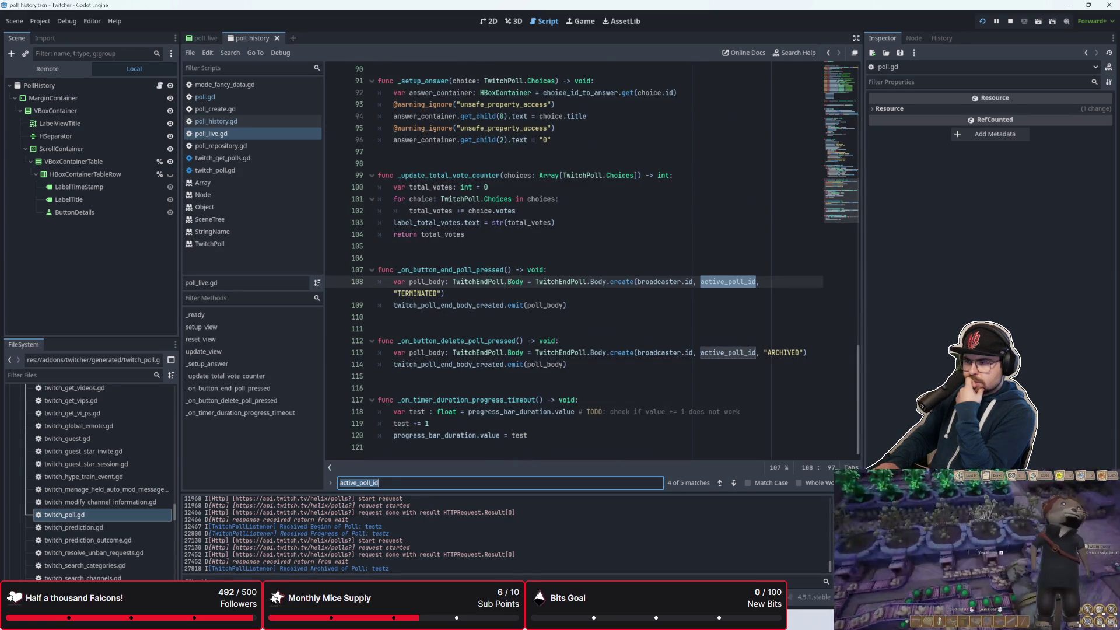
scroll(656, 288, "up", 10)
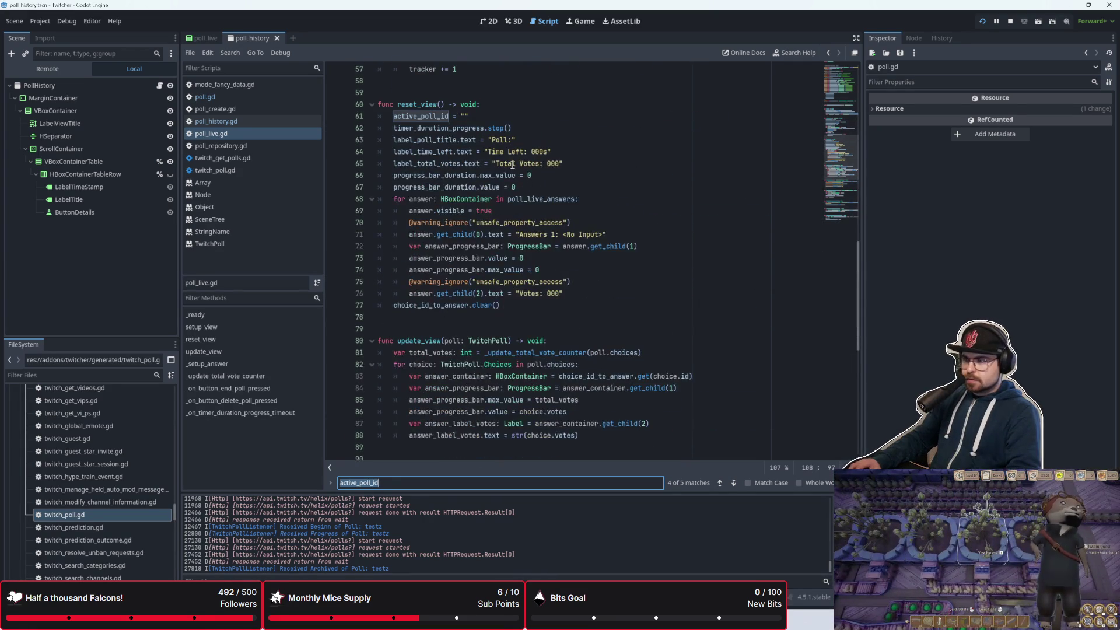
left_click(512, 151)
key("Escape")
scroll(512, 151, "up", 7)
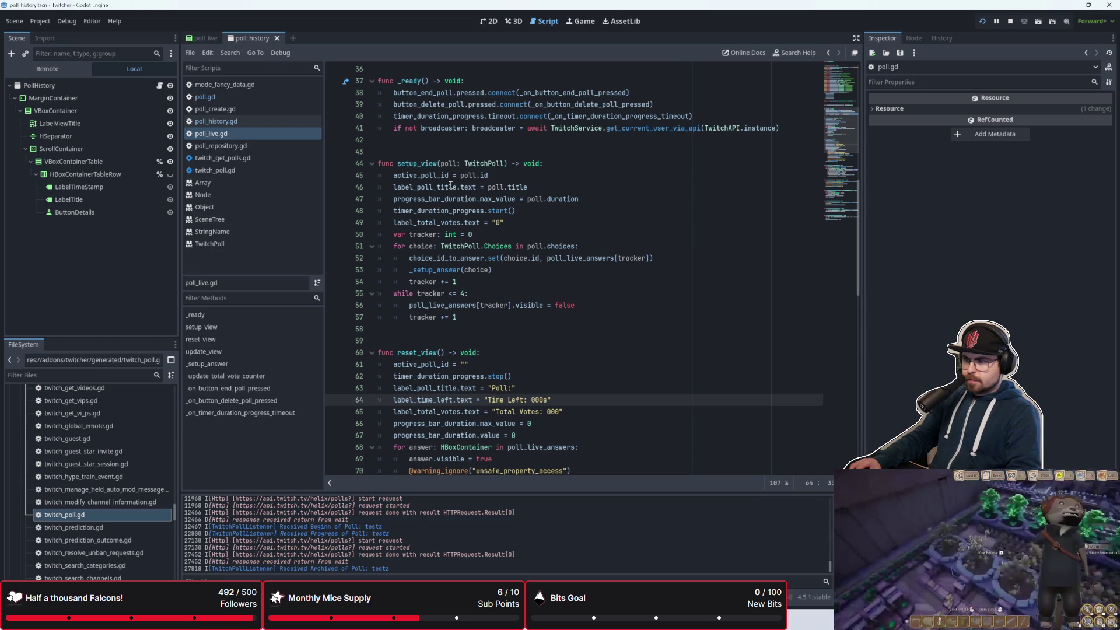
left_click(449, 186)
left_click(601, 200)
left_click(583, 213)
left_click(595, 190)
left_click(595, 200)
scroll(583, 222, "up", 2)
left_click(521, 246)
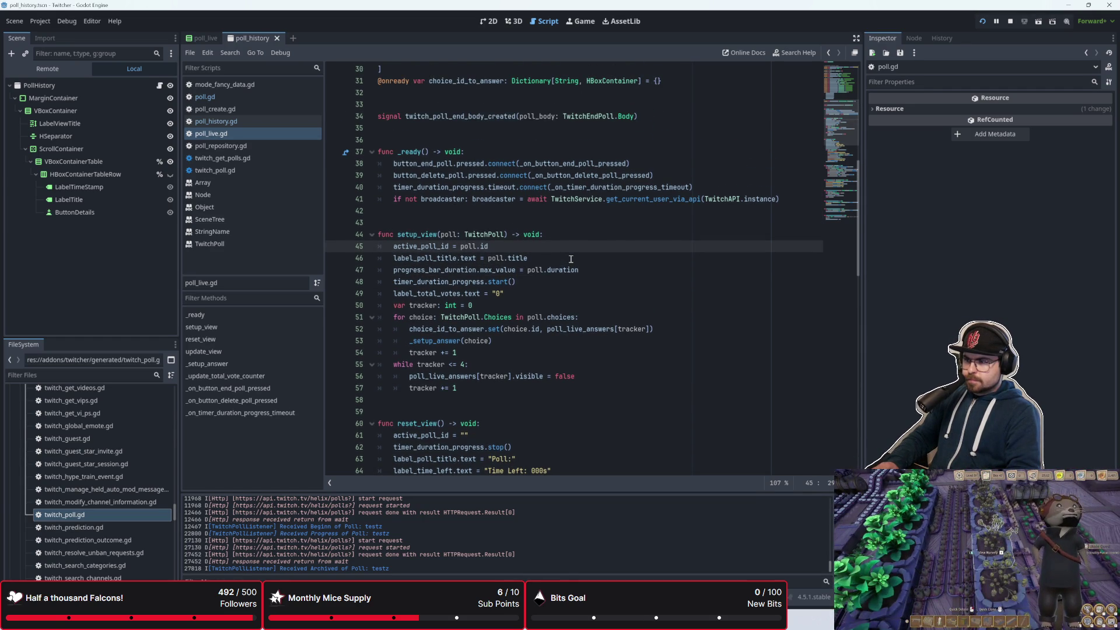
Change setup_view's parameter to 'poll_id: String' and assign active_poll_id = poll_id
key("Up")
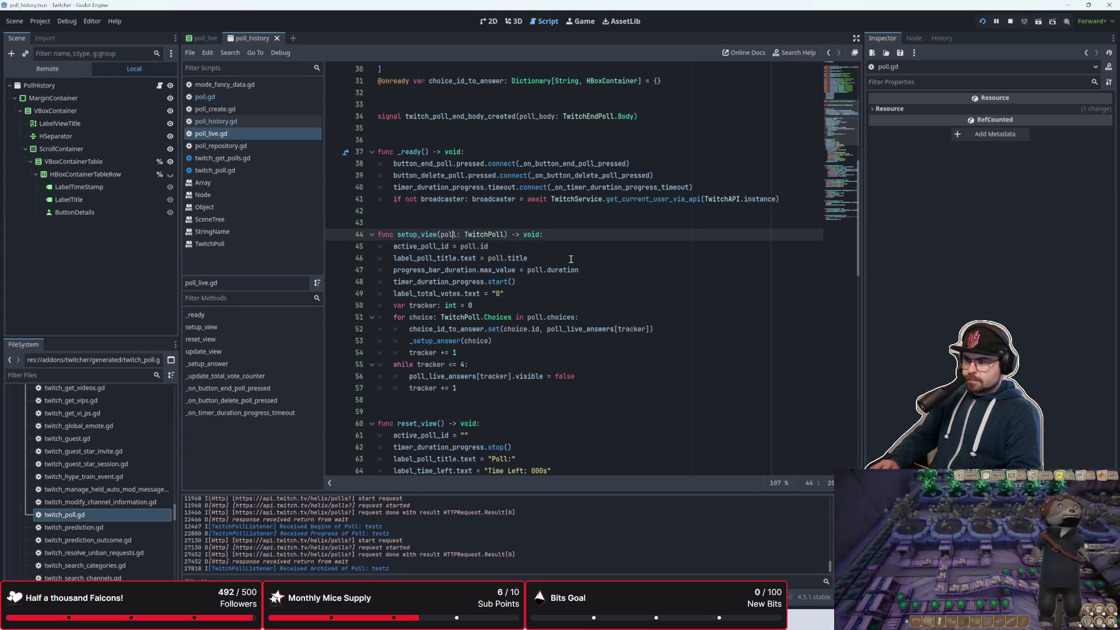
type("_")
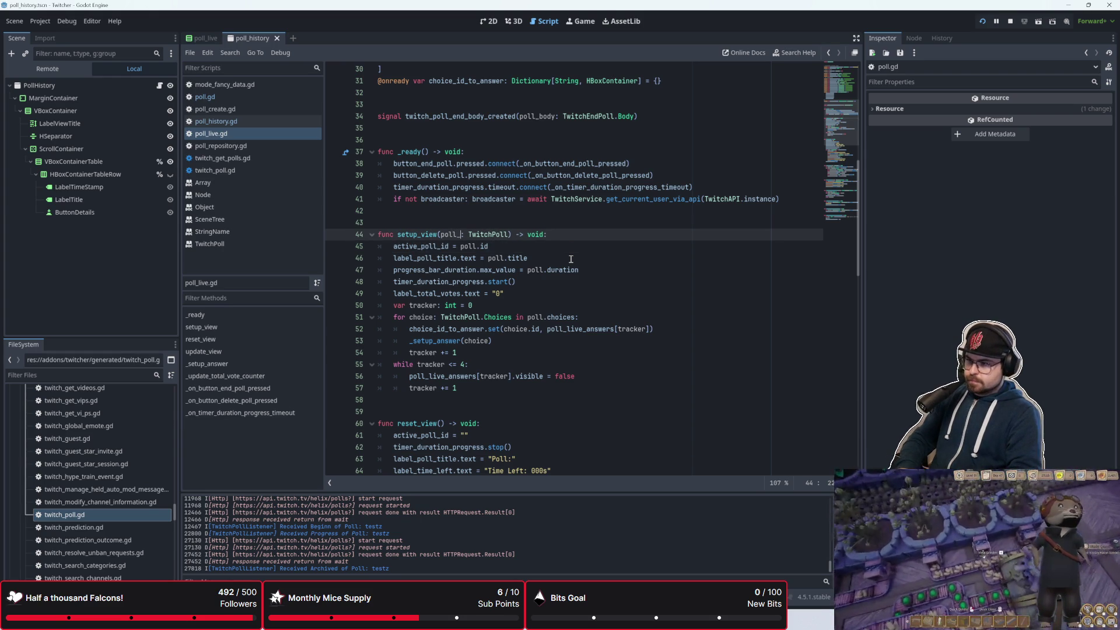
type("id")
key("ctrl+Delete")
type("String")
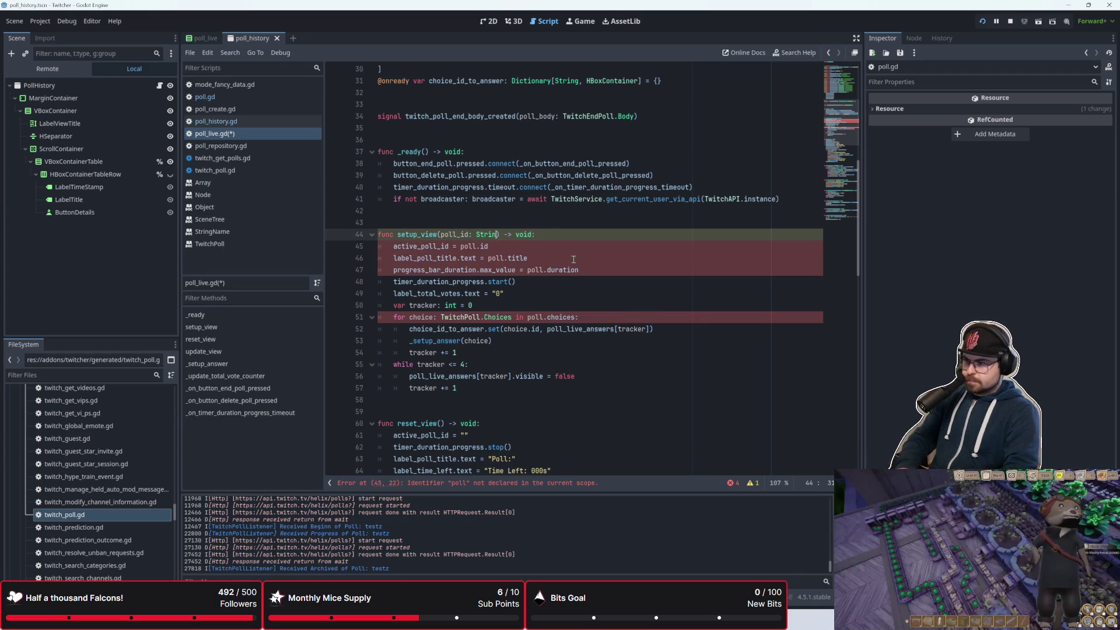
key("Down")
key("BackSpace")
key("BackSpace")
key("BackSpace")
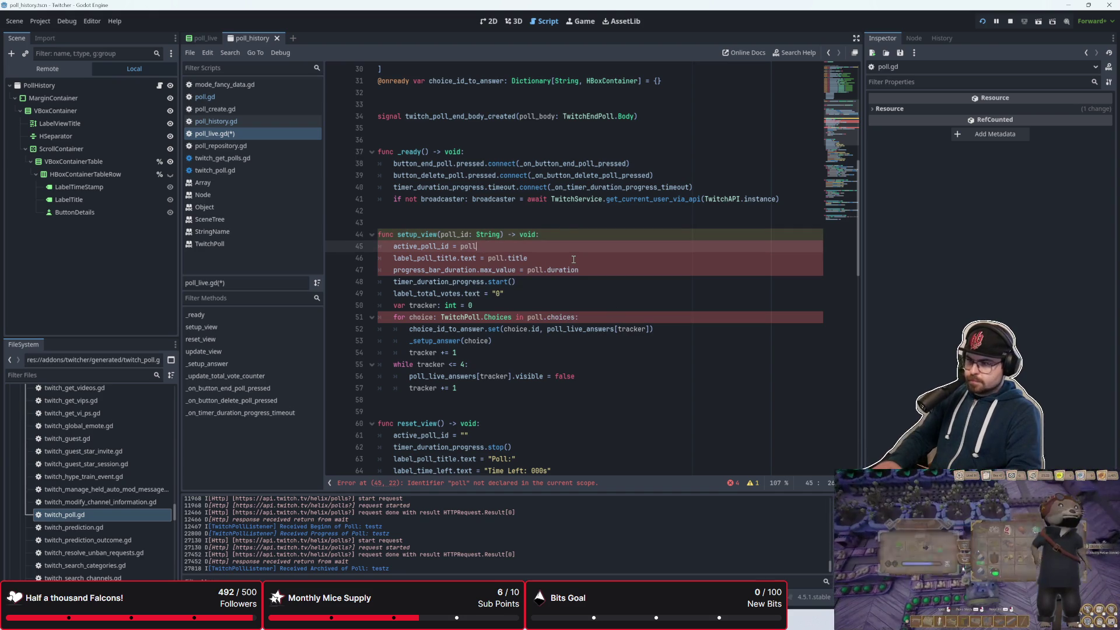
type("id")
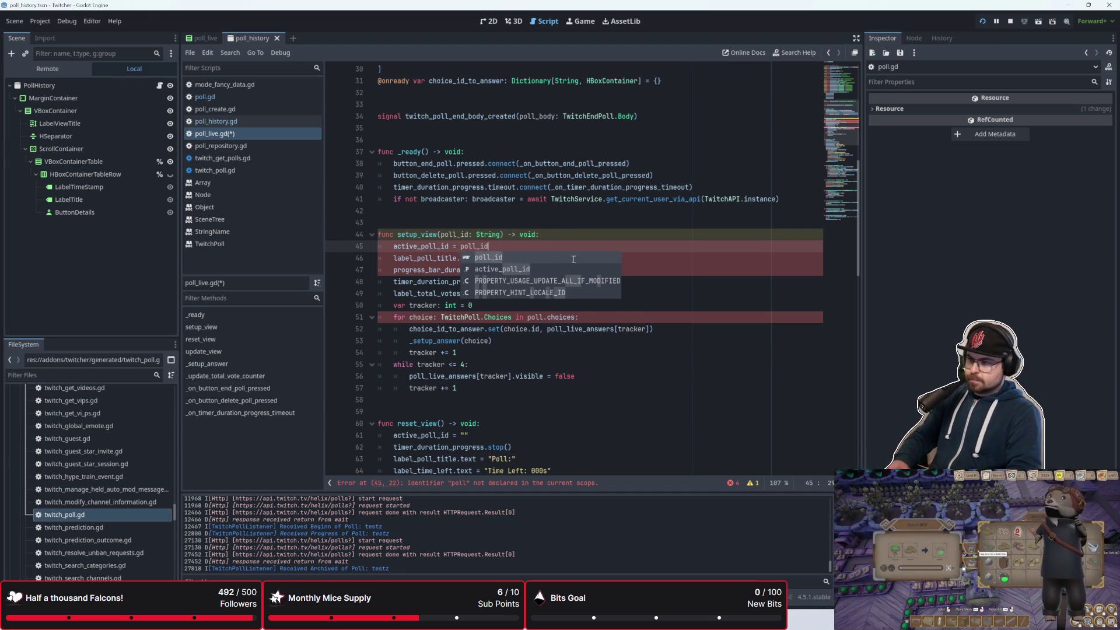
key("Return")
Insert blank lines below setup_view and move to the space after update_view
key("Down")
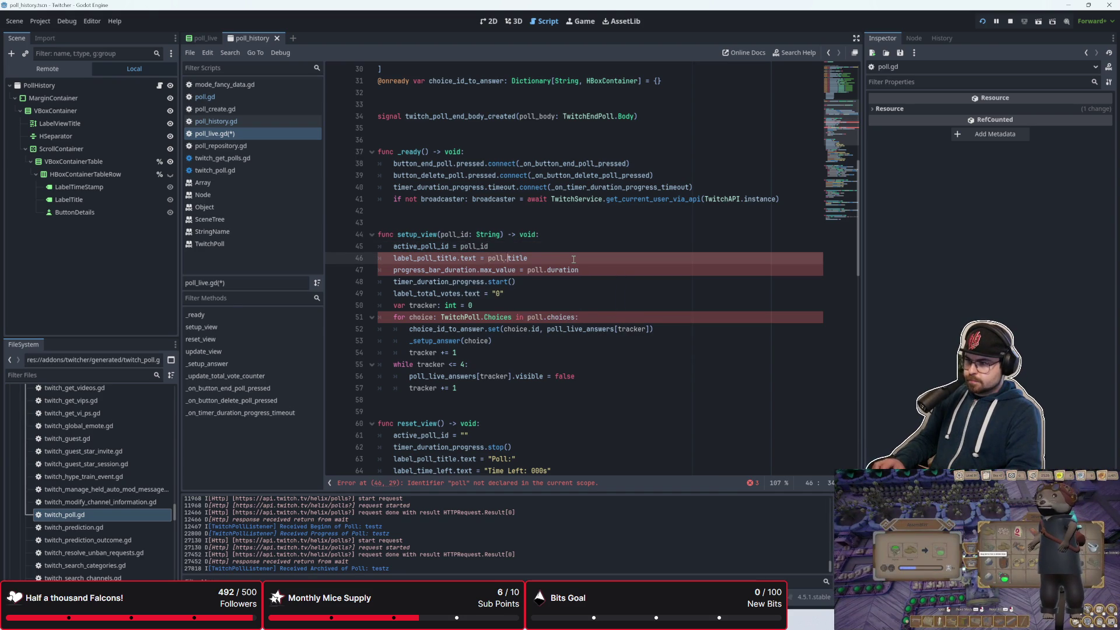
key("ctrl+shift+Return")
key("ctrl+shift+Return")
key("ctrl+shift+Return")
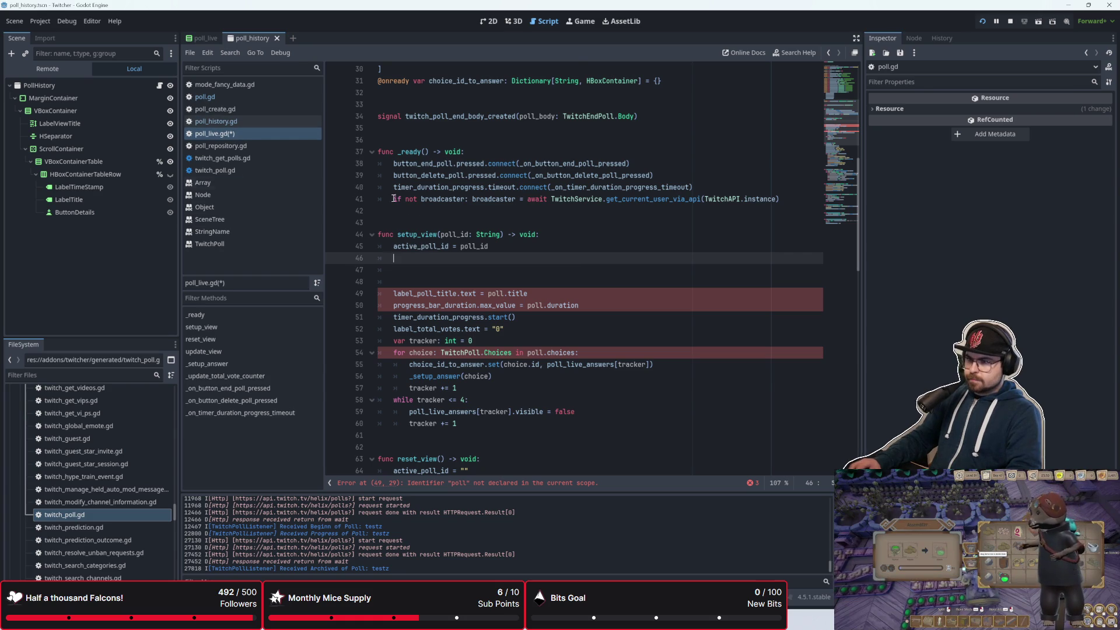
scroll(434, 224, "down", 4)
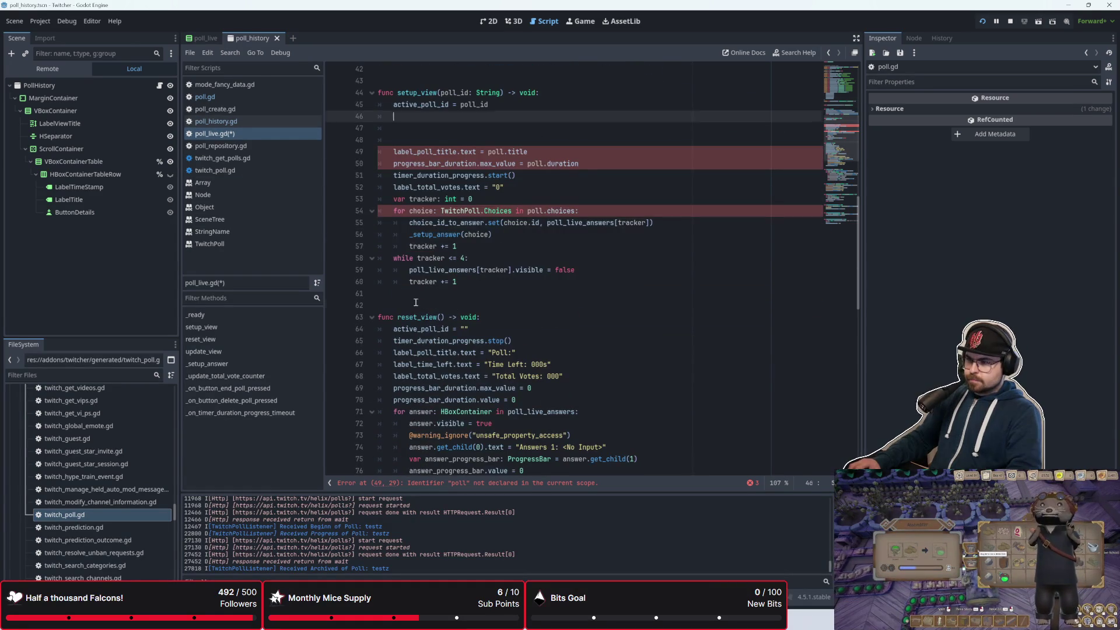
left_click(430, 303)
scroll(429, 295, "down", 8)
scroll(443, 297, "down", 2)
left_click(484, 315)
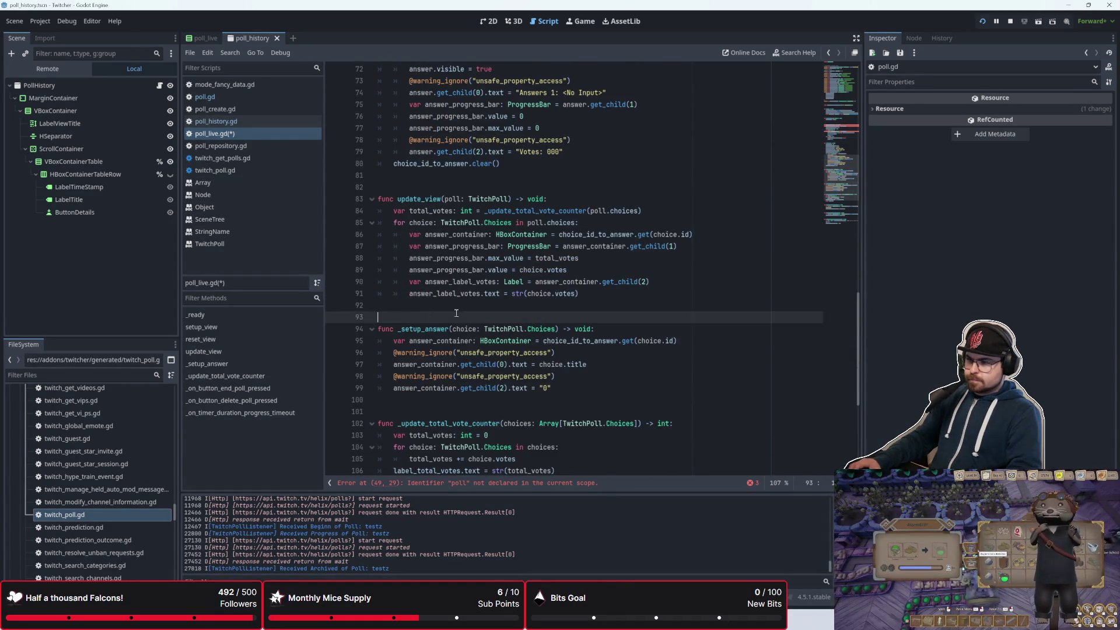
Insert blank lines after update_view for the new function
scroll(484, 312, "down", 3)
key("Return")
key("Return")
key("Up")
key("Up")
type("a")
key("BackSpace")
scroll(497, 309, "up", 7)
scroll(492, 312, "up", 5)
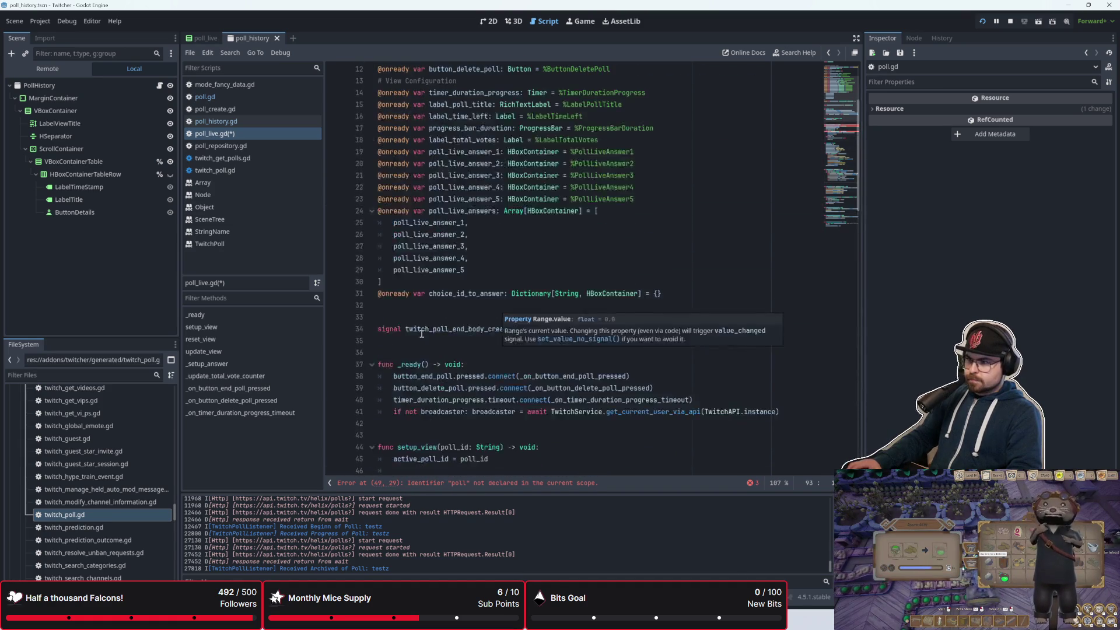
scroll(464, 334, "down", 2)
scroll(483, 312, "down", 3)
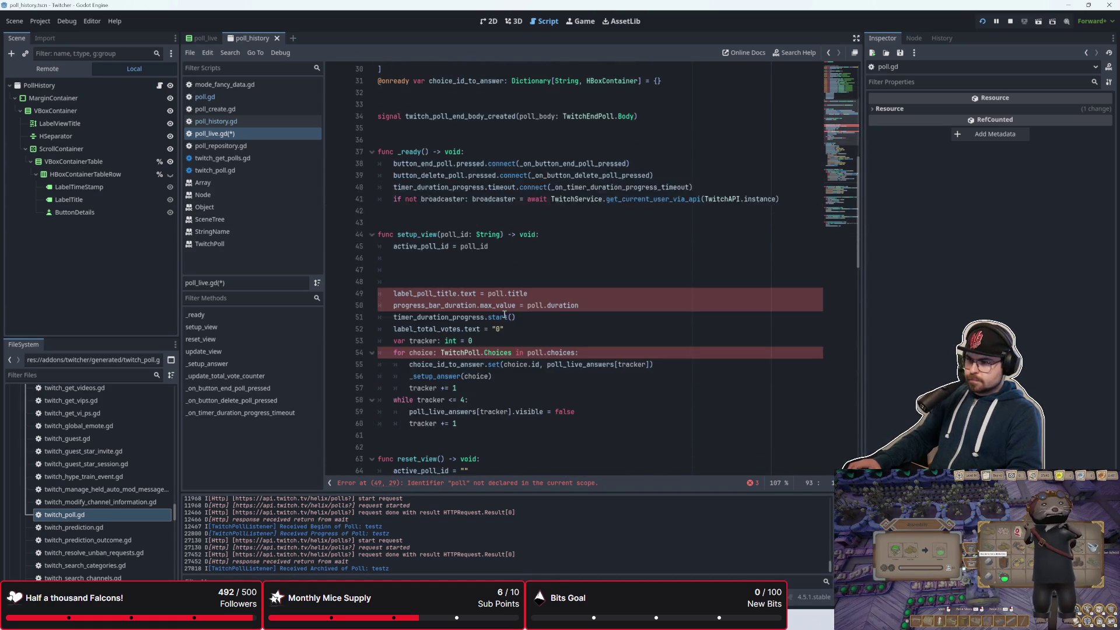
scroll(504, 315, "down", 15)
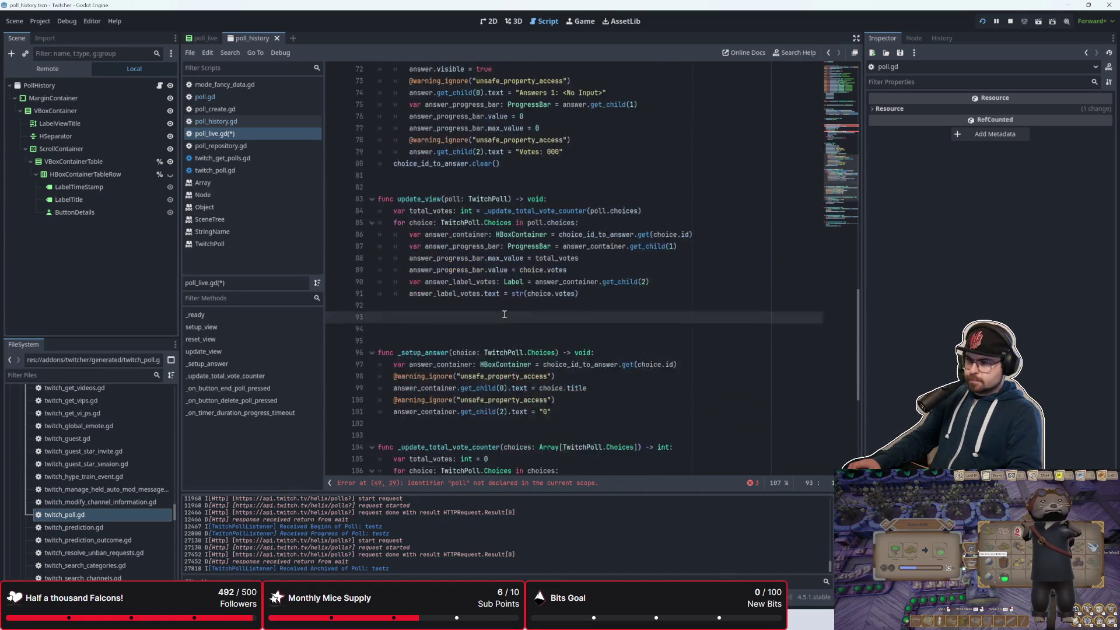
Start the declaration 'func _fetch_full_twitch_poll_object()' below update_view
key("Return")
type("func")
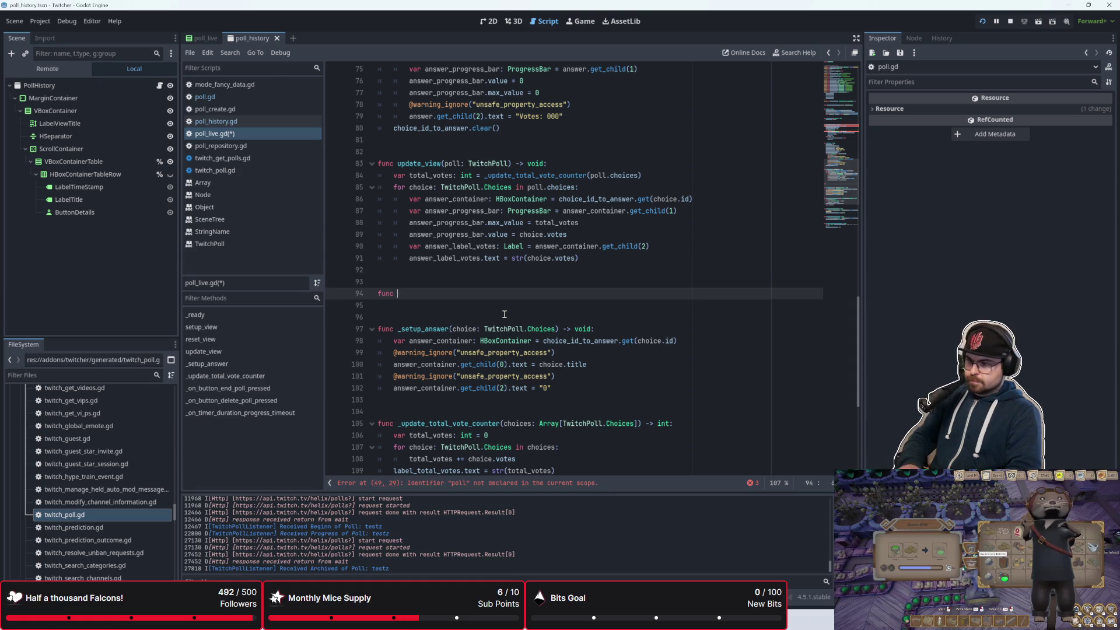
type("fetch_")
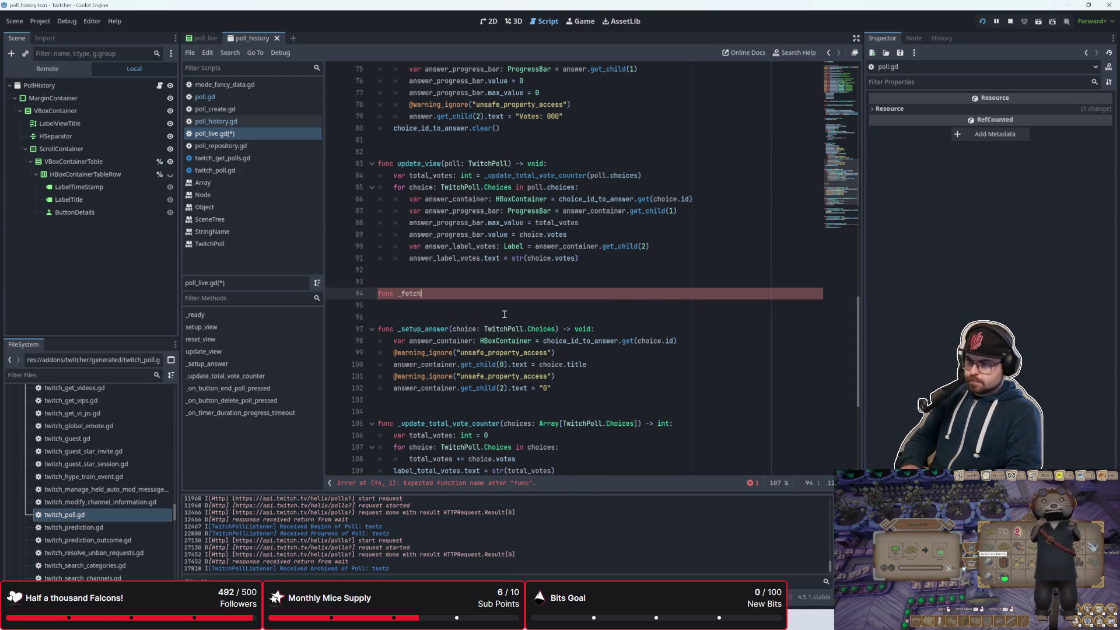
type("pol")
key("BackSpace")
key("BackSpace")
type("ll_")
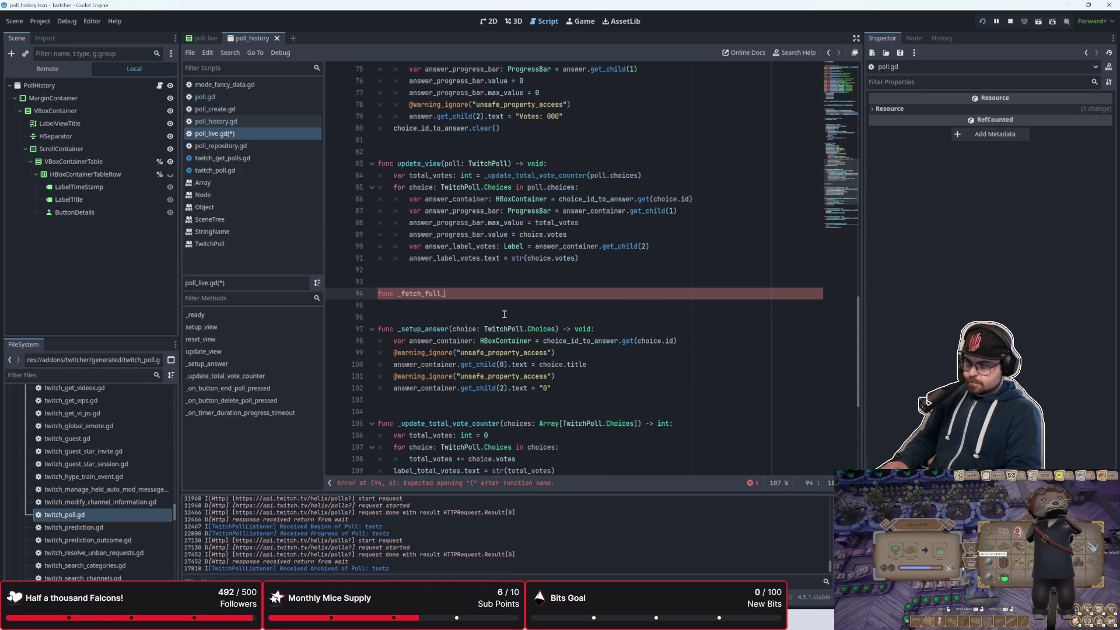
type("twitch_poll")
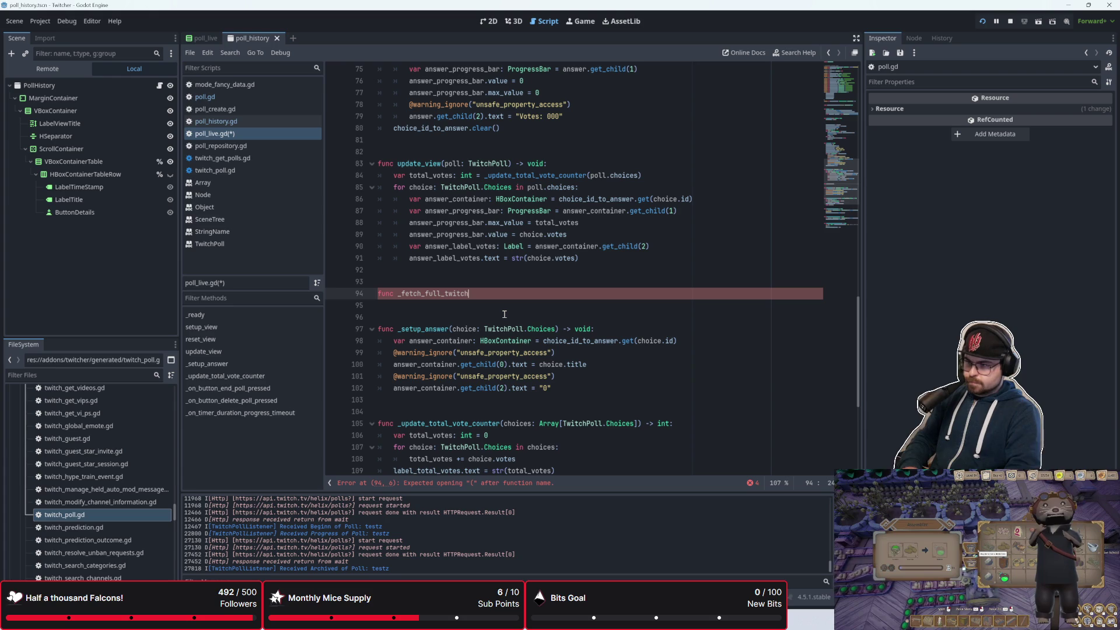
type("_object")
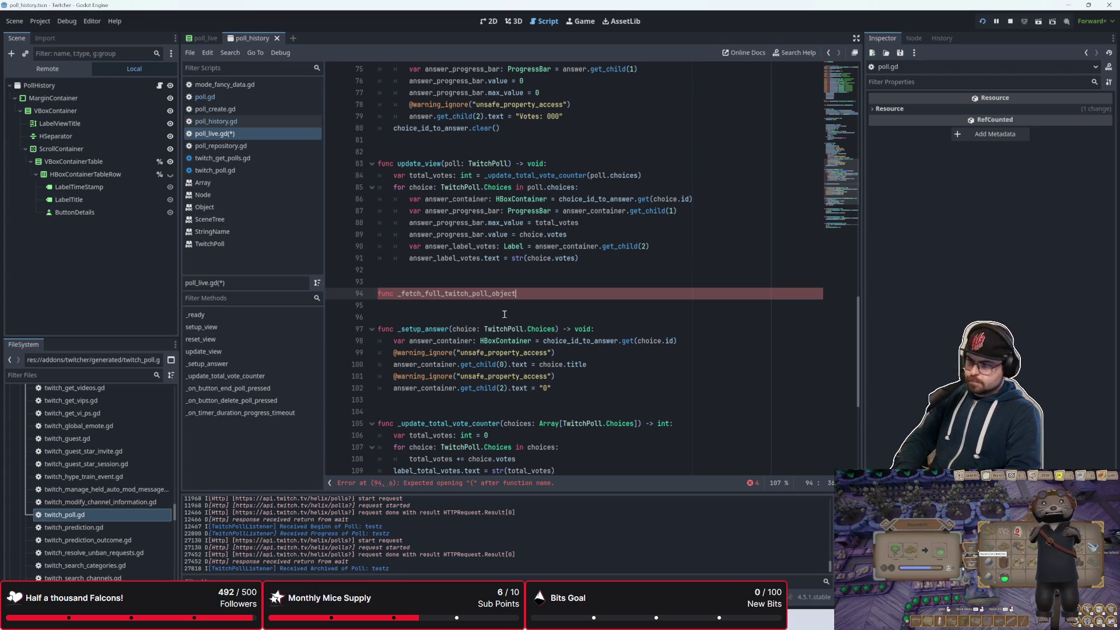
type("(")
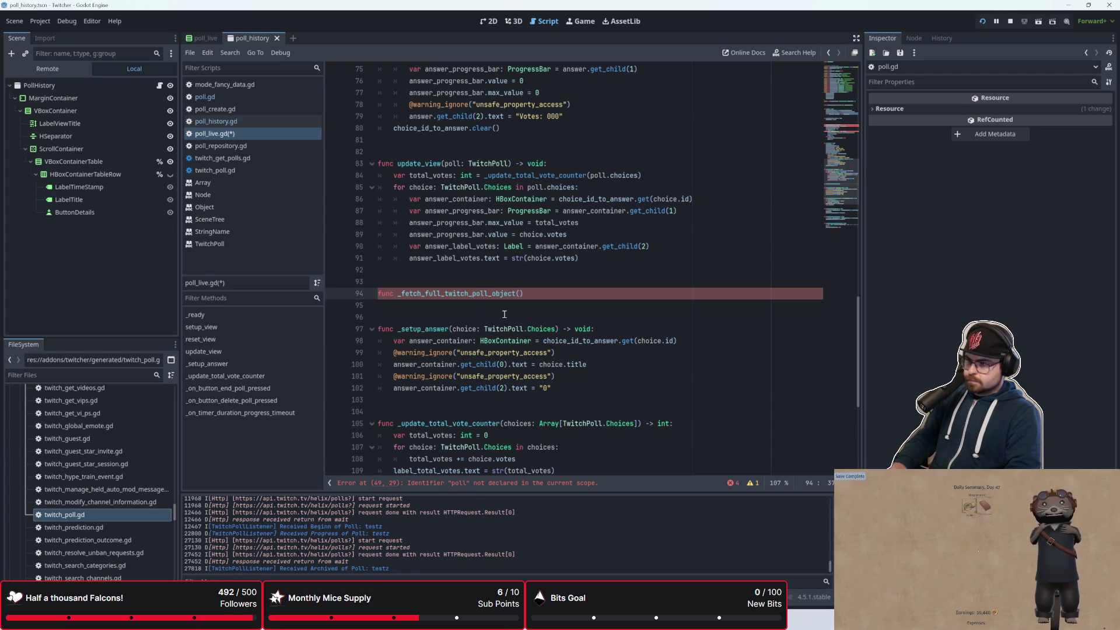
Draft an explanatory comment about Twitch's inconsistent event data, then remove it and keep a blank line
key("Up")
type("## Twitch is n")
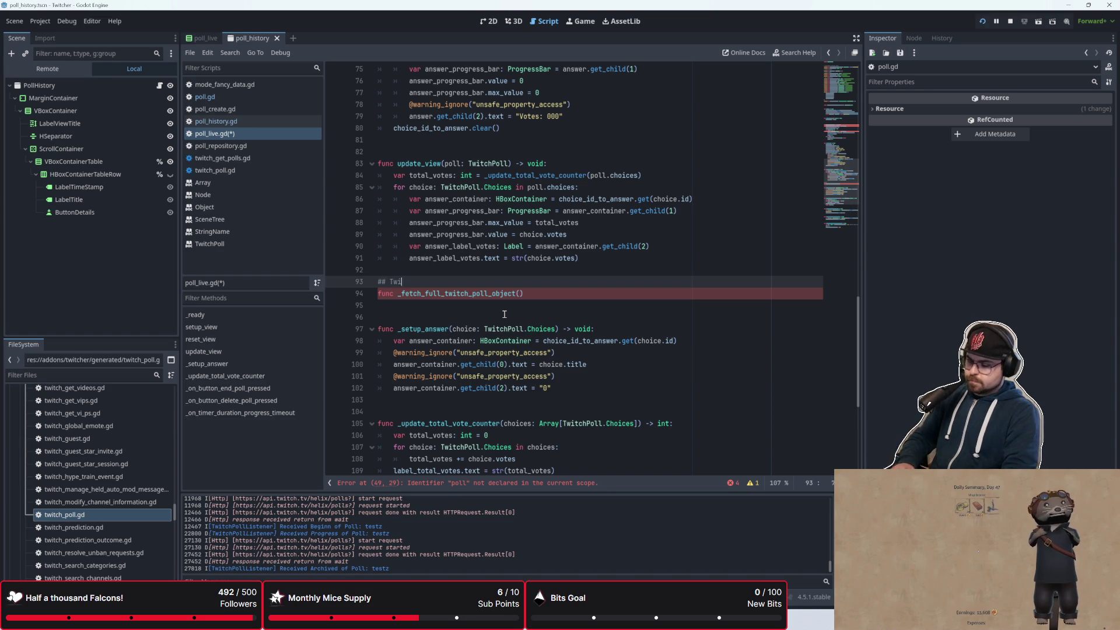
type("ot very consist")
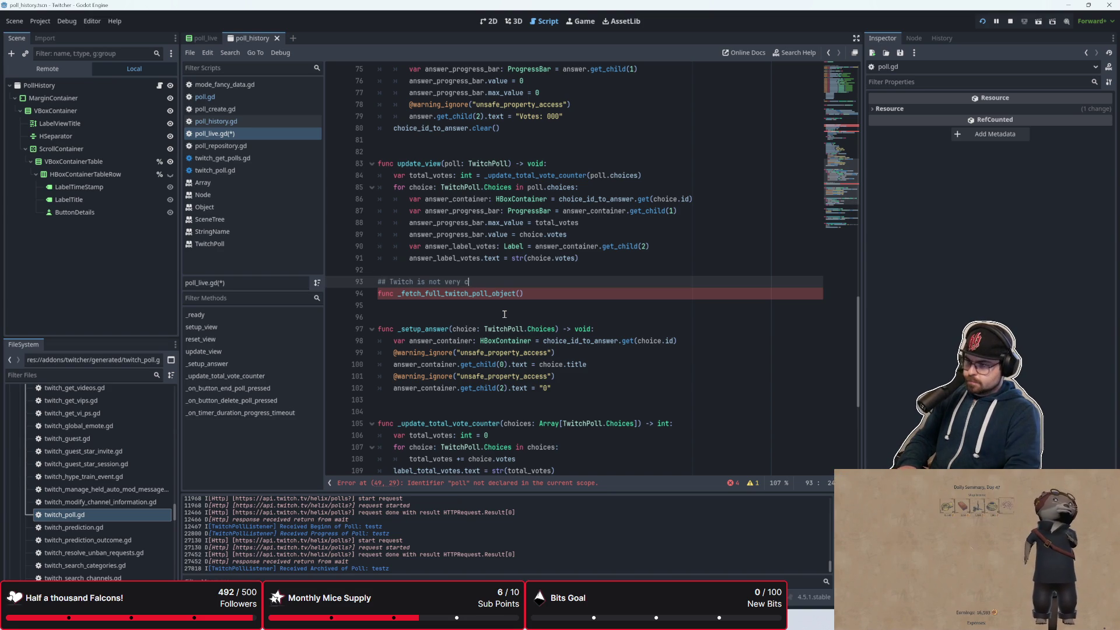
type("ent in what yo")
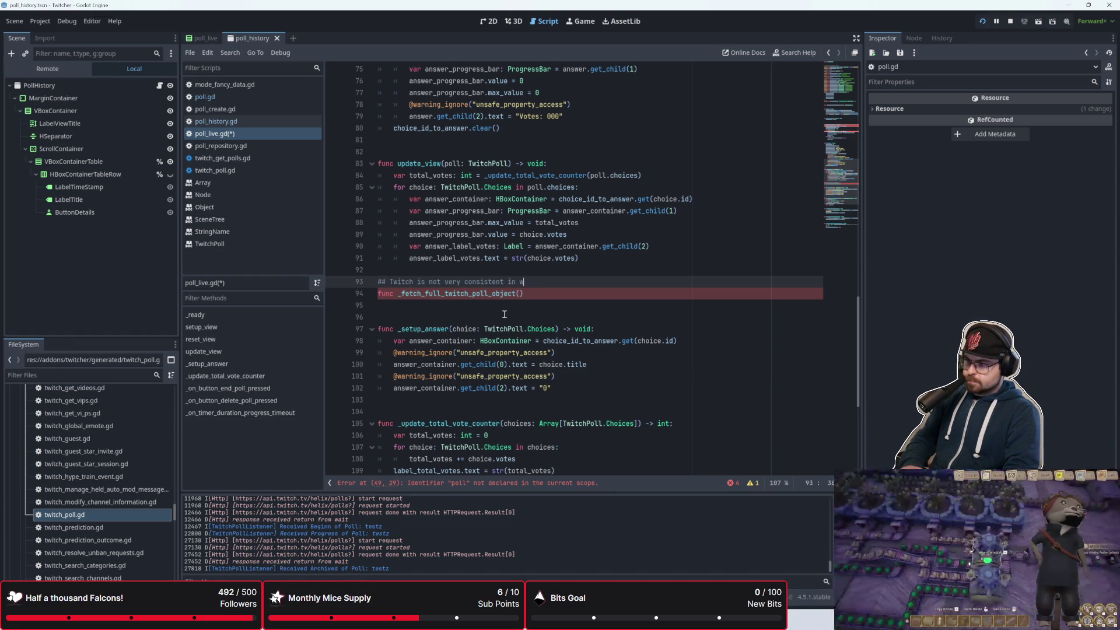
type("u get ")
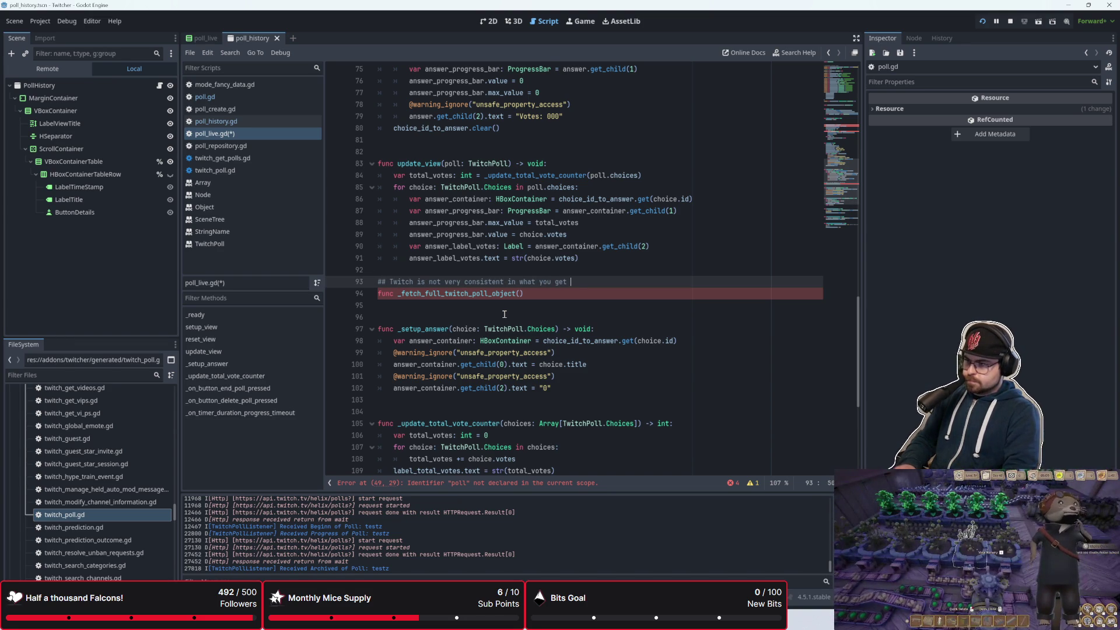
type("on")
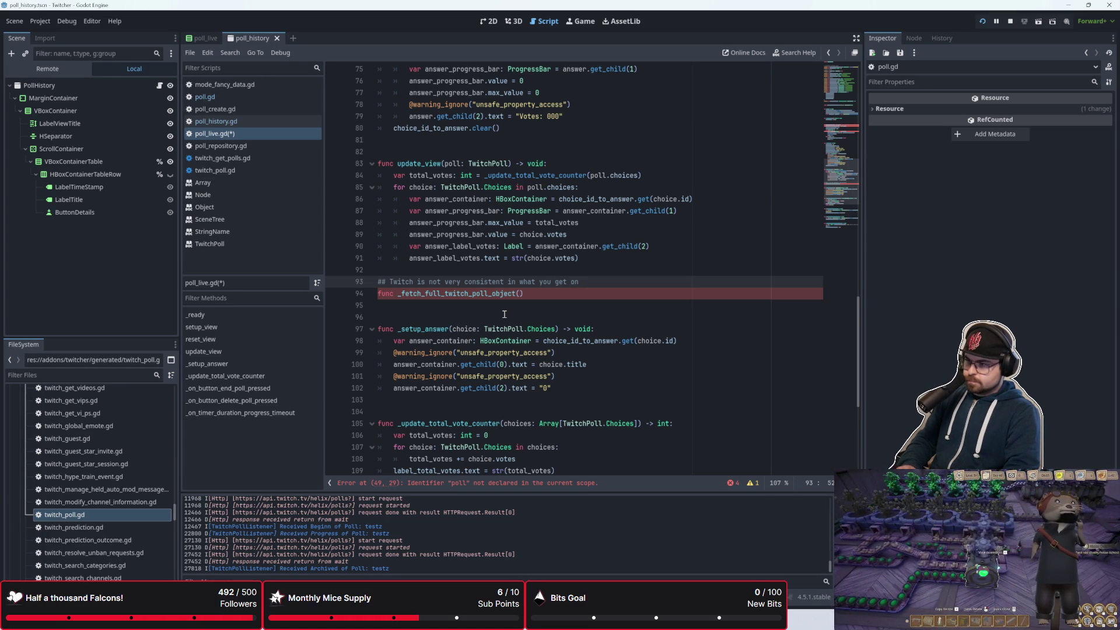
type(" the differen")
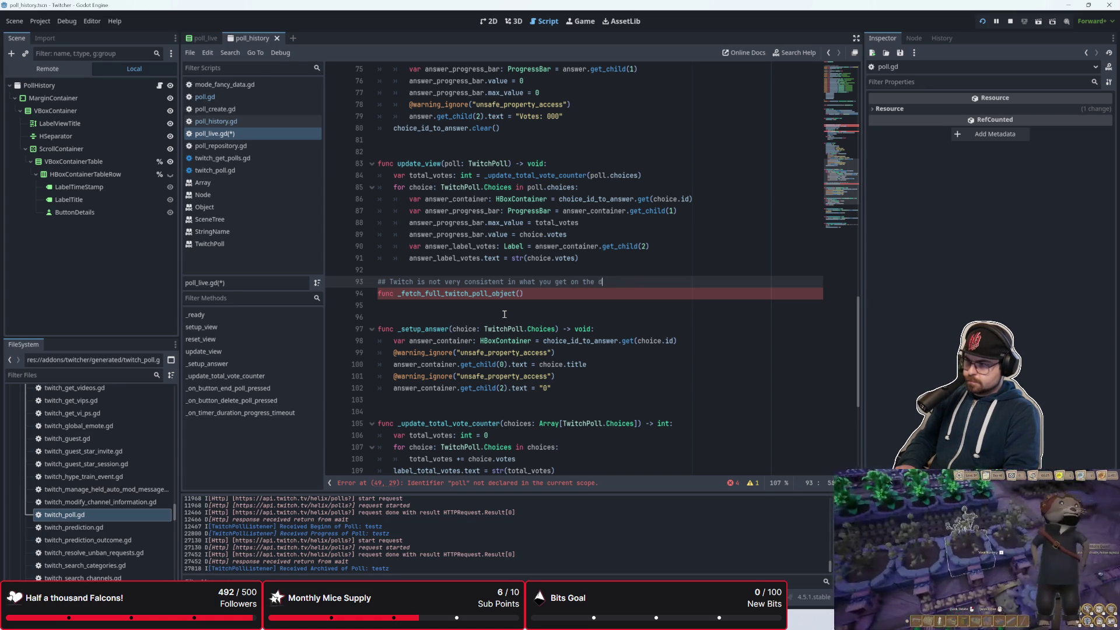
type("t events being ")
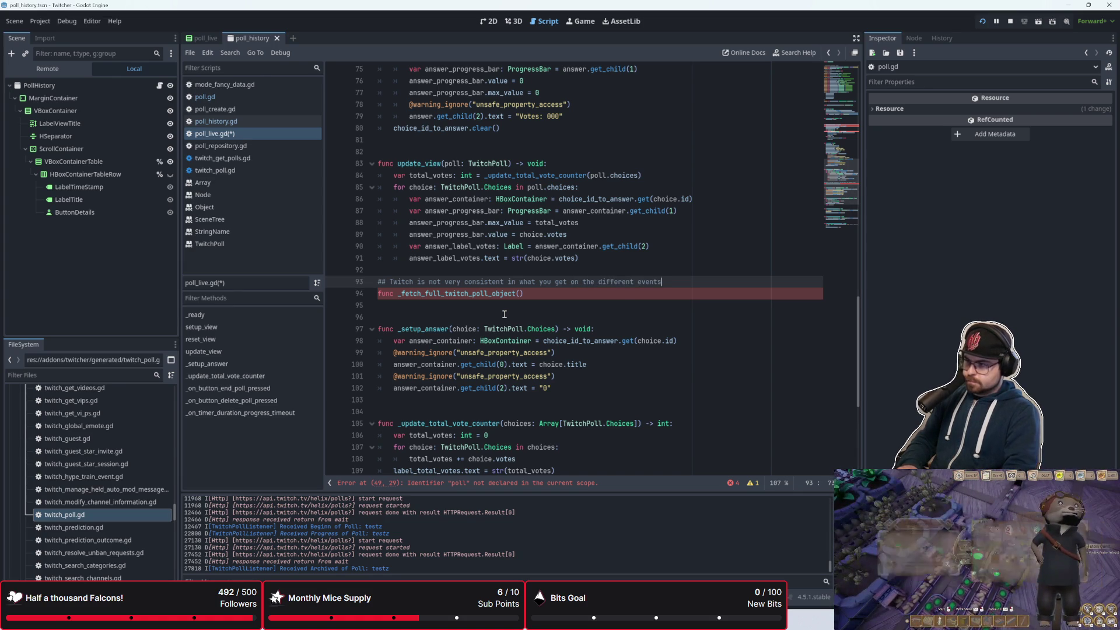
type("thrown. ")
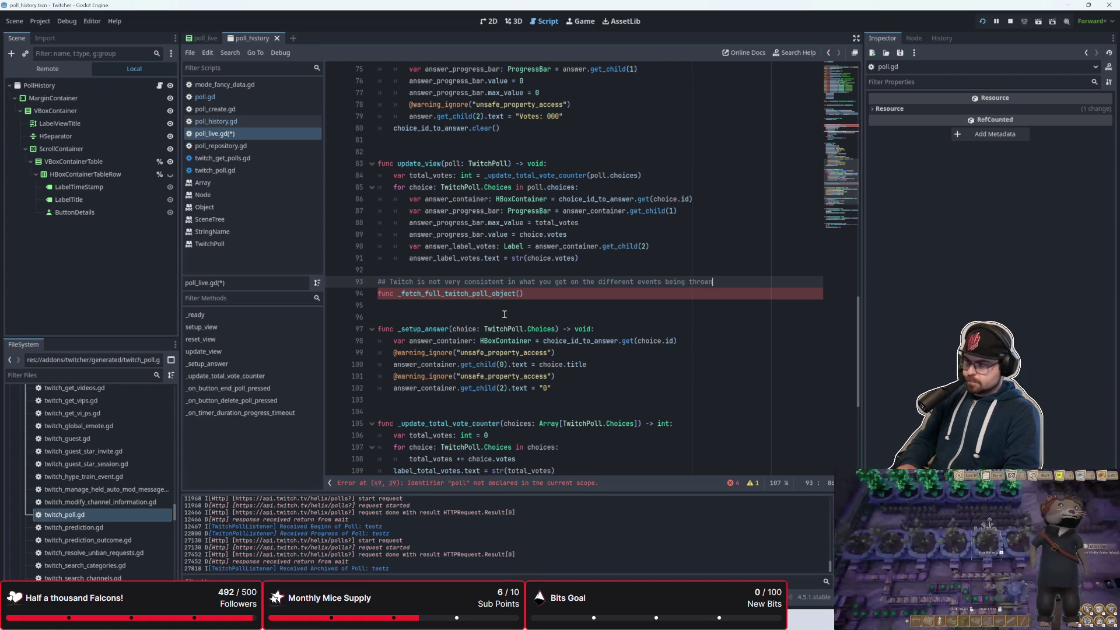
type("However t")
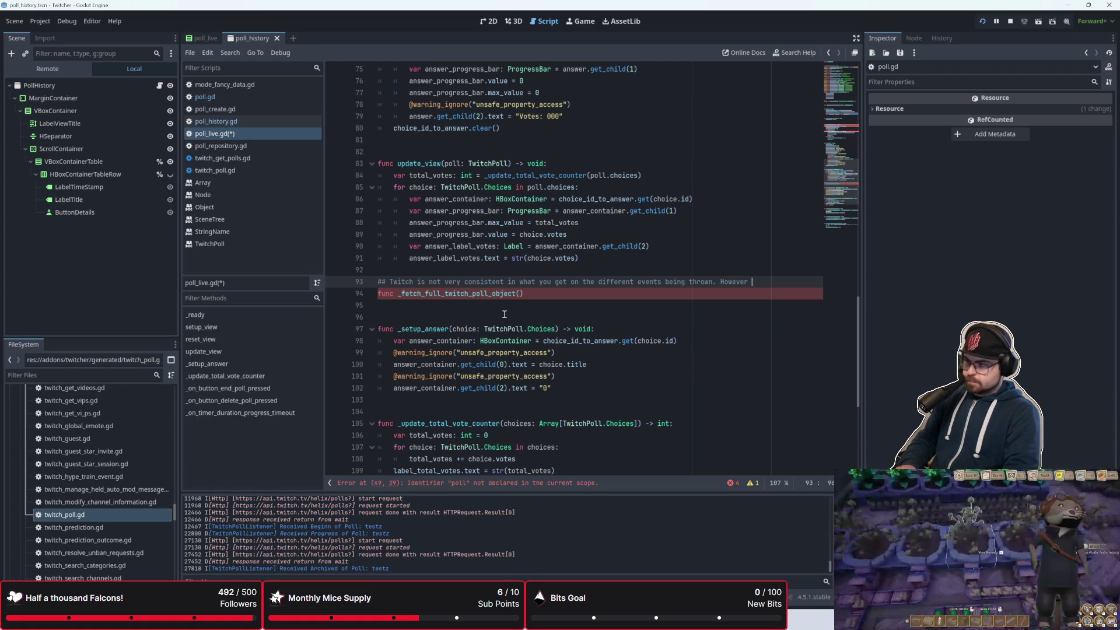
type("o")
key("BackSpace")
key("BackSpace")
type("you can fill")
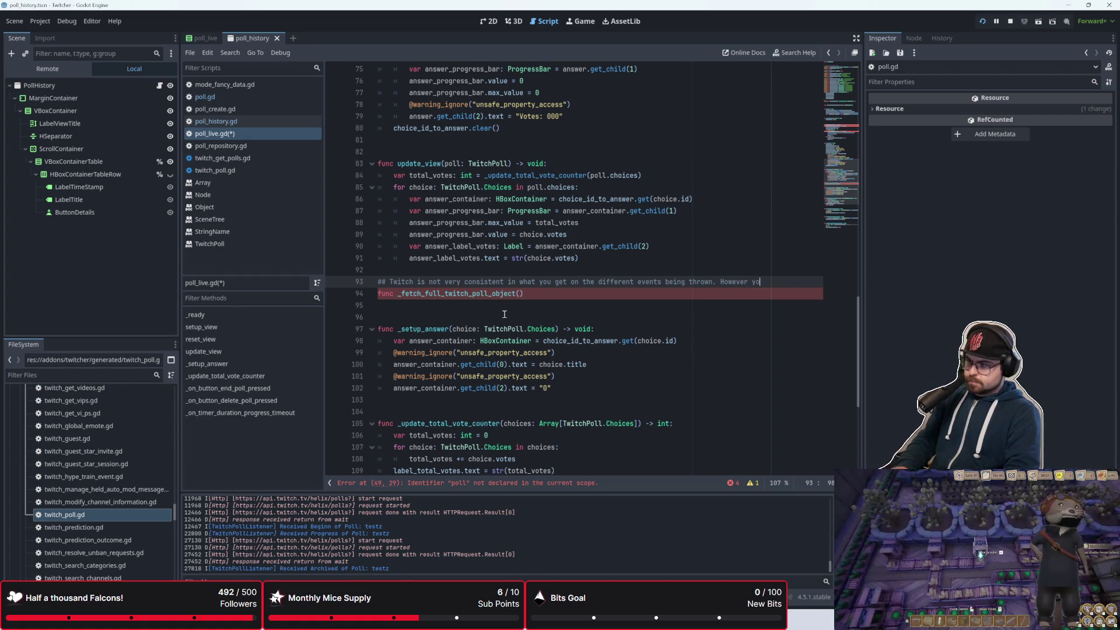
key("BackSpace")
key("BackSpace")
key("BackSpace")
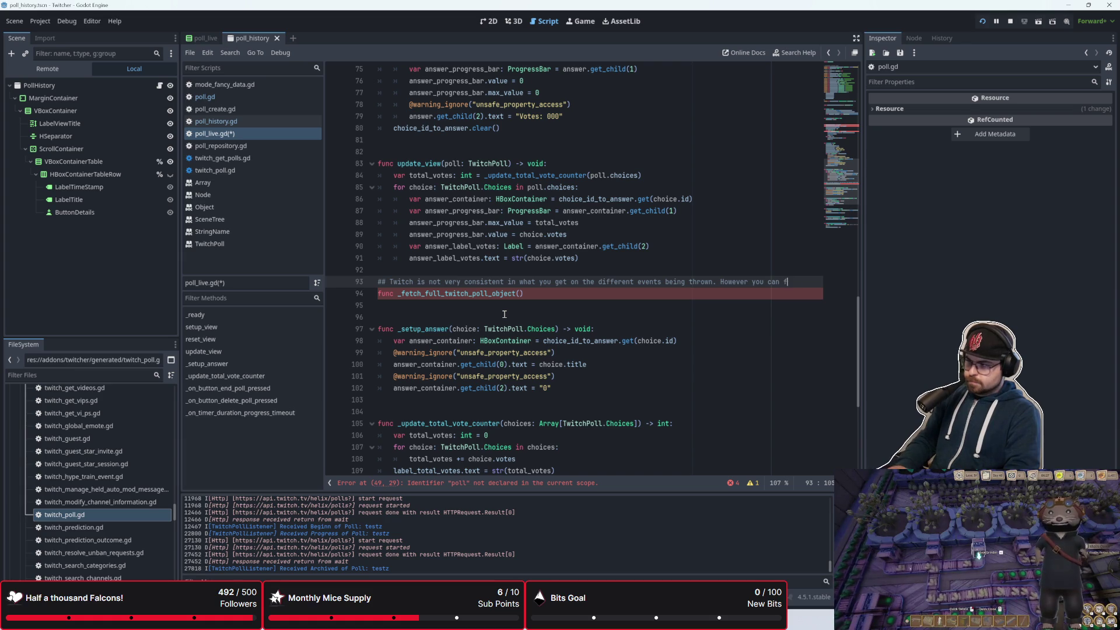
key("BackSpace")
key("BackSpace")
key("BackSpace")
key("BackSpace")
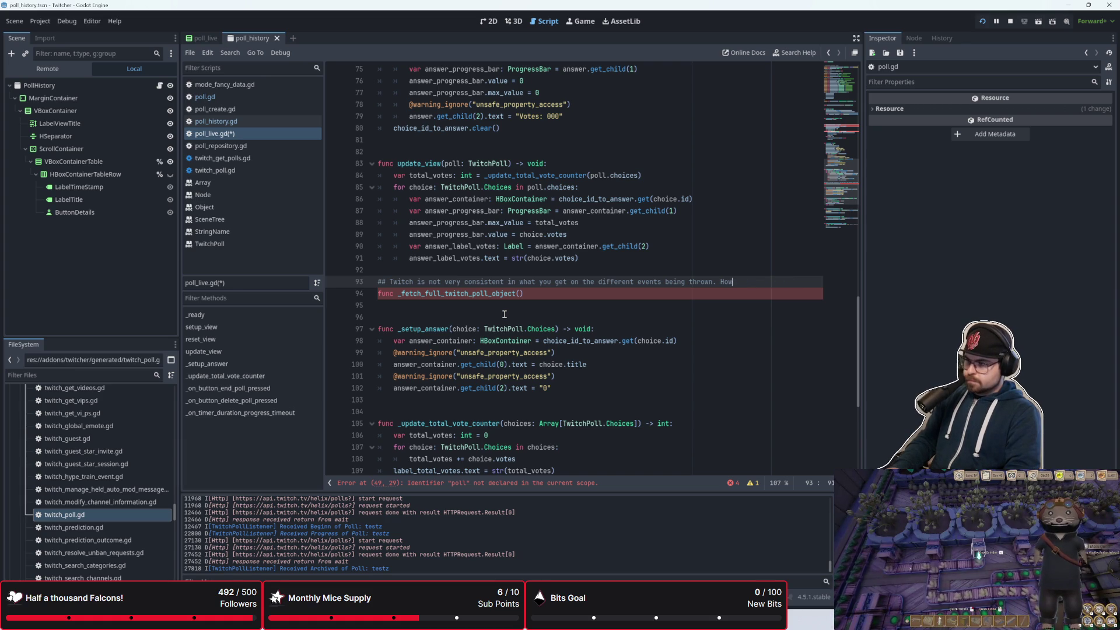
key("ctrl+shift+k")
key("Down")
key("Up")
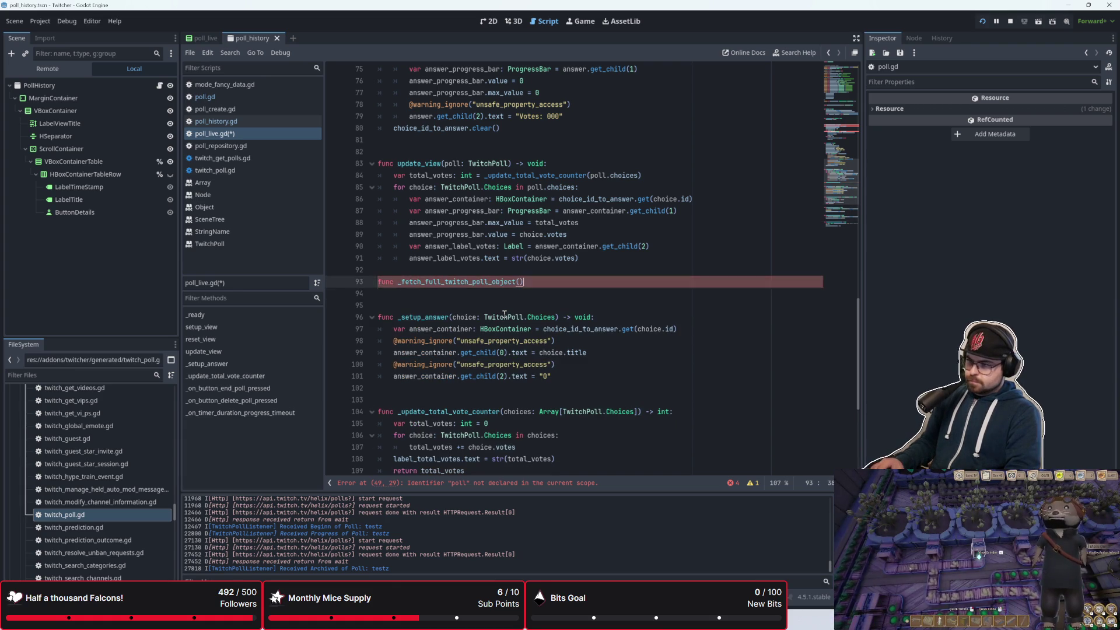
key("Return")
key("Up")
Complete the signature as '(poll_id: String) -> TwitchPoll:' and start the function body
key("Left")
type("poll_id: ")
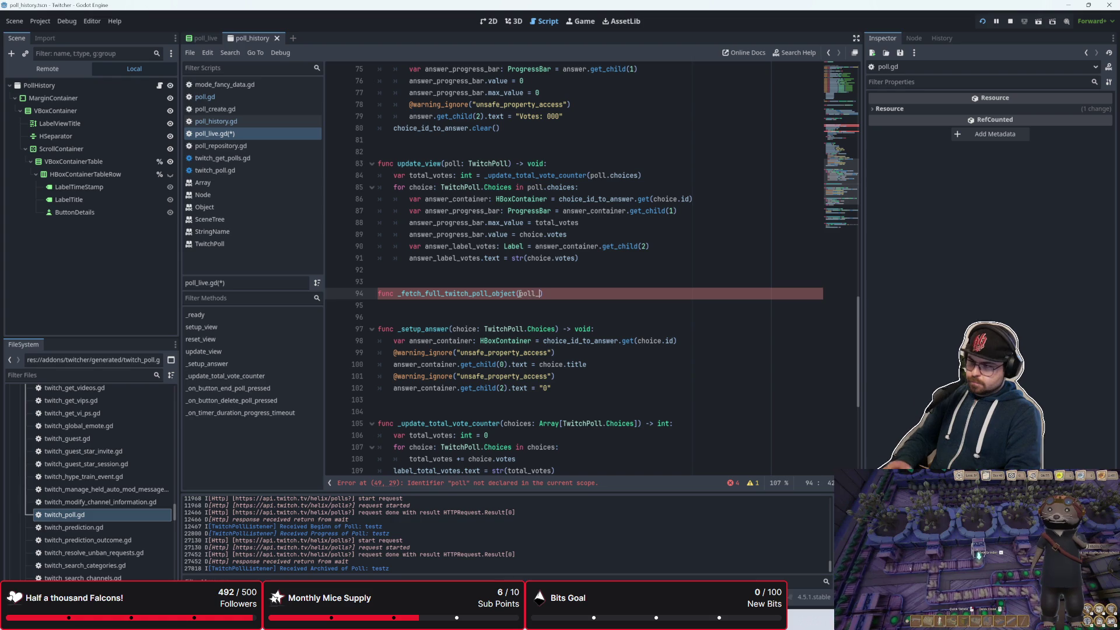
type("String) -> ")
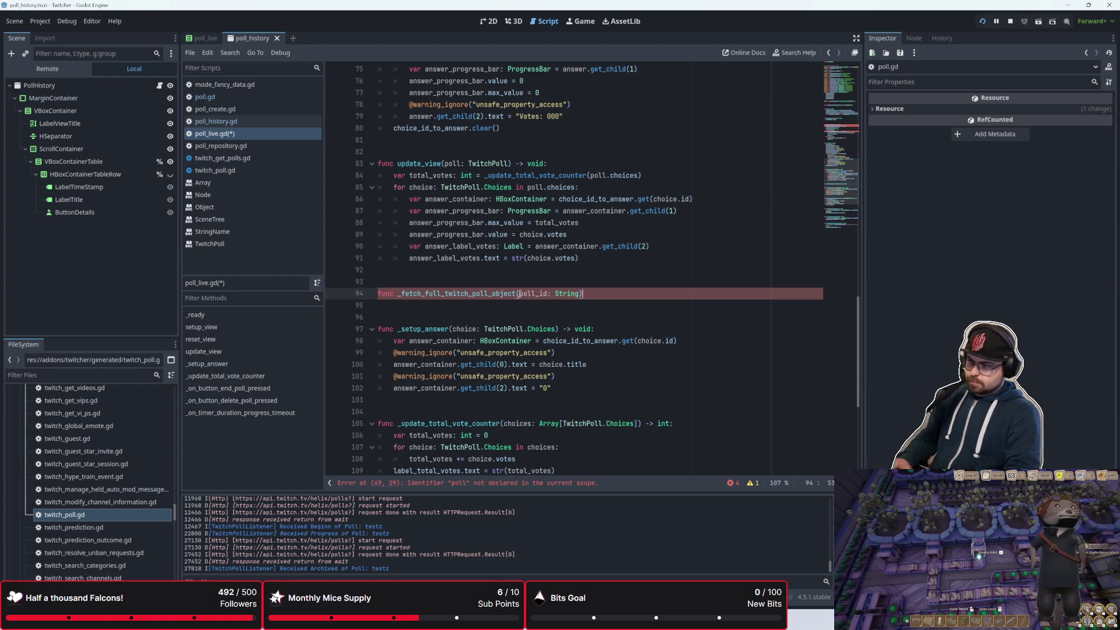
type("TwitchPoll")
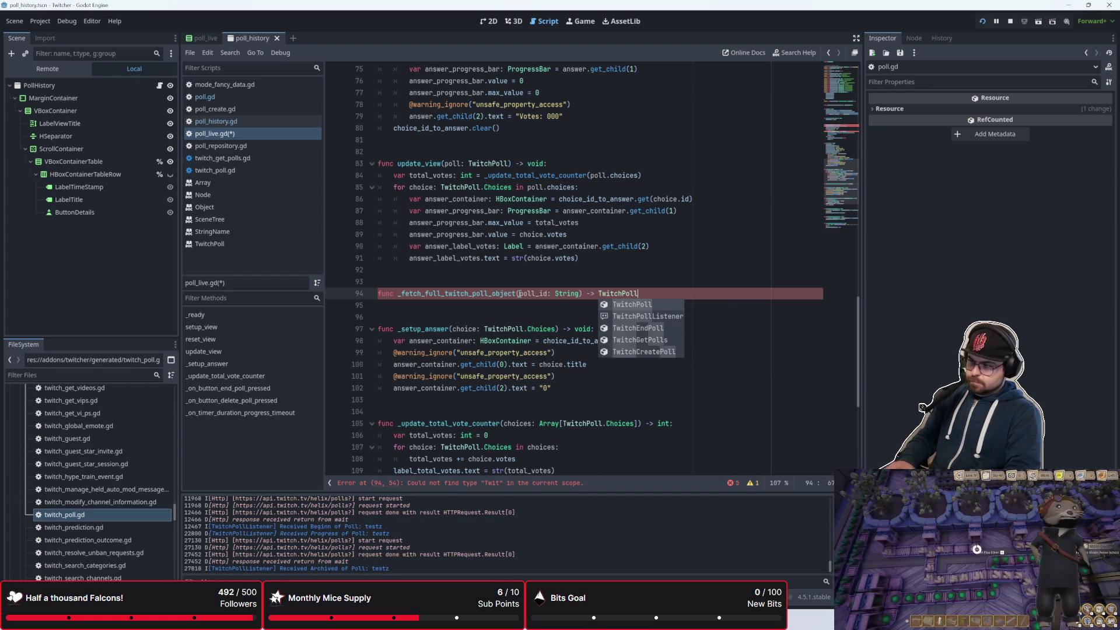
key("Return")
type(":")
key("Return")
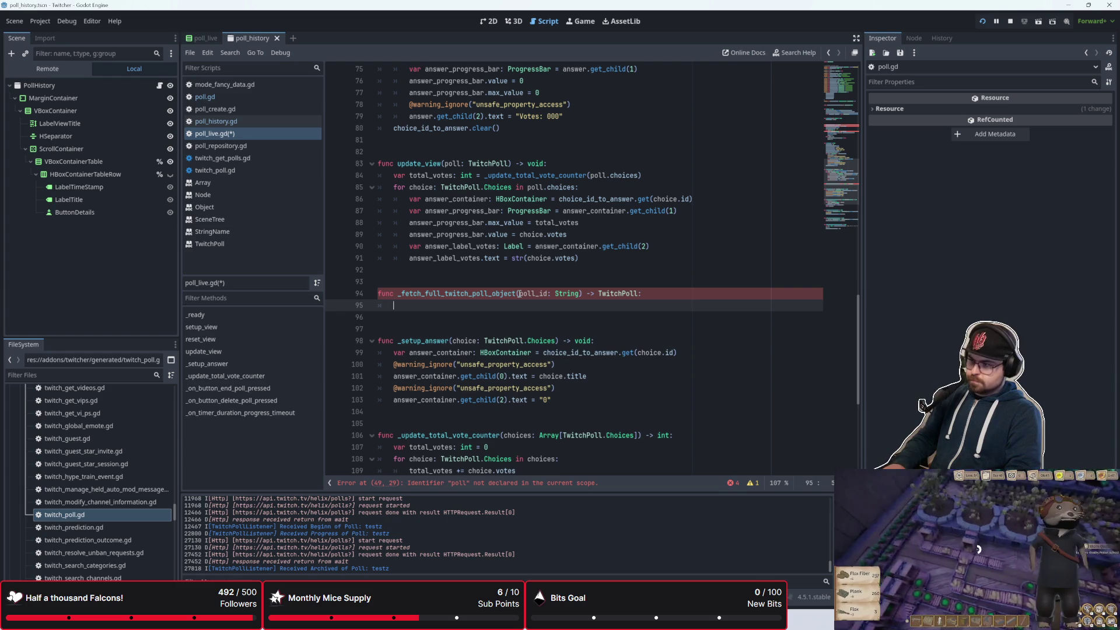
left_click(277, 121)
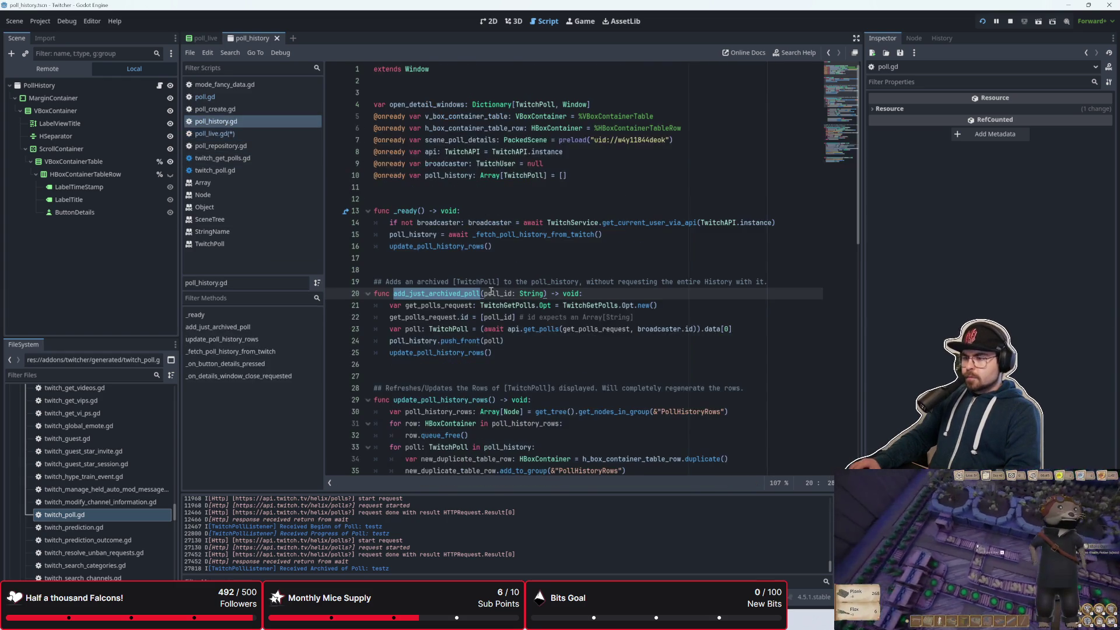
left_click(604, 317)
left_click(682, 306)
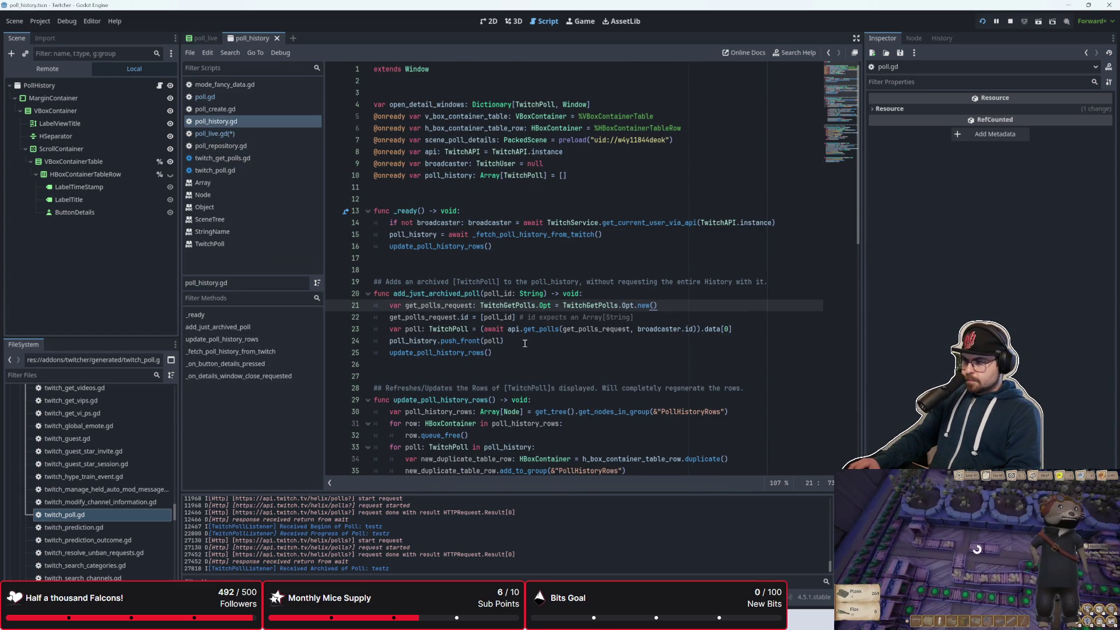
left_click_drag(770, 331, 365, 304)
key("ctrl+c")
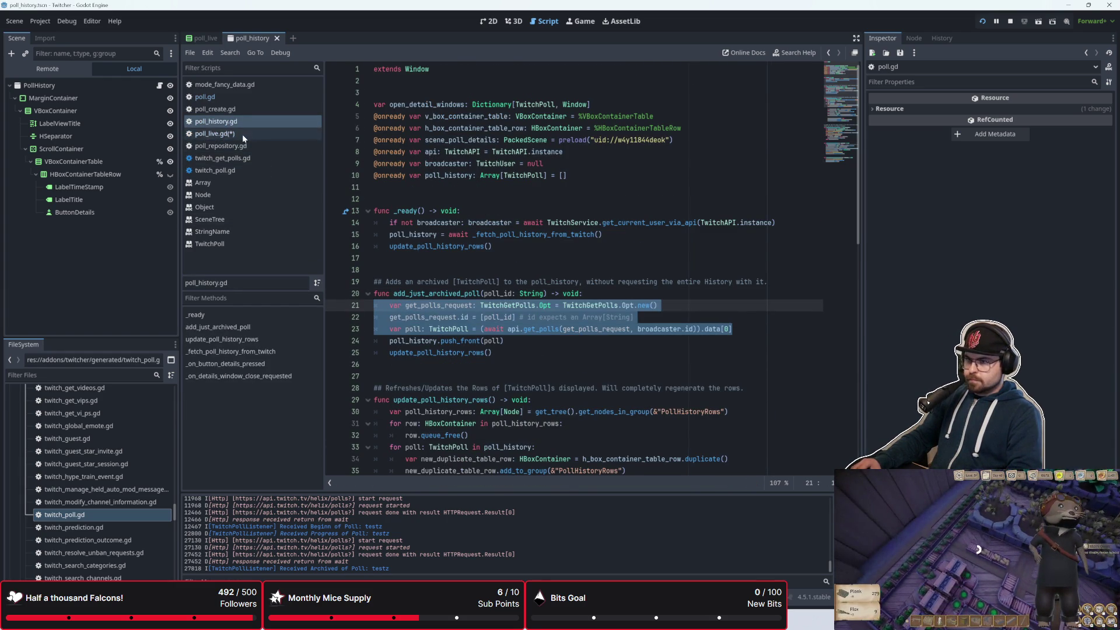
left_click(243, 135)
key("ctrl+v")
left_click(494, 344)
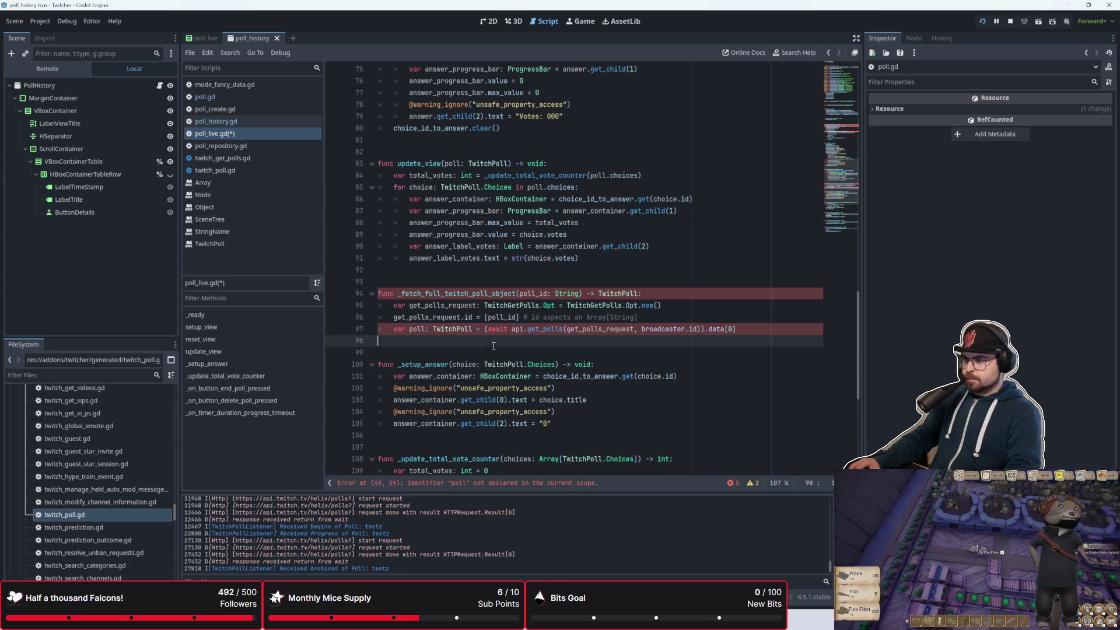
left_click(438, 284)
key("Return")
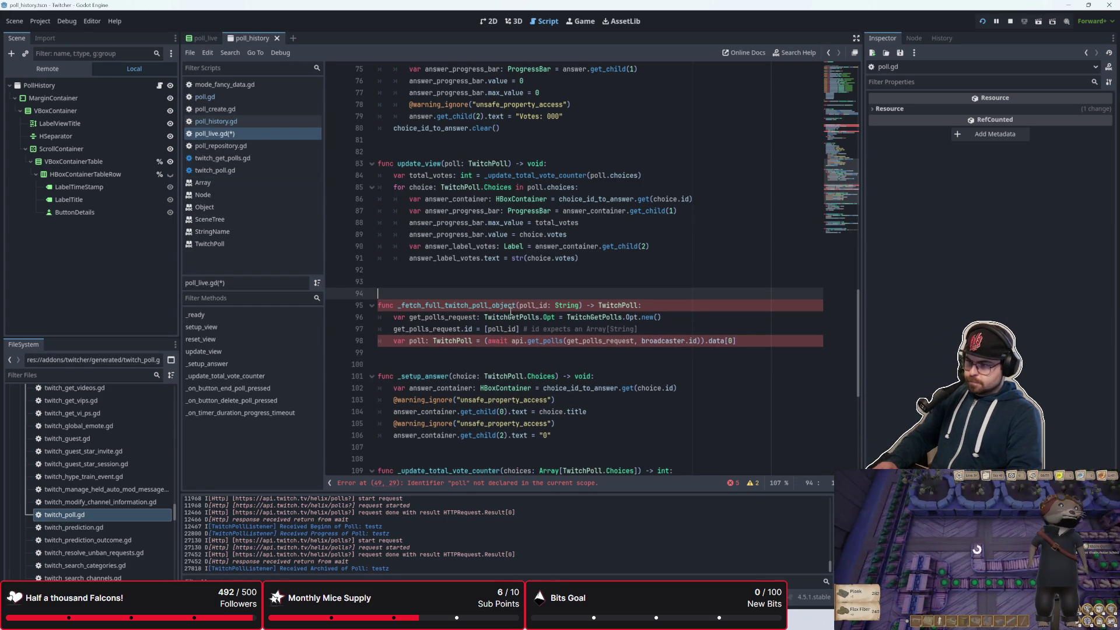
key("BackSpace")
key("Down")
key("Down")
key("Down")
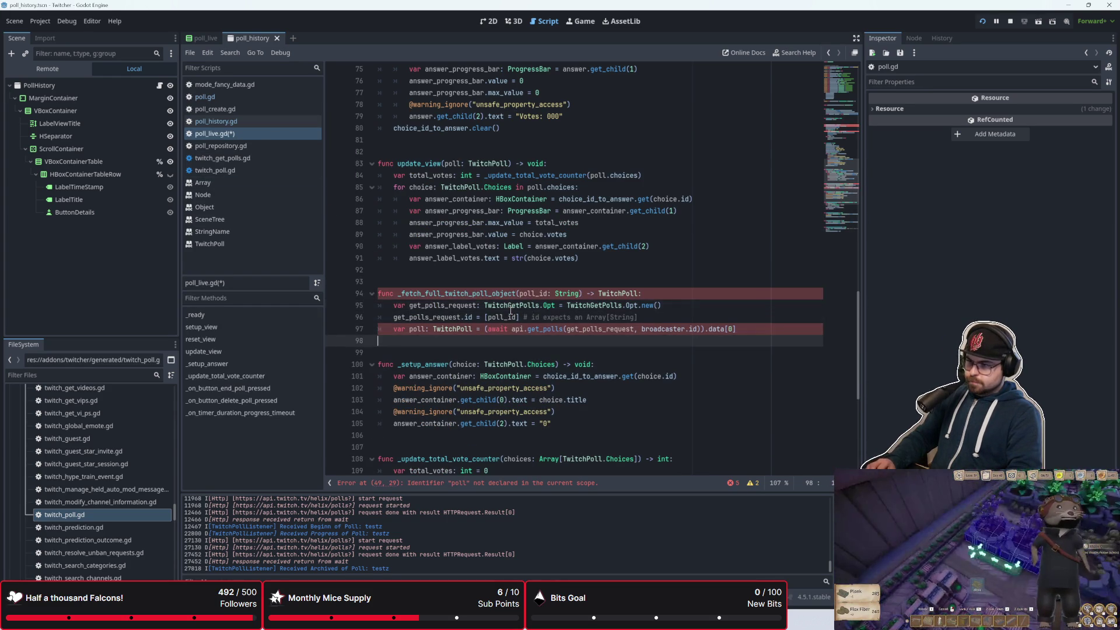
key("Up")
key("Up")
key("Up")
key("Down")
key("Down")
key("Down")
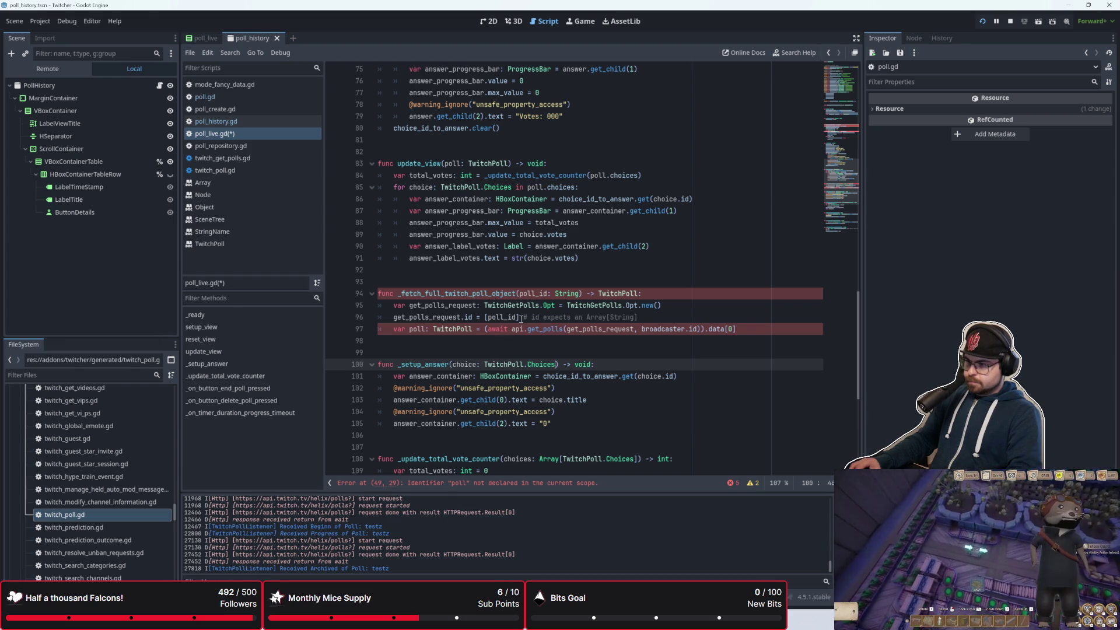
left_click(426, 329)
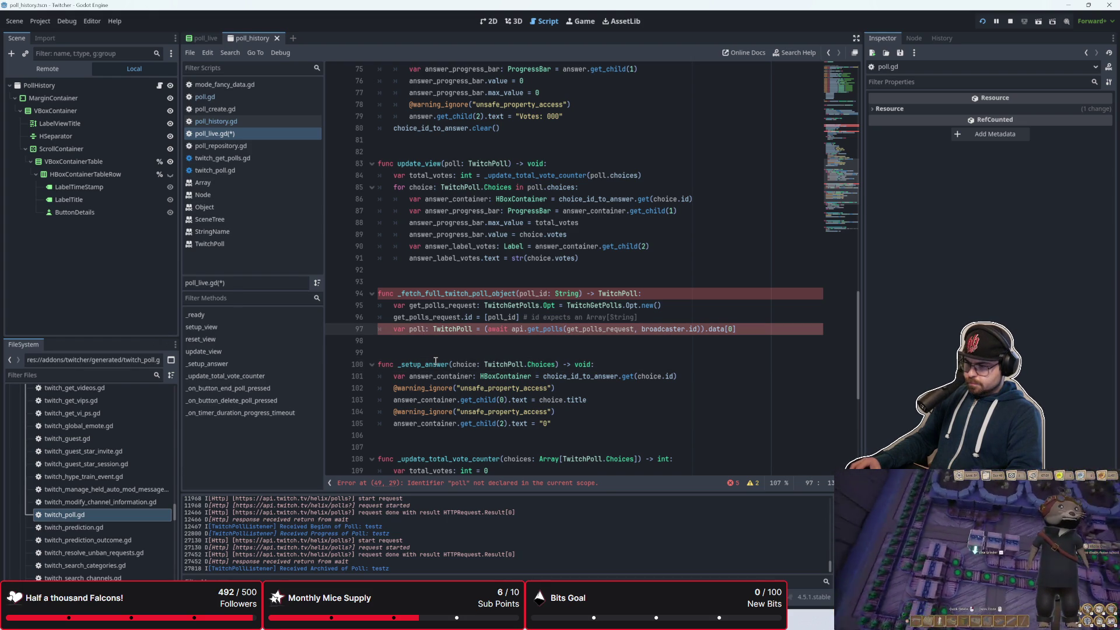
left_click(452, 338)
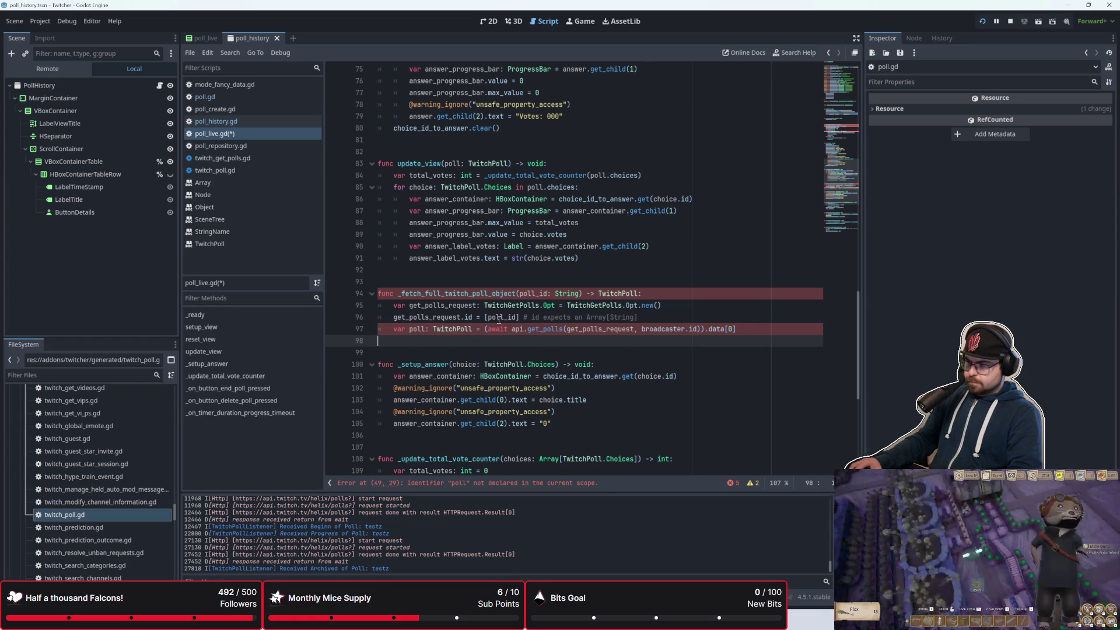
left_click(543, 271)
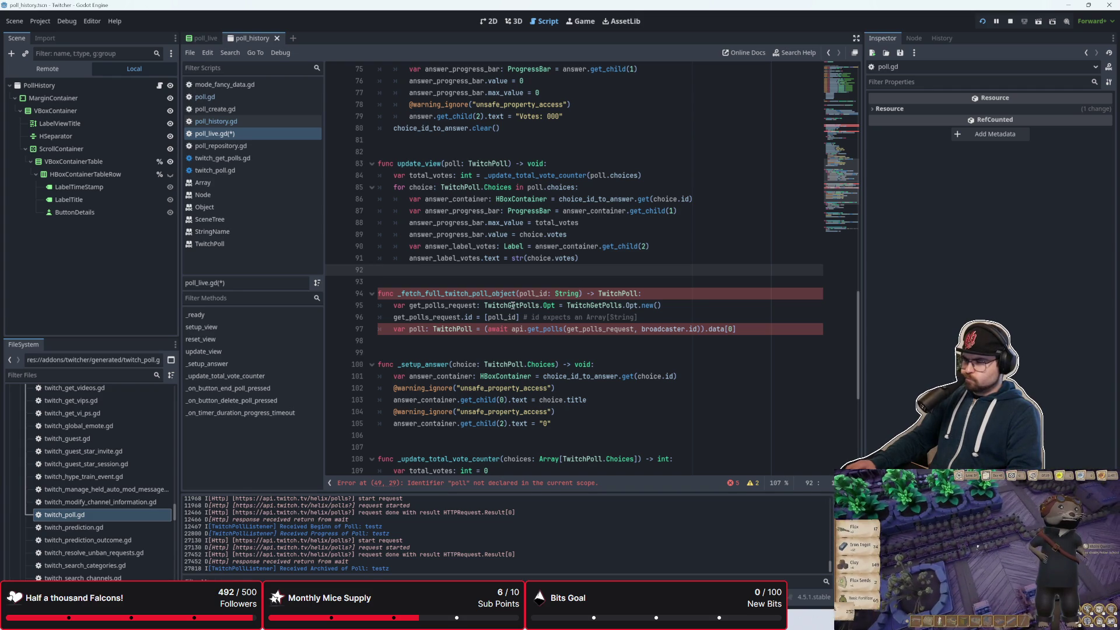
Select broadcaster.id on line 97 and search the script for other uses
left_click(639, 329)
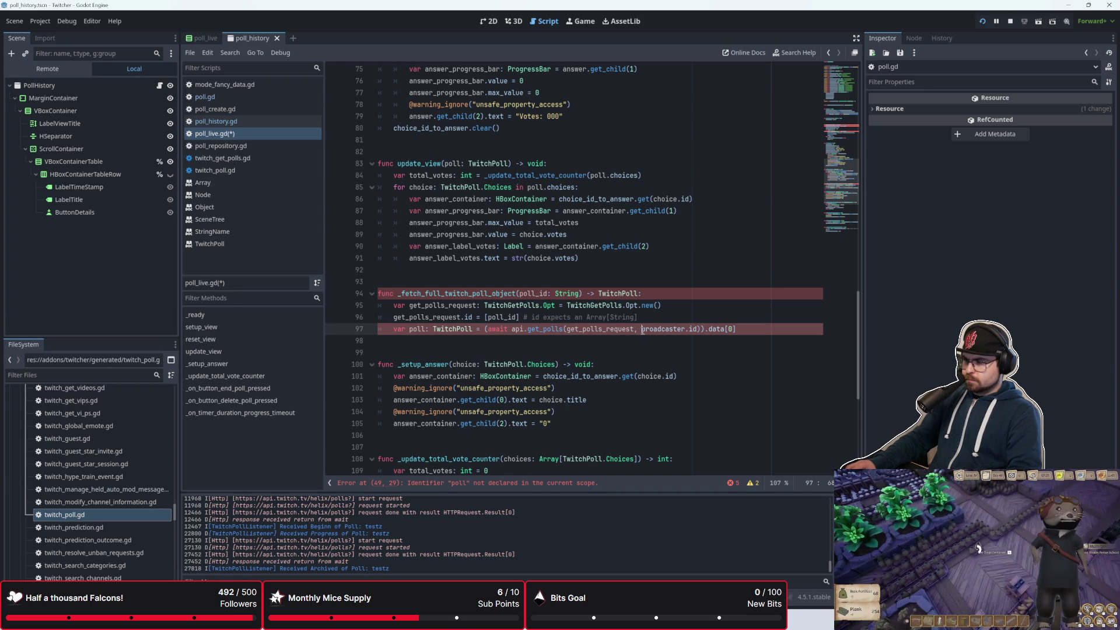
left_click_drag(642, 330, 698, 332)
key("ctrl+f")
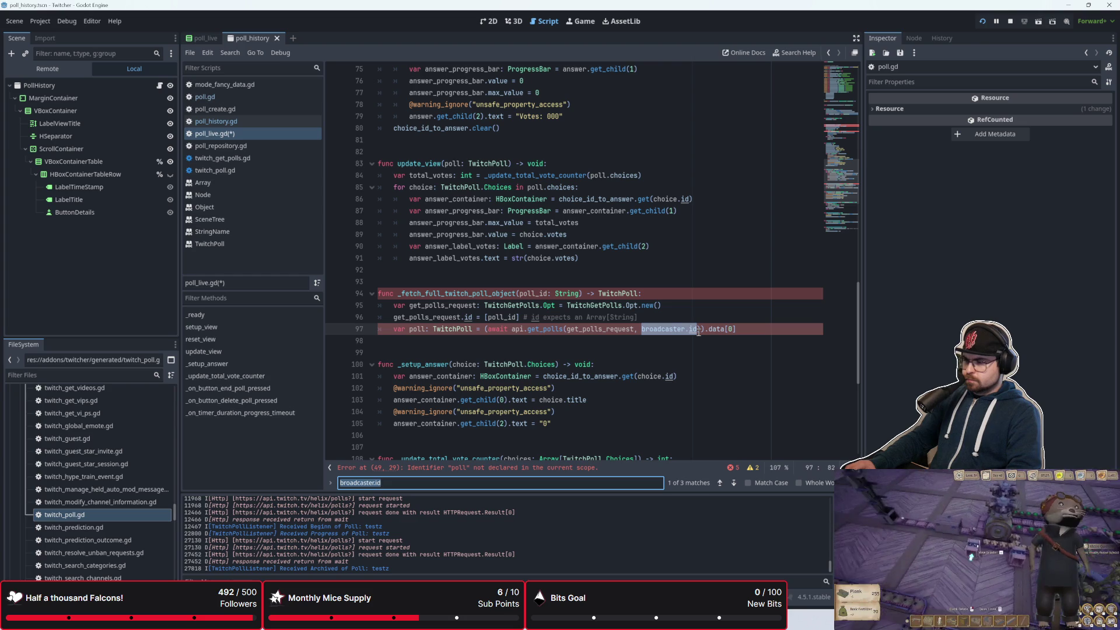
key("Escape")
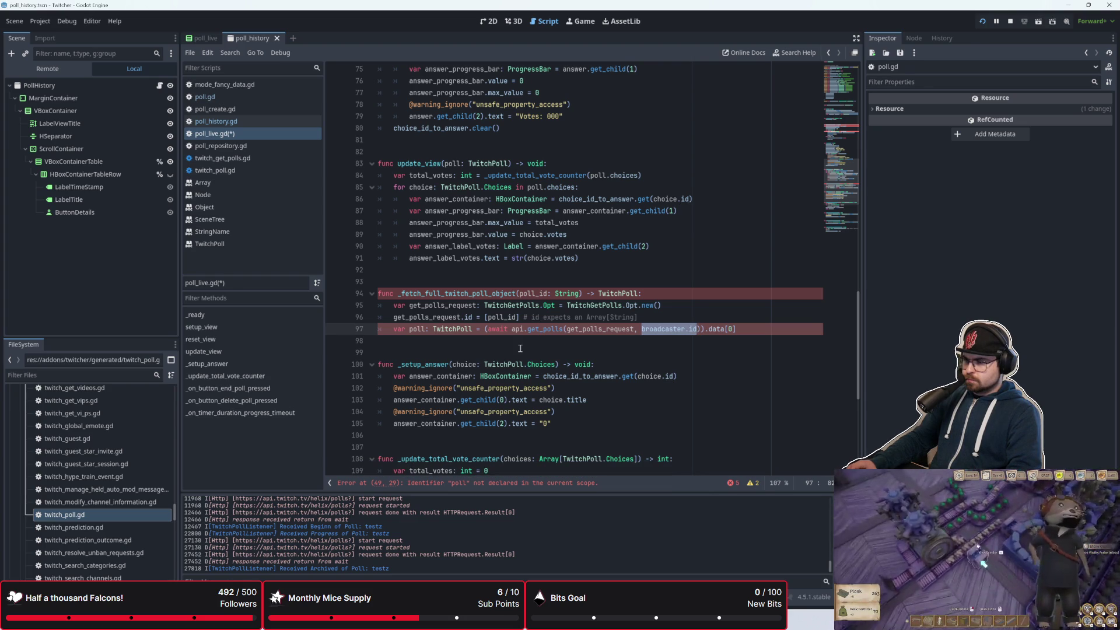
left_click(519, 348)
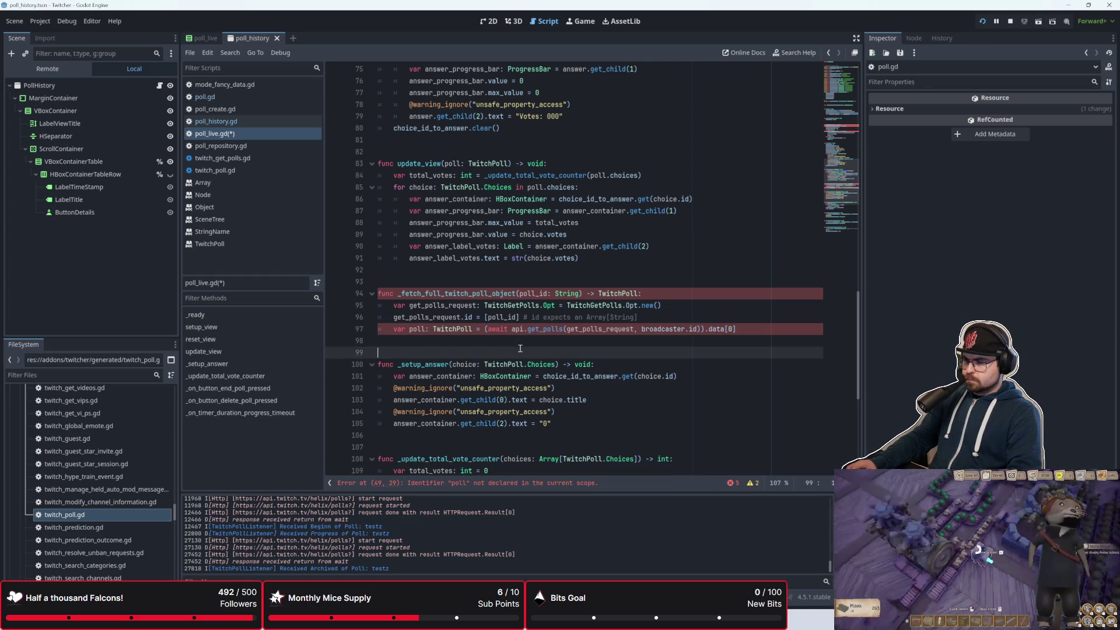
Replace 'var poll: TwitchPoll =' on line 97 with 'return'
left_click(421, 330)
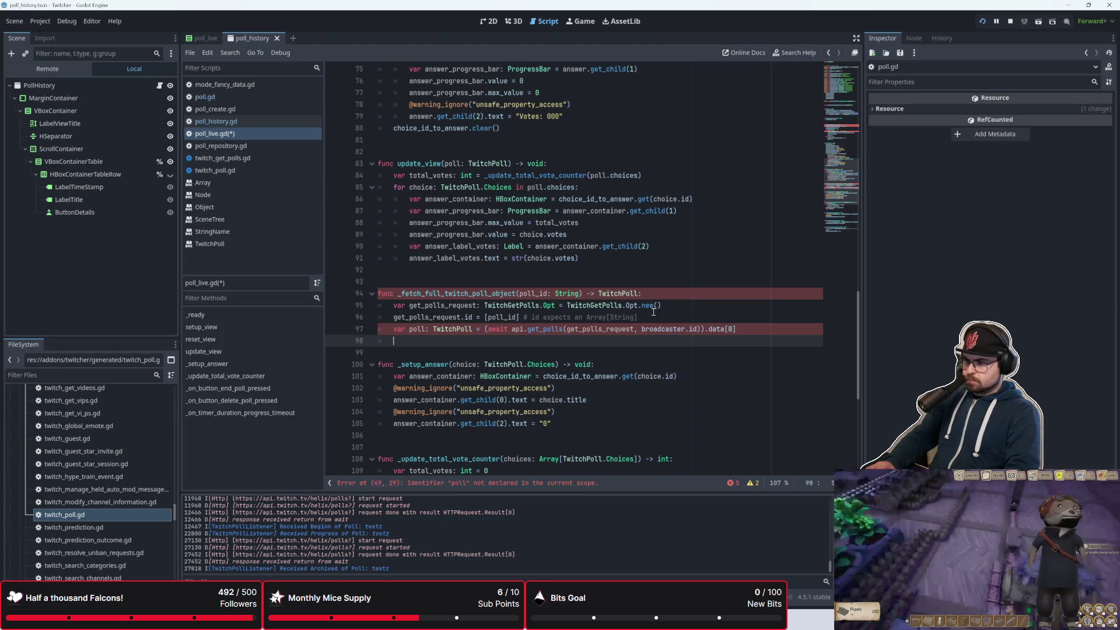
key("Home")
key("Delete")
key("Delete")
key("Delete")
key("Delete")
key("Delete")
key("Delete")
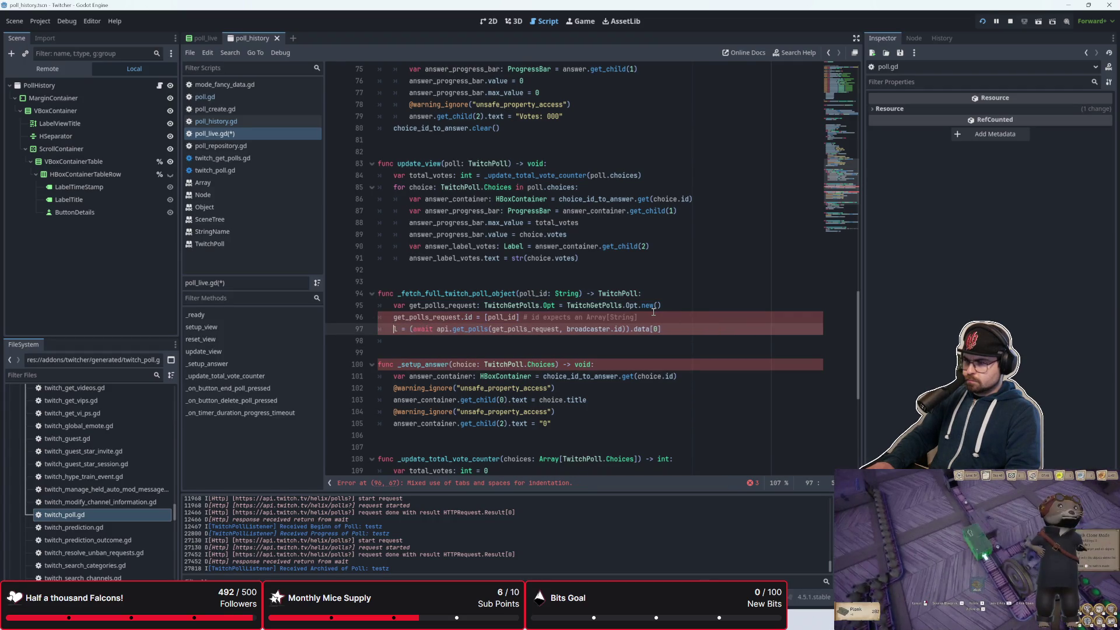
type("return")
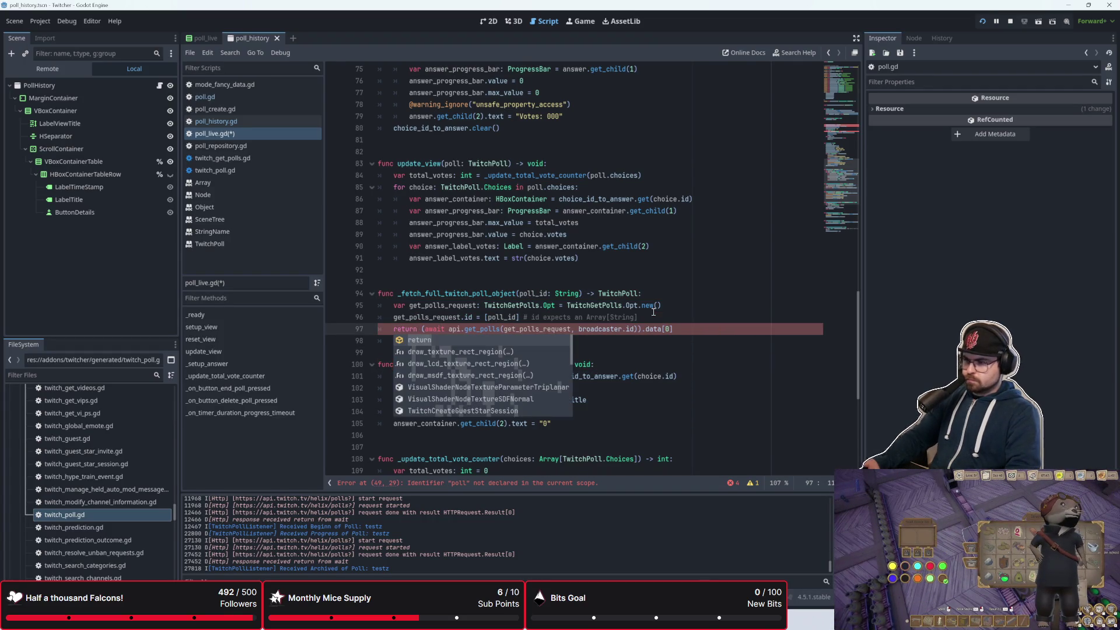
left_click(619, 287)
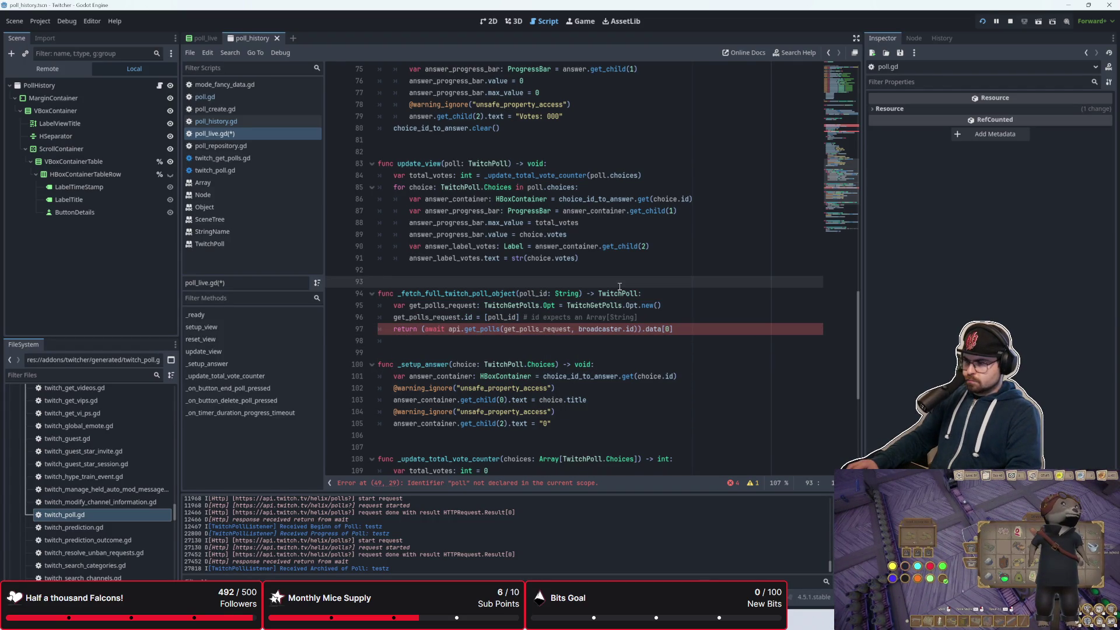
Jump to the reported error and go to blank line 46 in setup_view
scroll(580, 369, "up", 1)
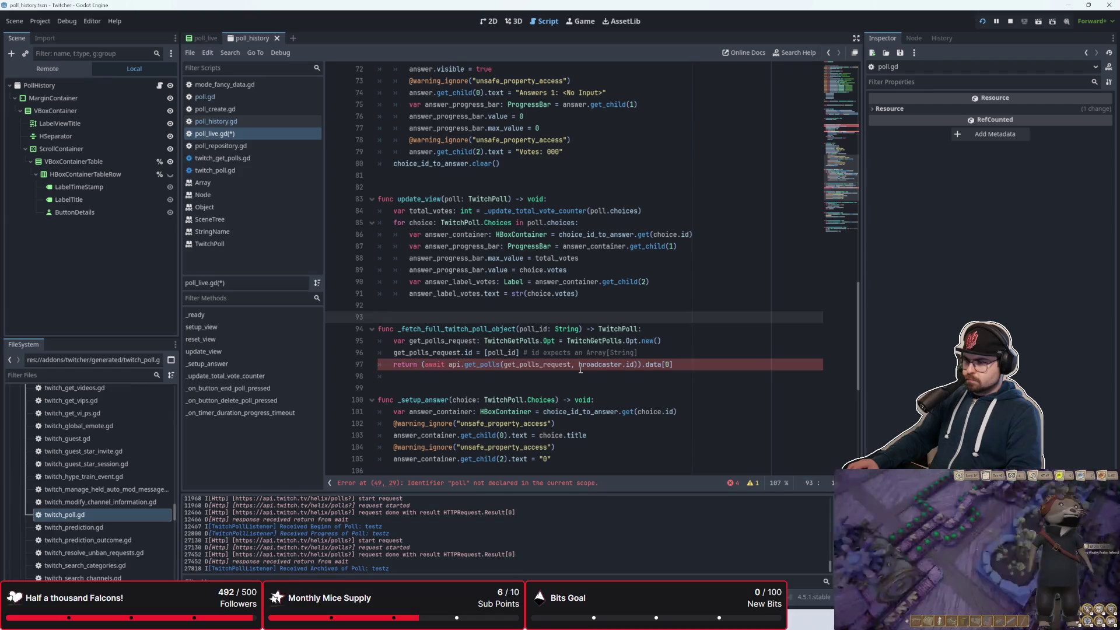
left_click(457, 486)
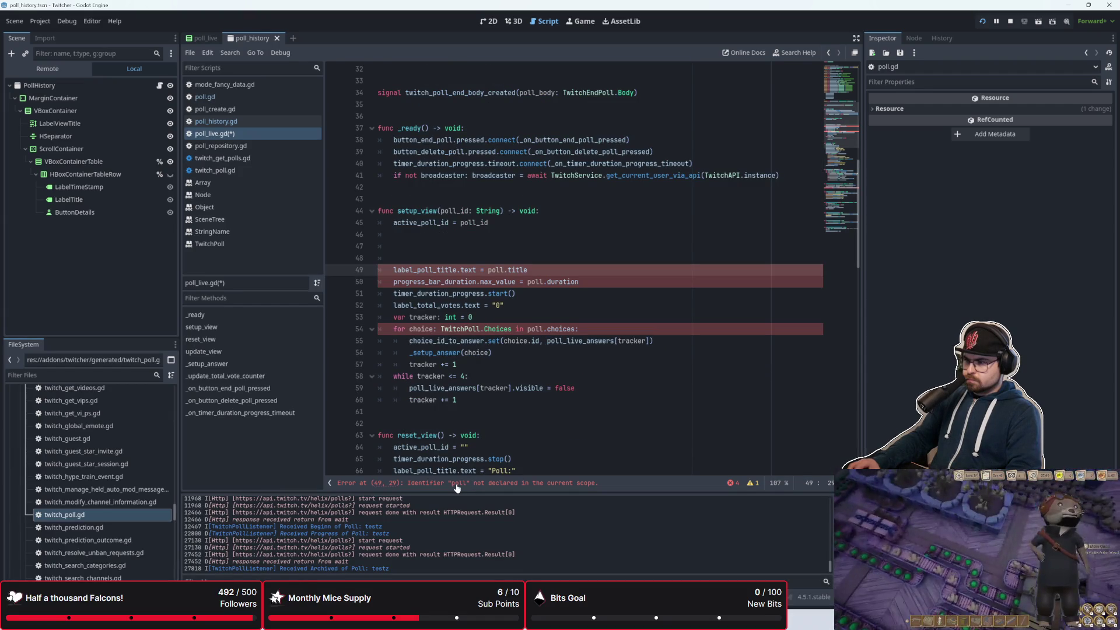
scroll(462, 365, "up", 3)
scroll(452, 291, "down", 15)
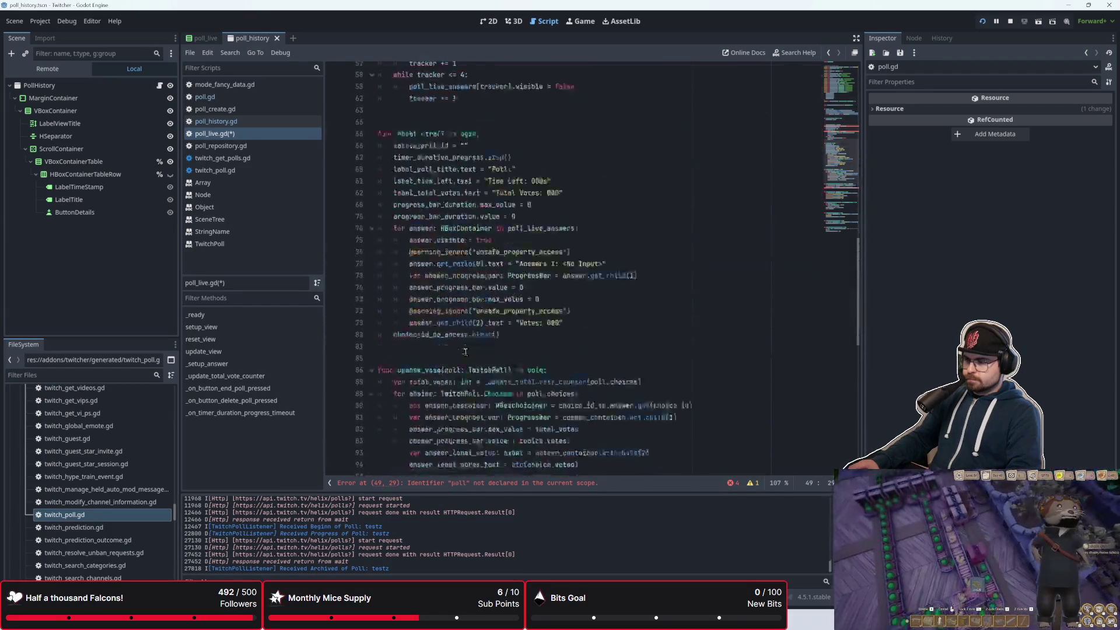
scroll(448, 270, "down", 3)
left_click(449, 272)
scroll(449, 273, "up", 15)
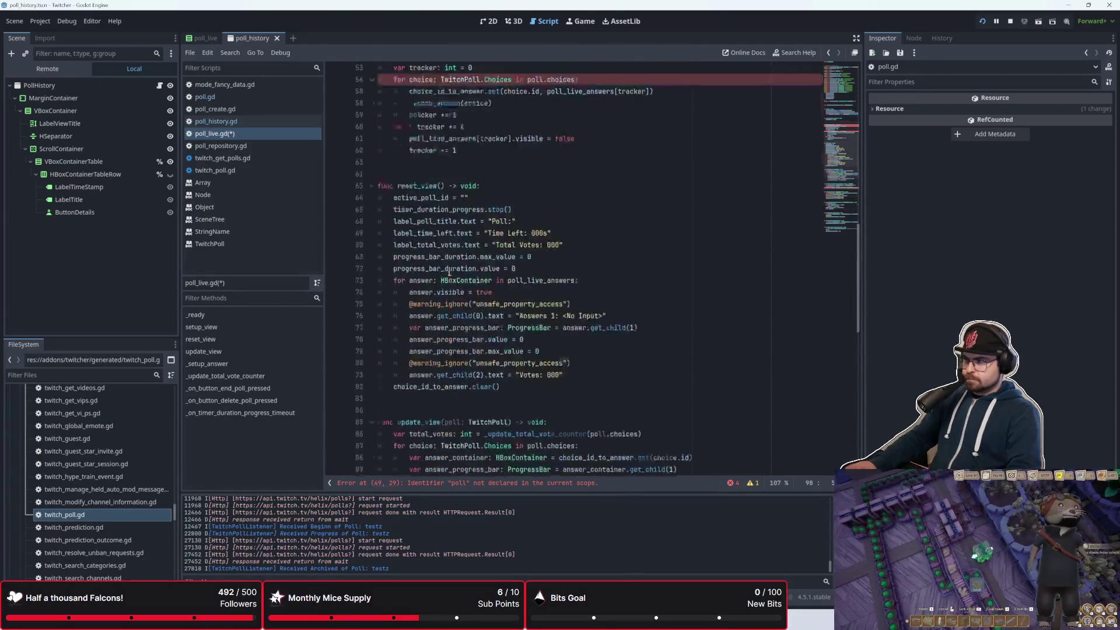
left_click(486, 226)
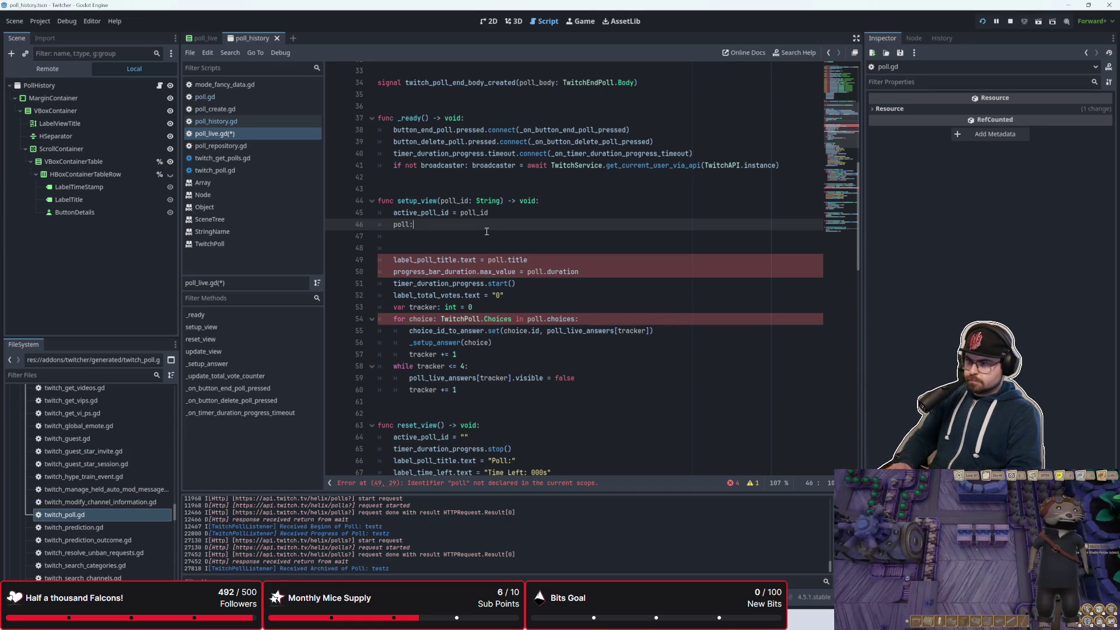
Write 'var poll: TwitchPoll = await _fetch_full_twitch_poll_object(poll_id)' on line 46
key("BackSpace")
key("BackSpace")
type("var poll: ")
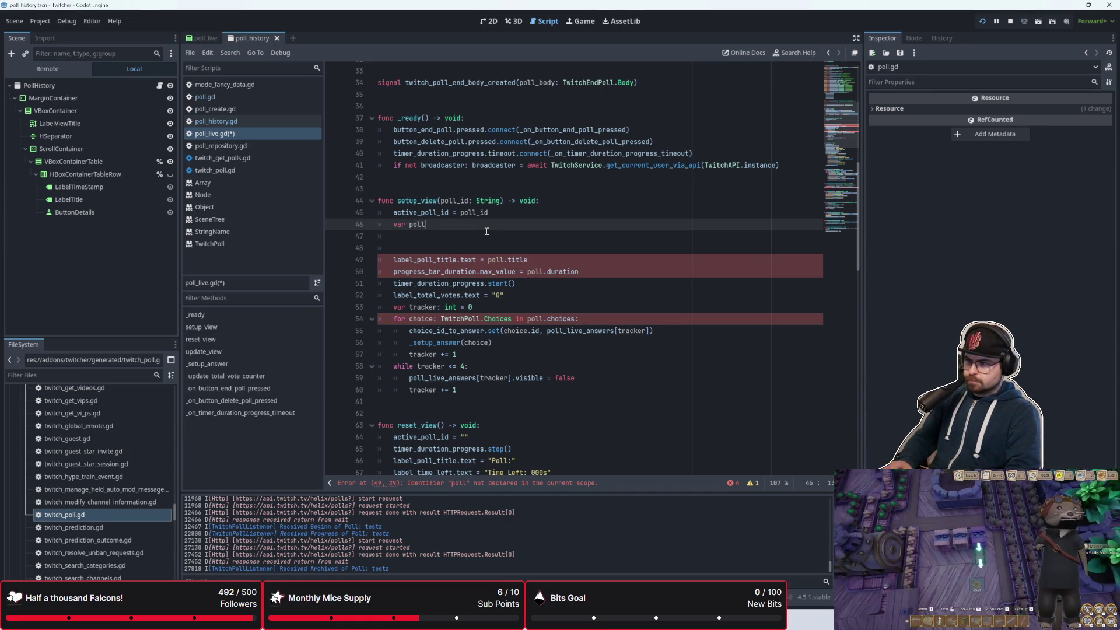
type("TwitchPoll = _f")
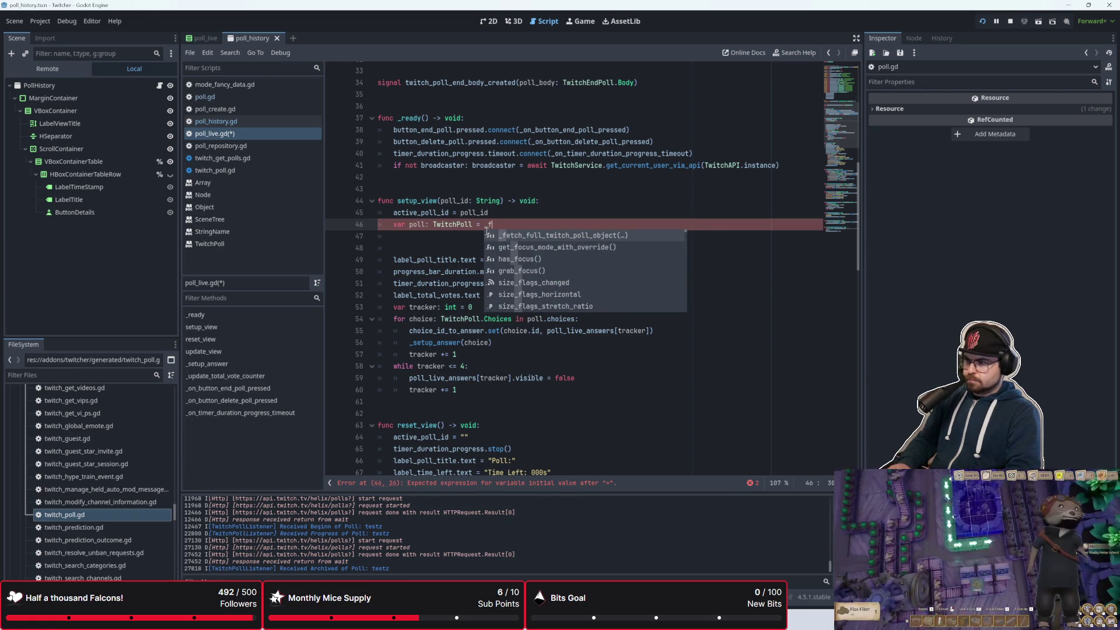
key("Return")
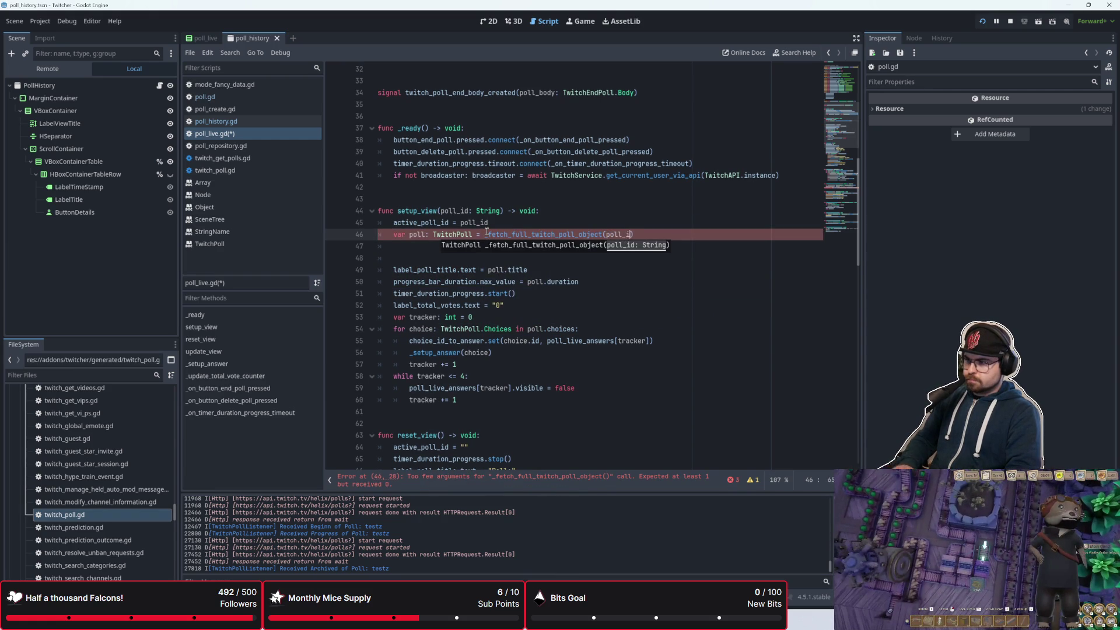
type("id")
key("Escape")
key("Up")
key("Up")
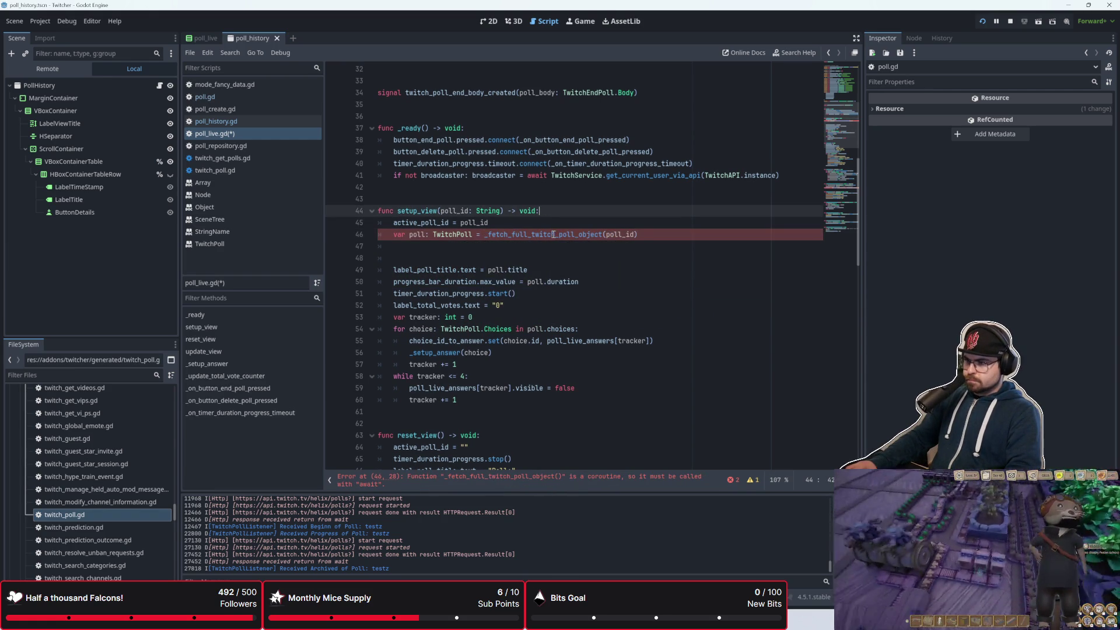
left_click(480, 234)
type("await")
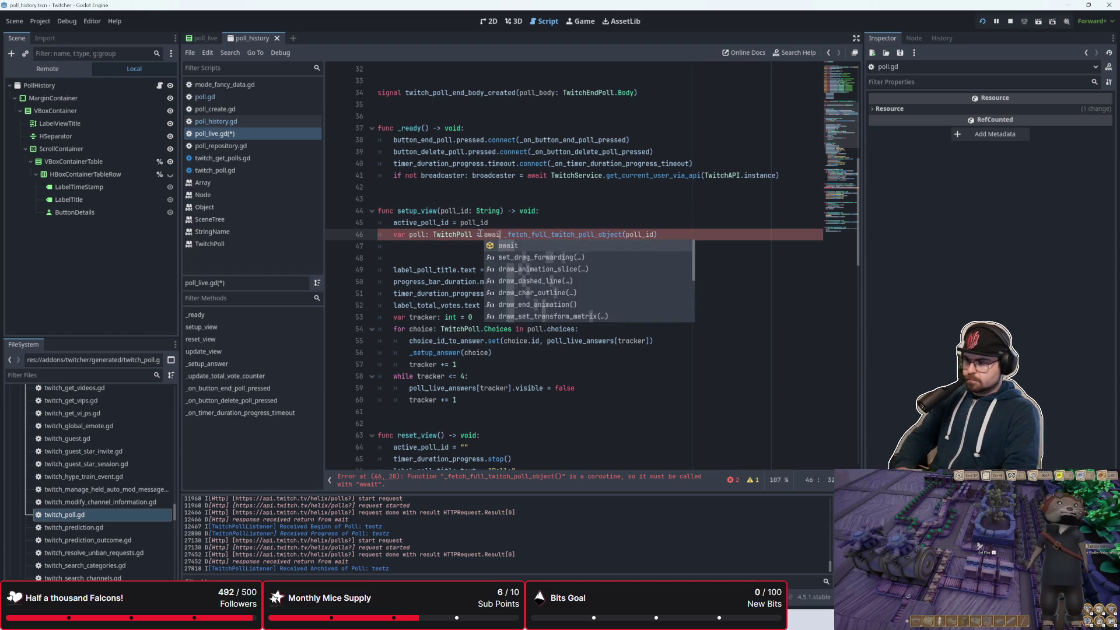
left_click(502, 258)
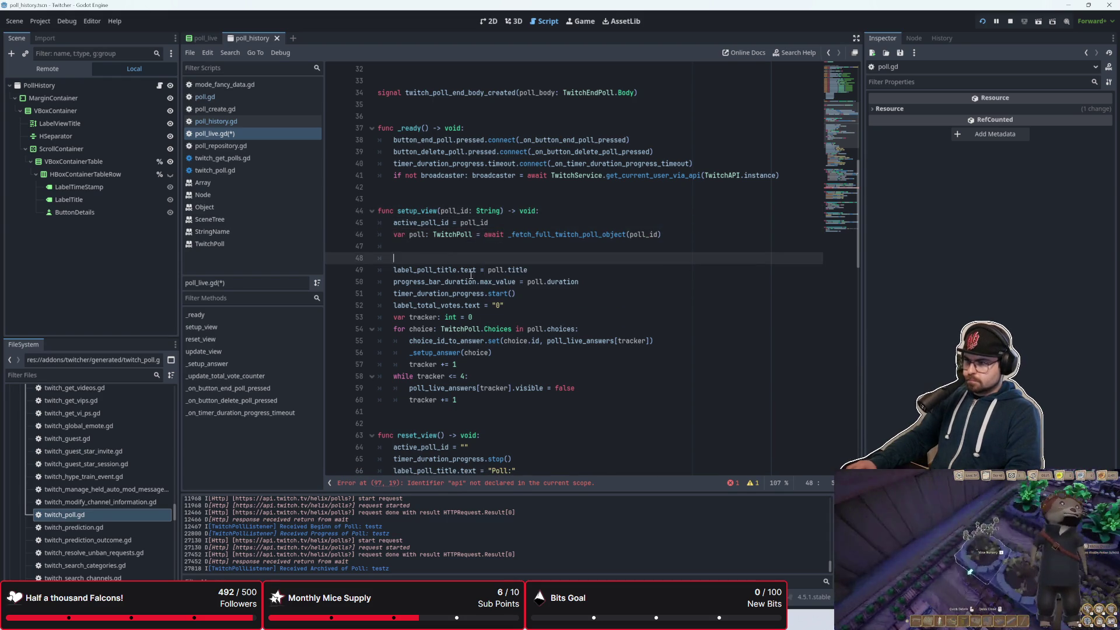
scroll(472, 275, "down", 15)
left_click(477, 325)
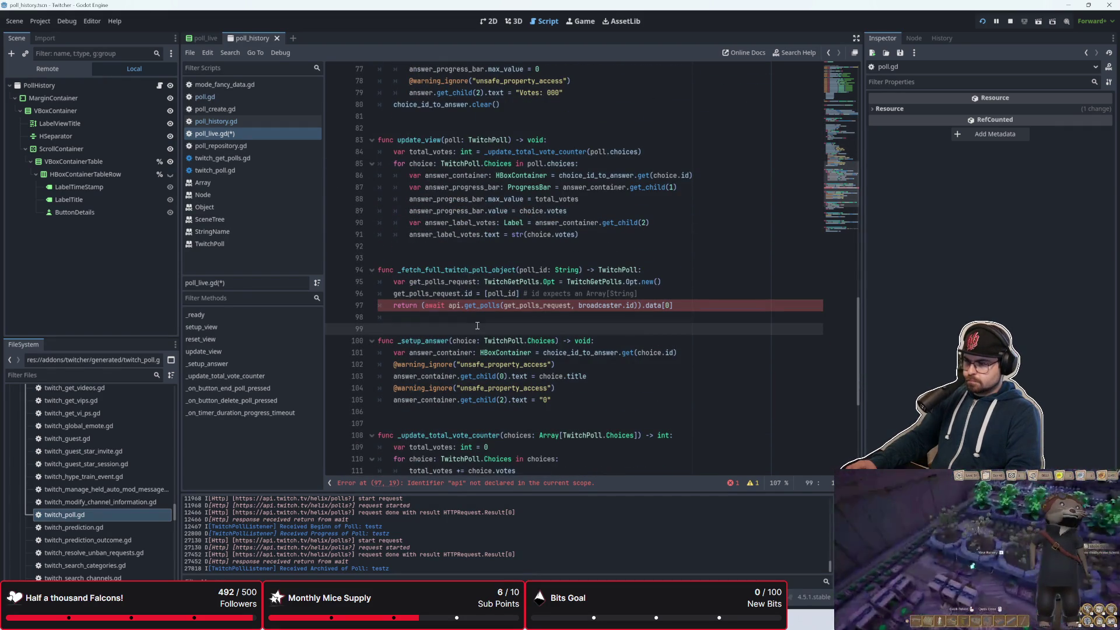
scroll(457, 303, "up", 20)
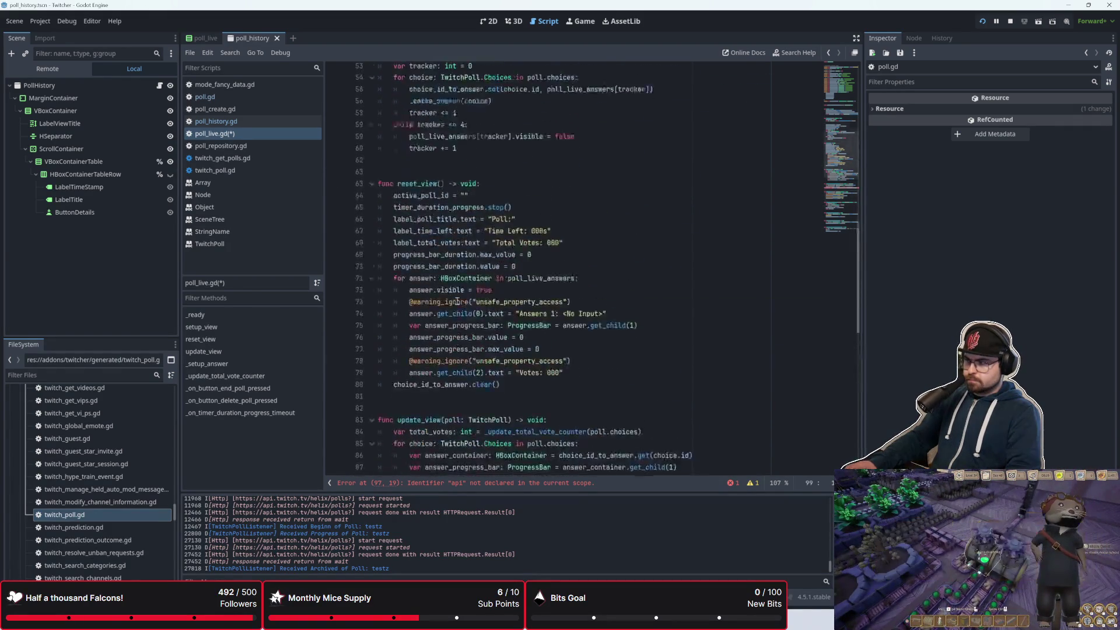
left_click(558, 151)
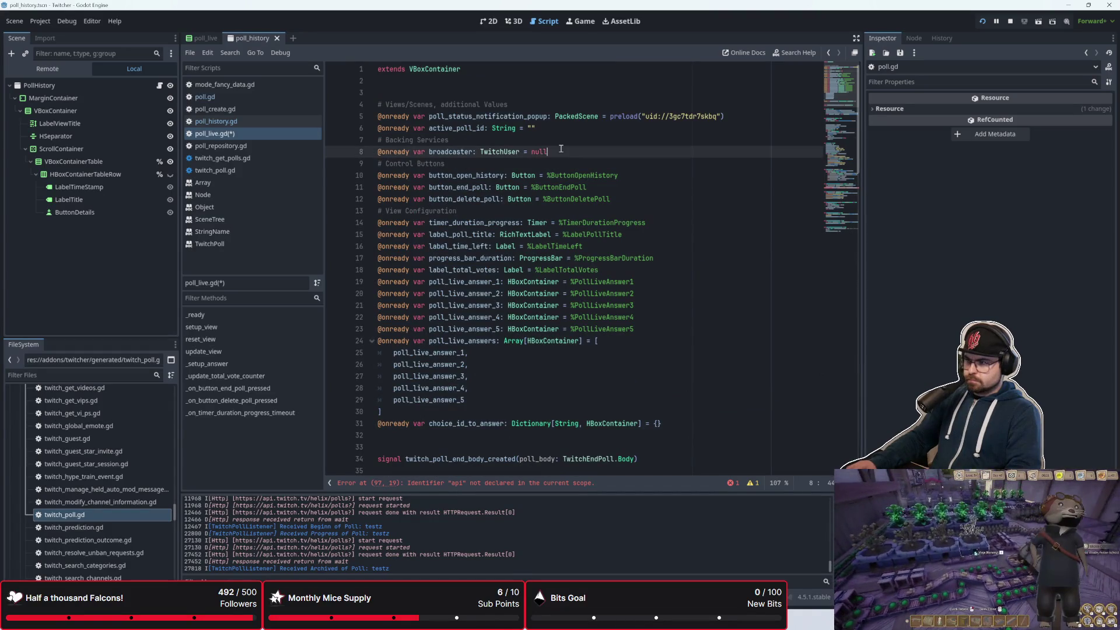
key("Return")
type("nready var api: Twitc")
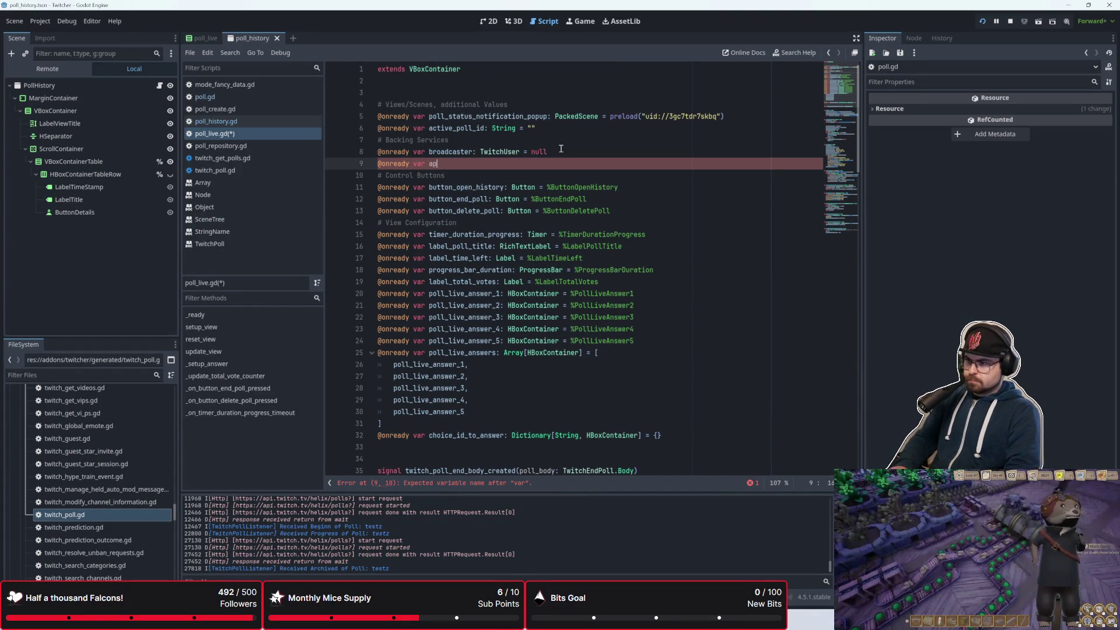
type("hAPI =")
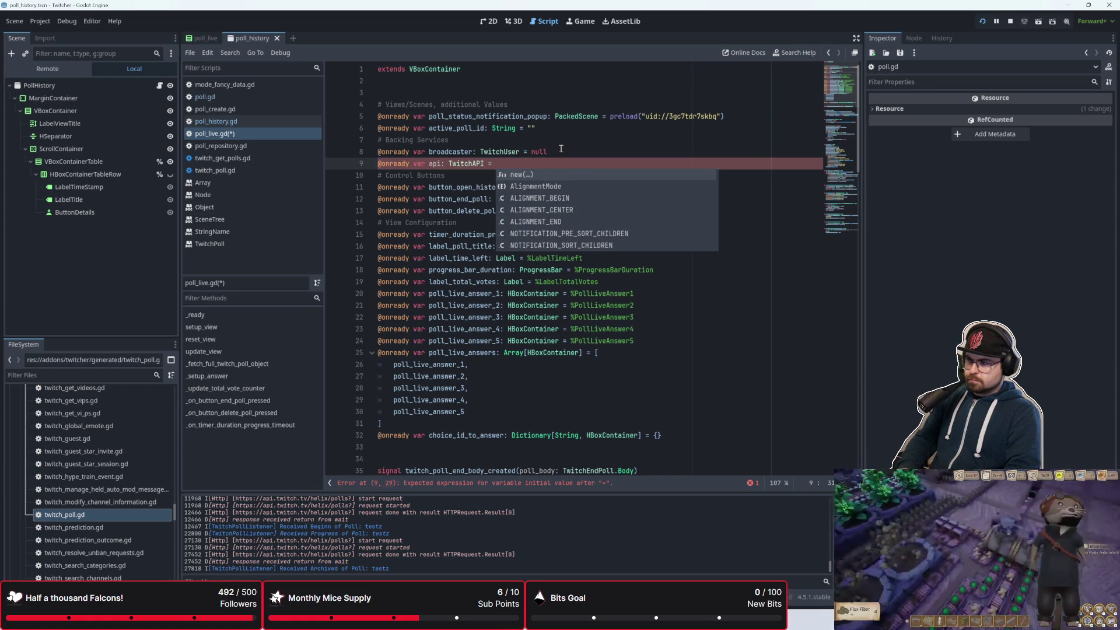
type("TwitchAP")
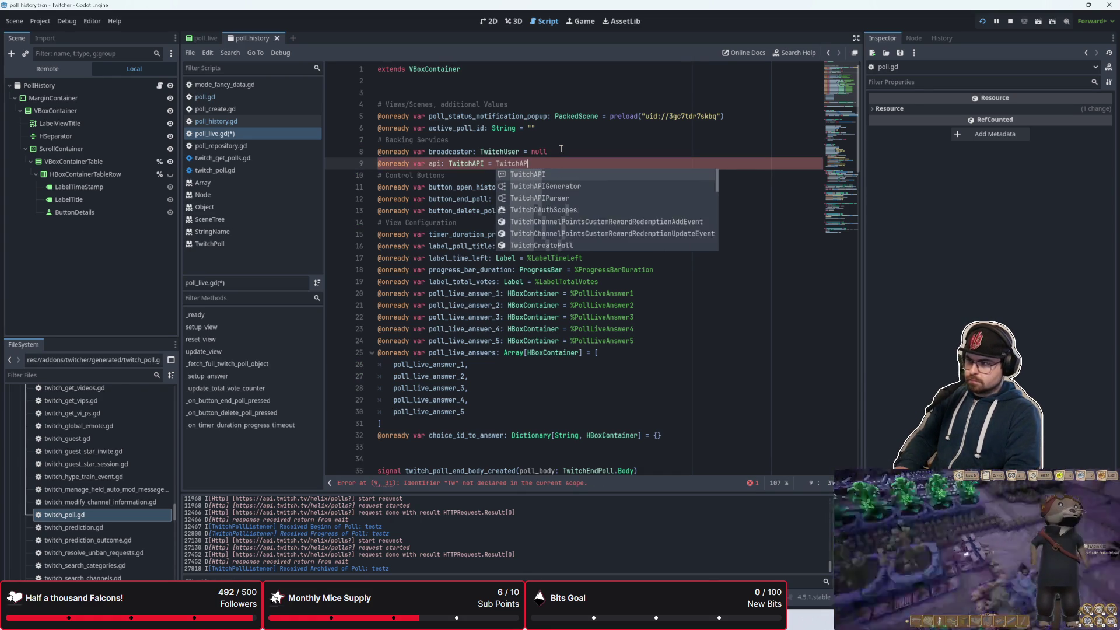
type("I.instance")
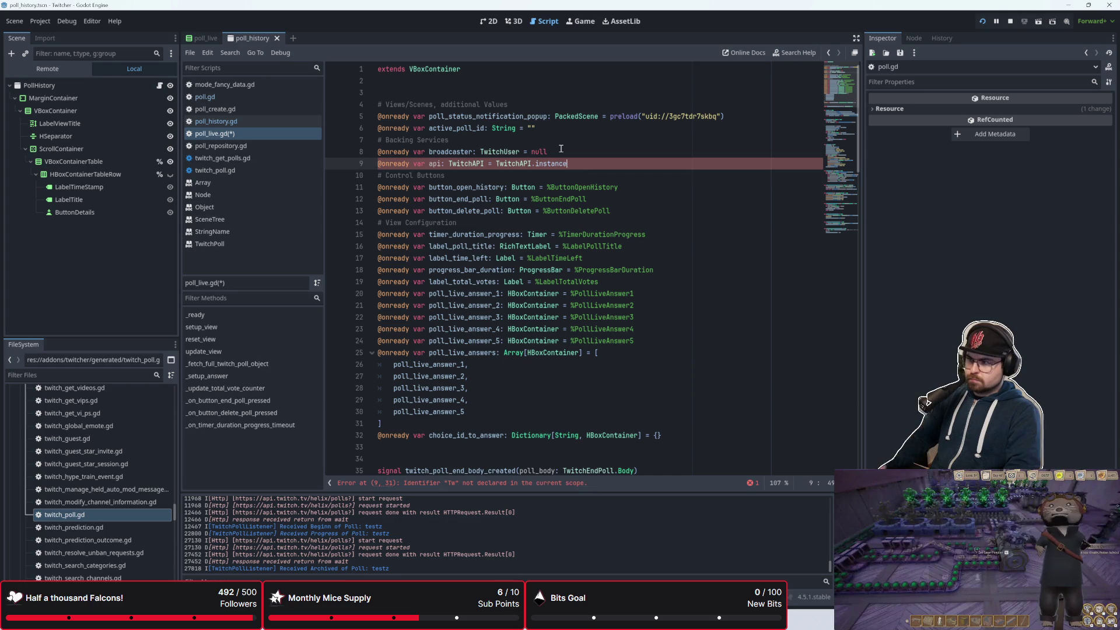
Review the script and save poll_live.gd
left_click(560, 236)
scroll(560, 241, "down", 20)
scroll(561, 241, "up", 7)
scroll(505, 290, "down", 5)
scroll(505, 289, "down", 4)
key("ctrl+s")
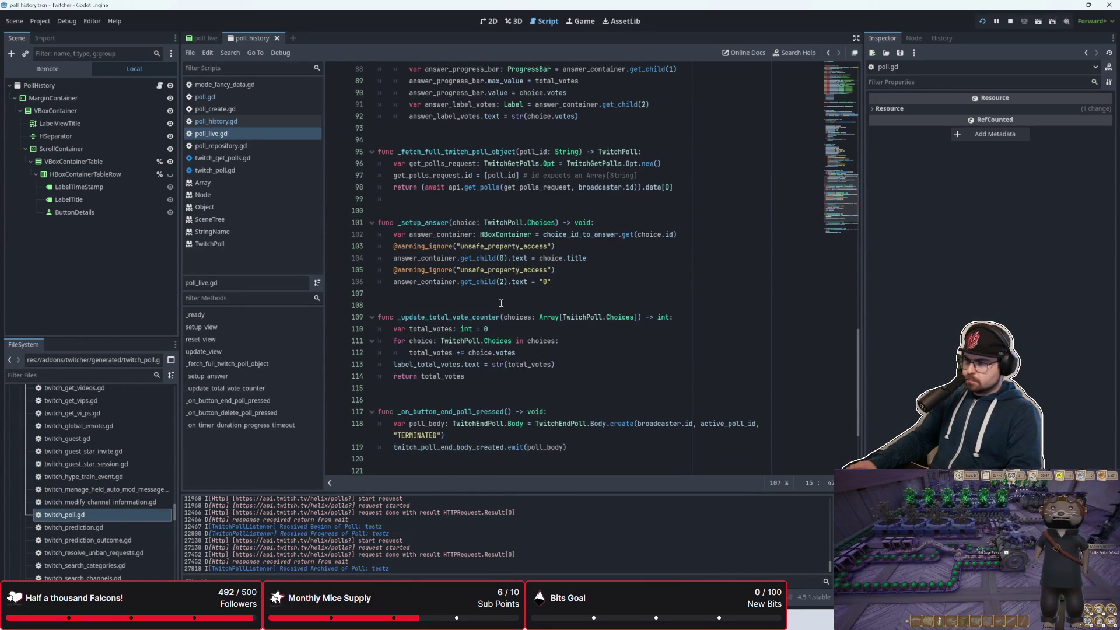
Delete the empty lines 48–49 in setup_view, then save and run the project
scroll(501, 303, "up", 4)
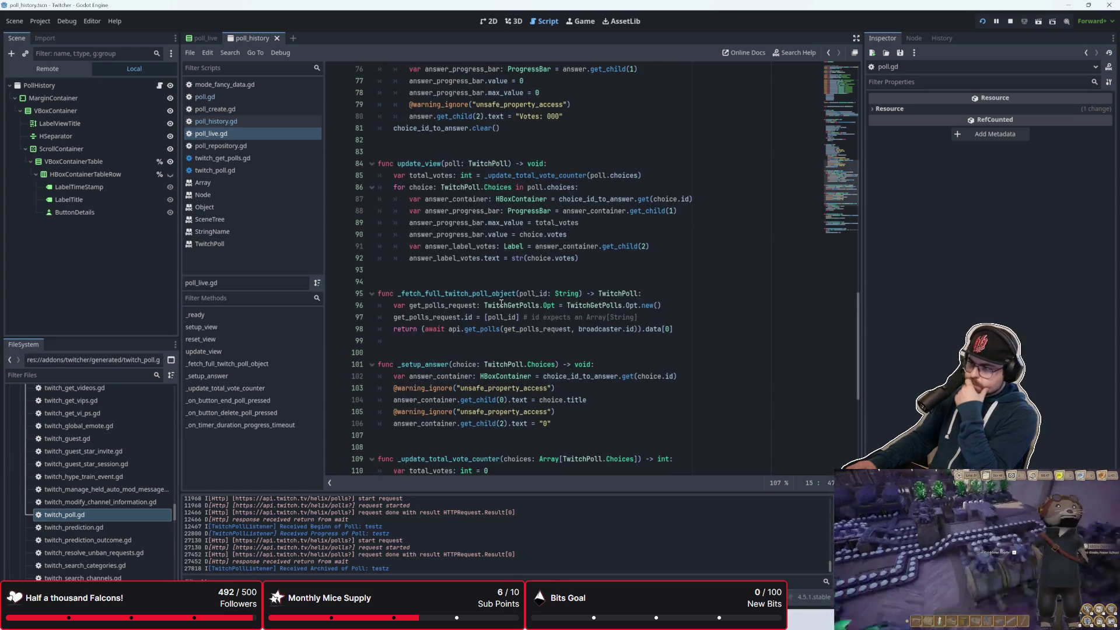
scroll(501, 303, "up", 14)
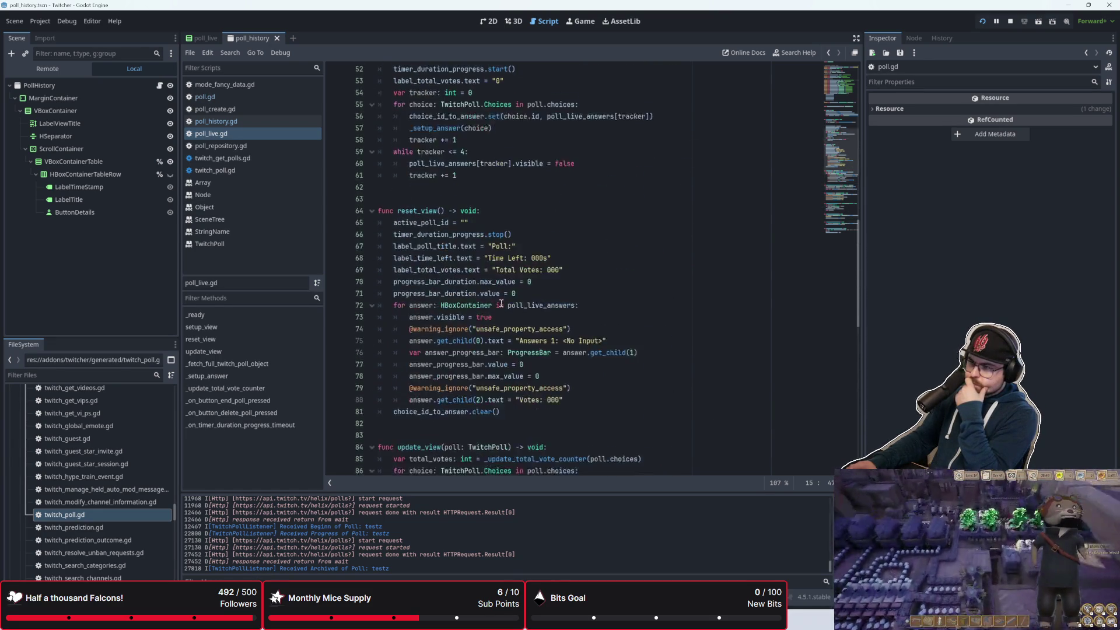
left_click(477, 236)
key("Delete")
key("Delete")
key("Delete")
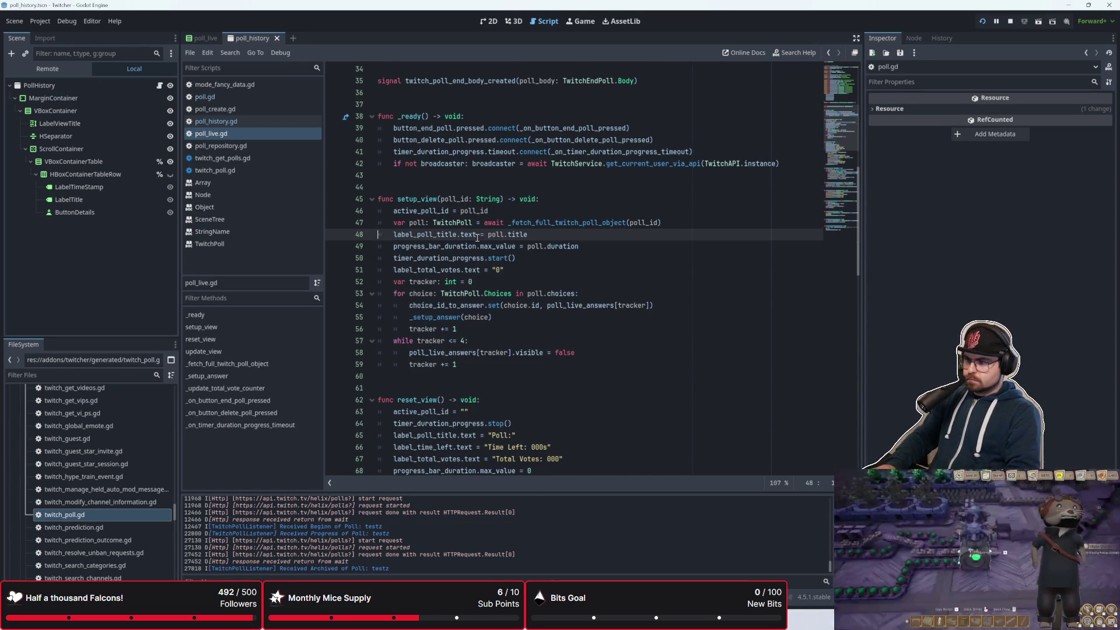
key("Down")
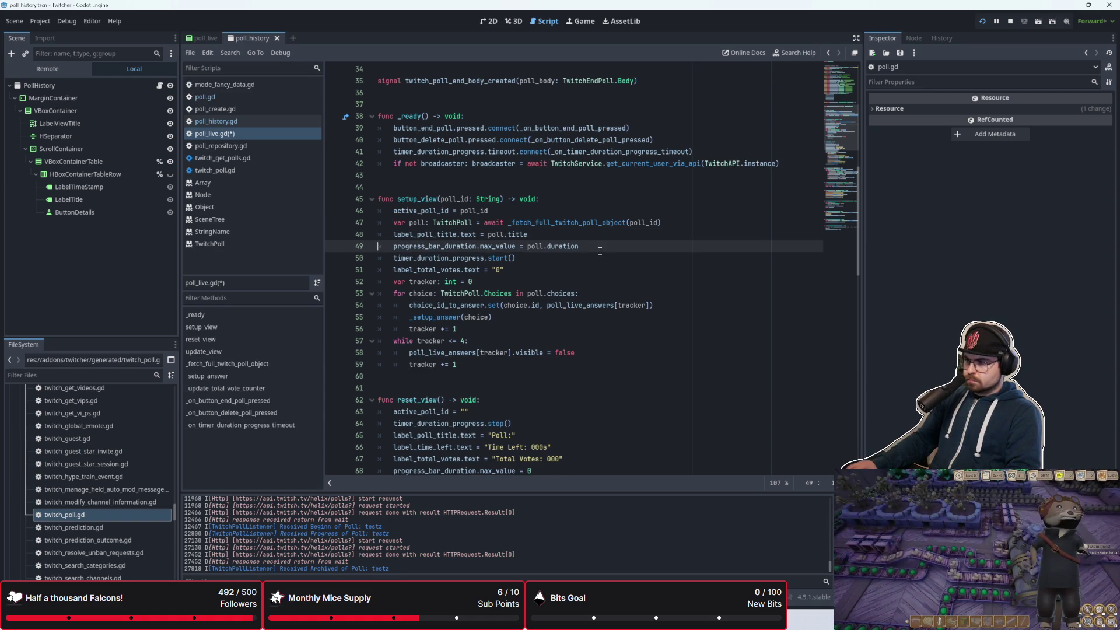
key("Down")
key("Down")
key("Down")
key("End")
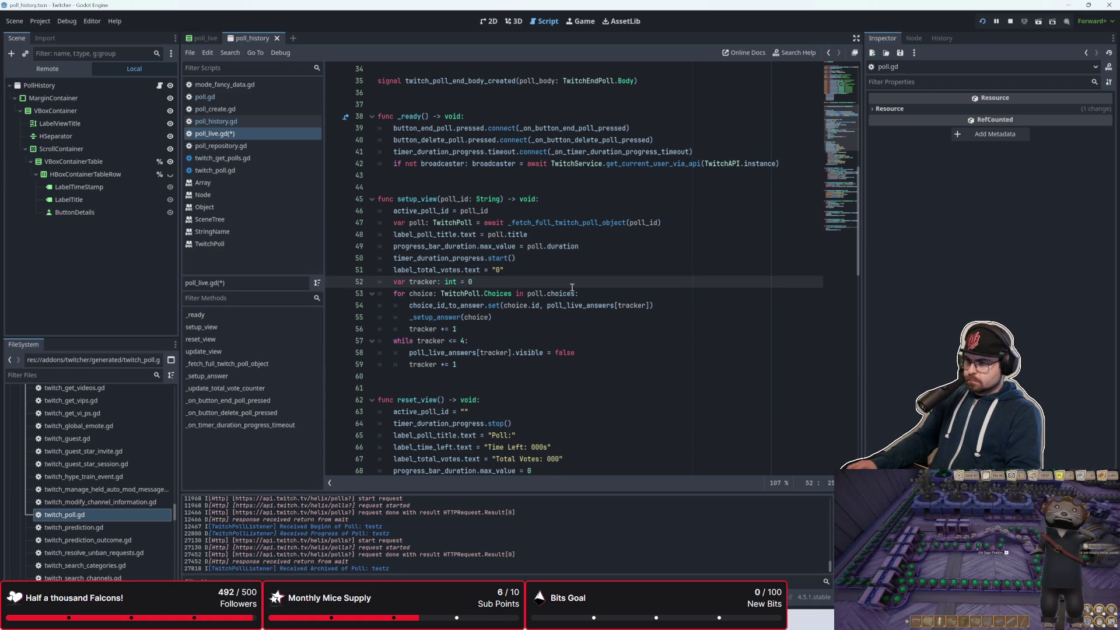
left_click(585, 293)
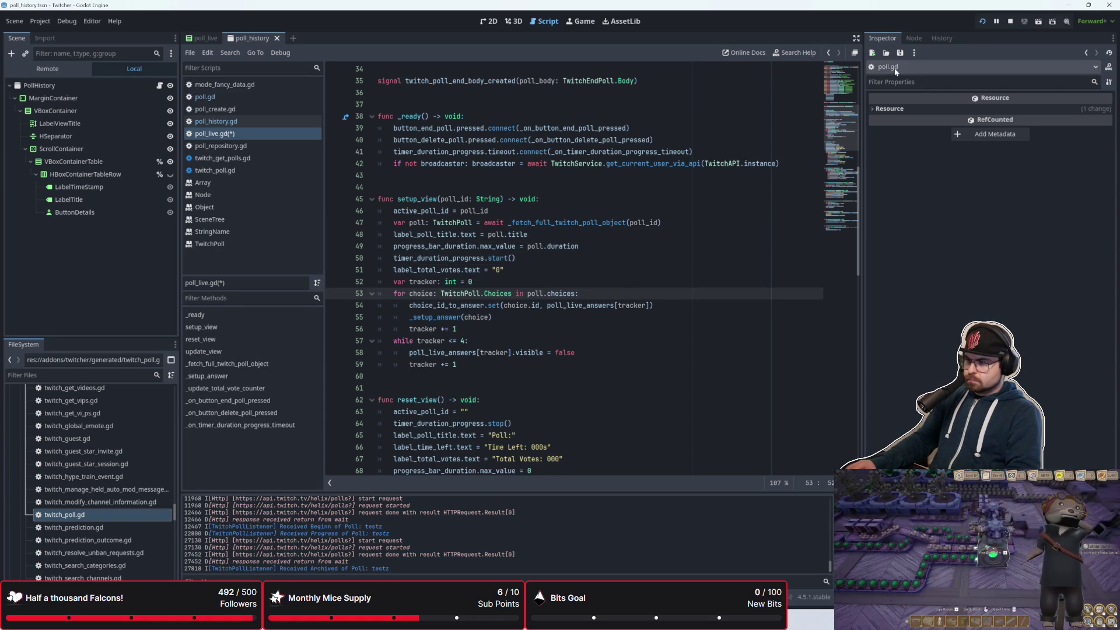
left_click(980, 22)
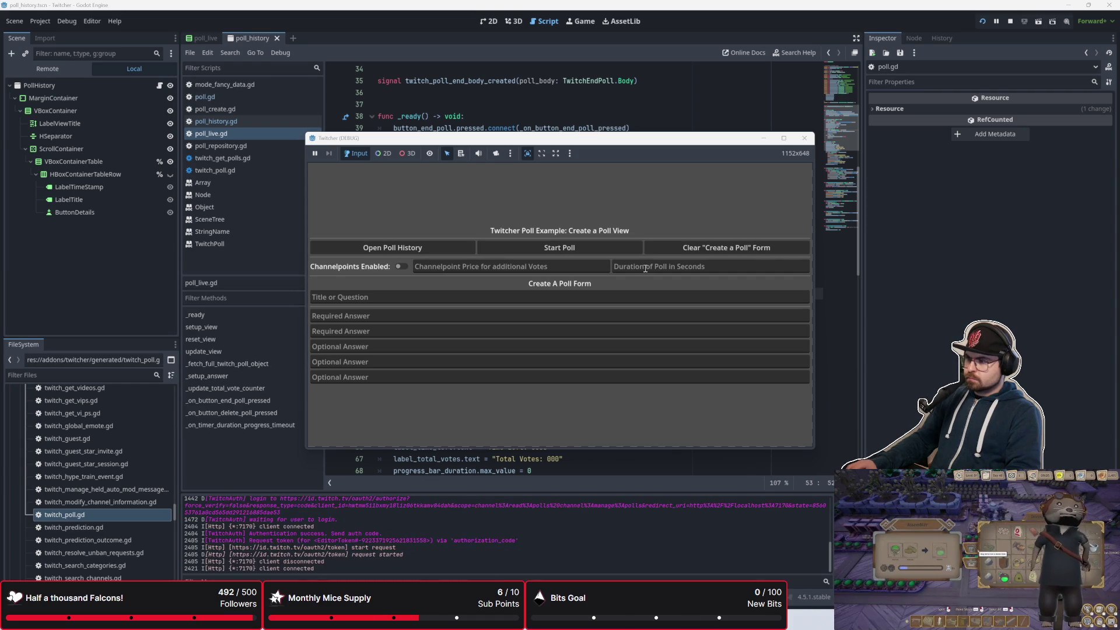
Start a test poll with duration 30, title 'test' and answers 'a' and 'b'
left_click(645, 269)
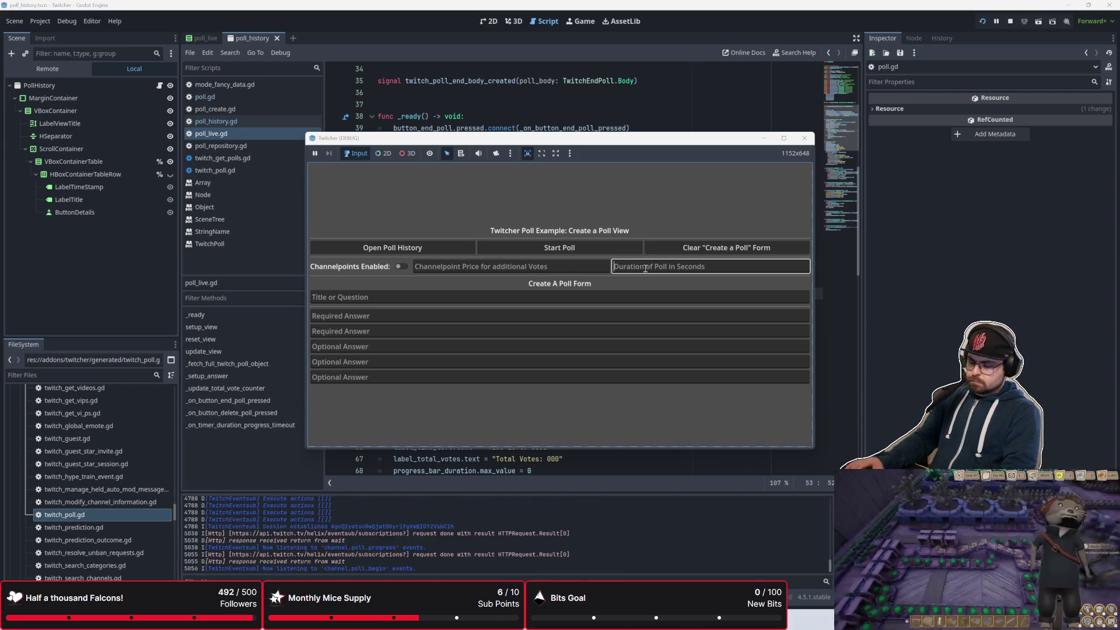
type("30")
key("Tab")
type("test")
key("Tab")
type("a")
key("Tab")
type("b")
left_click(508, 249)
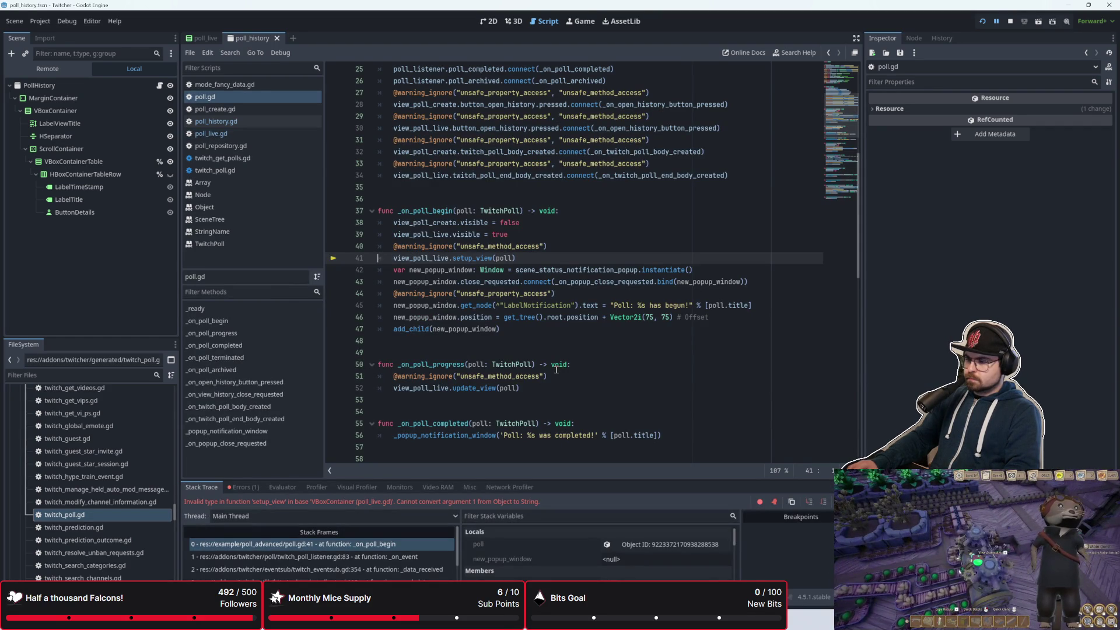
Change setup_view(poll) to setup_view(poll.id) on line 41 and relaunch the project
type(".")
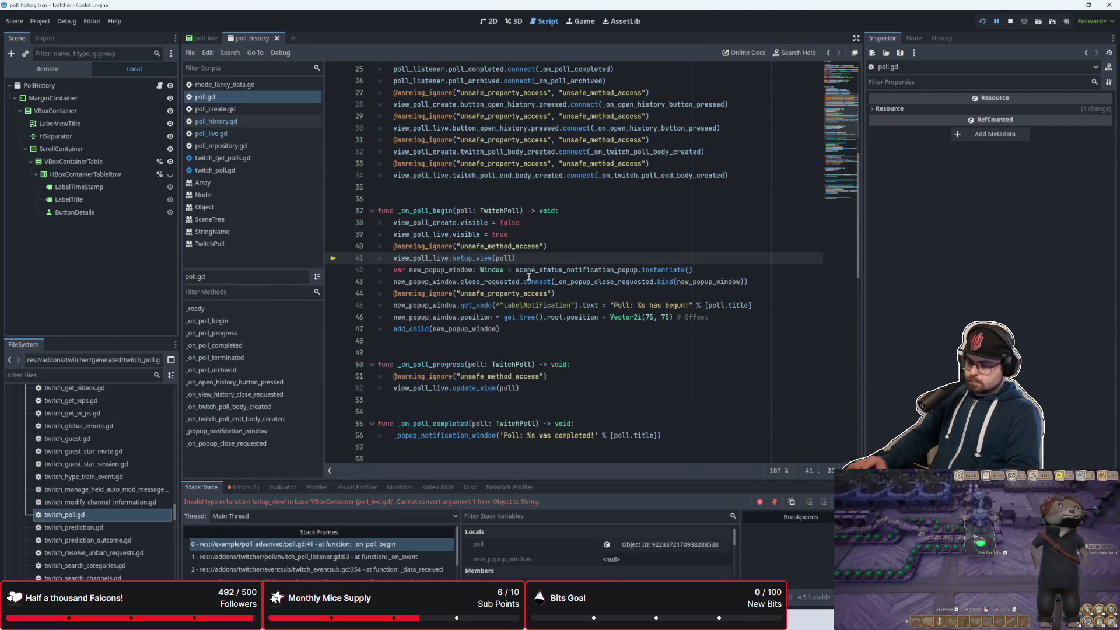
type("id")
left_click(612, 222)
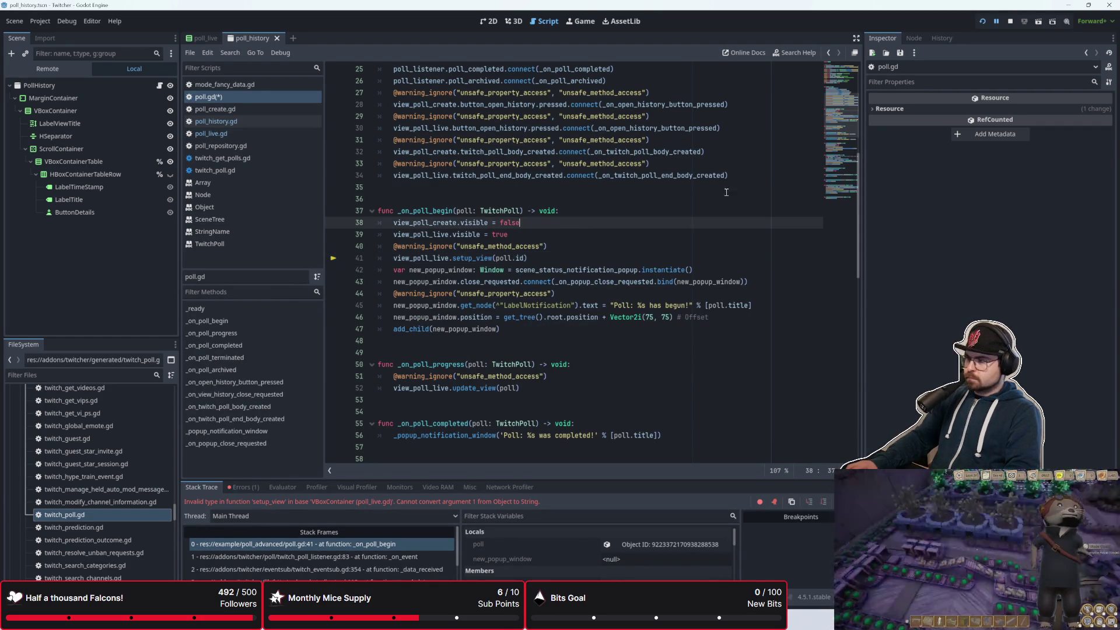
left_click(984, 22)
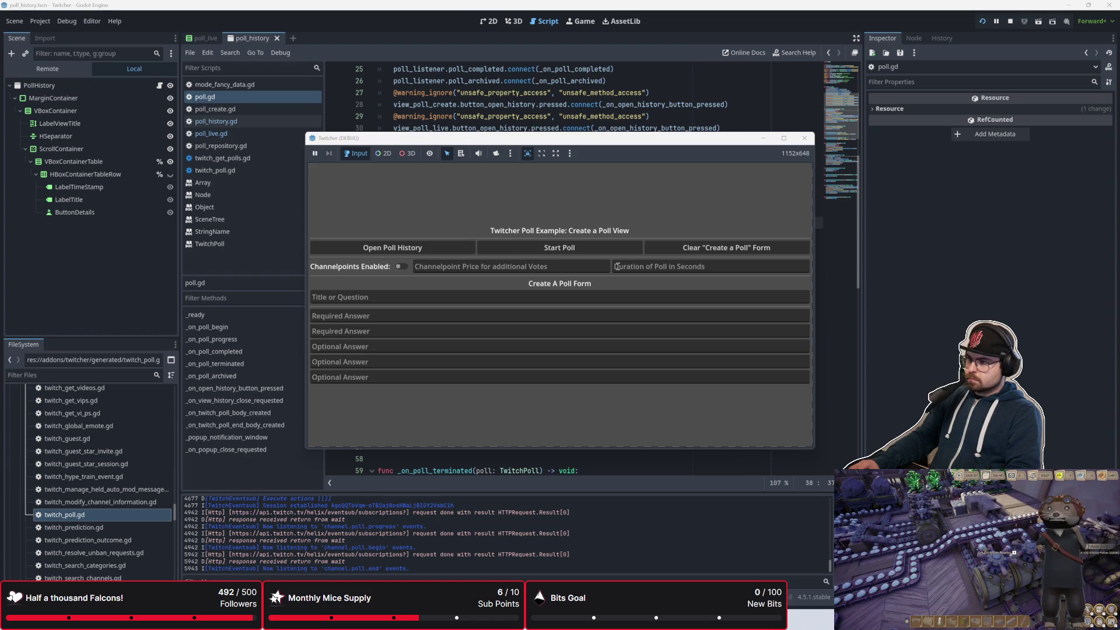
Fill the poll form with title 'aaaaa' and answers 'bbbbb' and 'cccccc', then start it
left_click(642, 266)
type("test")
left_click(513, 295)
type("aaaaa")
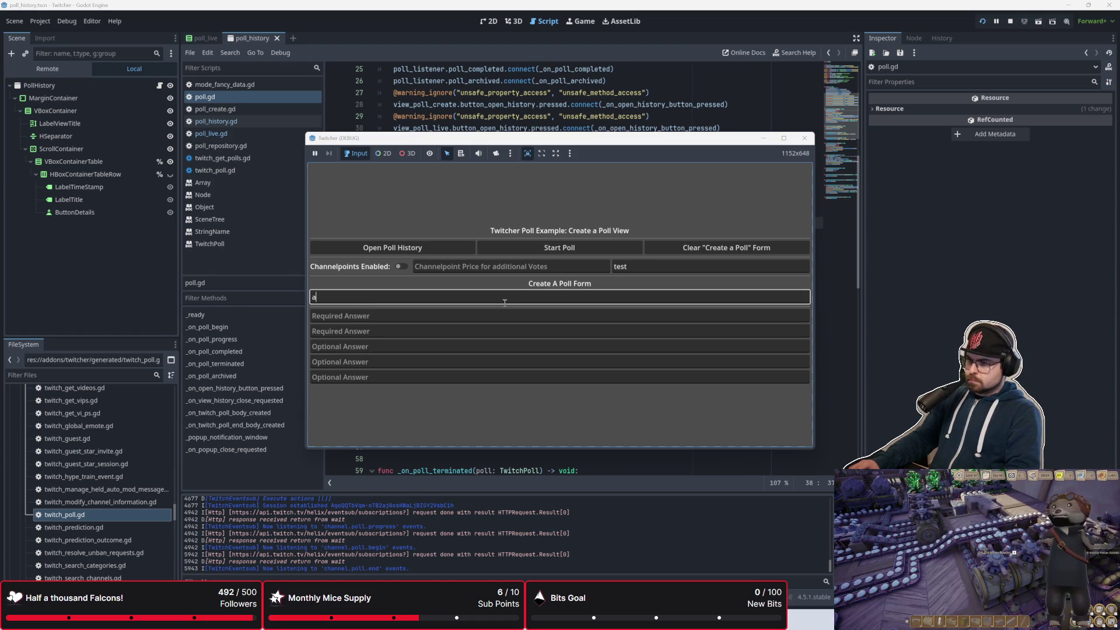
left_click(500, 313)
type("bbbbb")
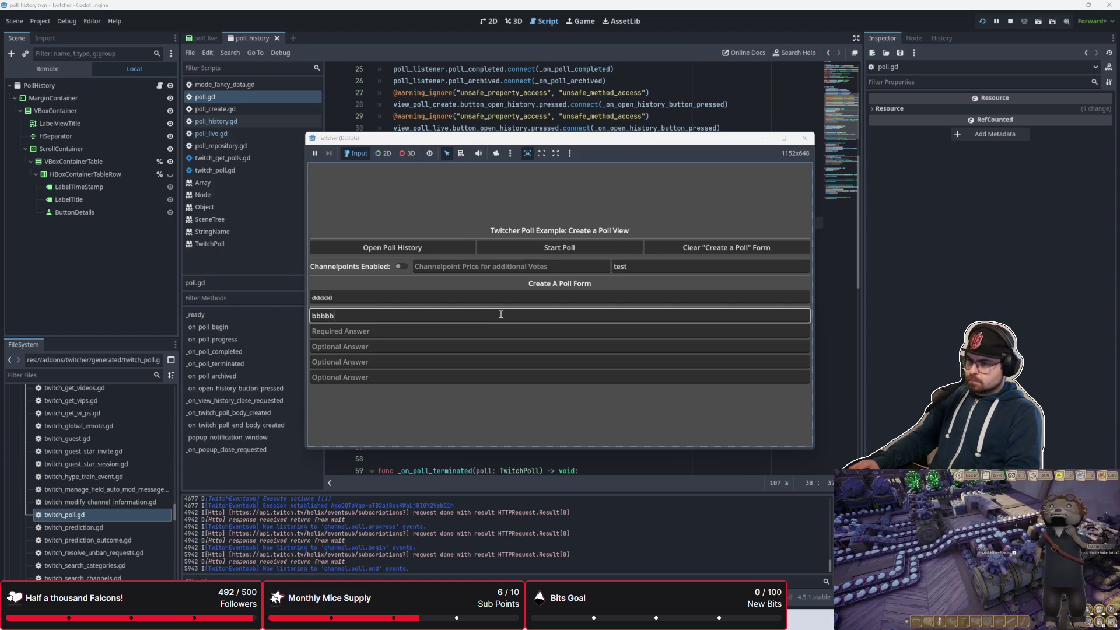
left_click(486, 331)
type("cccccc")
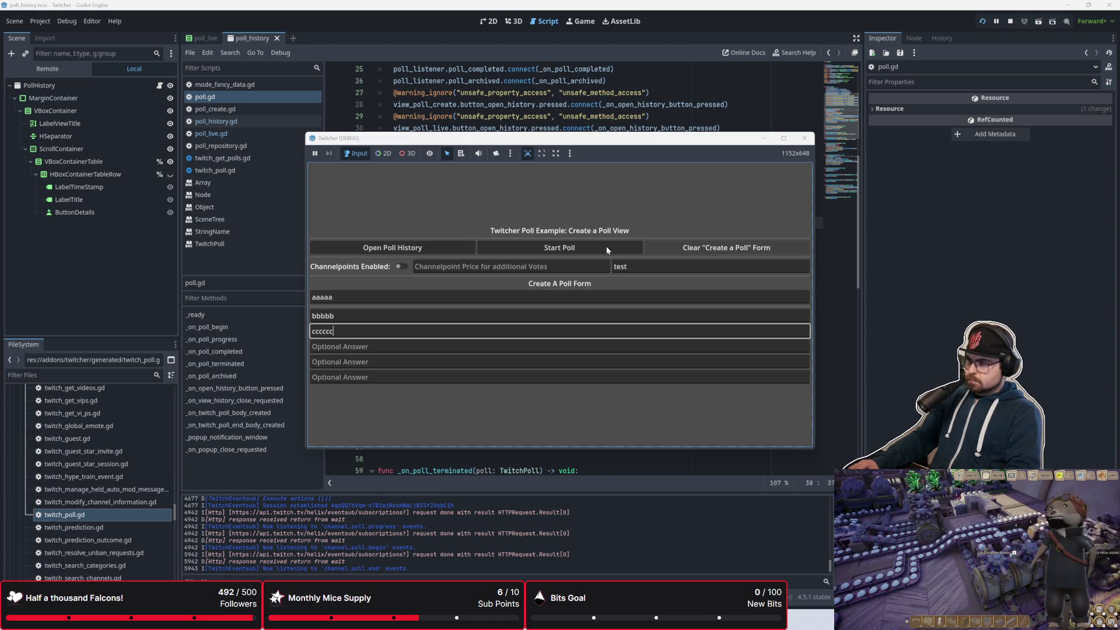
left_click(581, 247)
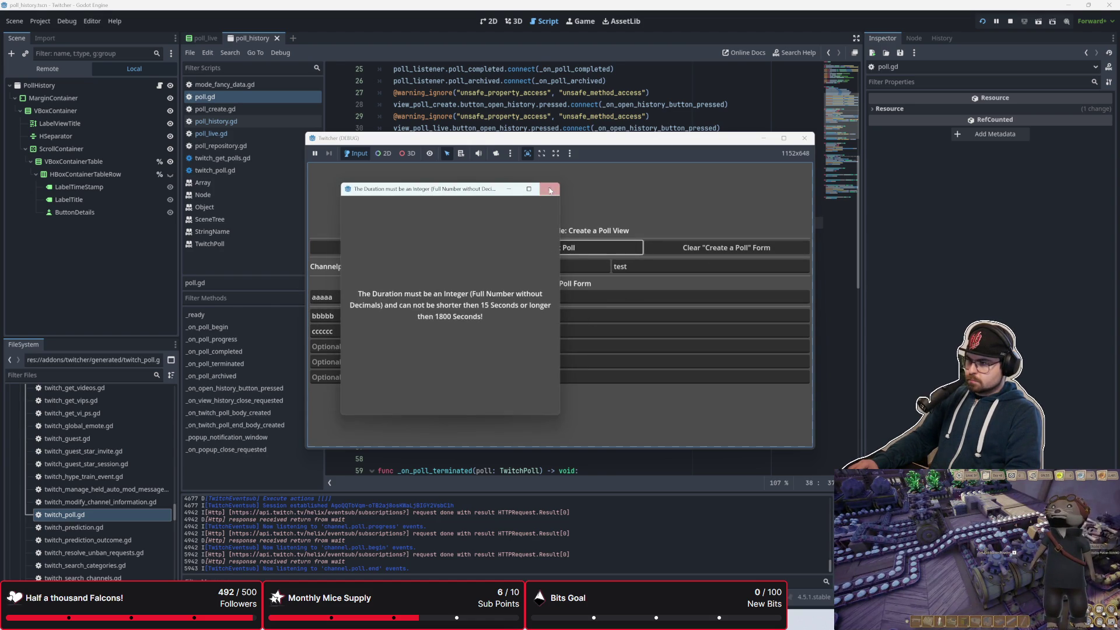
Dismiss the duration error, enter a numeric duration, and start the poll again
left_click(549, 189)
type("3")
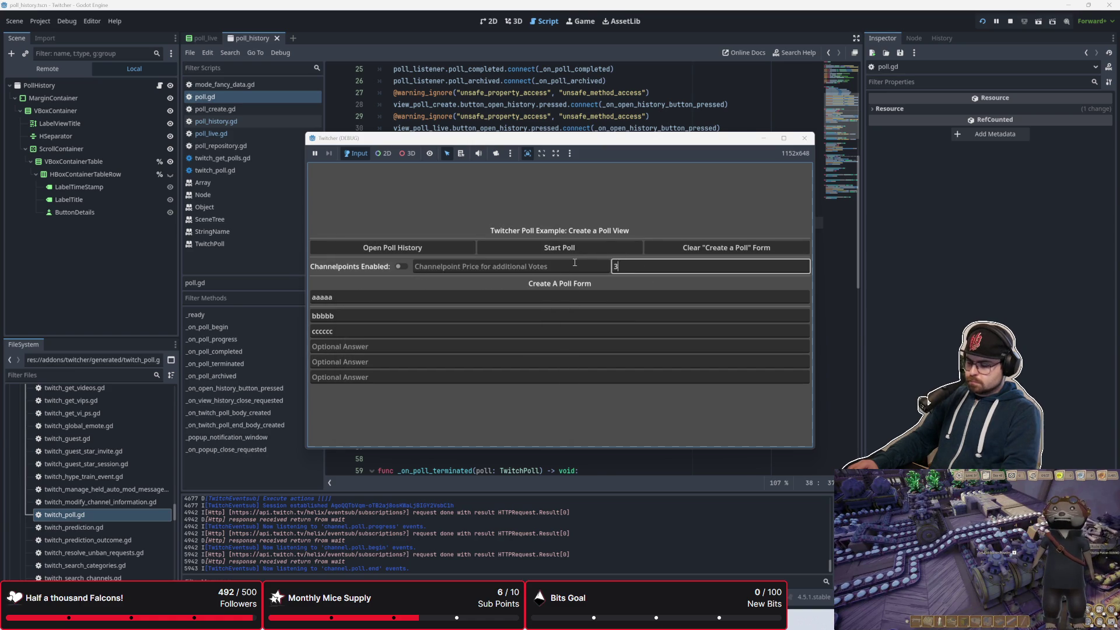
left_click(516, 250)
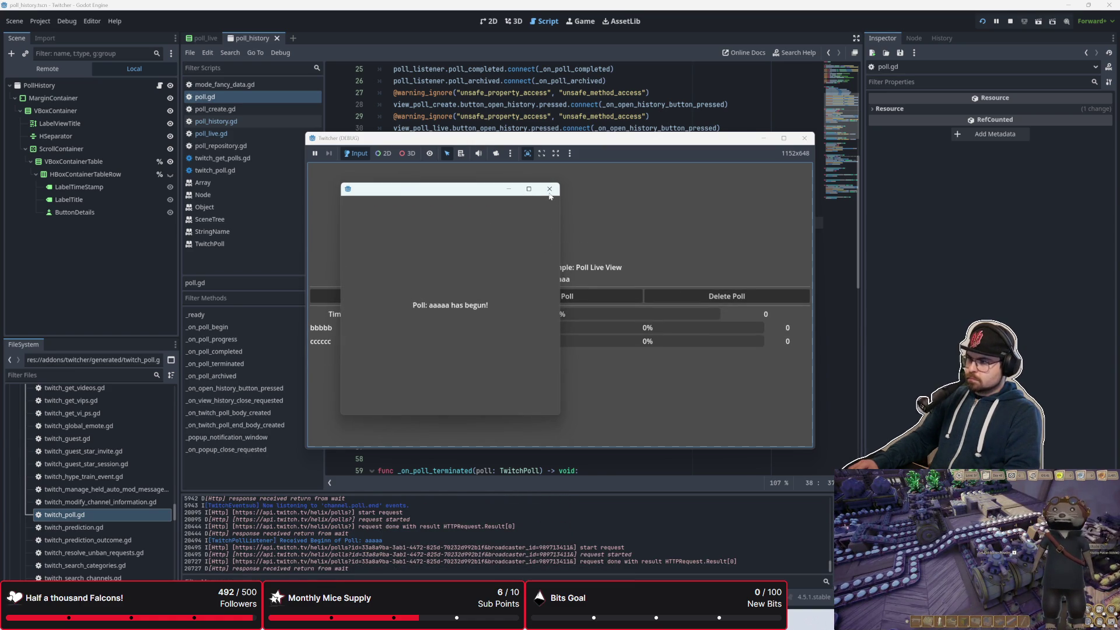
Let poll 'aaaaa' run to completion at 66%/33%, then delete the finished poll
left_click(549, 189)
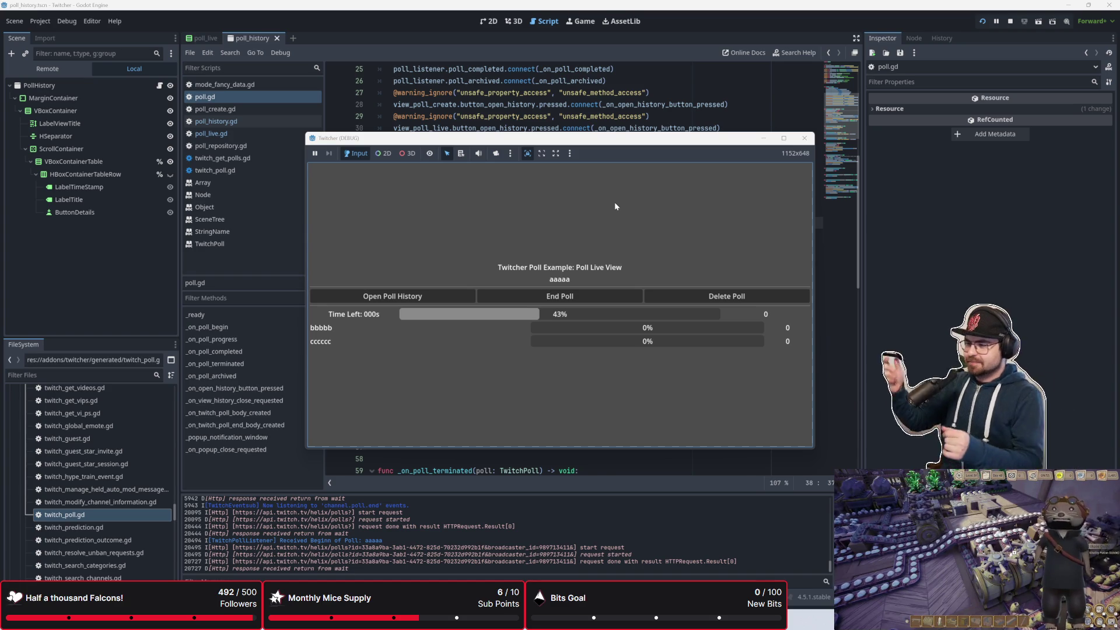
left_click(584, 125)
key("alt+Tab")
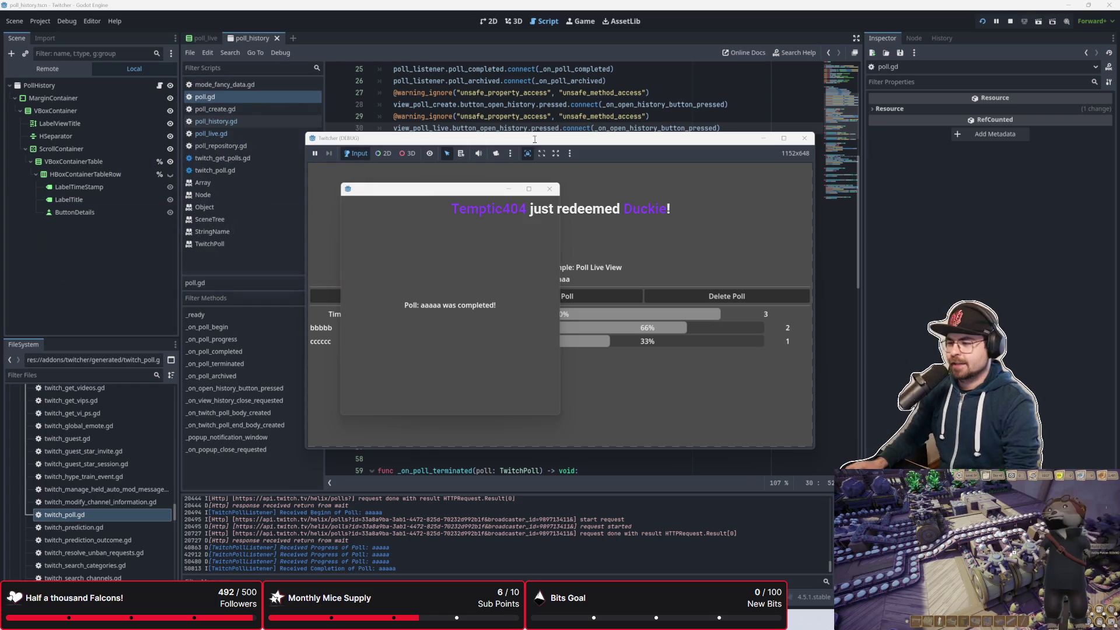
left_click(549, 188)
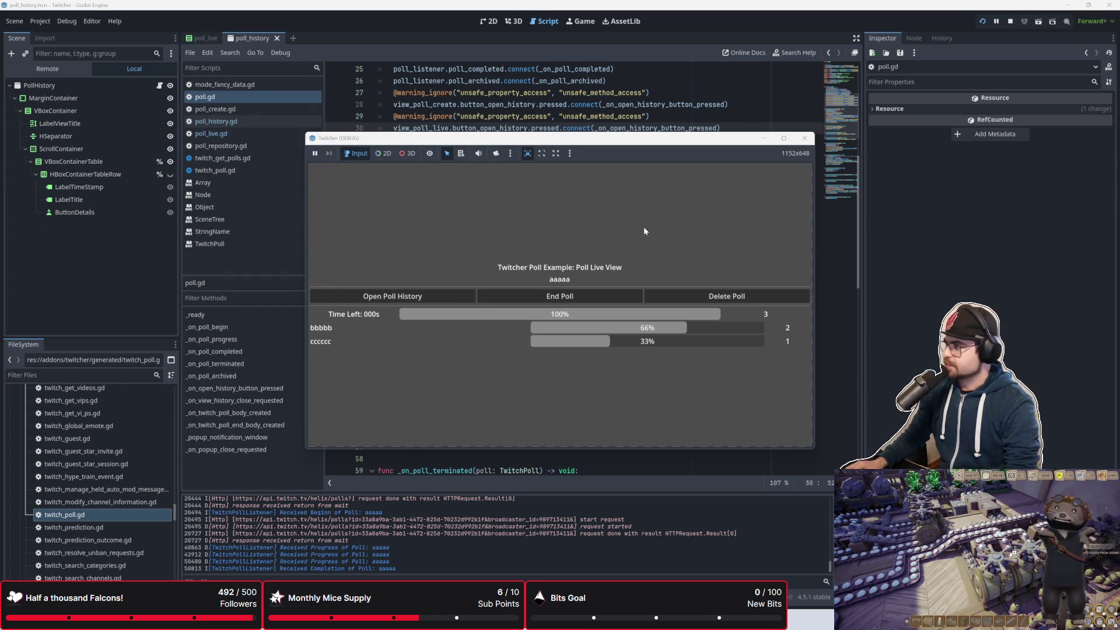
left_click(679, 297)
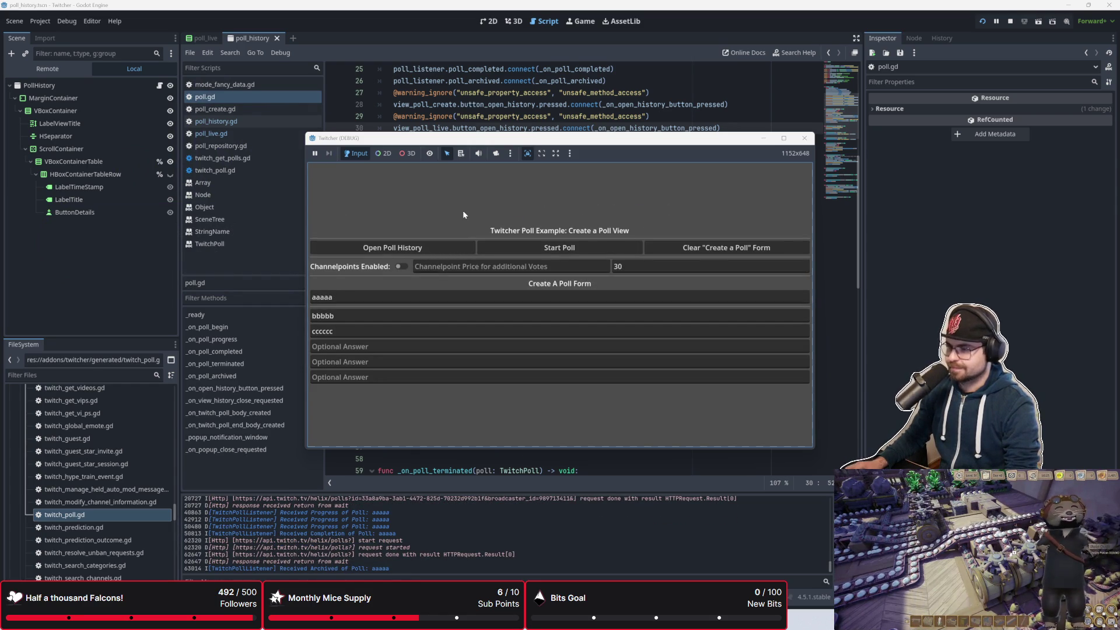
Raise the script editor over the game, look through poll.gd, then switch to poll_live.gd
left_click(479, 127)
left_click(490, 258)
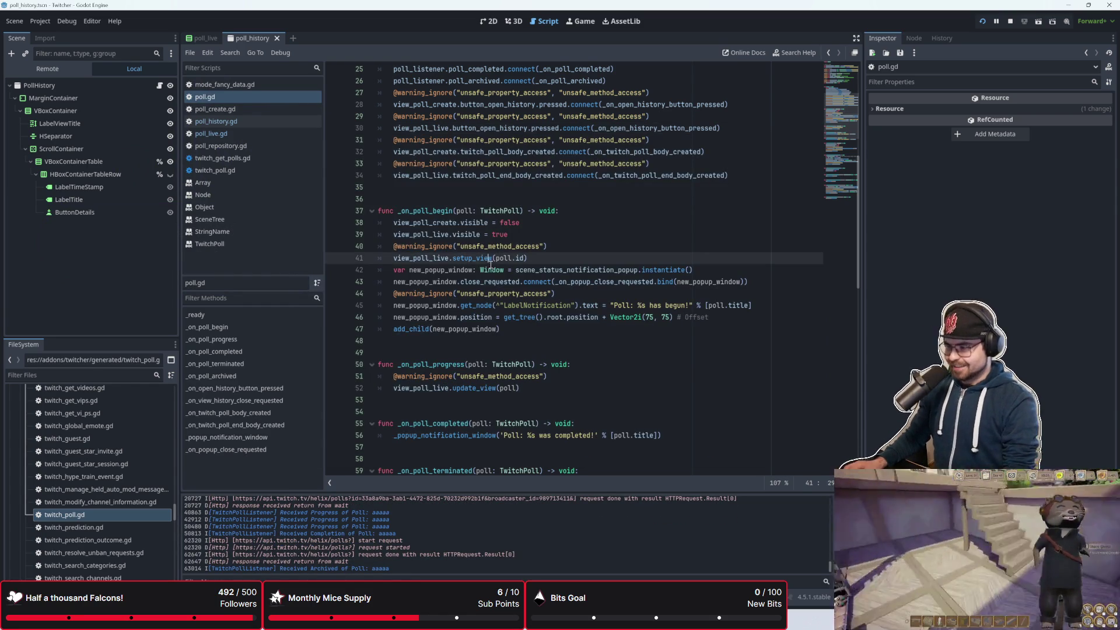
scroll(482, 213, "down", 3)
scroll(482, 166, "up", 10)
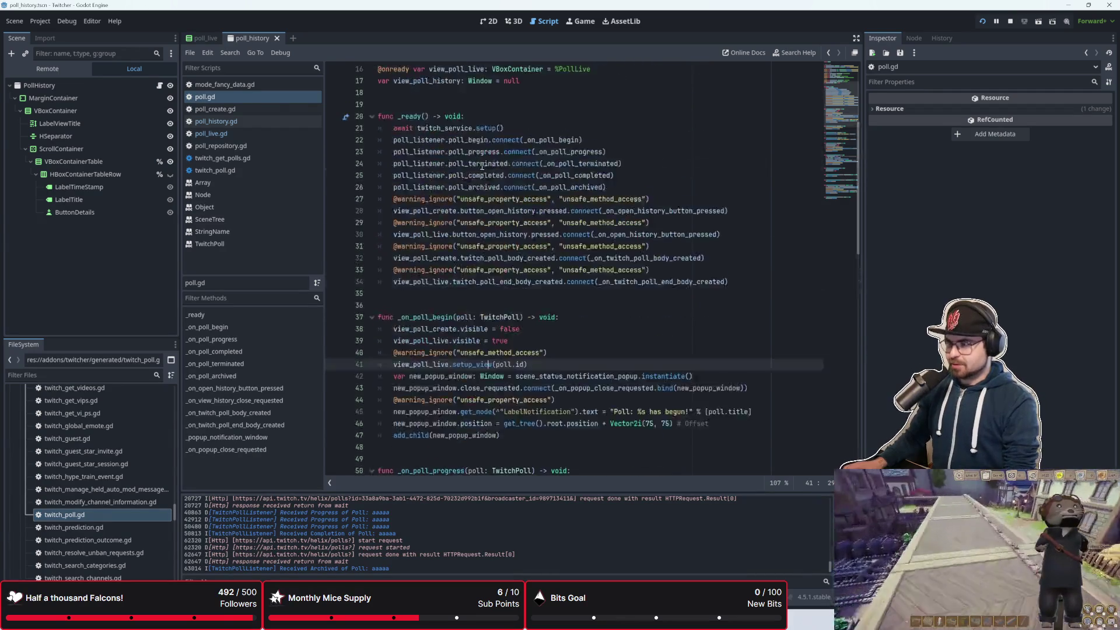
scroll(480, 166, "down", 20)
scroll(480, 165, "down", 2)
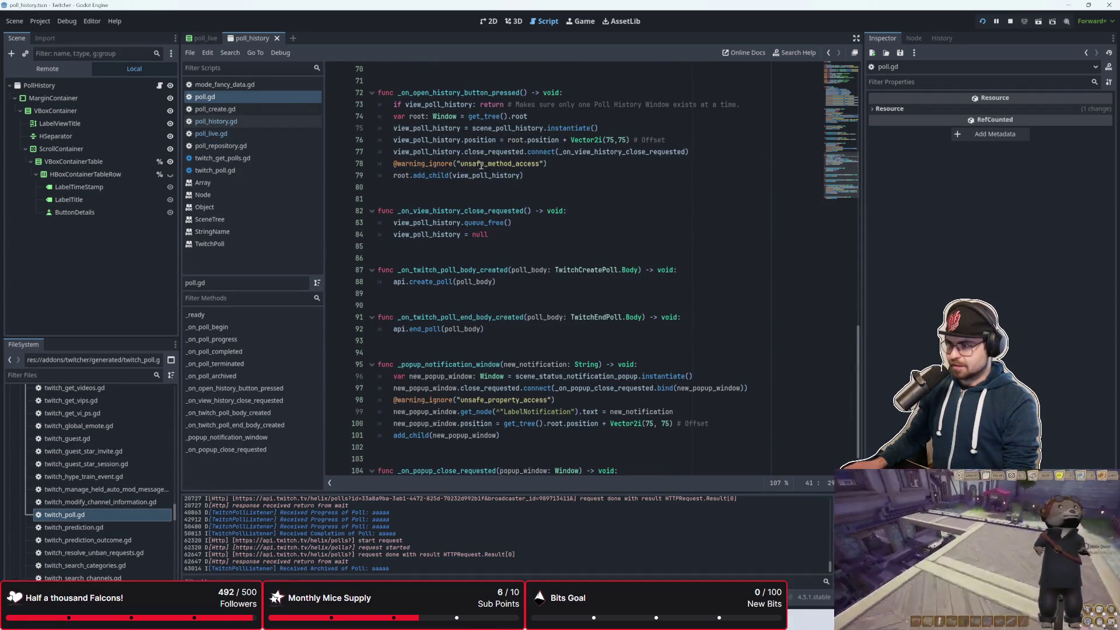
scroll(480, 165, "up", 7)
scroll(481, 166, "up", 11)
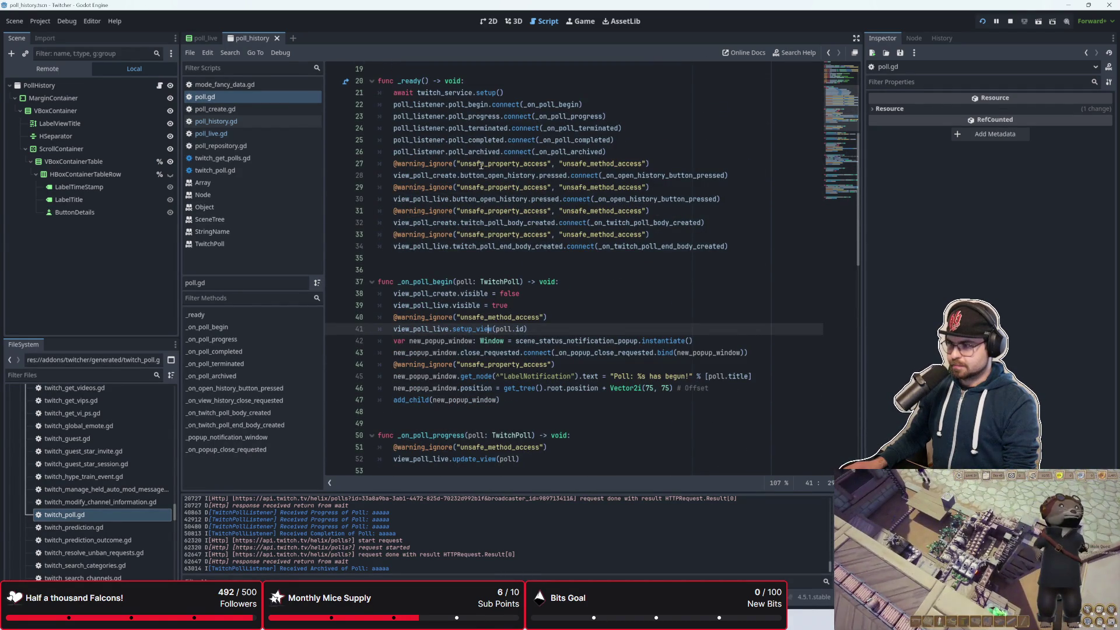
left_click(240, 134)
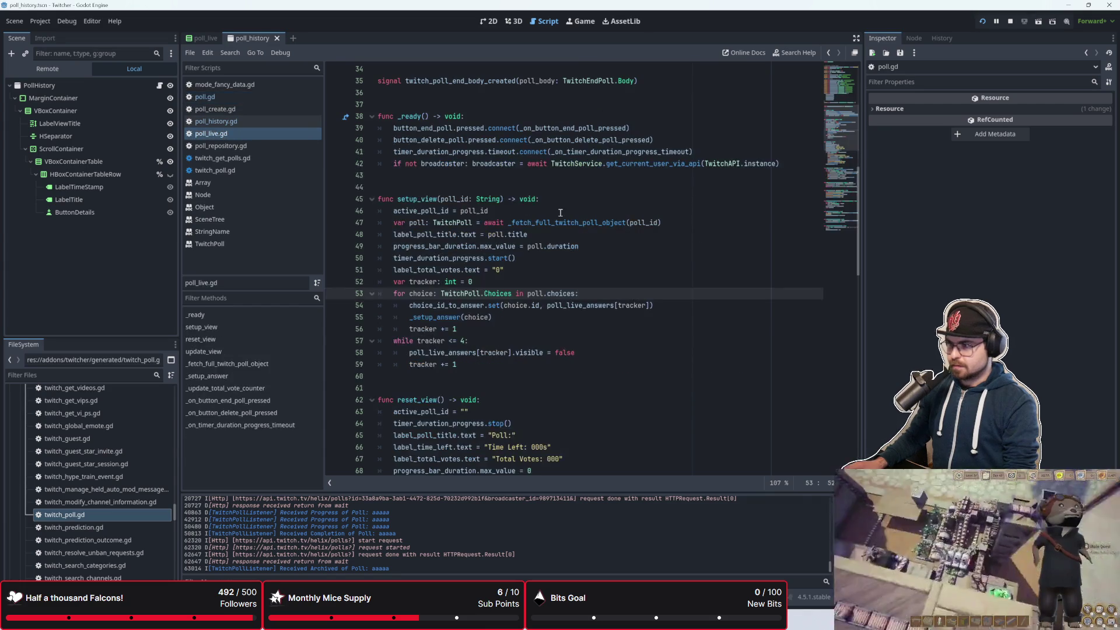
Find 'duration' in setup_view, add a blank line after the poll title line, then show poll_live in 2D
left_click(470, 213)
key("ctrl+f")
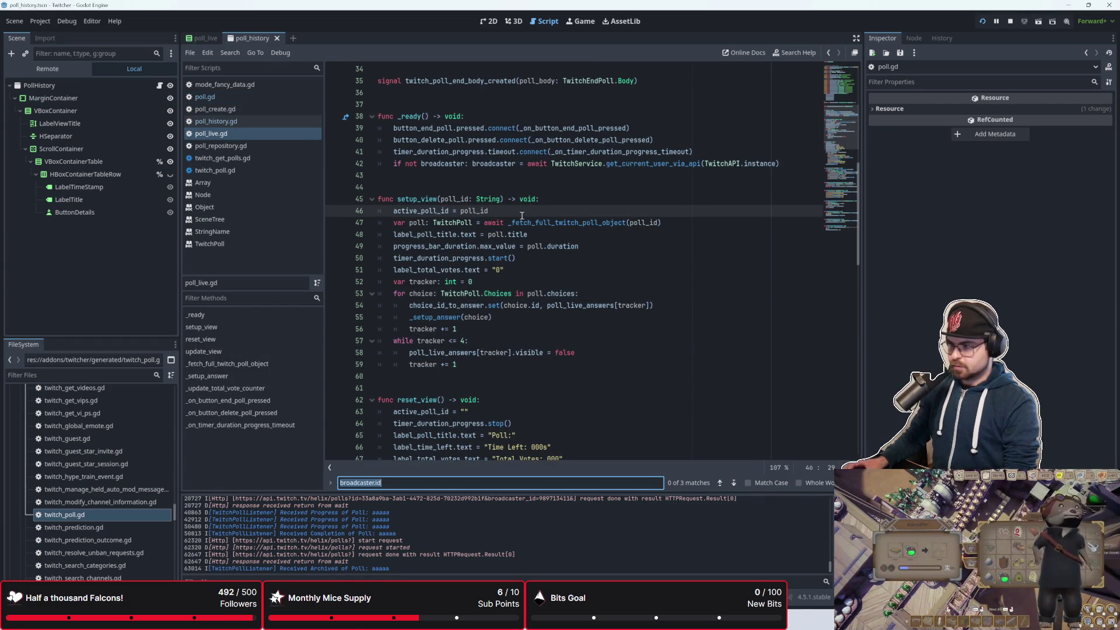
type("duration")
key("Escape")
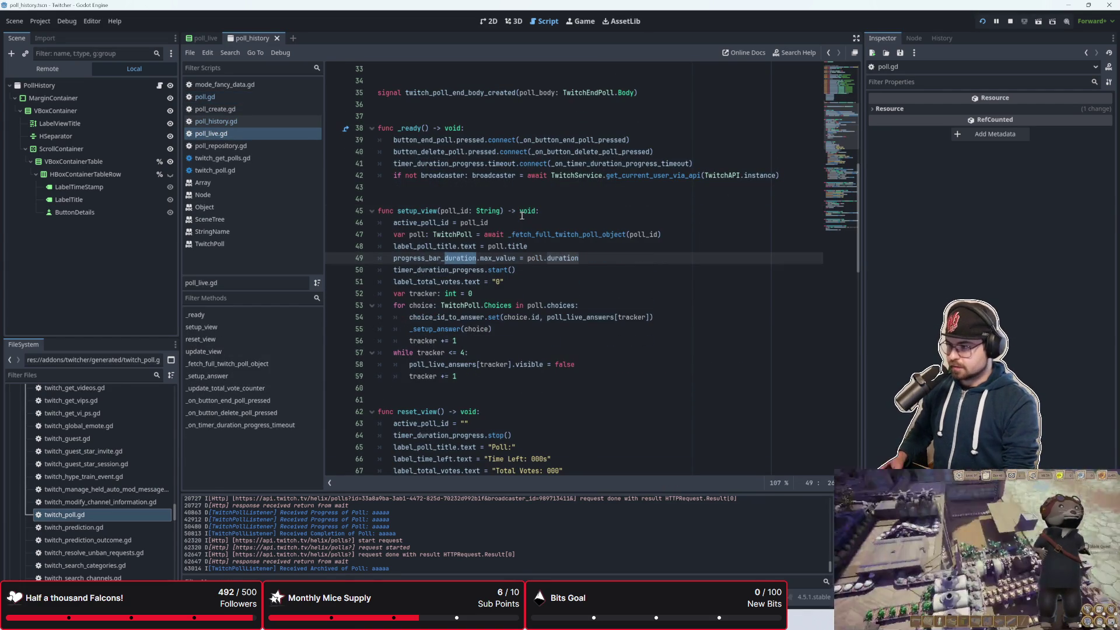
key("Up")
key("End")
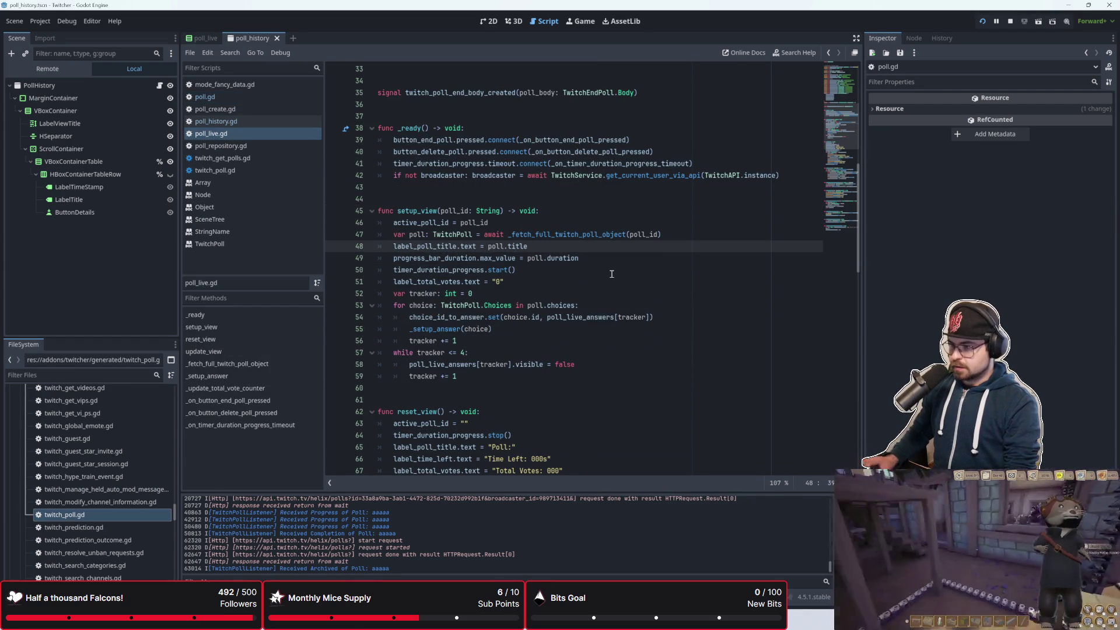
key("Return")
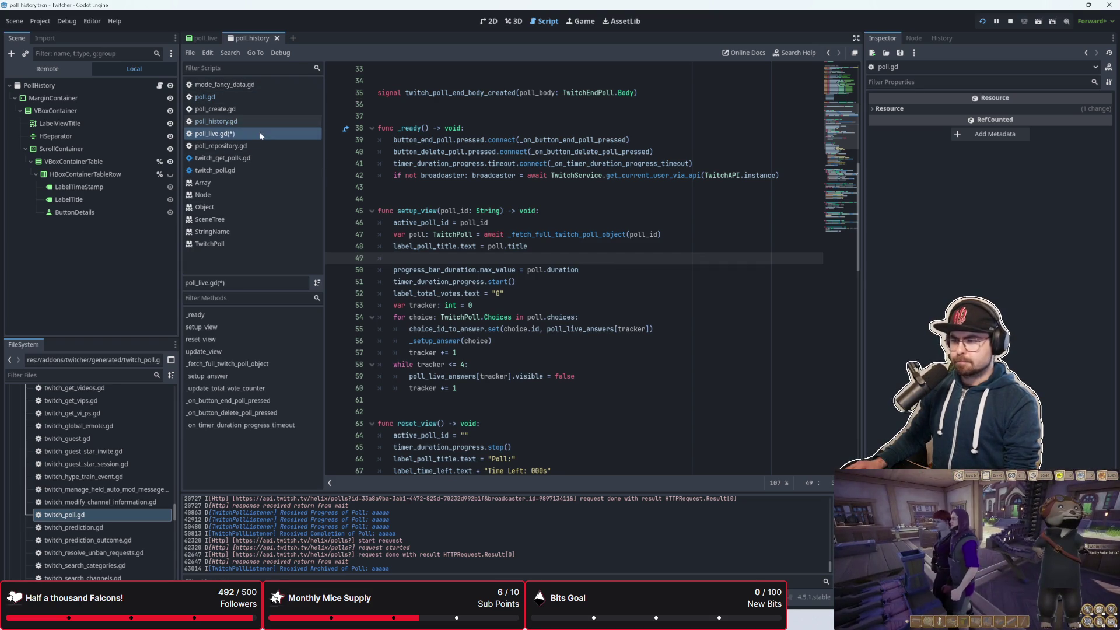
left_click(489, 21)
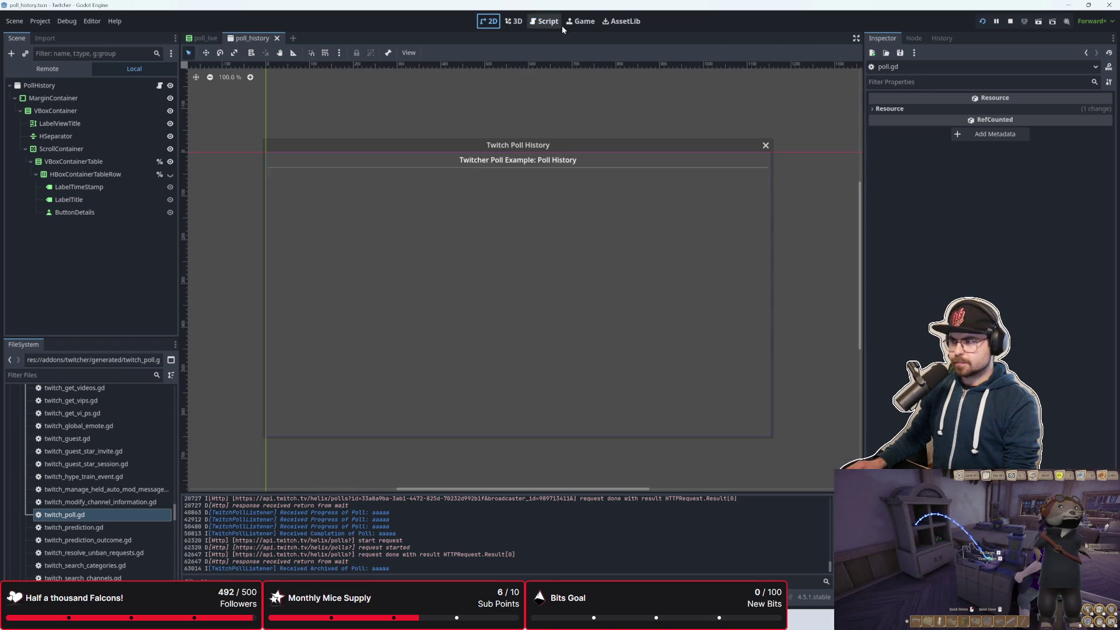
left_click(194, 39)
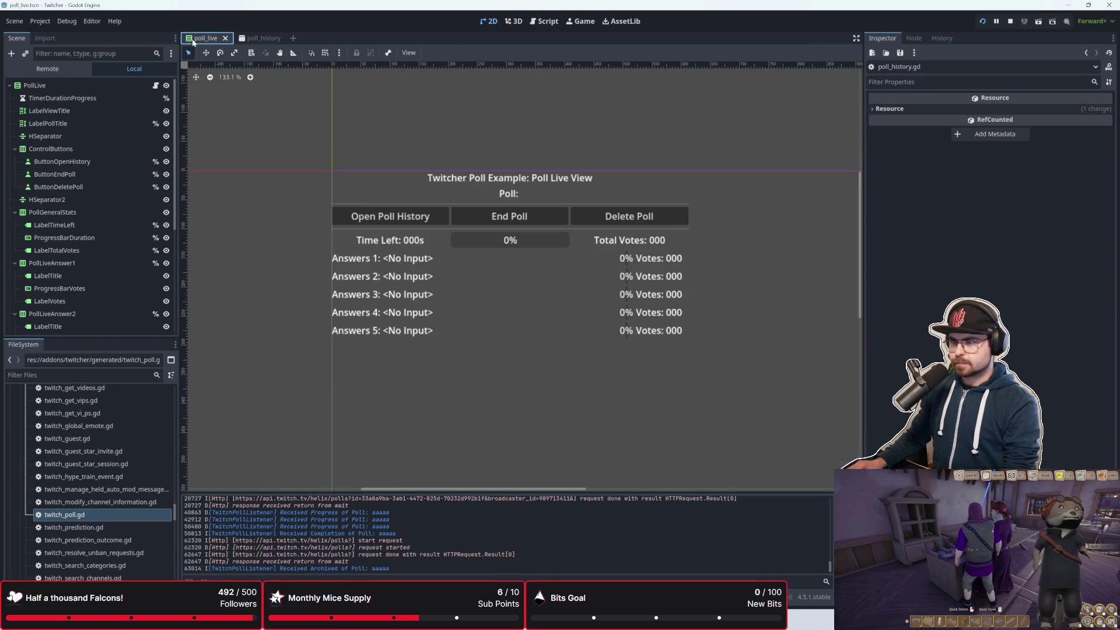
On the new line 49, start writing label_time_left.text = with empty quotes
left_click(545, 22)
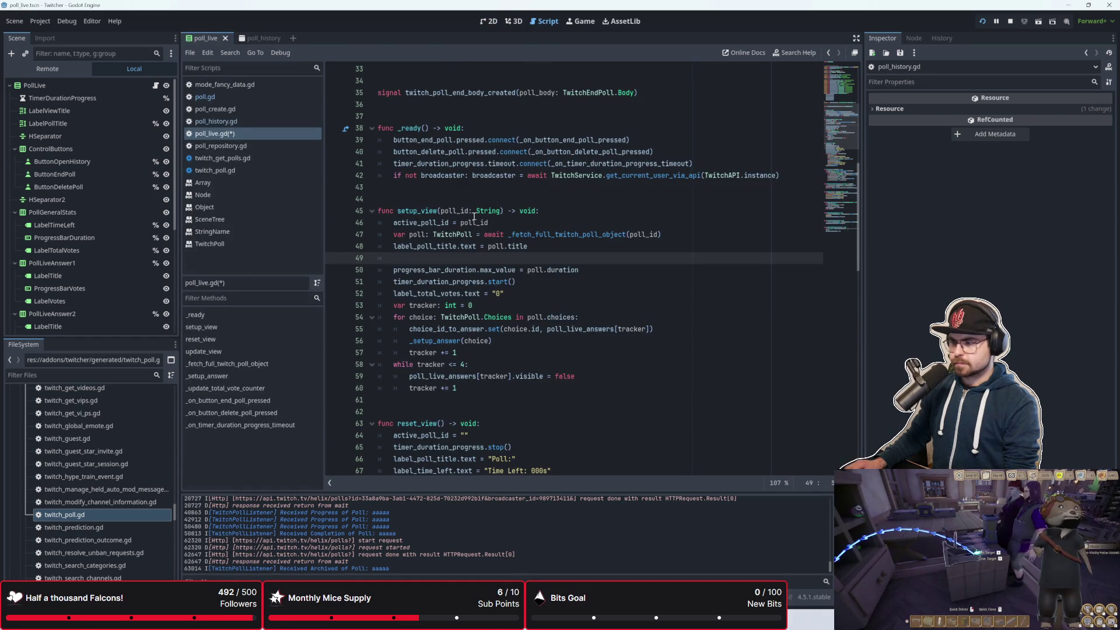
type("p")
key("BackSpace")
type("label_")
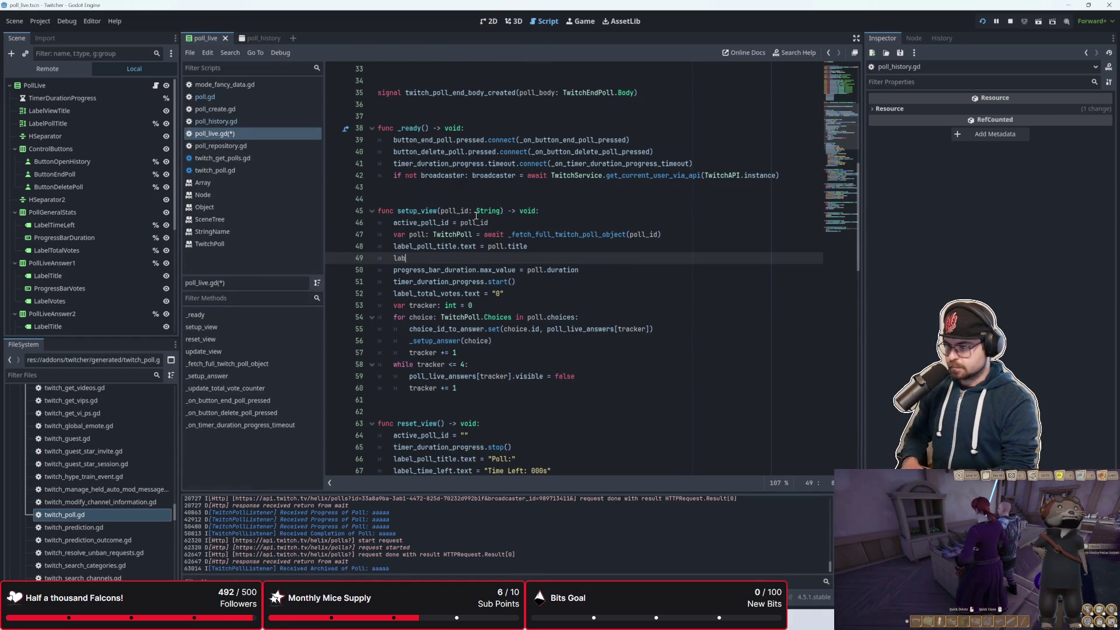
key("Down")
key("Return")
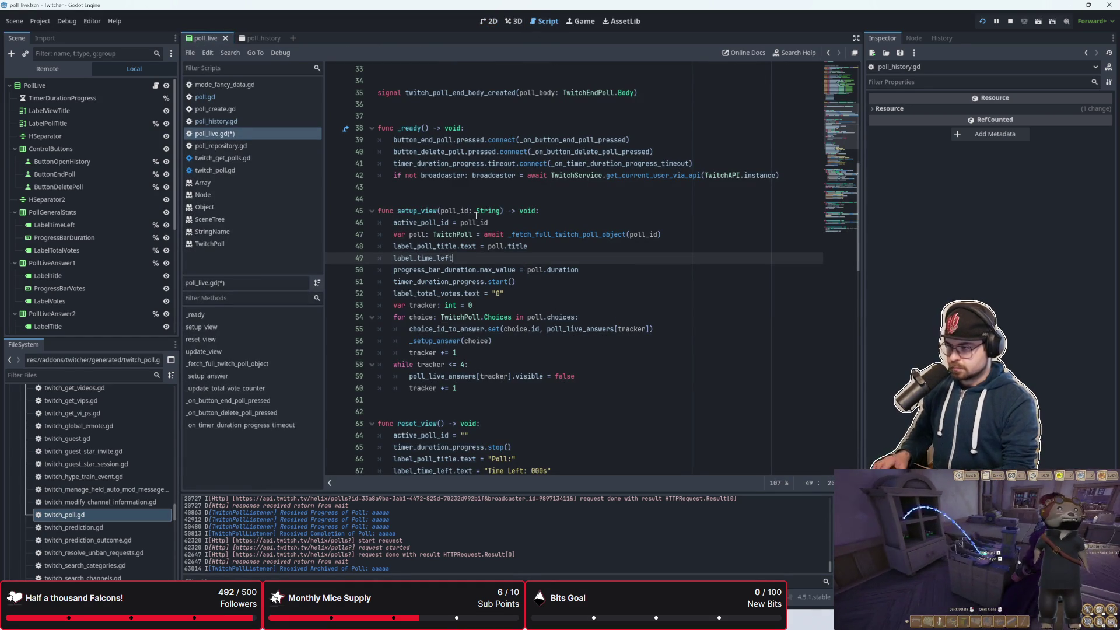
type(".text =")
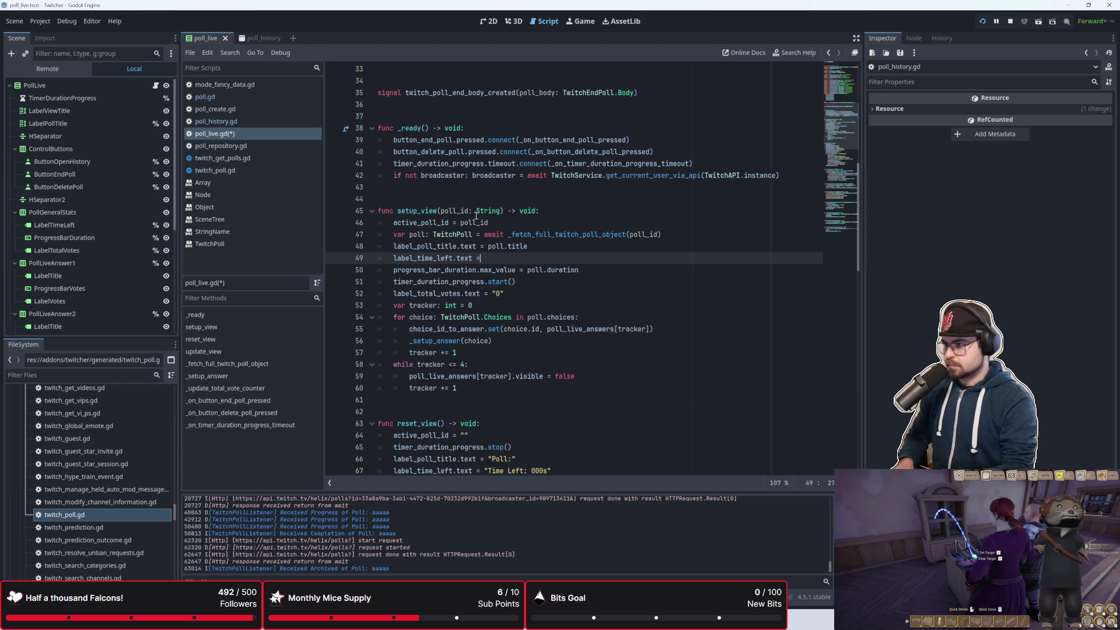
type("Time")
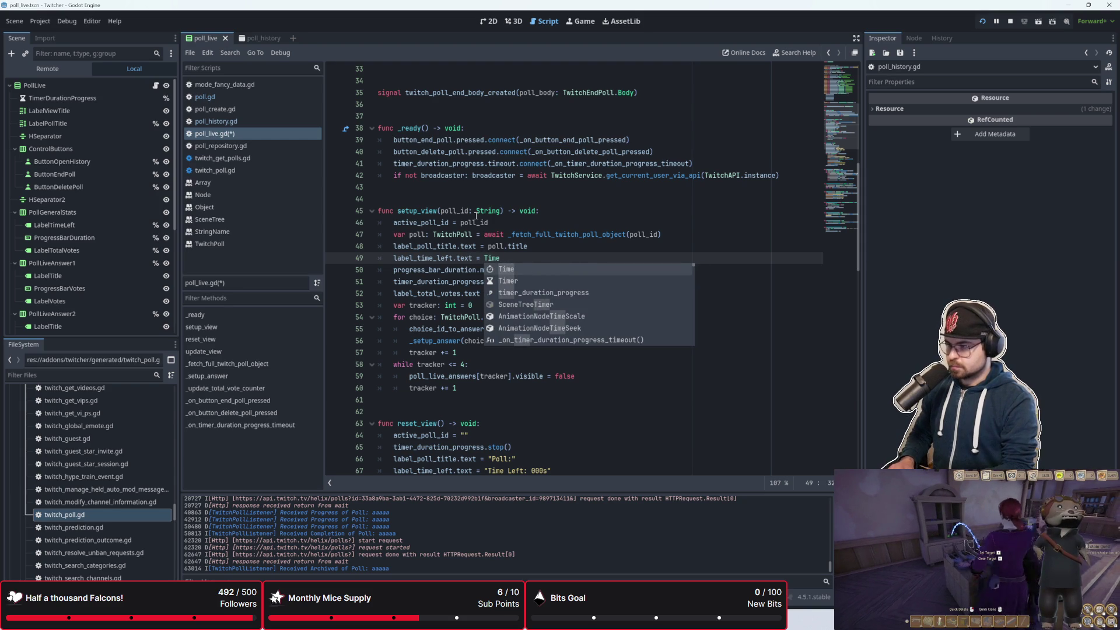
key("BackSpace")
key("BackSpace")
key("BackSpace")
type("\"")
key("Escape")
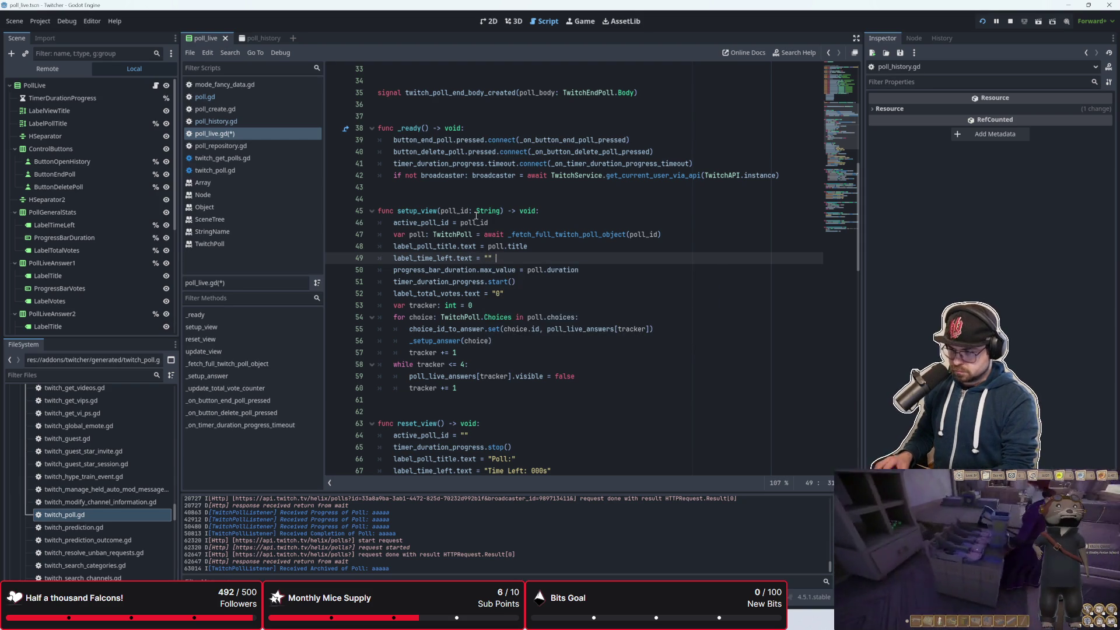
Complete it as "Time Left: %ss" % [poll.duration] and save poll_live.gd
type("[")
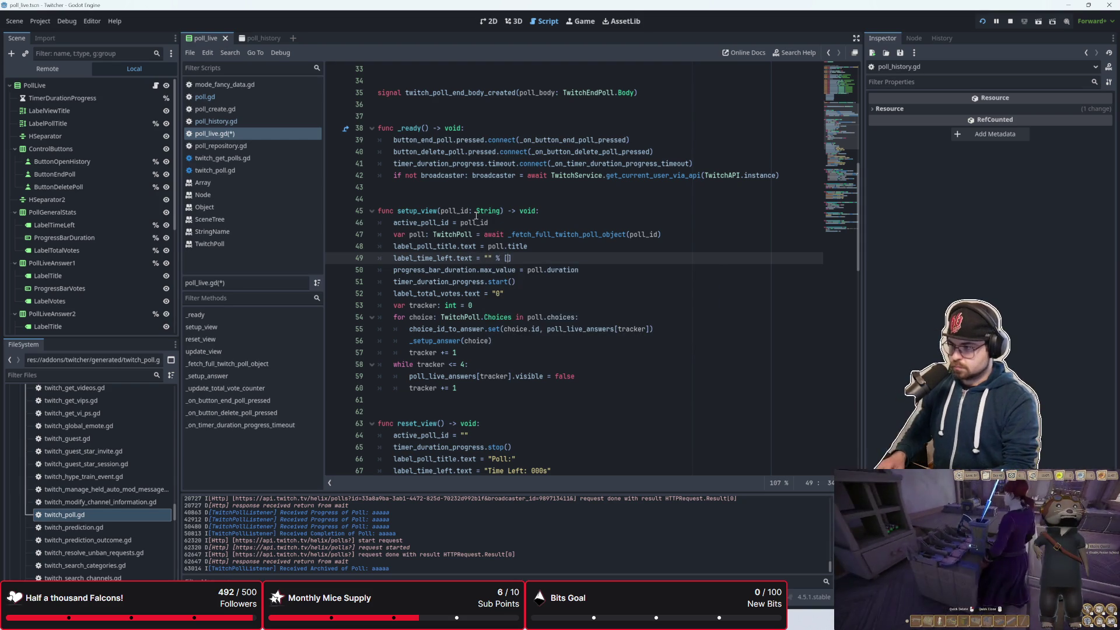
type("poll.")
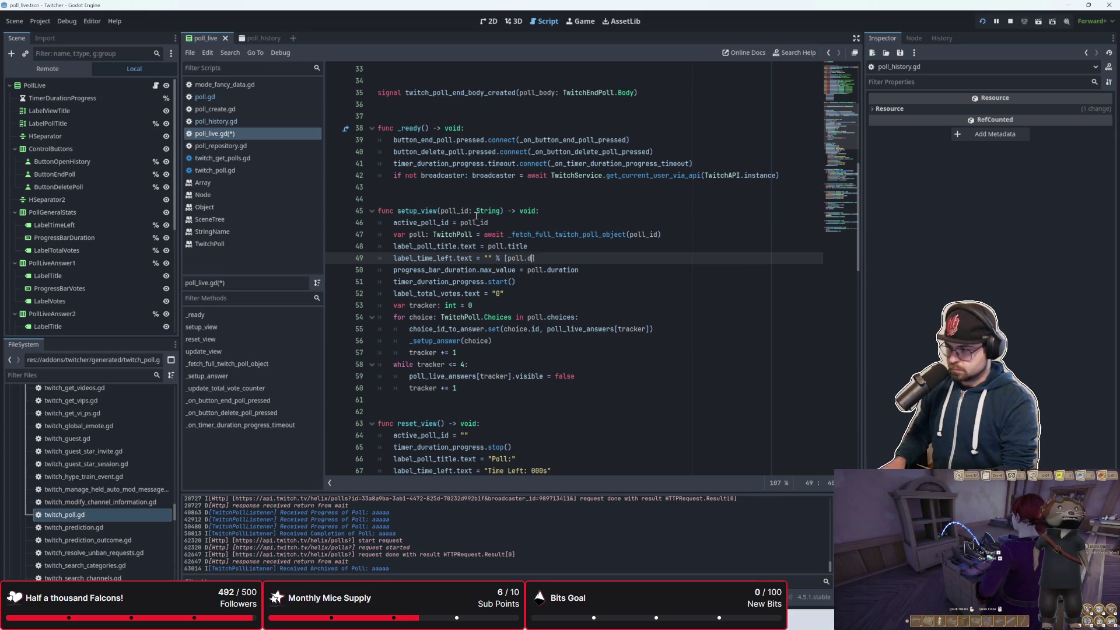
type("dura")
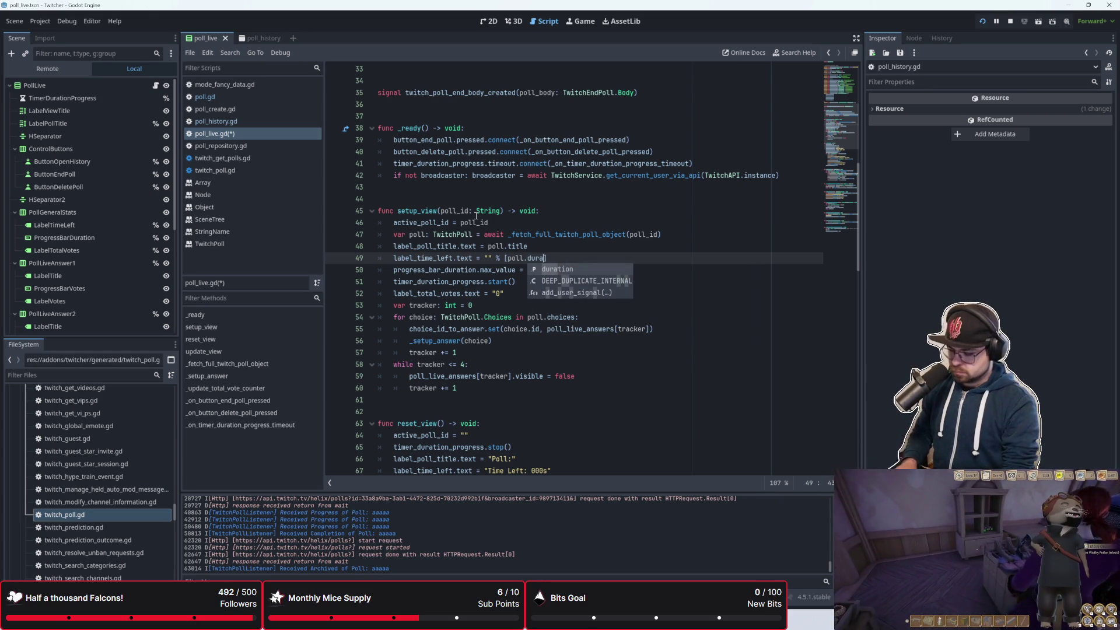
type("ion")
key("Left")
key("Left")
key("Left")
type("t")
key("Left")
key("Left")
key("Left")
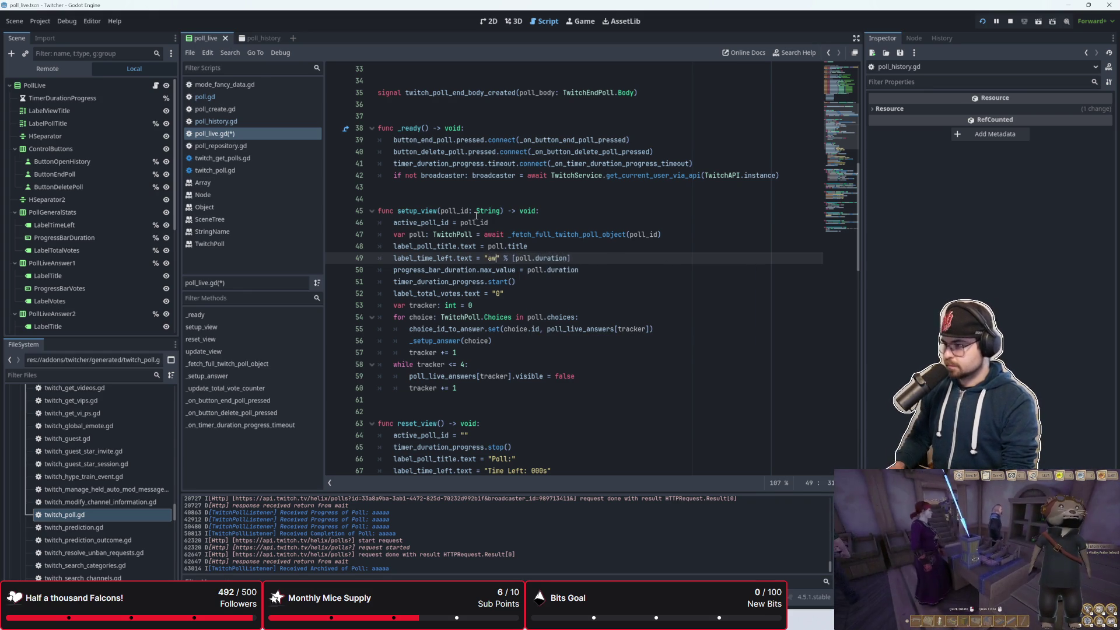
type("Time Lef")
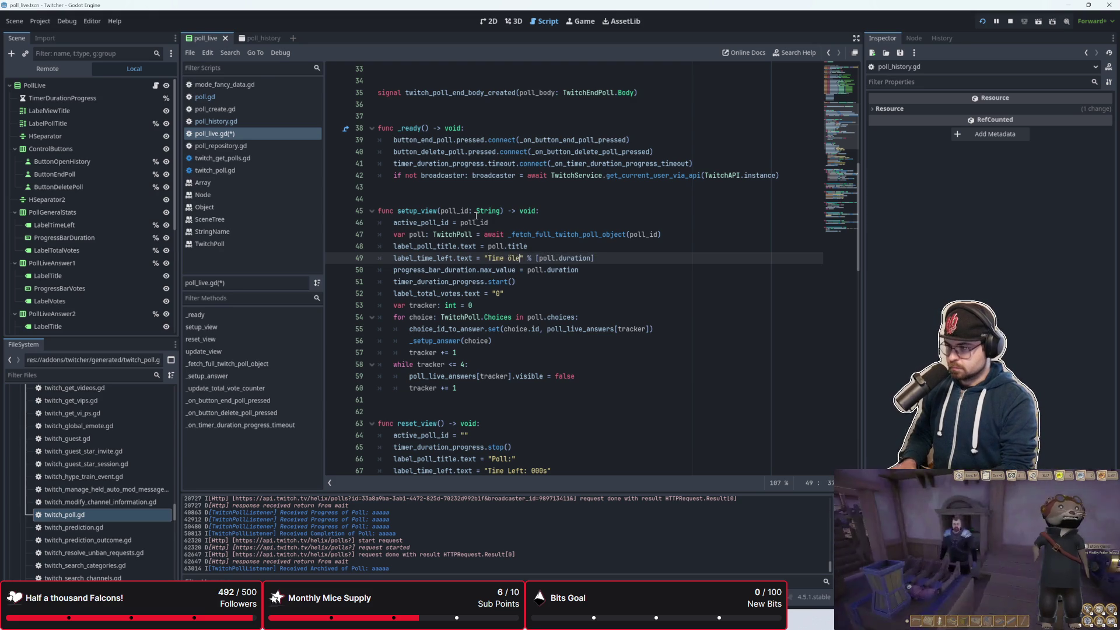
type("t: ")
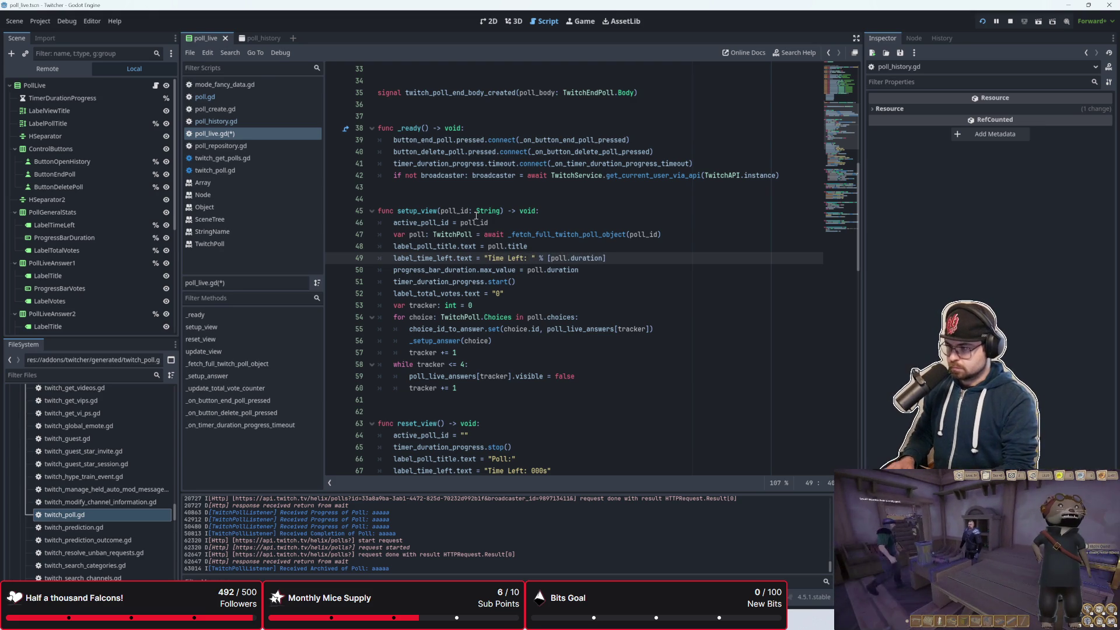
type("%s")
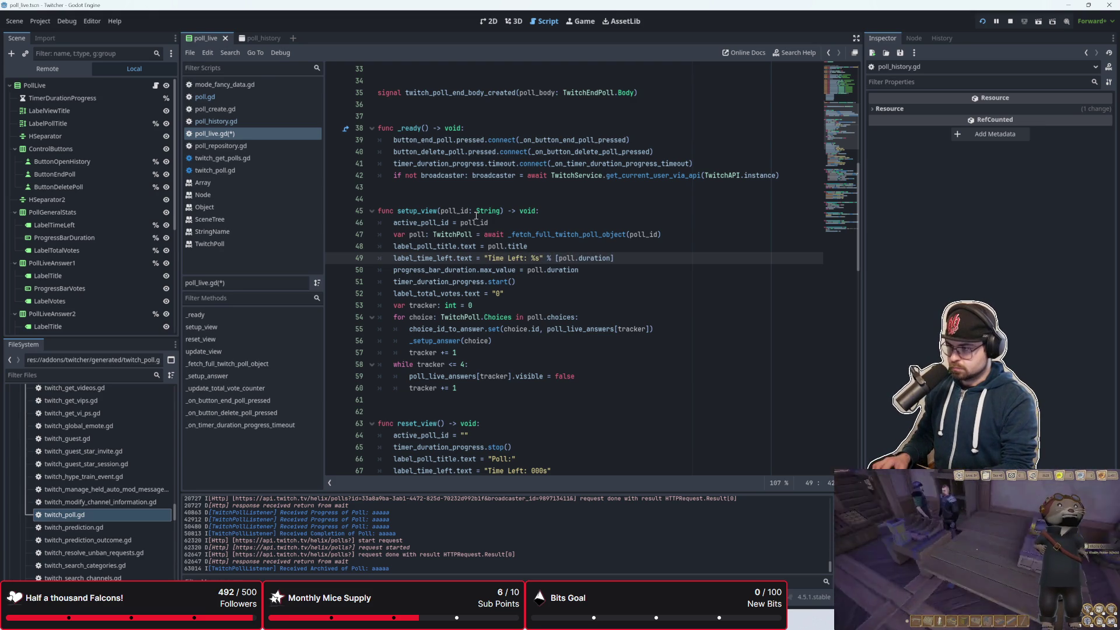
type("s")
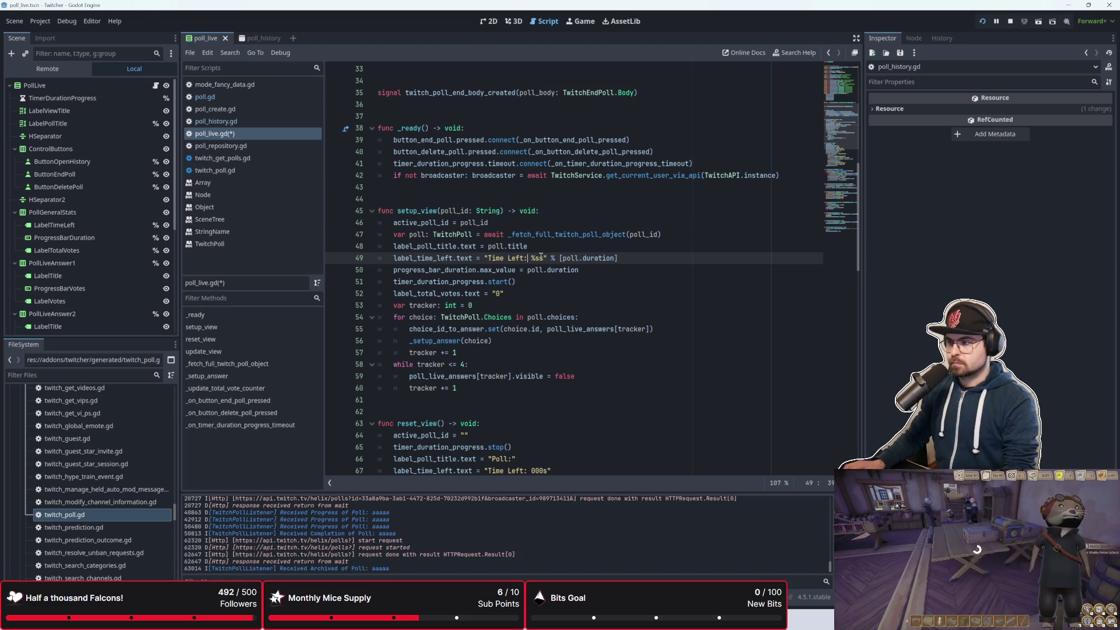
key("ctrl+s")
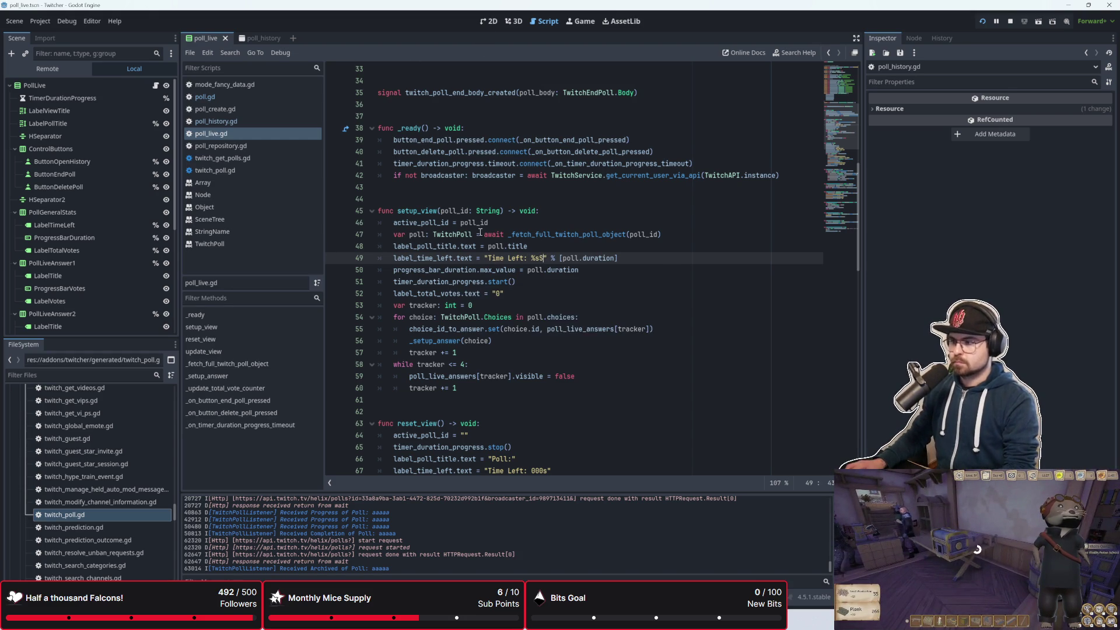
key("ctrl+F1")
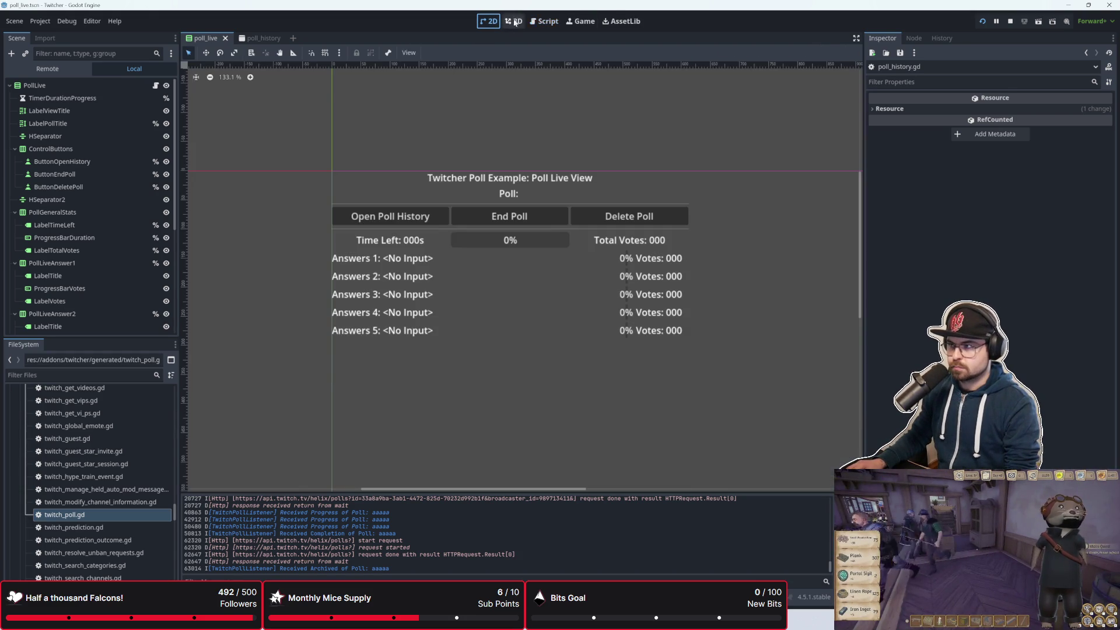
Return to poll_live.gd and launch the project
left_click(557, 21)
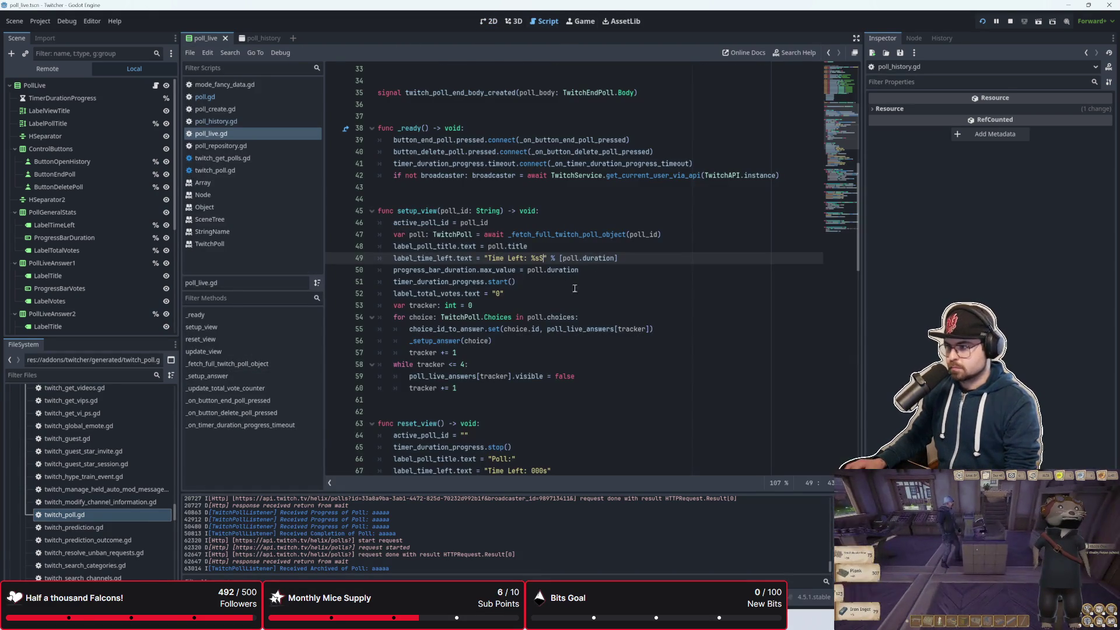
left_click(550, 281)
left_click(982, 21)
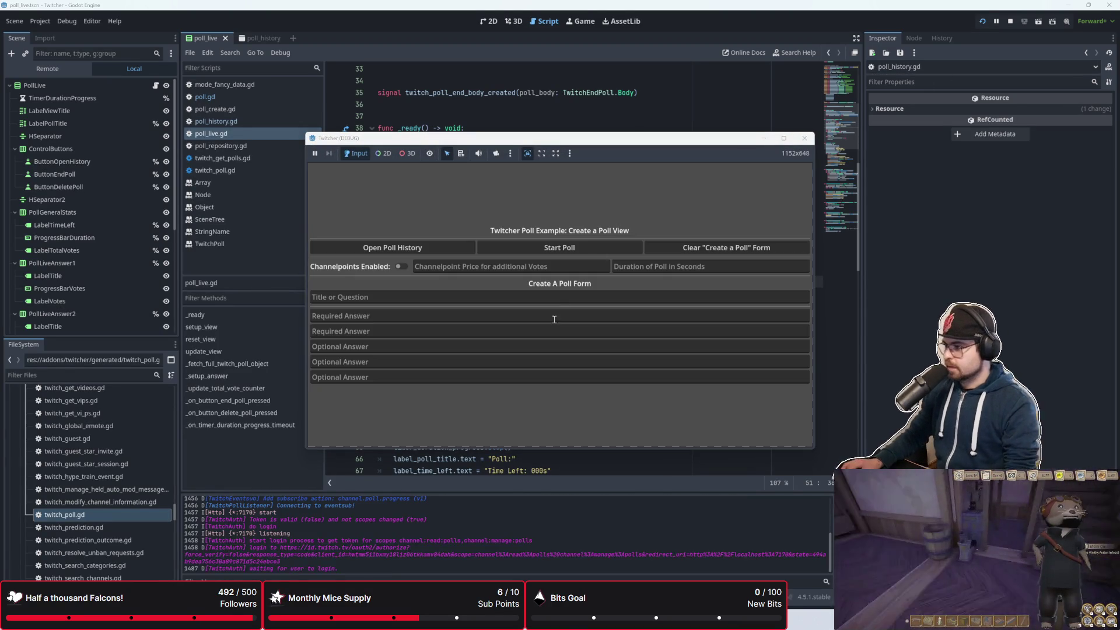
Start a 15-second poll titled 'test' with answers a and b, and dismiss the popup
left_click(651, 267)
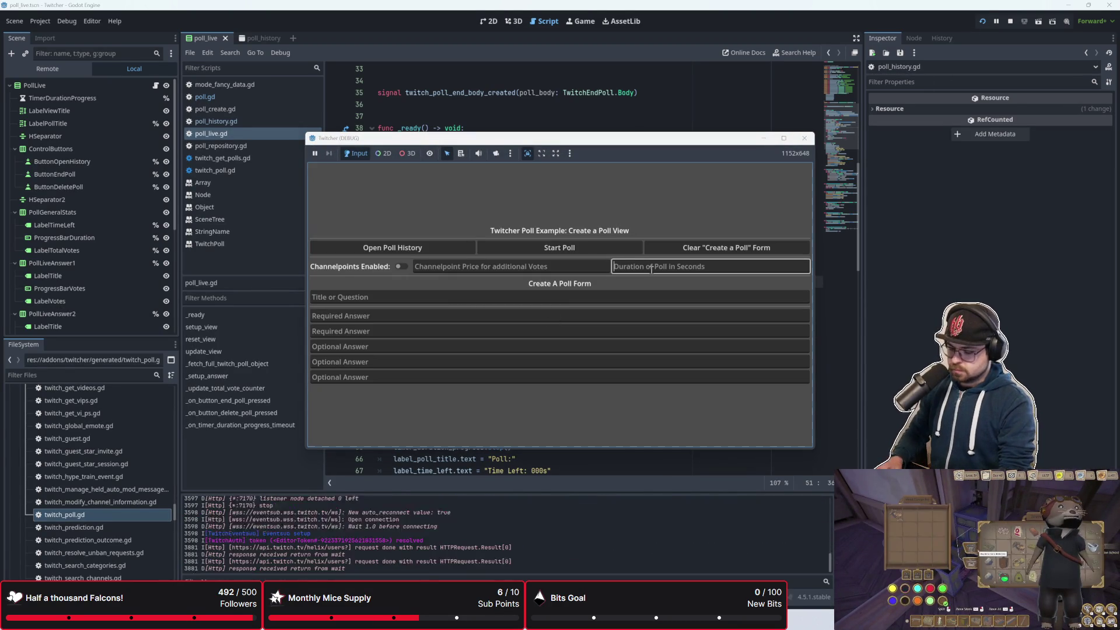
type("15")
left_click(492, 298)
type("test")
key("Tab")
type("a")
key("Tab")
type("b")
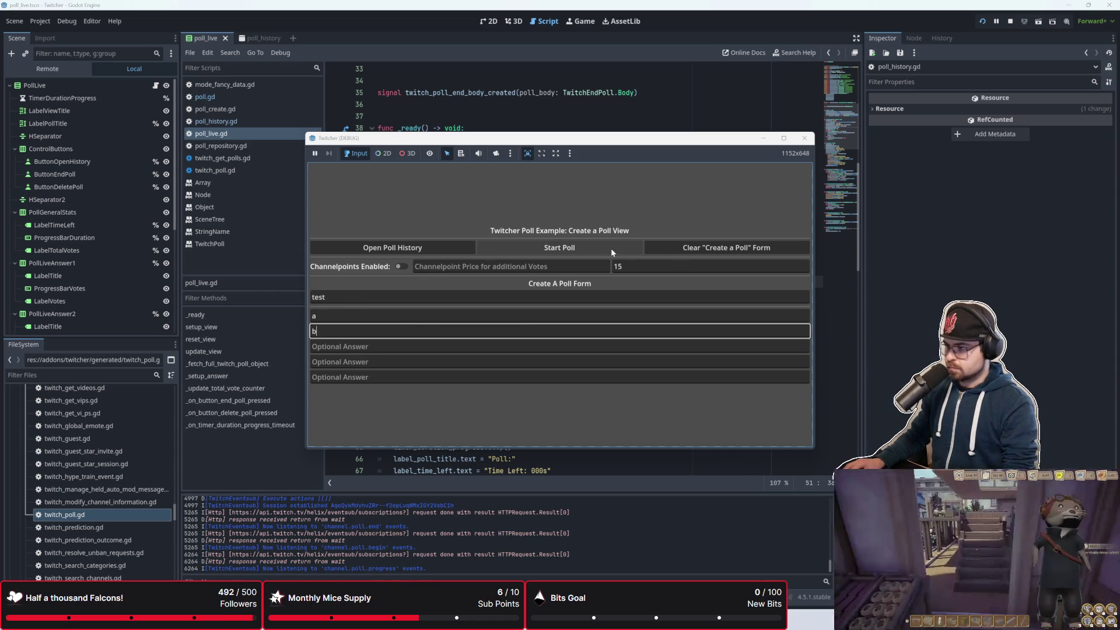
left_click(611, 248)
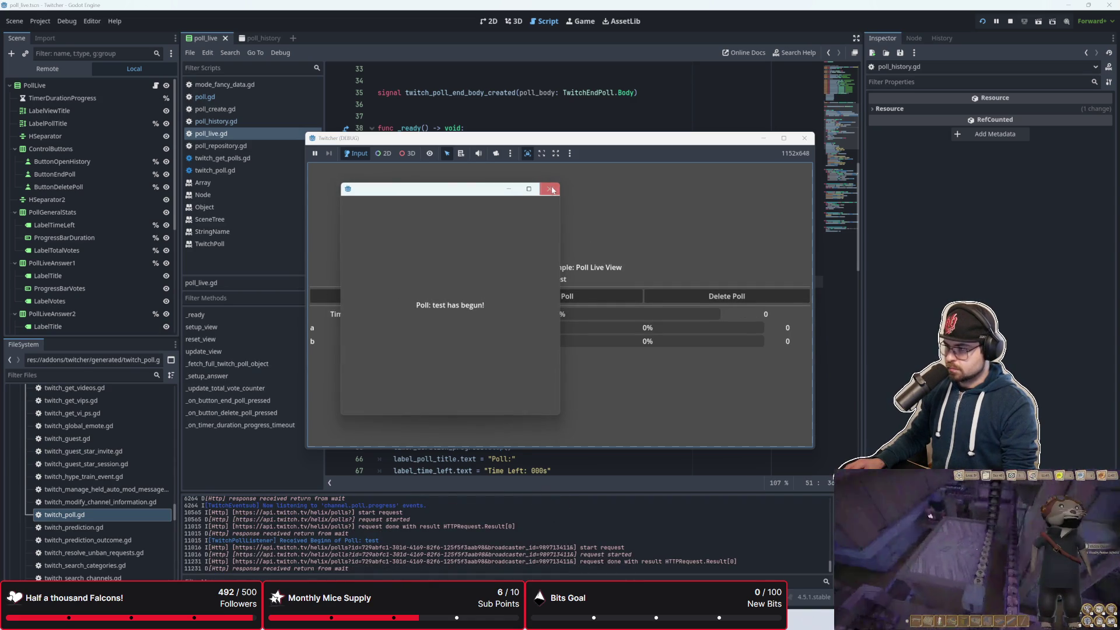
left_click(549, 189)
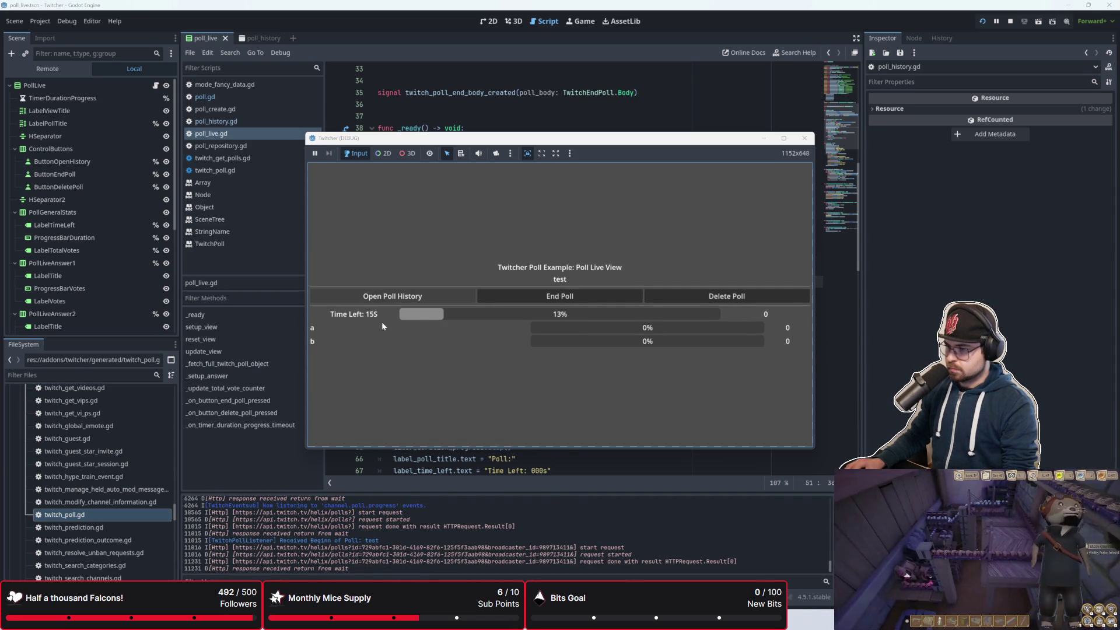
left_click(485, 107)
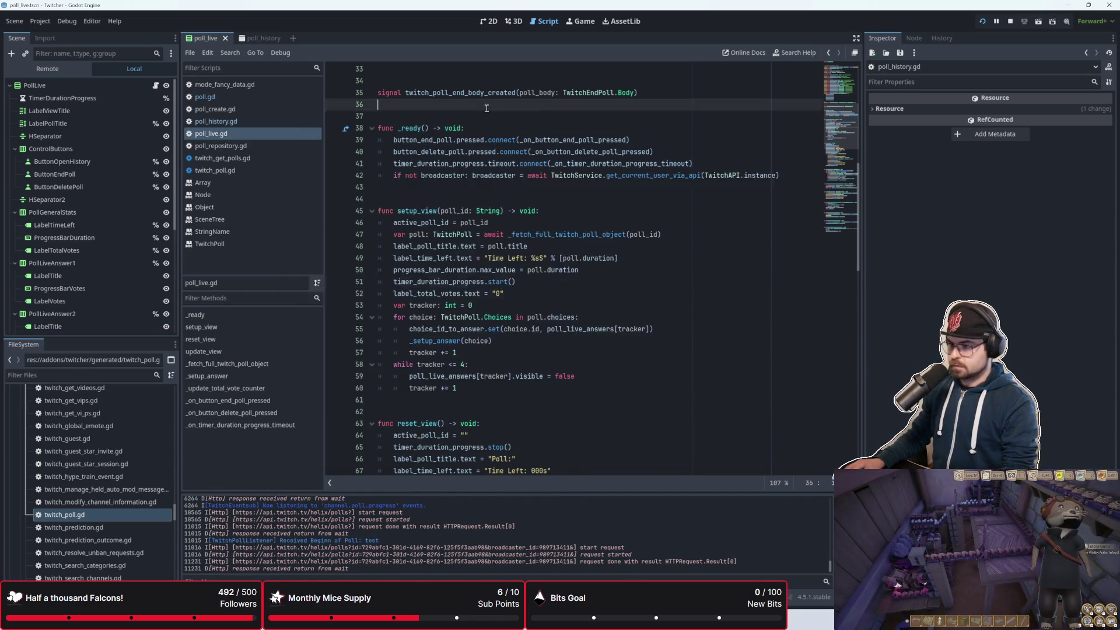
Change the Time Left format to "%s s" and move down to the timer timeout handler
left_click(540, 258)
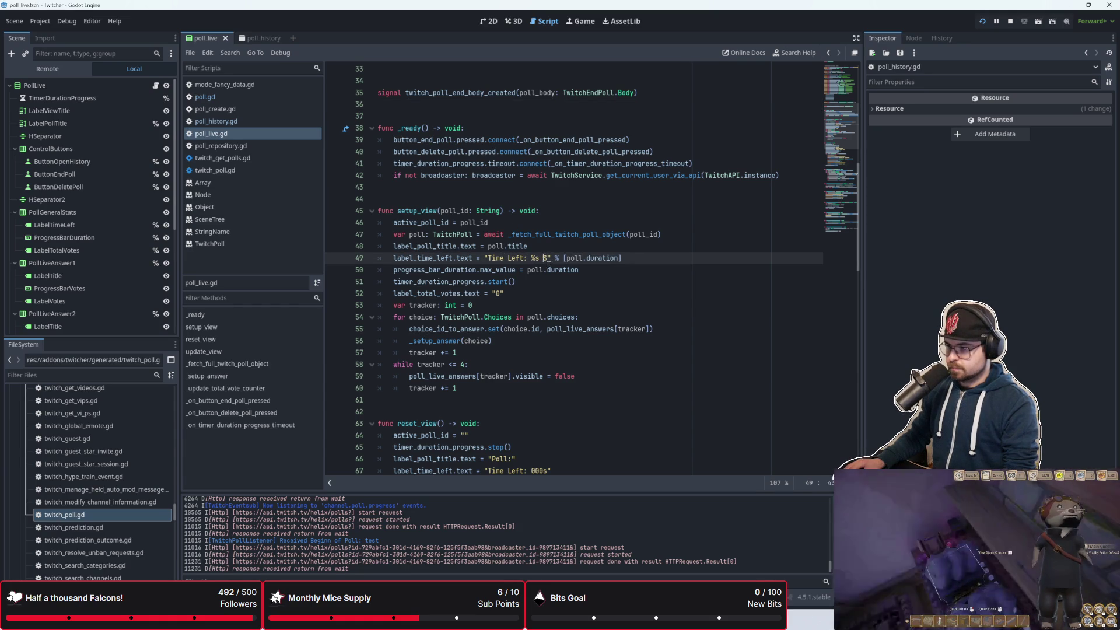
left_click(543, 304)
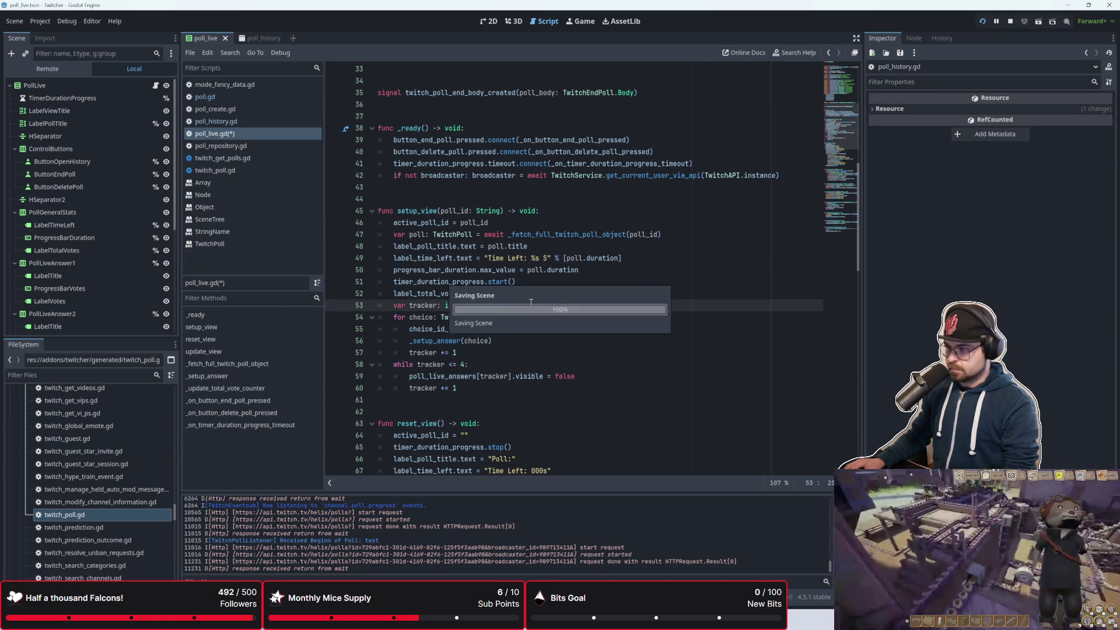
scroll(508, 289, "down", 5)
scroll(507, 289, "down", 12)
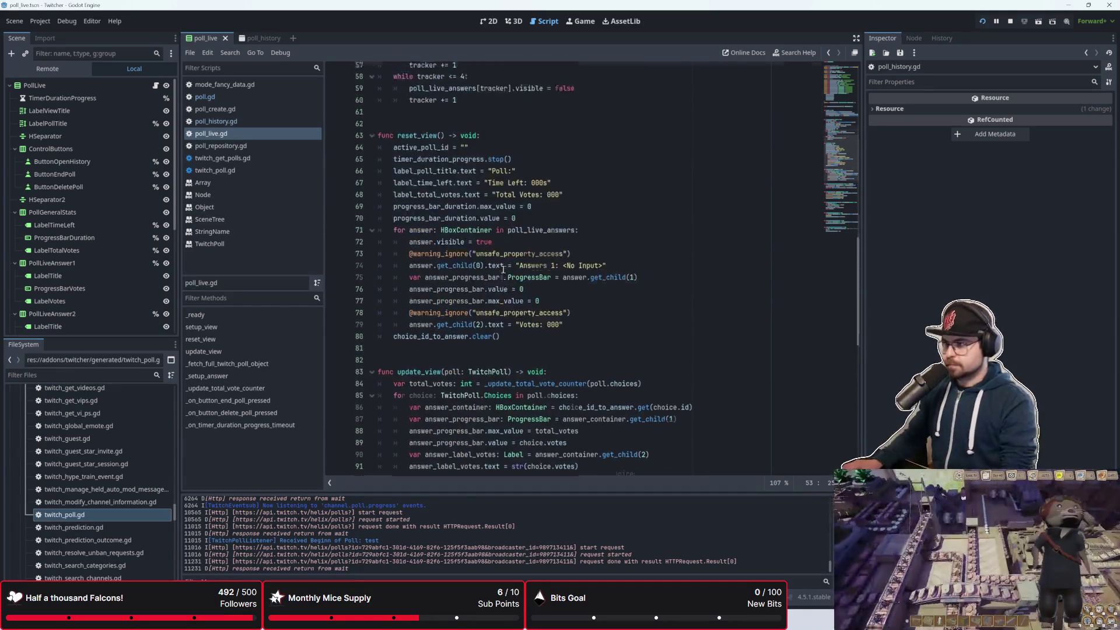
scroll(503, 270, "down", 5)
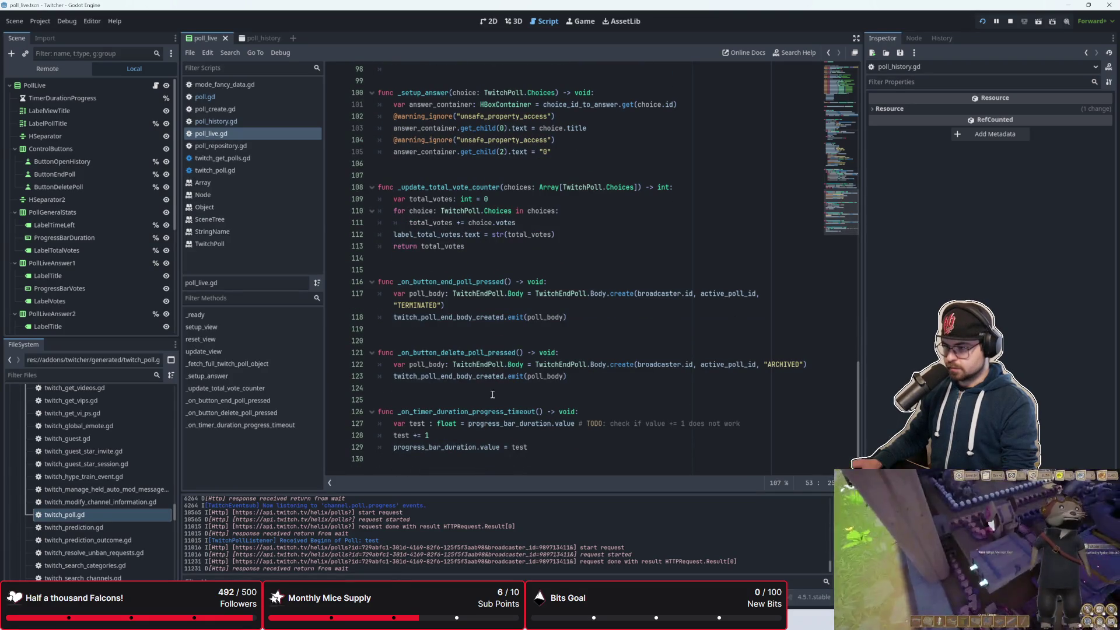
left_click(518, 436)
Close the poll completed popup and tidy the blank lines around the test declaration
left_click(550, 188)
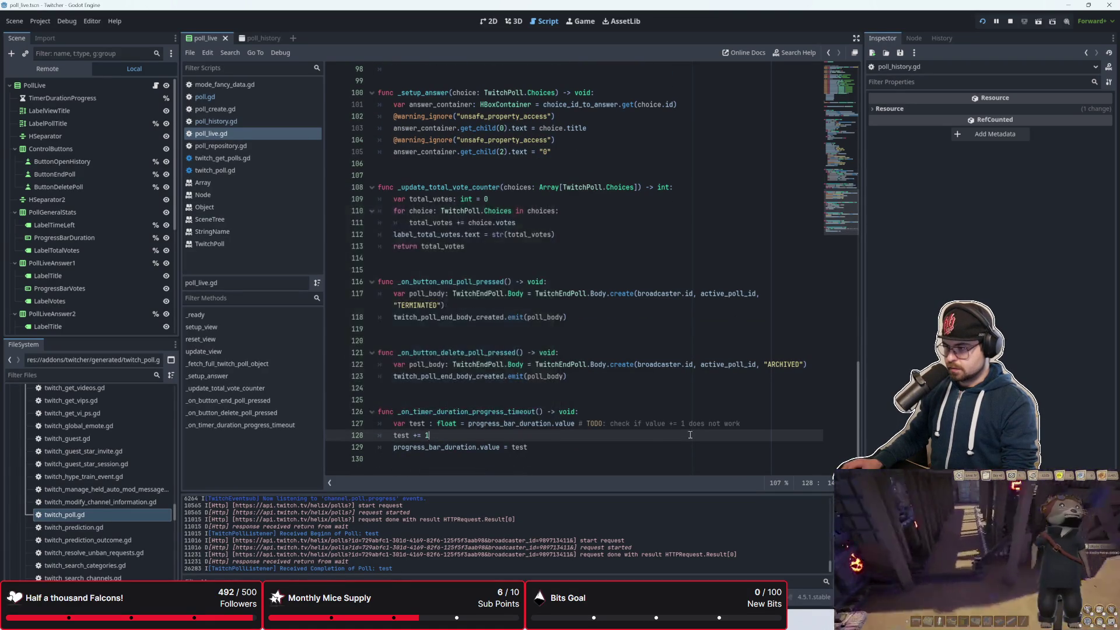
left_click(597, 411)
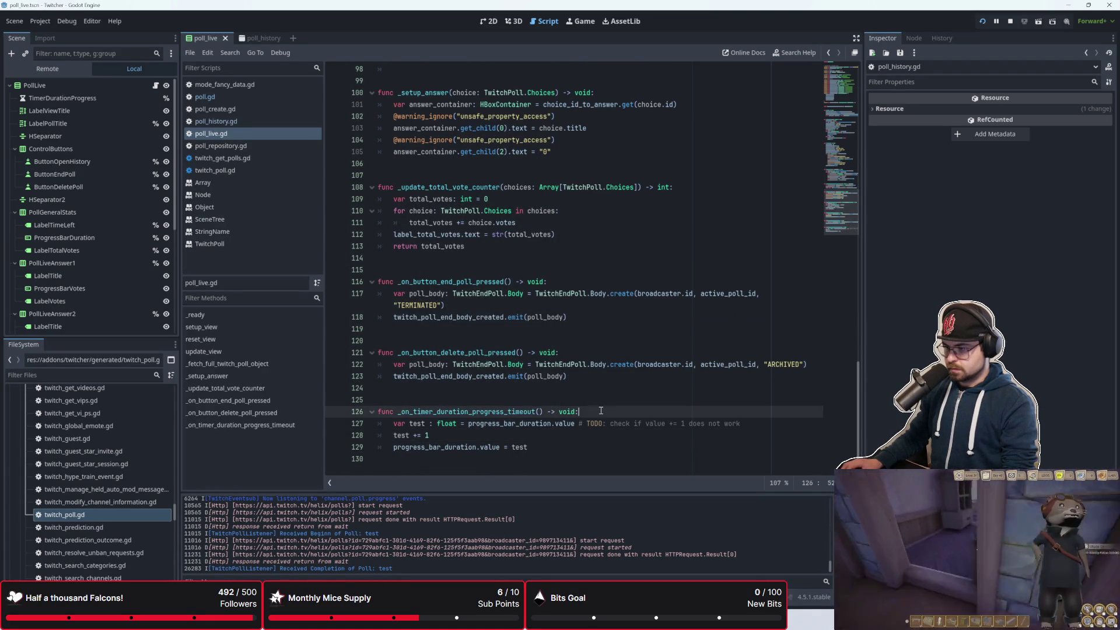
key("Return")
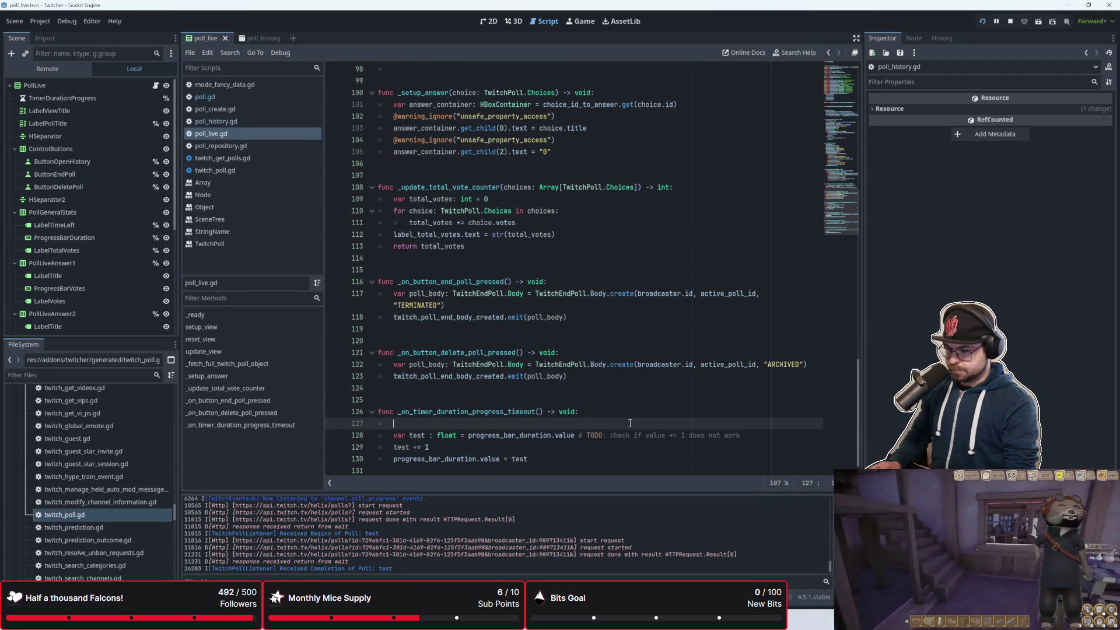
key("Return")
key("Up")
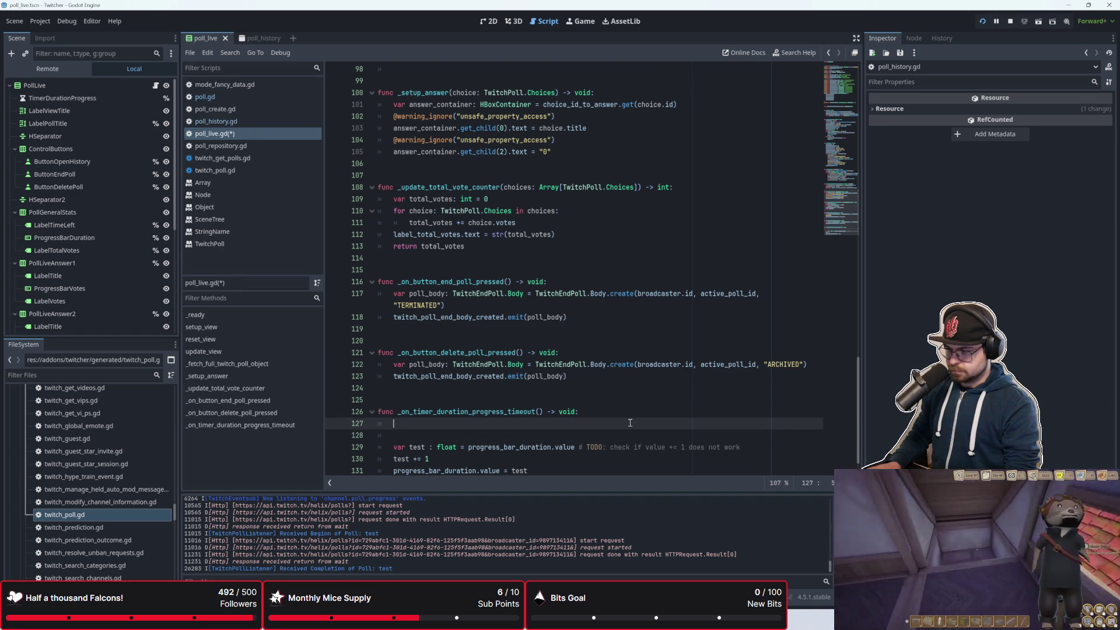
scroll(629, 422, "down", 1)
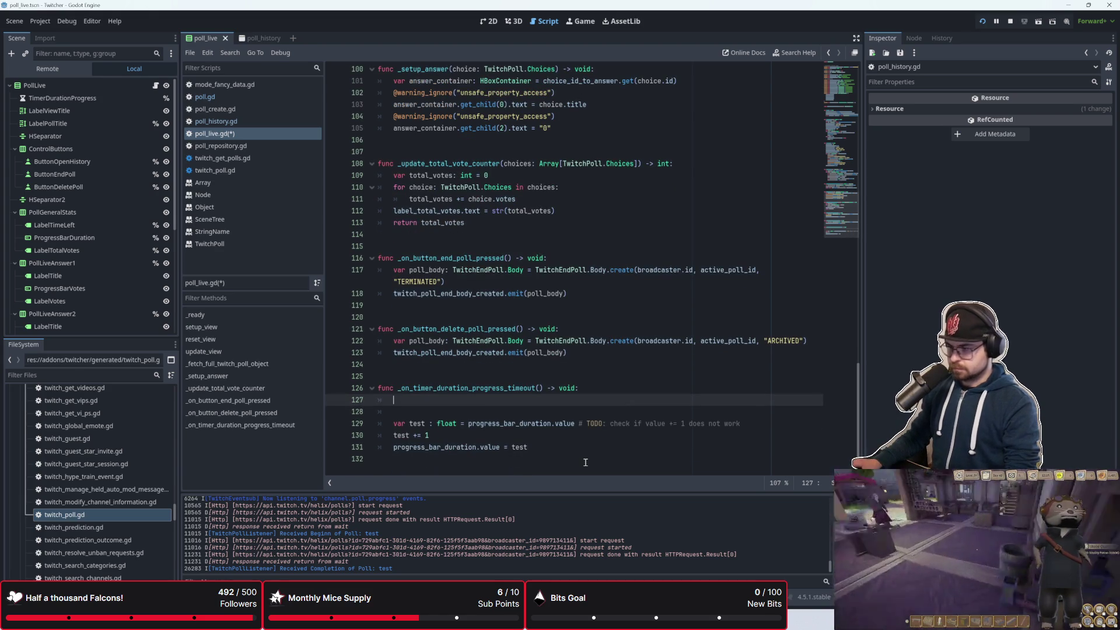
left_click(459, 432)
left_click(407, 401)
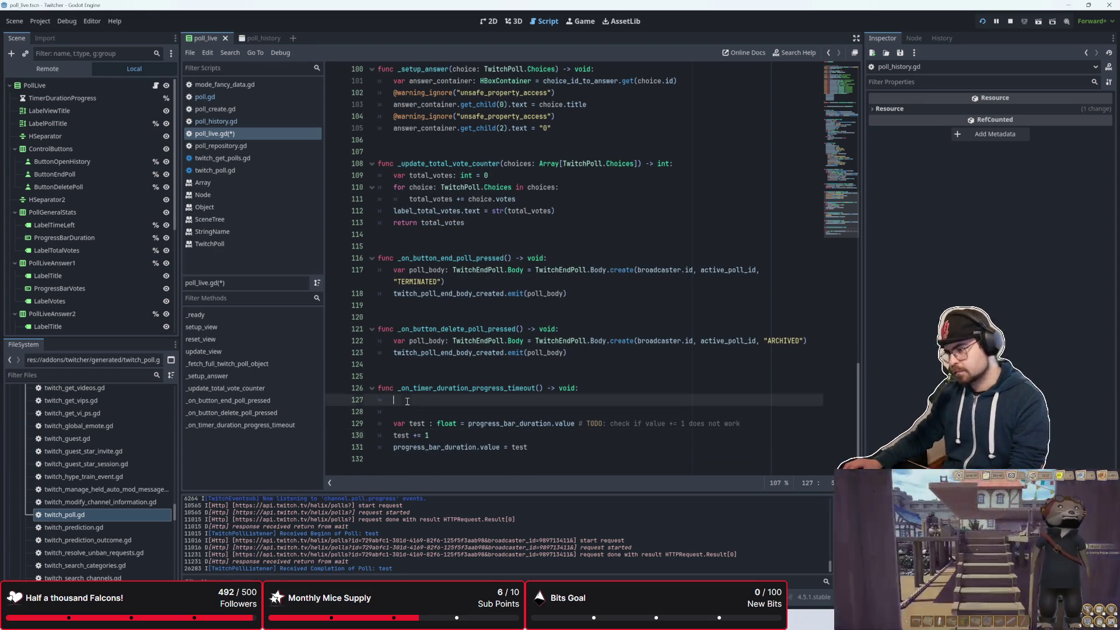
key("ctrl+shift+k")
key("ctrl+shift+k")
key("ctrl+z")
key("ctrl+z")
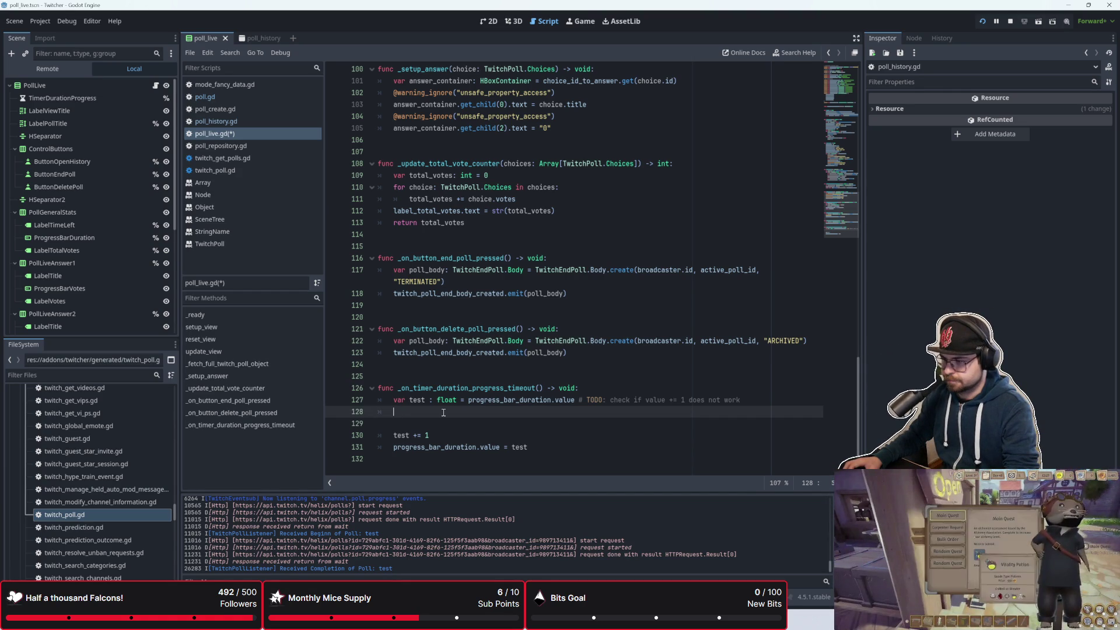
left_click(593, 388)
key("Return")
key("Return")
key("Up")
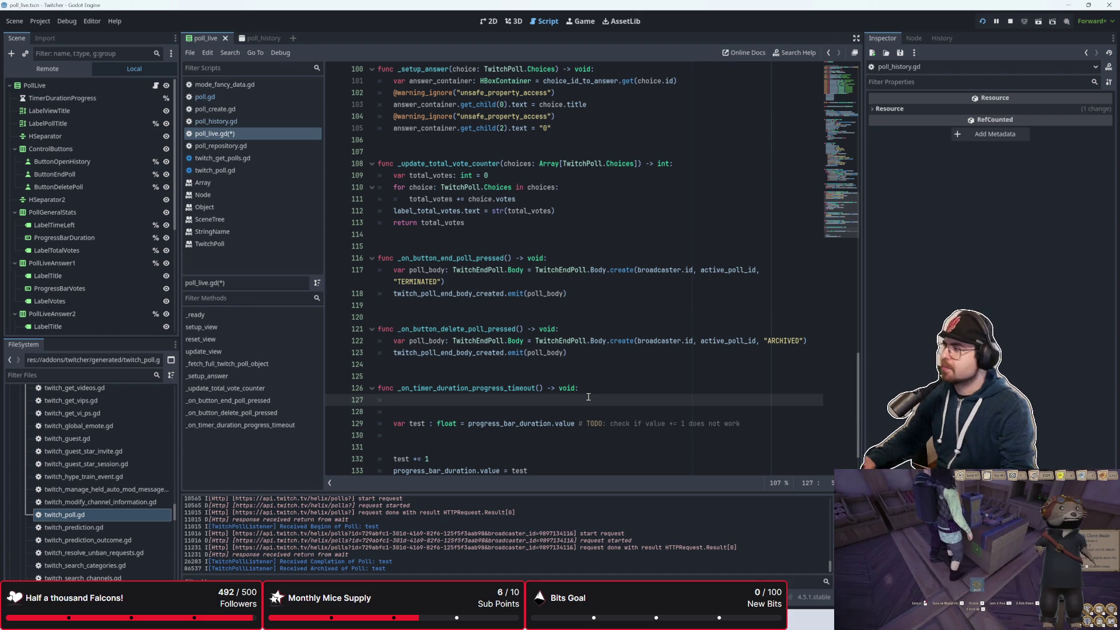
scroll(588, 397, "down", 1)
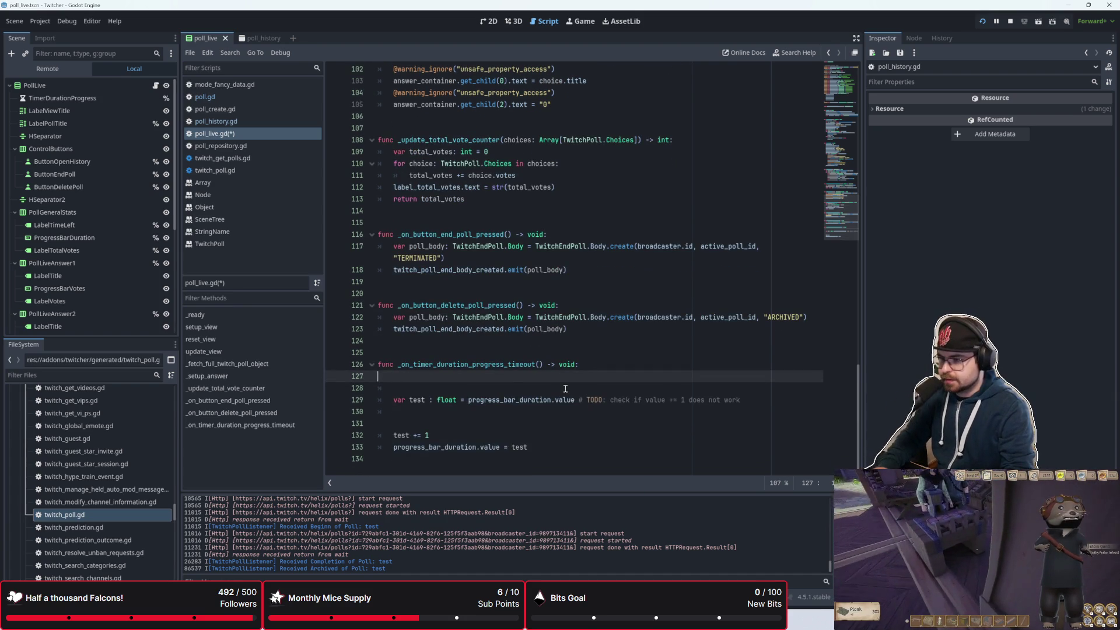
key("ctrl+shift+k")
key("ctrl+shift+k")
key("Down")
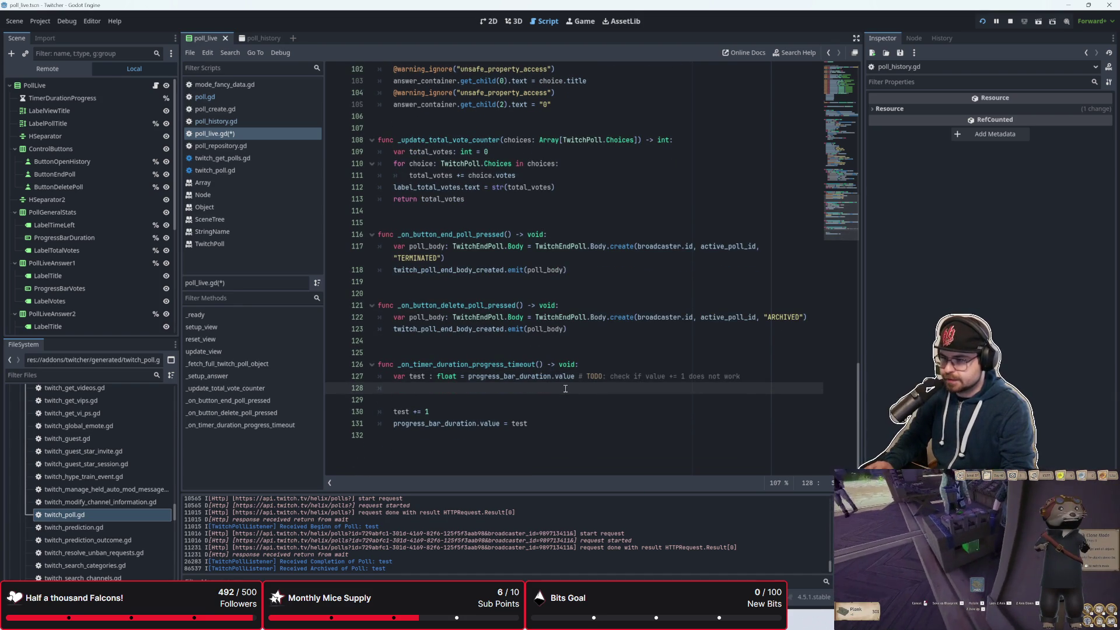
Rename the timeout handler's test variable to seconds_passed
type("va")
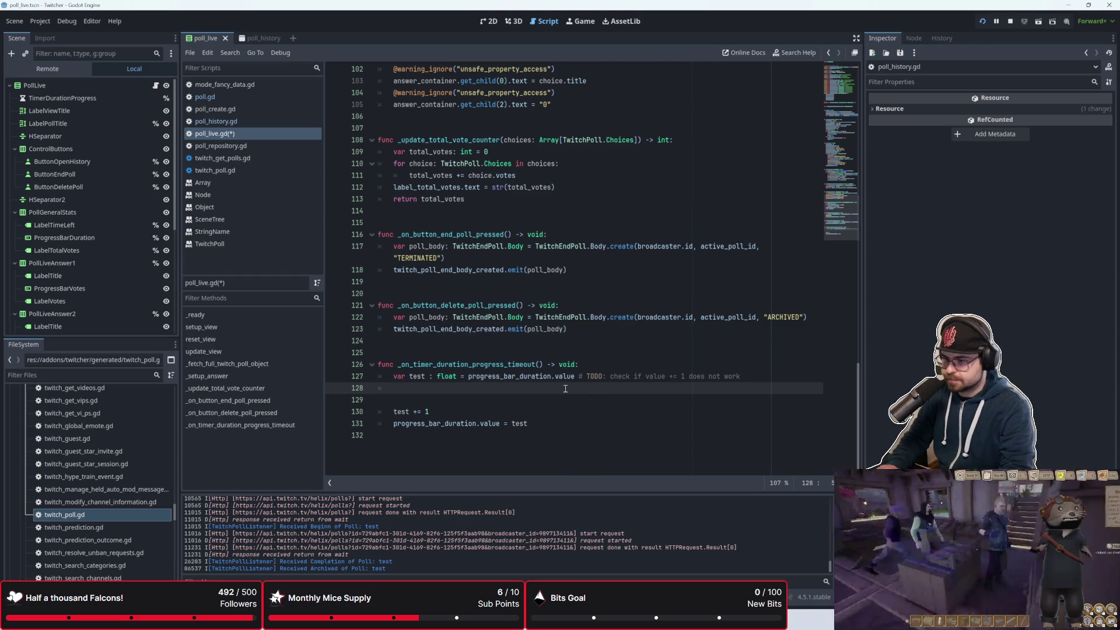
key("BackSpace")
key("BackSpace")
key("Up")
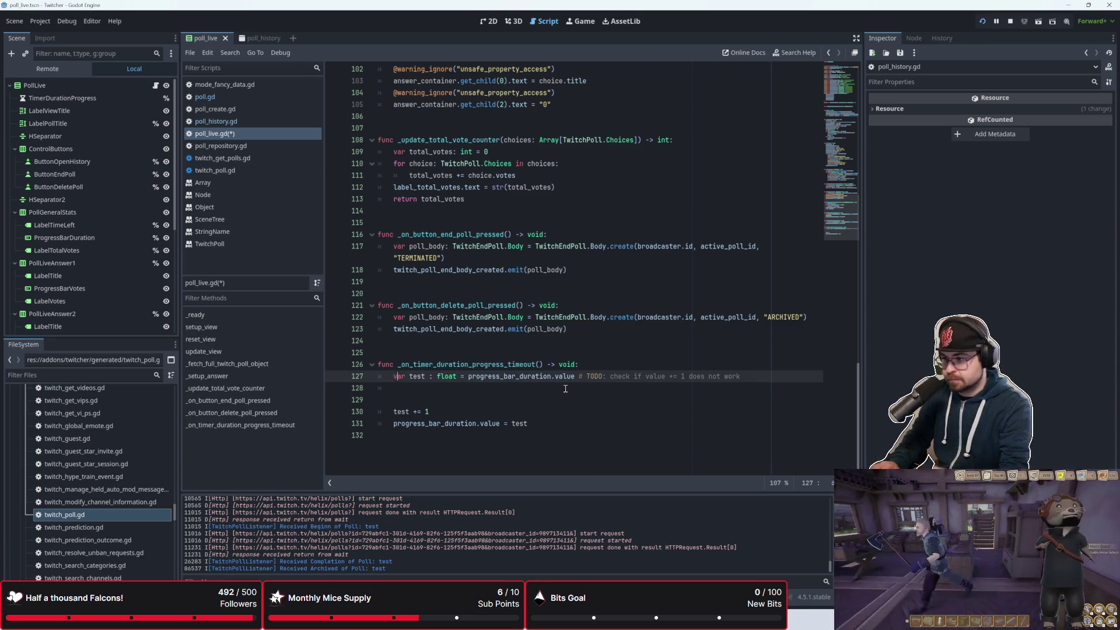
key("Right")
key("Delete")
key("Delete")
key("Delete")
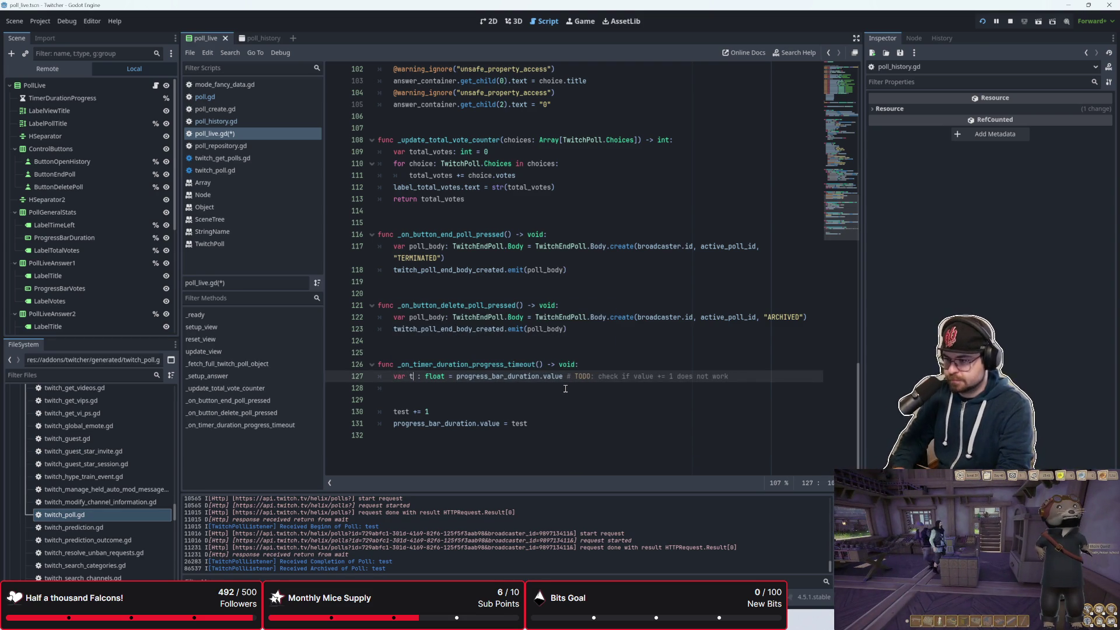
type("timer")
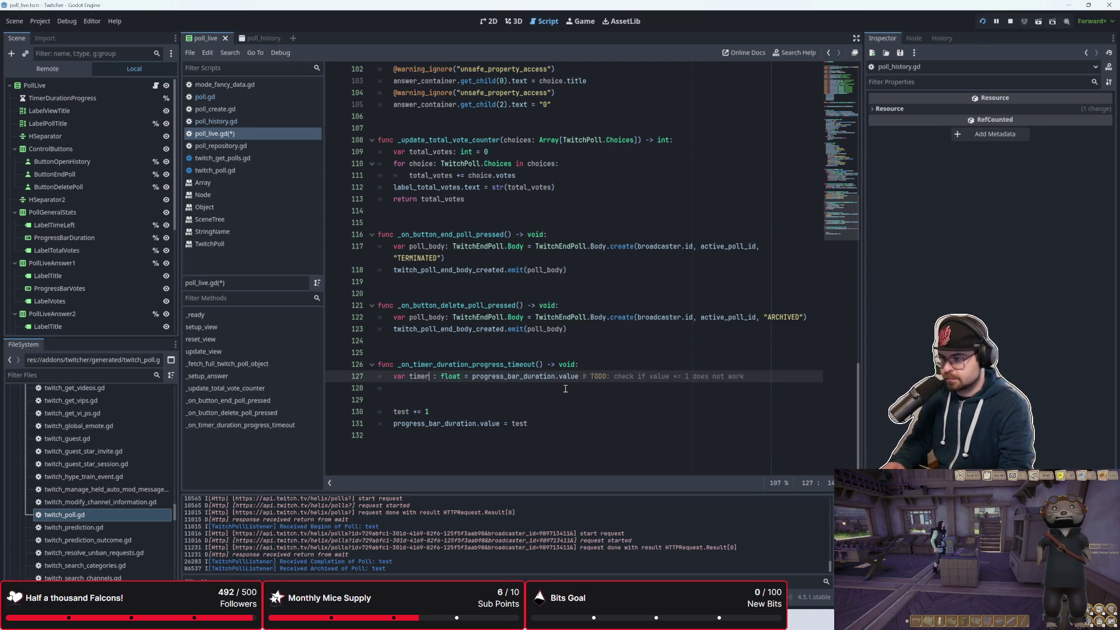
key("BackSpace")
key("BackSpace")
key("BackSpace")
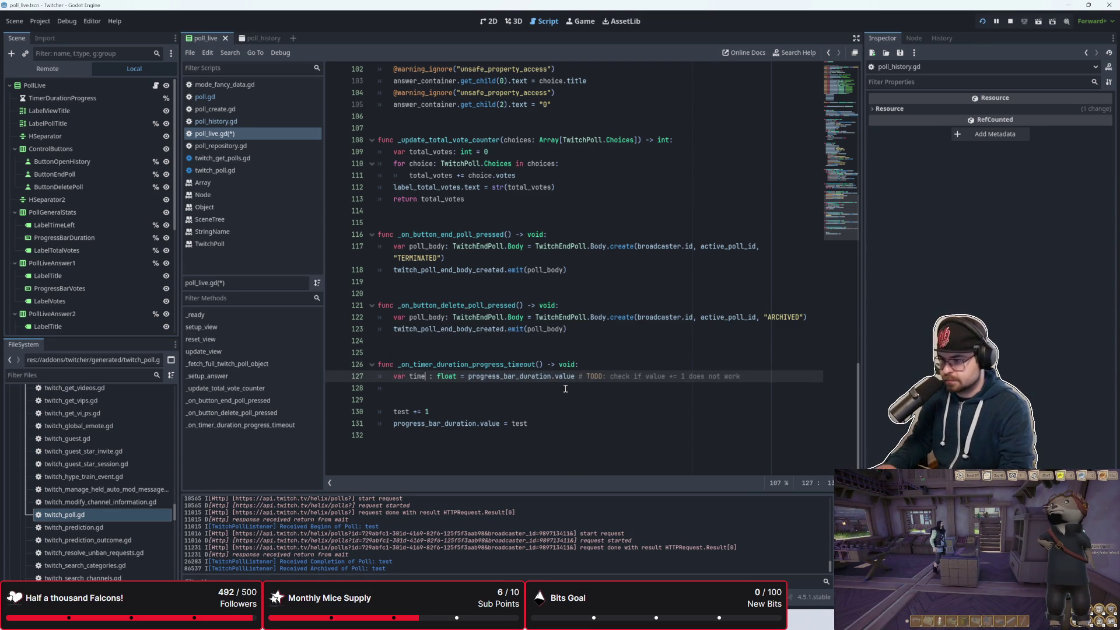
key("BackSpace")
type("seconds_p")
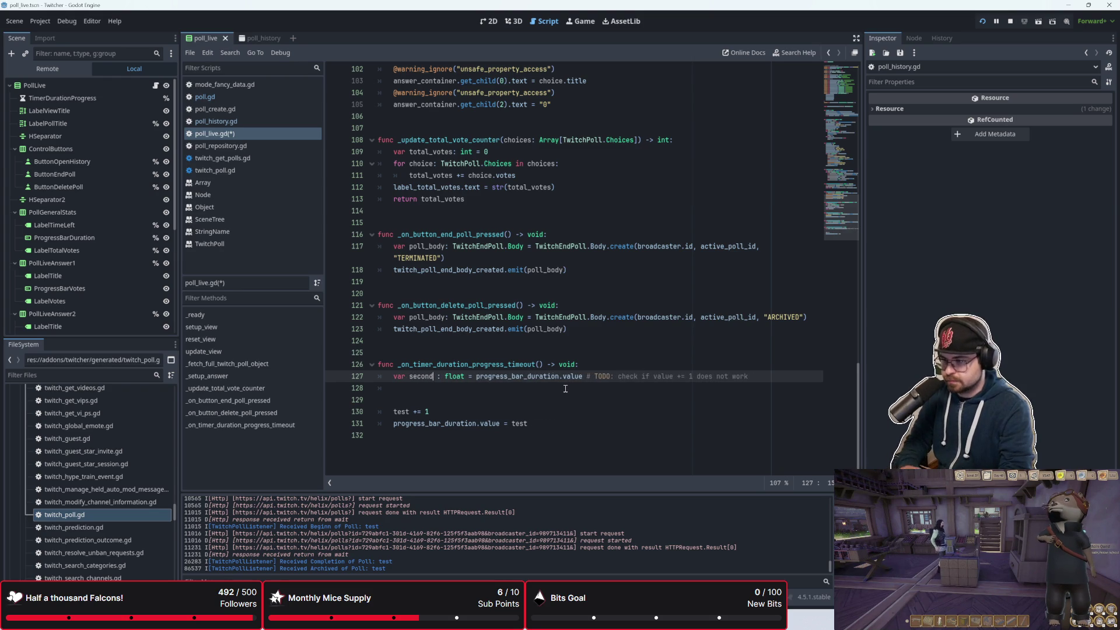
type("assed")
key("Down")
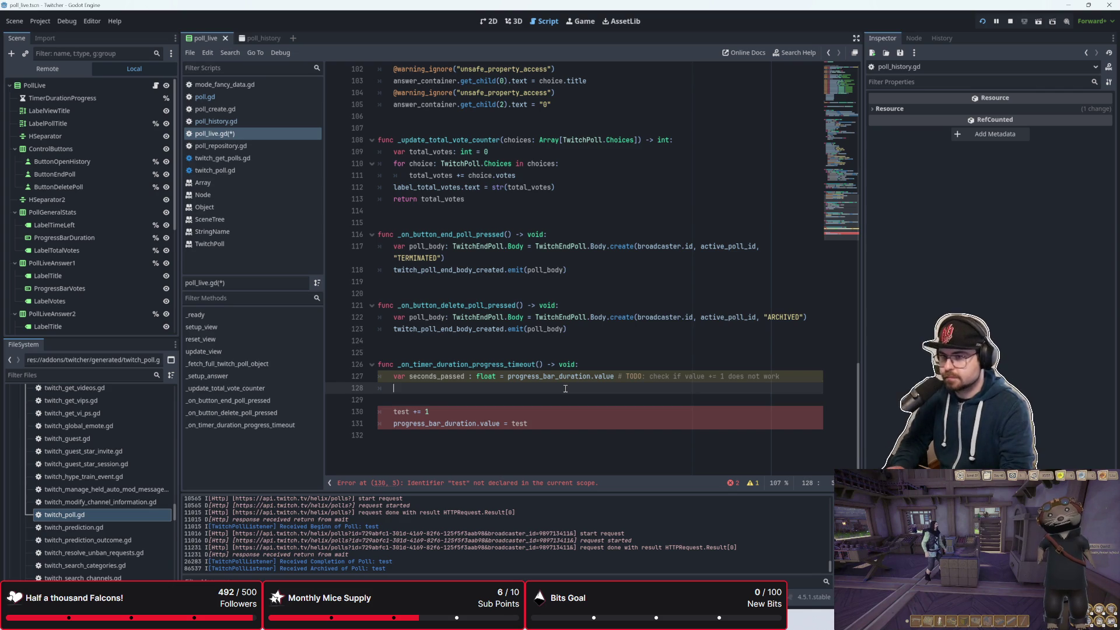
Begin line 128 as label_time_left.text = with an opening quote
type("label_tim")
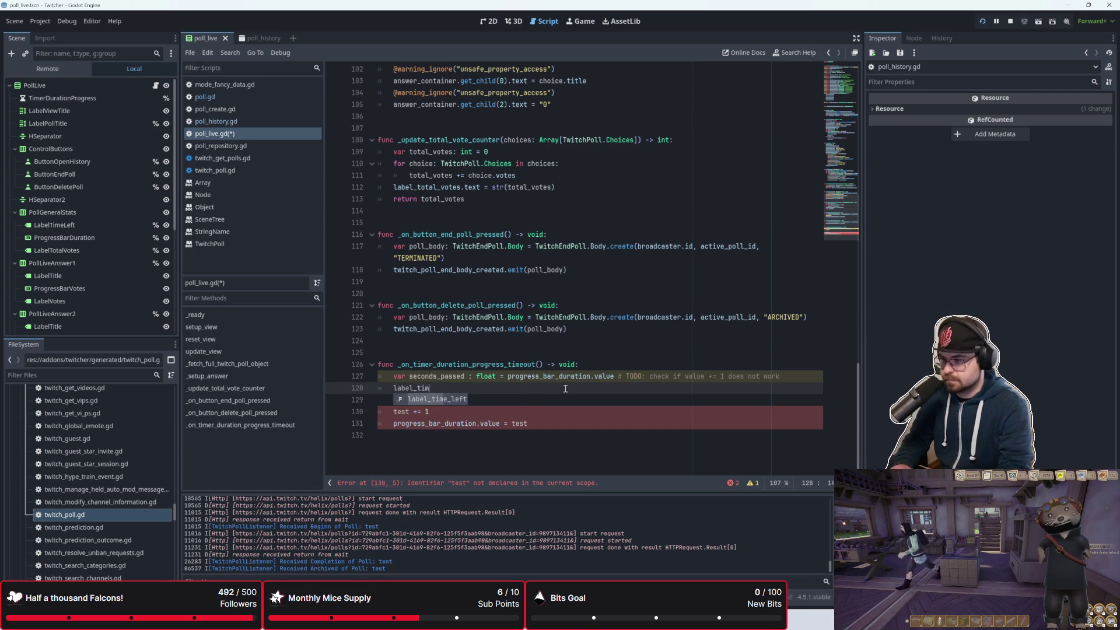
key("Return")
type(".text")
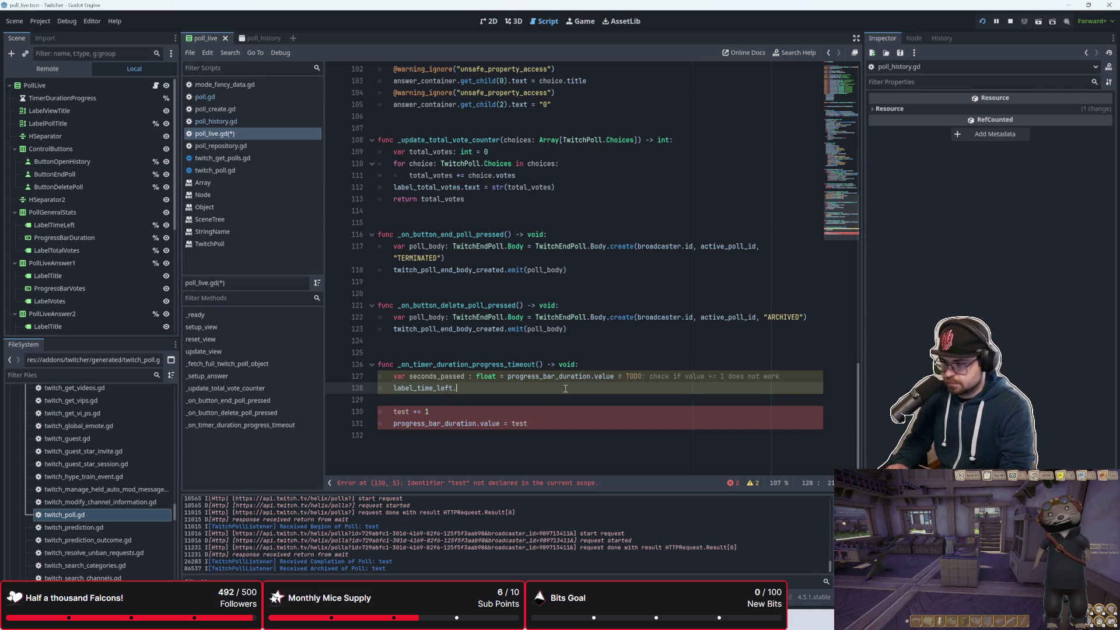
type(" =")
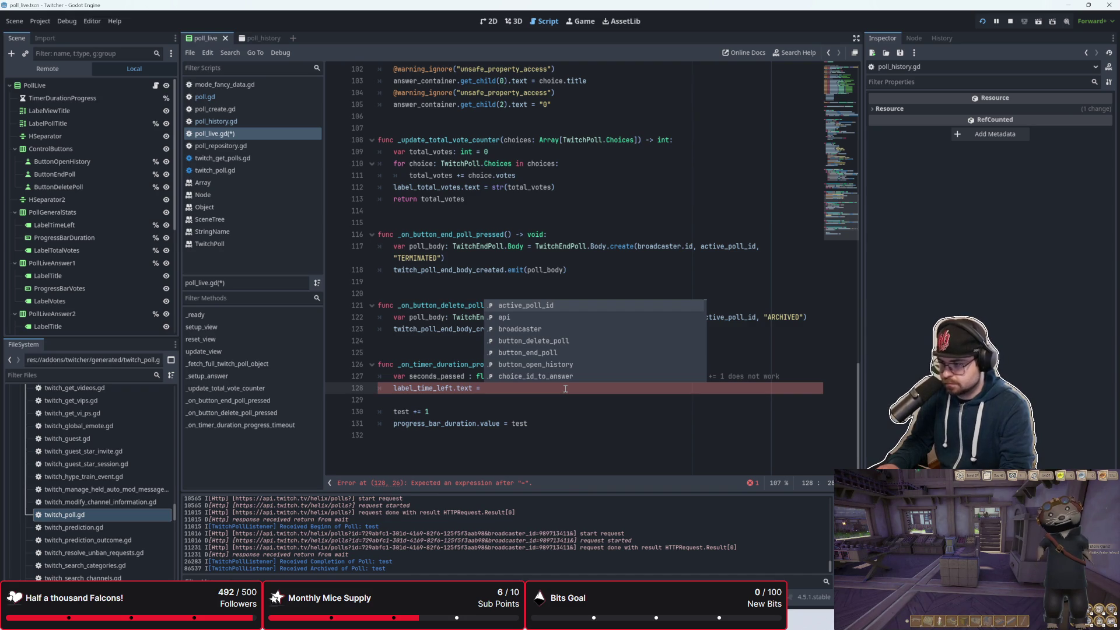
type("\"")
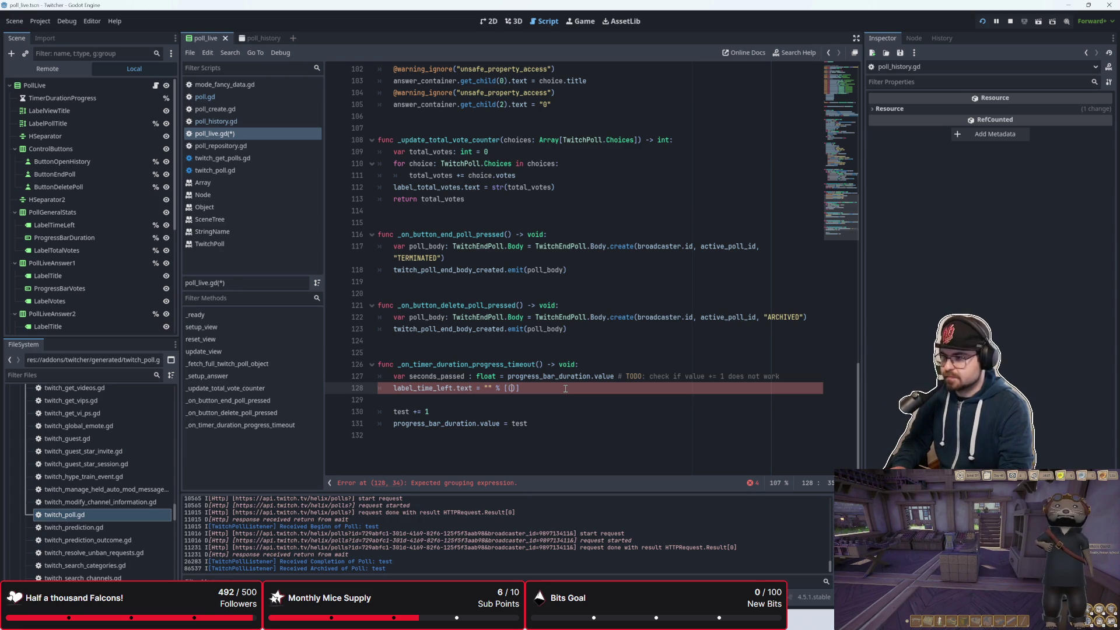
scroll(567, 373, "up", 20)
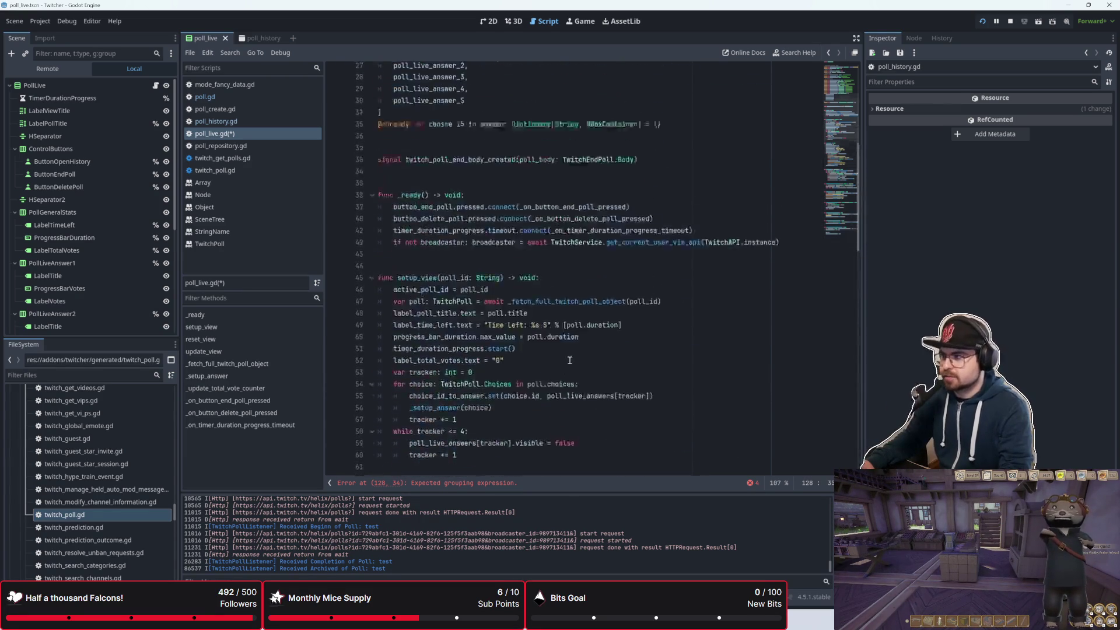
scroll(569, 360, "down", 10)
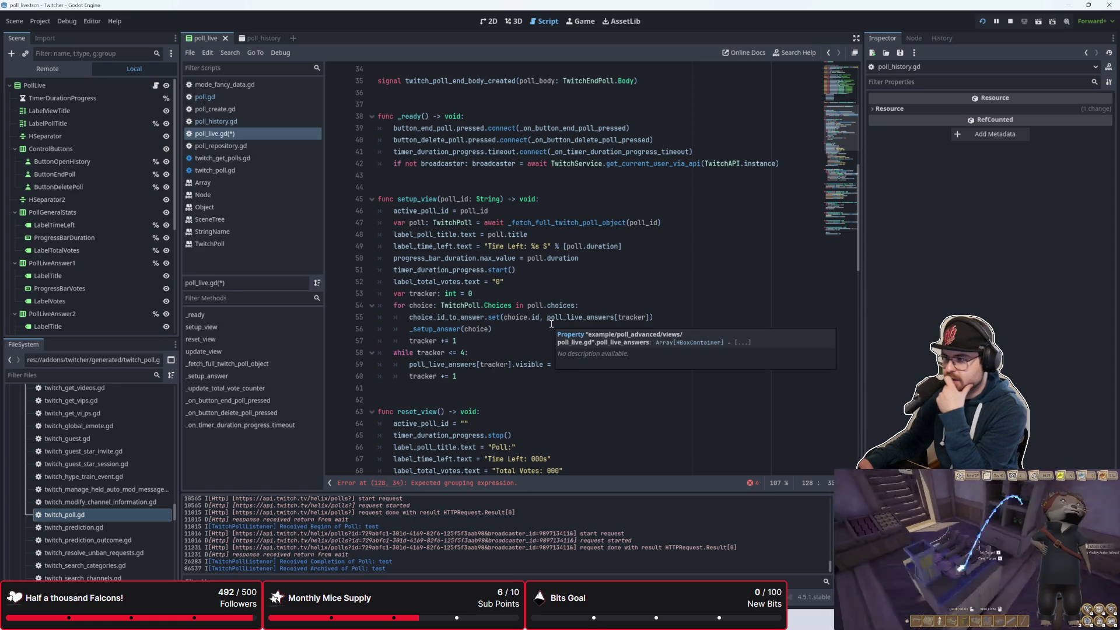
scroll(516, 282, "down", 20)
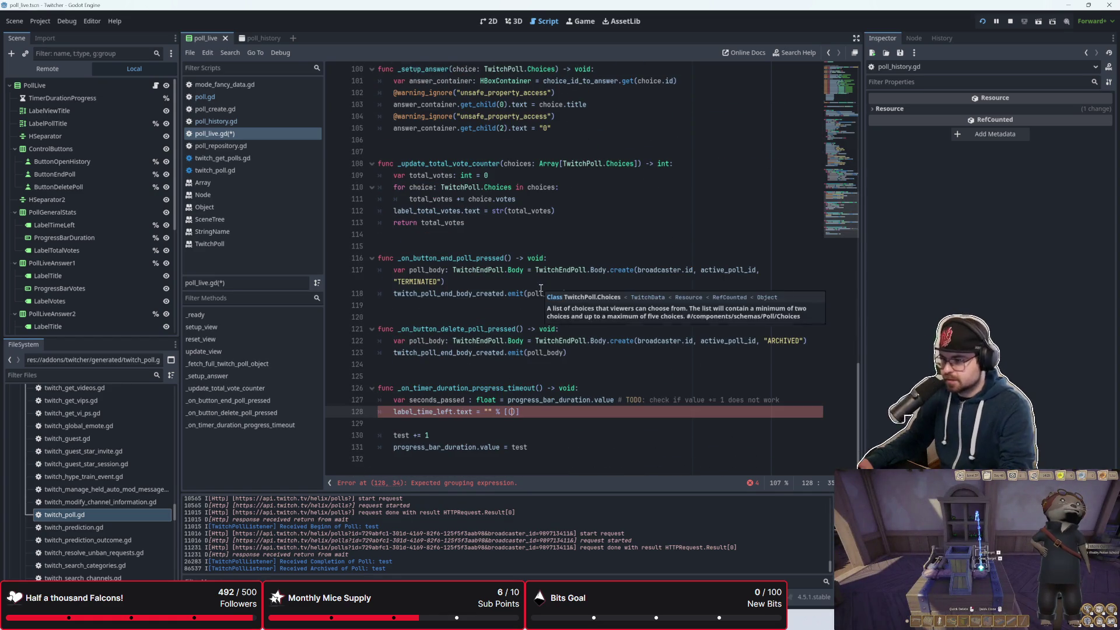
Fill the Time Left label line with progress_bar_duration.max_value minus the progress value
type("progress_bar")
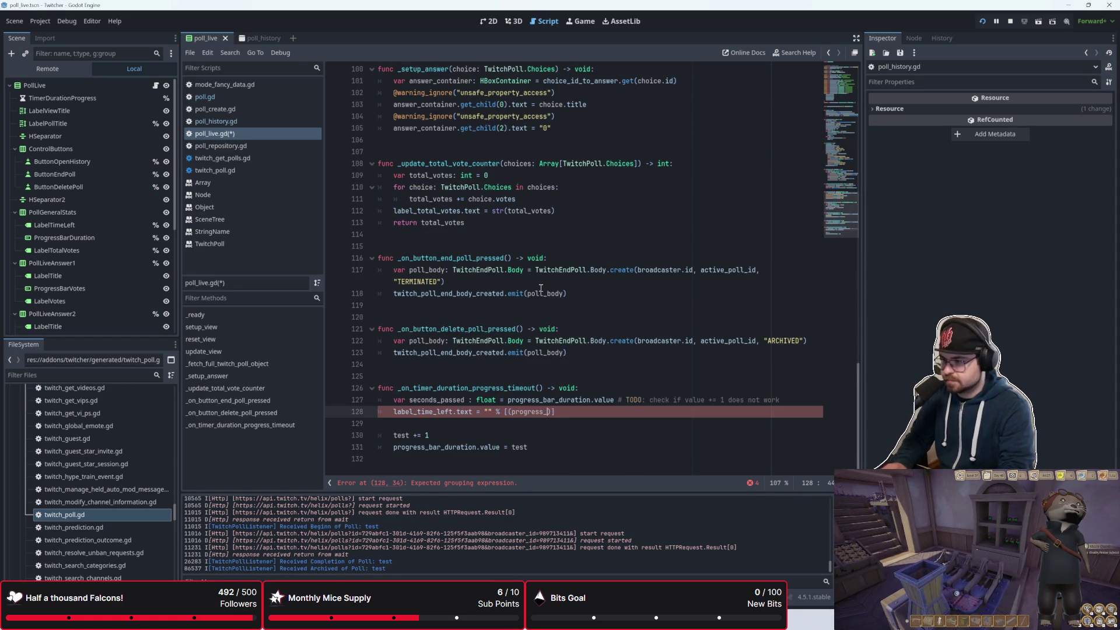
type("_duration.")
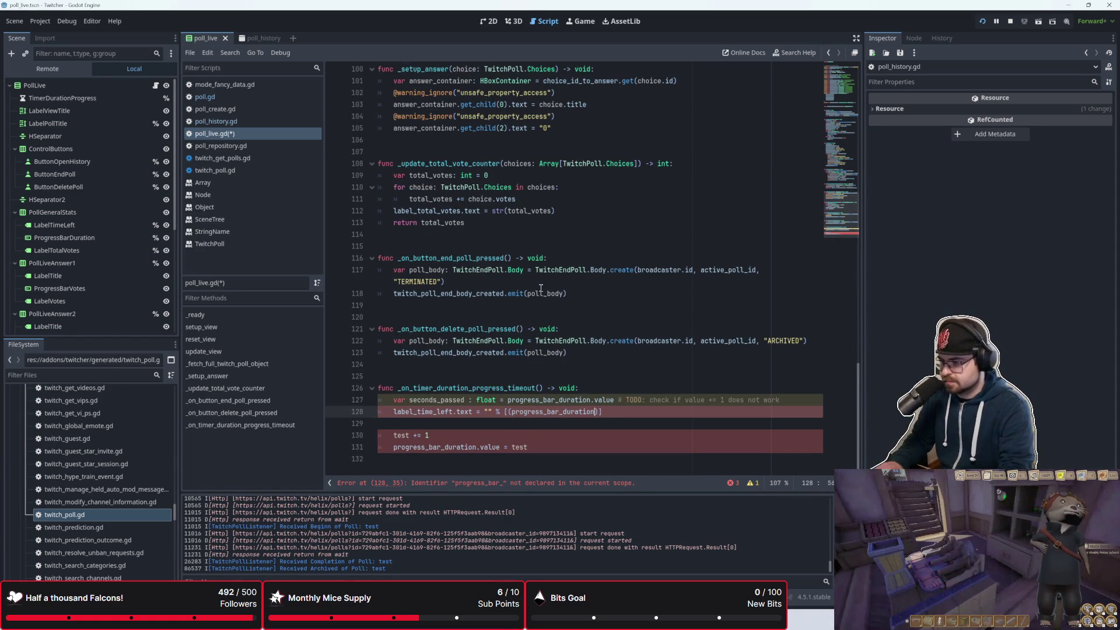
type("max_value")
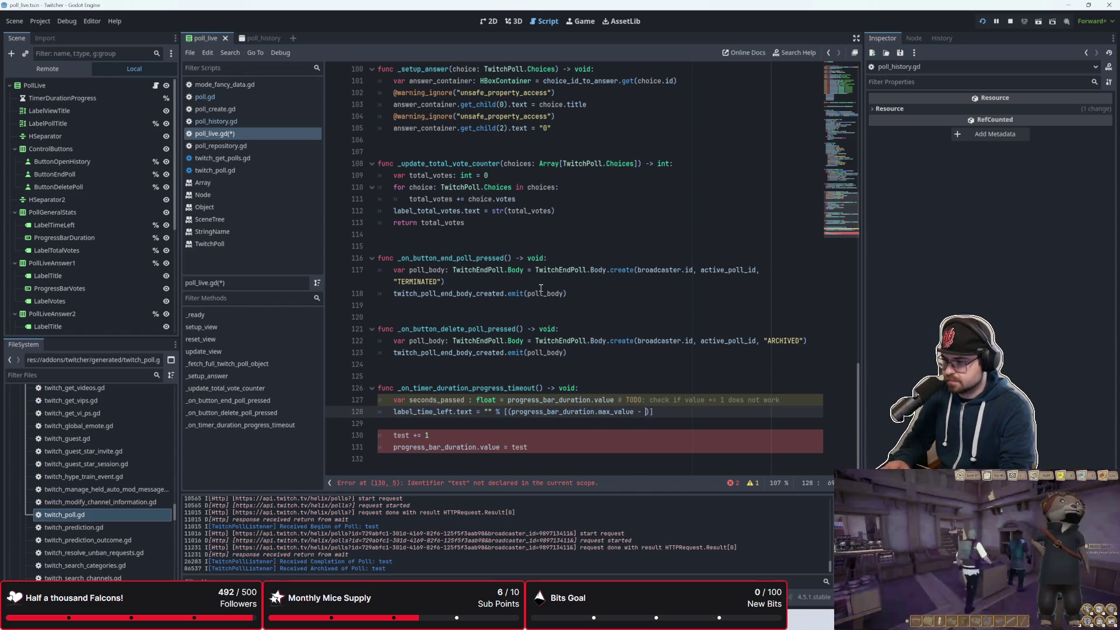
type(" - se")
type("conds_pa")
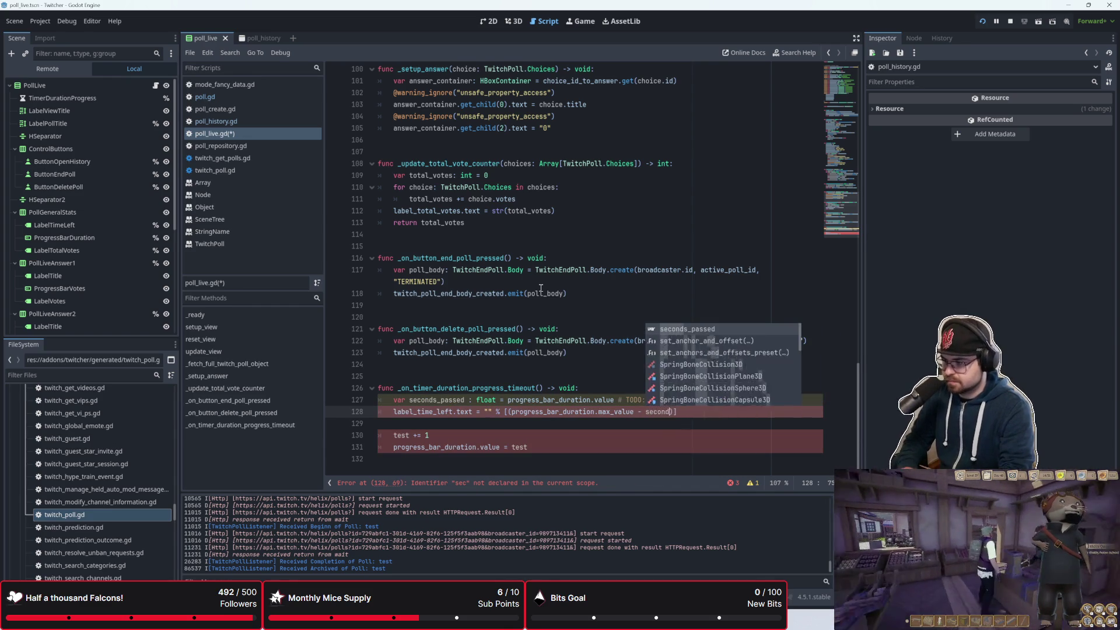
key("Return")
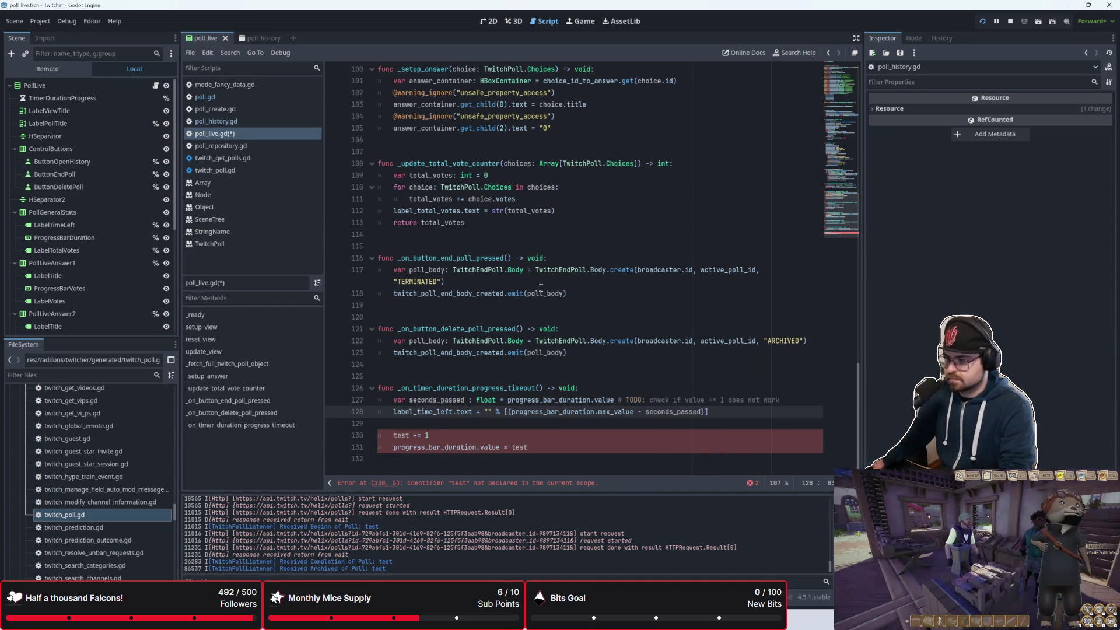
left_click(577, 369)
left_click(488, 411)
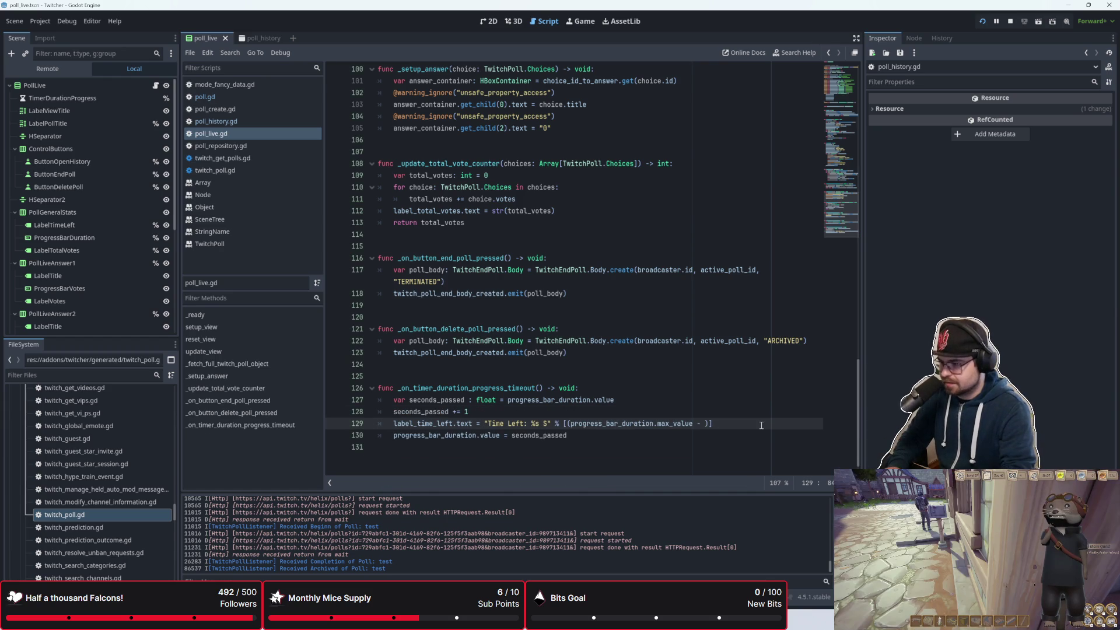
type("rogress_bar_duration")
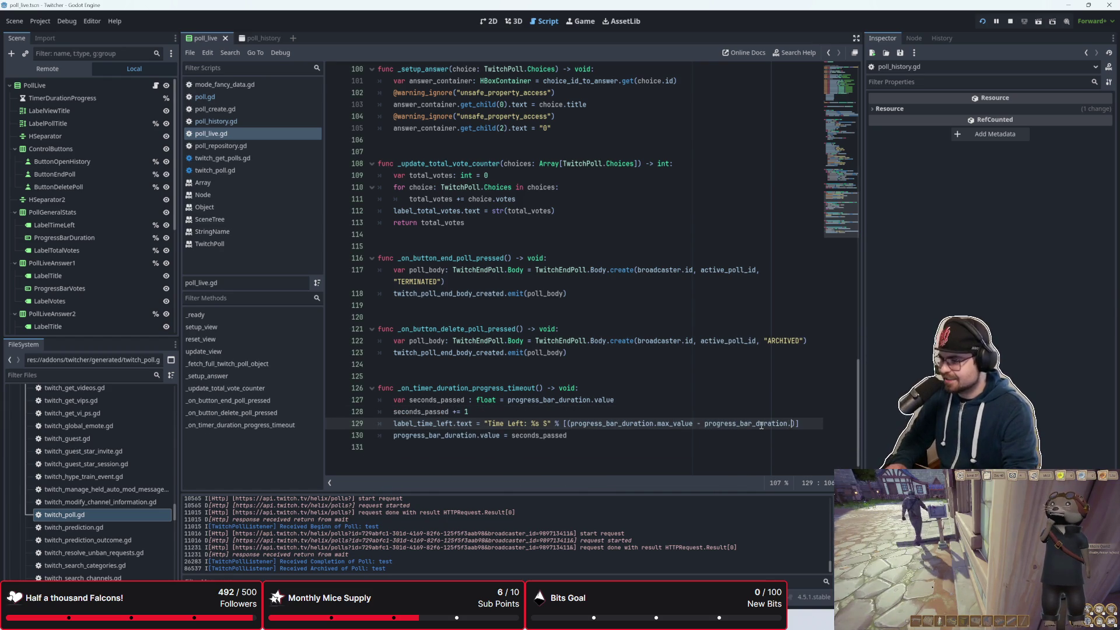
type(".value)]")
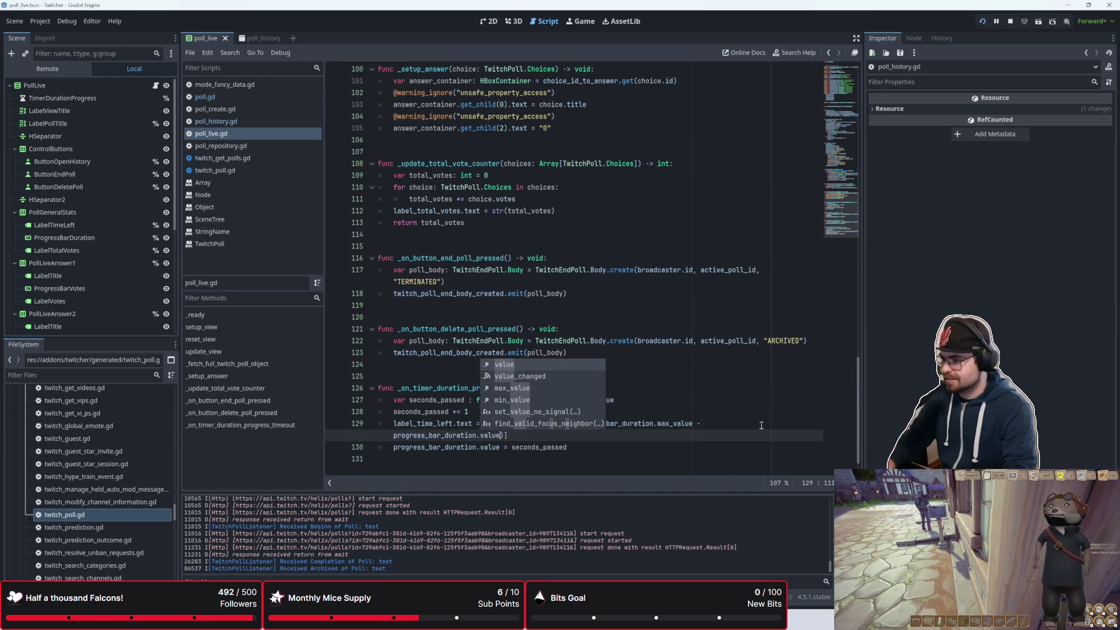
Drop the seconds_passed declaration so progress_bar_duration.value increments by 1 directly
left_click(510, 411)
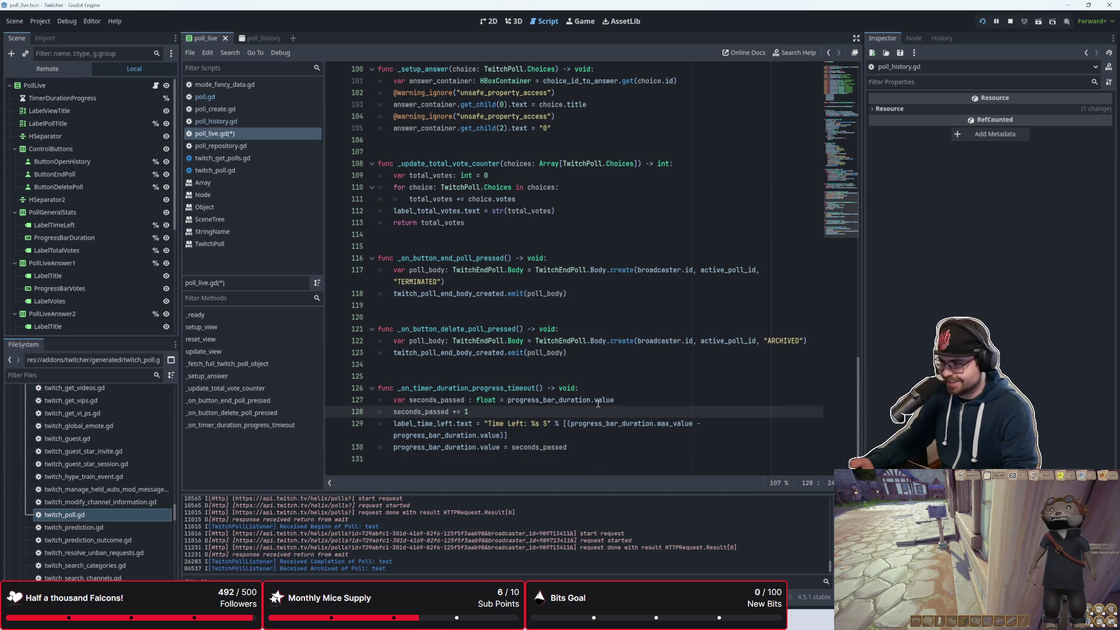
left_click_drag(504, 400, 395, 400)
key("BackSpace")
key("Down")
key("ctrl+shift+k")
key("Up")
key("End")
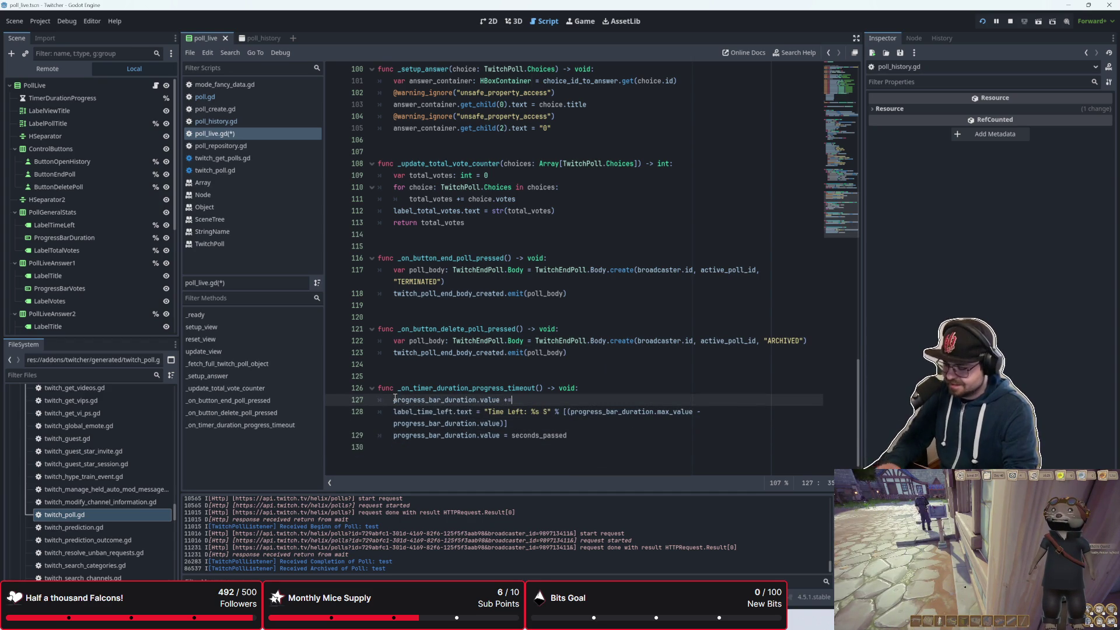
Delete the leftover seconds_passed line, save poll_live.gd, and launch a debug run
left_click(494, 422)
left_click(515, 436)
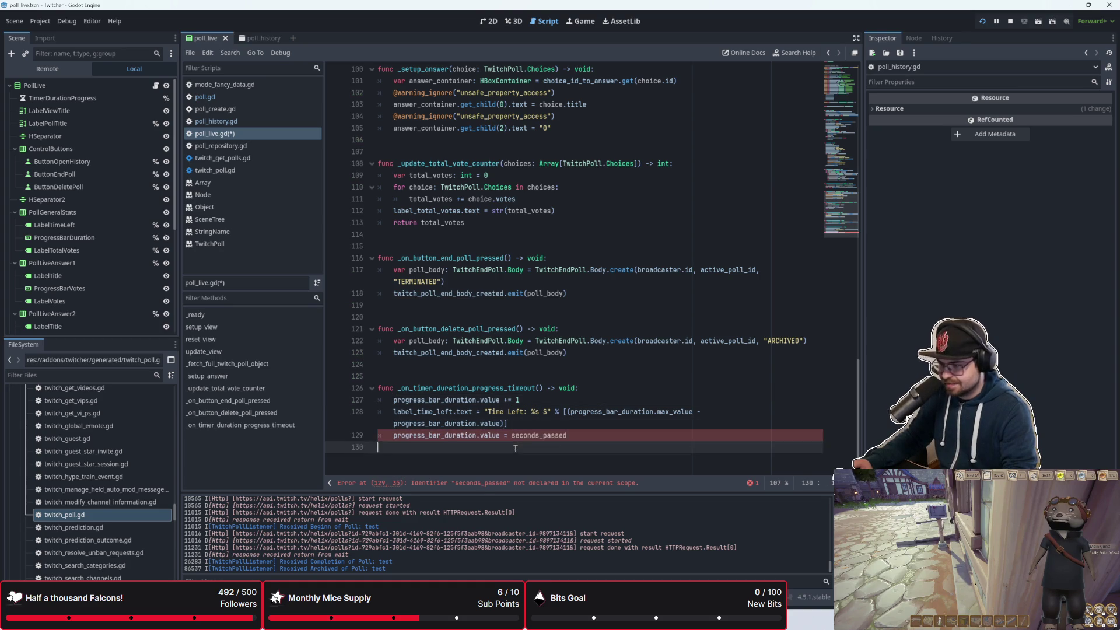
left_click_drag(581, 436, 358, 440)
key("BackSpace")
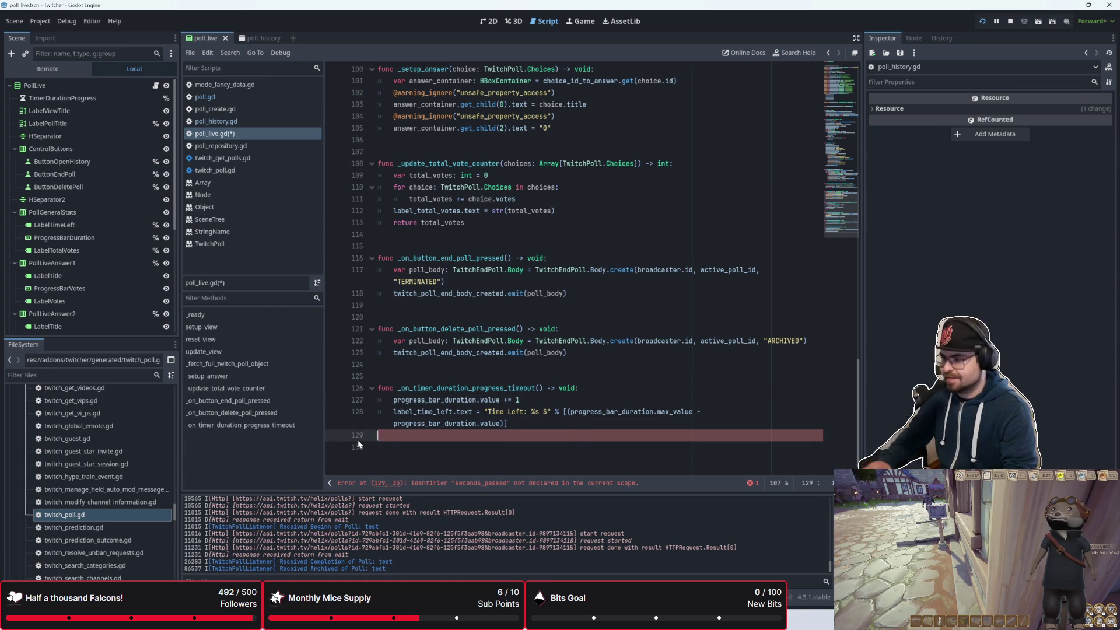
key("ctrl+s")
left_click(983, 22)
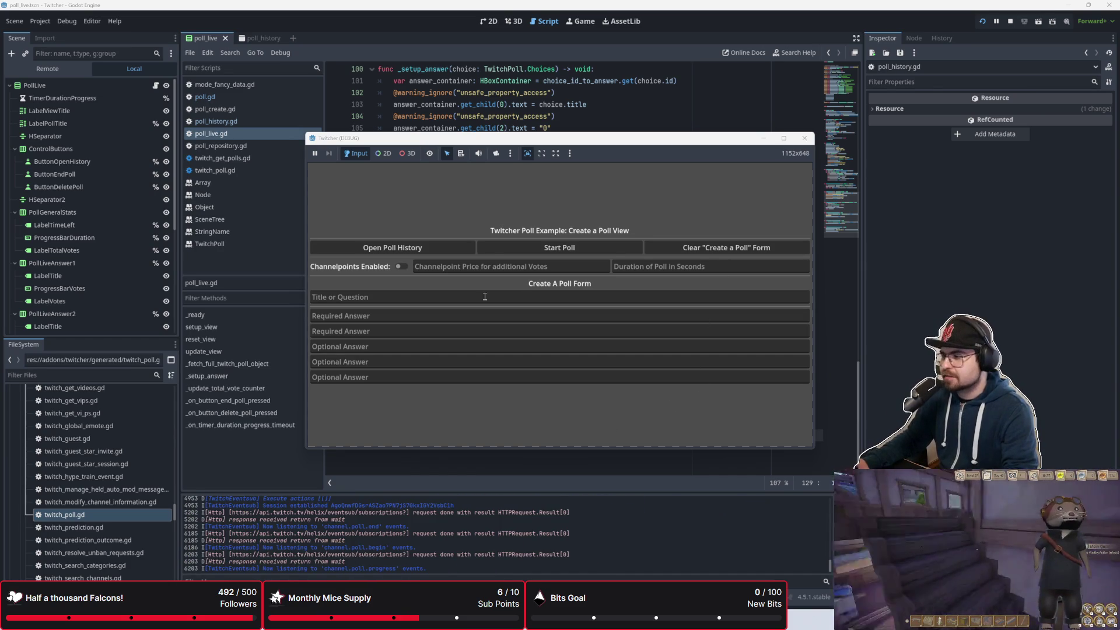
Start a 30-second 'test' poll with answers a and b, watch the countdown, then stop with F8
left_click(627, 269)
type("30")
key("Tab")
type("test")
key("Tab")
type("a")
key("Tab")
type("b")
left_click(626, 243)
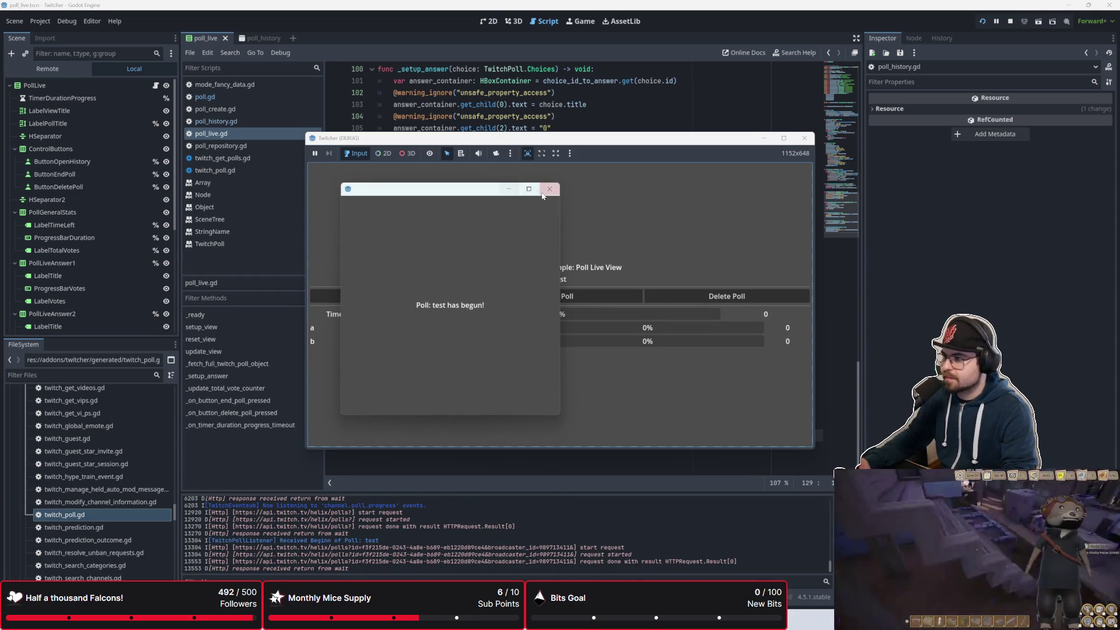
left_click(549, 189)
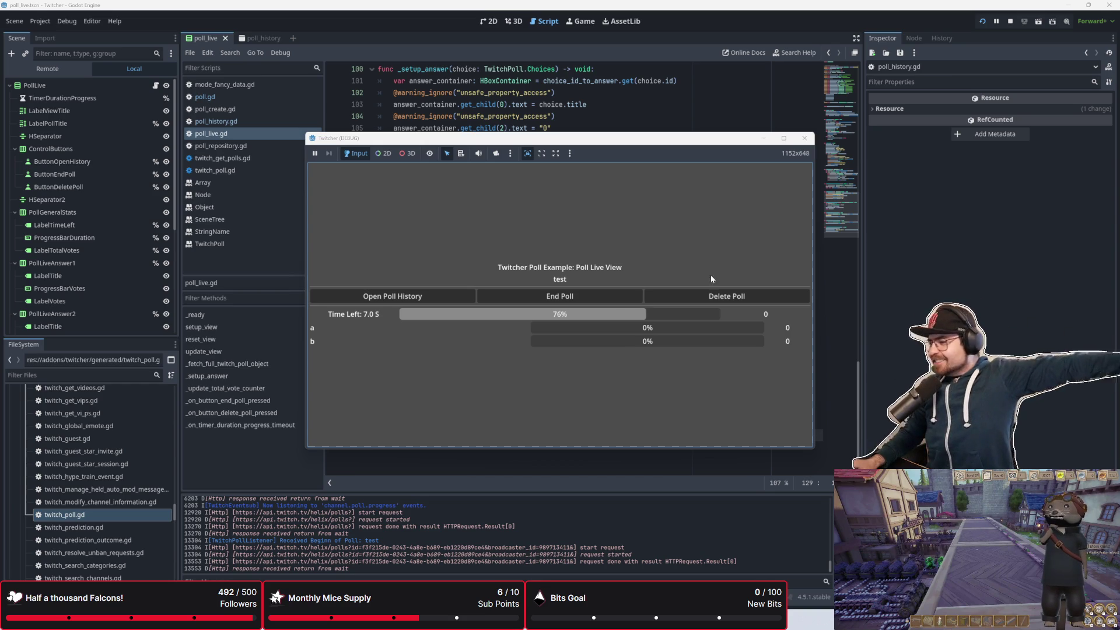
key("F8")
left_click(535, 426)
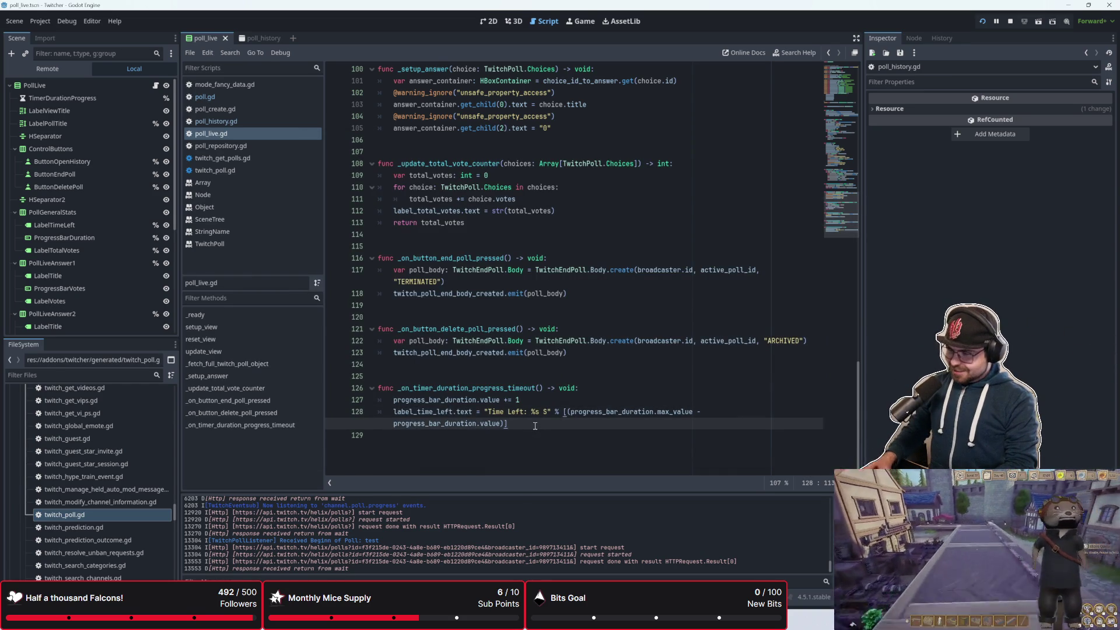
Dismiss the poll completed notice and review the timer handler code
scroll(535, 426, "up", 2, "ctrl")
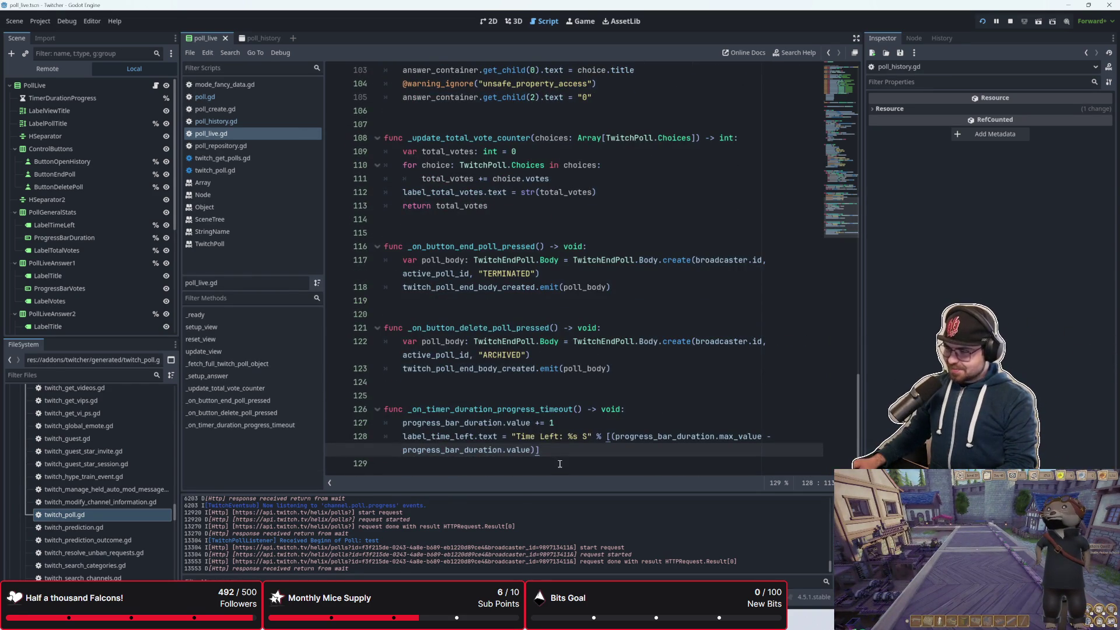
left_click(376, 417, "shift")
left_click_drag(377, 417, 377, 413)
left_click(549, 189)
key("Up")
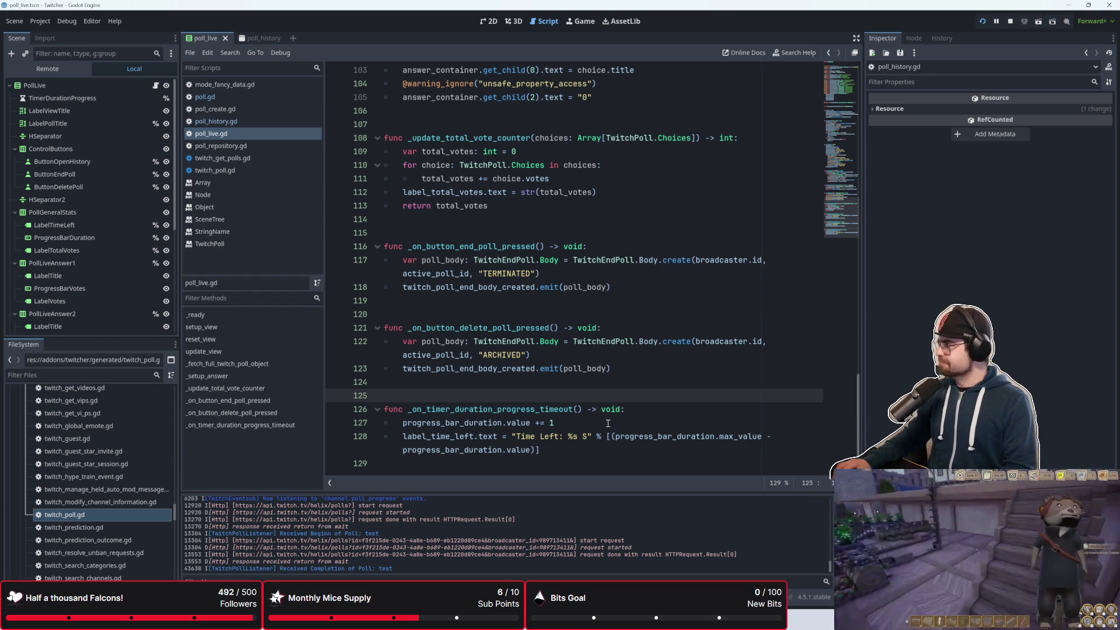
scroll(608, 423, "down", 3, "ctrl")
scroll(606, 423, "up", 1, "ctrl")
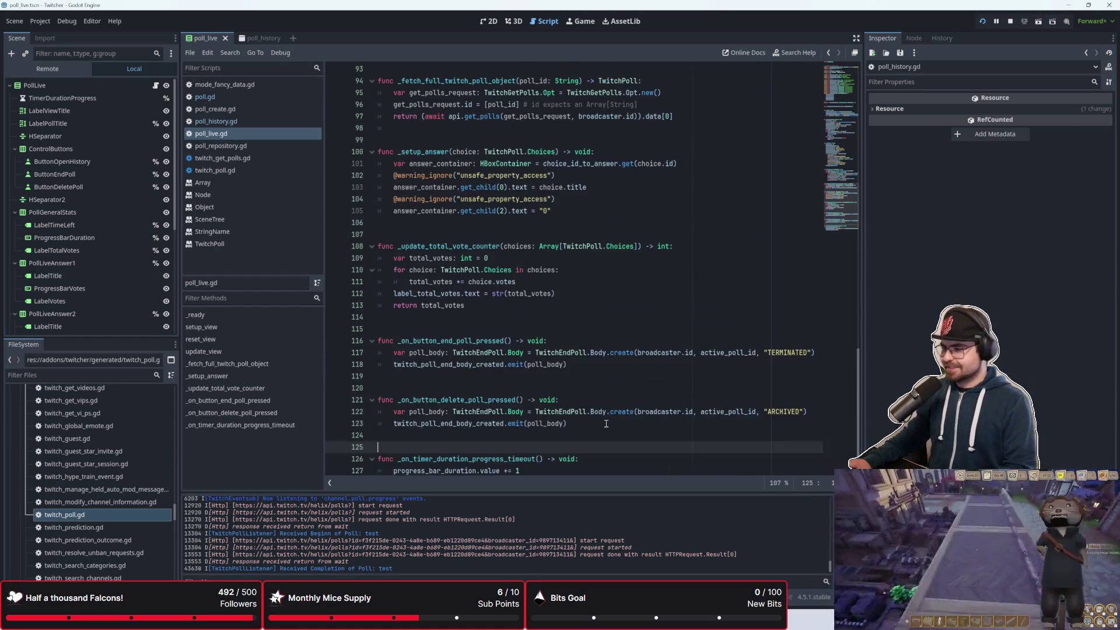
Split line 128 so the remaining-time expression and closing ']' each sit on their own line
left_click(582, 449)
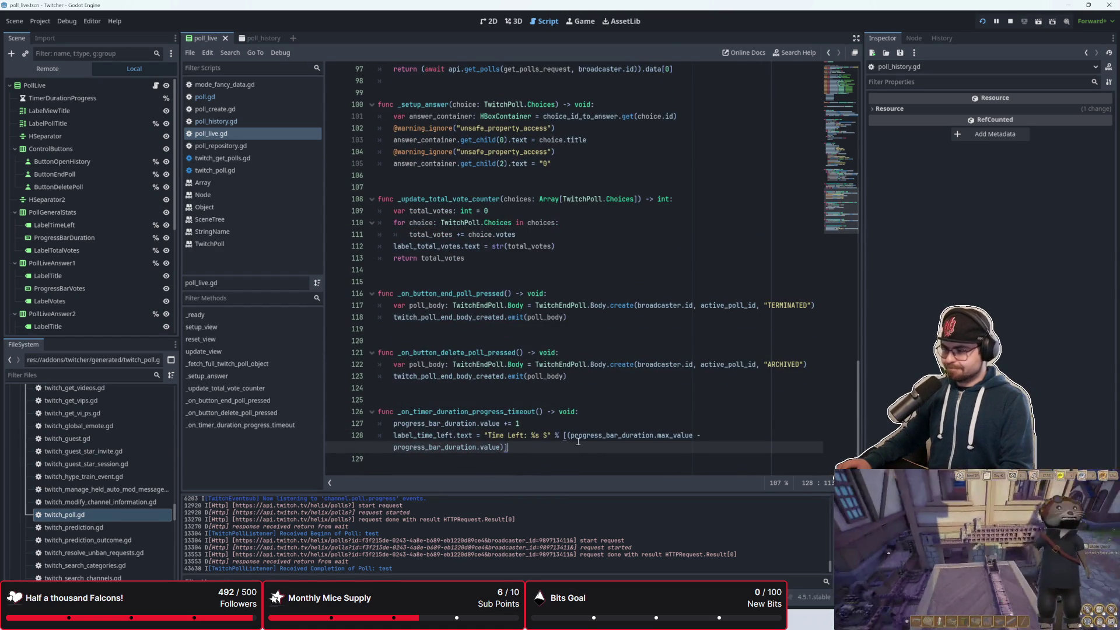
left_click(561, 435)
key("Return")
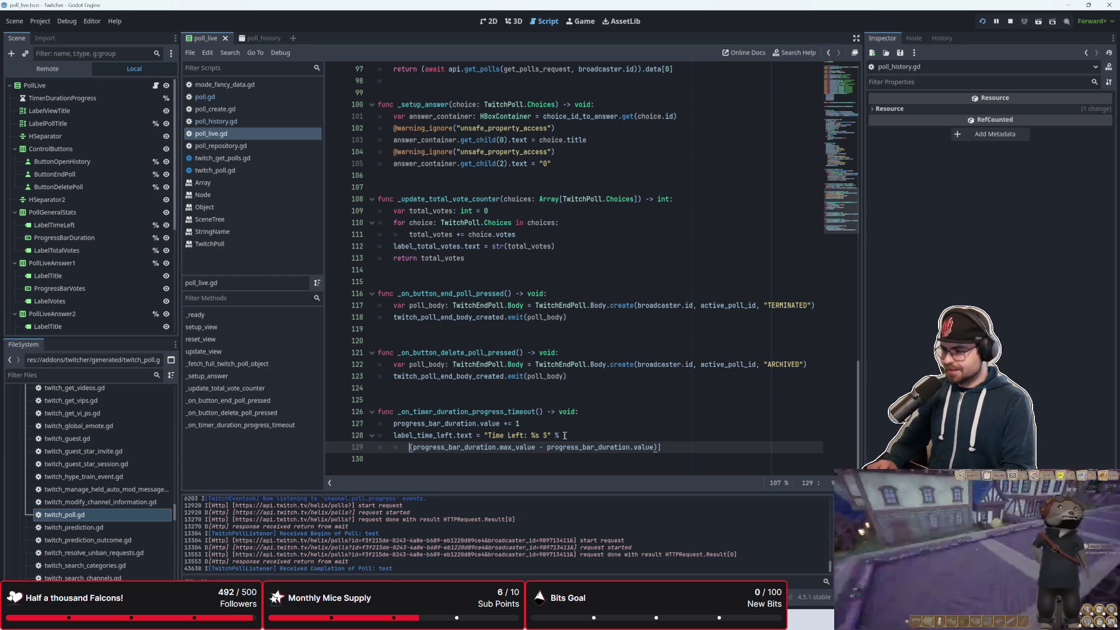
left_click(664, 449)
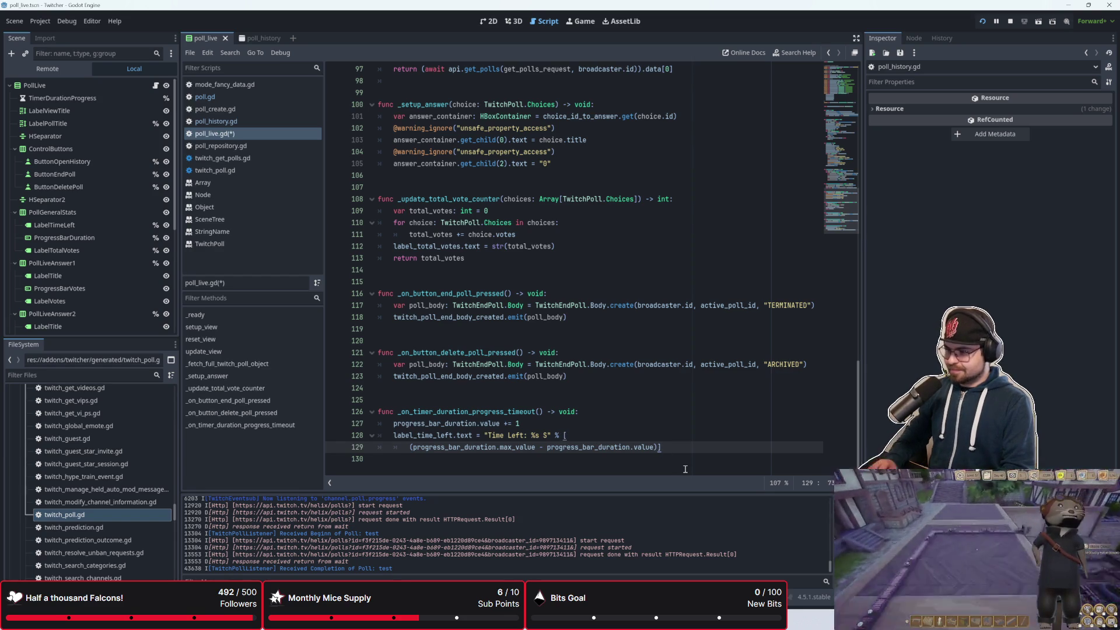
key("Return")
key("BackSpace")
Save the script and place the cursor at the end of the timer handler header
left_click(641, 399)
key("ctrl+s")
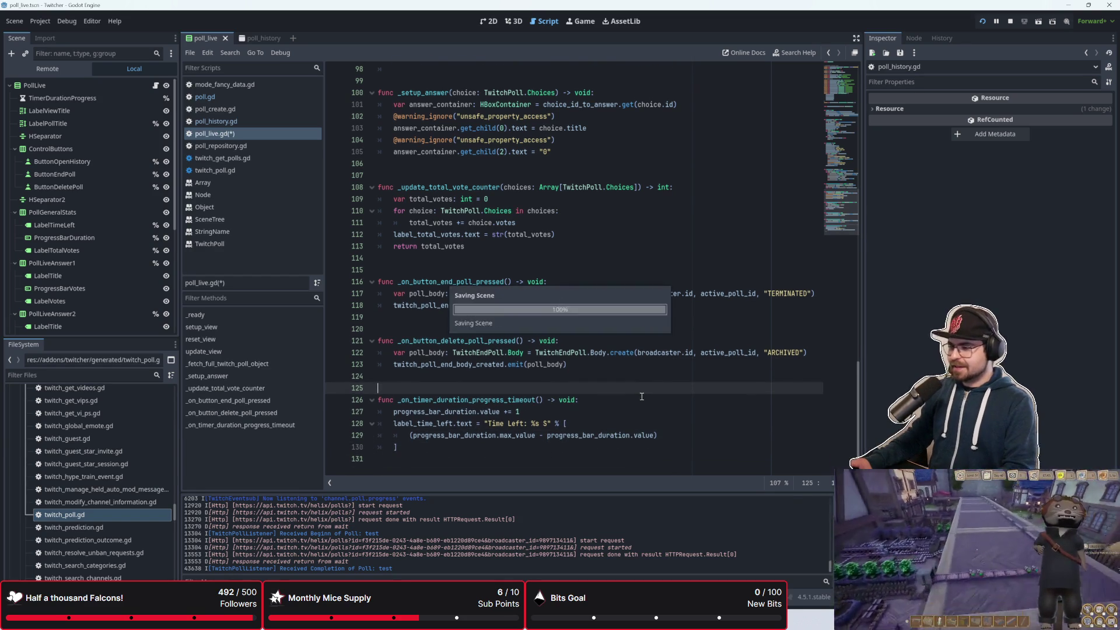
left_click(599, 450)
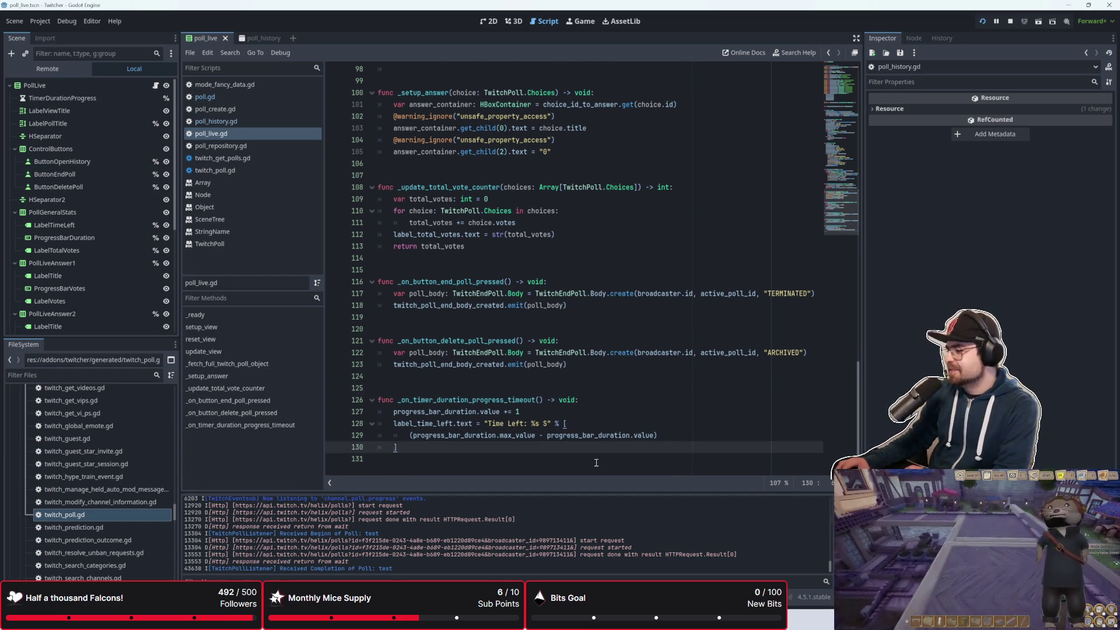
left_click(601, 430)
left_click(595, 459)
left_click(597, 448)
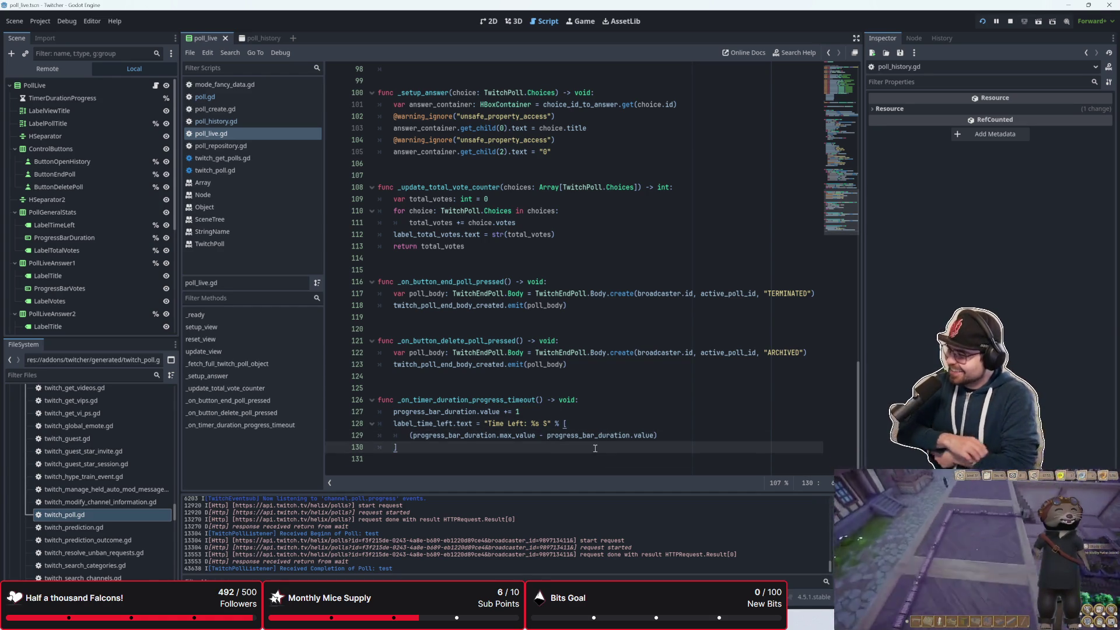
left_click(597, 422)
left_click(600, 413)
left_click(601, 420)
left_click(603, 414)
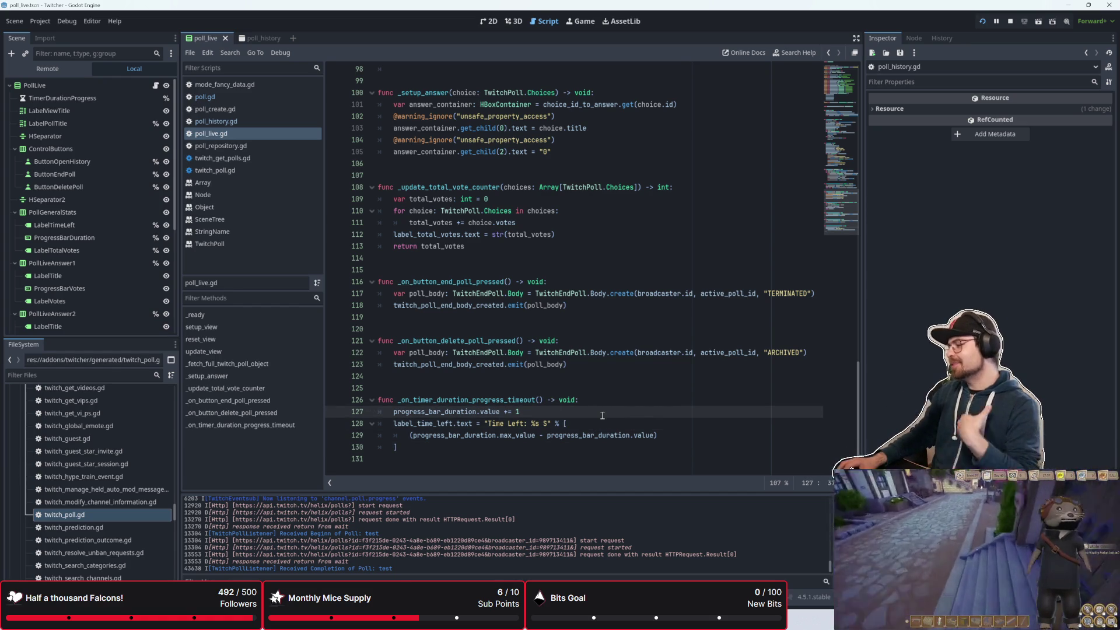
left_click(610, 405)
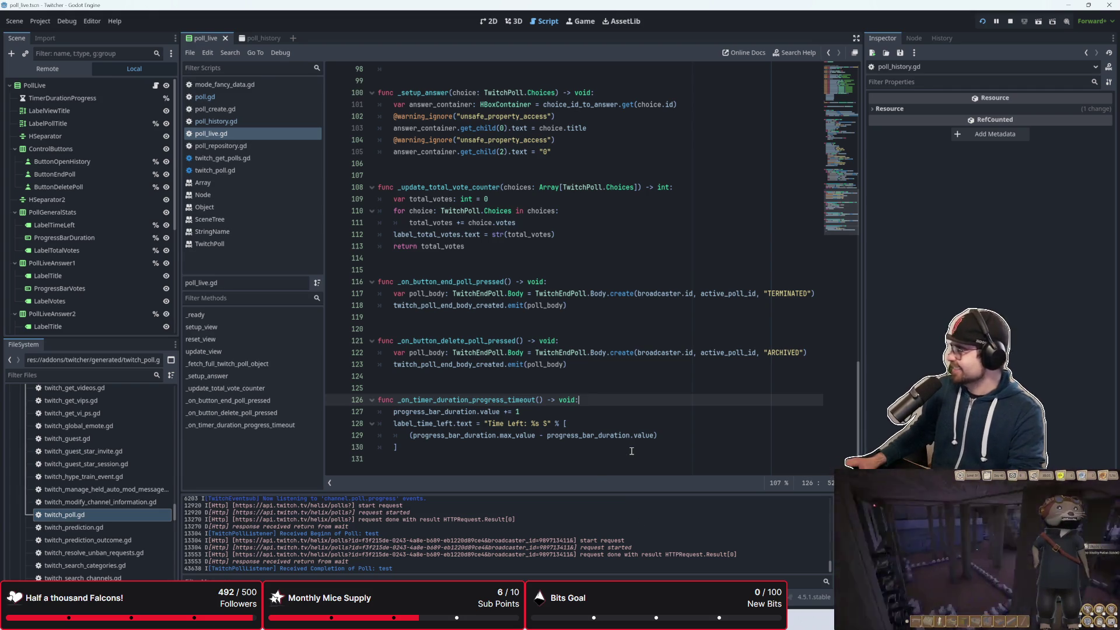
Add a 'var time_left: int' declaration on a new line below the value increment
key("Return")
type("var")
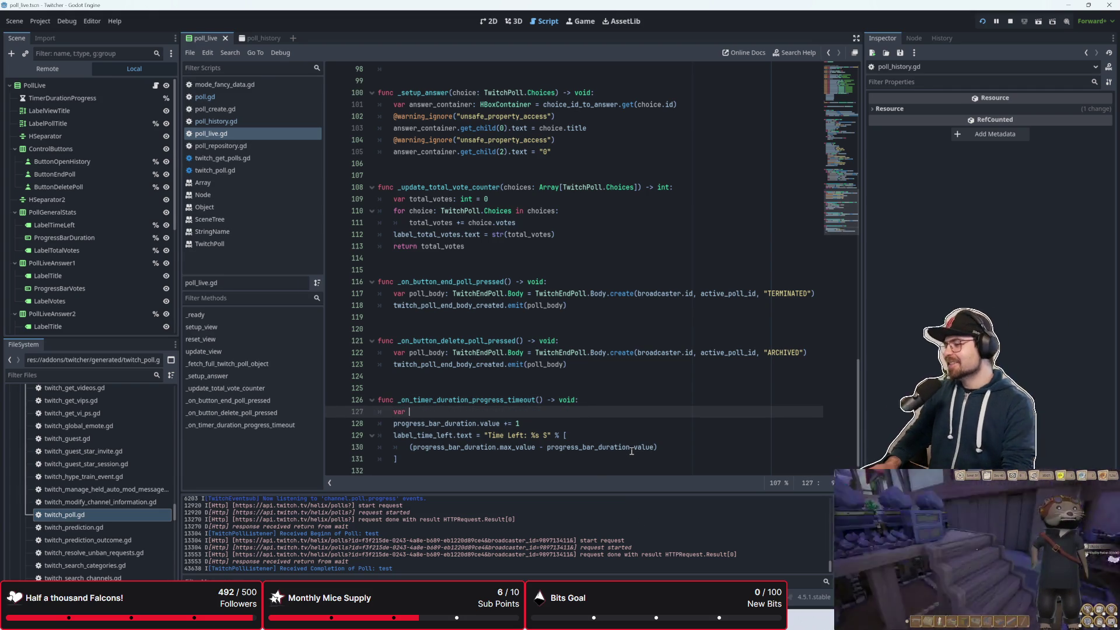
key("BackSpace")
key("BackSpace")
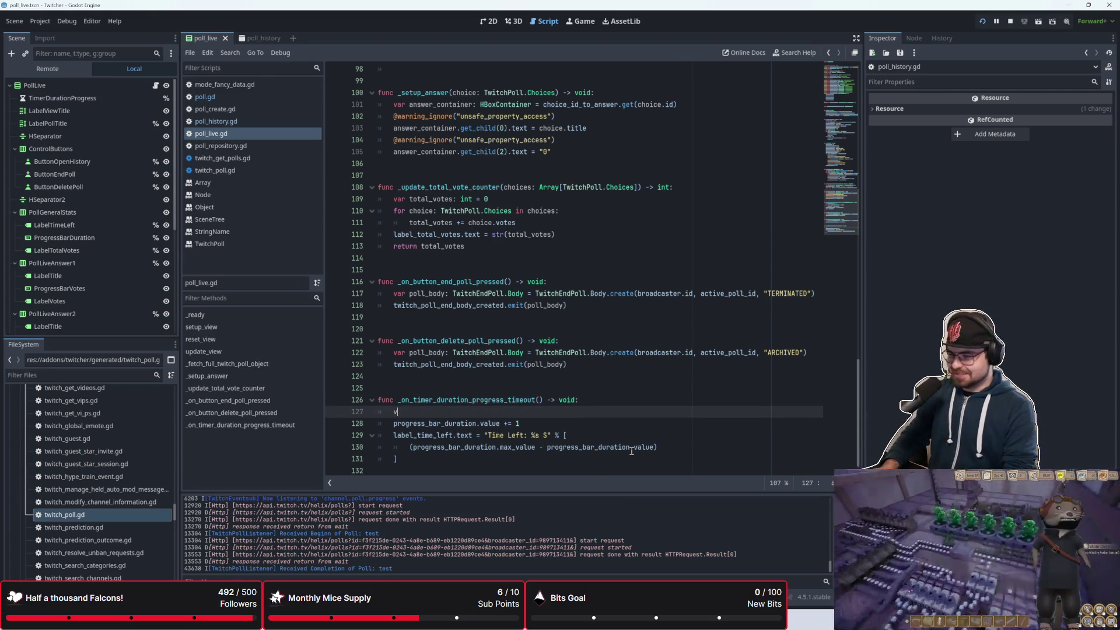
key("BackSpace")
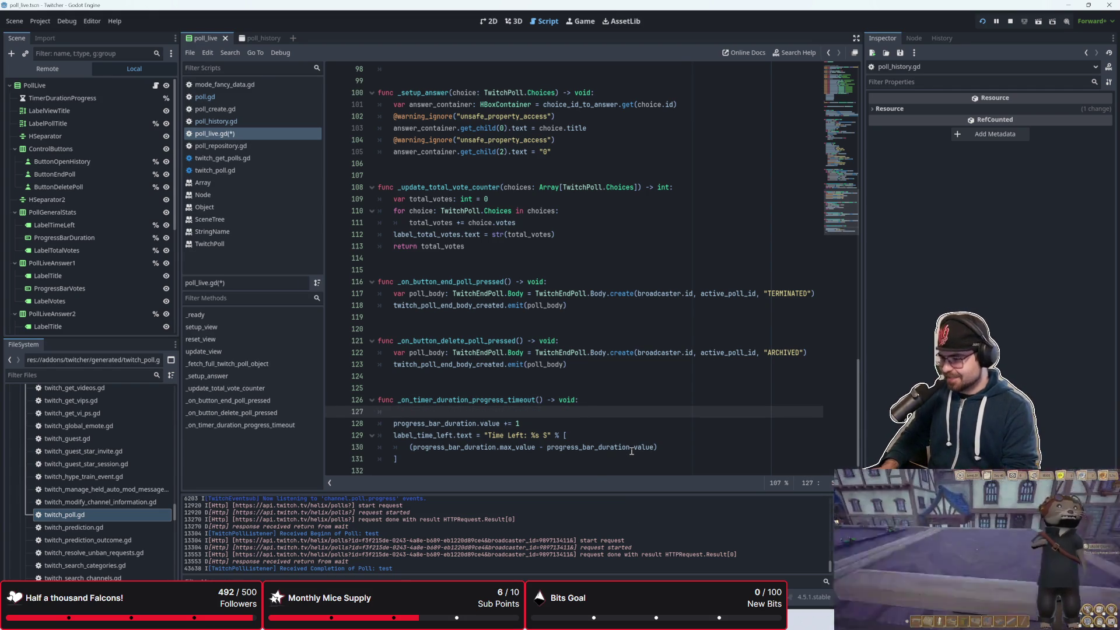
key("alt+Down")
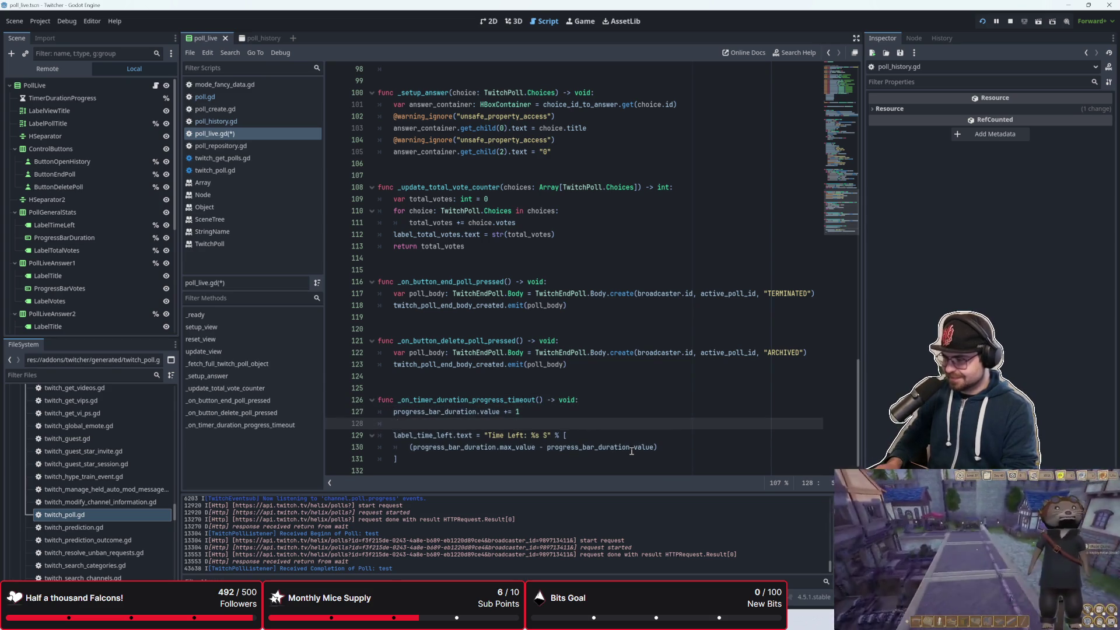
type("var time")
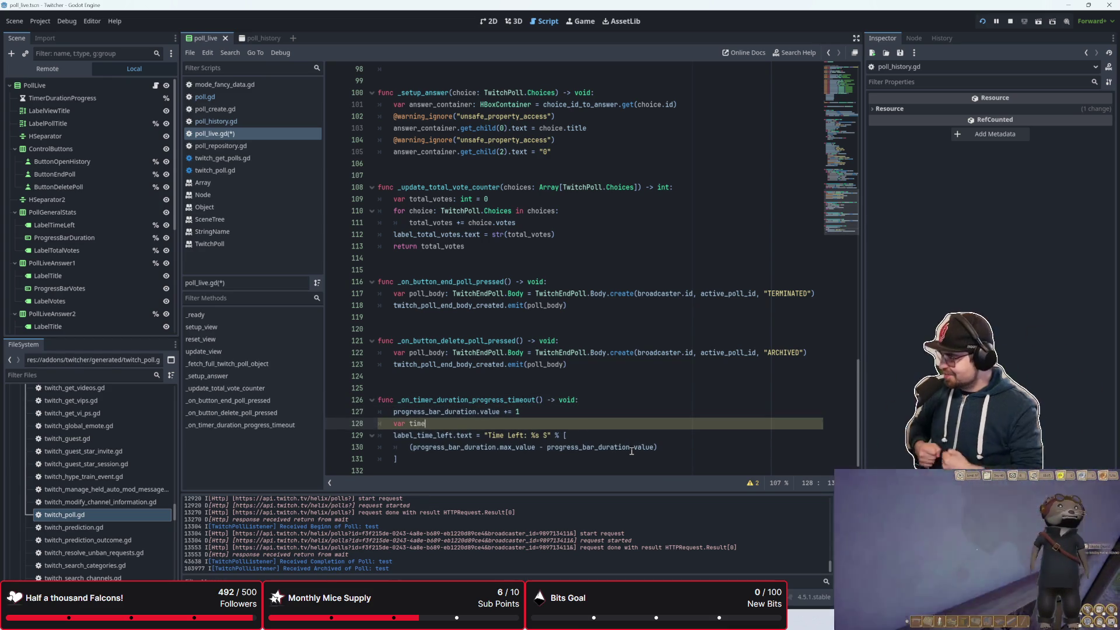
key("BackSpace")
key("BackSpace")
key("BackSpace")
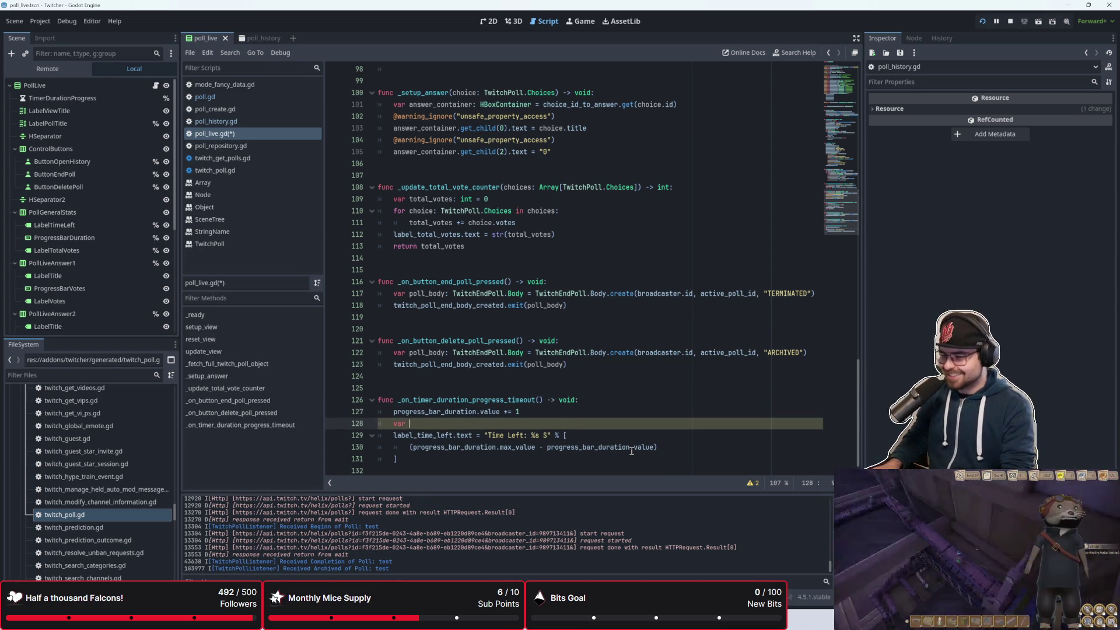
type("time_")
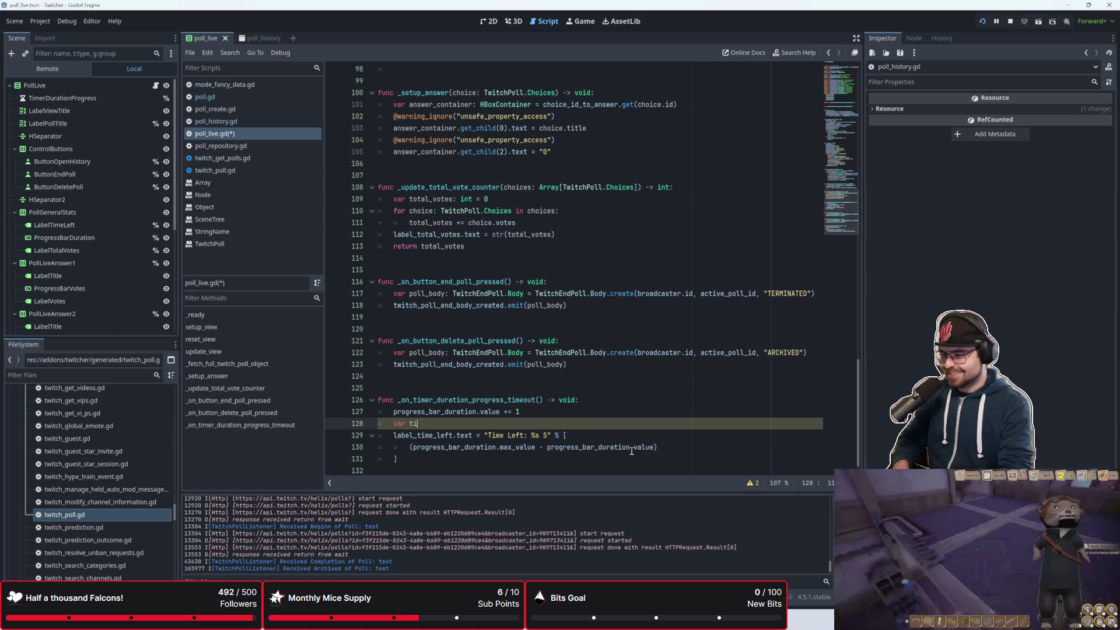
type("left: int =")
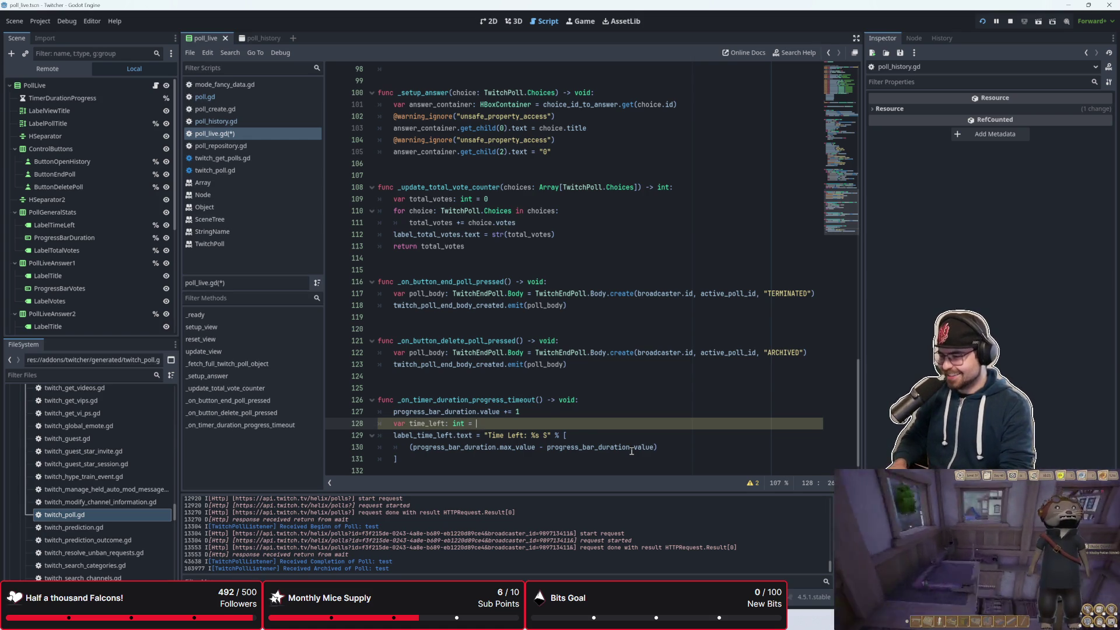
Move the remaining-time subtraction from the label line into the time_left declaration
left_click(631, 448)
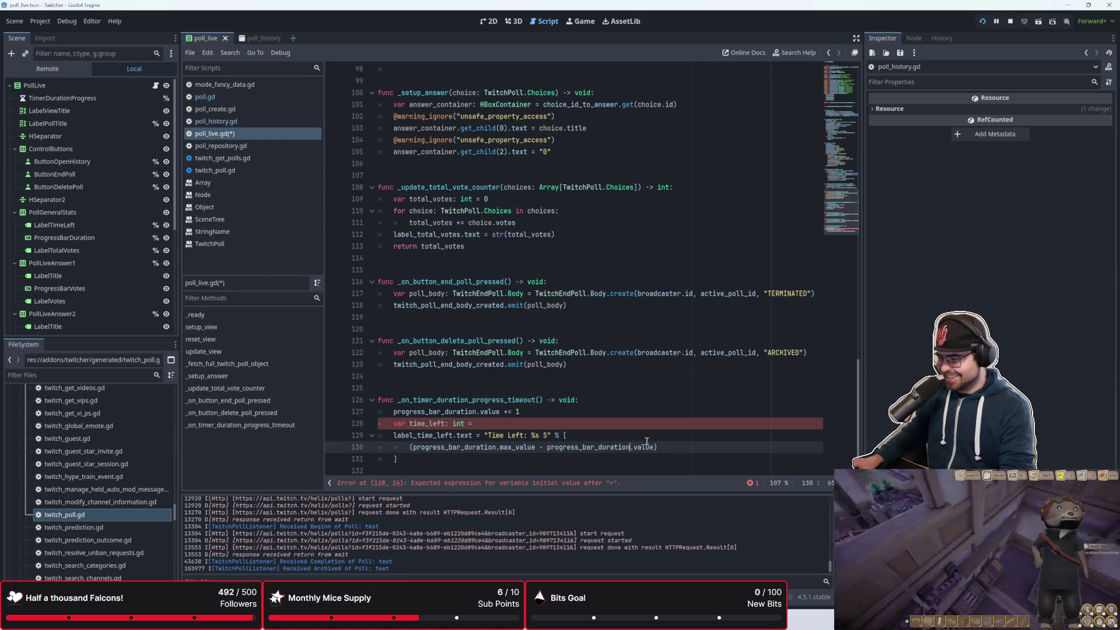
left_click_drag(656, 447, 414, 448)
key("ctrl+c")
key("BackSpace")
left_click(497, 424)
key("ctrl+v")
left_click(427, 461)
left_click(431, 453)
key("BackSpace")
key("BackSpace")
key("BackSpace")
key("Delete")
key("Delete")
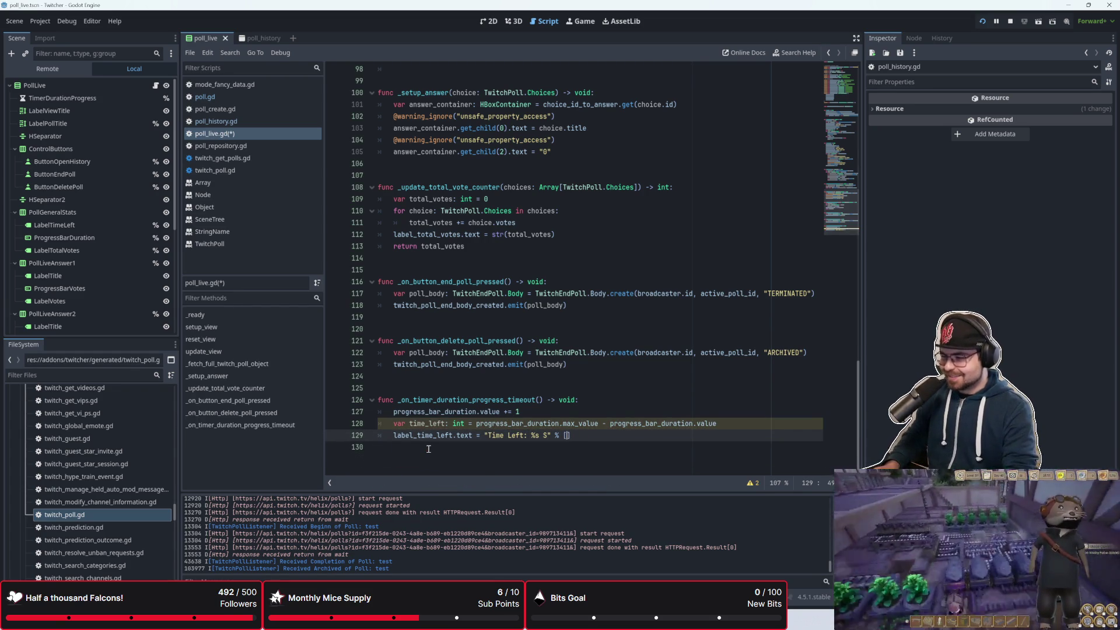
Use time_left in the Time Left label's format string
type("time_left")
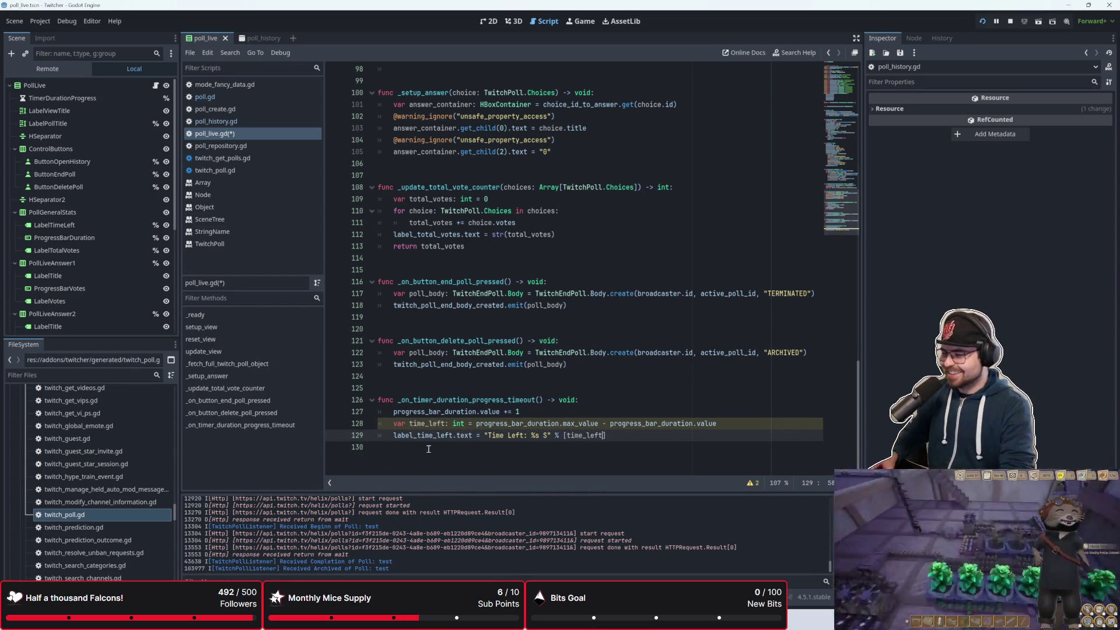
left_click(613, 412)
left_click(607, 446)
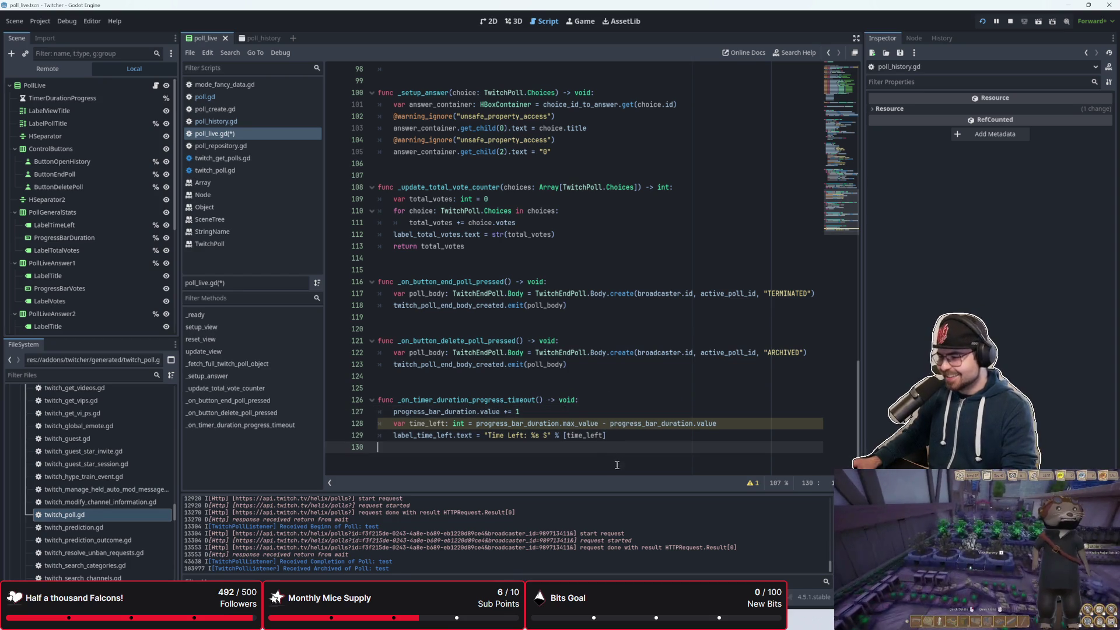
left_click(586, 399)
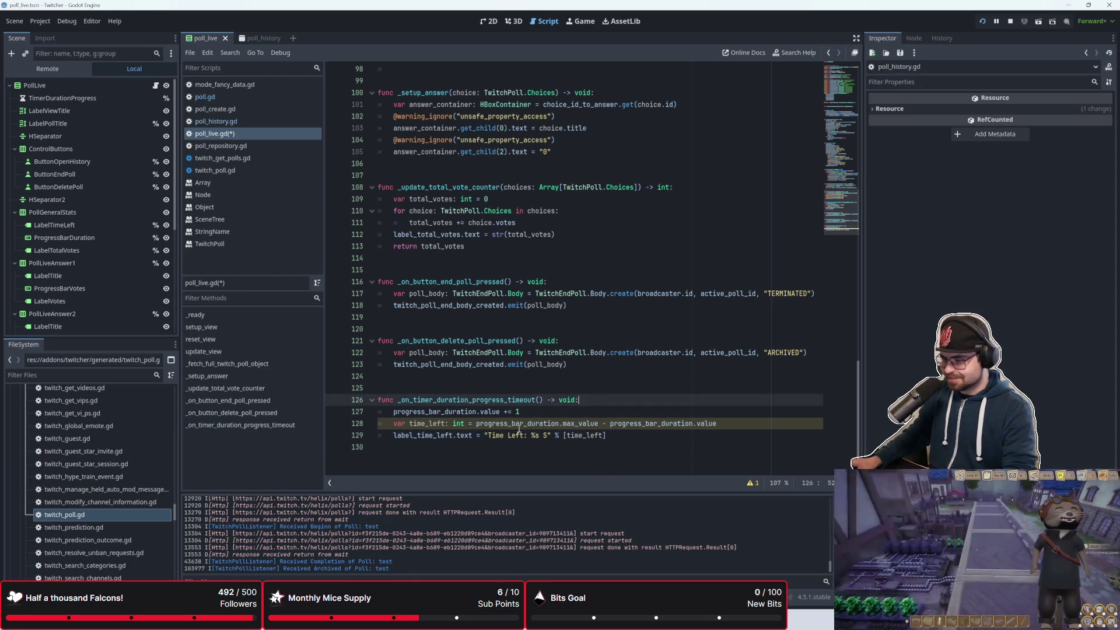
left_click(478, 424)
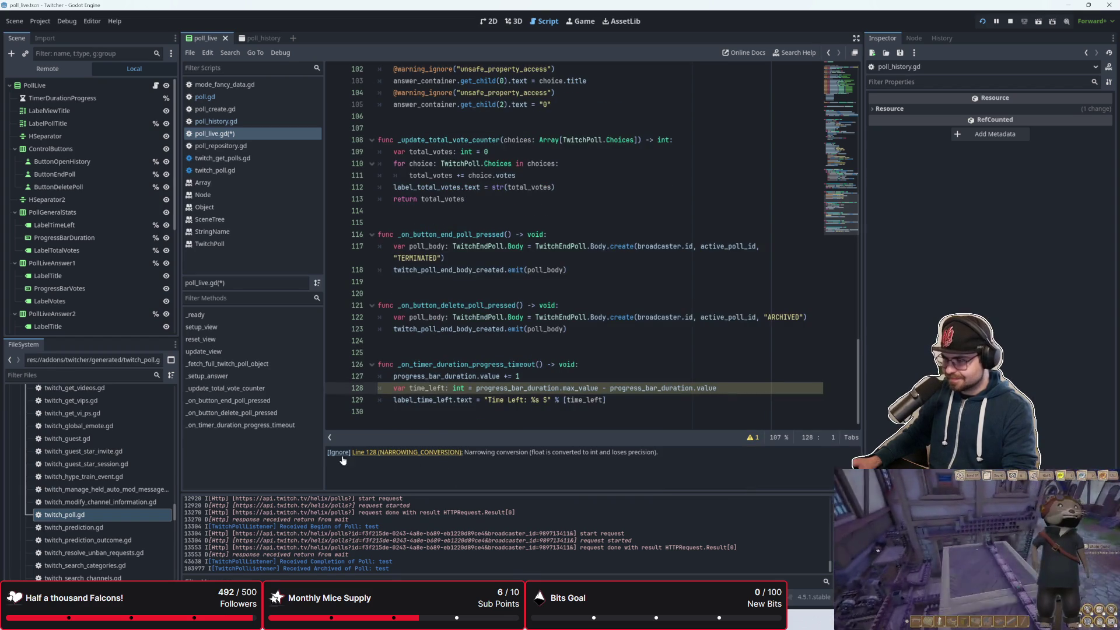
left_click(338, 452)
left_click(577, 426)
type("# calcul")
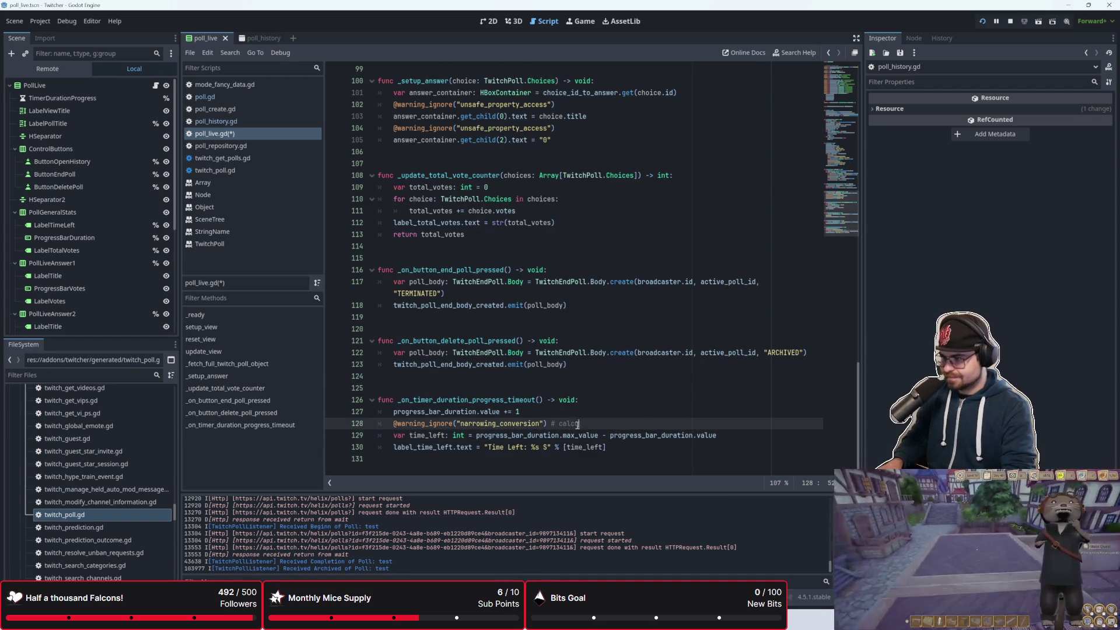
type("ation return is")
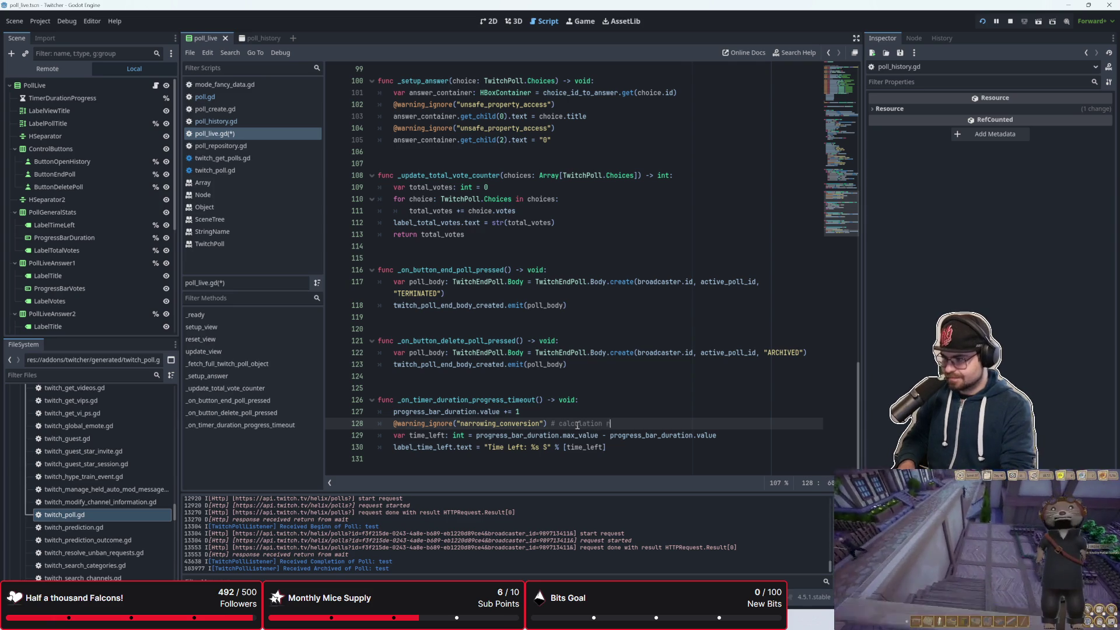
type("oat")
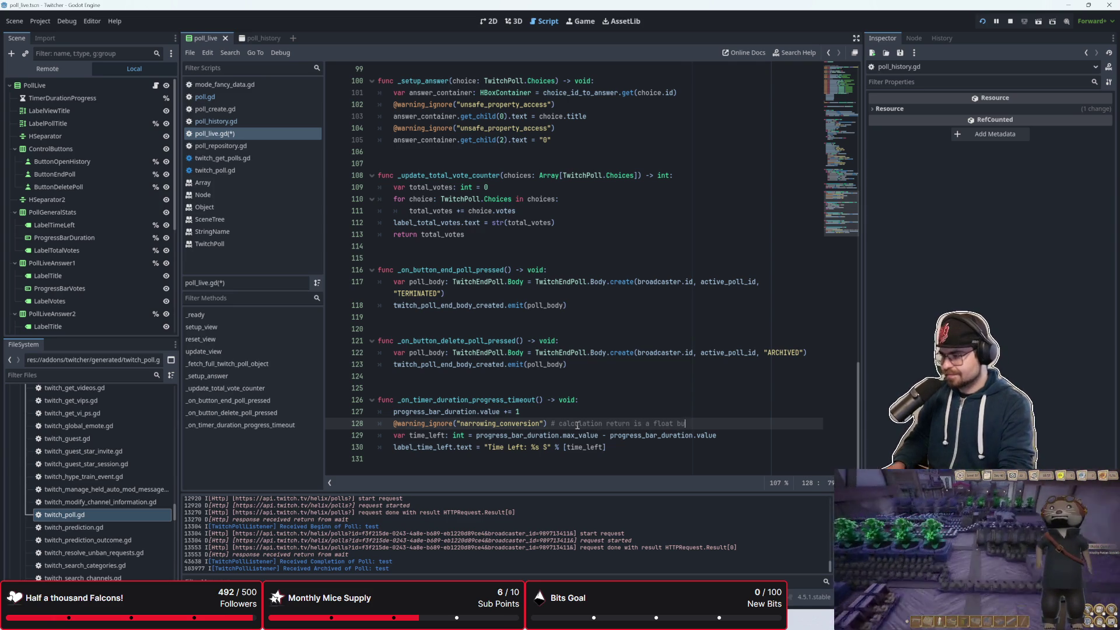
key("ctrl+shift+k")
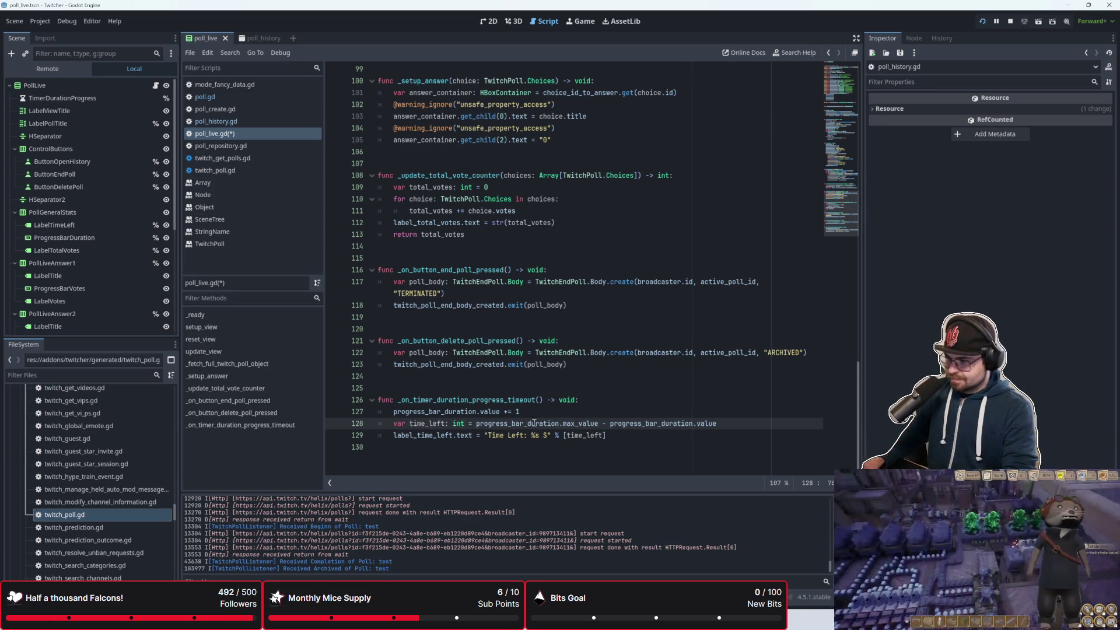
Wrap the max_value minus value subtraction on line 128 in int() and save
left_click(473, 425)
type("int(")
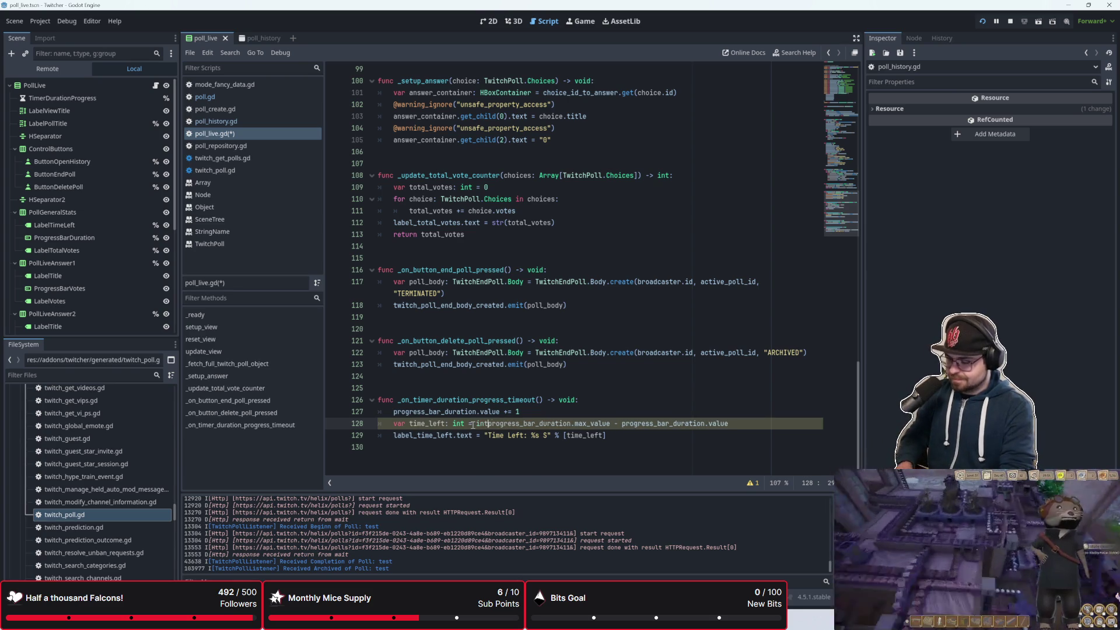
key("End")
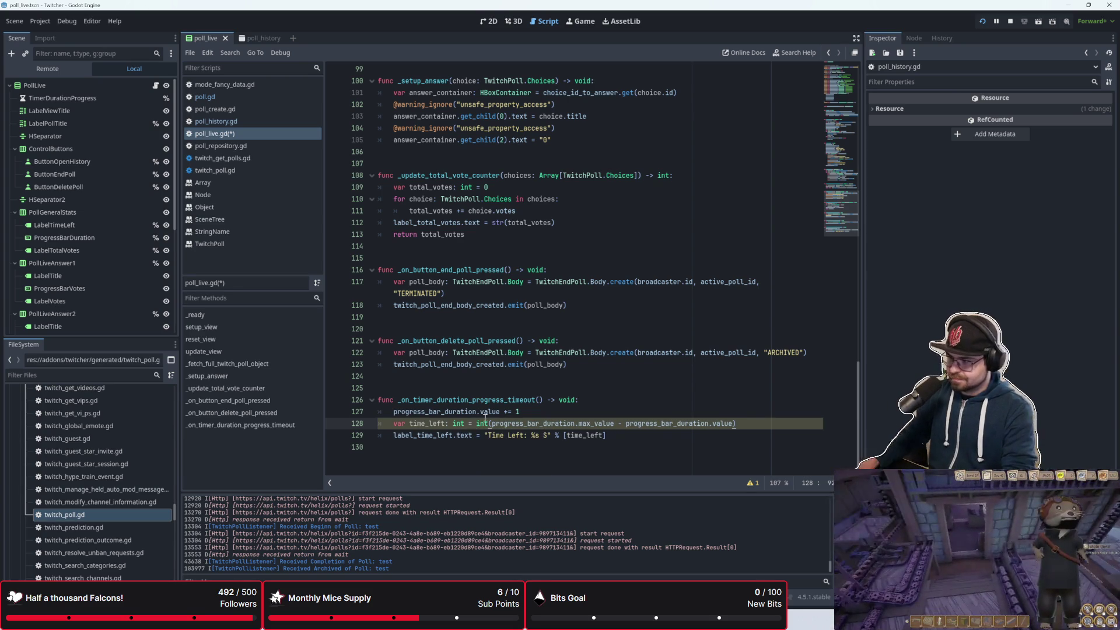
left_click(560, 410)
key("ctrl+s")
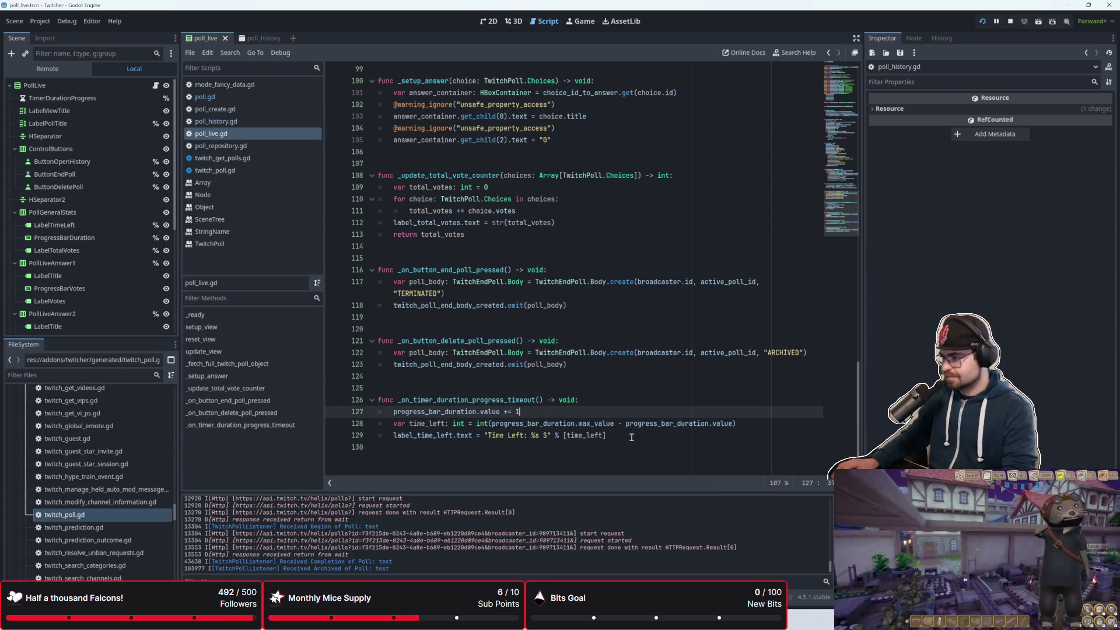
Start a trailing comment on line 128, then delete it
key("Down")
key("Down")
key("Down")
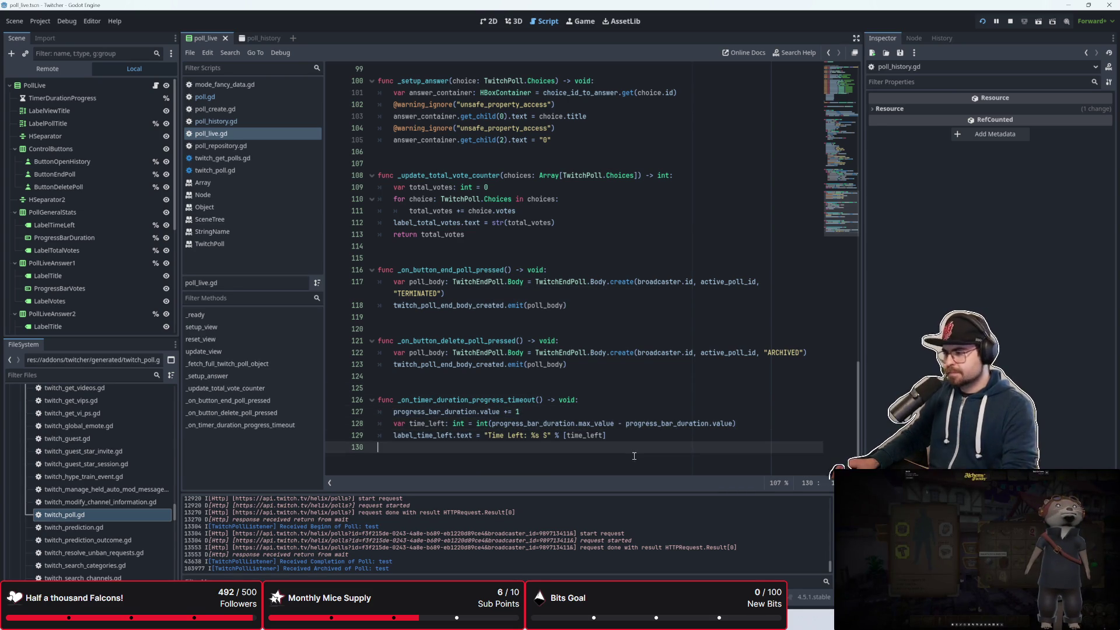
left_click(551, 400)
key("Up")
key("Up")
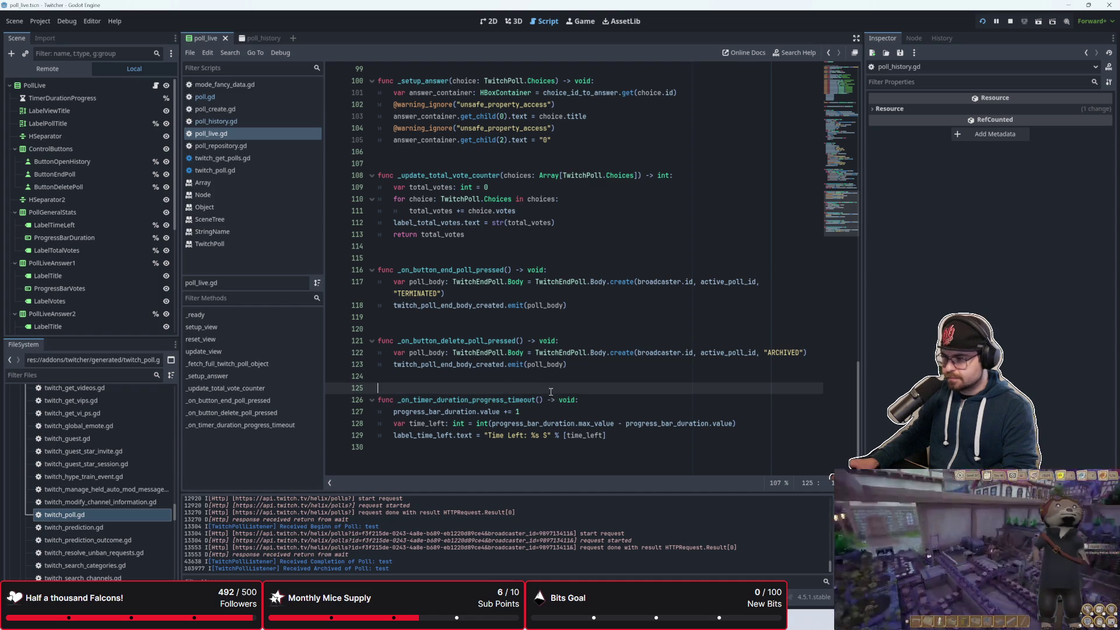
left_click(738, 424)
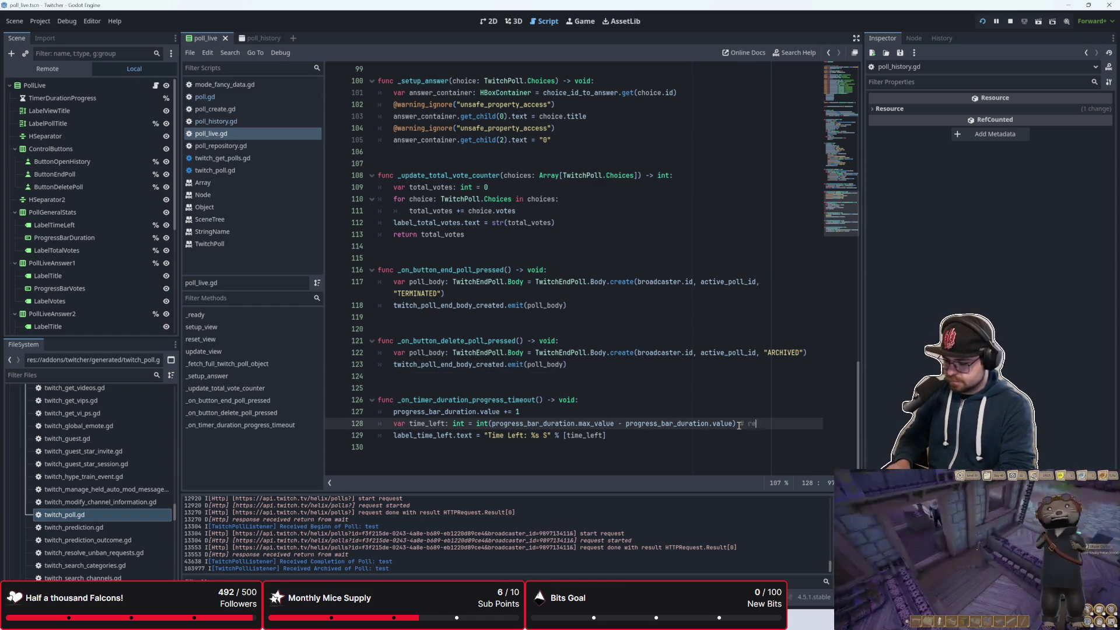
type("turn")
type(", but not")
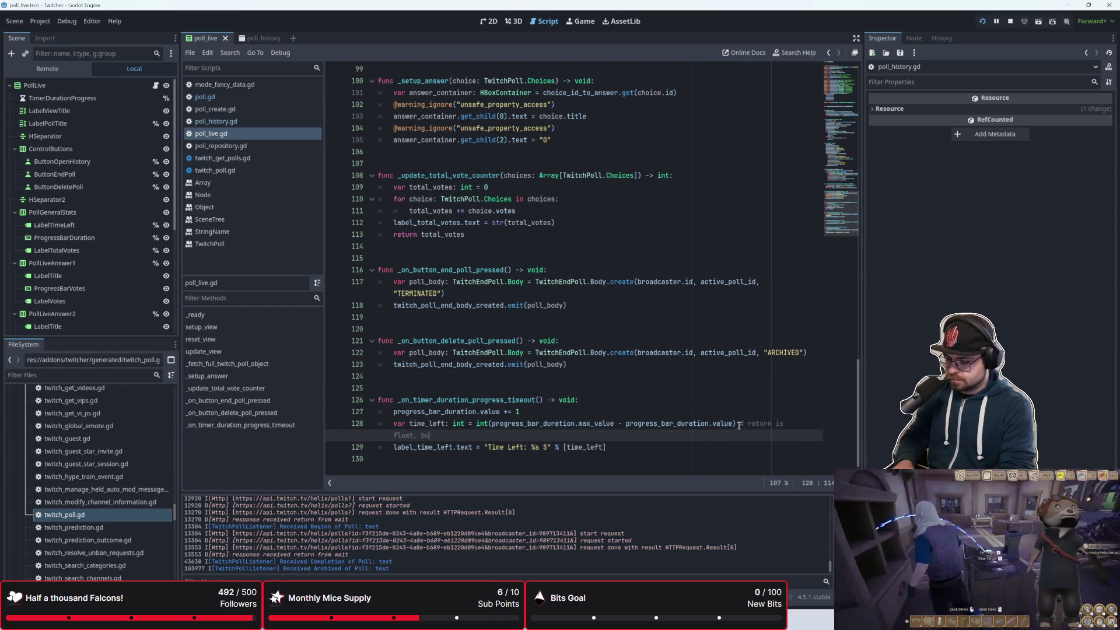
type("ed to")
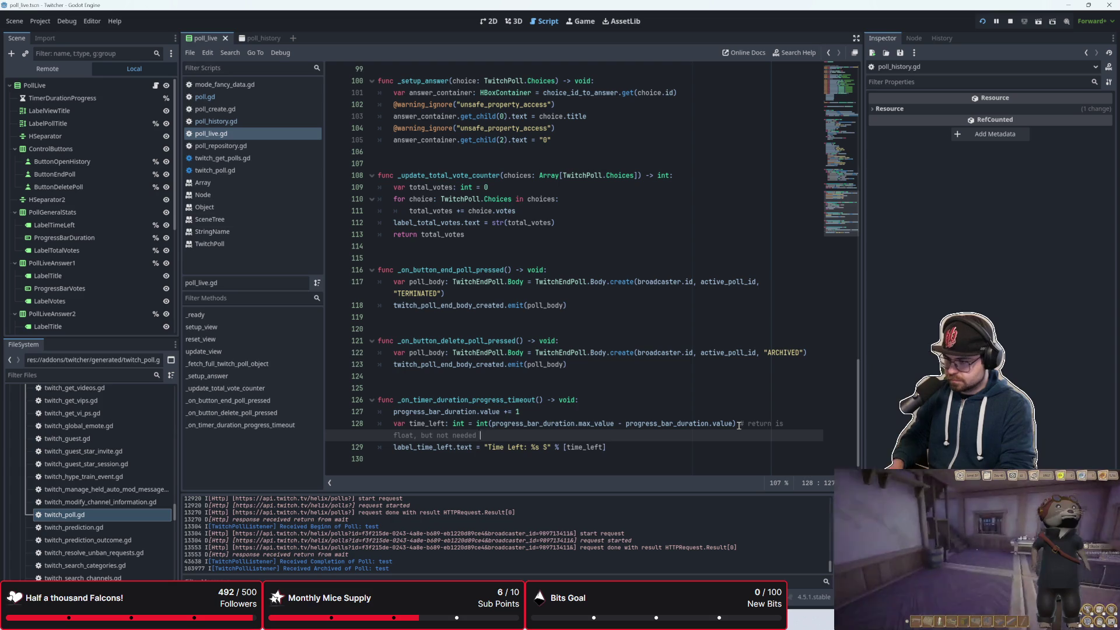
type("inged")
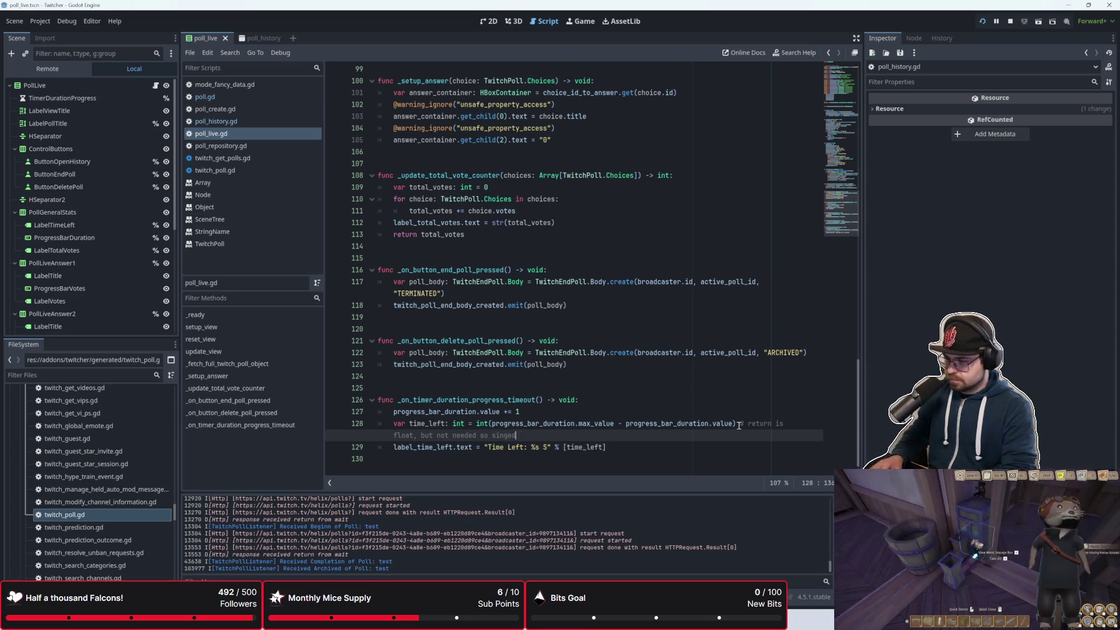
key("BackSpace")
key("BackSpace")
key("BackSpace")
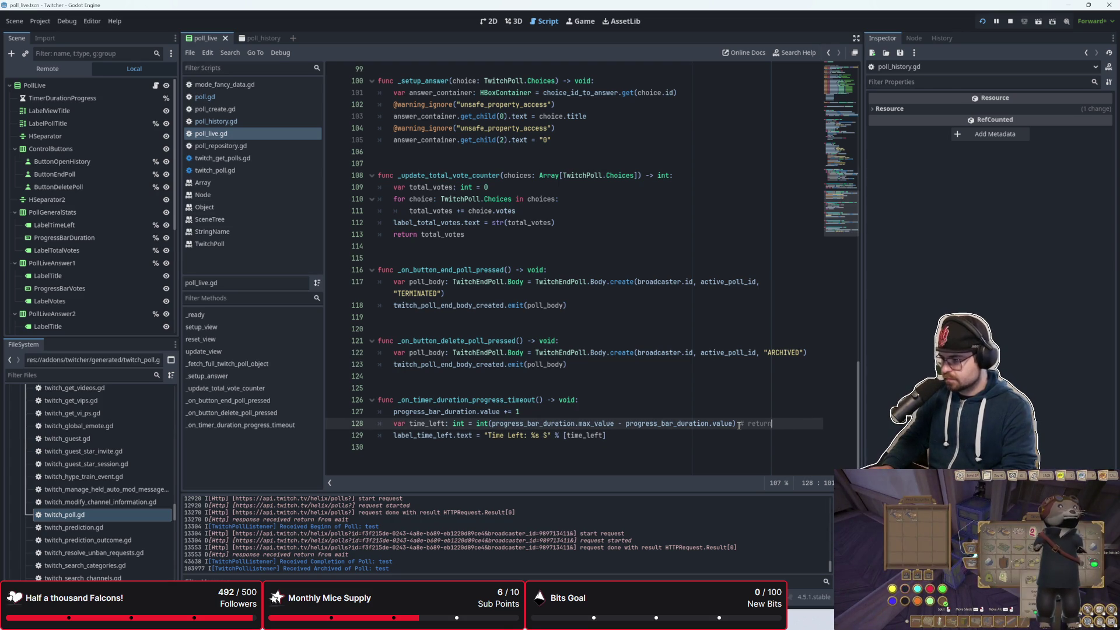
key("BackSpace")
key("BackSpace")
key("BackSpace")
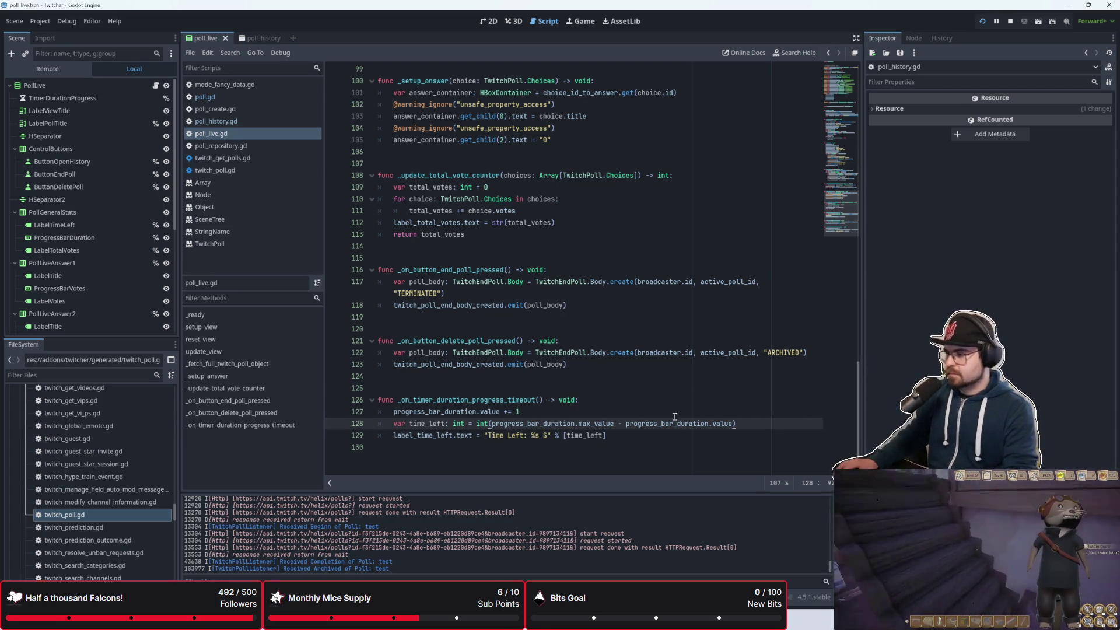
key("Up")
key("Up")
Run the project with F5 and start a new test poll
scroll(644, 346, "up", 1)
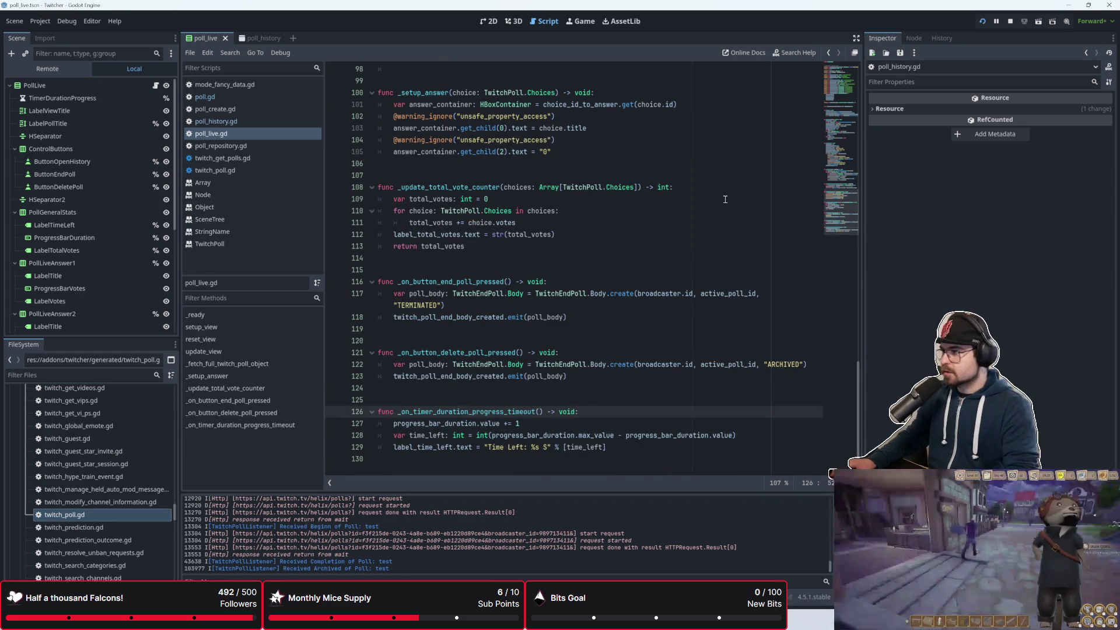
key("F5")
left_click(563, 250)
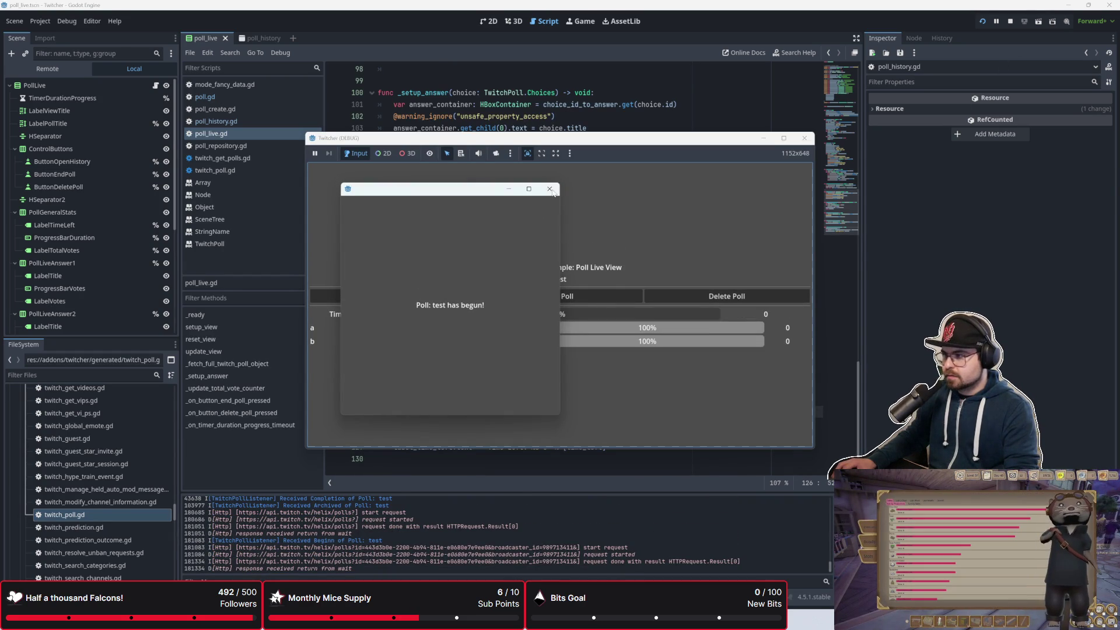
Close the 'poll has begun' popup, confirm Time Left shows whole seconds, then return to poll_live.gd
left_click(549, 189)
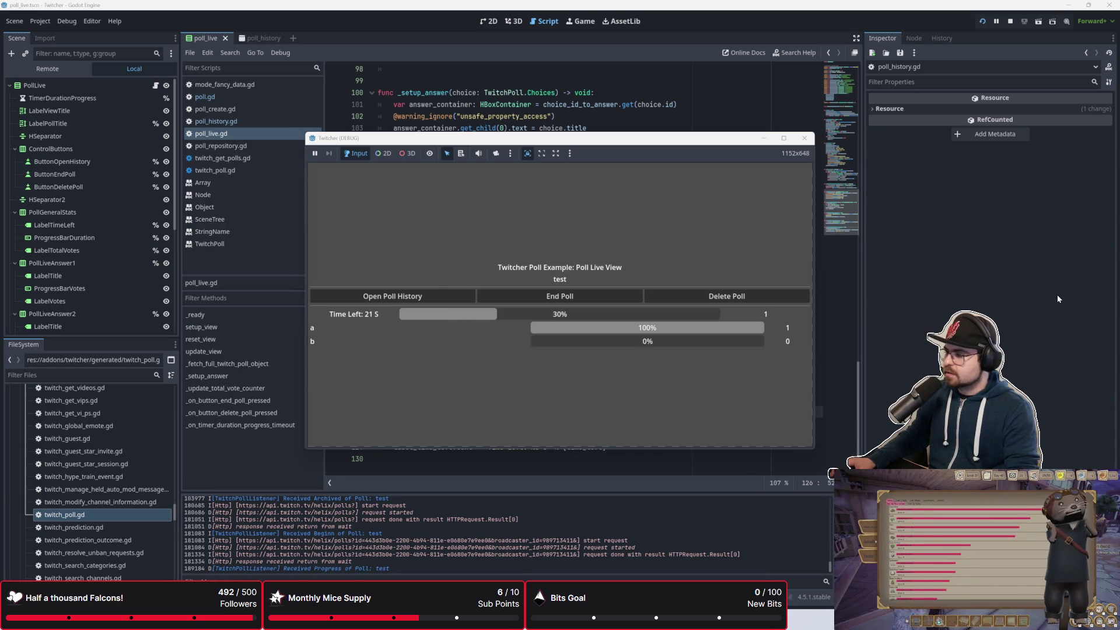
left_click(562, 104)
scroll(519, 280, "up", 4)
scroll(516, 280, "up", 6)
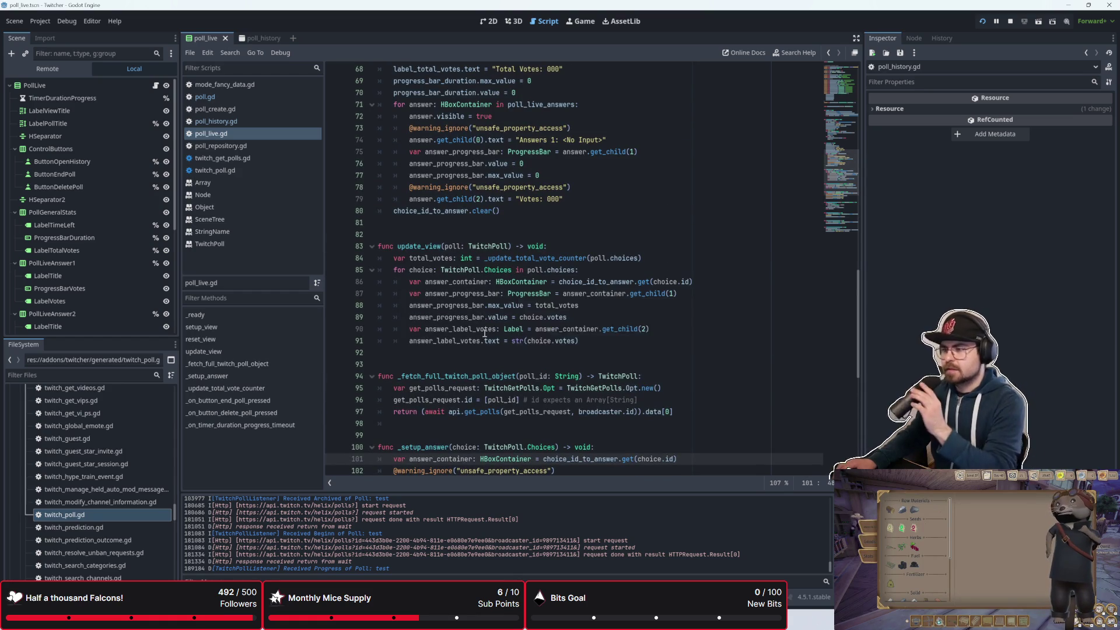
Change reset_view's progress_bar_duration.max_value on line 69 from 0 to 1 and save
scroll(499, 256, "down", 5)
scroll(494, 252, "up", 6)
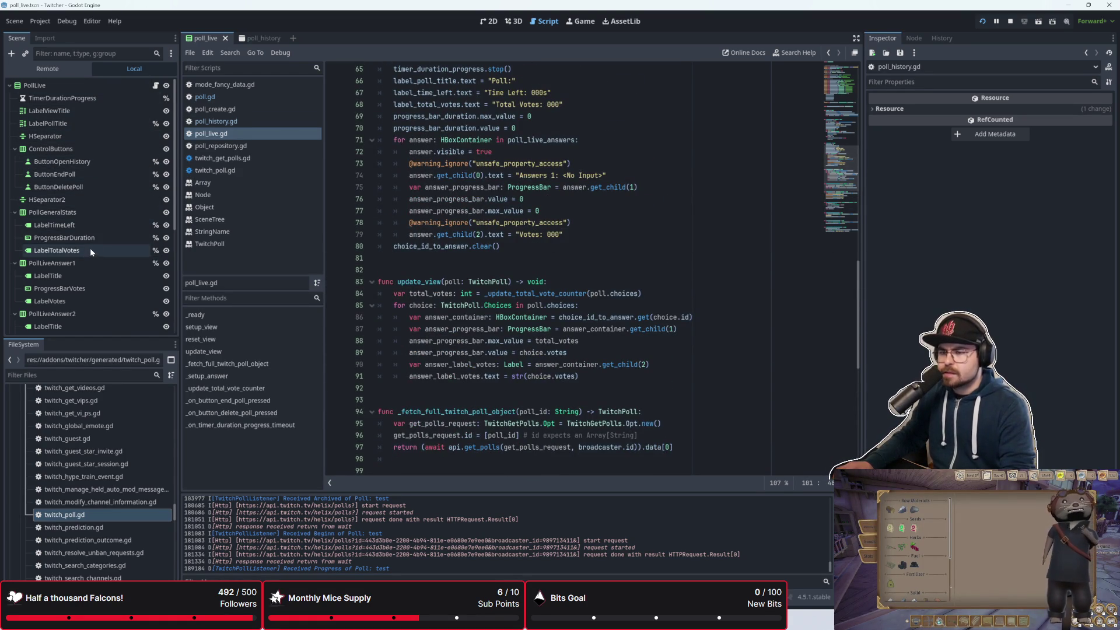
scroll(90, 247, "down", 1)
left_click(86, 207)
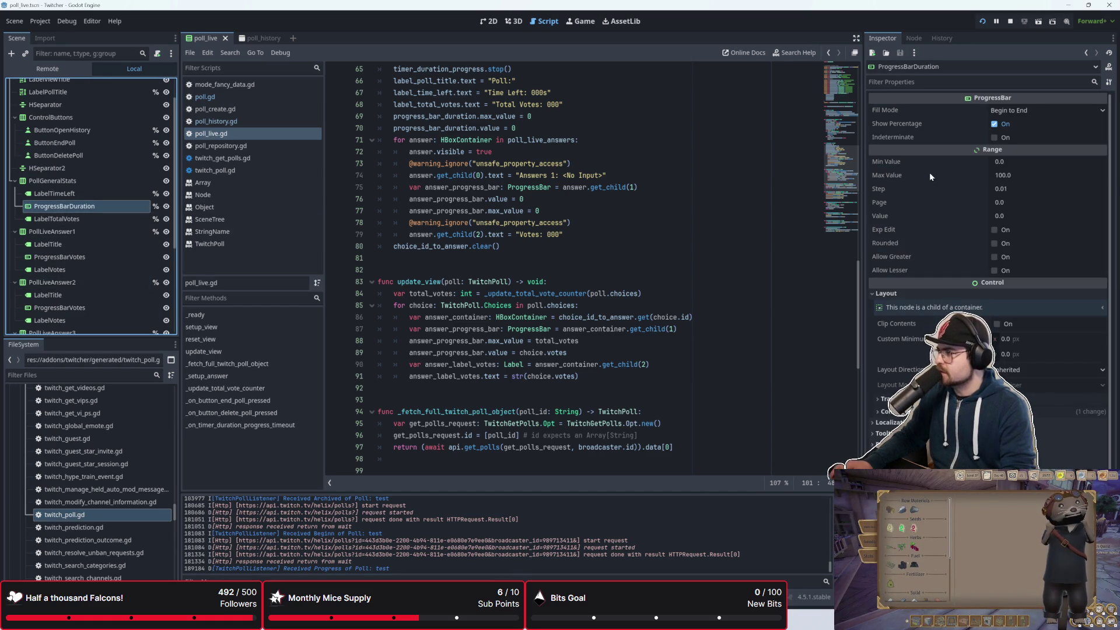
mouse_move(930, 180)
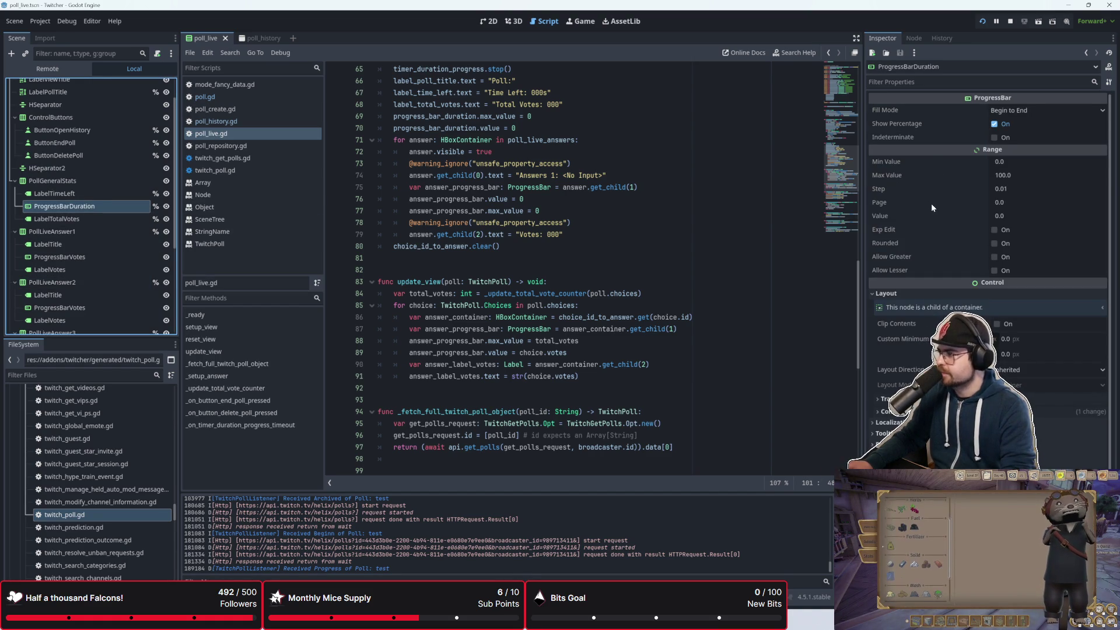
scroll(441, 178, "up", 2)
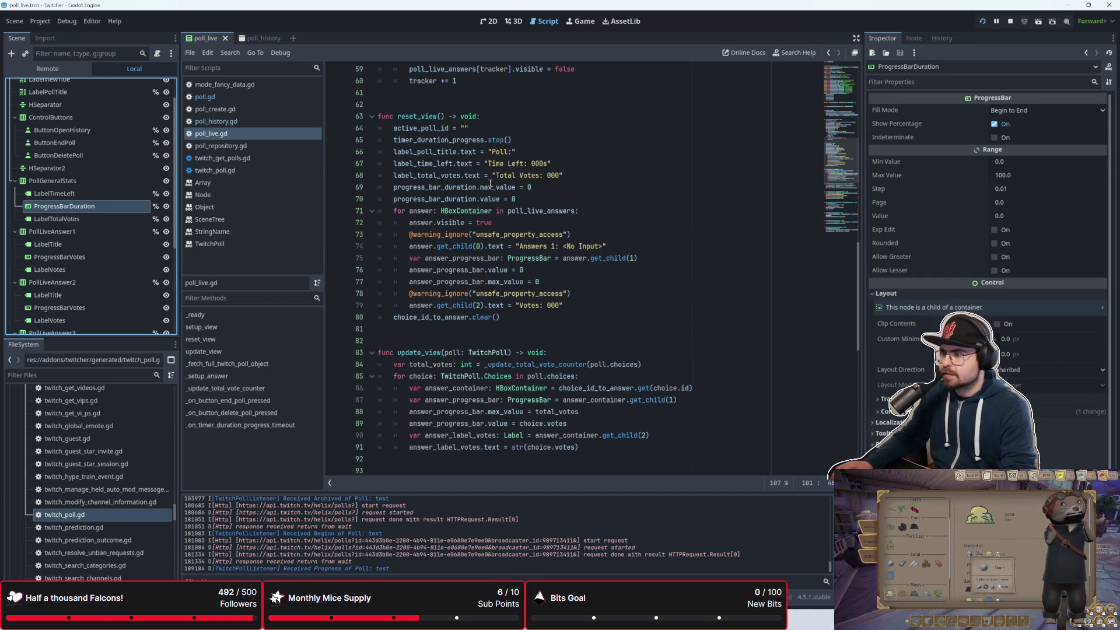
left_click(537, 188)
type("1")
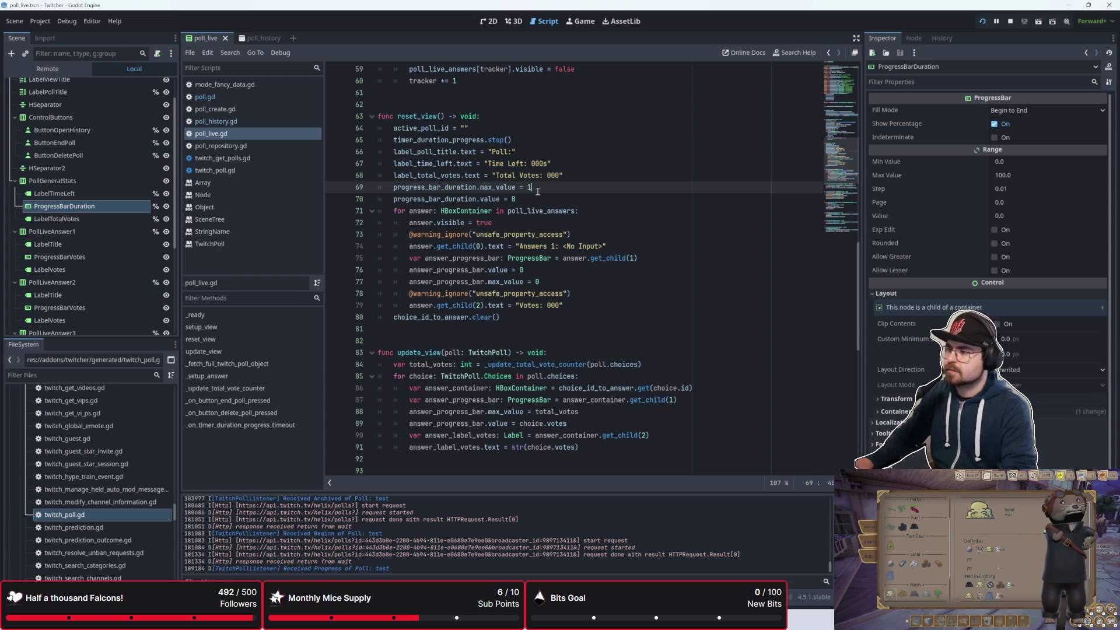
left_click(546, 193)
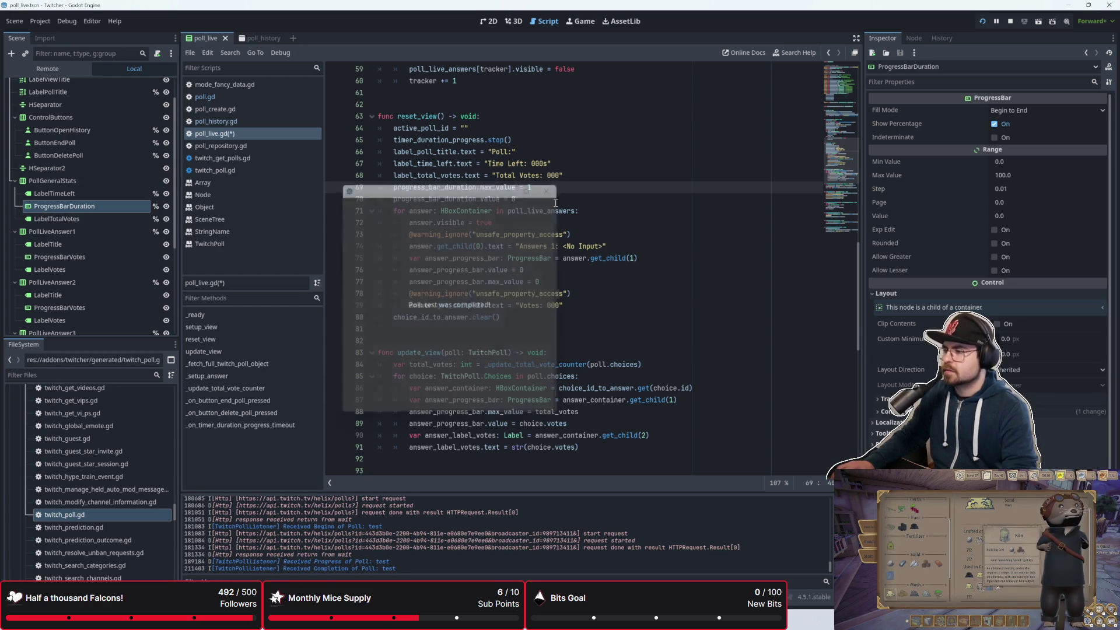
key("ctrl+s")
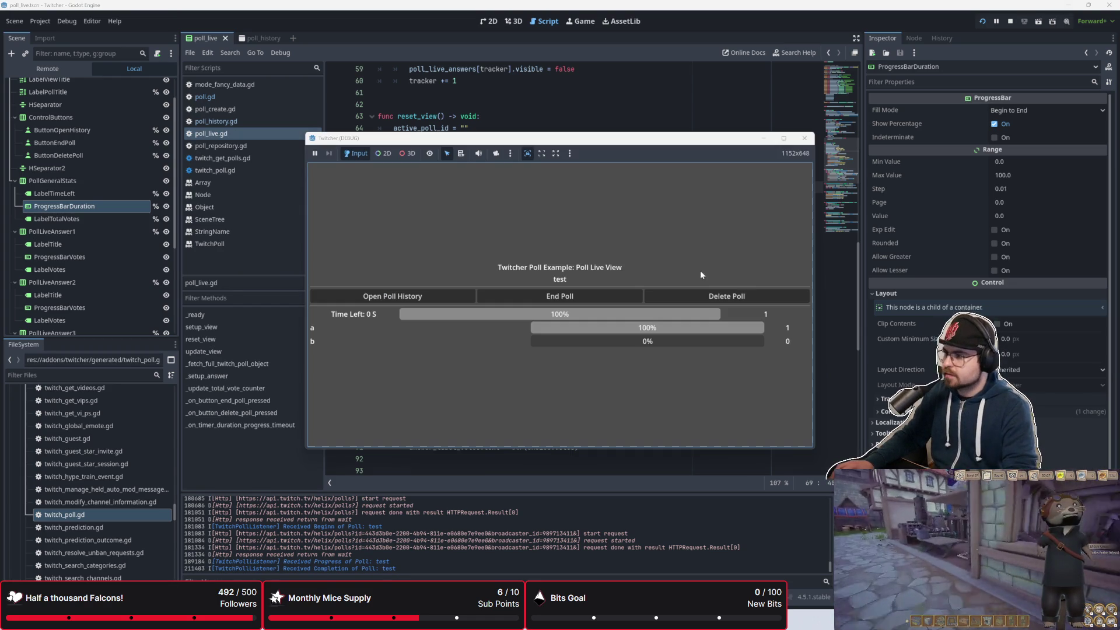
Delete the finished test poll, start another, stop the game and relaunch the project
left_click(699, 292)
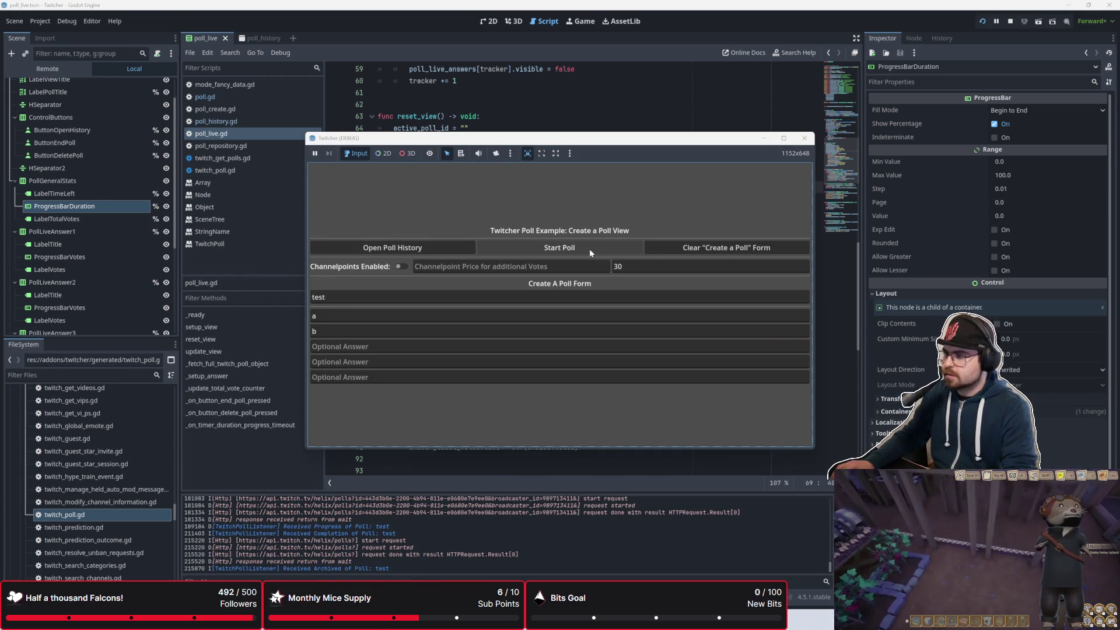
left_click(589, 248)
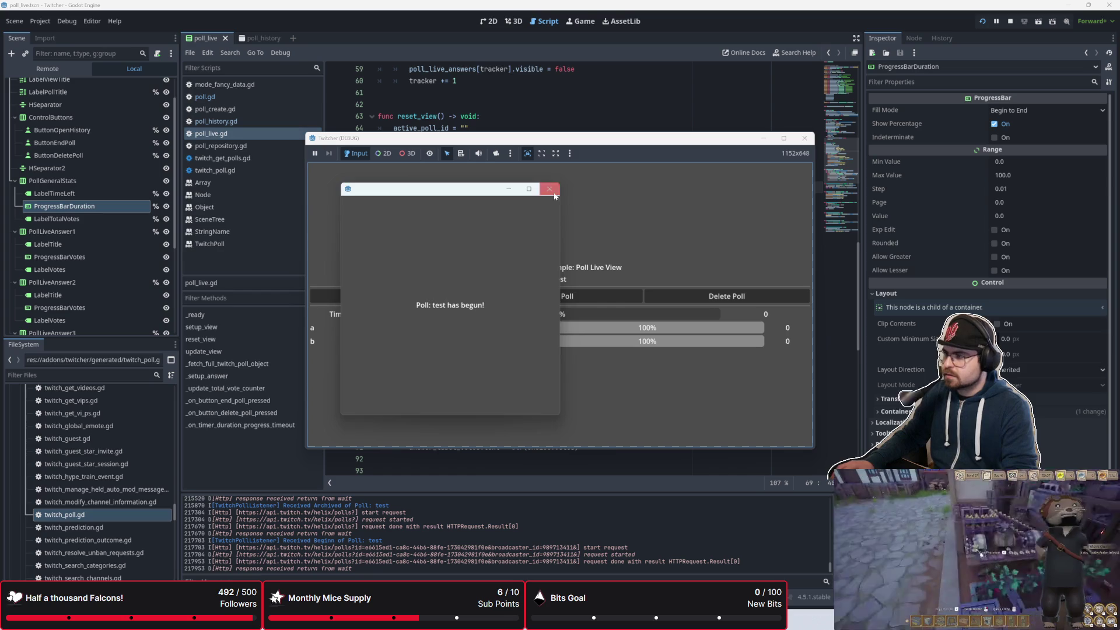
left_click(549, 188)
key("F8")
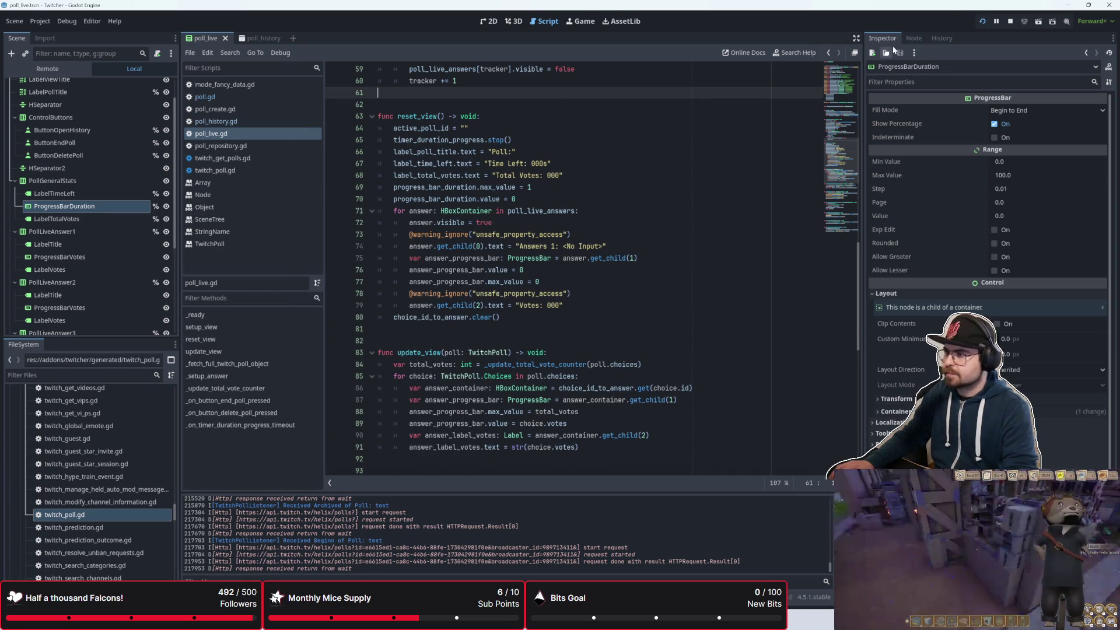
left_click(982, 22)
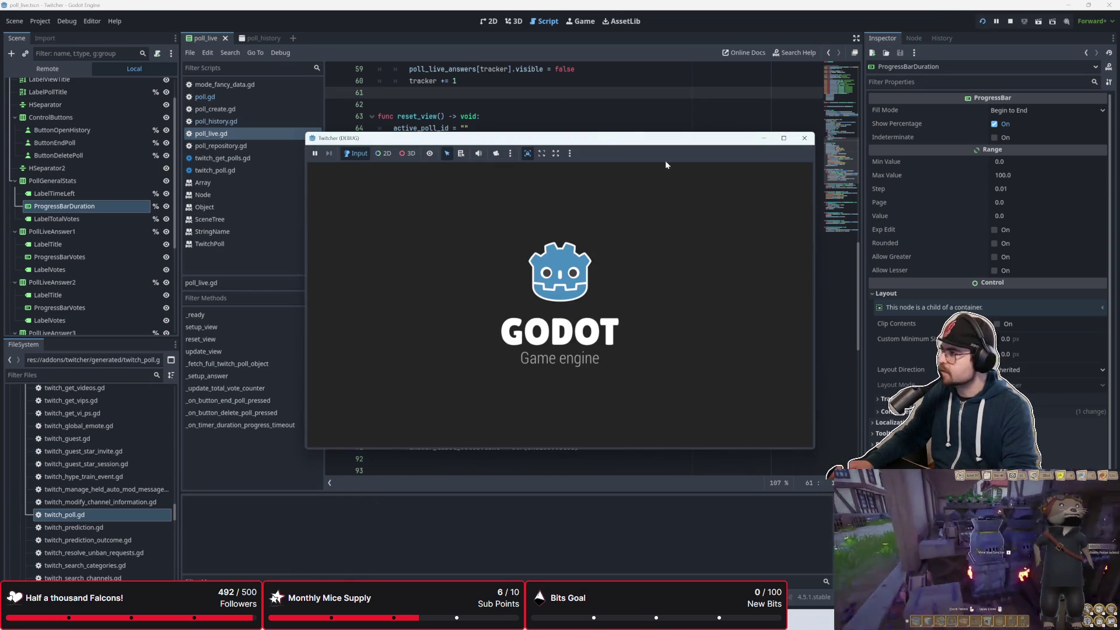
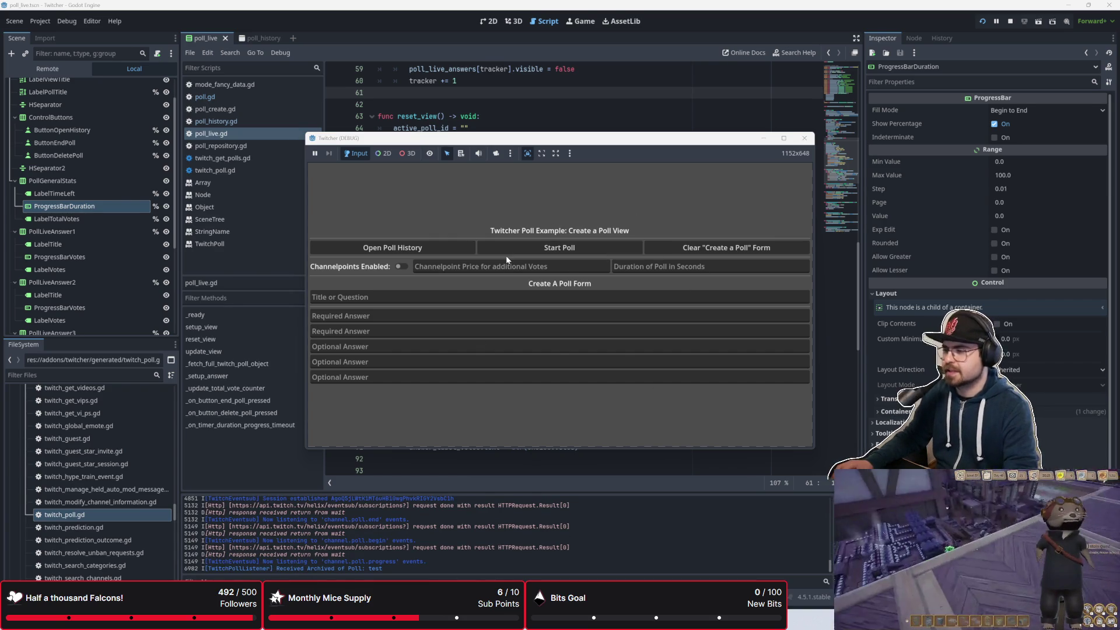
Enter the poll title 'test' with answers 'a' and 'b' in the Twitcher debug window
left_click(440, 299)
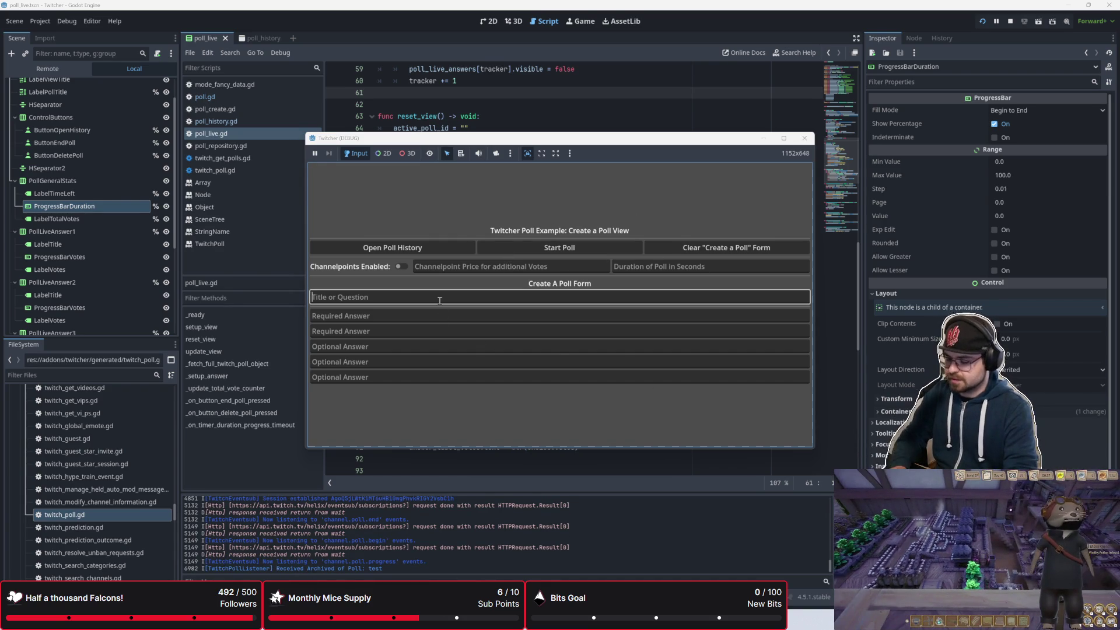
type("A")
key("BackSpace")
type("test")
key("Tab")
type("a")
key("Tab")
type("b")
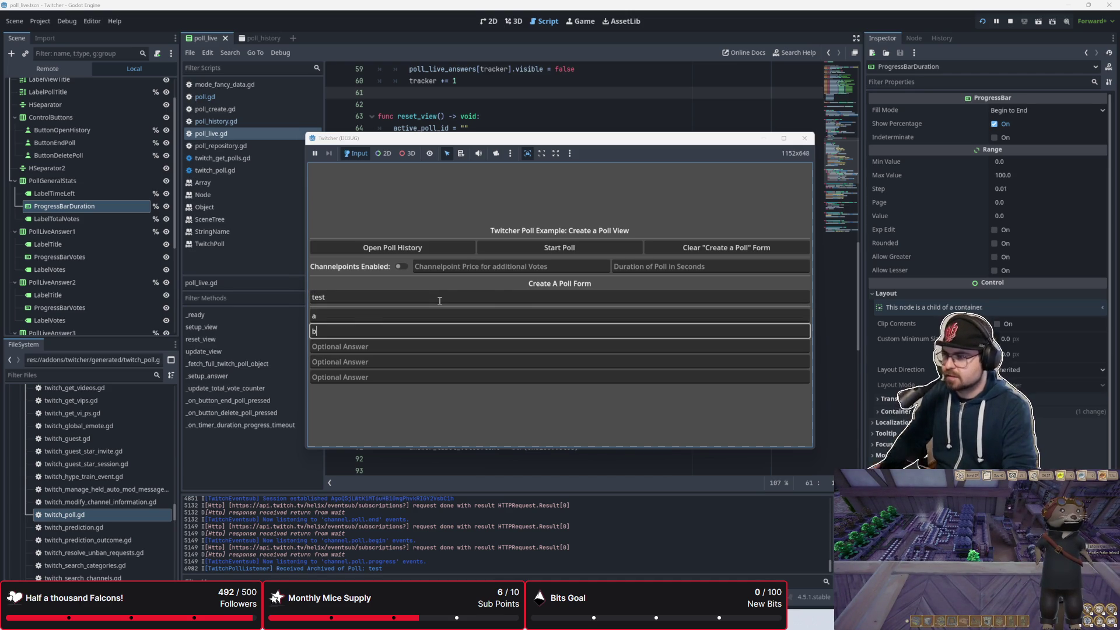
Set the poll duration to 30 seconds, start the poll and dismiss the started notice
left_click(647, 267)
type("30")
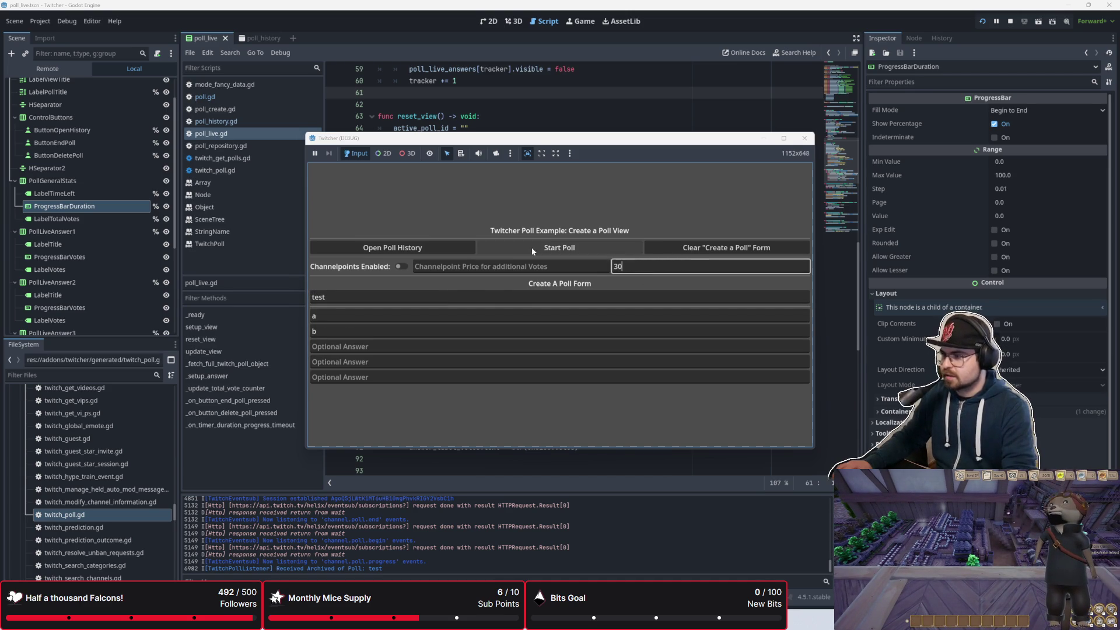
left_click(554, 247)
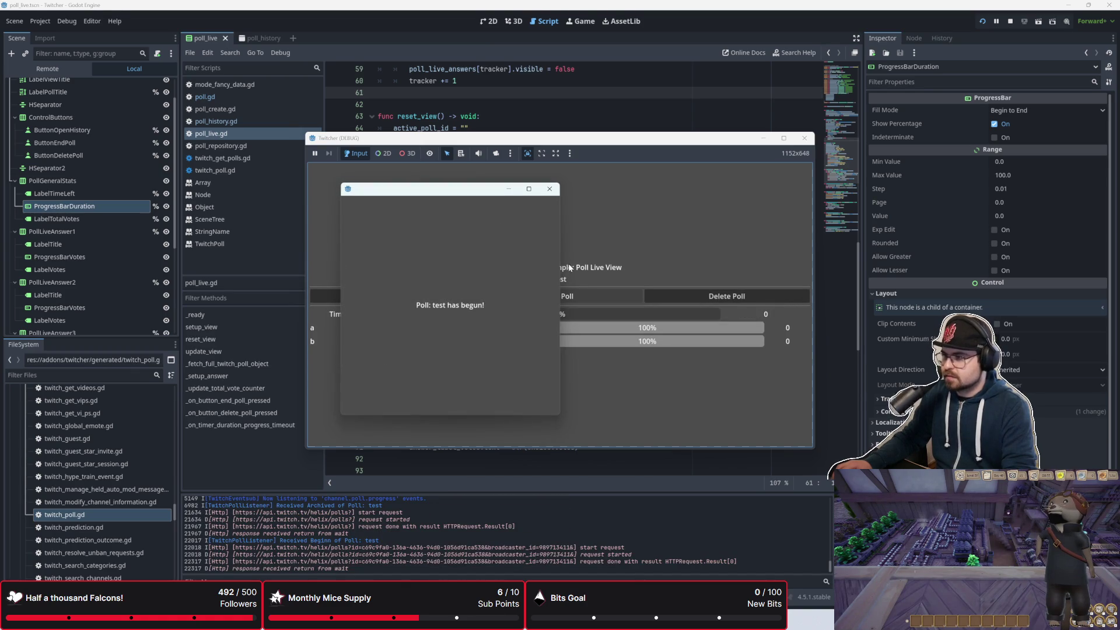
left_click(550, 188)
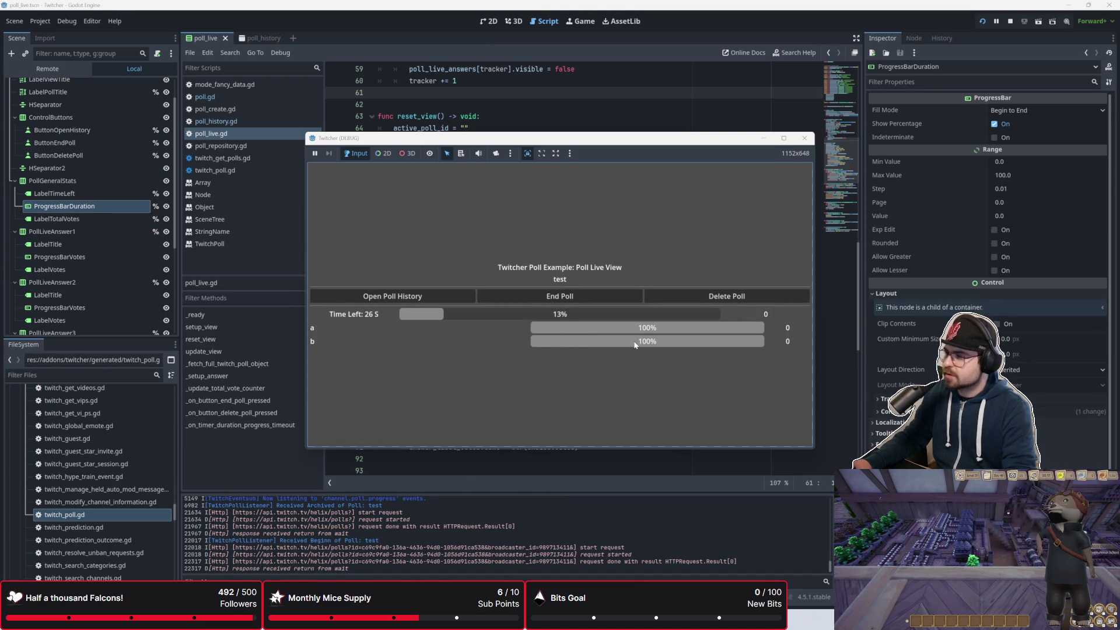
left_click(558, 116)
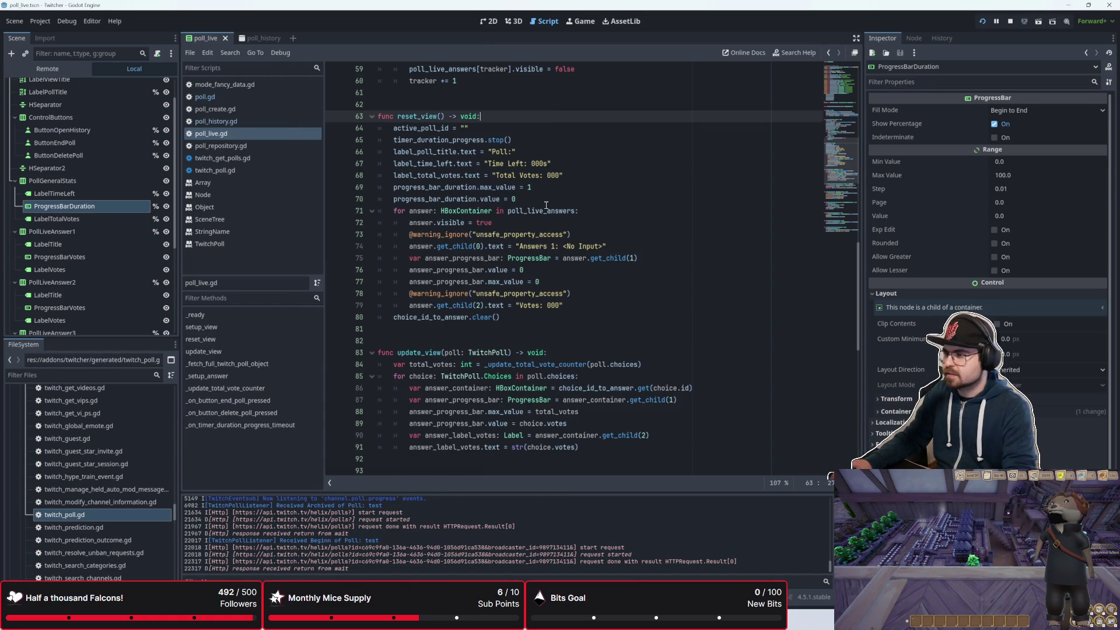
Select PollLiveAnswer1's ProgressBarVotes node and put the caret on setup_view's poll answers line 55
scroll(543, 222, "up", 6)
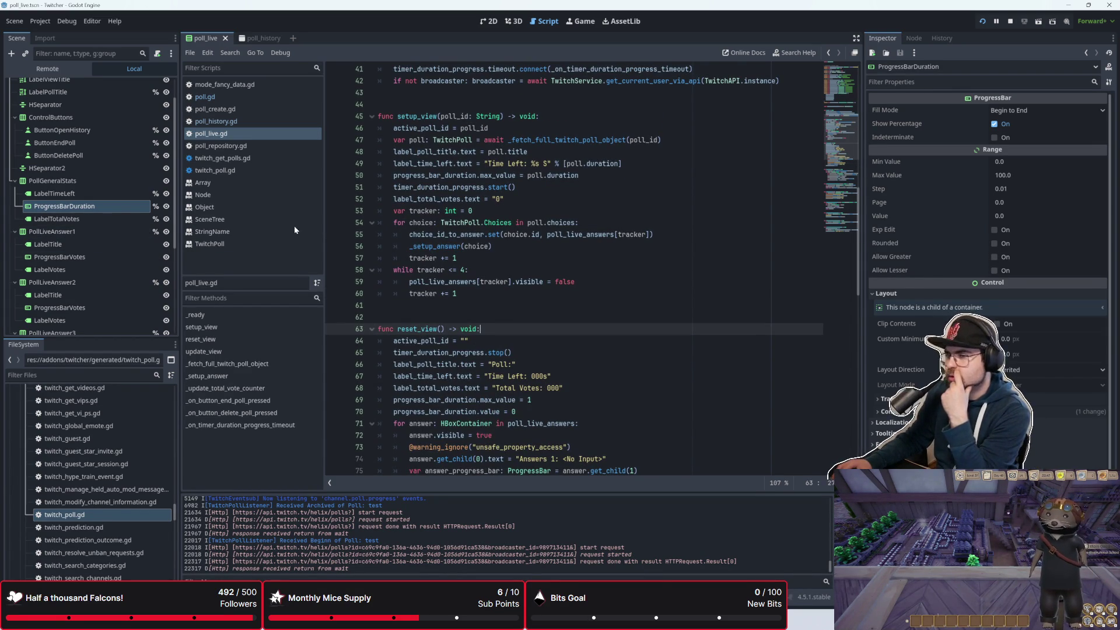
left_click(91, 257)
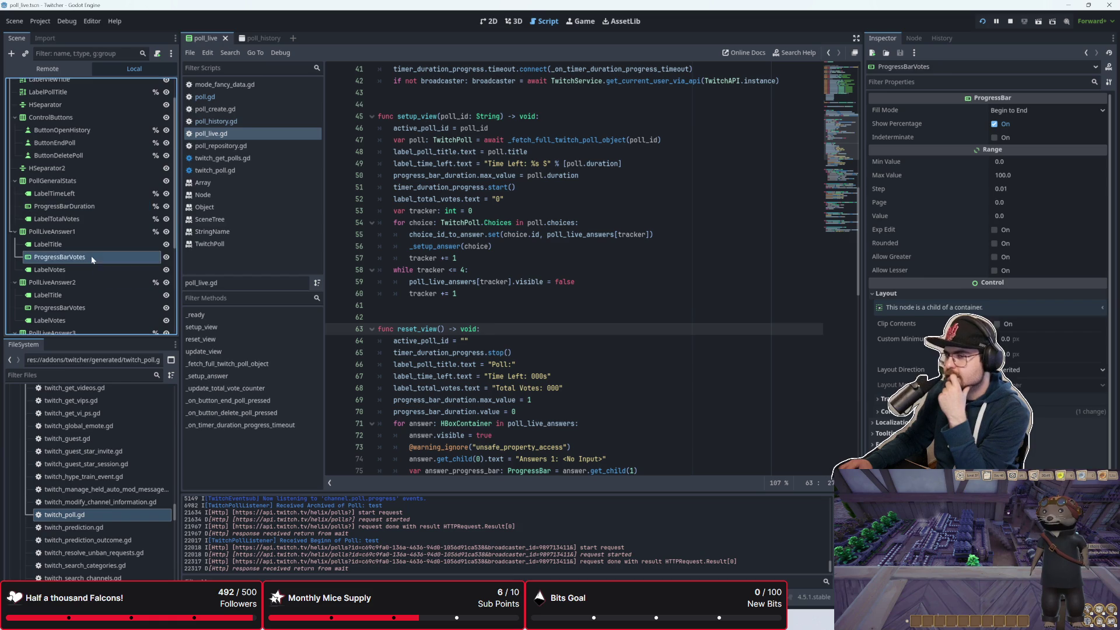
scroll(99, 243, "down", 1)
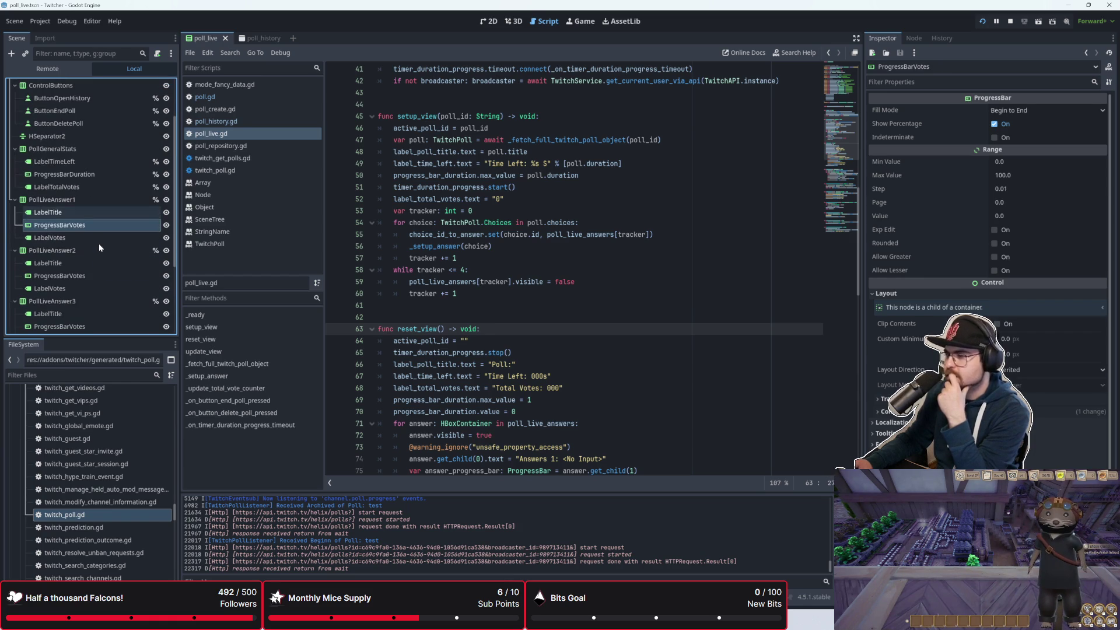
scroll(100, 244, "down", 1)
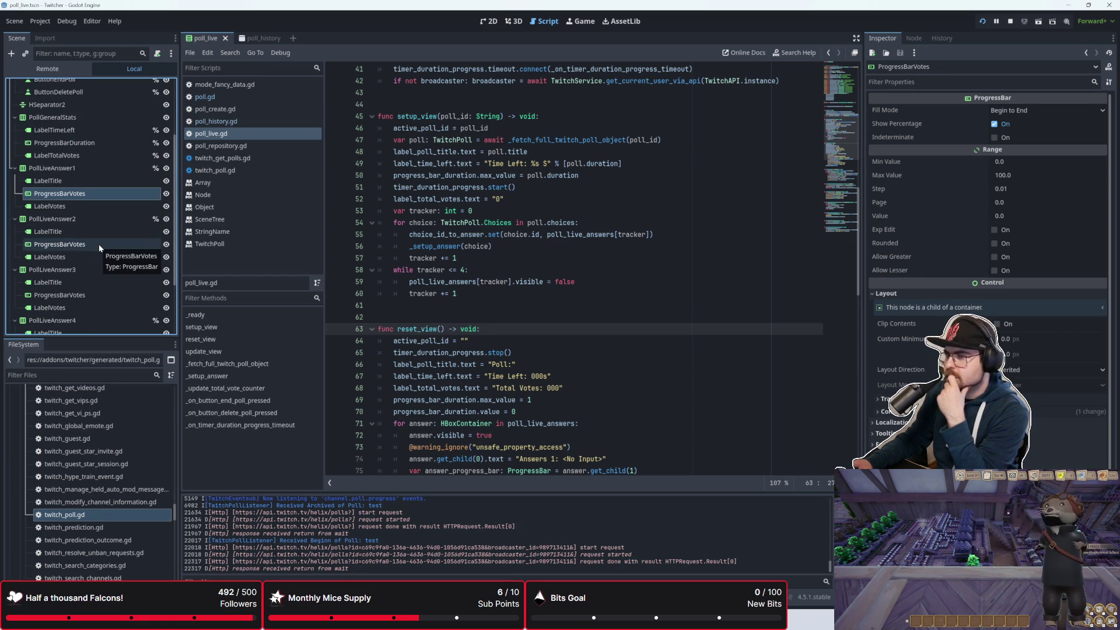
left_click(604, 233)
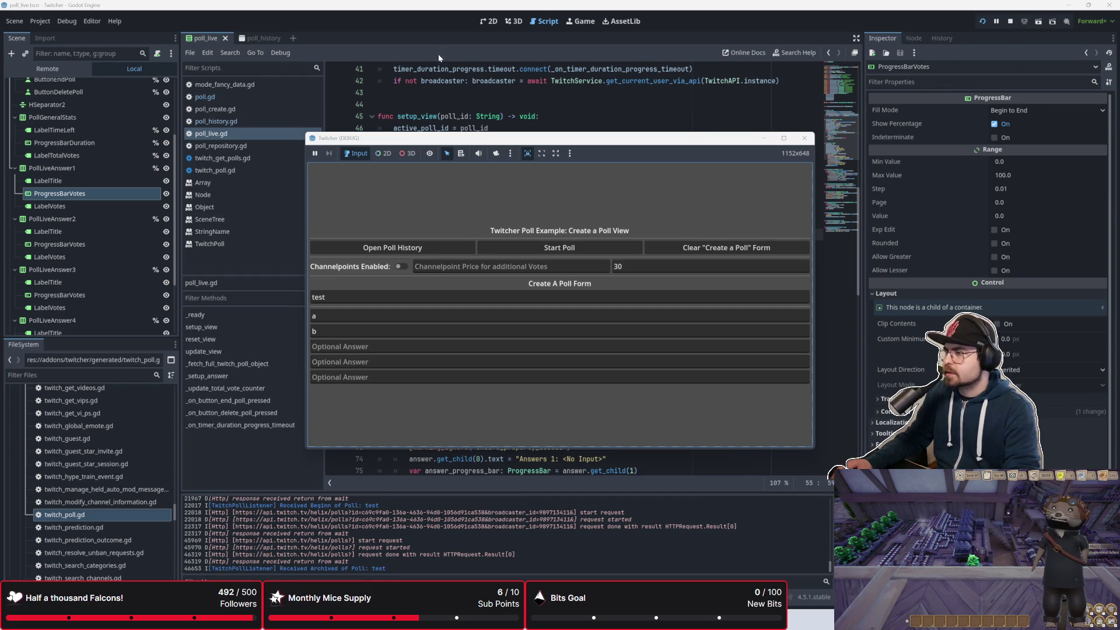
Stop the game and run the poll live scene on its own, with the Remote tree shown
left_click(1010, 21)
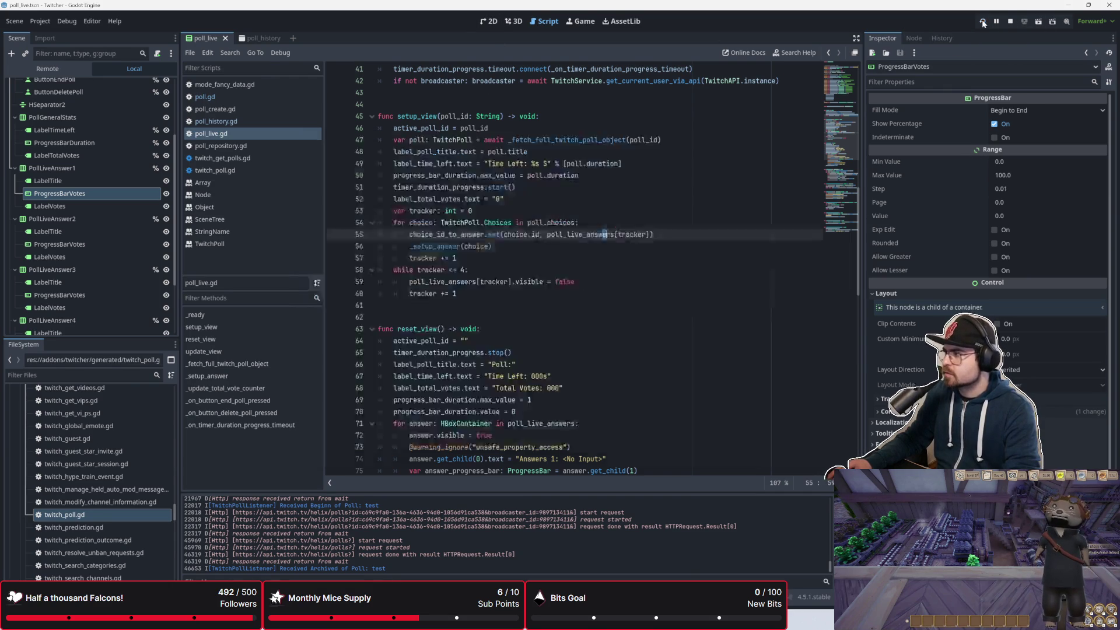
left_click(488, 21)
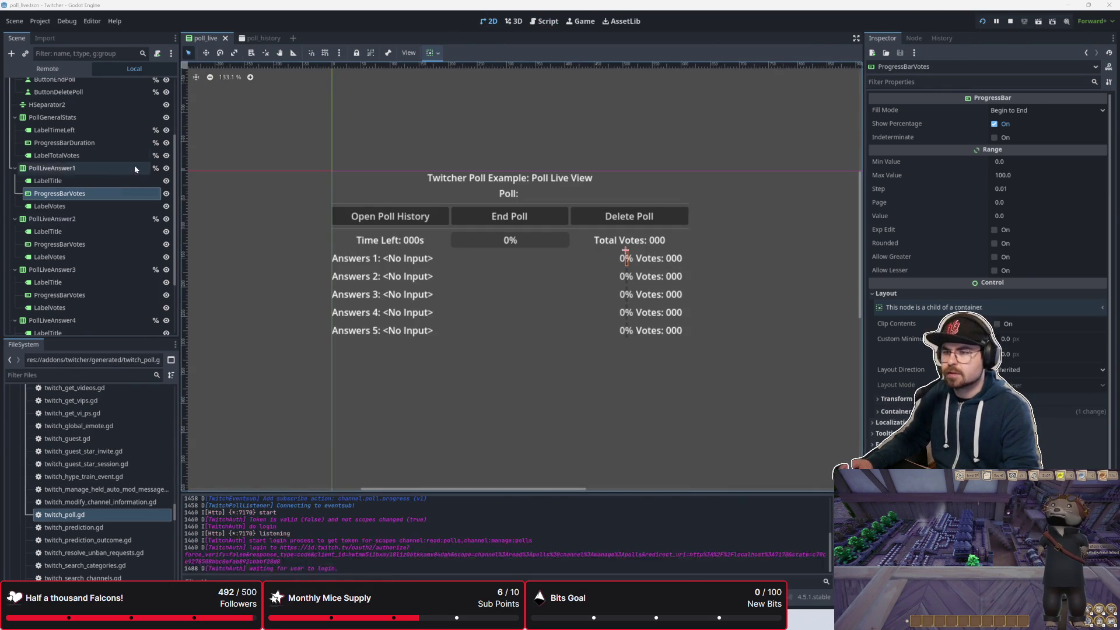
left_click(64, 69)
left_click(542, 25)
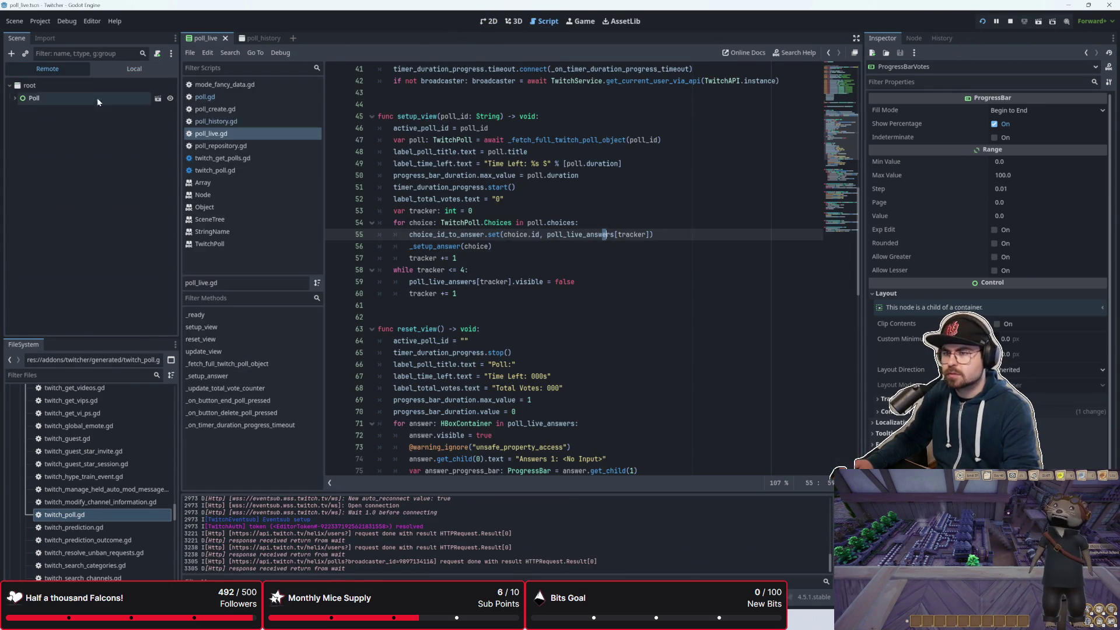
Expand MarginContainer and PollLive in the remote tree, then check the running game window
left_click(21, 148)
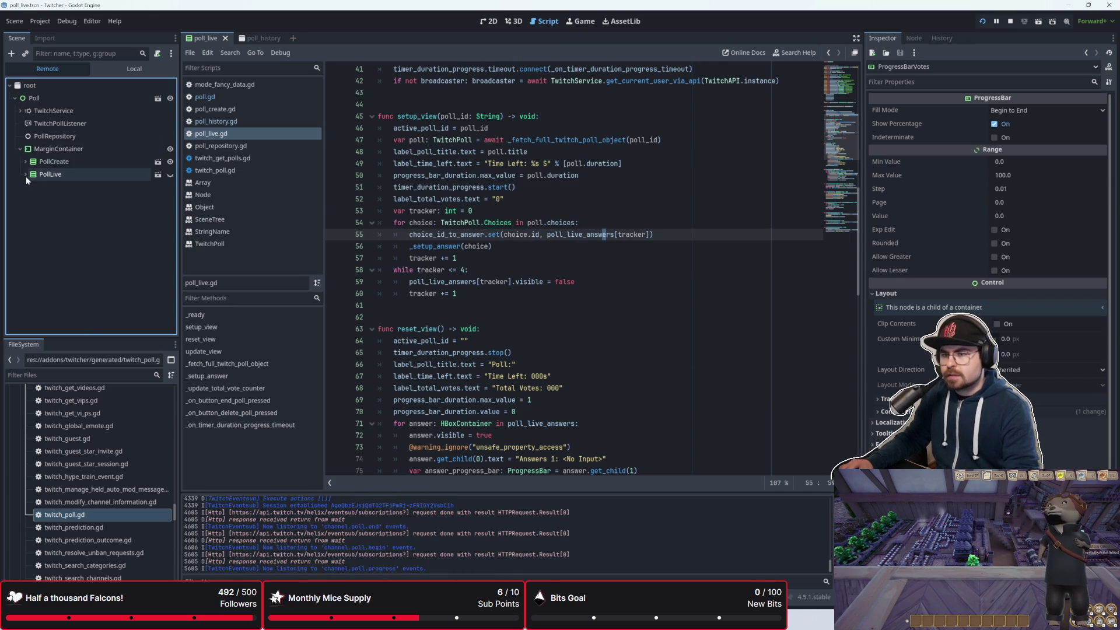
left_click(26, 174)
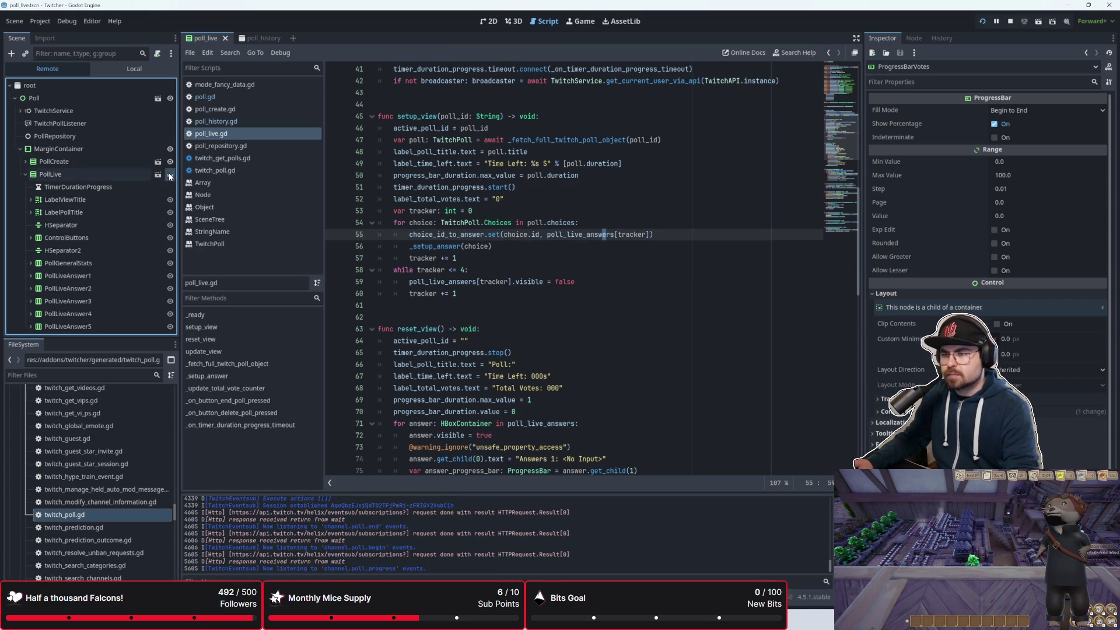
mouse_move(512, 220)
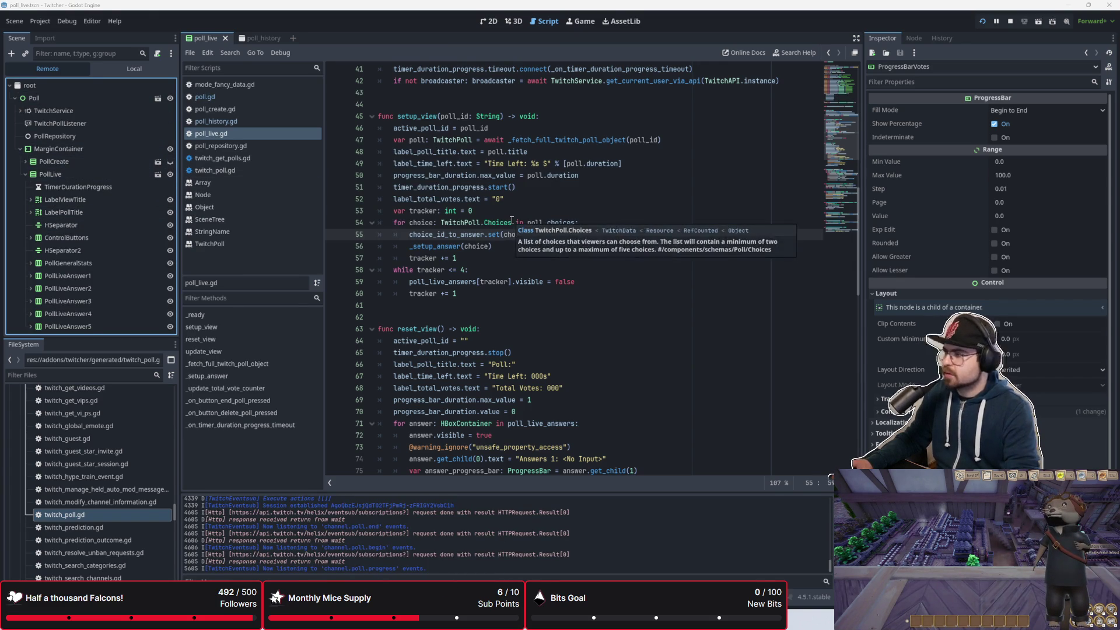
key("alt+Tab")
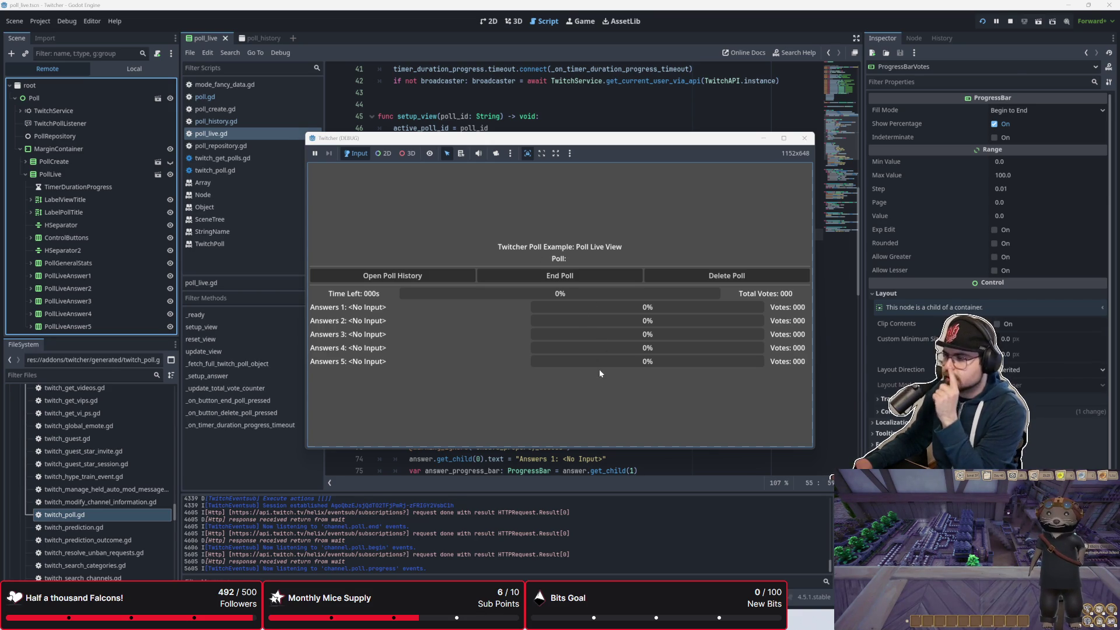
left_click(459, 115)
Step through setup_view from the active_poll_id assignment down to the tracker initialisation line
scroll(491, 224, "up", 4)
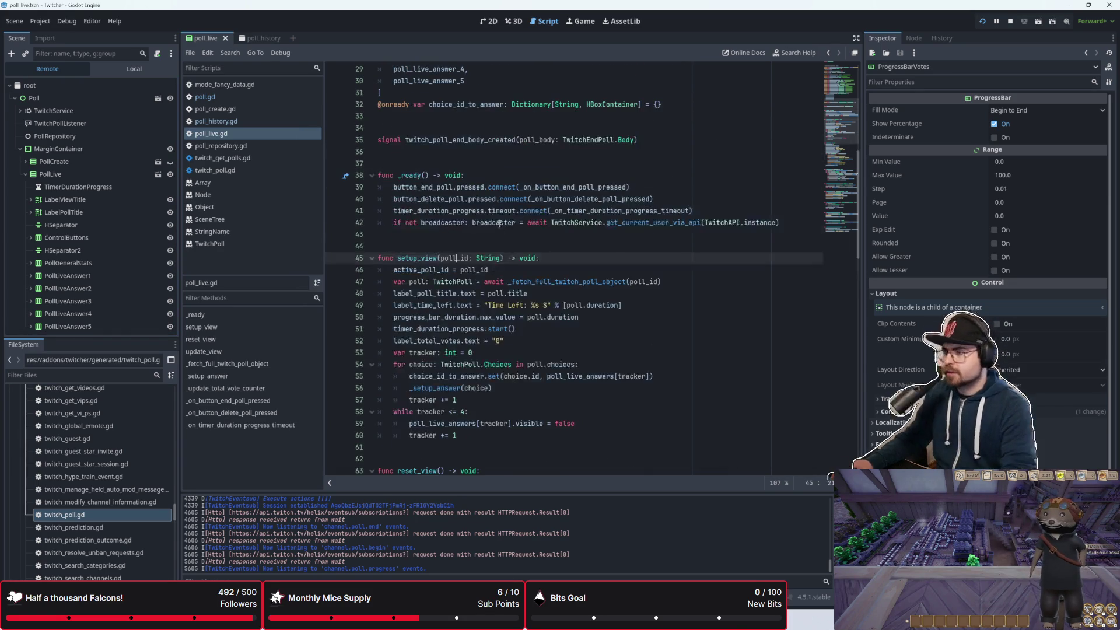
scroll(515, 222, "down", 2)
left_click(531, 187)
left_click(531, 196)
left_click(534, 210)
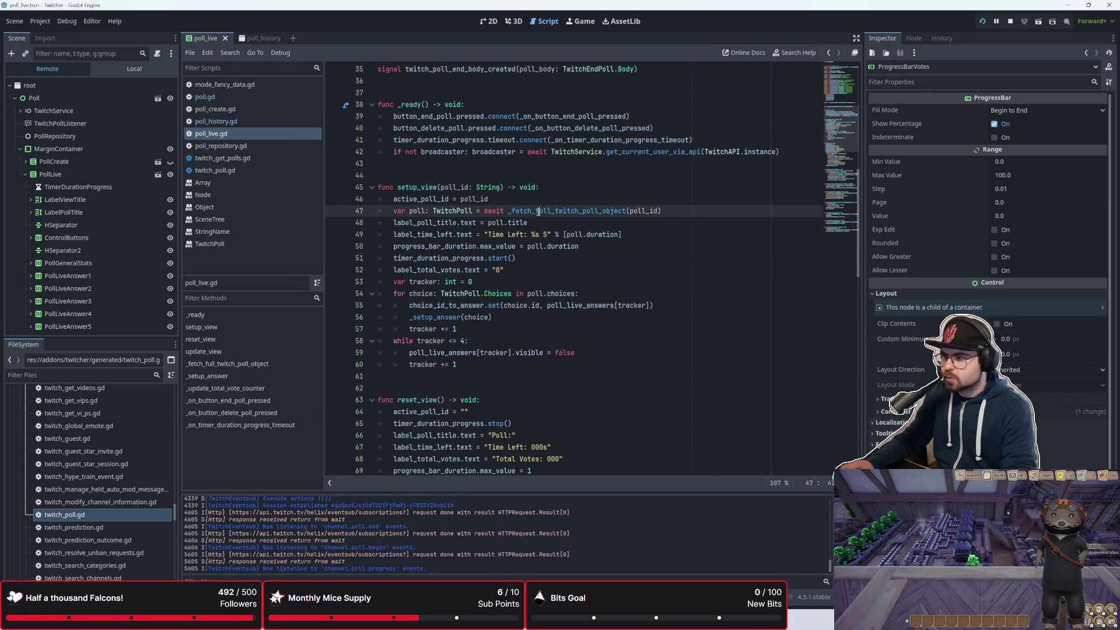
left_click(539, 223)
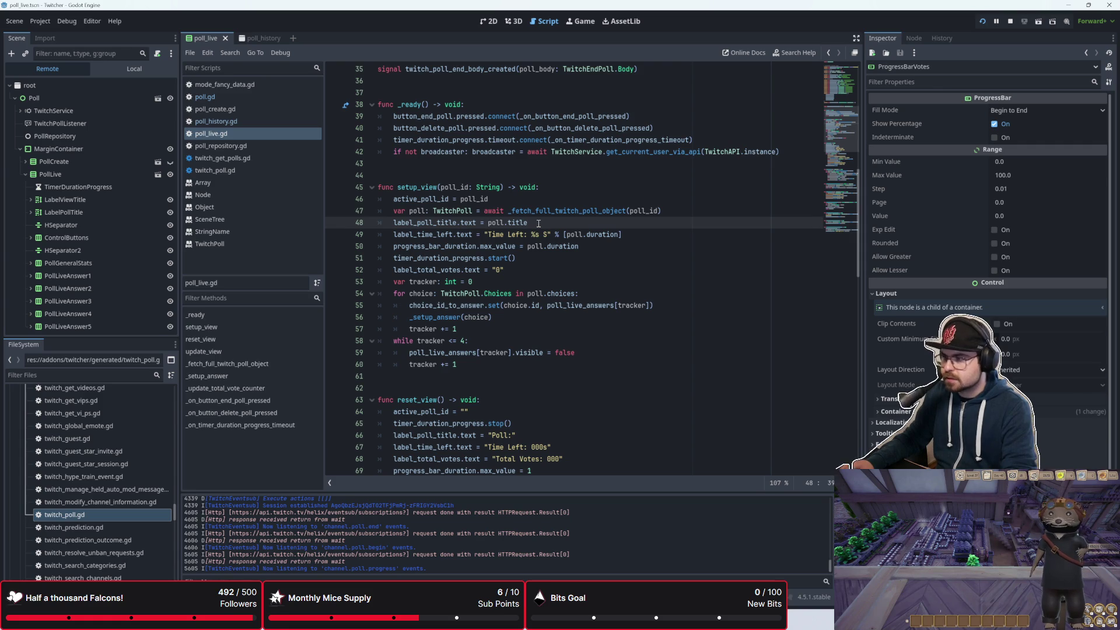
left_click(466, 235)
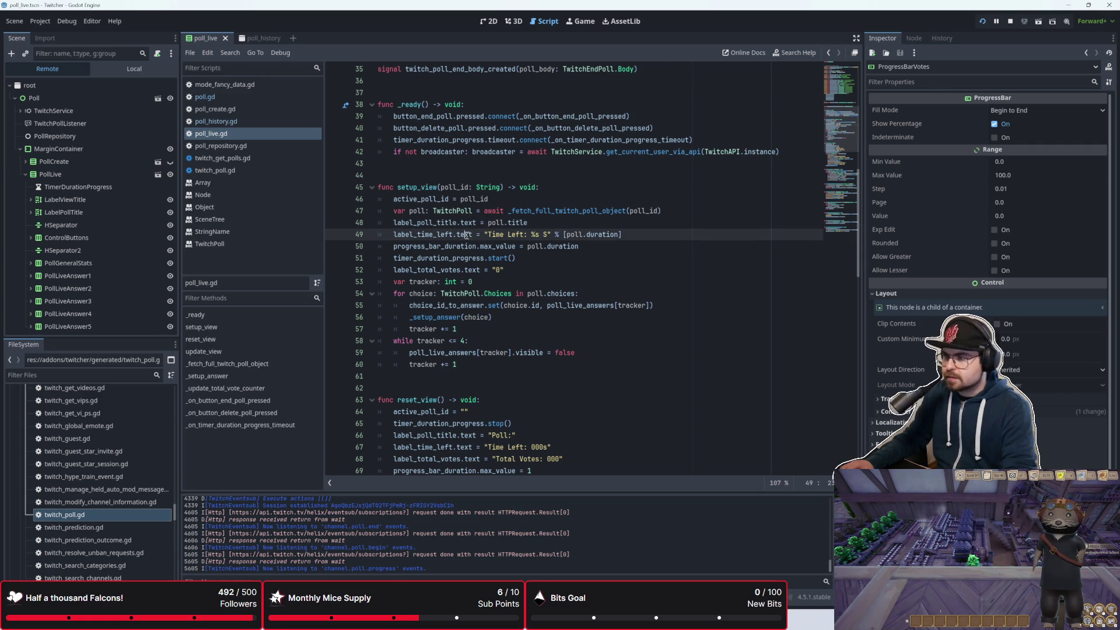
left_click(612, 249)
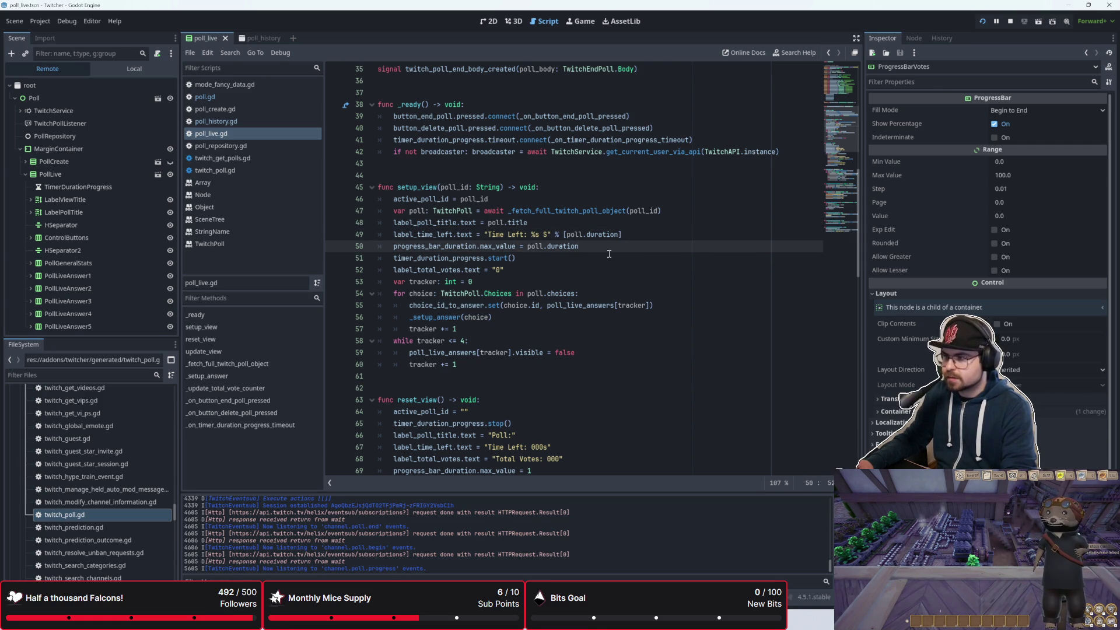
left_click(582, 262)
scroll(582, 251, "down", 1)
left_click(582, 240)
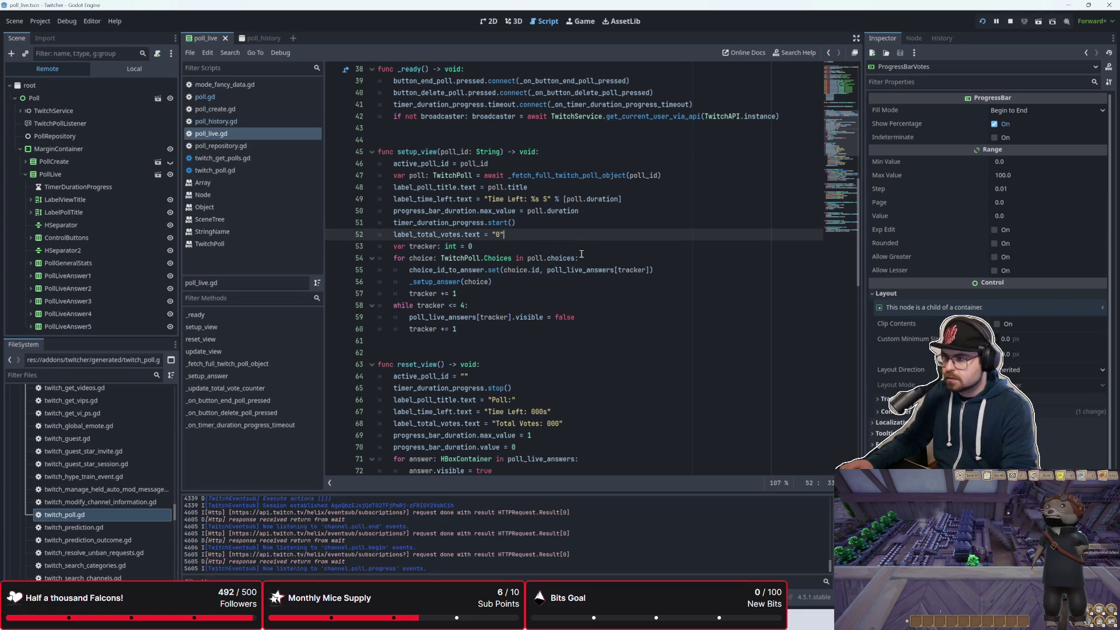
left_click(582, 250)
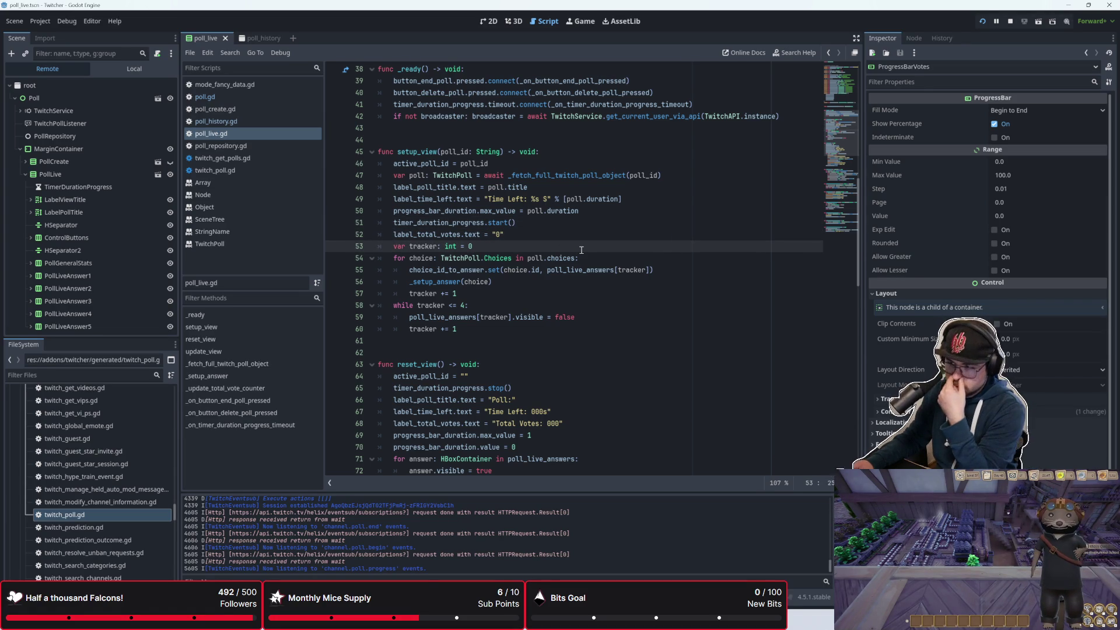
Step through reset_view's active_poll_id reset, timer stop and total votes reset lines
scroll(582, 252, "down", 1)
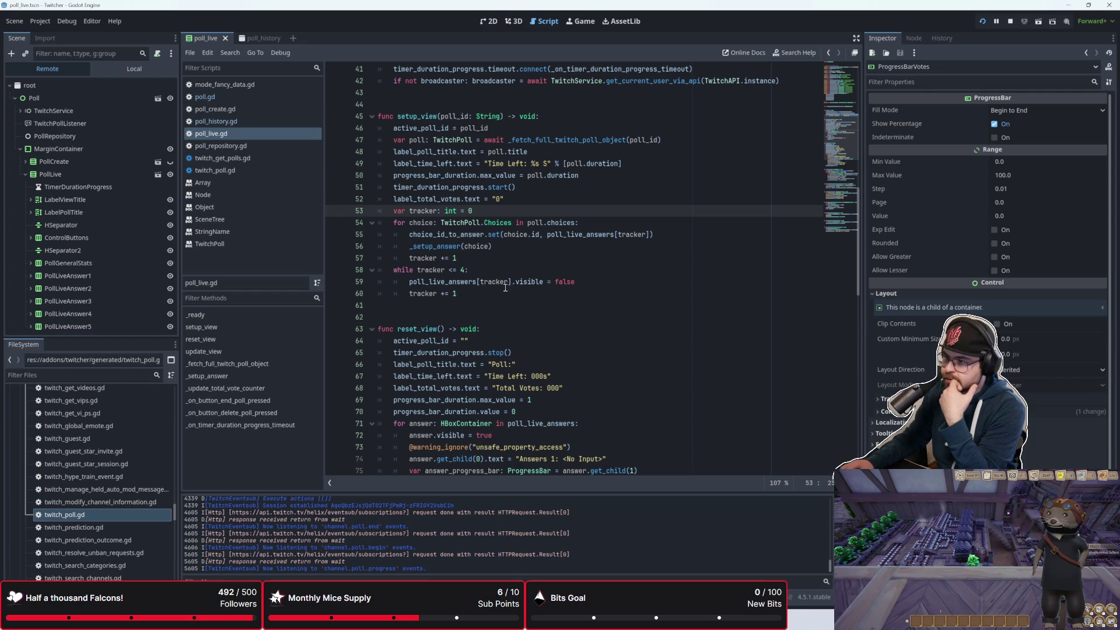
scroll(510, 283, "down", 1)
scroll(513, 281, "down", 1)
scroll(513, 282, "down", 1)
left_click(539, 235)
scroll(538, 235, "up", 3)
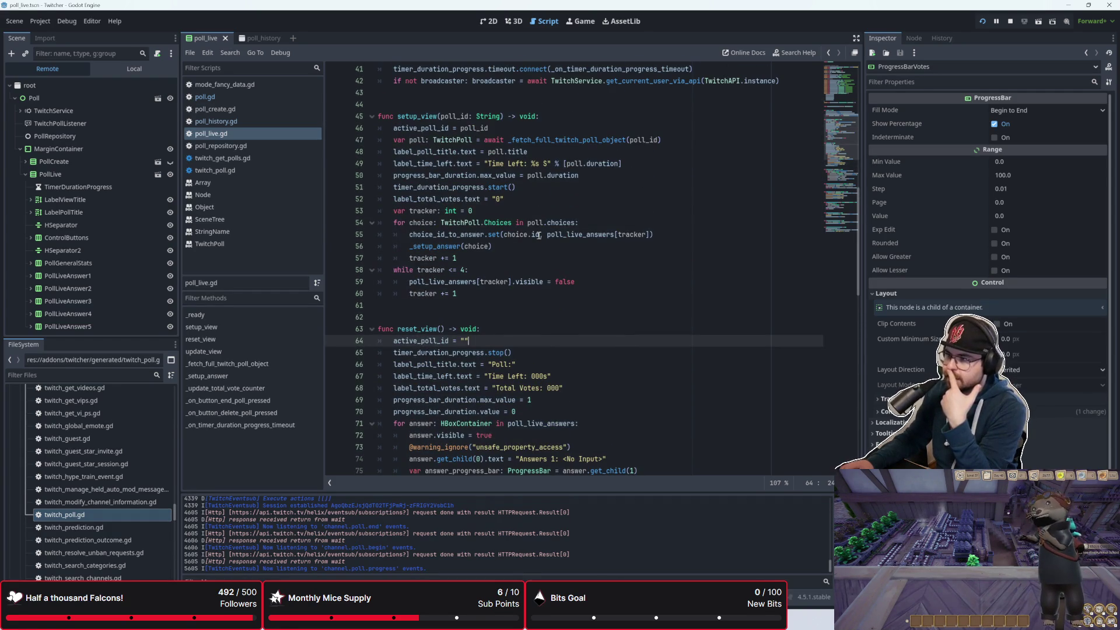
scroll(539, 235, "down", 2)
left_click(540, 282)
scroll(540, 282, "down", 2)
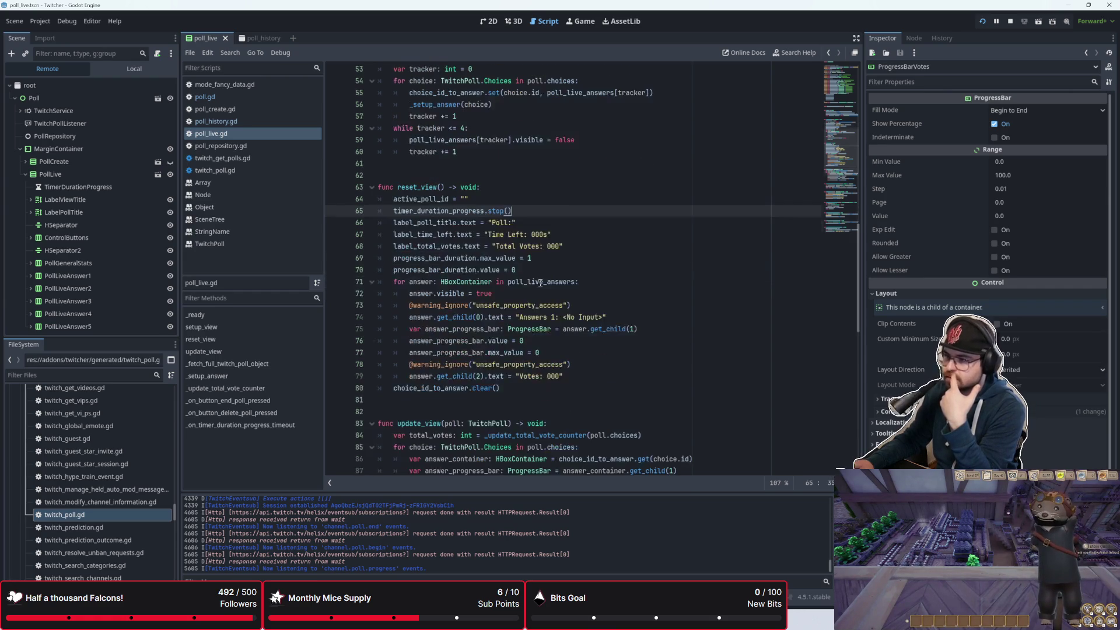
scroll(540, 282, "up", 1)
key("Down")
key("Down")
key("Down")
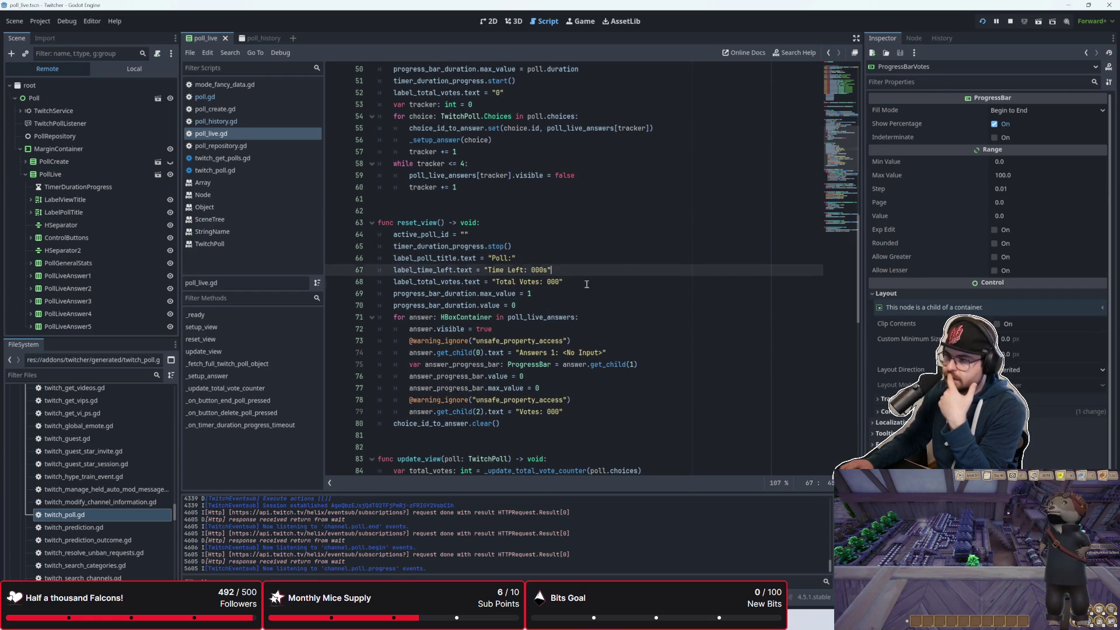
key("End")
left_click(569, 233)
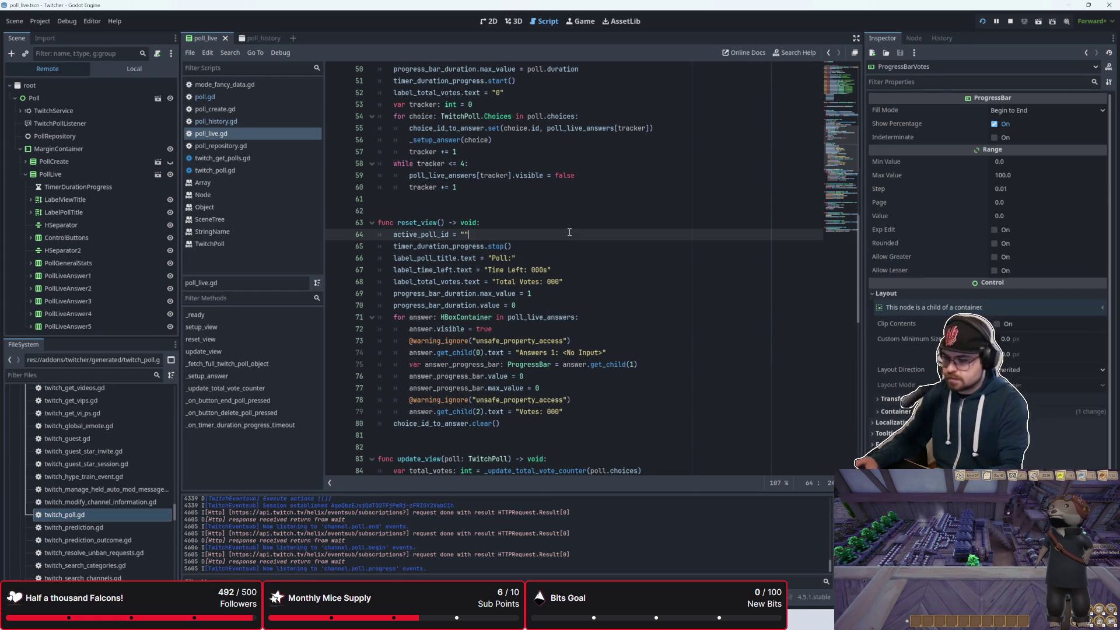
Move the active_poll_id reset line to after choice_id_to_answer.clear() in reset_view
key("ctrl+x")
key("Left")
key("Left")
key("Left")
key("ctrl+v")
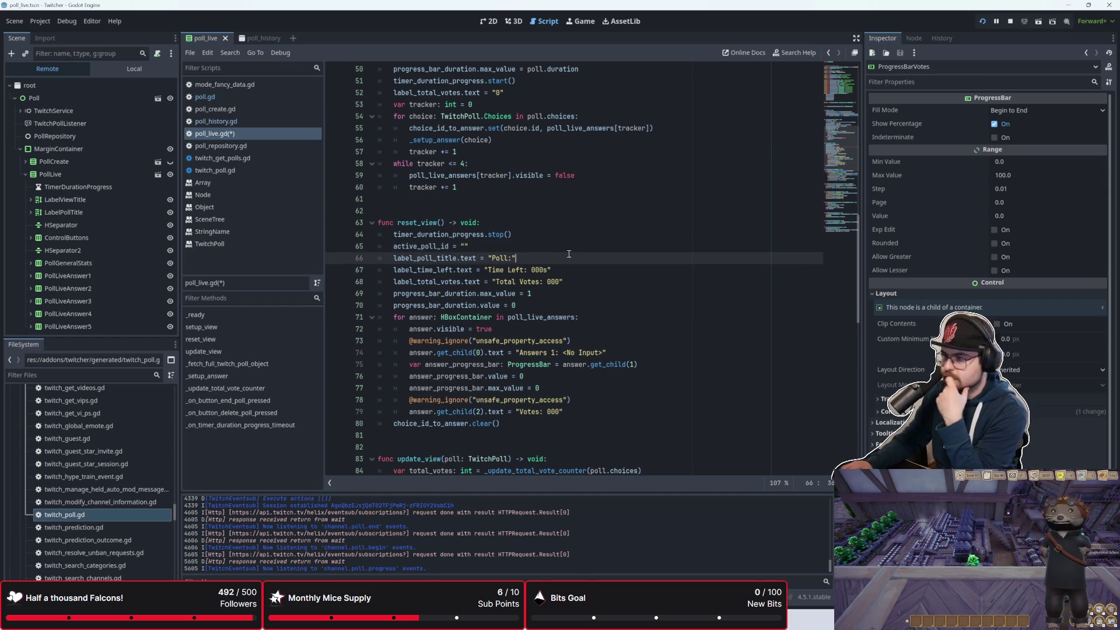
key("ctrl+x")
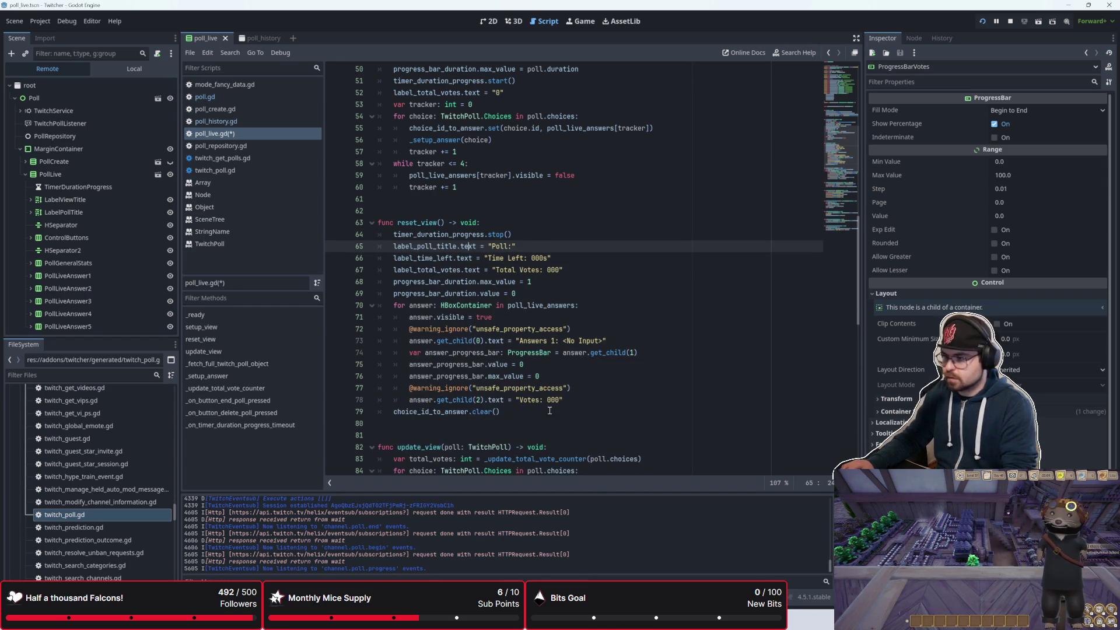
left_click(549, 411)
key("Return")
key("ctrl+v")
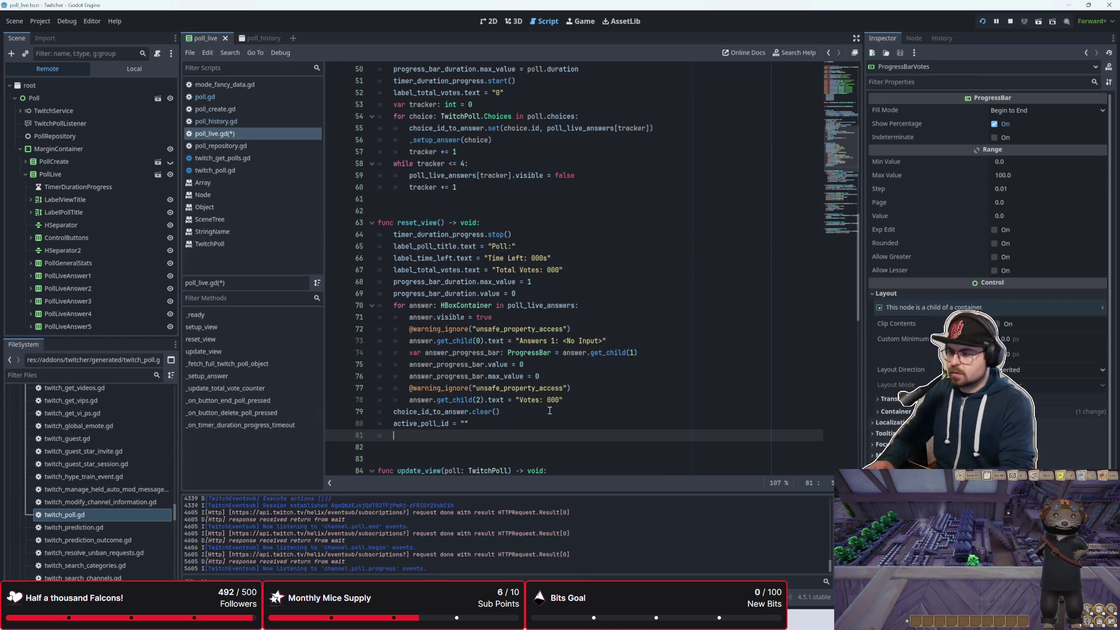
key("BackSpace")
Change the duration bar's max_value reset from 1 to 100 and save the script
left_click(616, 305)
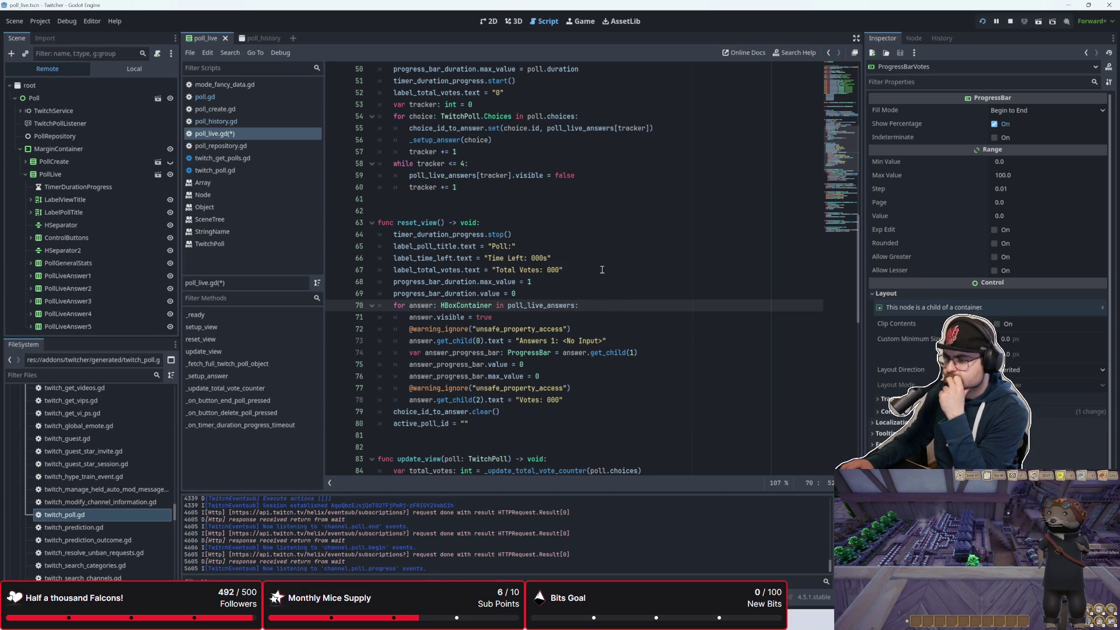
left_click(554, 247)
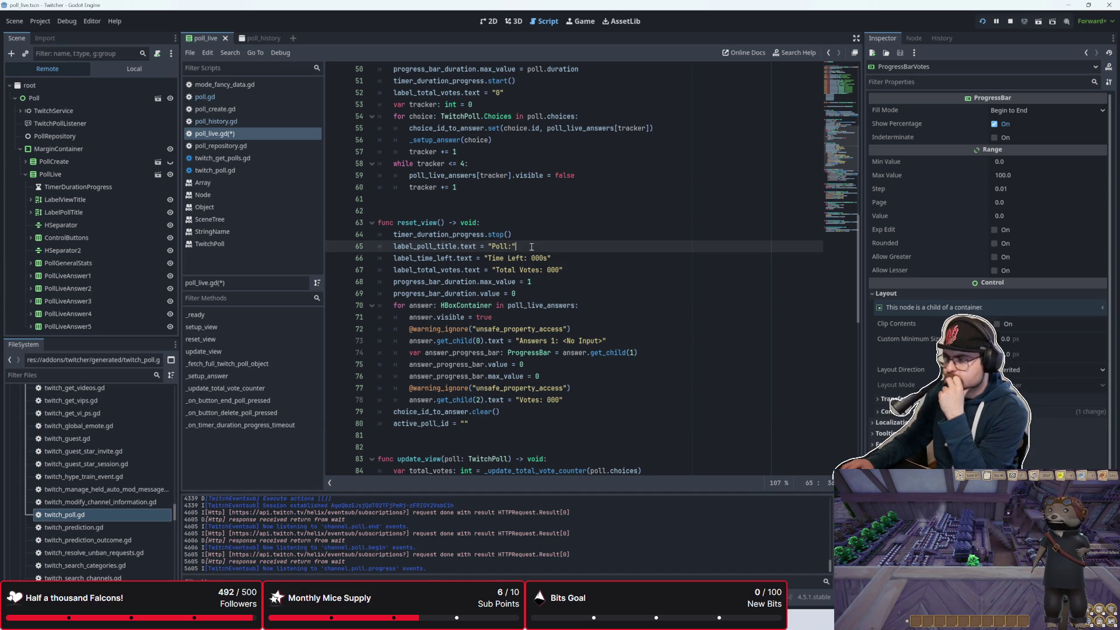
left_click(558, 256)
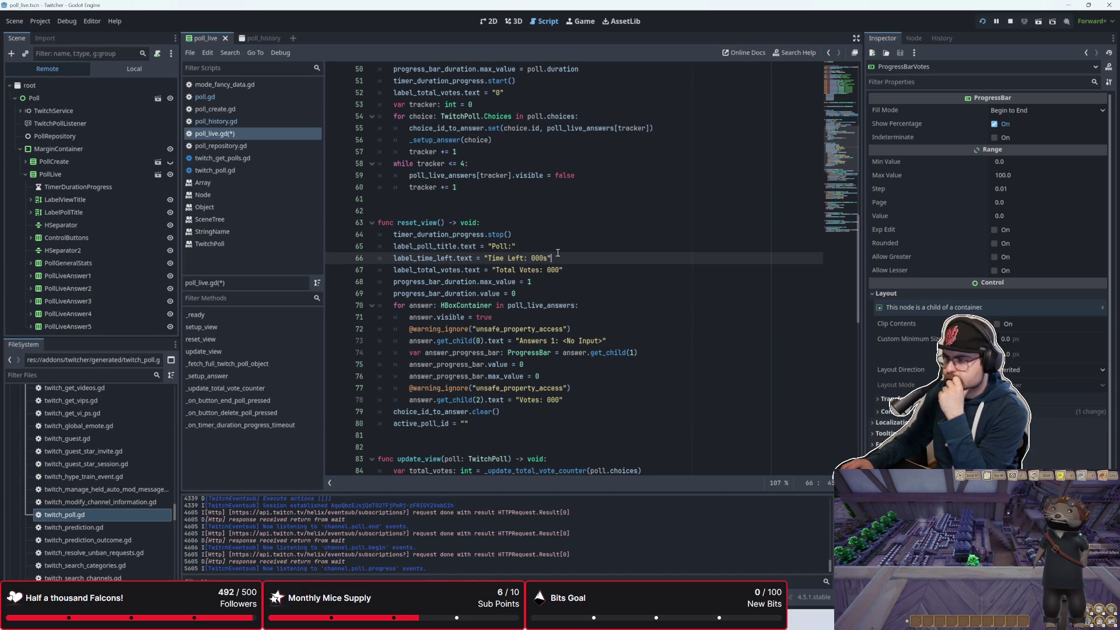
left_click(554, 283)
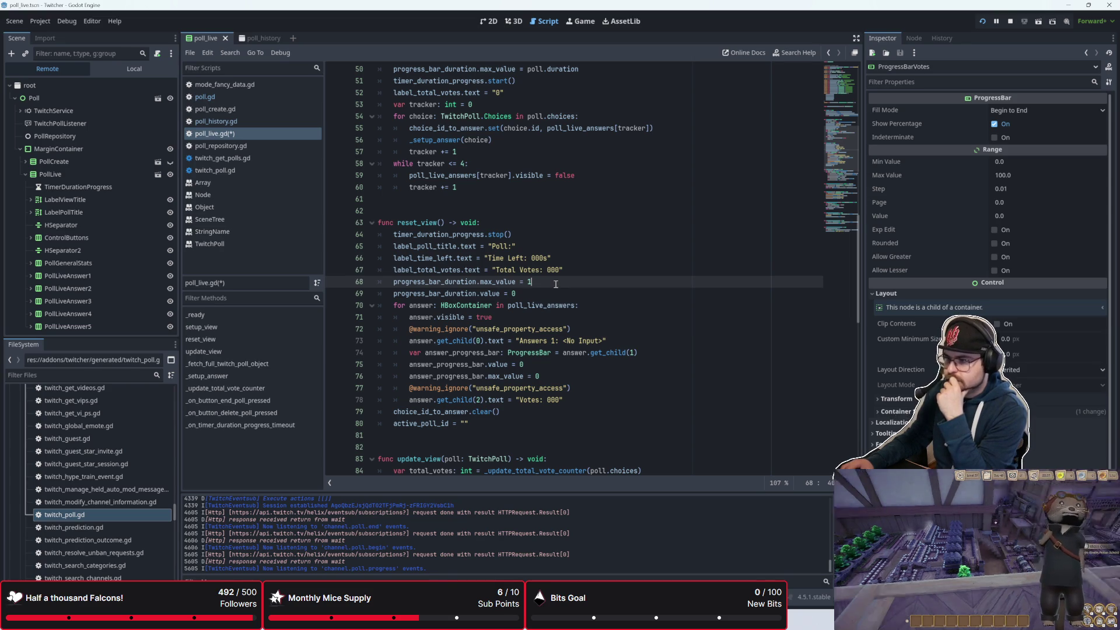
left_click(556, 295)
left_click(558, 284)
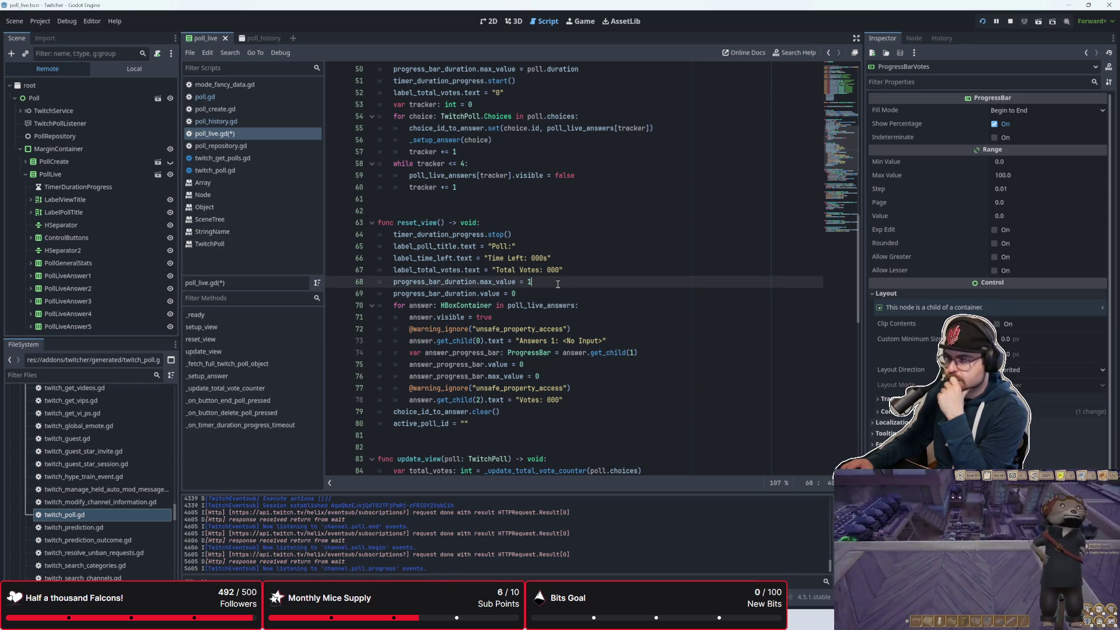
type("00")
left_click(565, 272)
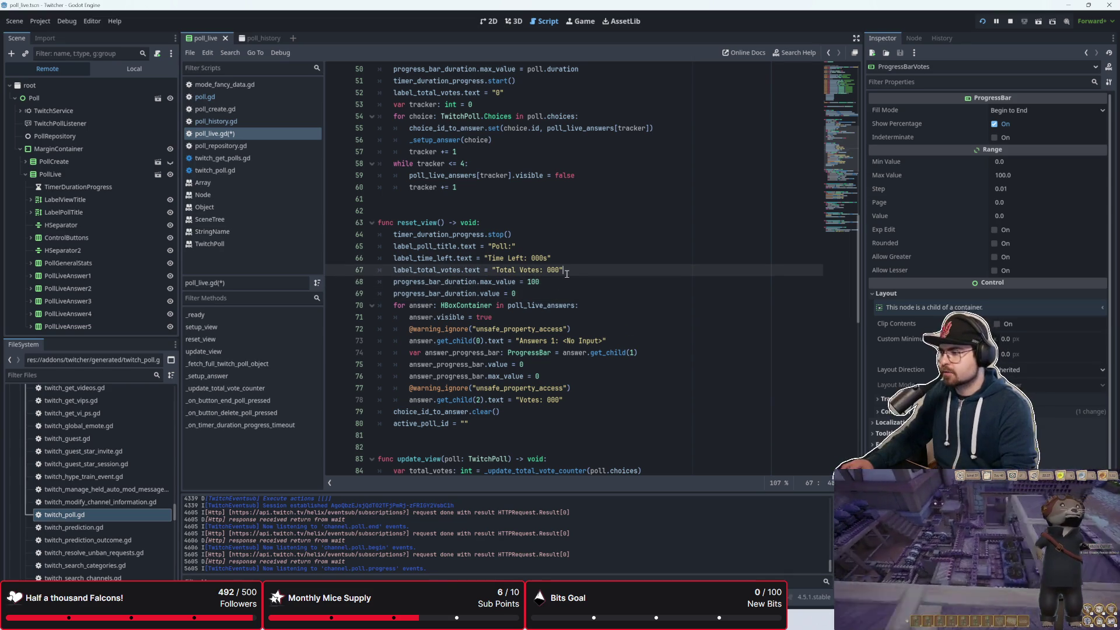
key("ctrl+s")
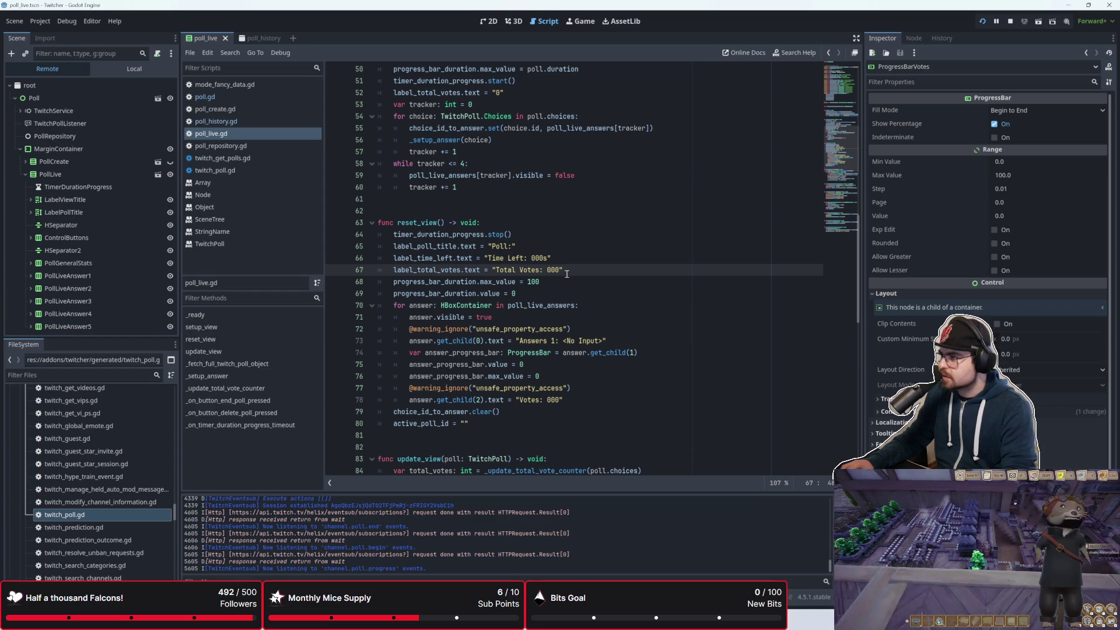
Try '.0' decimals on the duration max_value and value, then remove them again
left_click(561, 285)
type(".0")
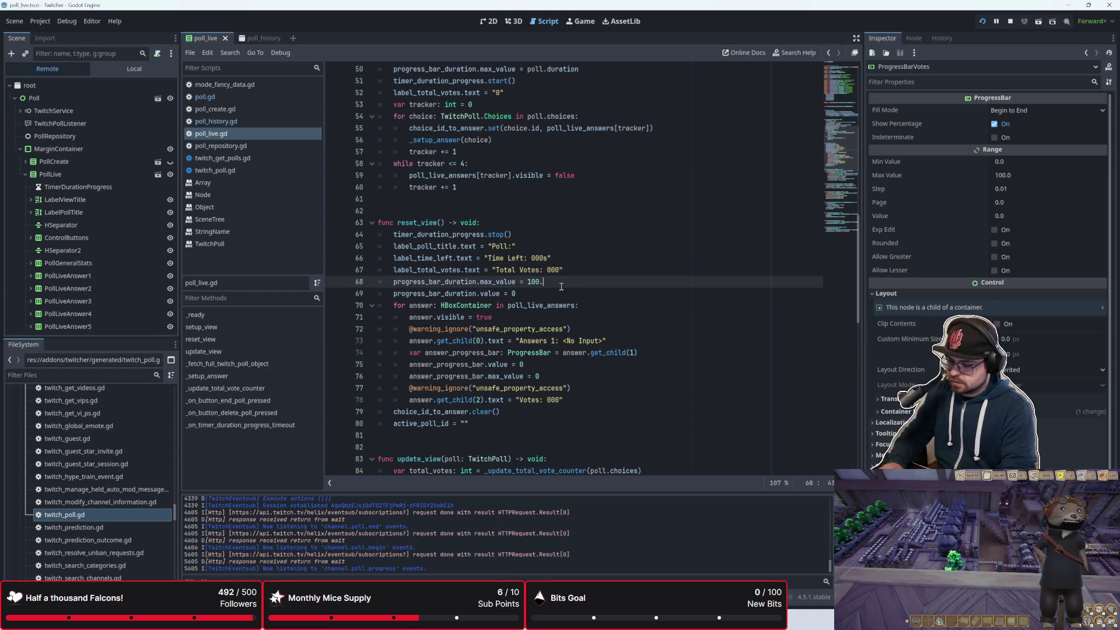
key("Down")
type(".0")
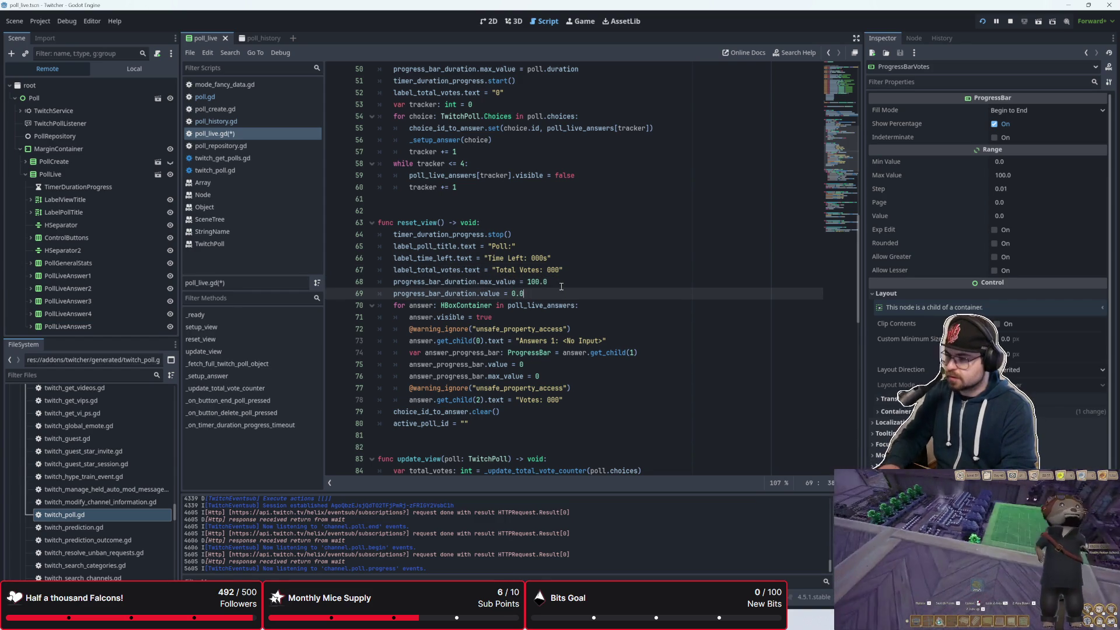
left_click(561, 286)
key("ctrl+s")
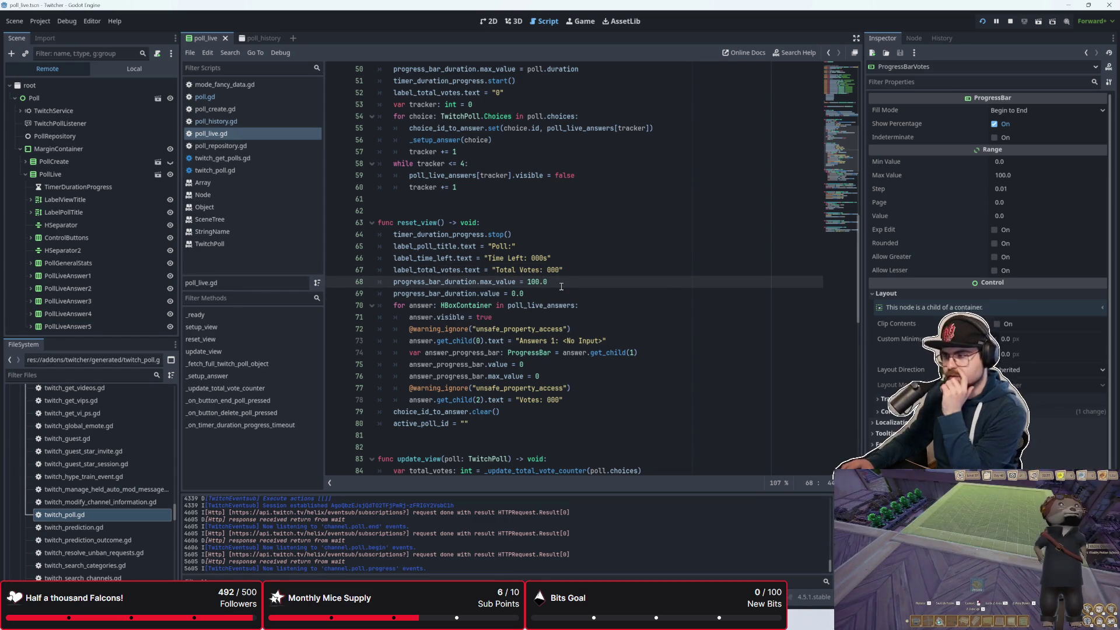
key("BackSpace")
key("BackSpace")
key("Down")
key("BackSpace")
key("BackSpace")
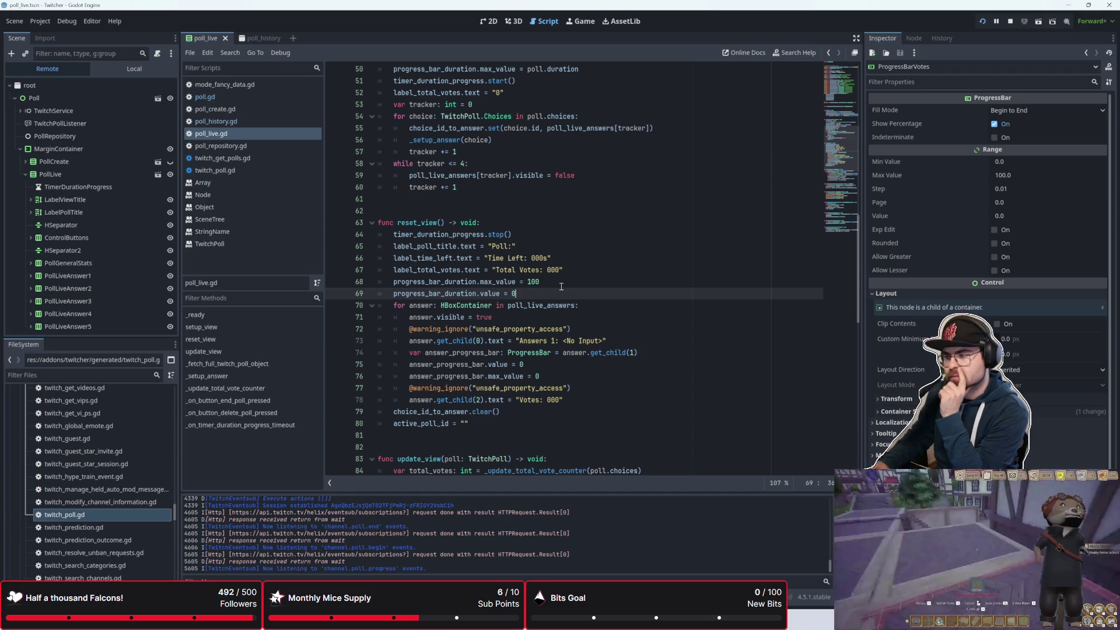
Set the answer progress bars' max_value reset from 0 to 100 and run the scene
left_click(572, 307)
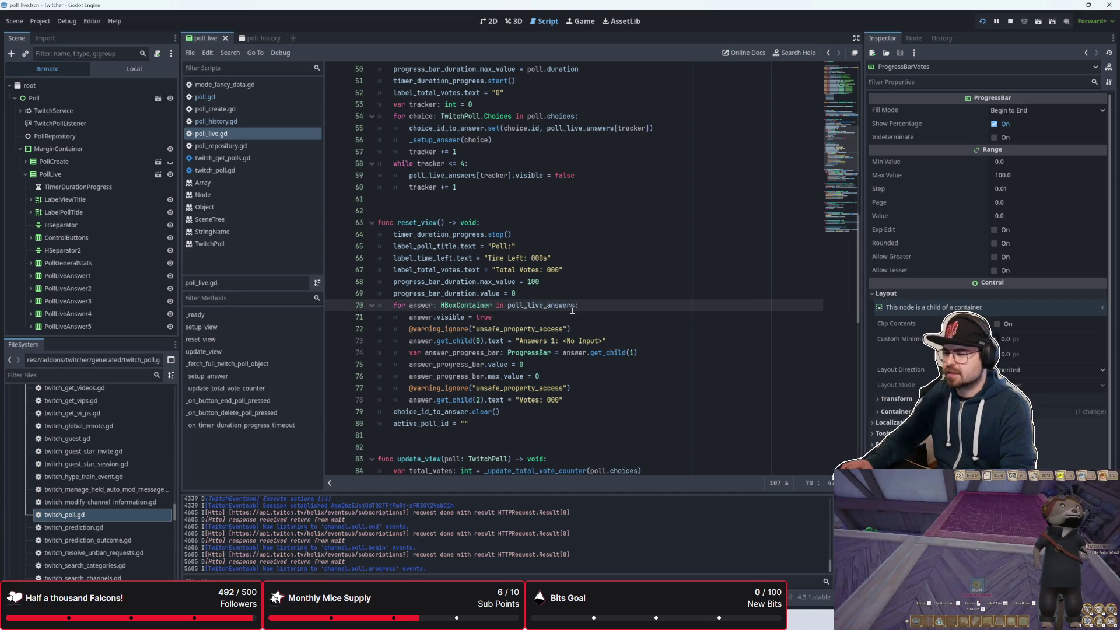
scroll(598, 298, "down", 1)
left_click(610, 281)
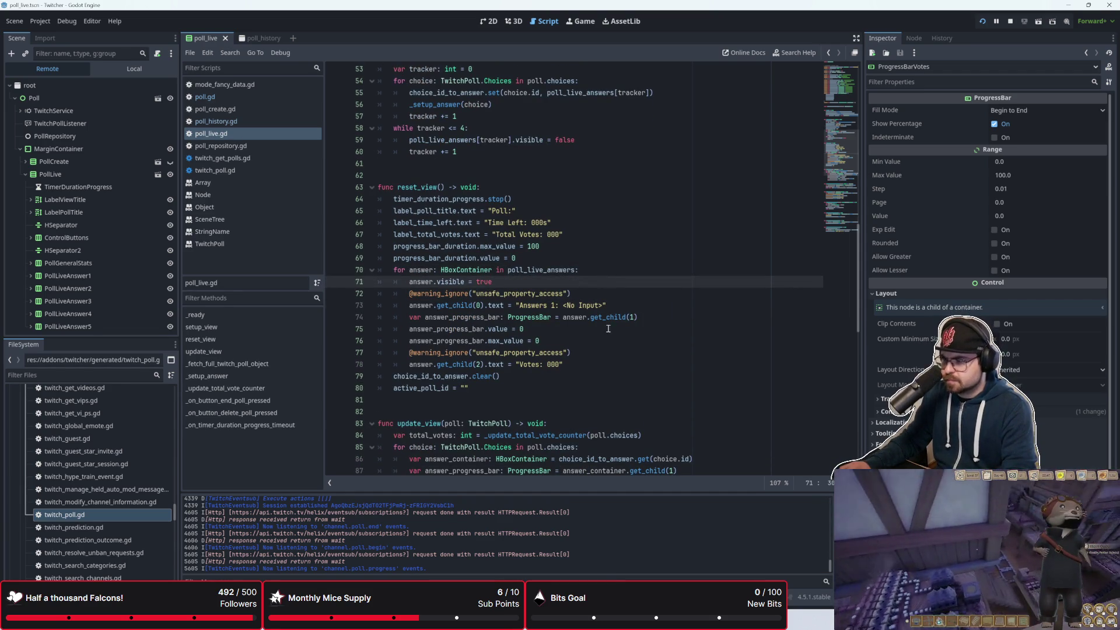
left_click(608, 347)
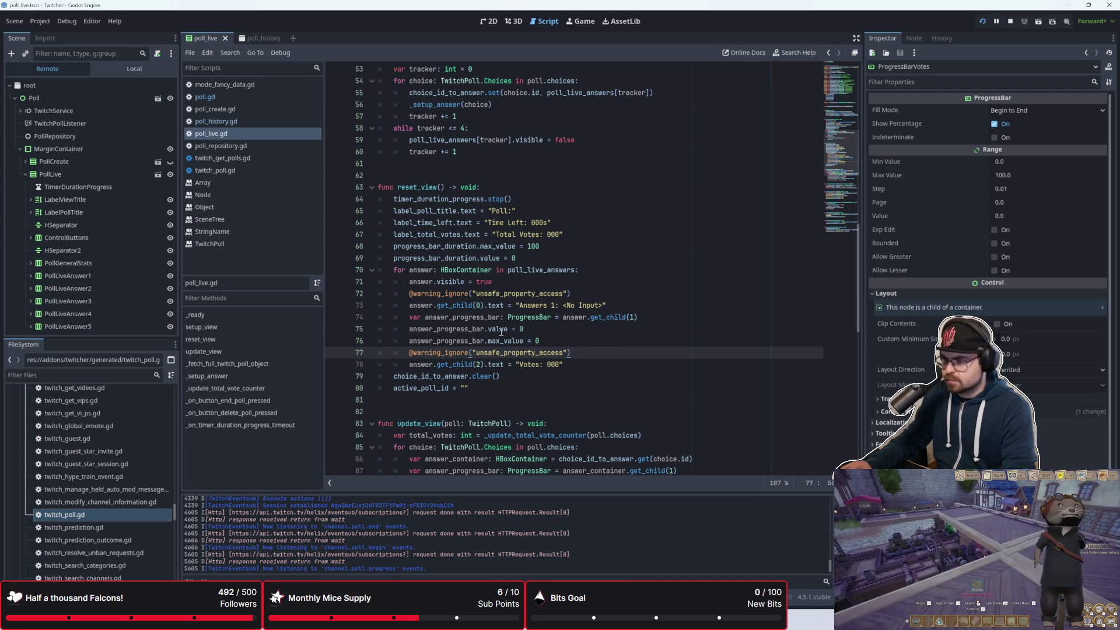
left_click(538, 339)
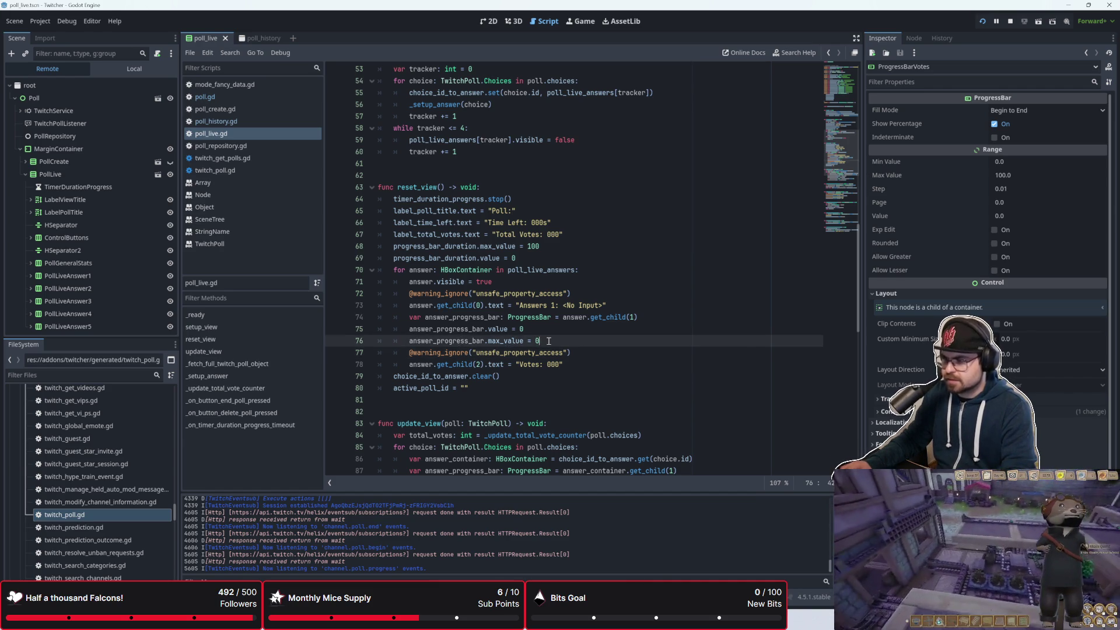
key("BackSpace")
type("100")
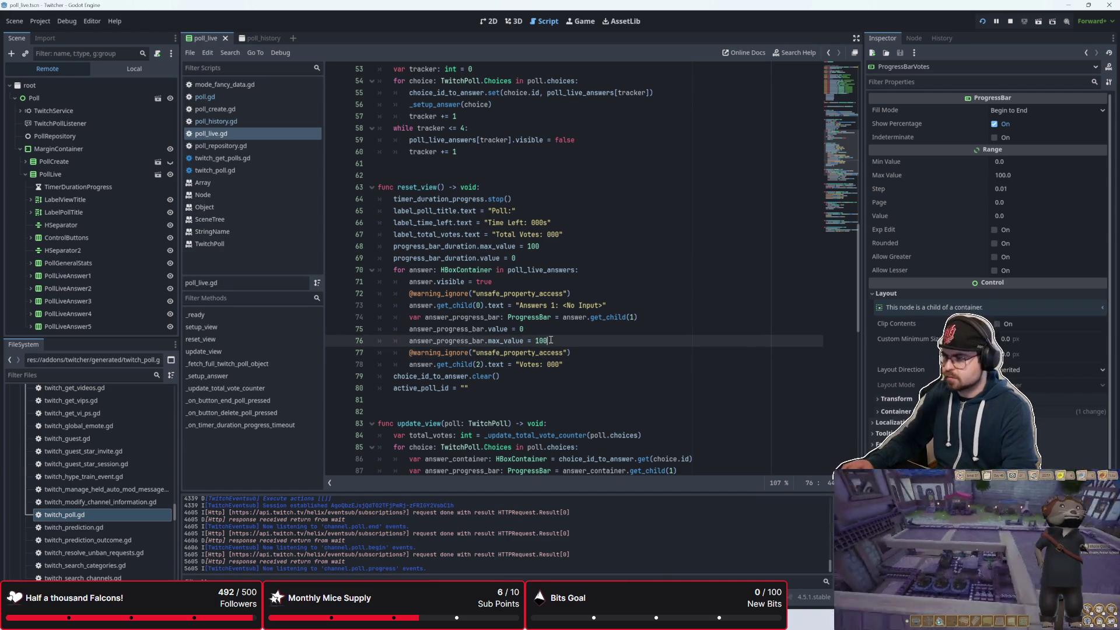
key("Down")
key("Down")
key("Down")
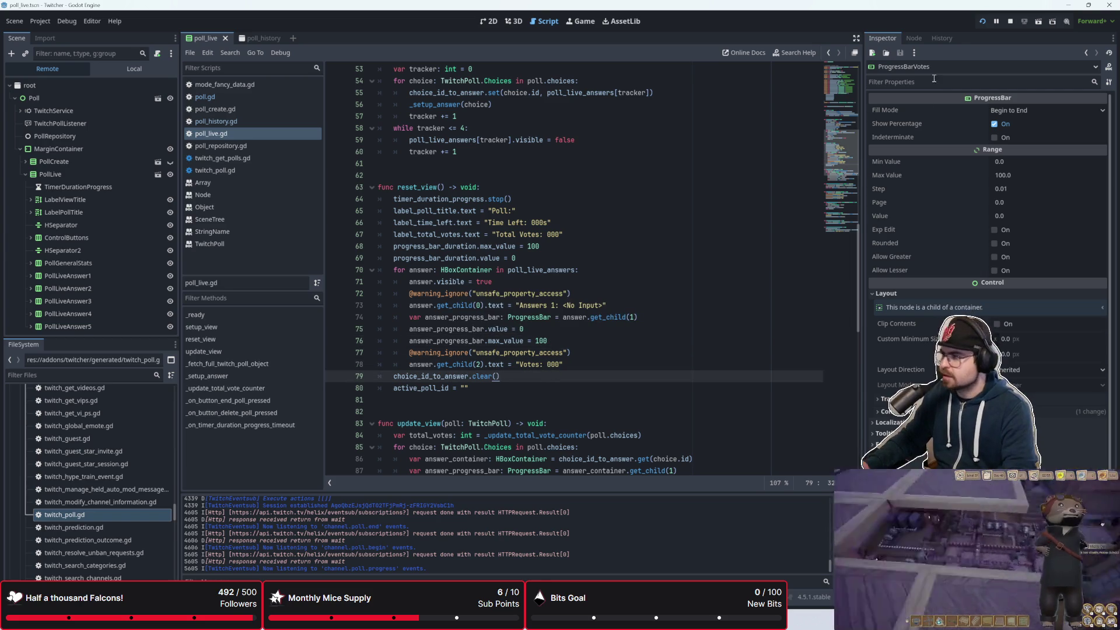
left_click(976, 23)
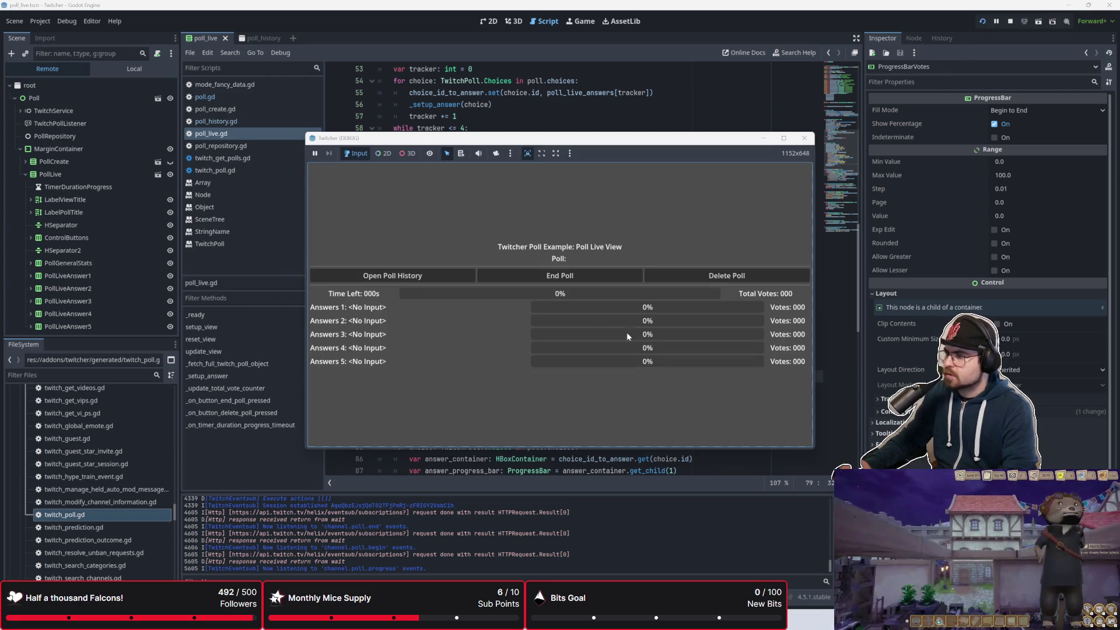
Hide the live view to reveal the create-poll form, then enter duration 15, title 'test' and answer 'a'
left_click(169, 173)
left_click(169, 174)
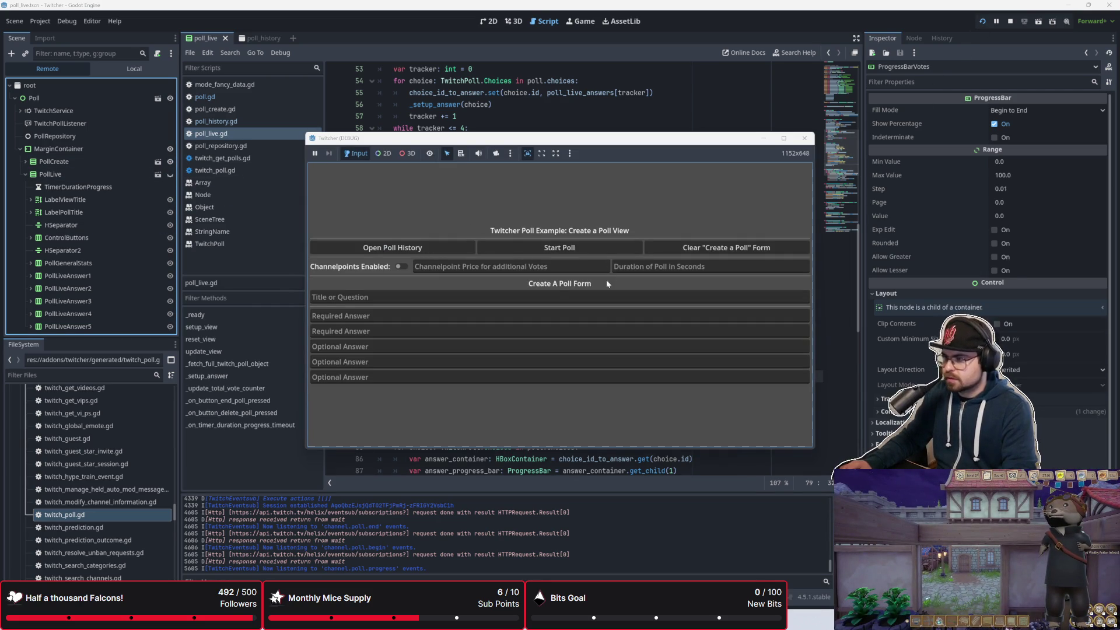
left_click(628, 270)
type("15")
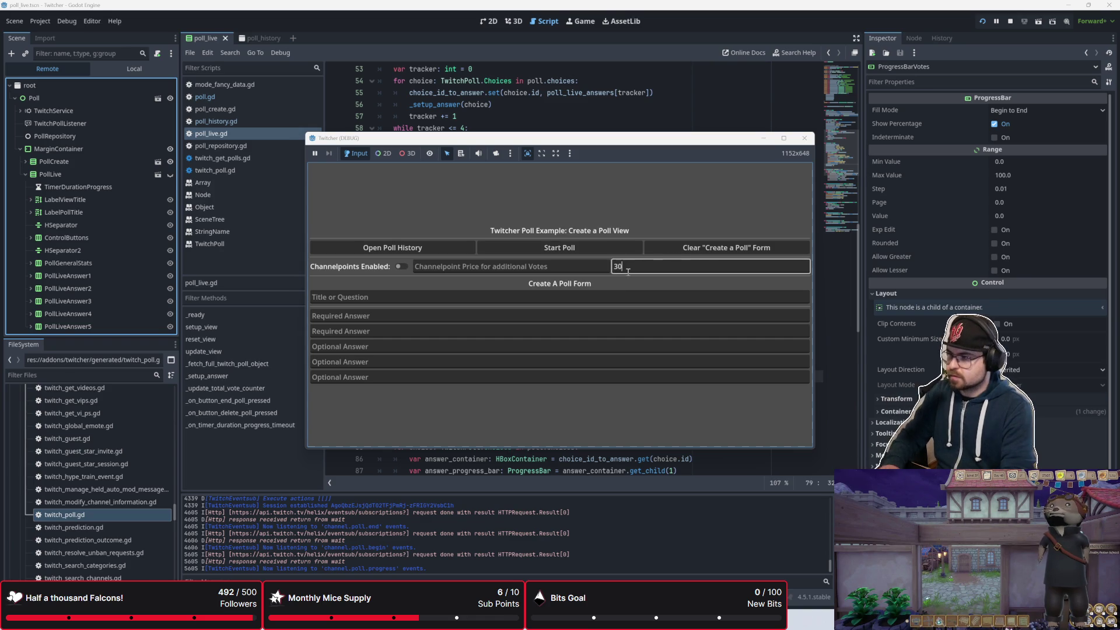
key("Tab")
type("test")
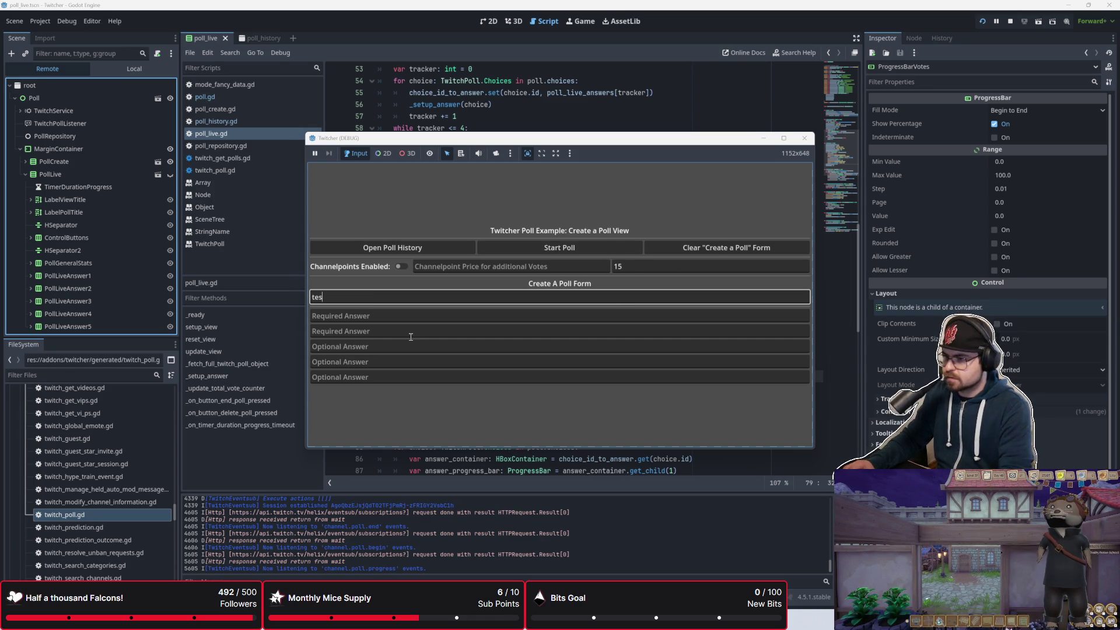
key("Tab")
type("a")
Start the test poll, close the begun and completed notifications, and return to poll_live.gd
left_click(560, 248)
mouse_move(486, 197)
left_mouse_down()
mouse_move(435, 222)
mouse_move(268, 262)
left_mouse_up()
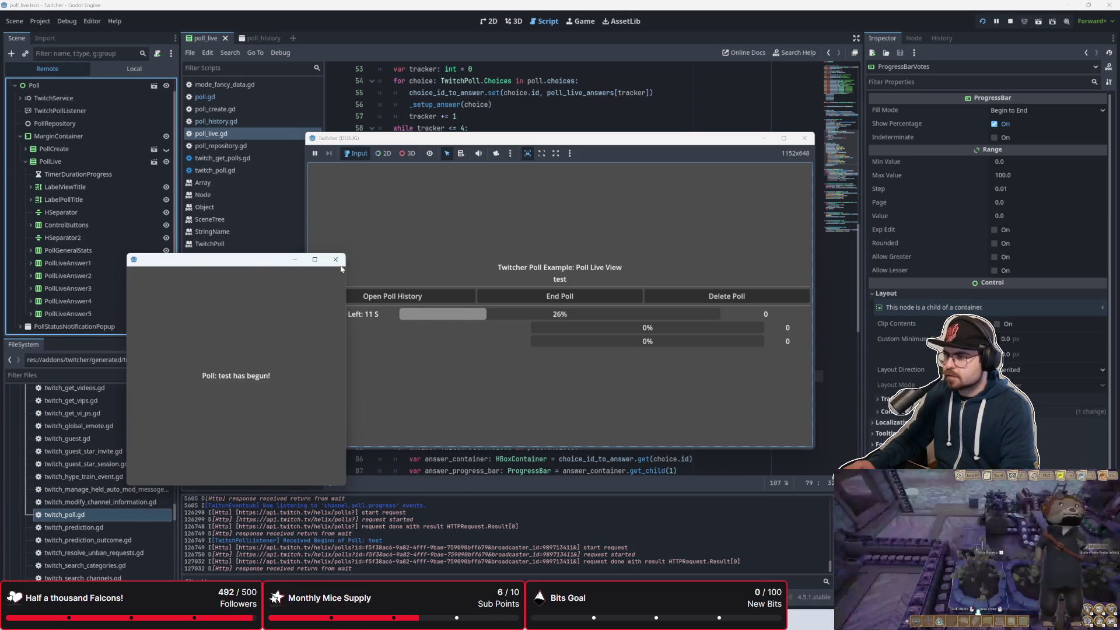
left_click(336, 259)
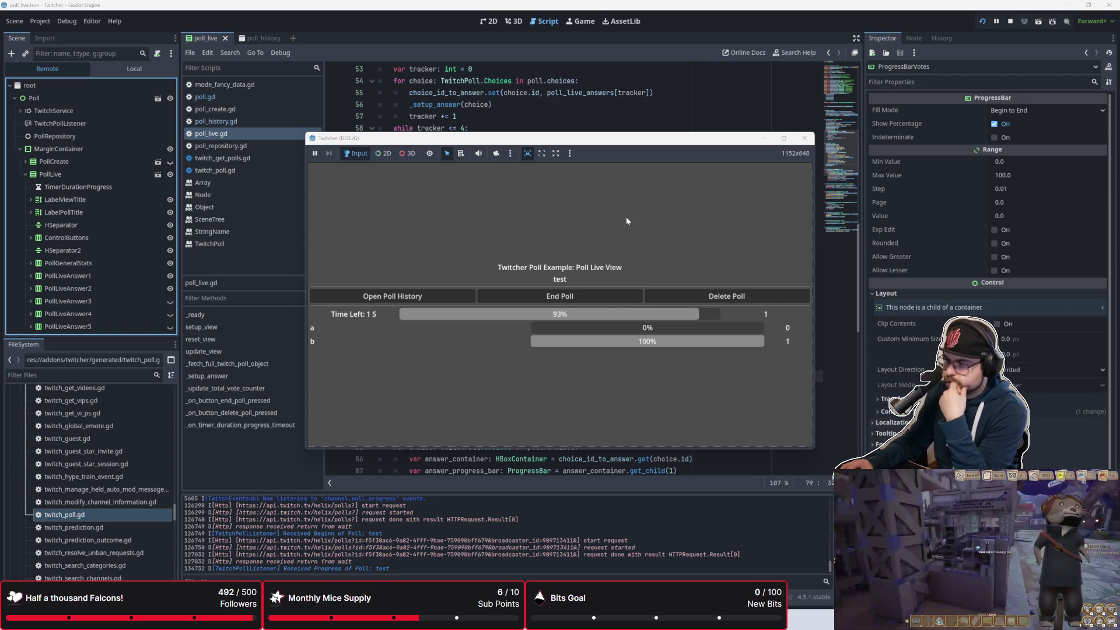
left_click(549, 188)
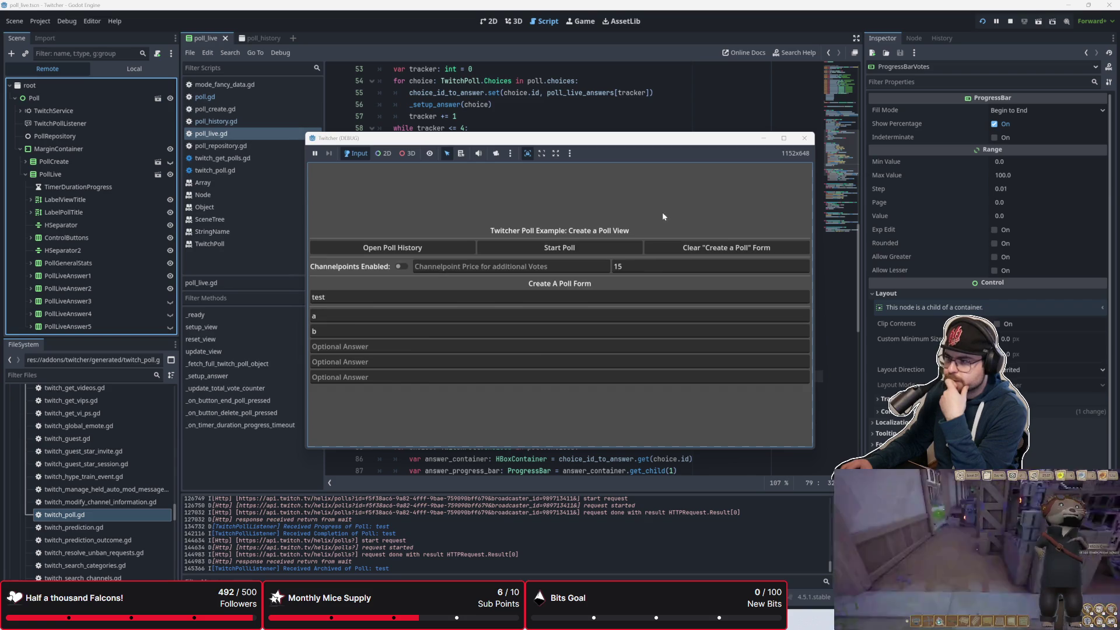
left_click(490, 104)
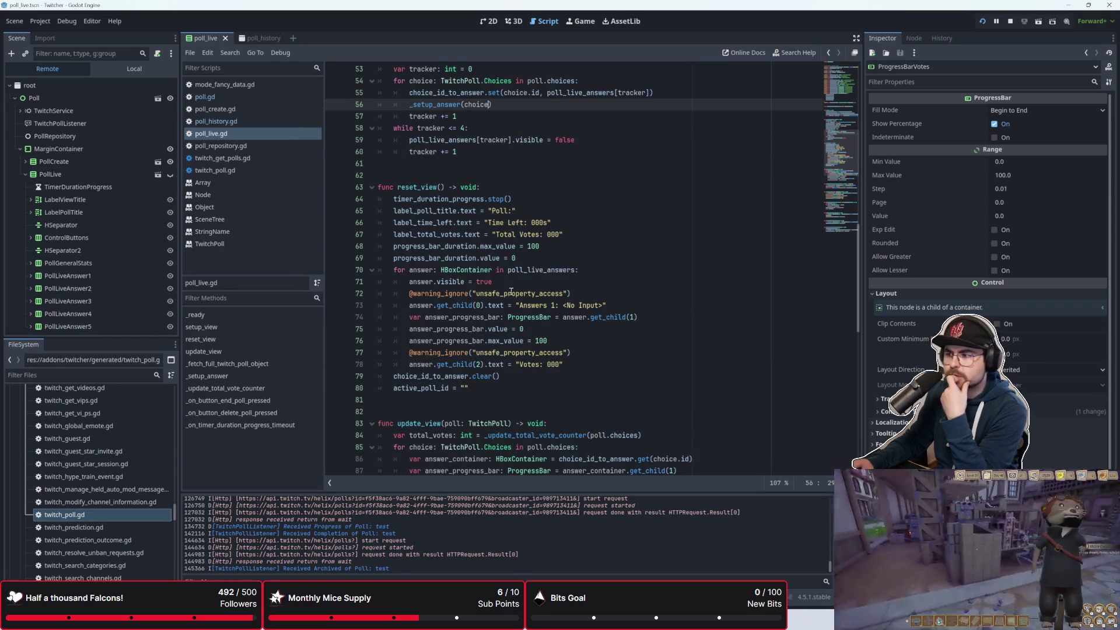
Hide the PollCreate node using its eye icon in the Scene dock
scroll(511, 292, "down", 1)
scroll(511, 292, "up", 1)
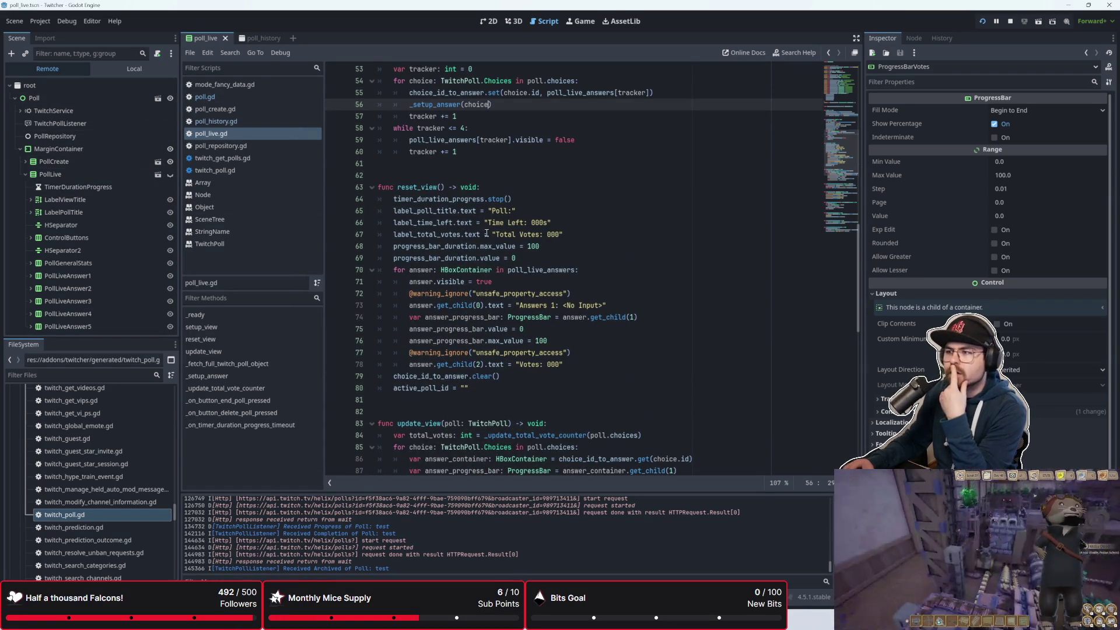
scroll(487, 249, "down", 2)
scroll(487, 249, "up", 1)
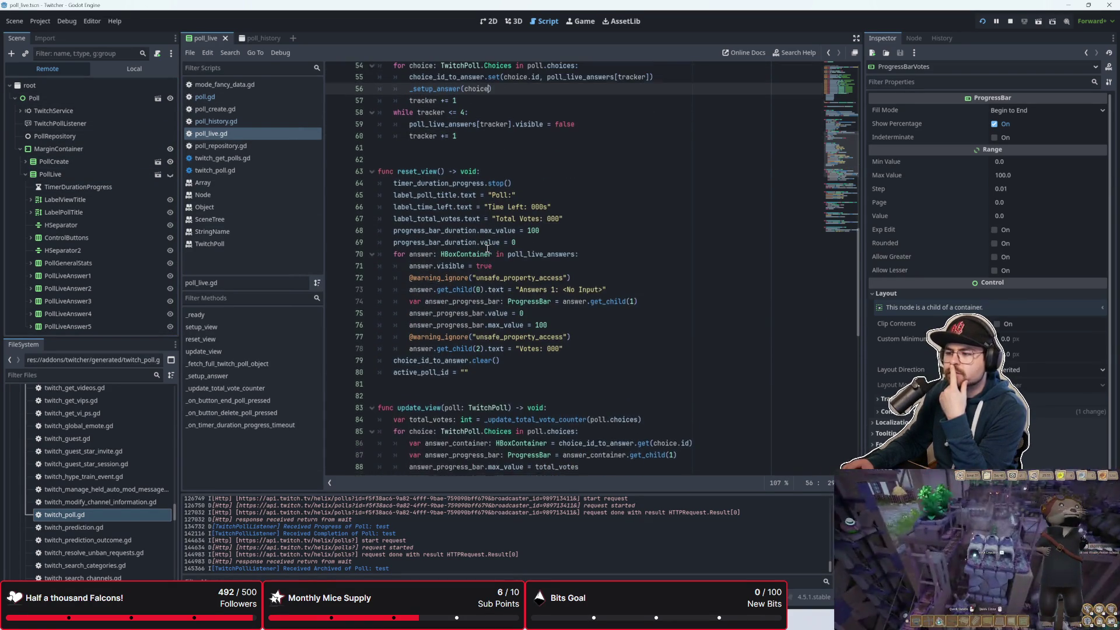
left_click(169, 163)
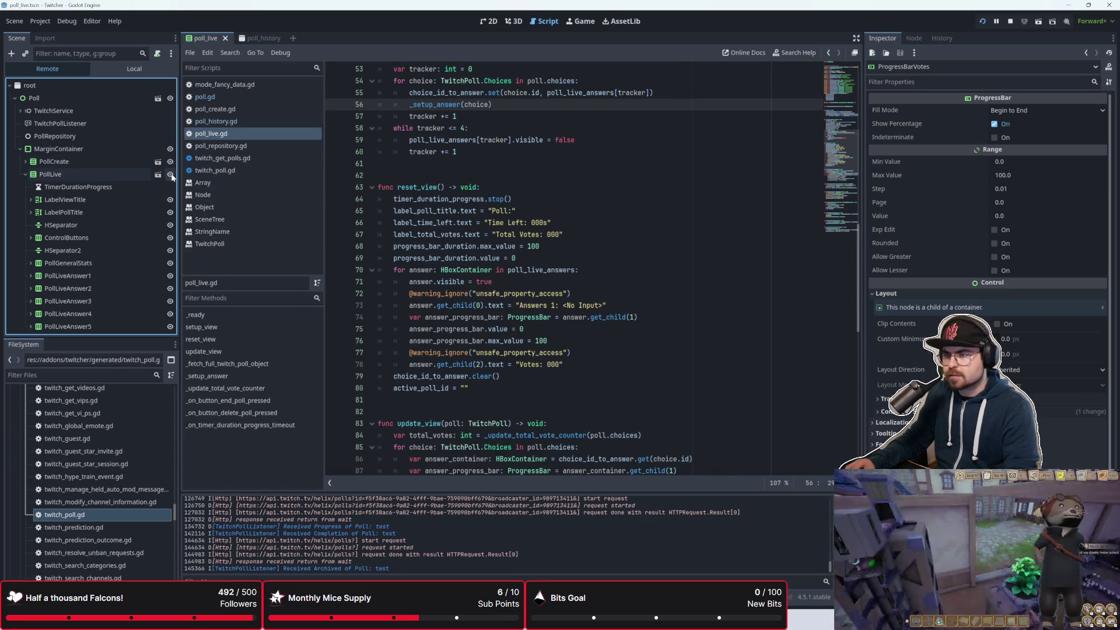
Page through poll_live.gd's update_view and _on_button_delete_poll_pressed code
key("Page_Down")
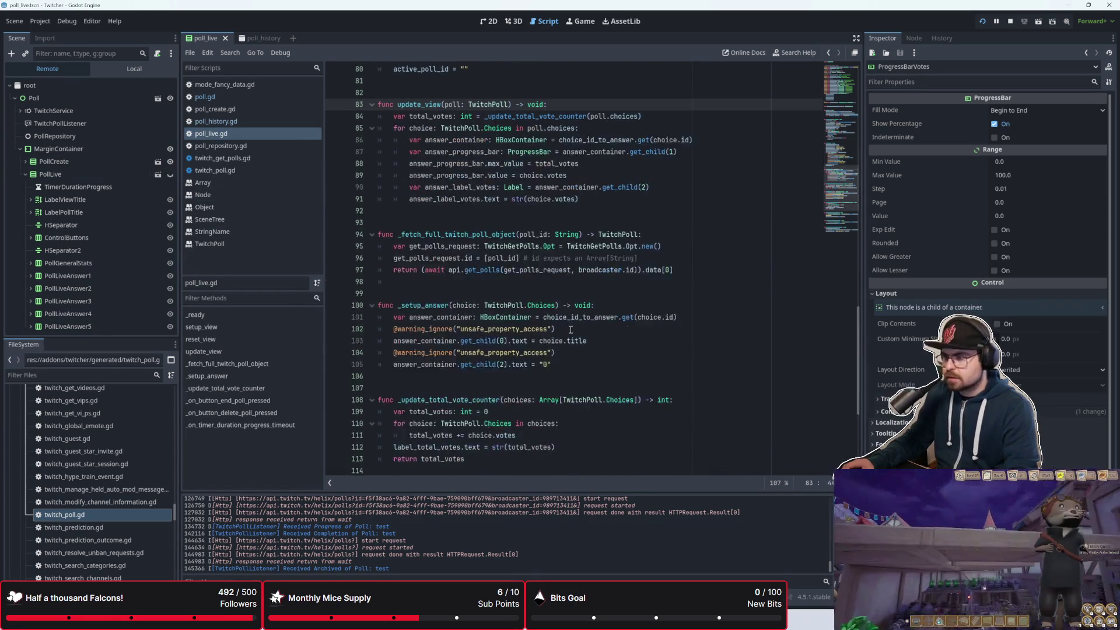
scroll(570, 328, "down", 5)
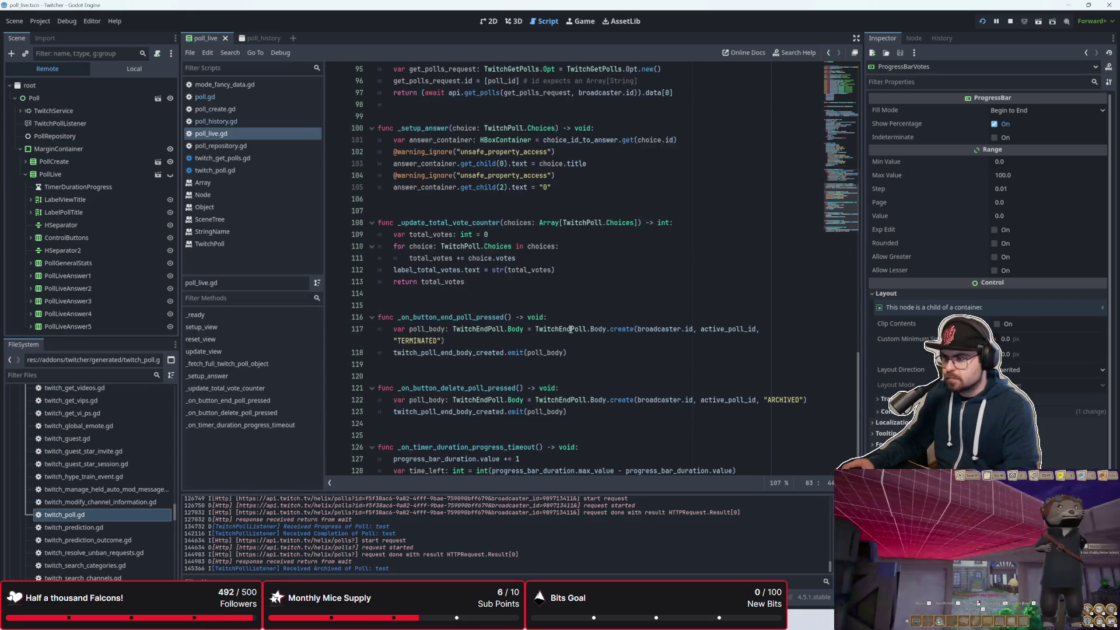
scroll(570, 329, "down", 1)
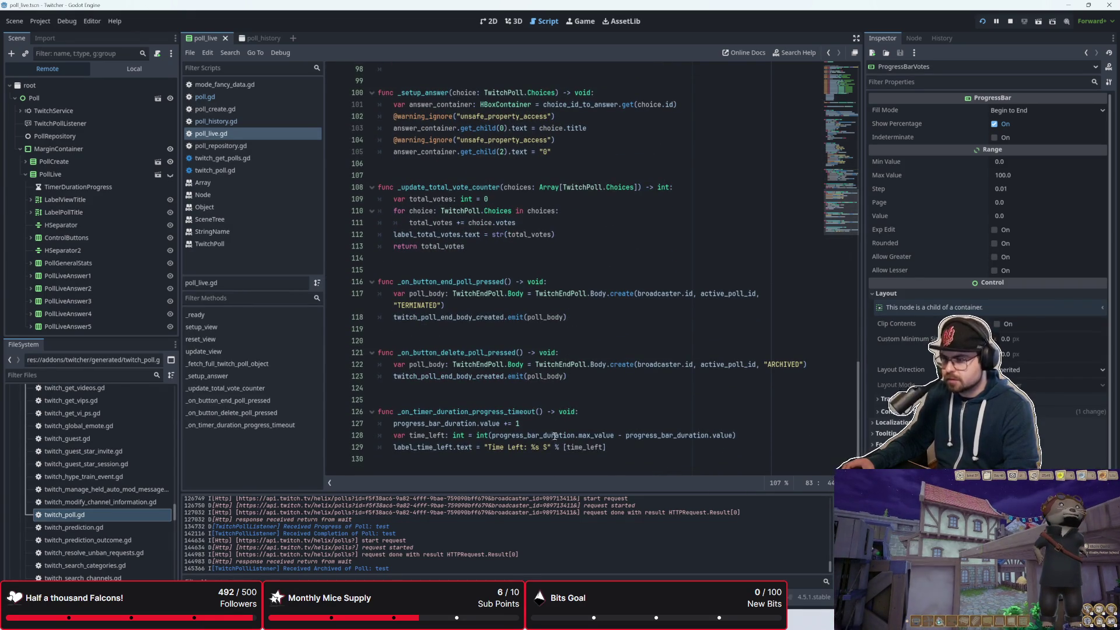
scroll(563, 379, "up", 12)
left_click(537, 285)
scroll(538, 286, "up", 5)
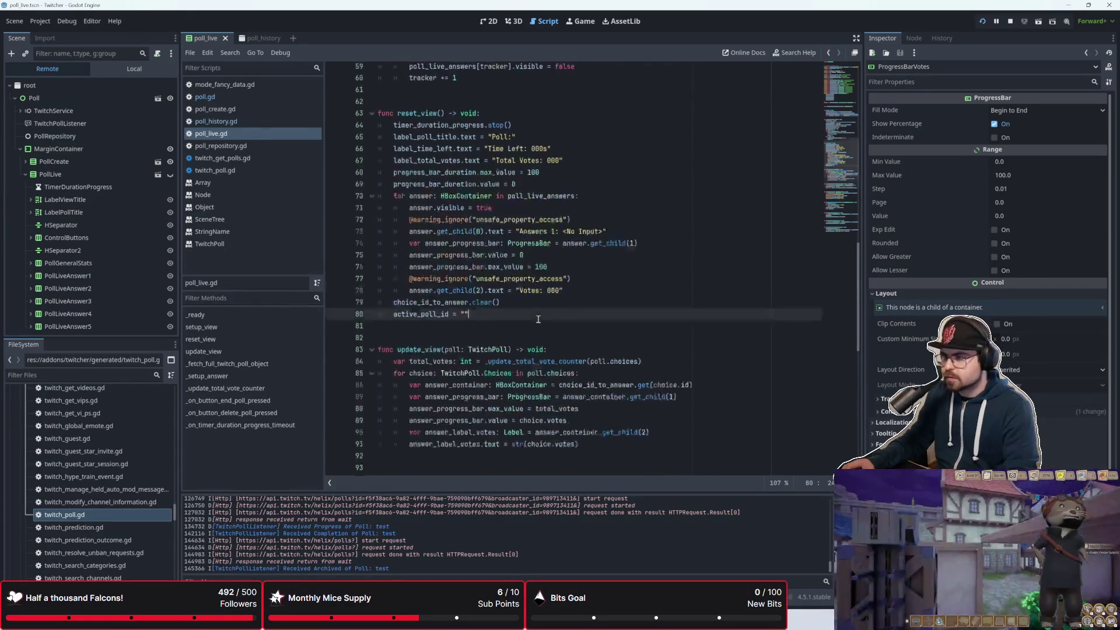
scroll(538, 324, "down", 5)
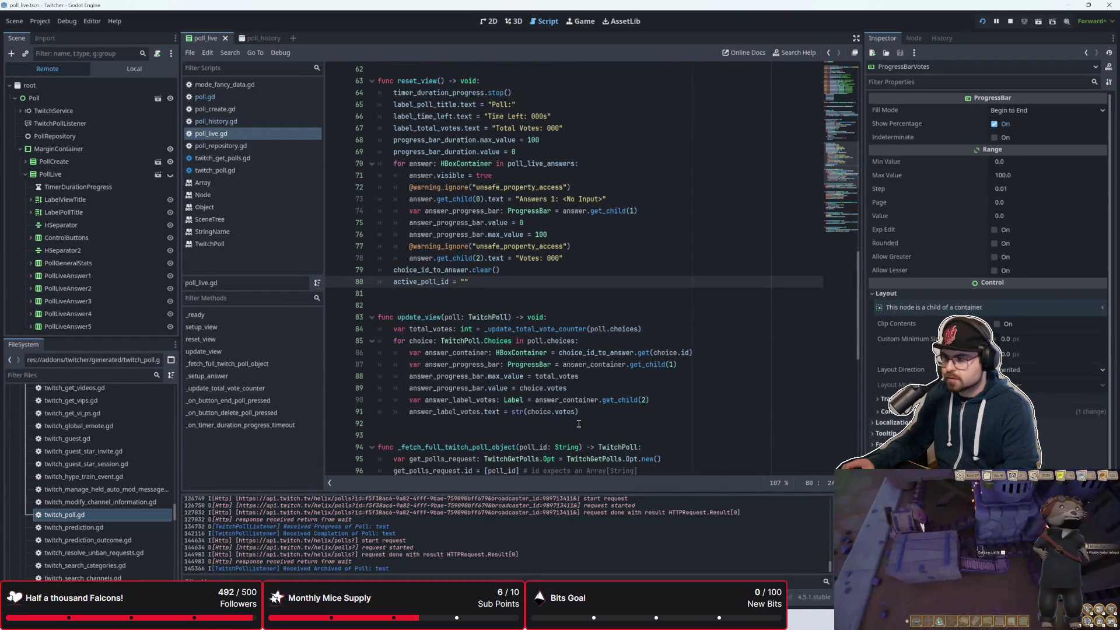
scroll(578, 423, "up", 5)
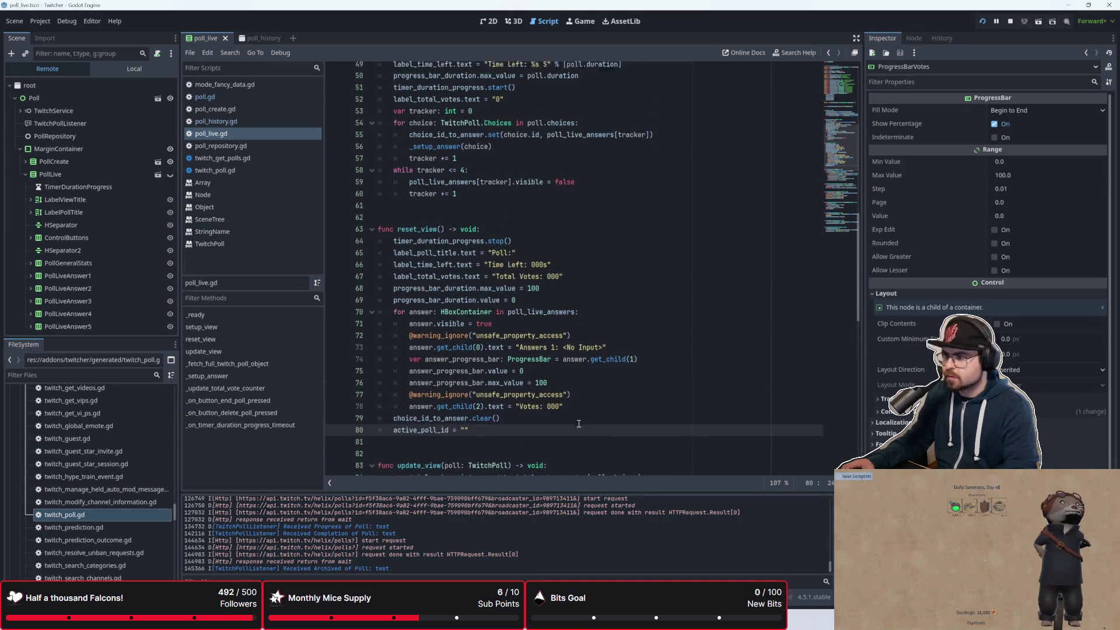
scroll(578, 424, "up", 5)
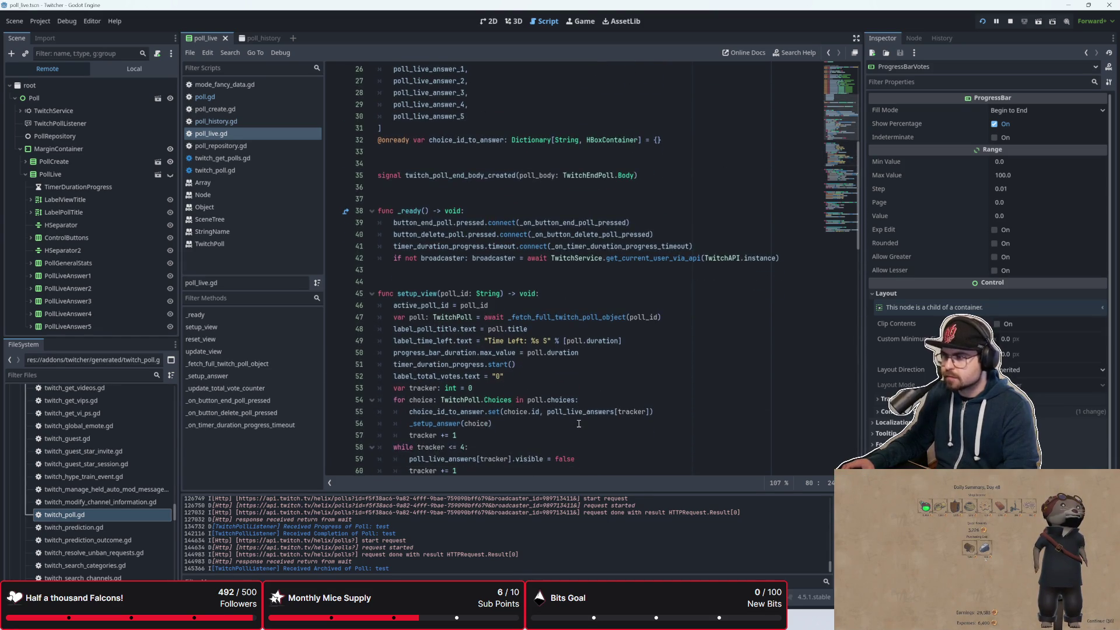
scroll(579, 424, "down", 15)
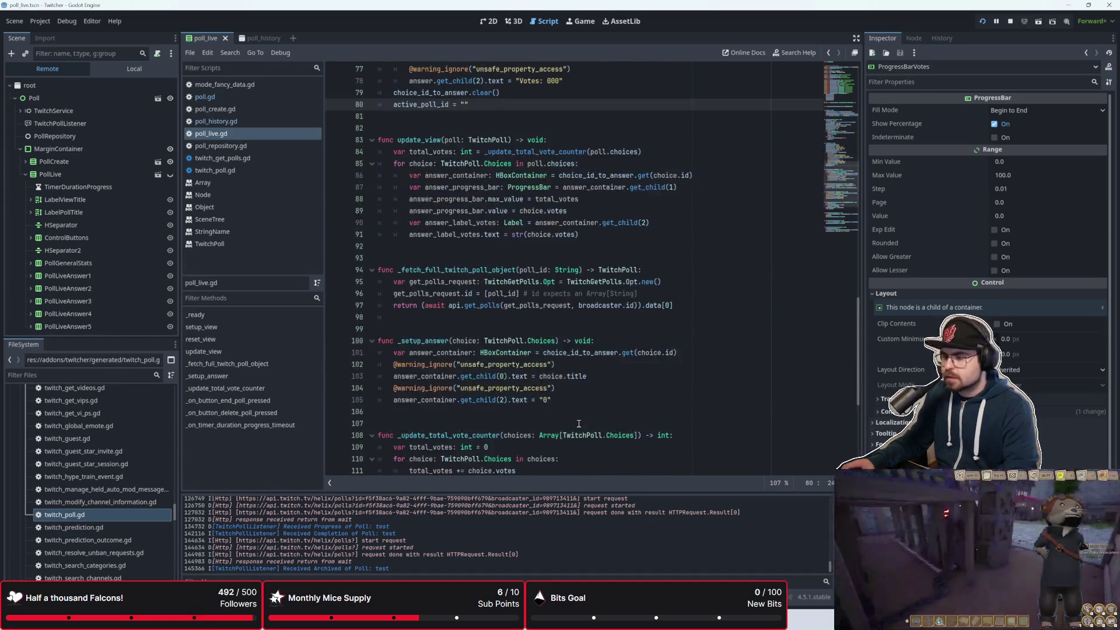
scroll(578, 423, "up", 4)
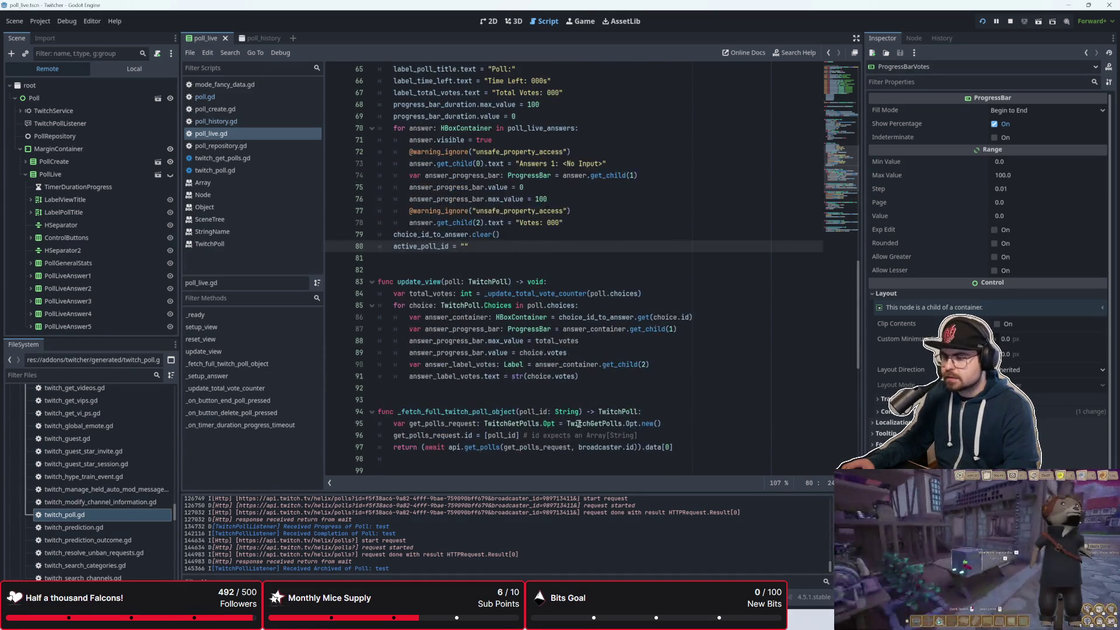
scroll(578, 424, "down", 2)
left_click(499, 389)
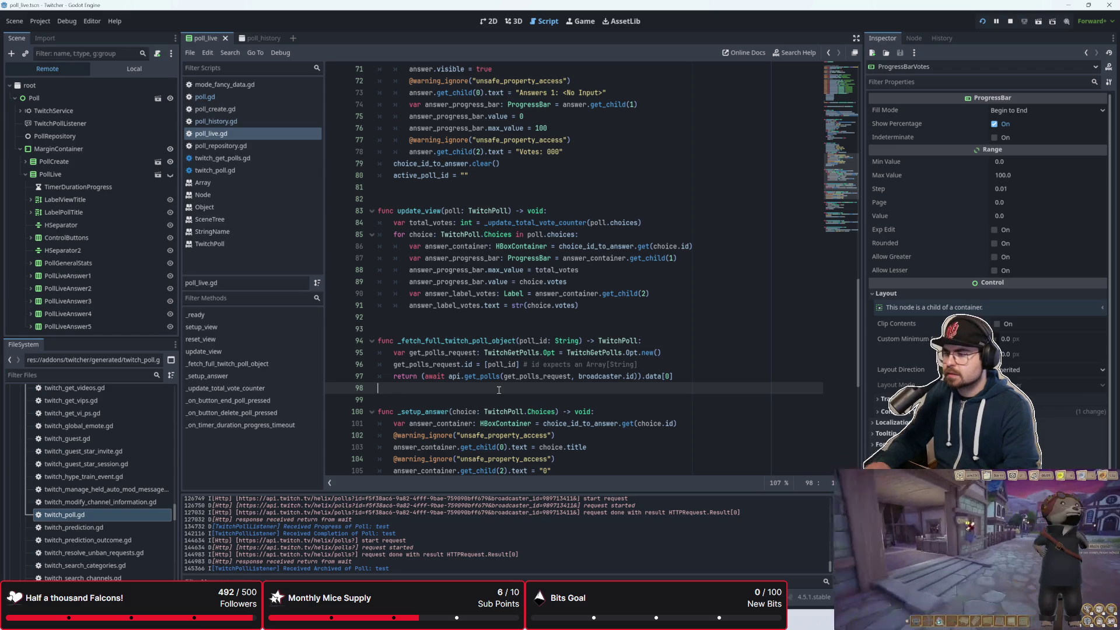
scroll(513, 387, "down", 8)
left_click(527, 387)
scroll(527, 385, "down", 1)
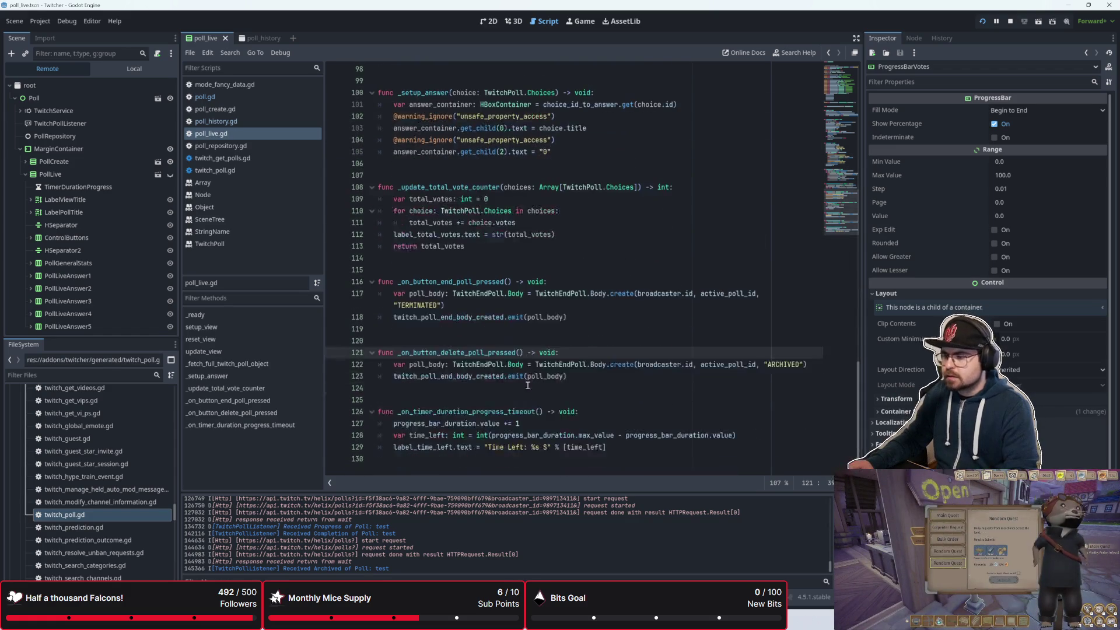
scroll(527, 384, "up", 20)
scroll(527, 384, "up", 2)
scroll(527, 385, "down", 1)
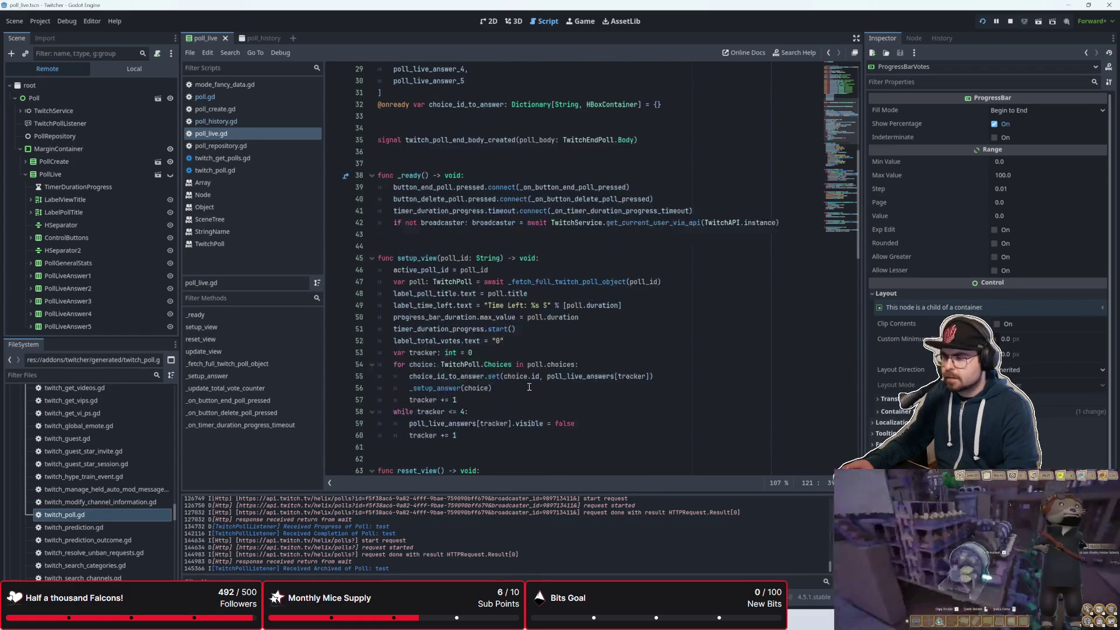
left_click(291, 92)
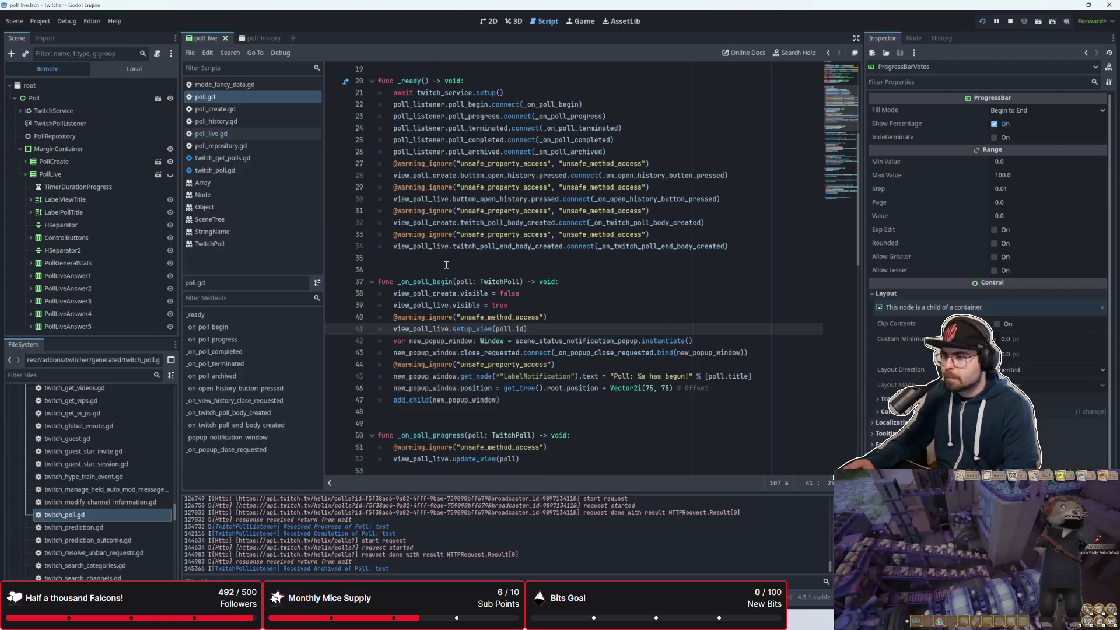
scroll(446, 265, "down", 5)
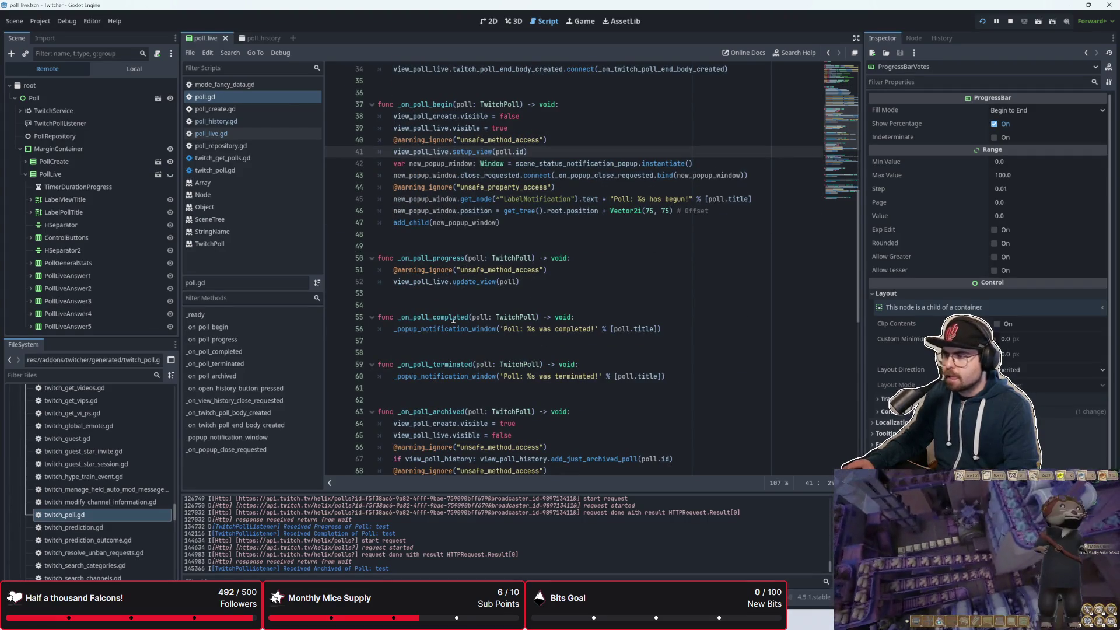
scroll(453, 319, "up", 11)
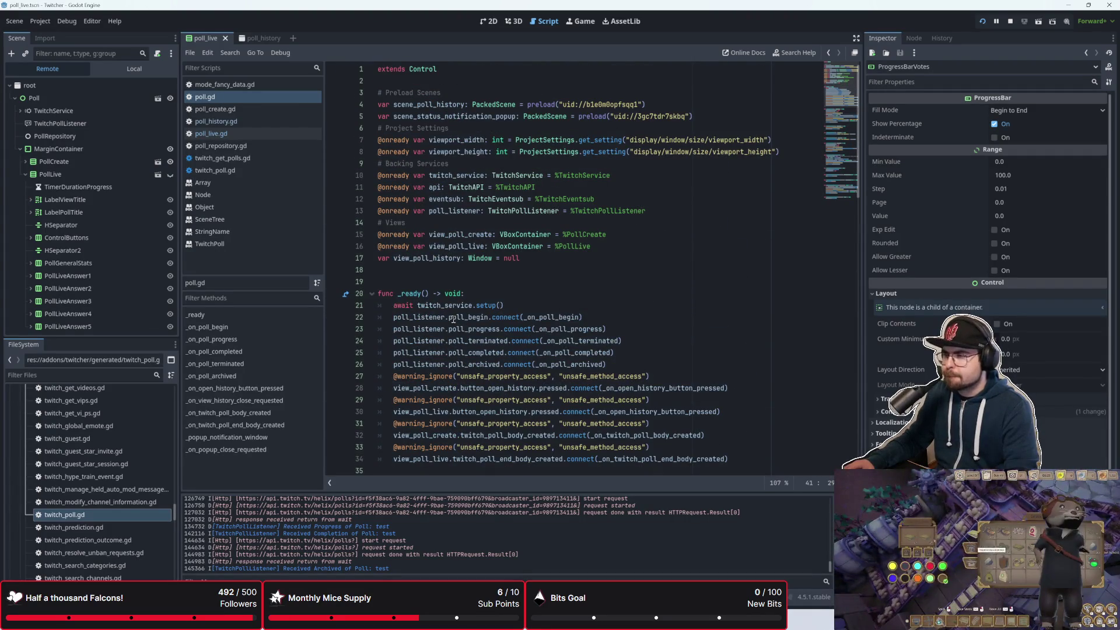
scroll(453, 319, "down", 12)
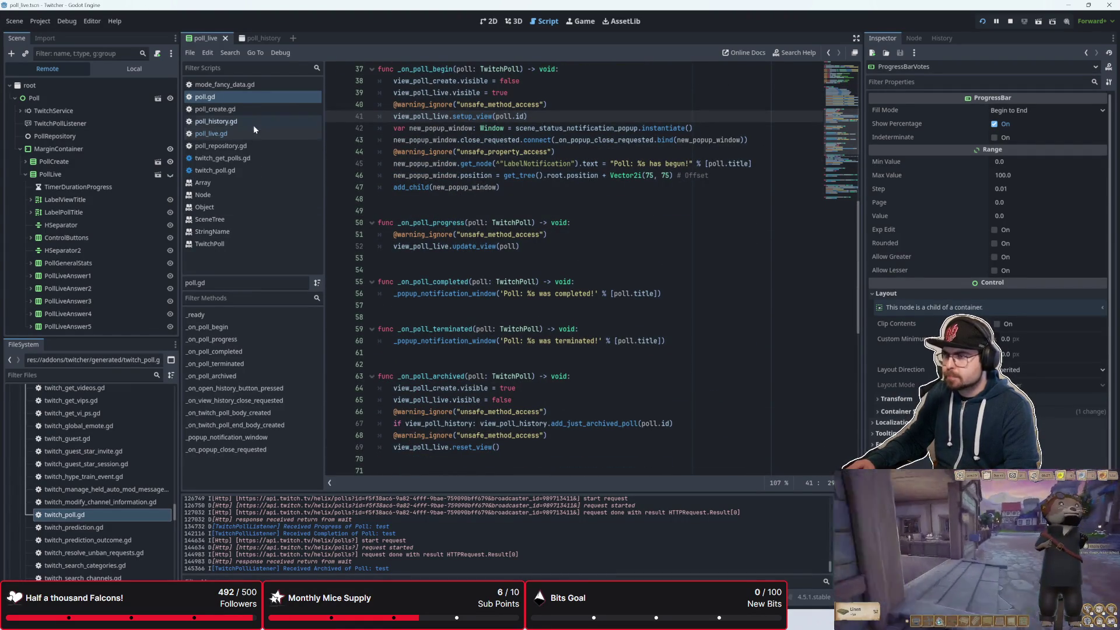
scroll(473, 317, "up", 2)
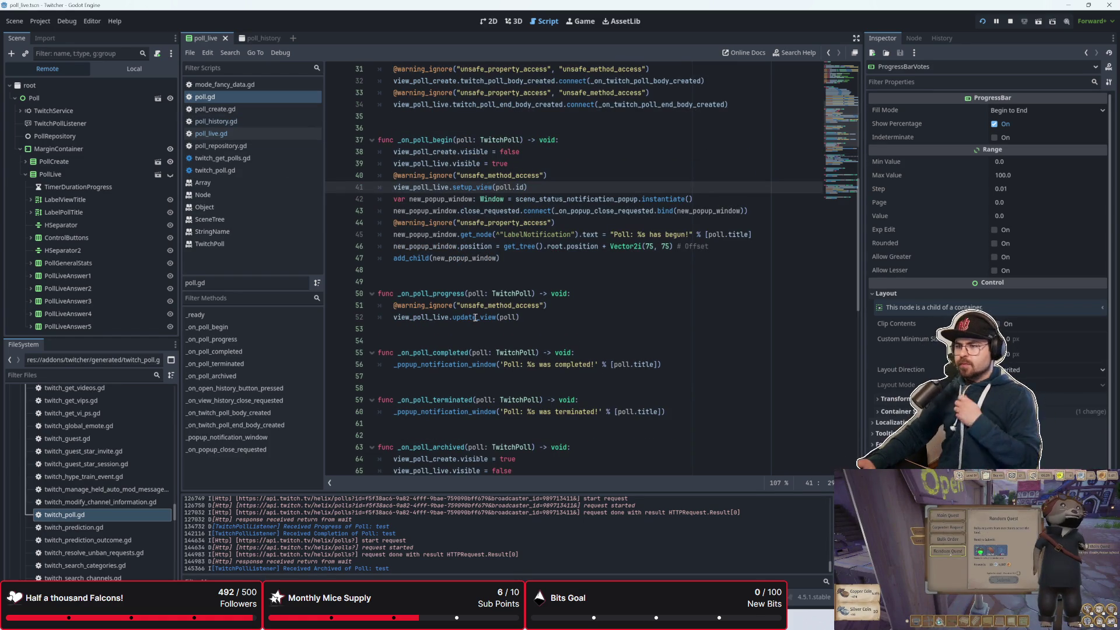
scroll(474, 316, "up", 6)
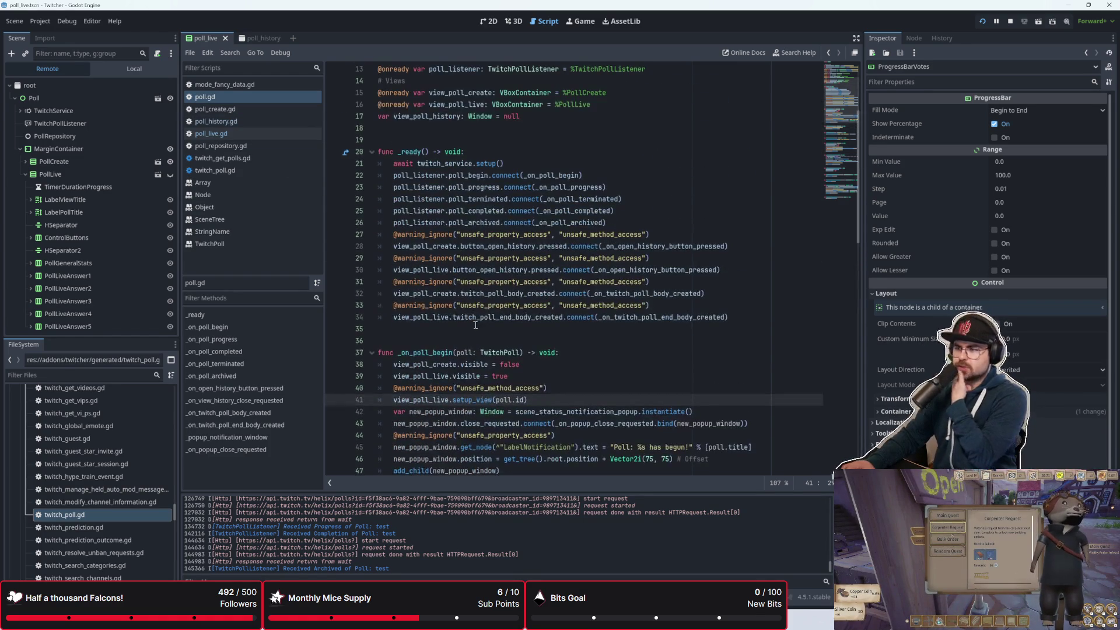
left_click(472, 329)
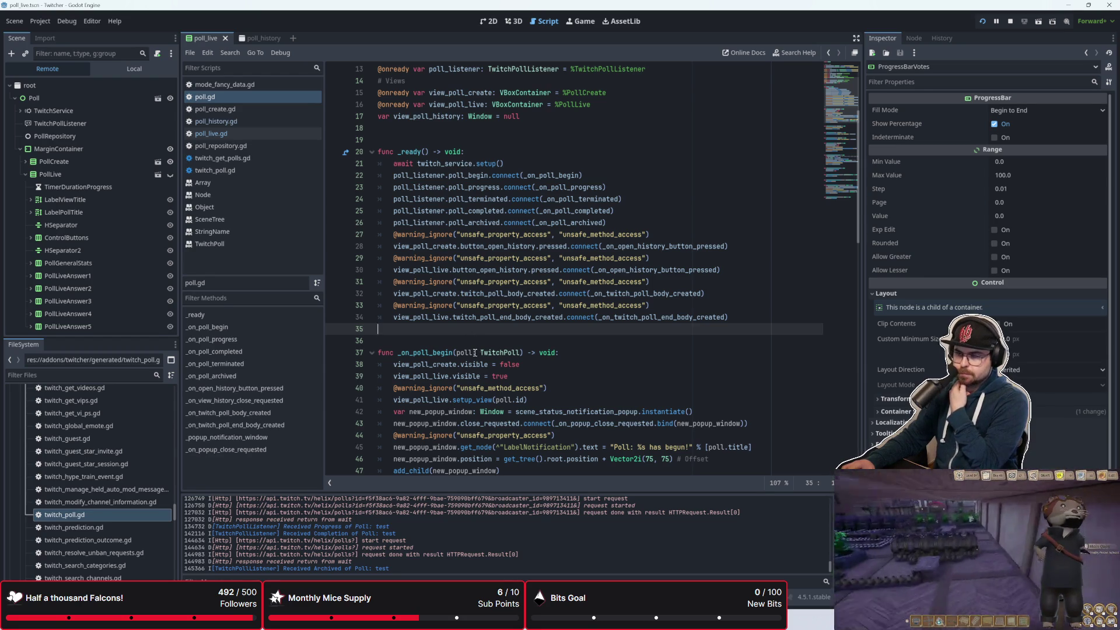
scroll(475, 351, "down", 6)
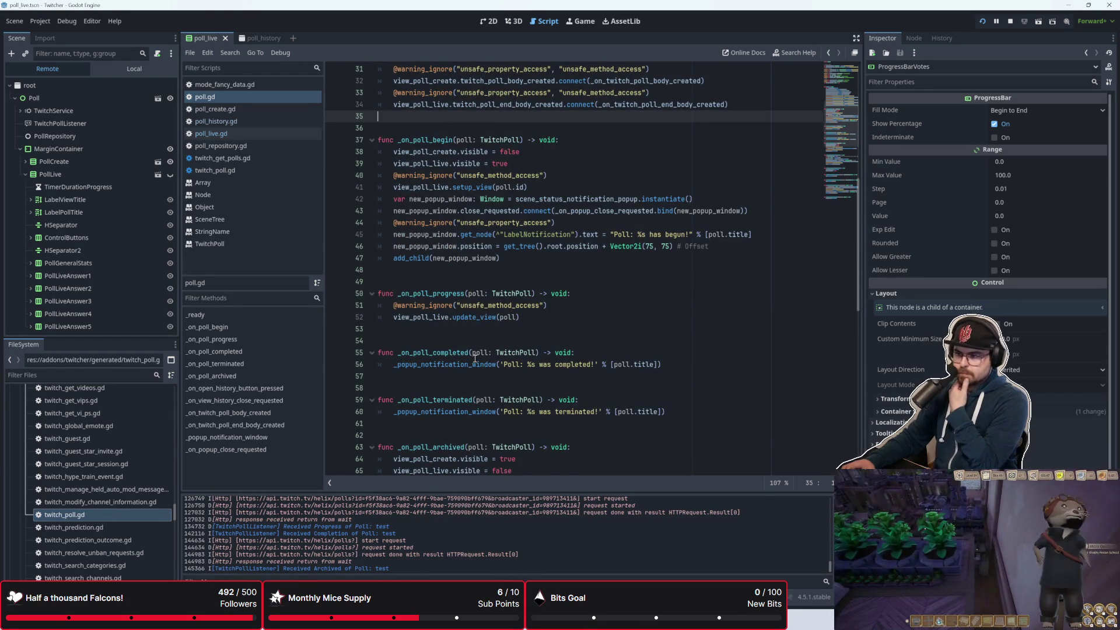
scroll(475, 357, "down", 4)
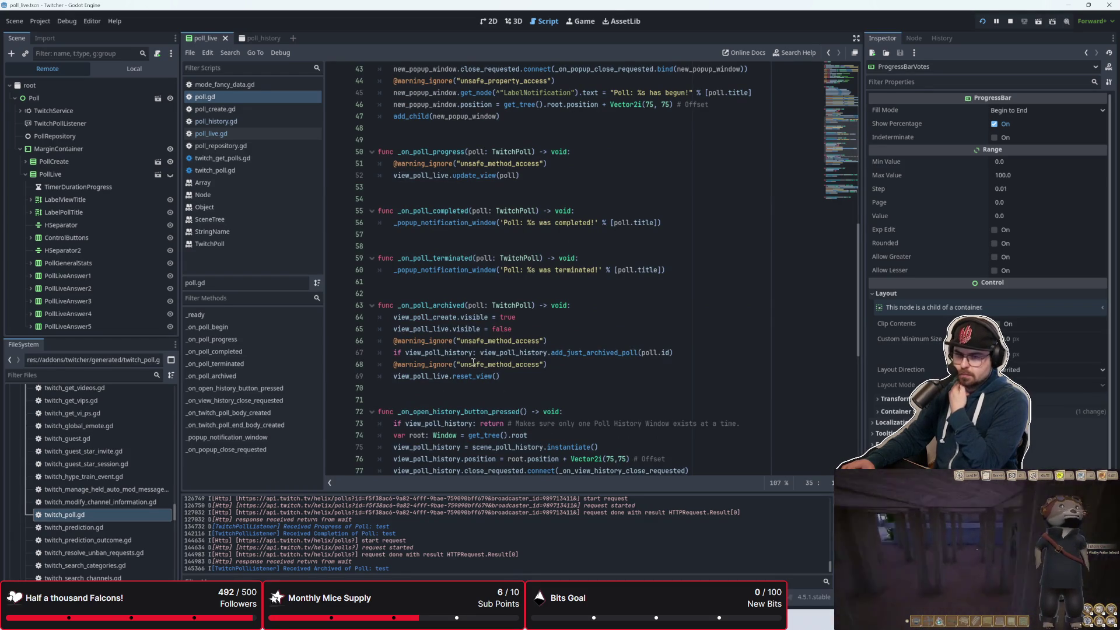
scroll(474, 366, "down", 2)
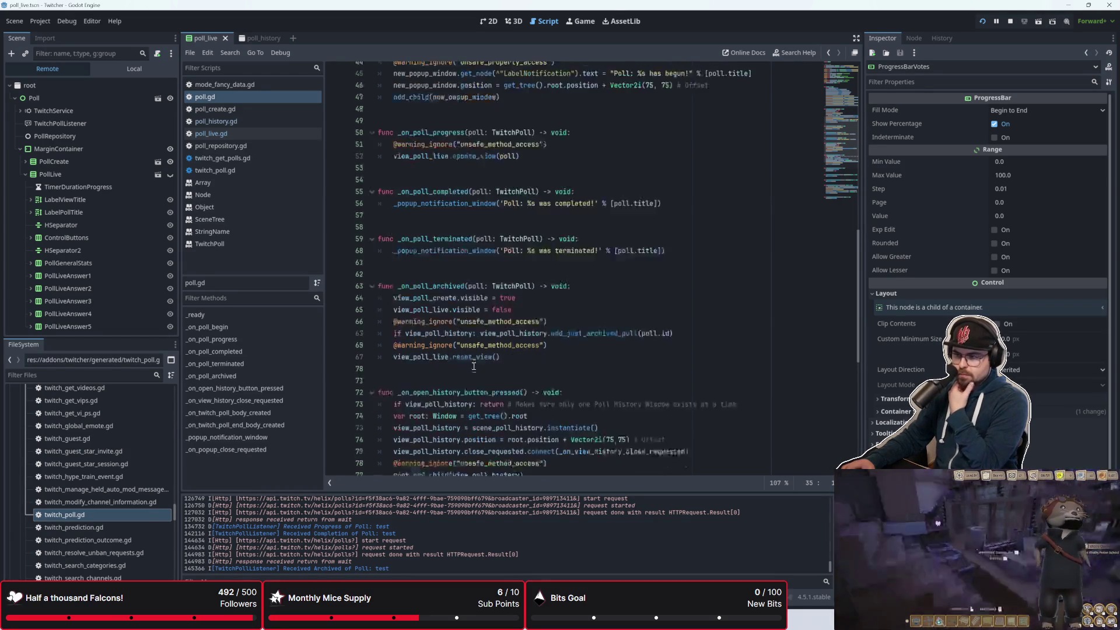
scroll(474, 368, "up", 4)
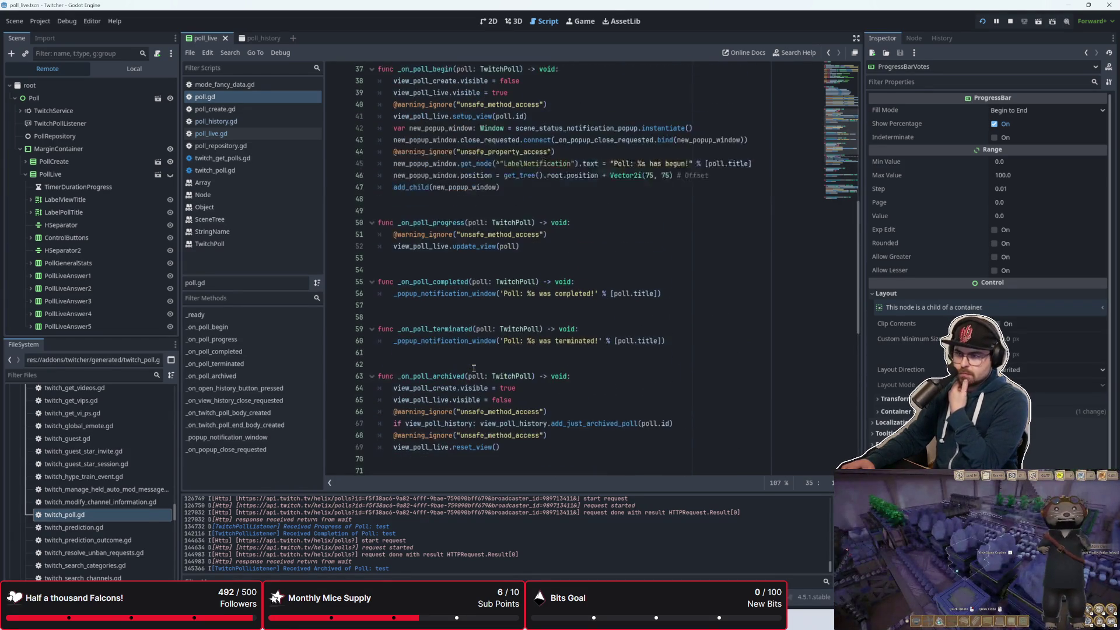
scroll(473, 368, "up", 6)
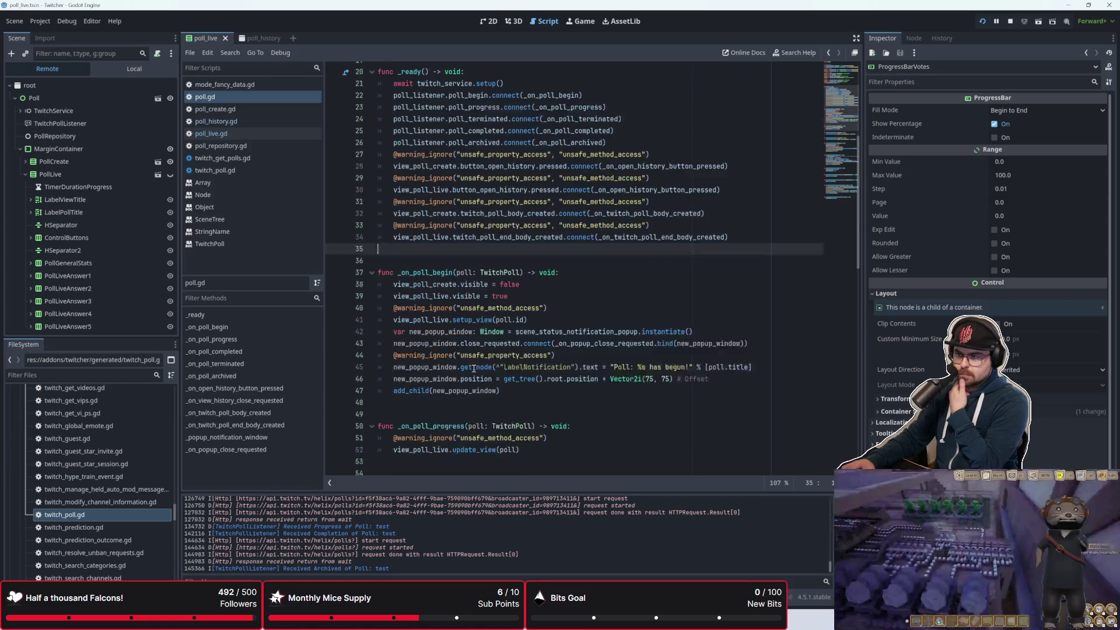
scroll(474, 368, "down", 18)
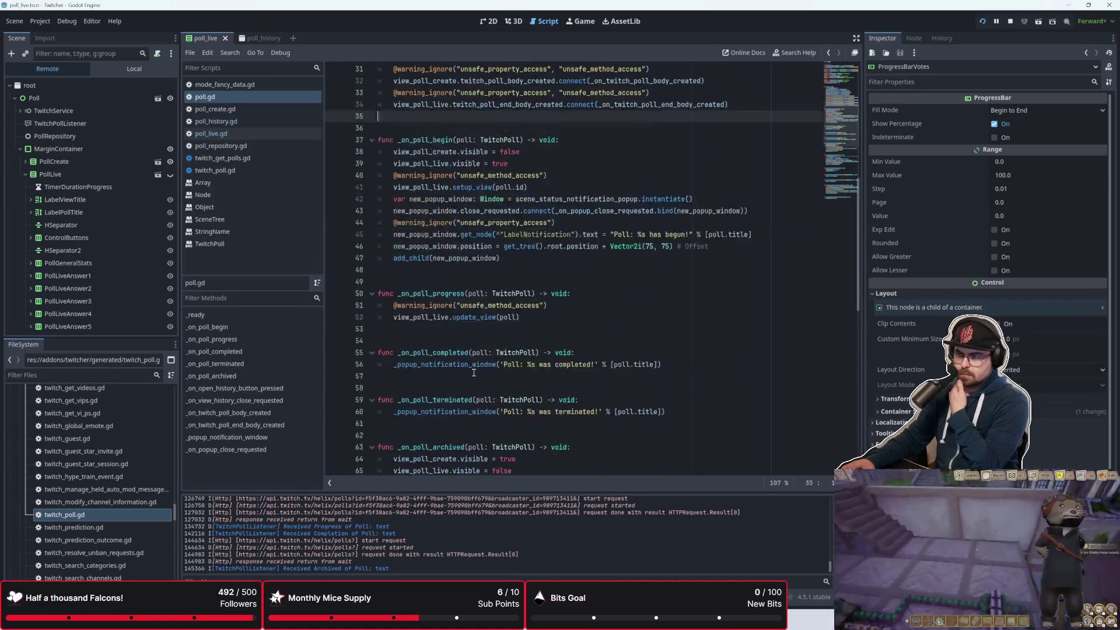
mouse_move(474, 377)
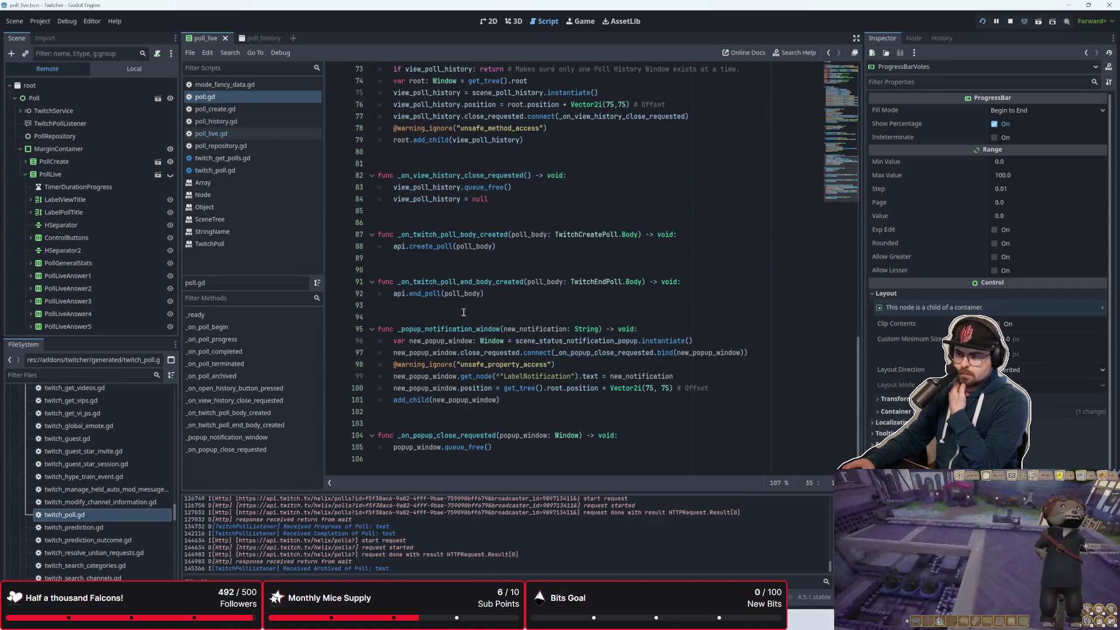
scroll(463, 312, "up", 1)
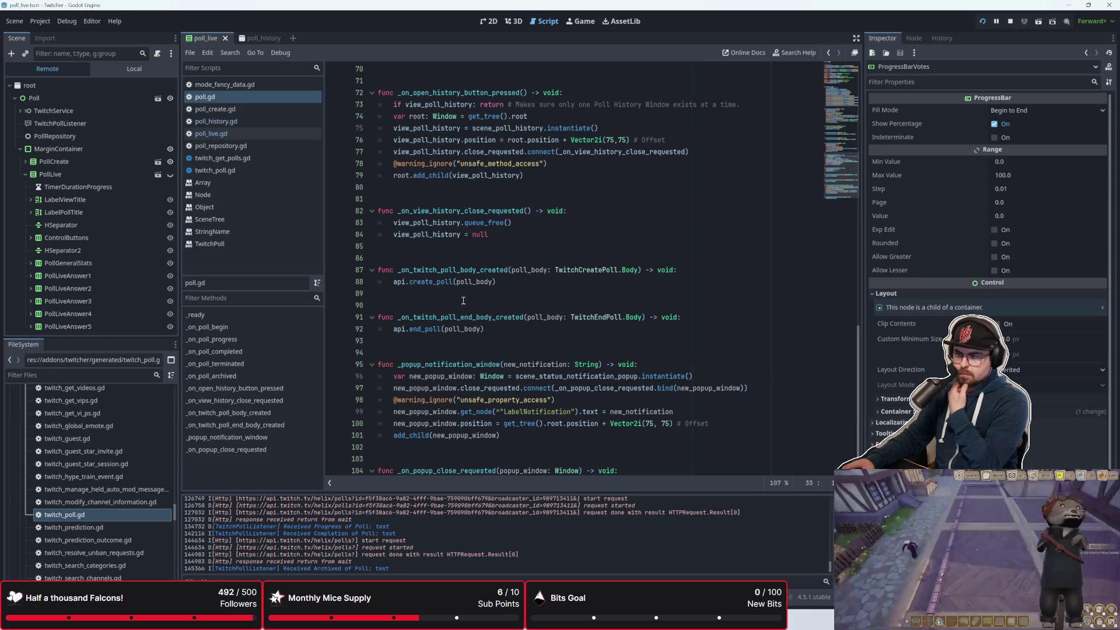
scroll(463, 300, "up", 1)
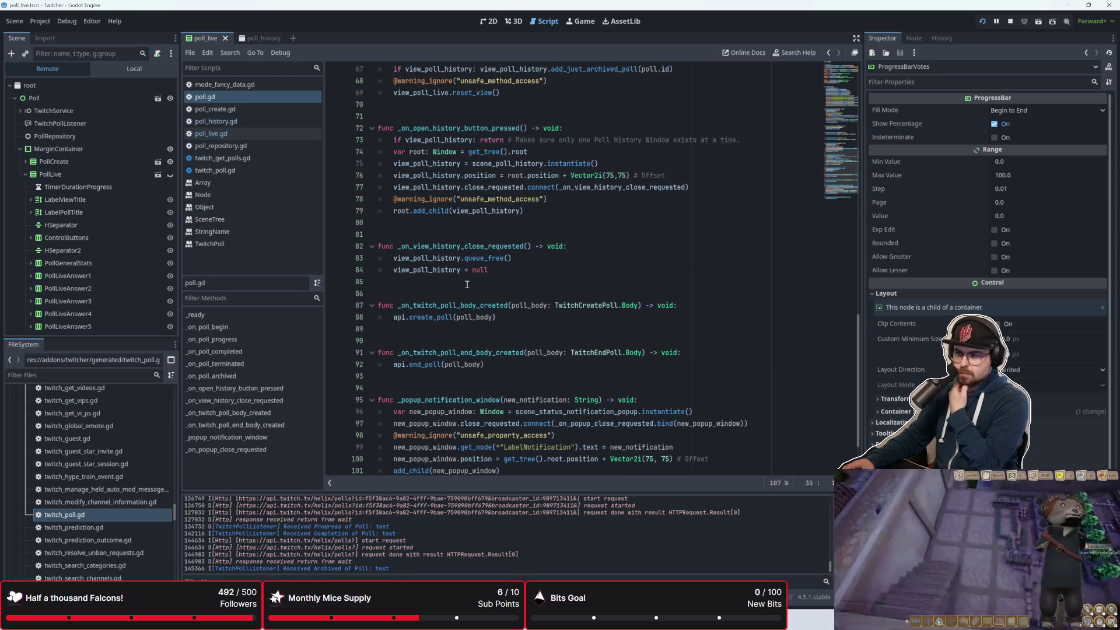
scroll(466, 284, "up", 15)
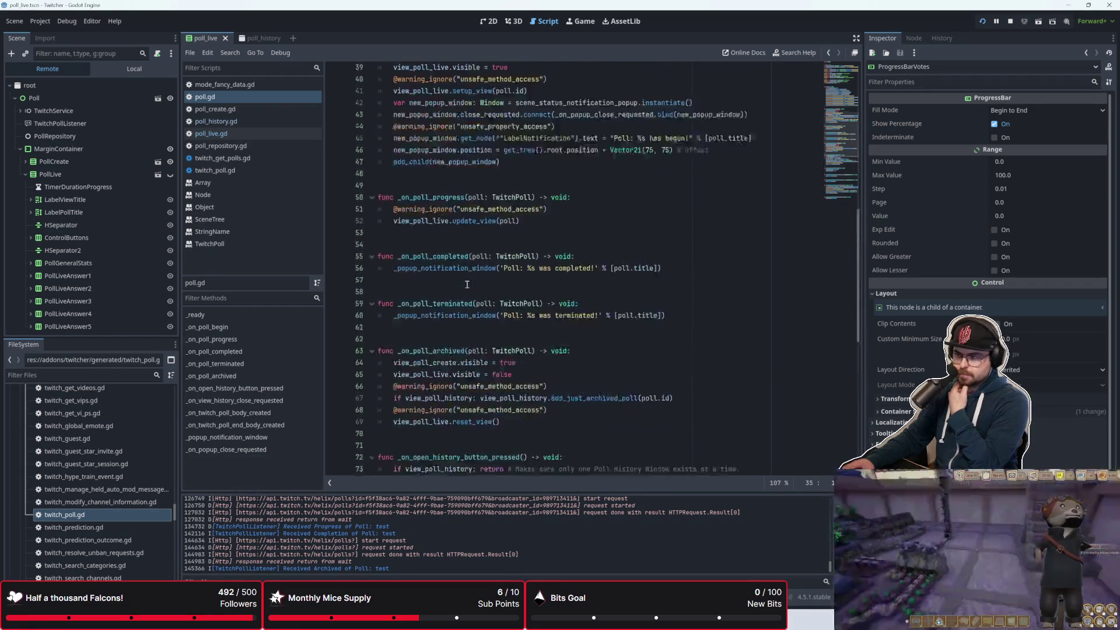
scroll(467, 284, "up", 5)
left_click(461, 271)
scroll(461, 271, "down", 7)
left_click(446, 237)
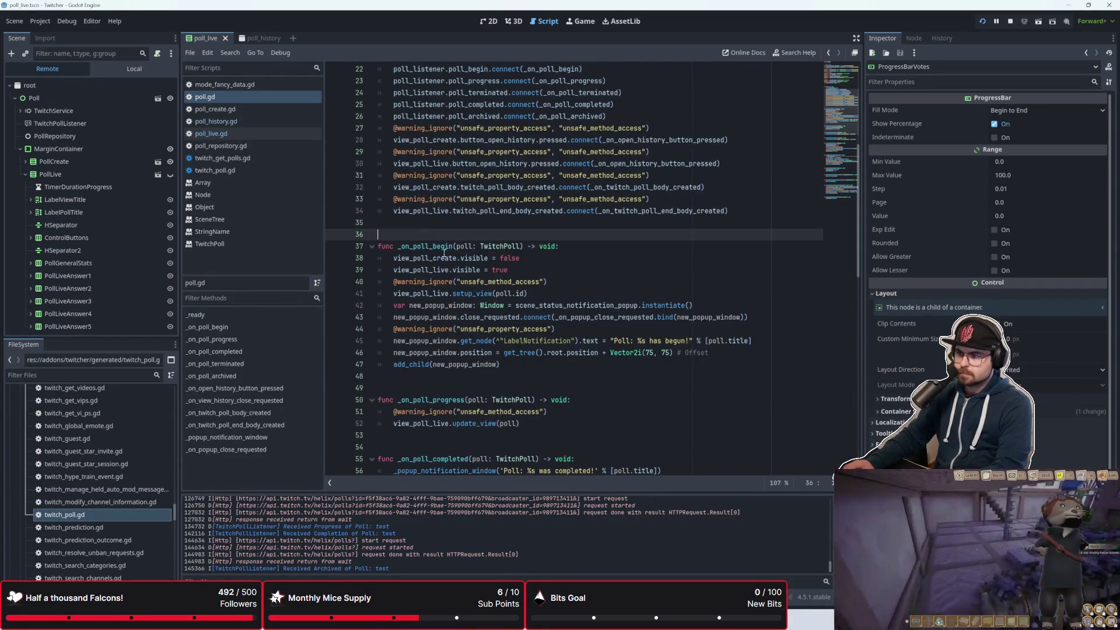
scroll(446, 255, "up", 5)
scroll(446, 255, "up", 2)
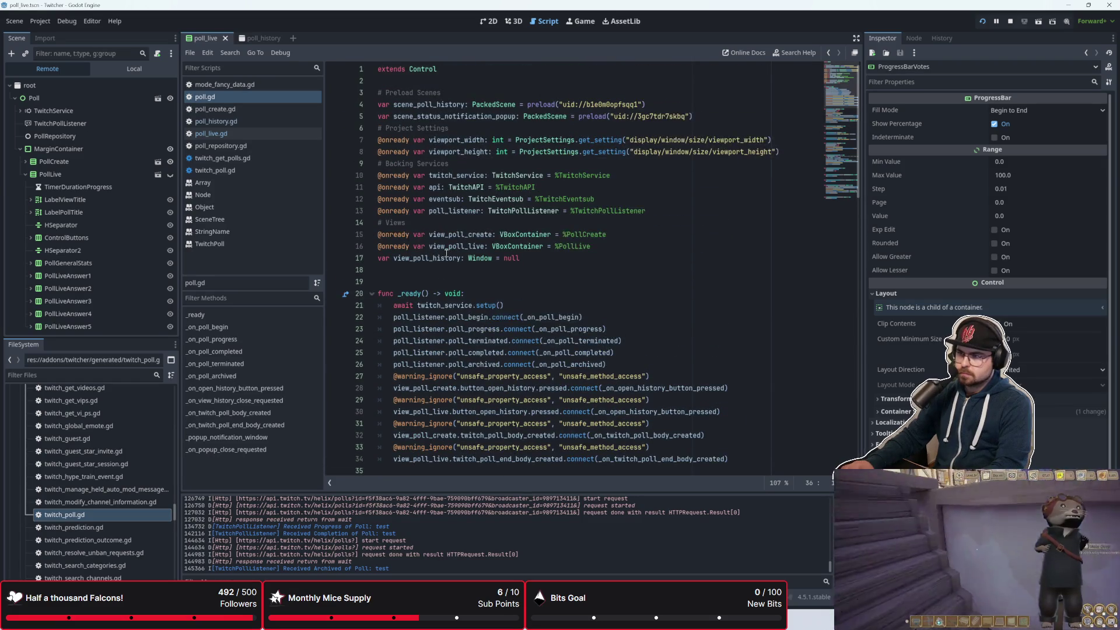
scroll(446, 255, "down", 3)
scroll(446, 255, "down", 4)
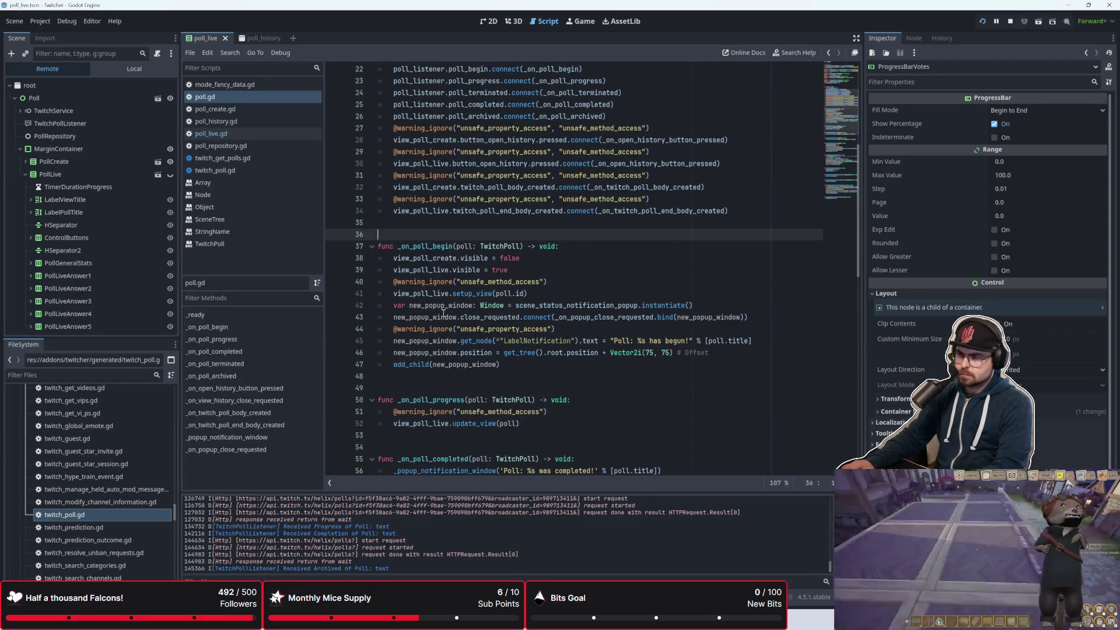
scroll(443, 313, "down", 8)
left_click(434, 363)
scroll(453, 350, "down", 3)
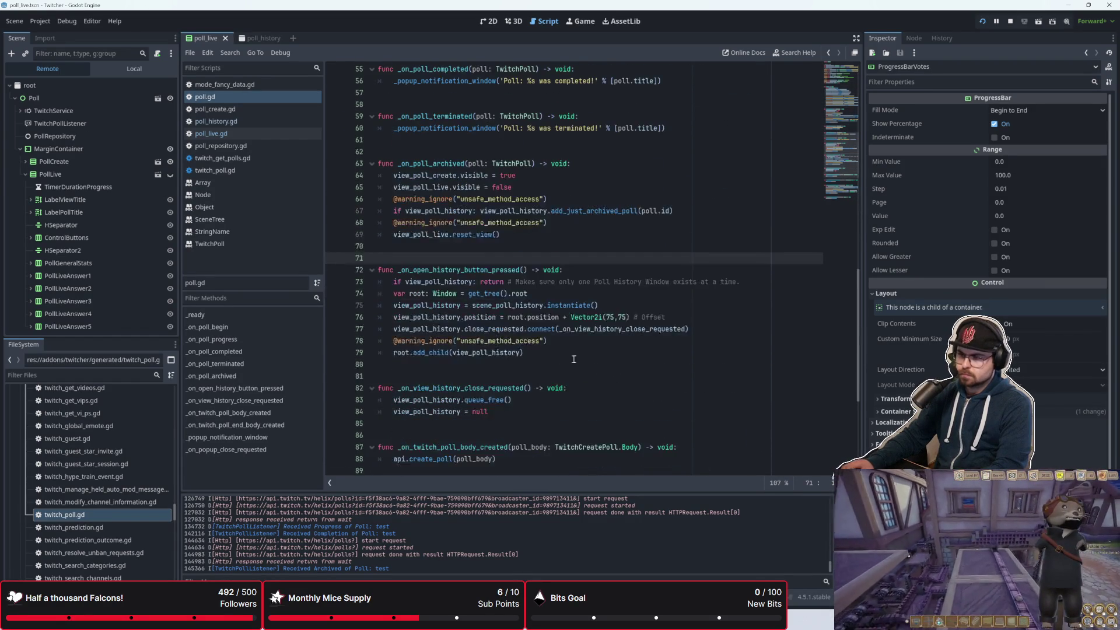
scroll(585, 362, "down", 3)
scroll(585, 363, "up", 18)
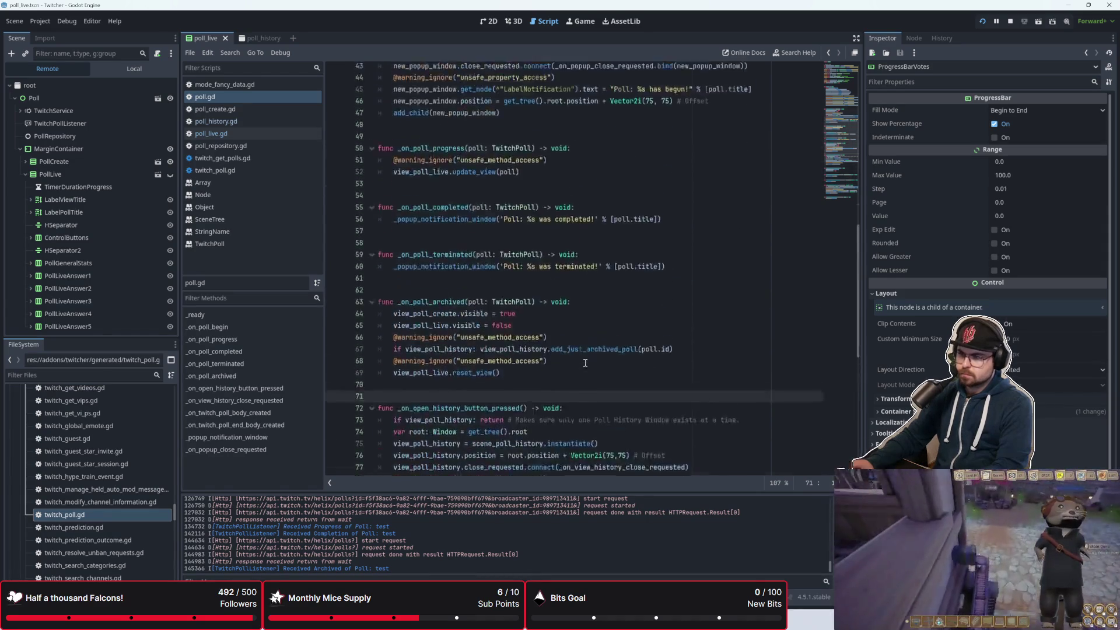
left_click(415, 376)
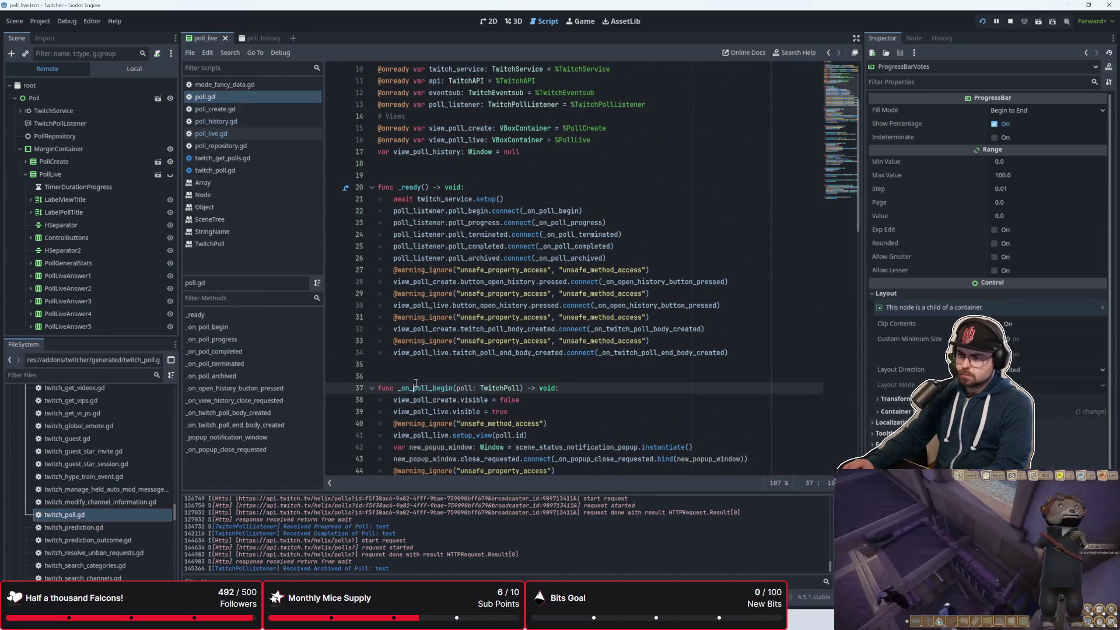
key("Return")
key("Return")
Above _on_poll_begin, declare 'func _is_active_poll_existing() -> bool:' after several discarded name attempts
key("Up")
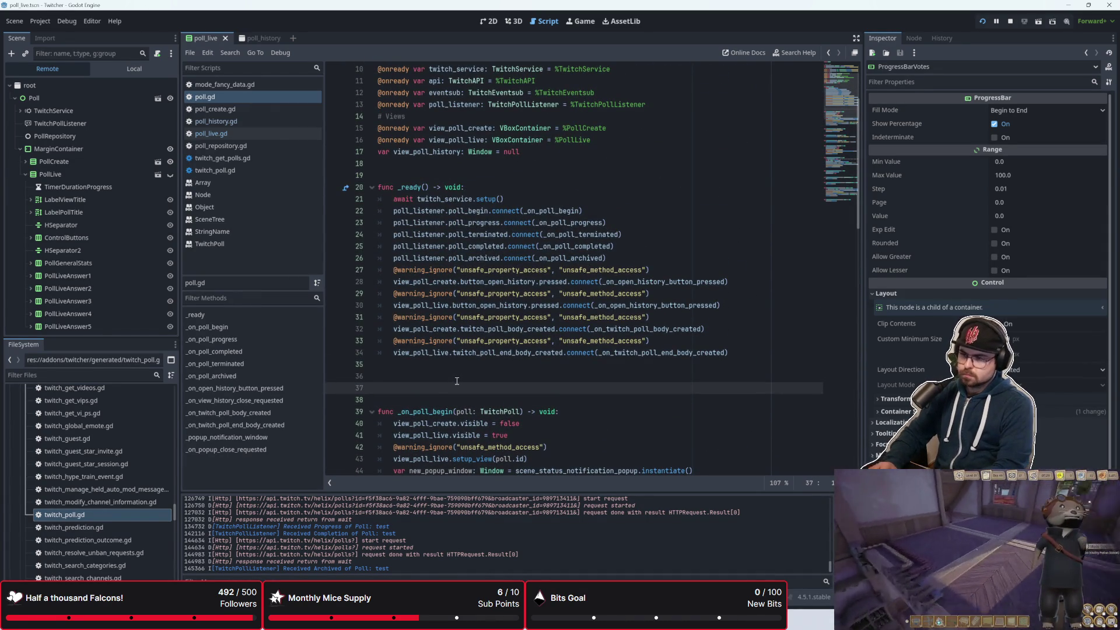
key("Return")
key("Up")
type("func _")
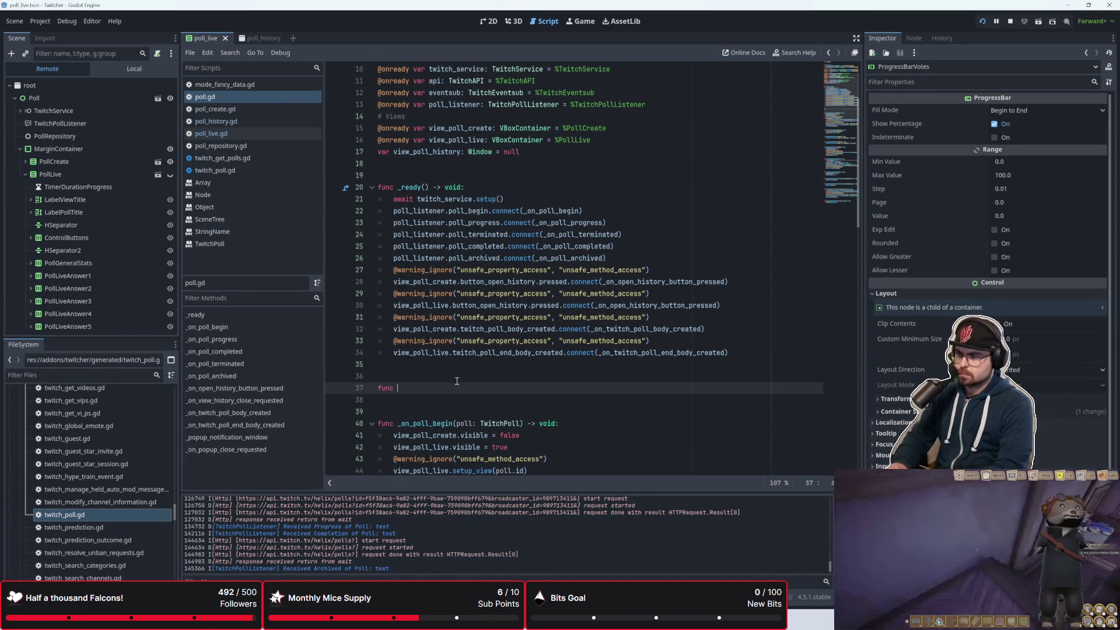
type("wo")
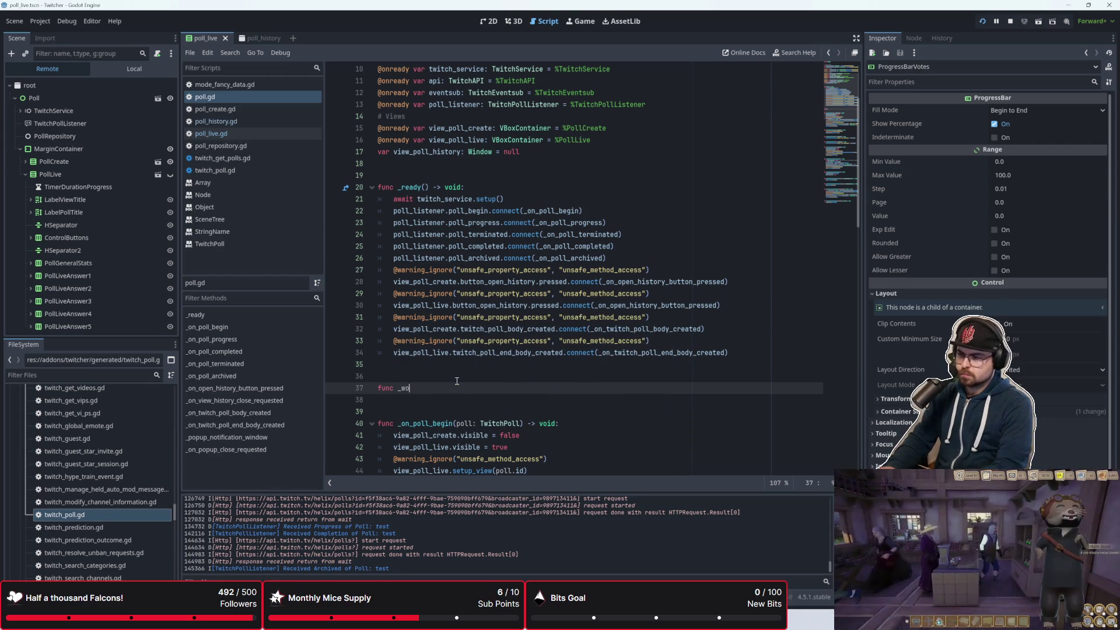
type("check_if_a")
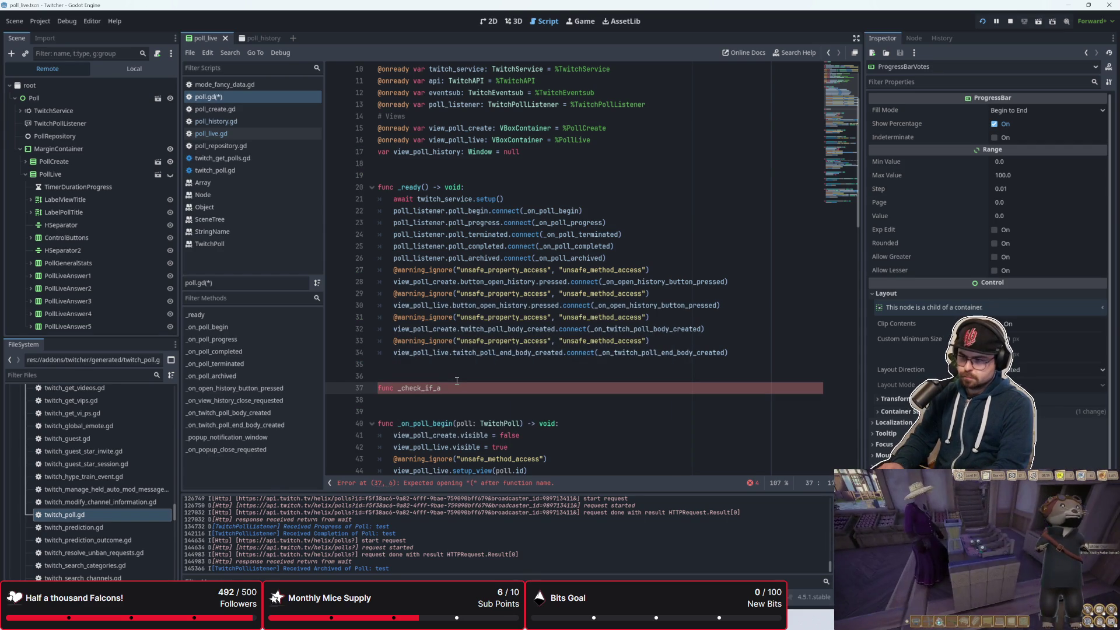
type("n_activ")
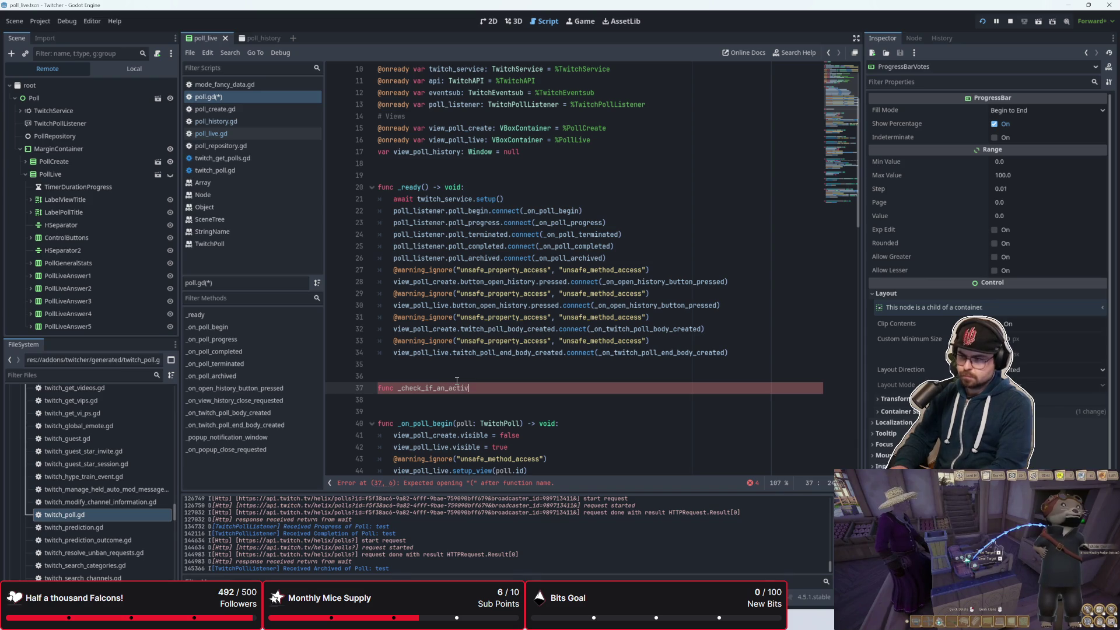
key("BackSpace")
key("BackSpace")
key("BackSpace")
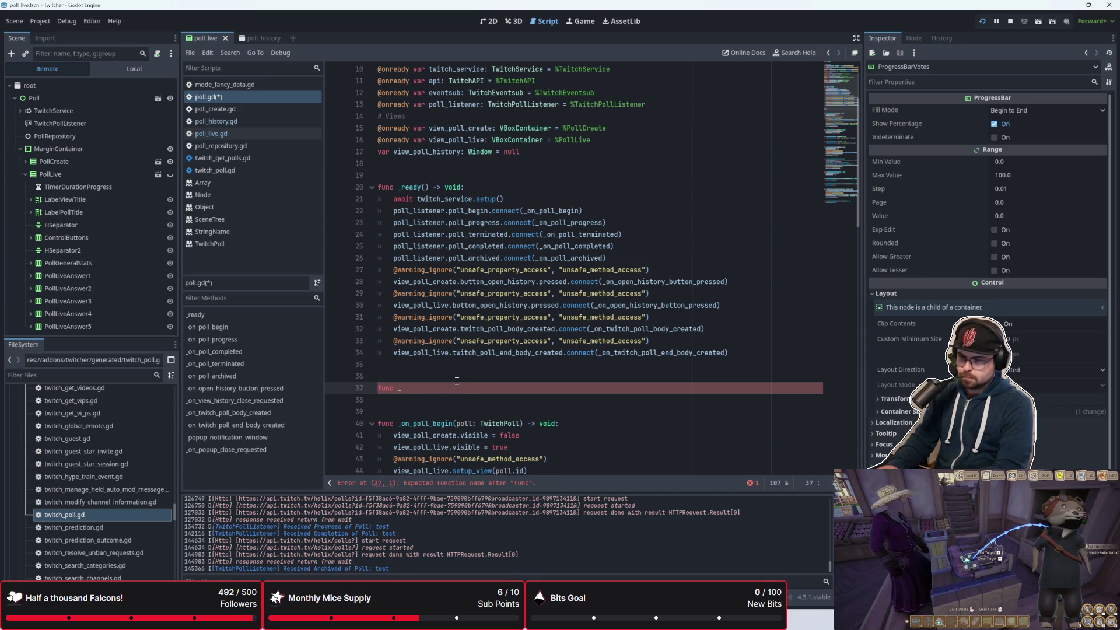
type("_sync_")
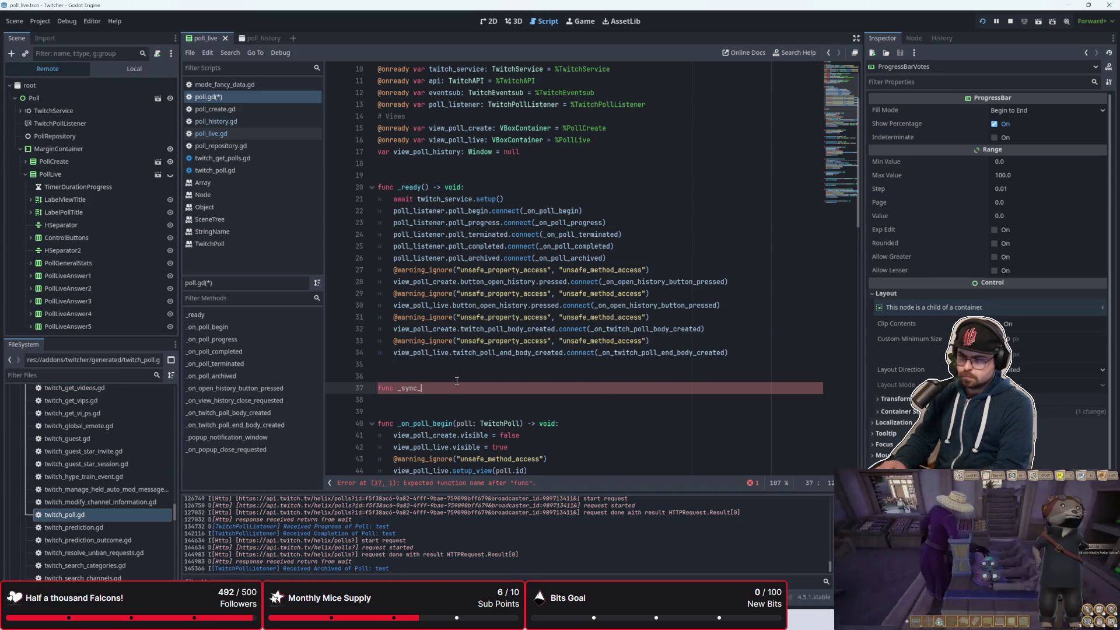
key("BackSpace")
key("BackSpace")
key("BackSpace")
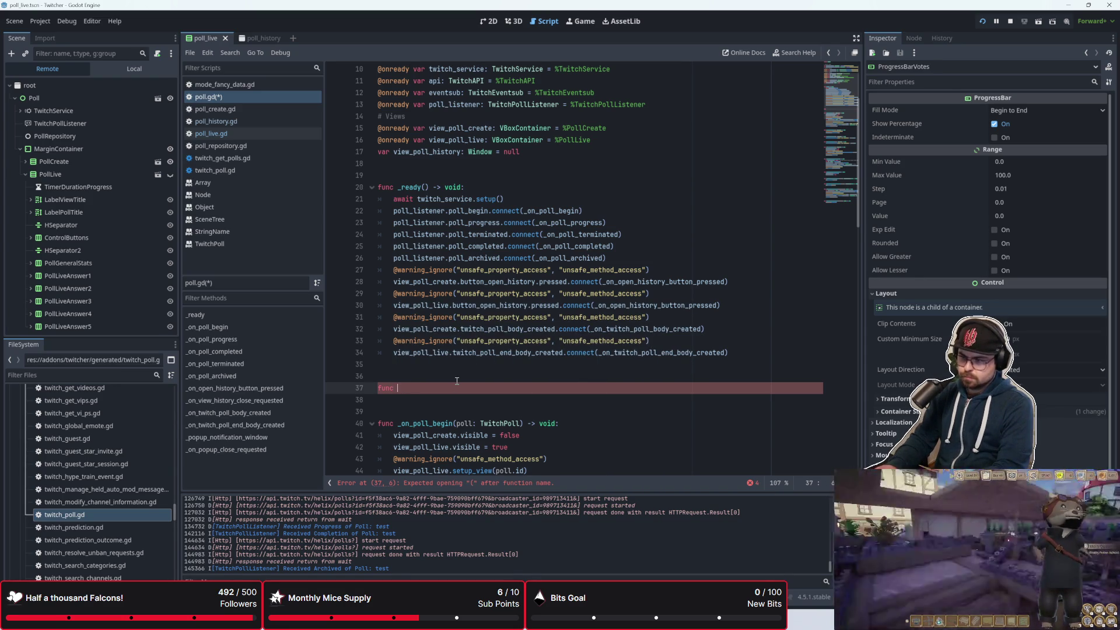
type("sync_poll")
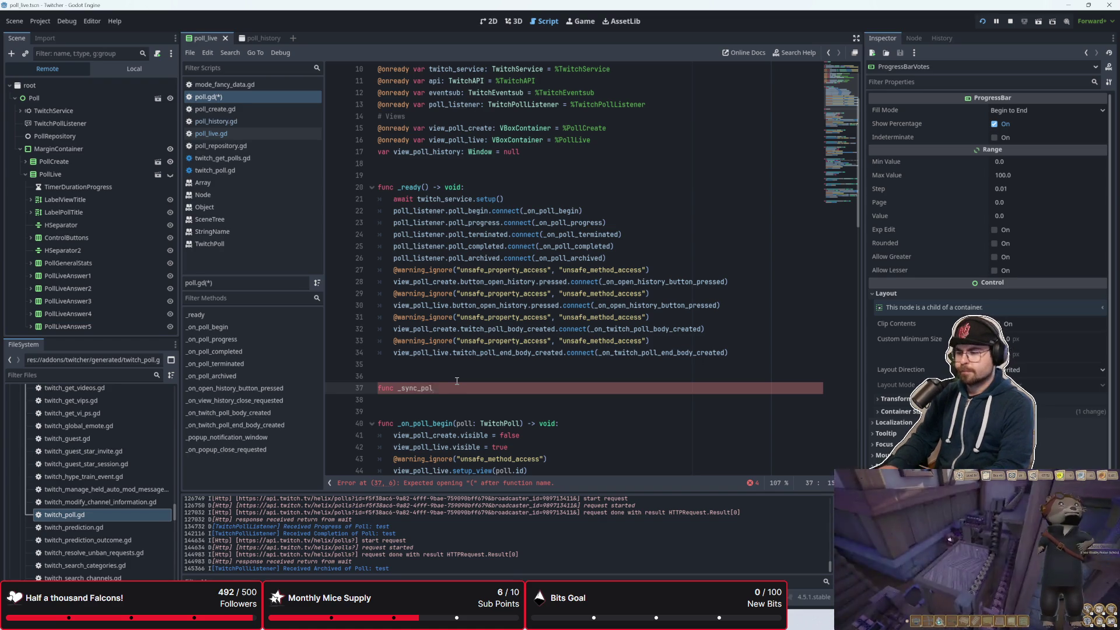
key("BackSpace")
key("BackSpace")
key("BackSpace")
type("_check_")
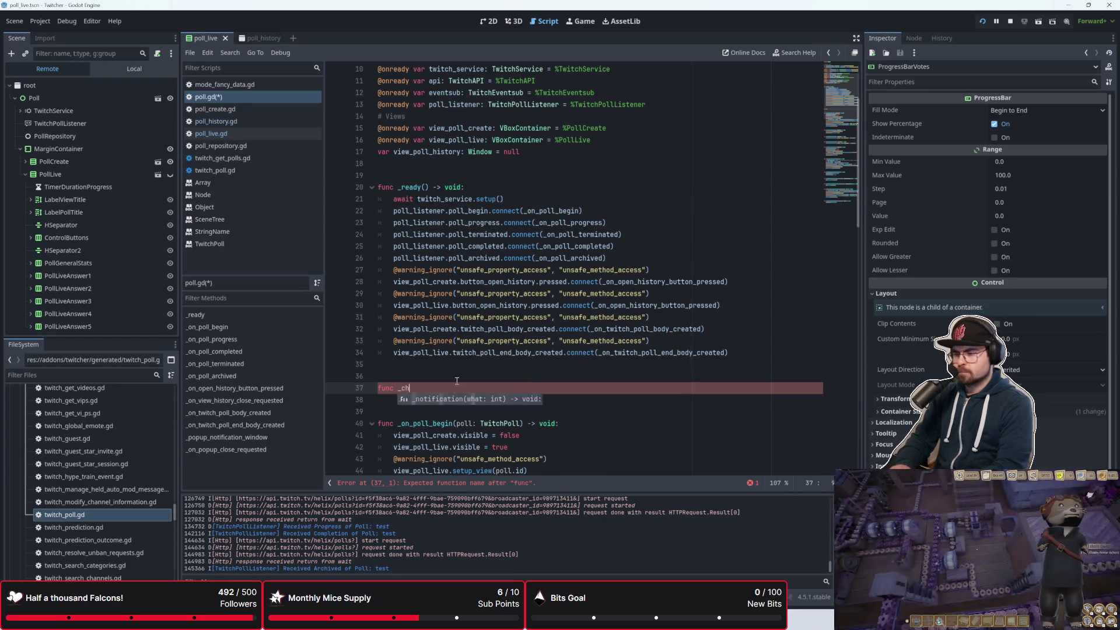
key("BackSpace")
key("BackSpace")
key("BackSpace")
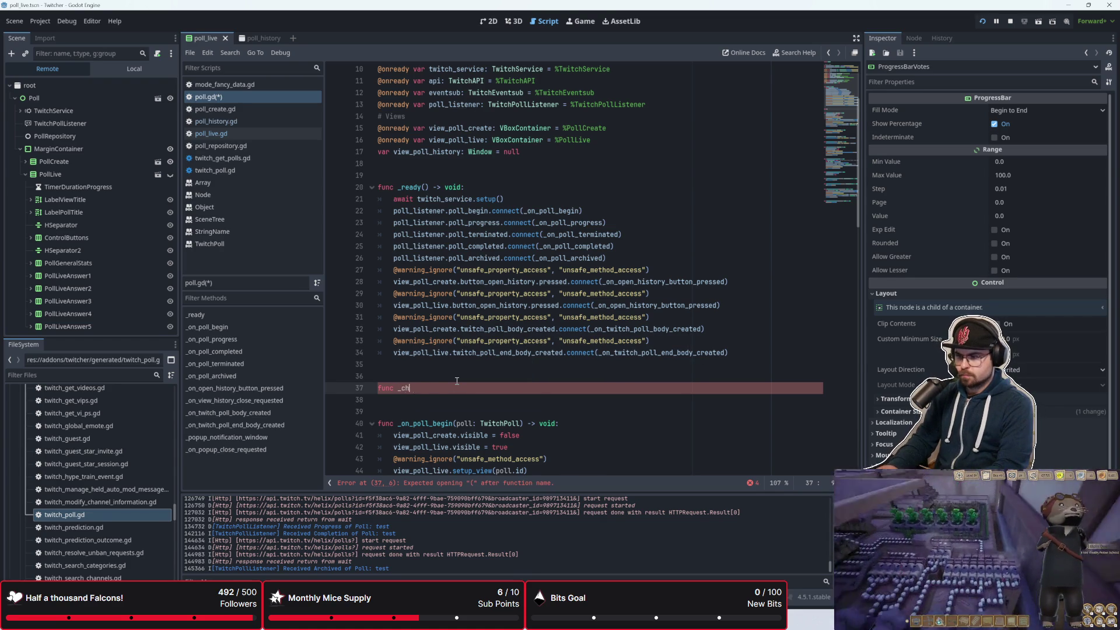
type("is_active_")
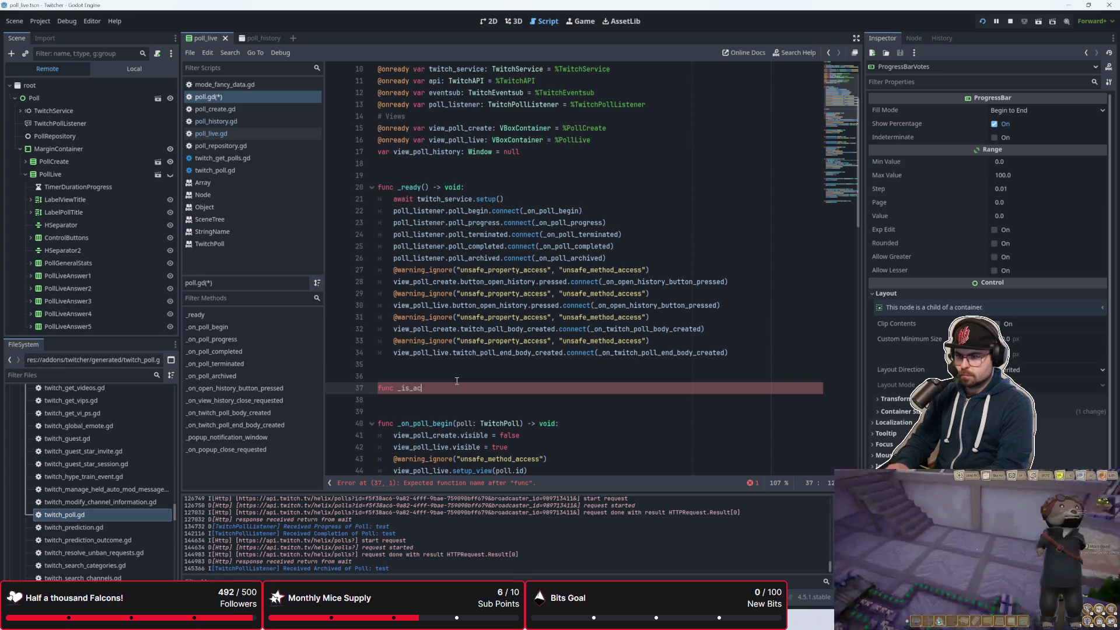
key("BackSpace")
key("BackSpace")
key("BackSpace")
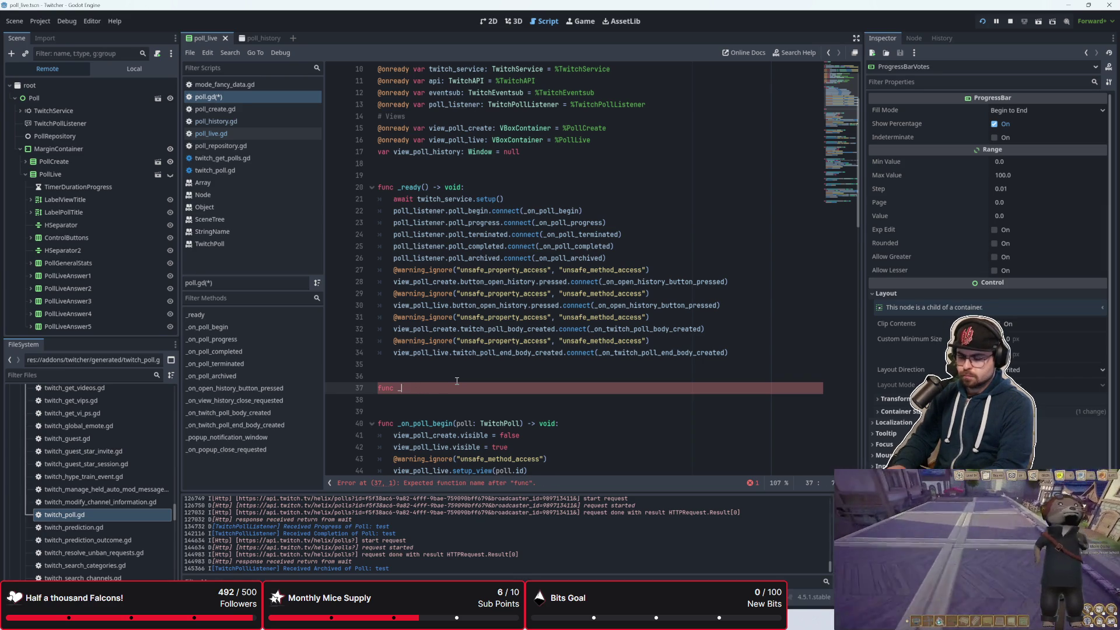
type("do")
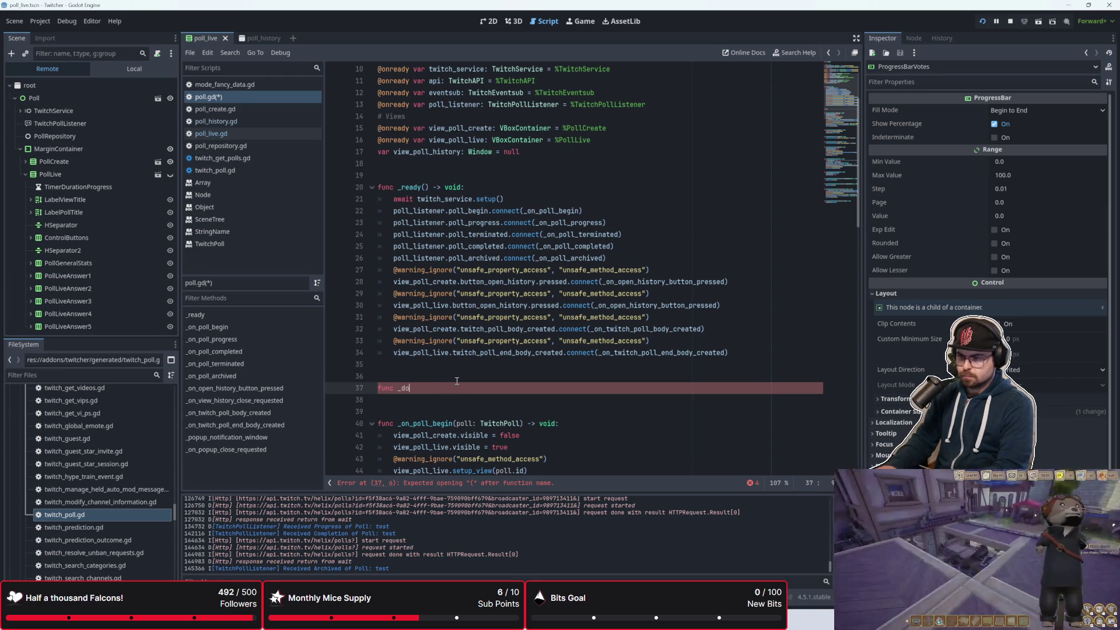
key("BackSpace")
key("BackSpace")
type("is_active_poll_existing()")
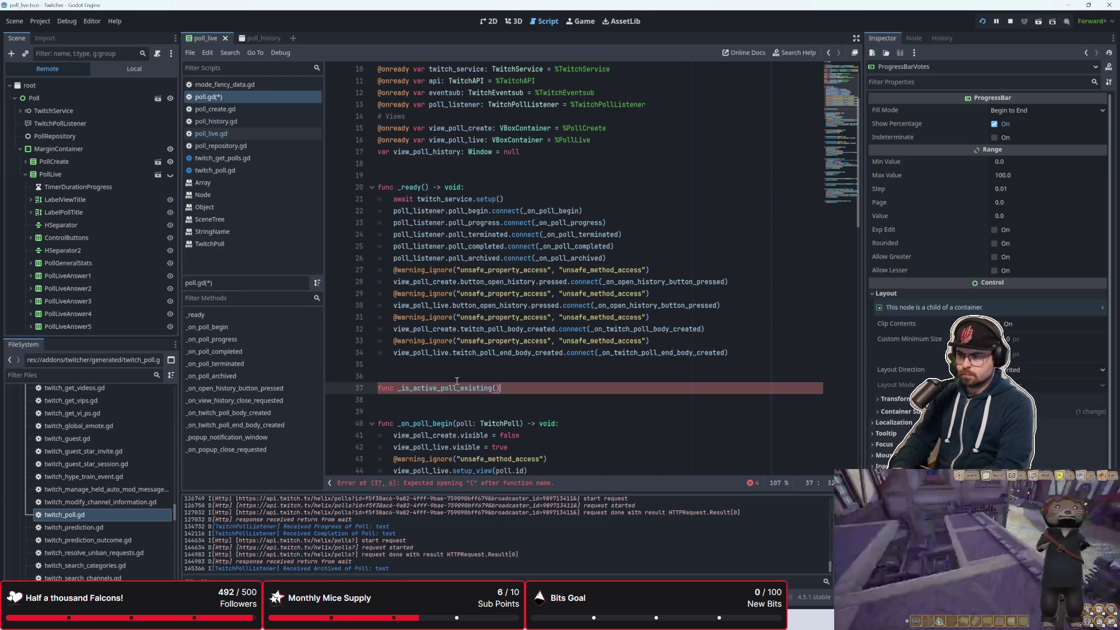
type(" -> bool:")
key("Return")
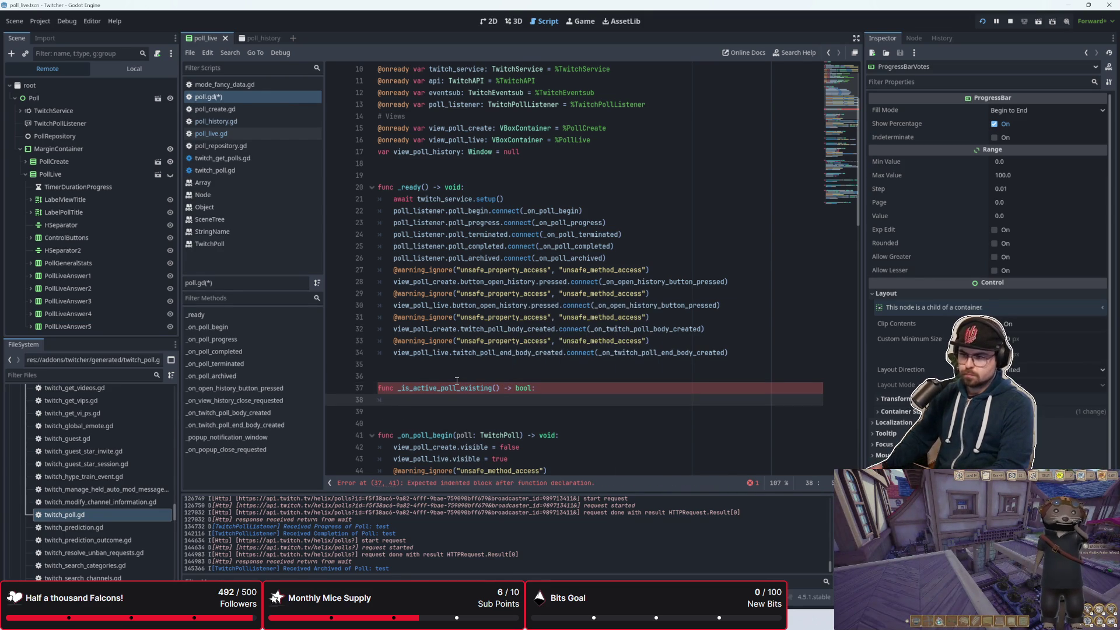
Position the caret on the new function's empty body line
scroll(457, 380, "down", 2)
scroll(431, 336, "up", 1)
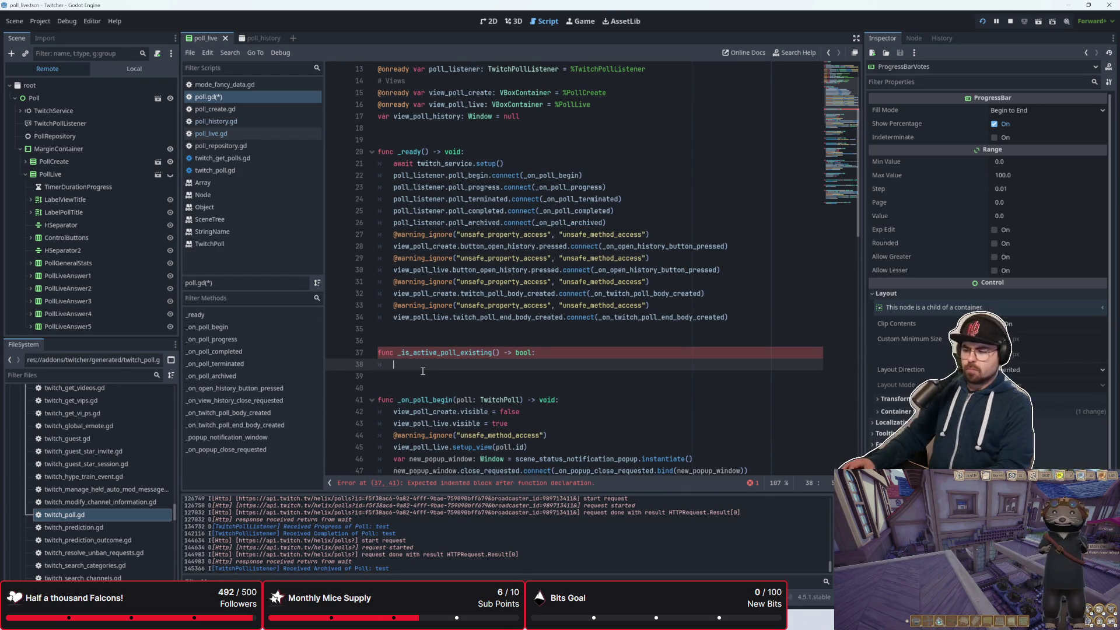
left_click(523, 354)
left_click(546, 359)
scroll(523, 380, "down", 3)
scroll(523, 379, "up", 3)
left_click(506, 376)
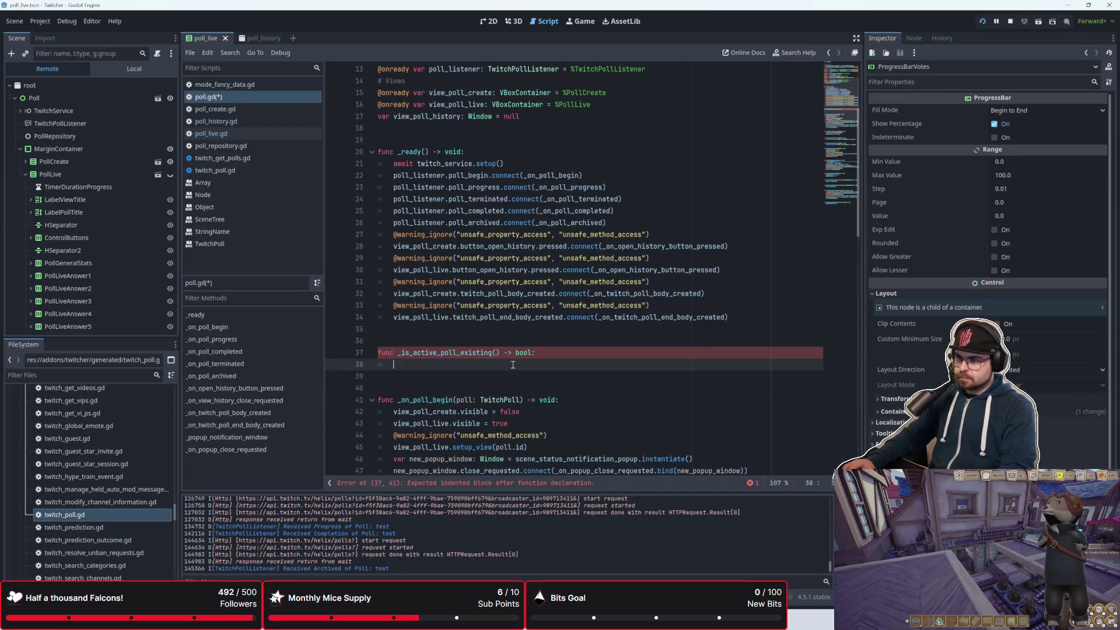
left_click(527, 361)
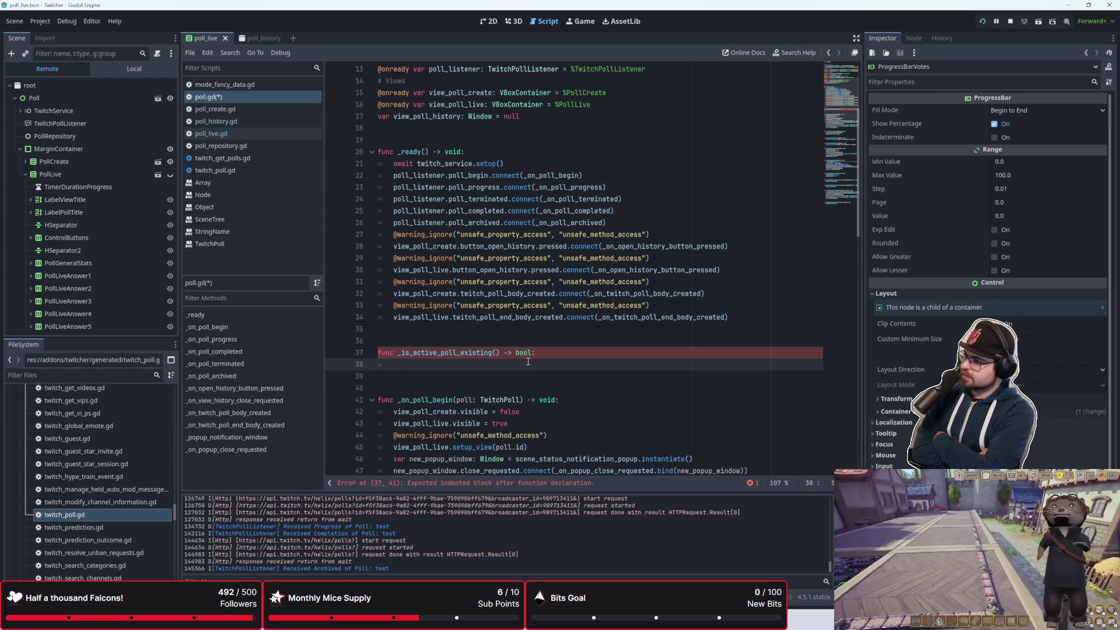
Add an 'if active_poll' line at the top of _on_poll_progress
scroll(527, 361, "down", 8)
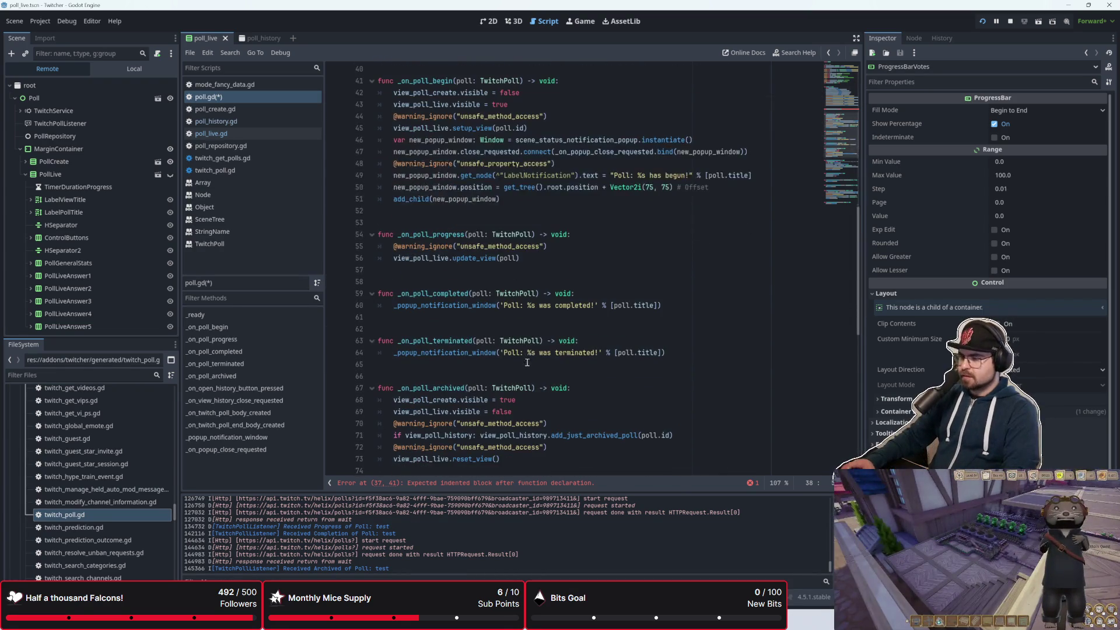
scroll(448, 277, "up", 3)
left_click(557, 318)
left_click(570, 308)
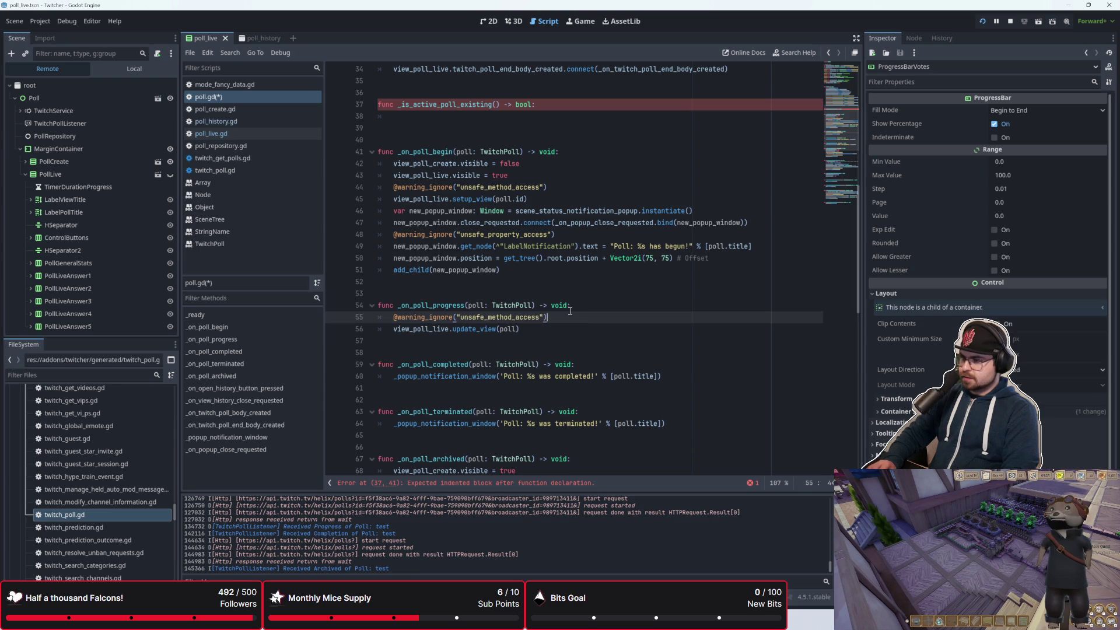
key("Return")
type("if active_poll")
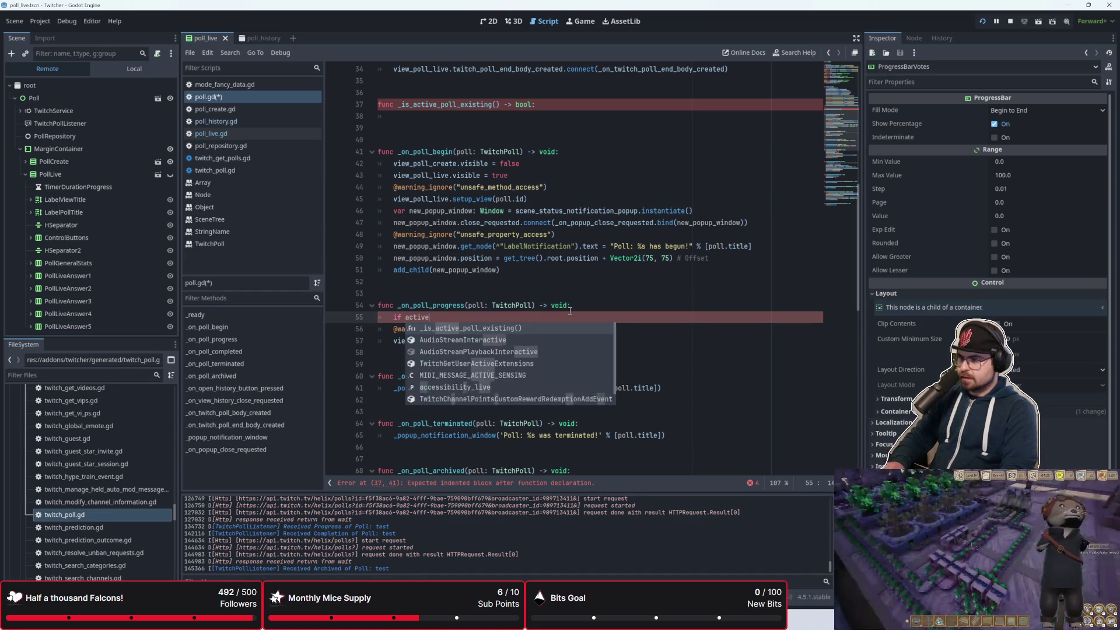
scroll(571, 311, "up", 5)
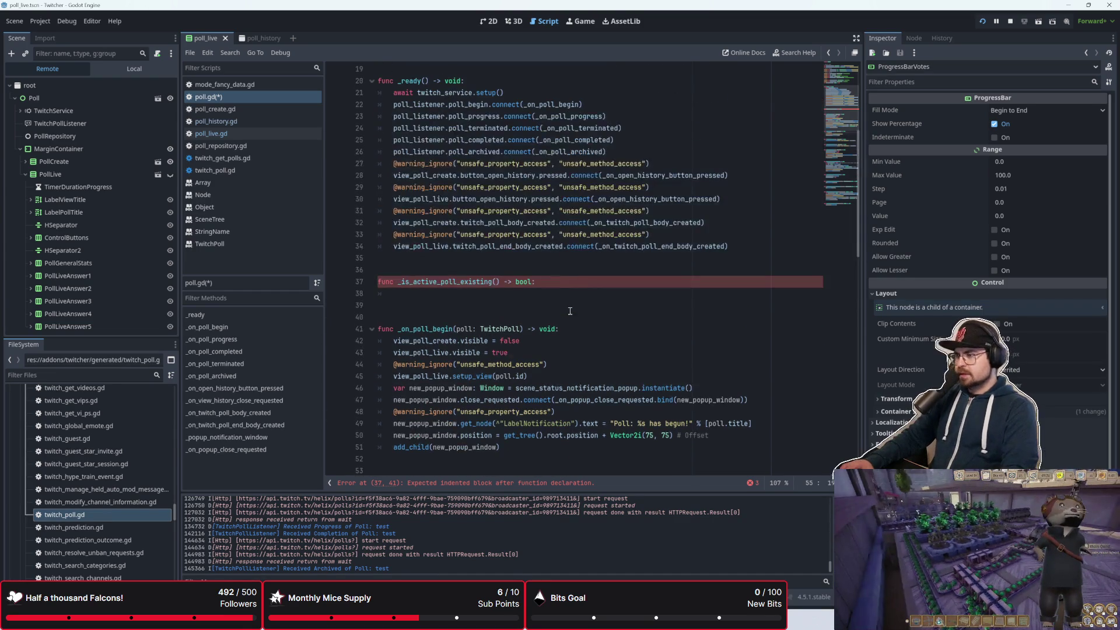
left_click(523, 293)
scroll(522, 293, "down", 3)
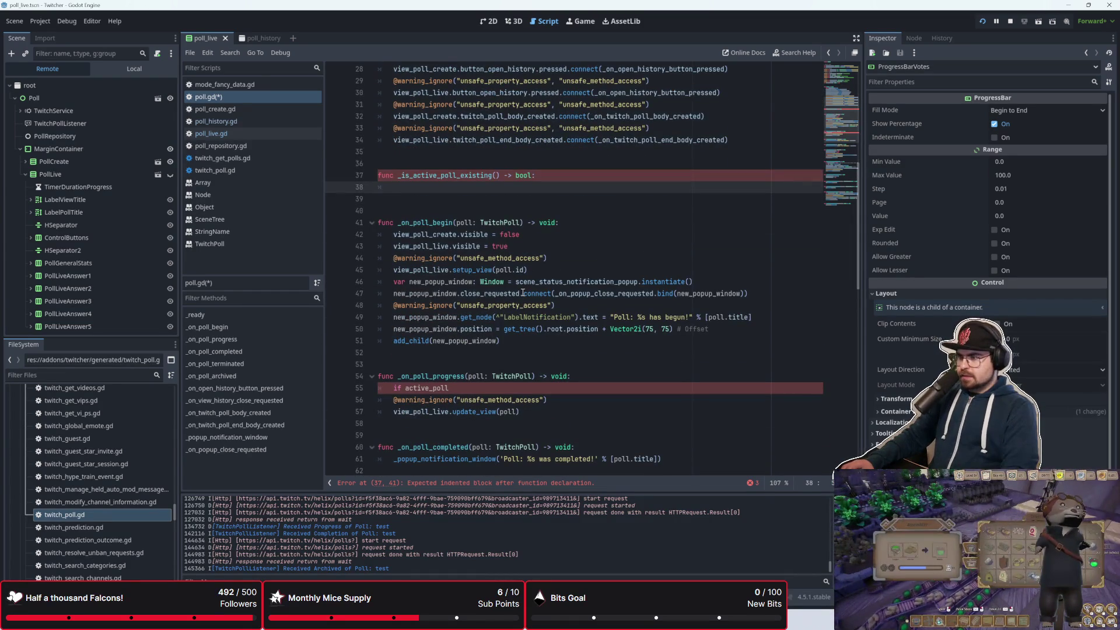
left_click(478, 390)
scroll(478, 385, "up", 4)
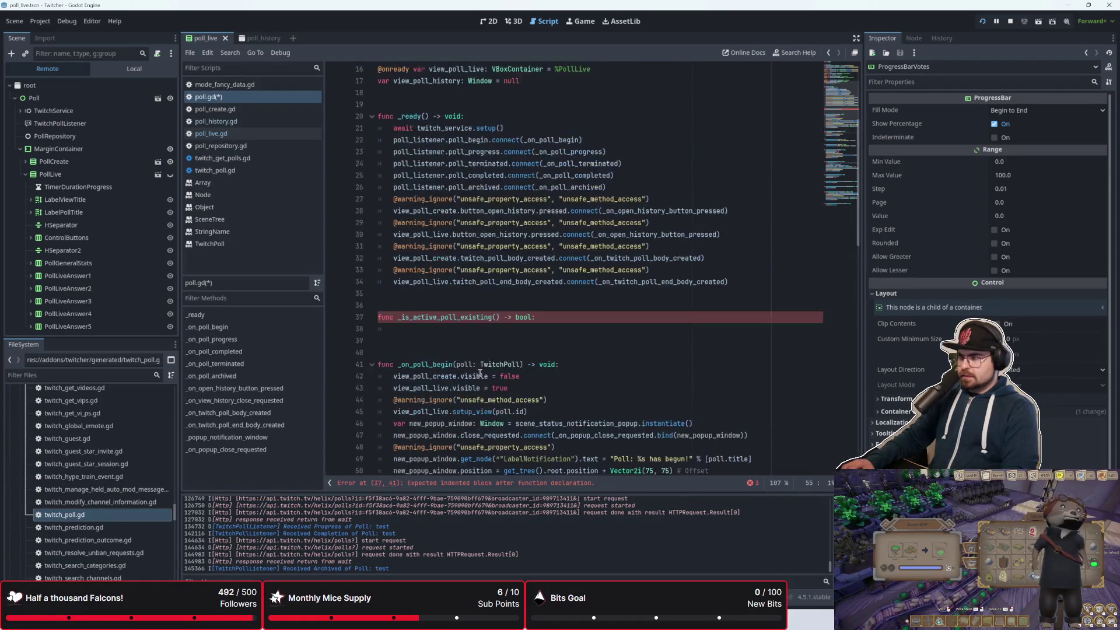
scroll(479, 376, "down", 6)
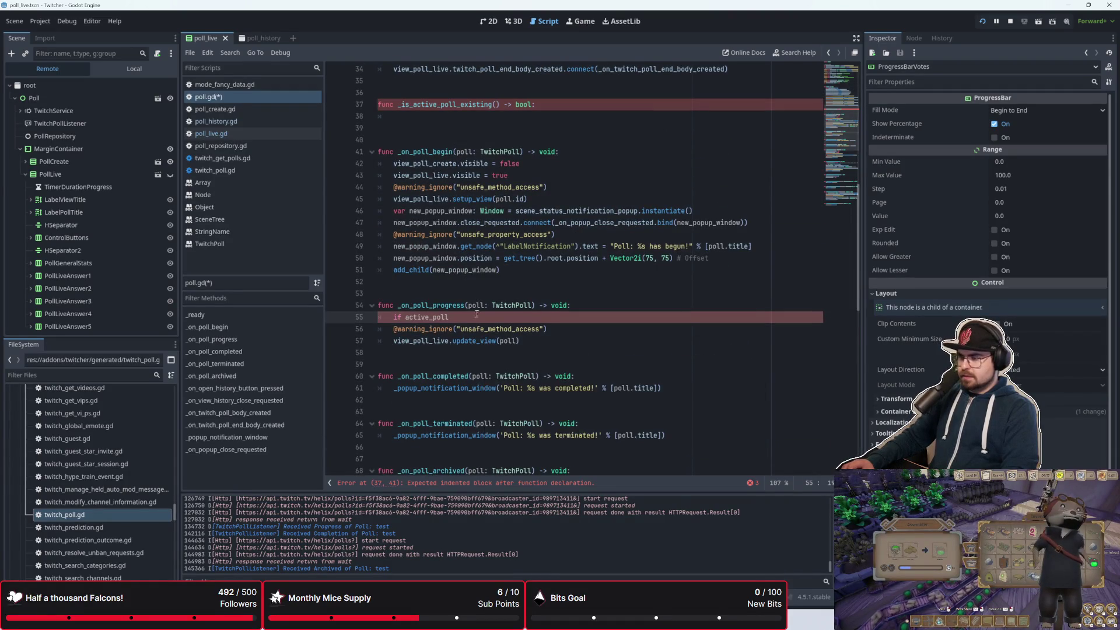
scroll(475, 330, "up", 1)
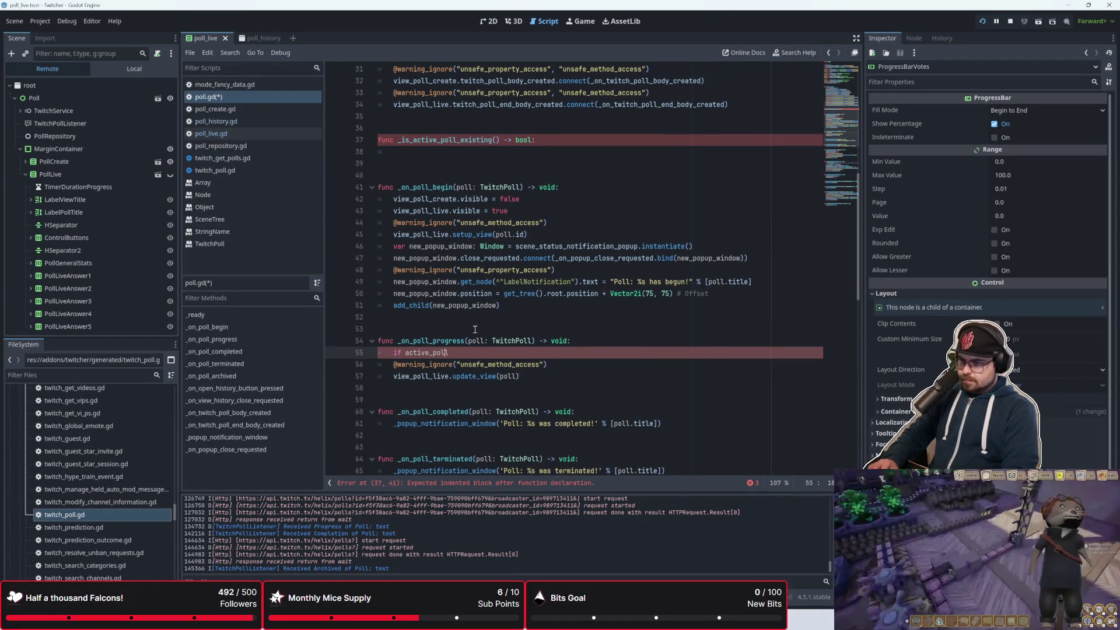
Finish the condition as 'if active_poll:', dropping the trial 'not' and 'pass', and select the update_view call
type("not")
key("Right")
key("Right")
key("Right")
key("ctrl+space")
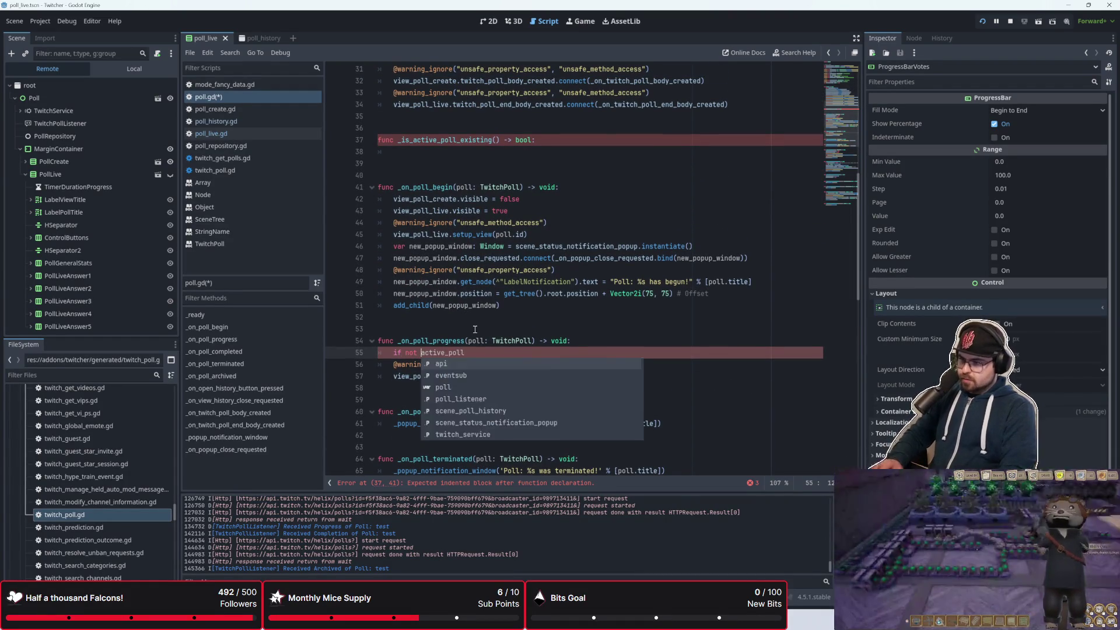
key("Right")
key("Right")
key("Right")
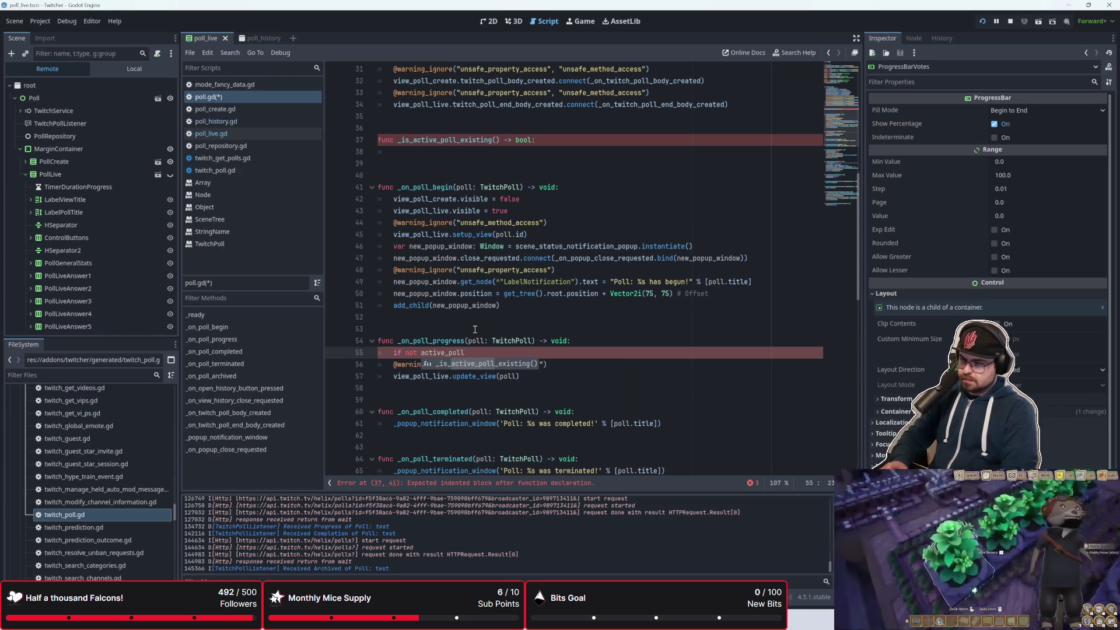
type(": pa")
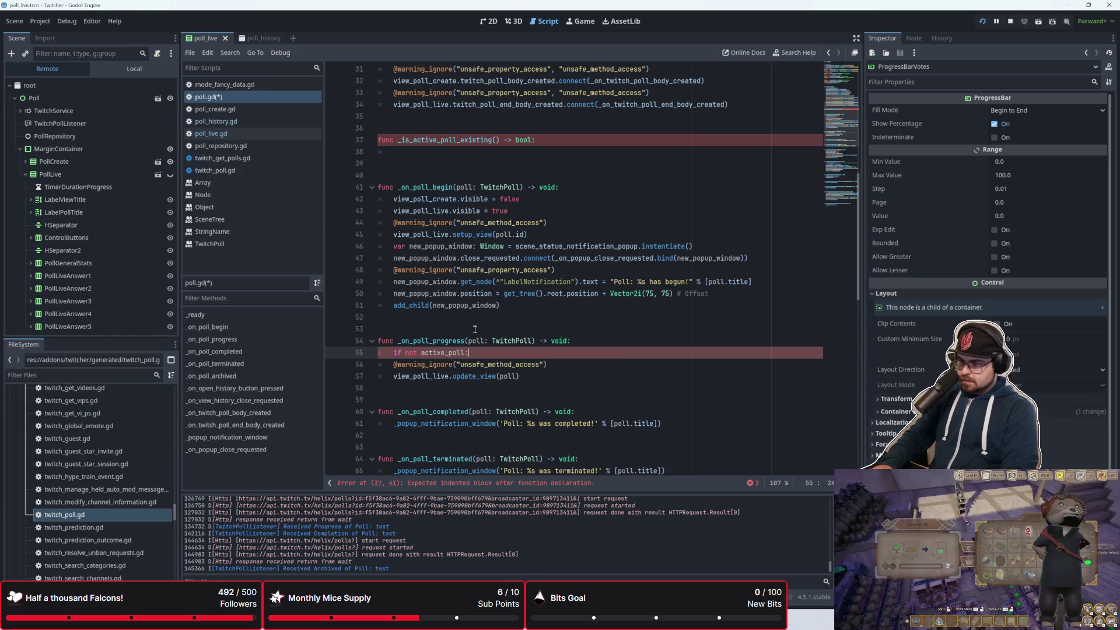
type("ss")
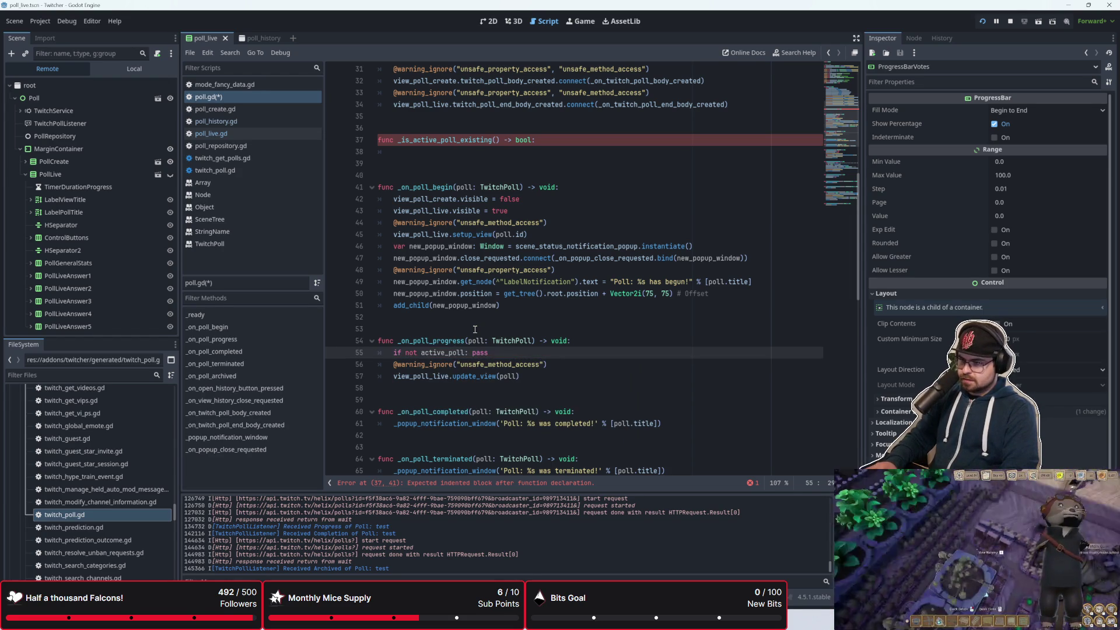
key("BackSpace")
key("BackSpace")
key("BackSpace")
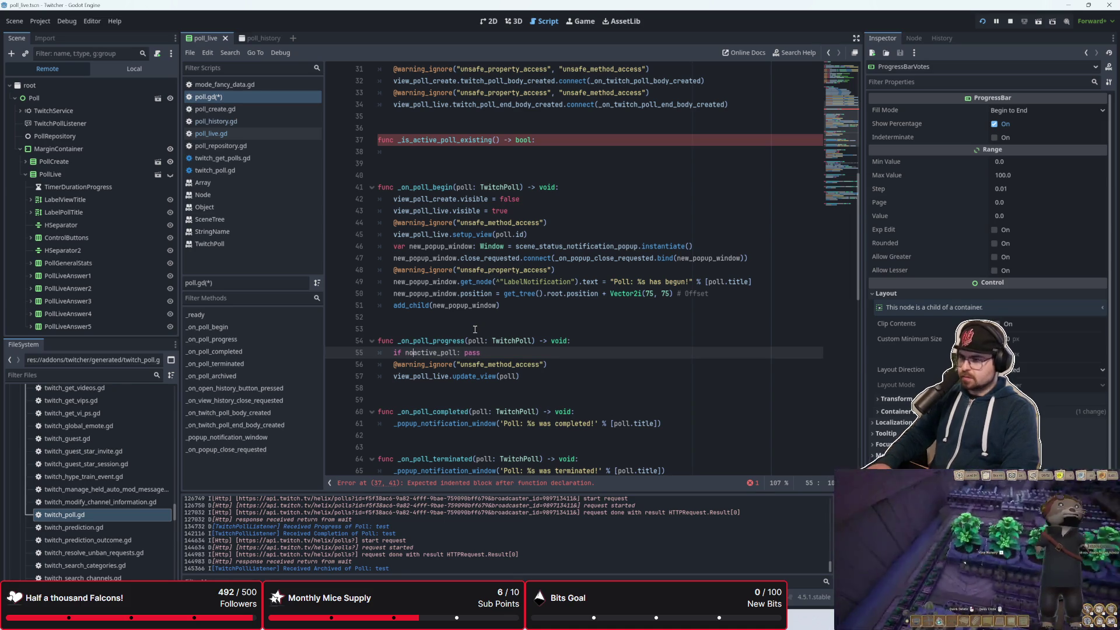
key("BackSpace")
key("BackSpace")
key("BackSpace")
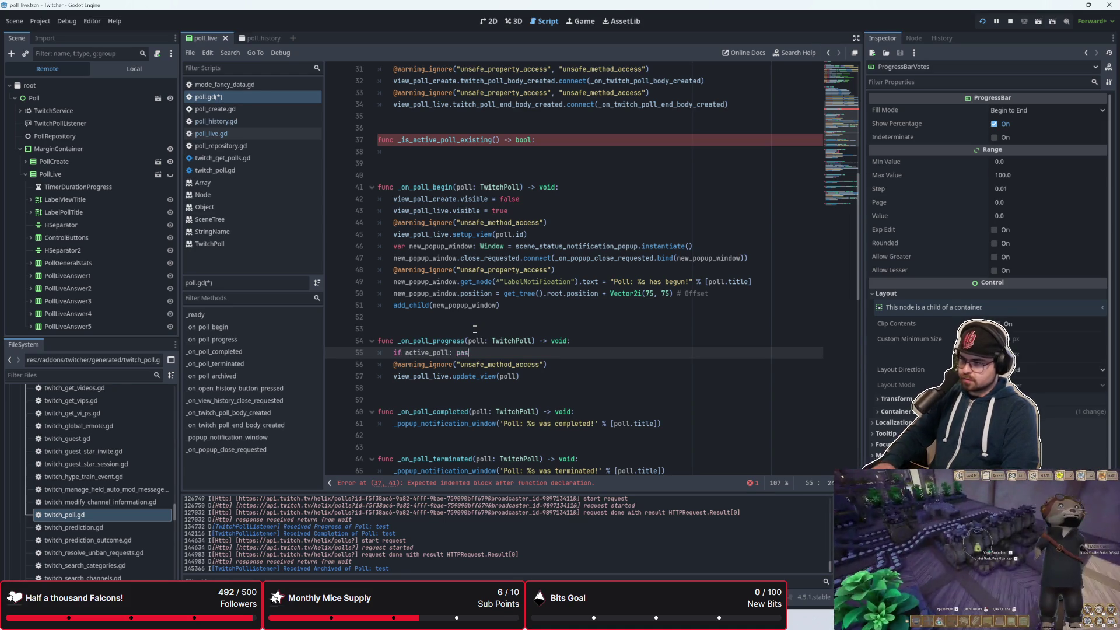
left_click_drag(567, 373, 392, 379)
key("ctrl+x")
left_click(467, 352)
key("ctrl+v")
left_click(572, 364)
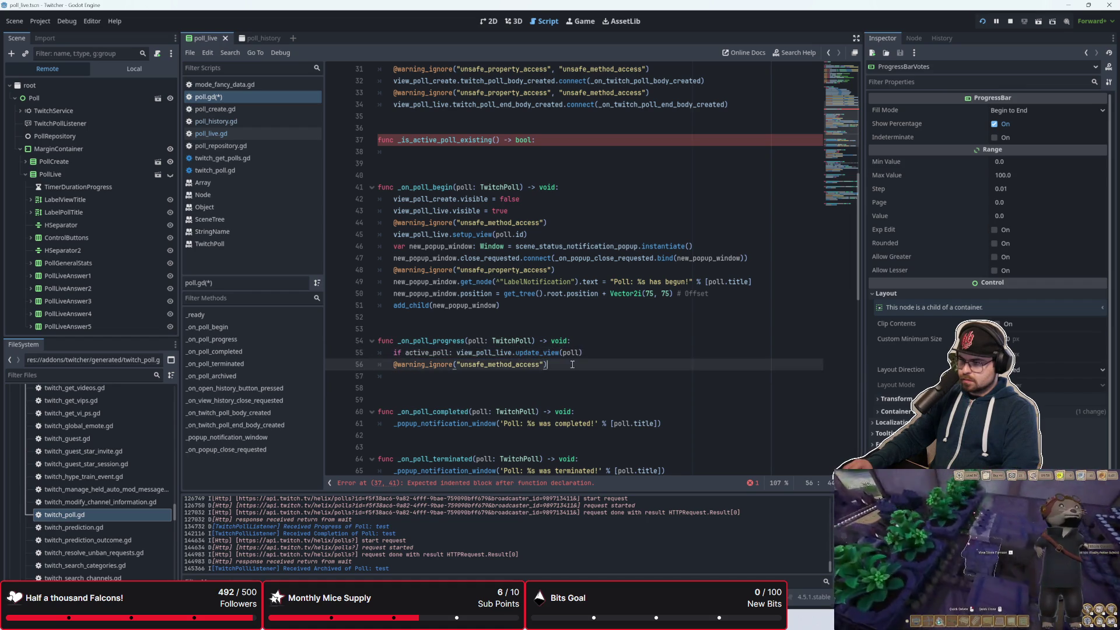
key("alt+Up")
key("Return")
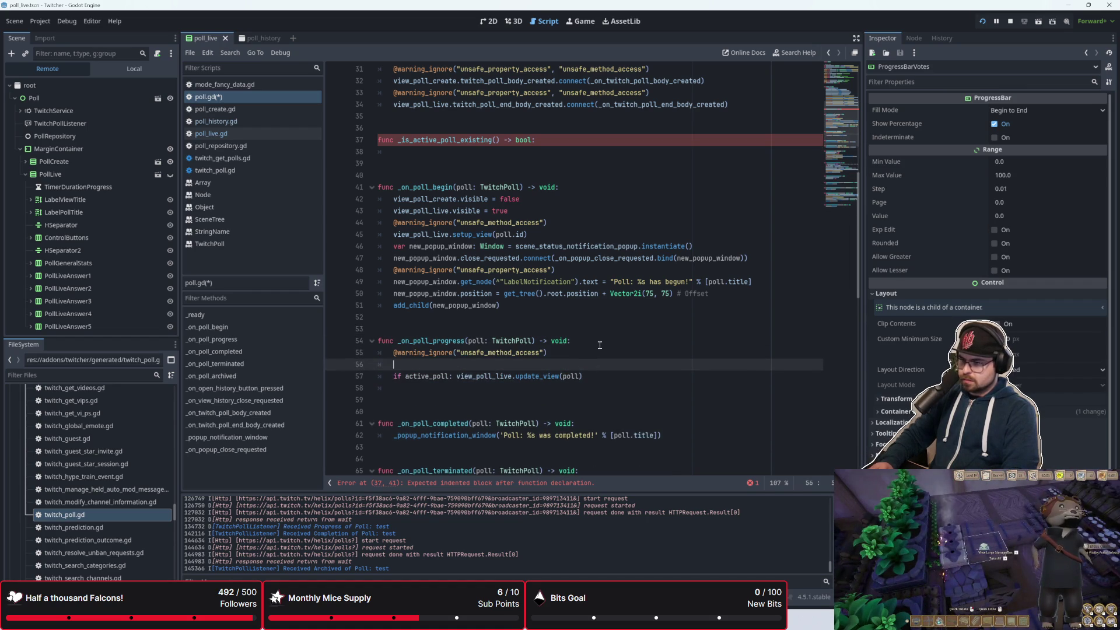
key("BackSpace")
key("ctrl+x")
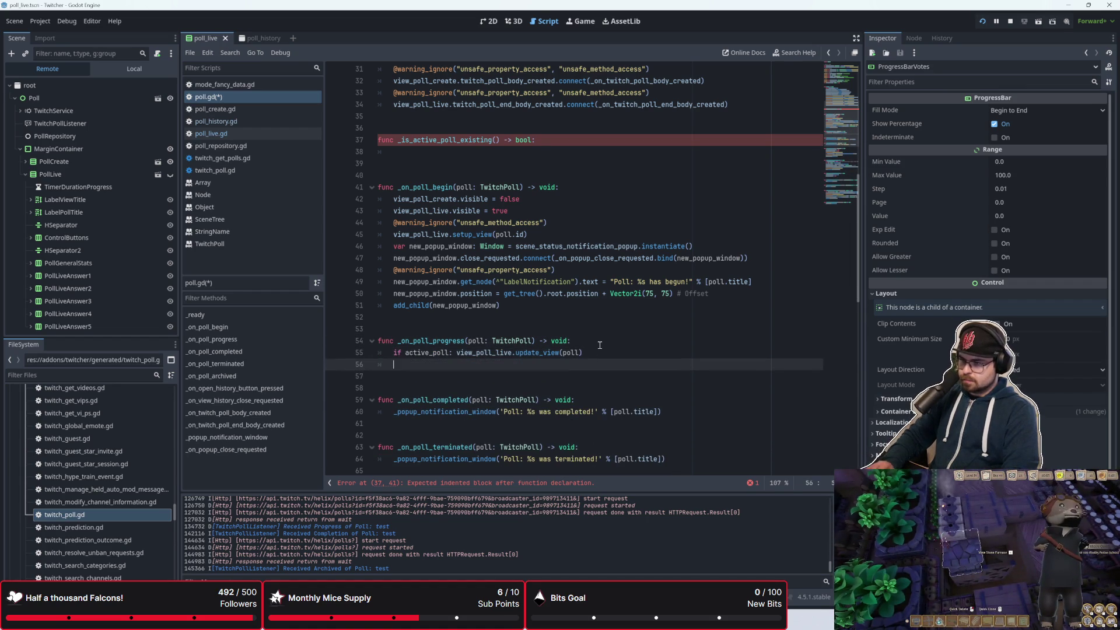
key("Delete")
key("Delete")
key("Down")
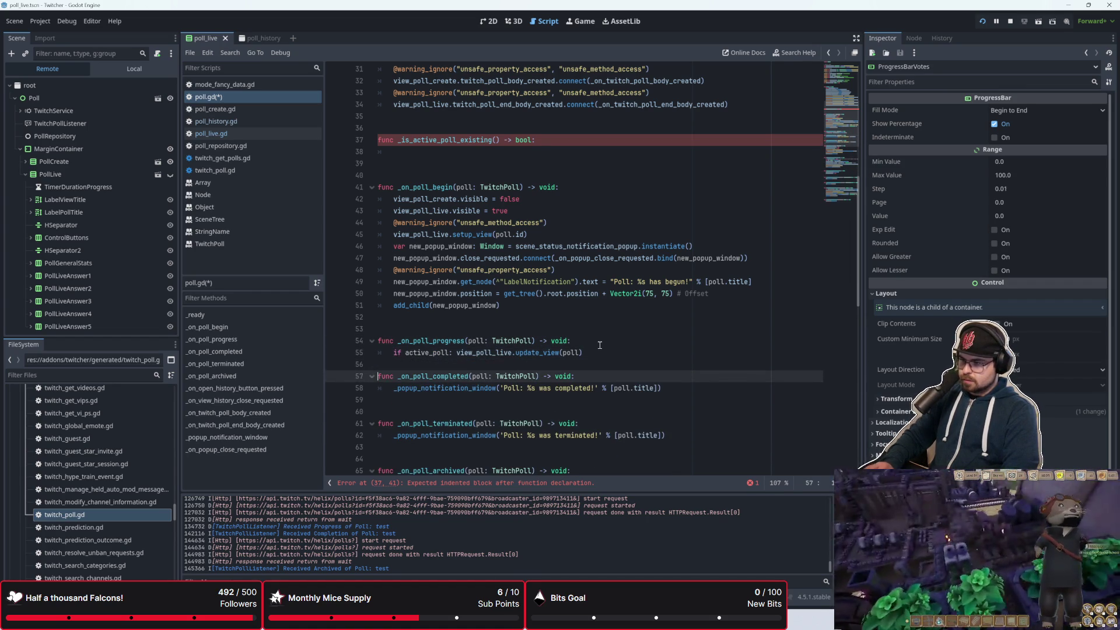
Leave one blank line between the handlers and save poll.gd
scroll(457, 269, "down", 3)
left_click(451, 257)
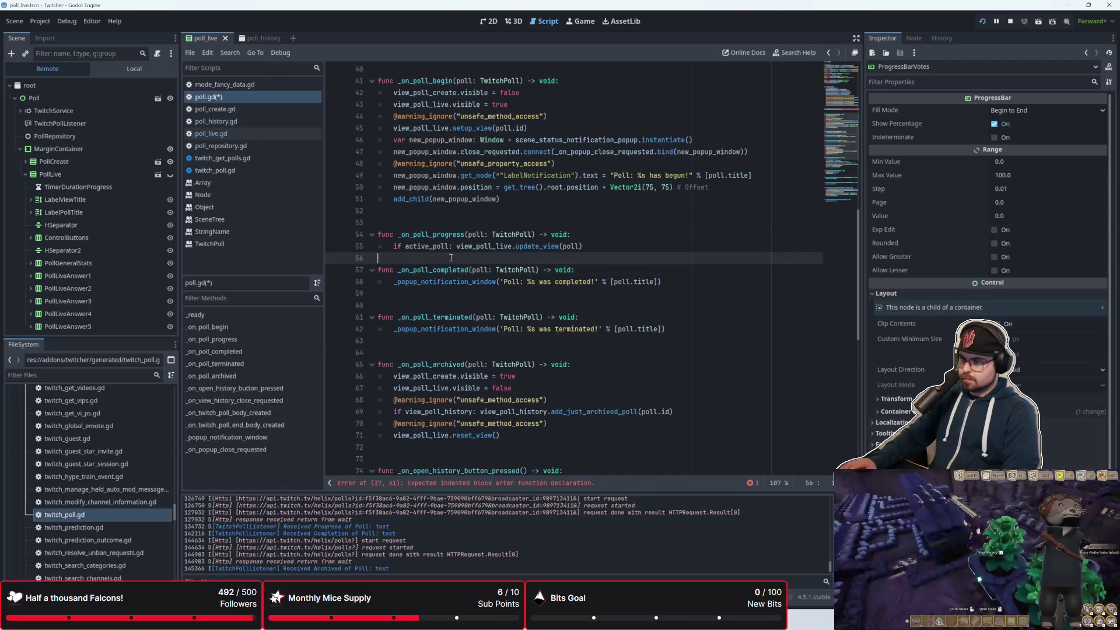
key("Return")
key("ctrl+s")
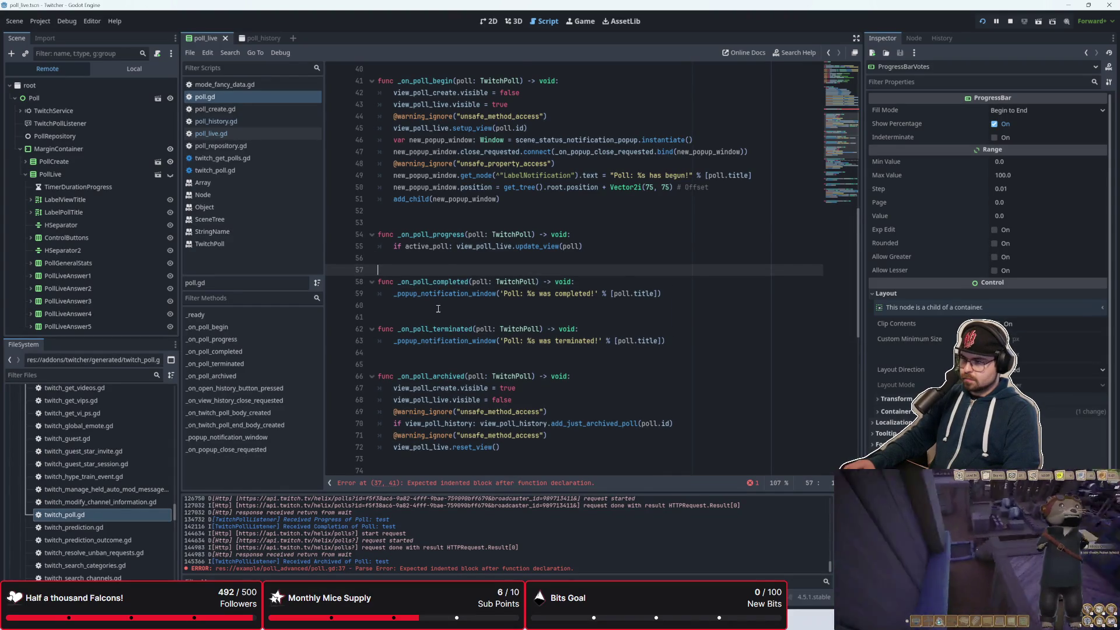
Try the guarded update line in _on_poll_archived, then delete it and save
scroll(438, 308, "down", 2)
scroll(438, 309, "up", 1)
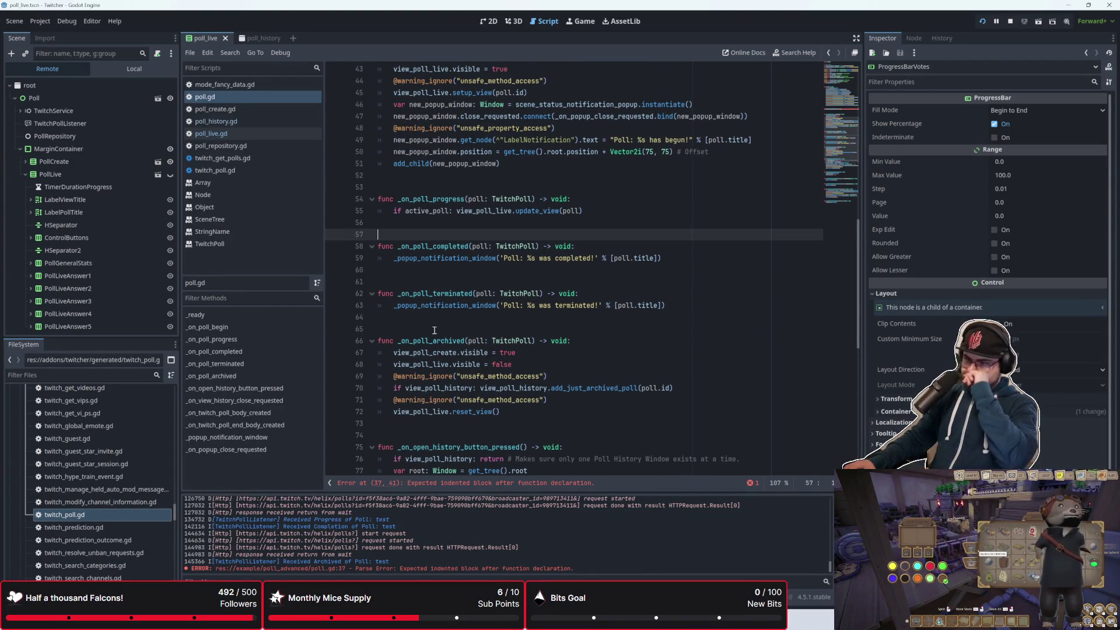
left_click(605, 208)
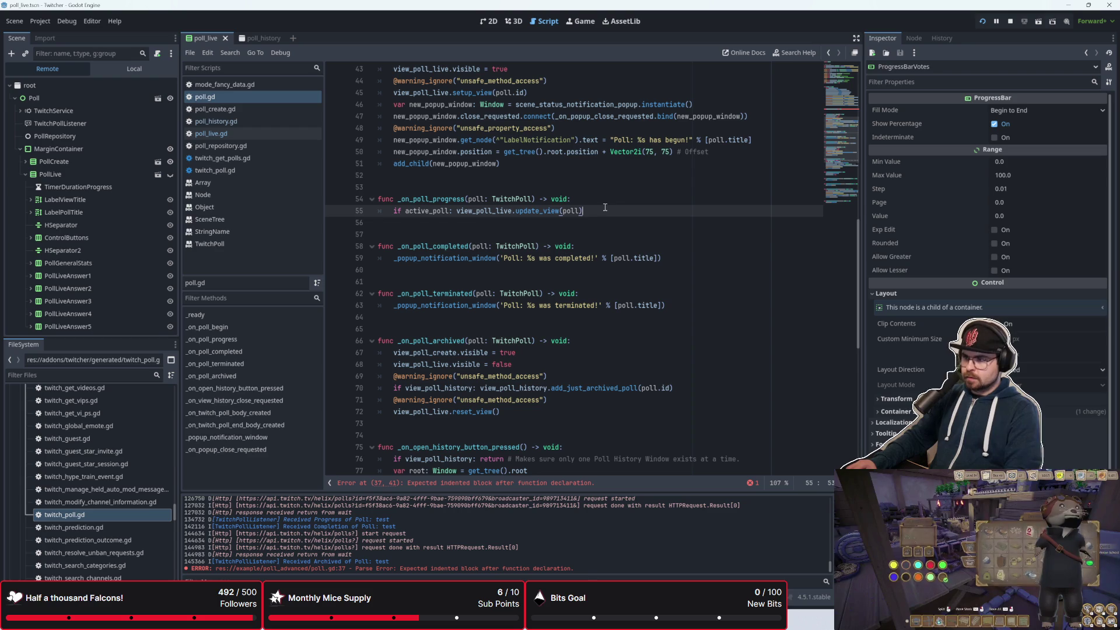
left_click(590, 341)
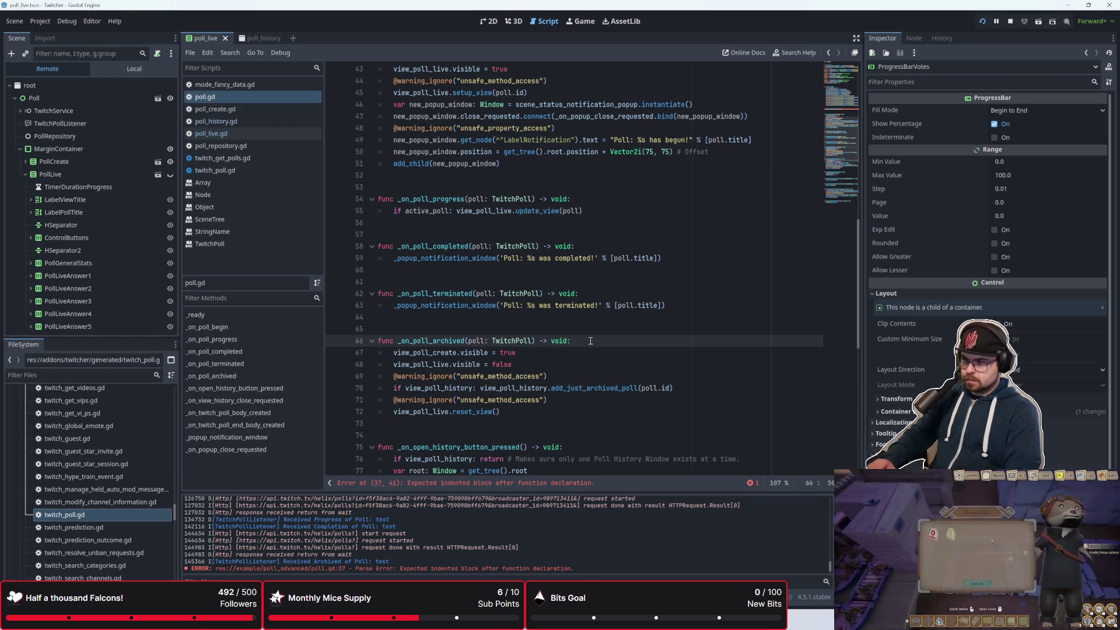
key("Return")
key("ctrl+v")
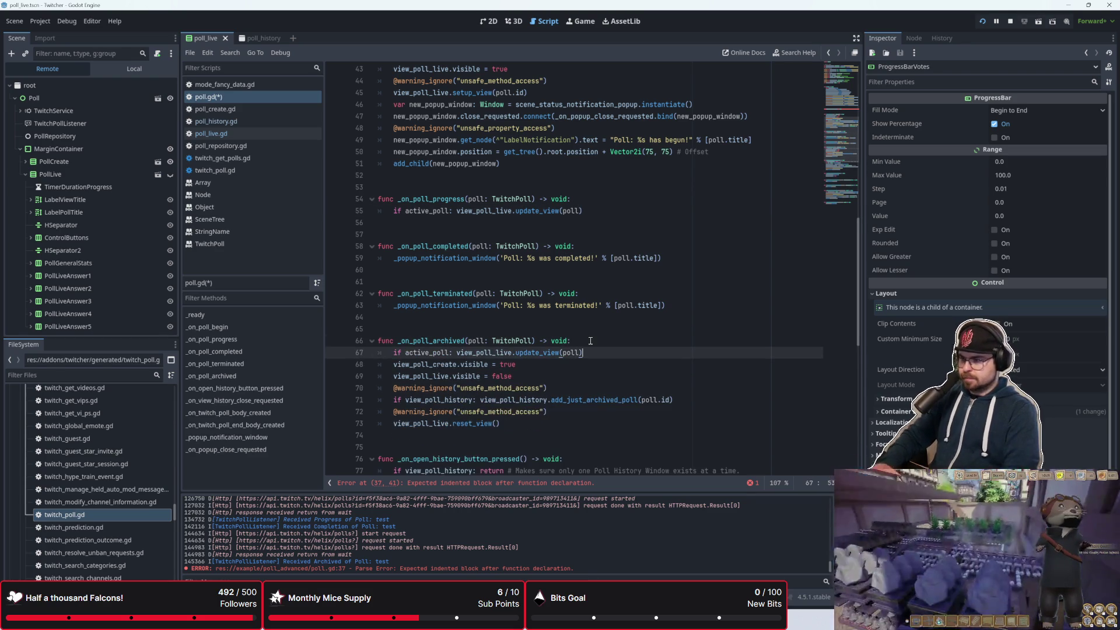
left_click(404, 352)
type("no")
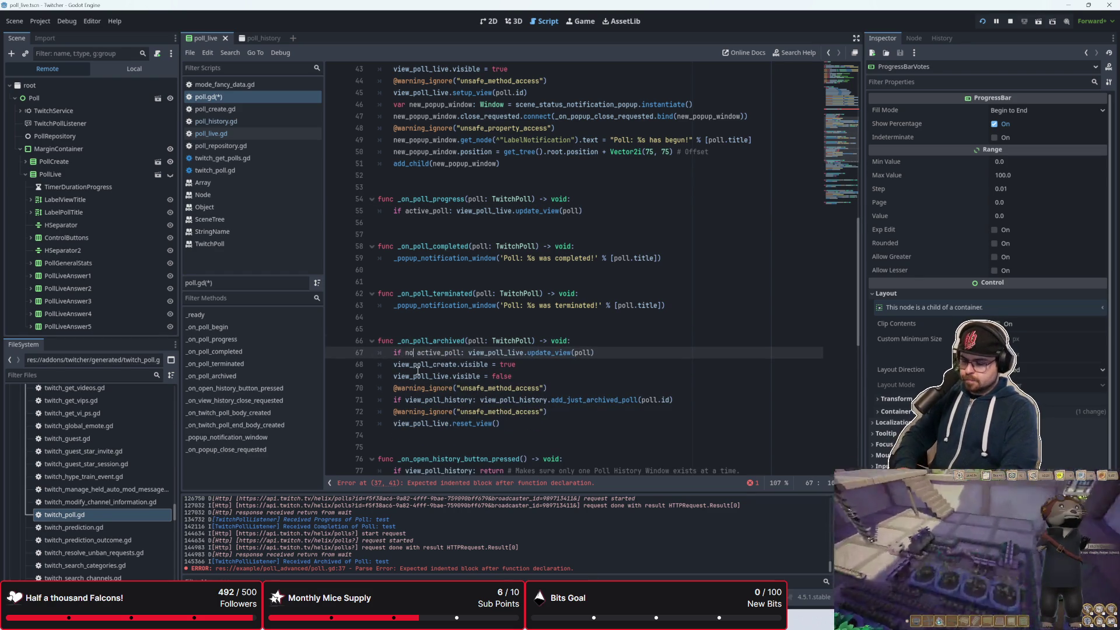
type("t")
key("Escape")
left_click_drag(472, 353, 600, 352)
left_click(643, 355)
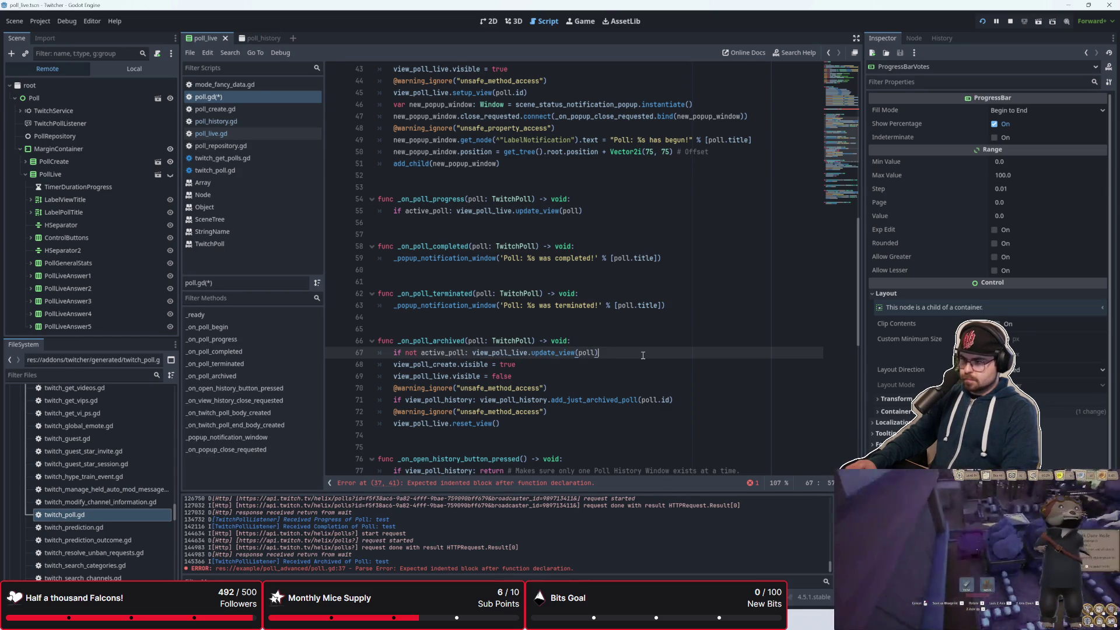
key("ctrl+shift+k")
key("ctrl+s")
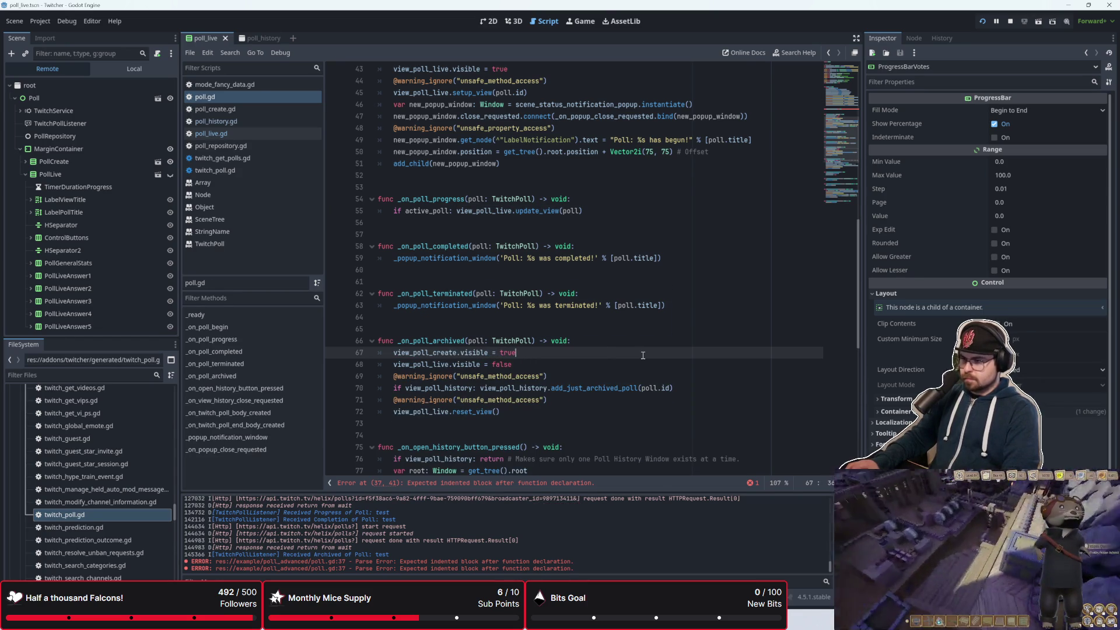
Move to empty line 18 below the variable declarations
left_click(593, 388)
scroll(593, 387, "down", 2)
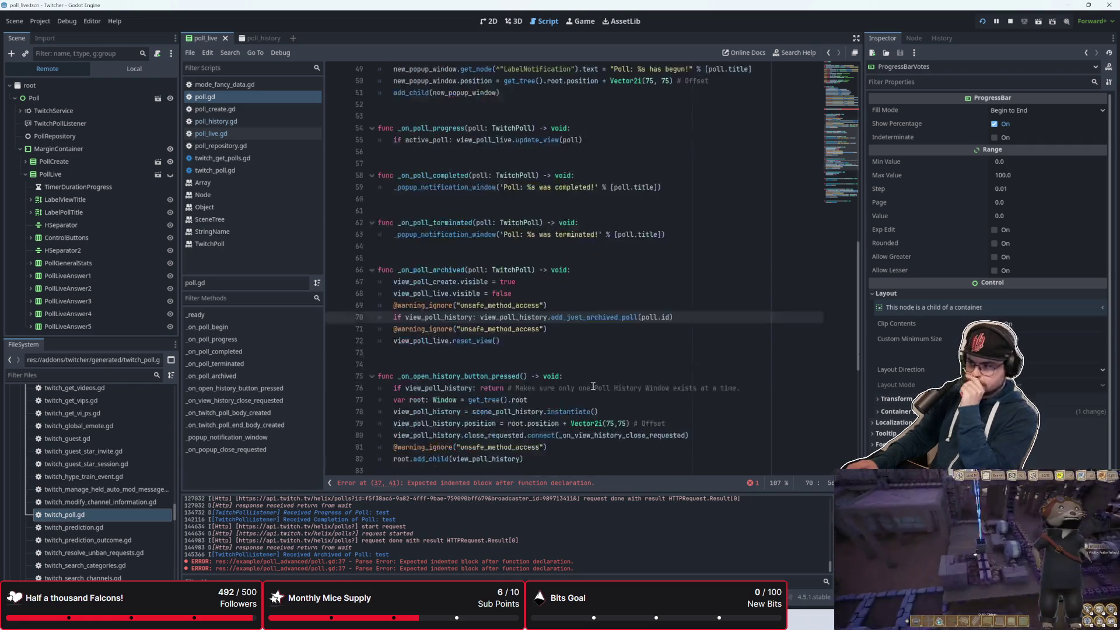
scroll(593, 387, "up", 6)
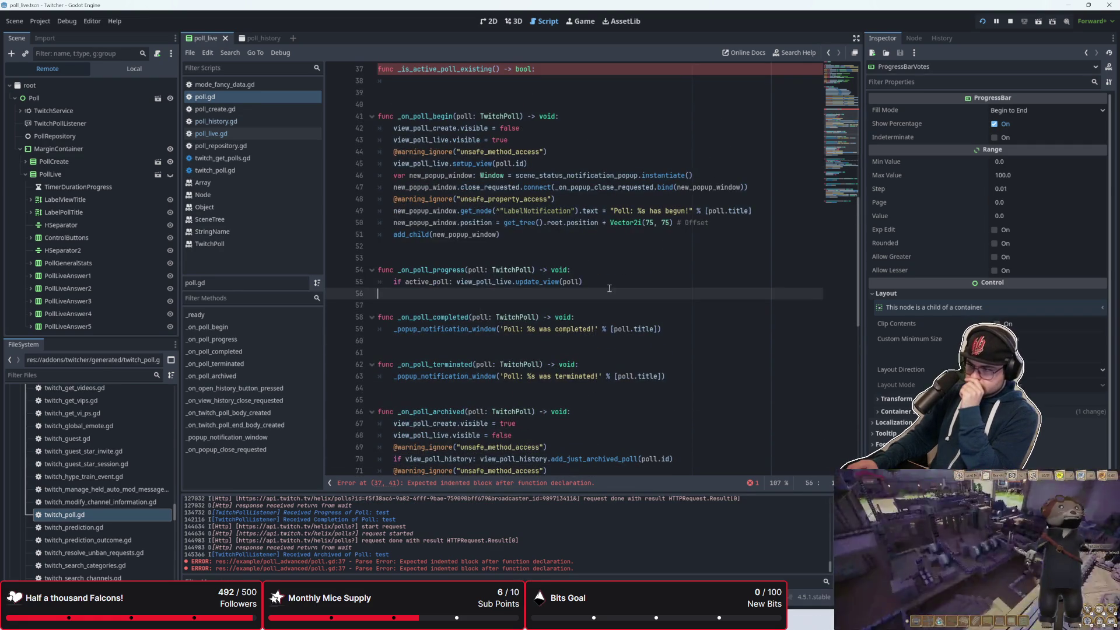
left_click(608, 364)
left_click(604, 302)
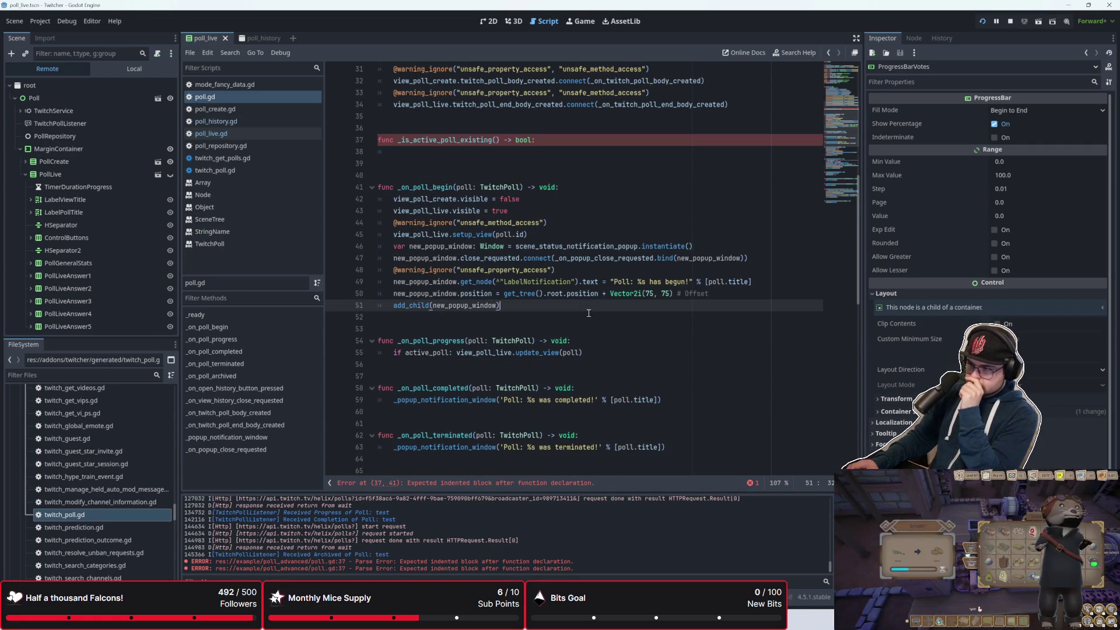
left_click(587, 314)
scroll(587, 314, "up", 10)
left_click(442, 269)
Draft 'var active_poll: bool' and a comment, then undo the draft declaration
type("var ac")
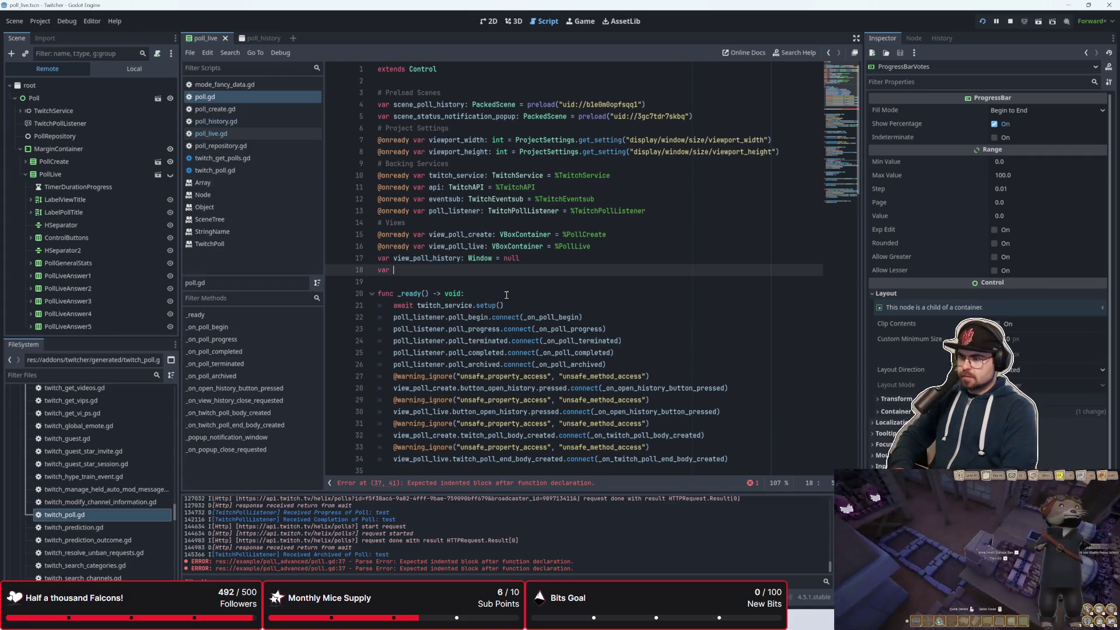
type("tive_poll: ")
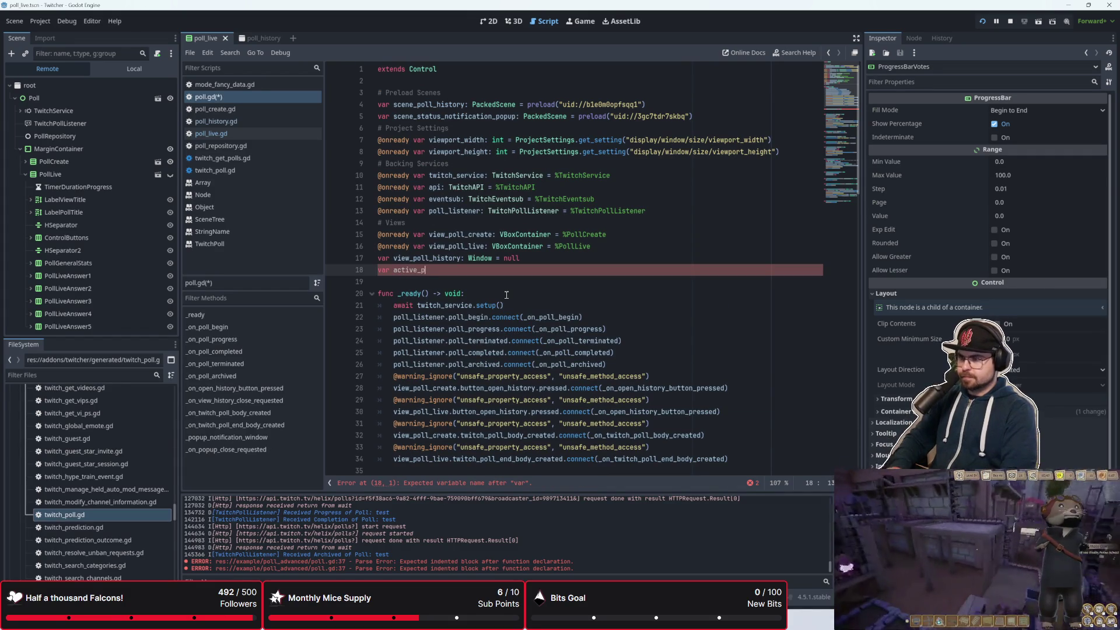
type("TwitchPoll")
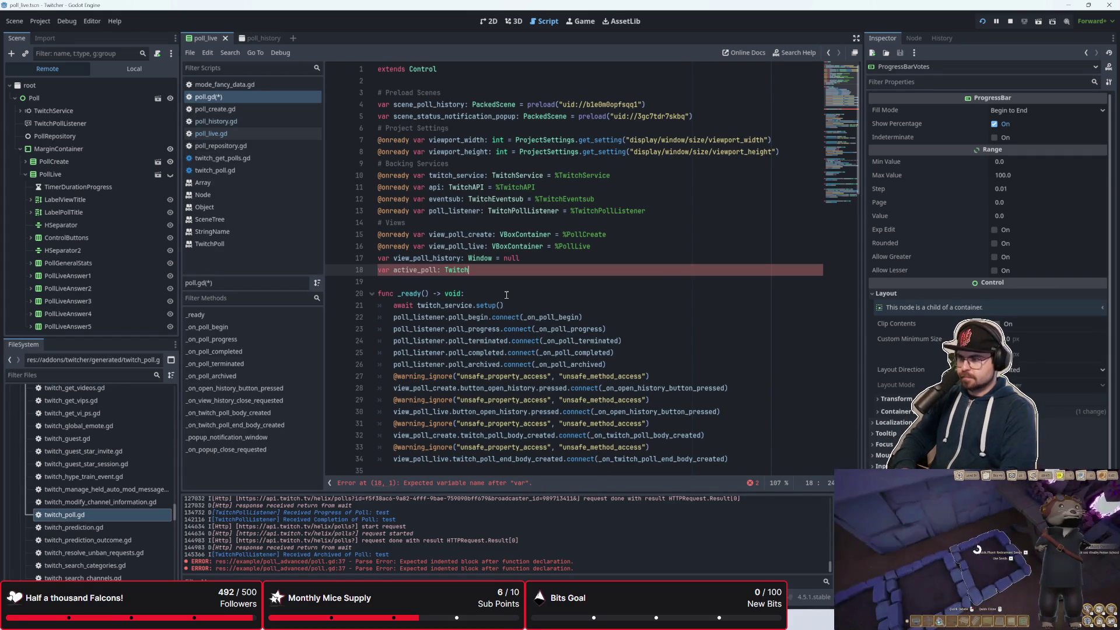
key("BackSpace")
key("BackSpace")
key("BackSpace")
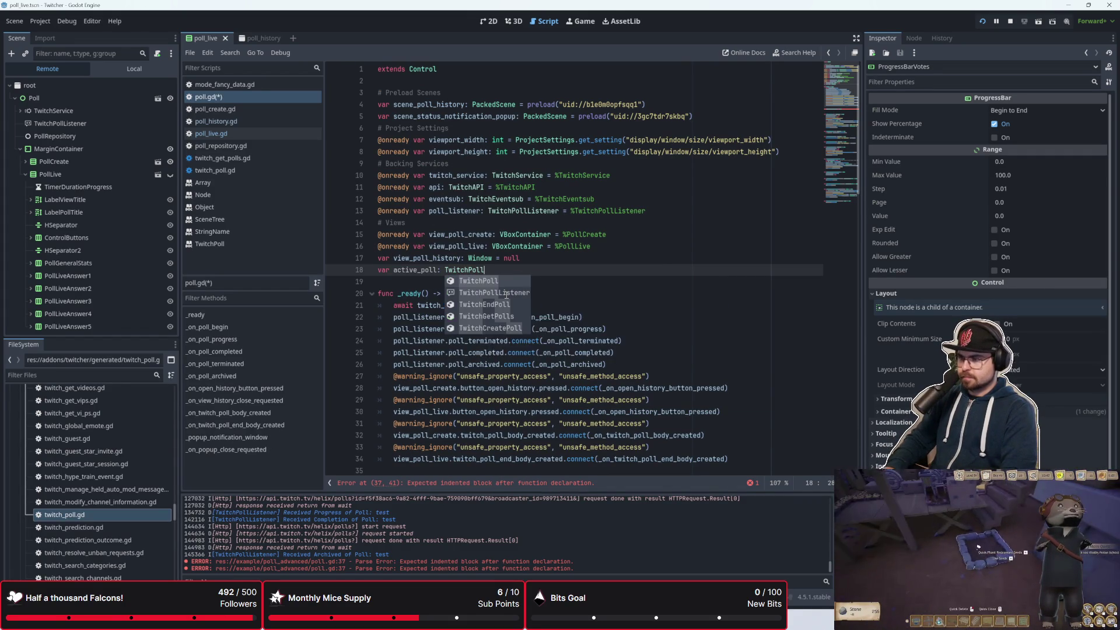
type("bool")
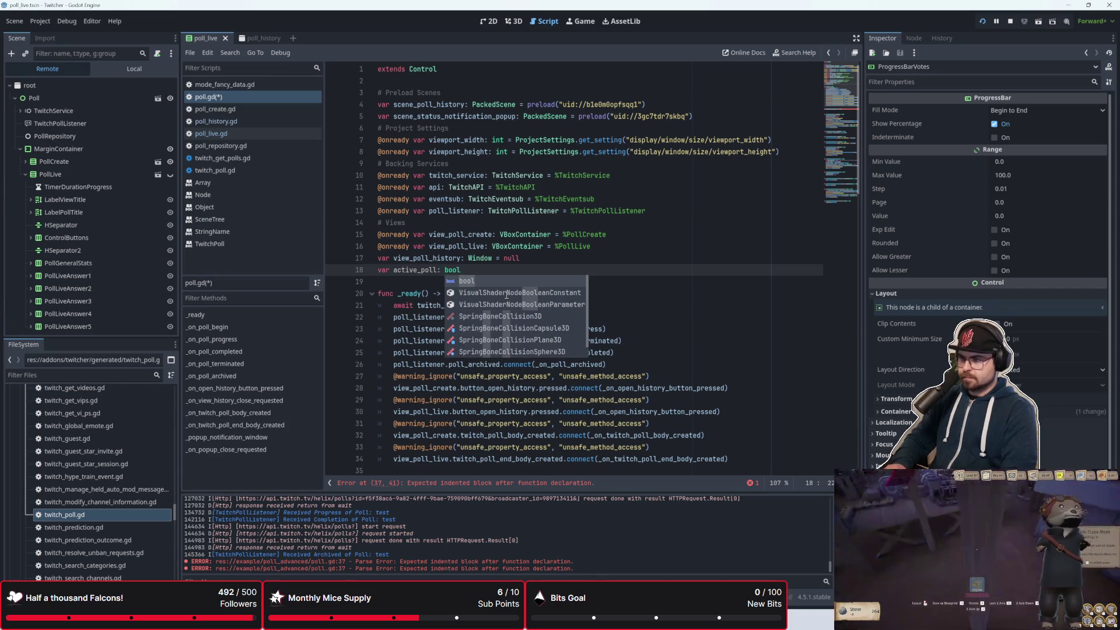
key("Escape")
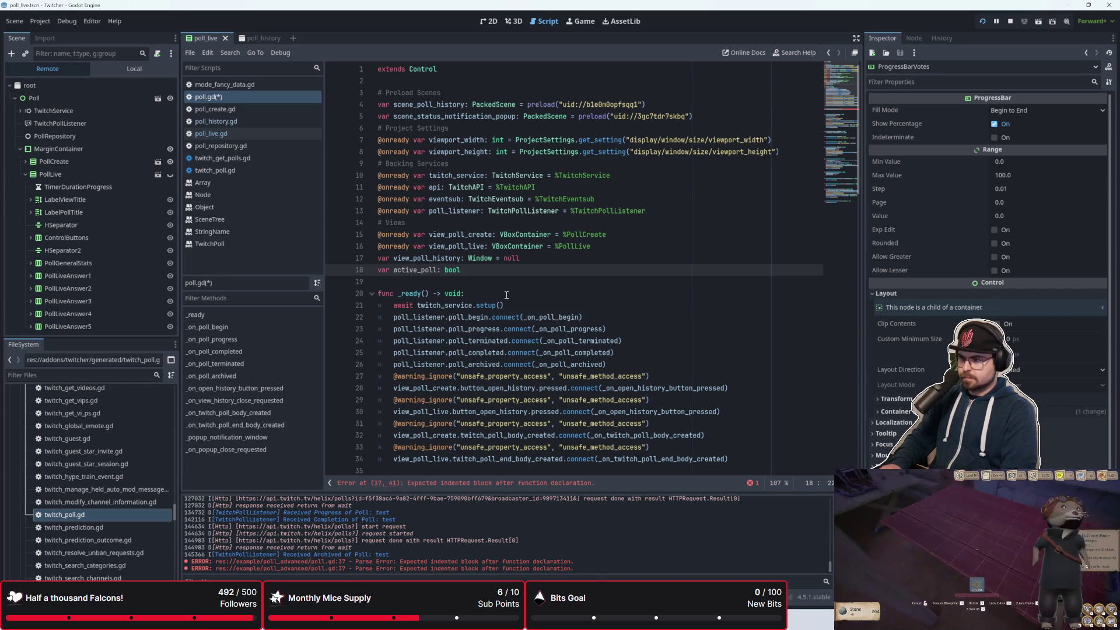
type("# ")
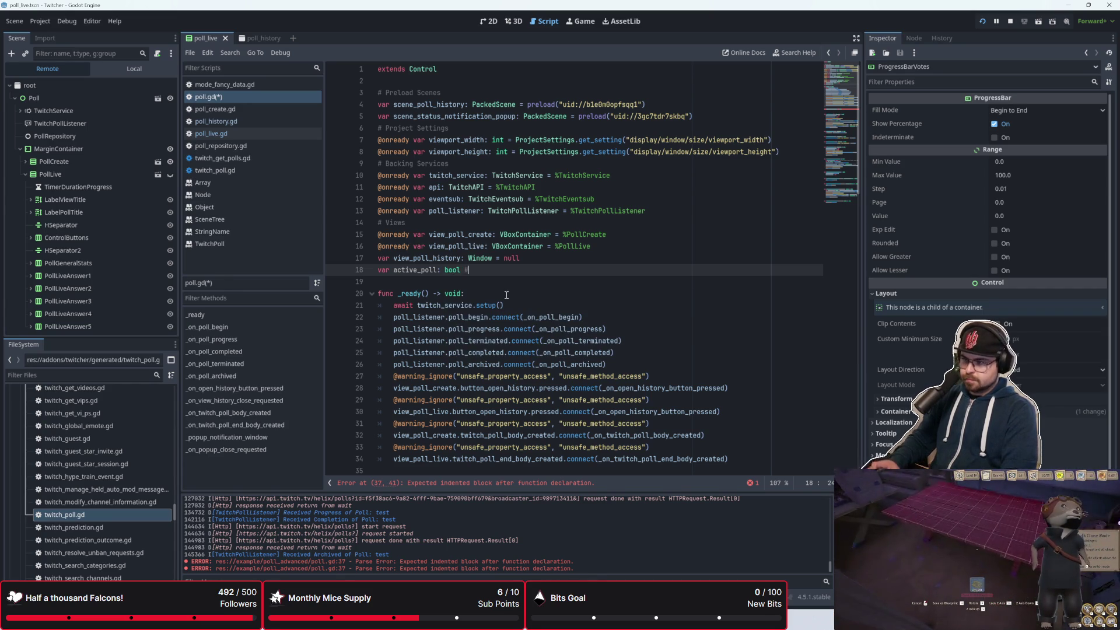
type("This could be a")
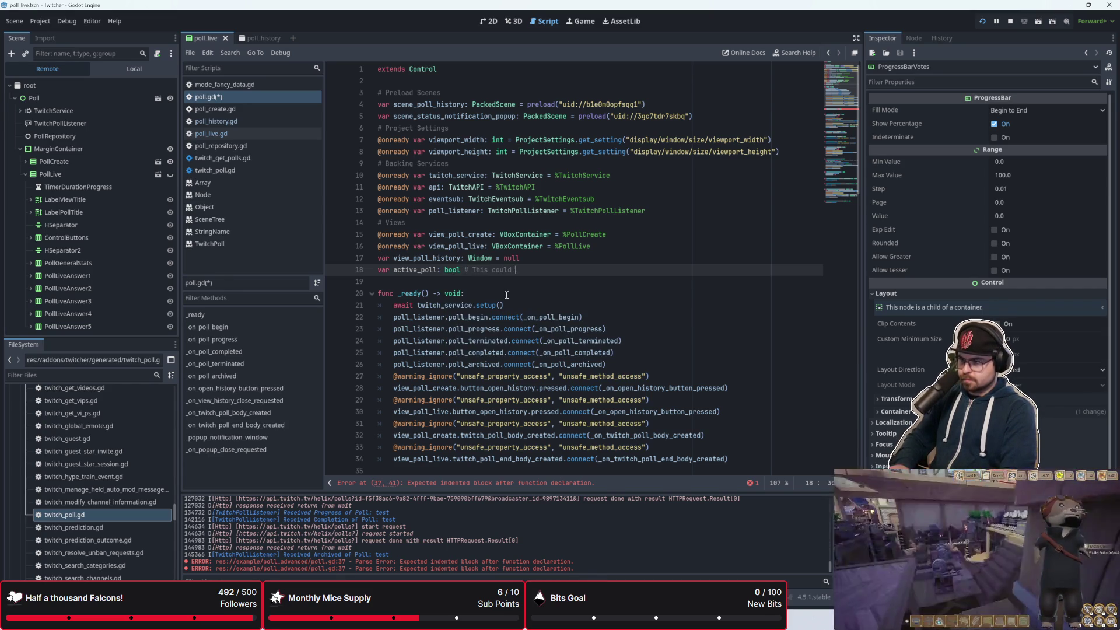
key("BackSpace")
key("BackSpace")
key("BackSpace")
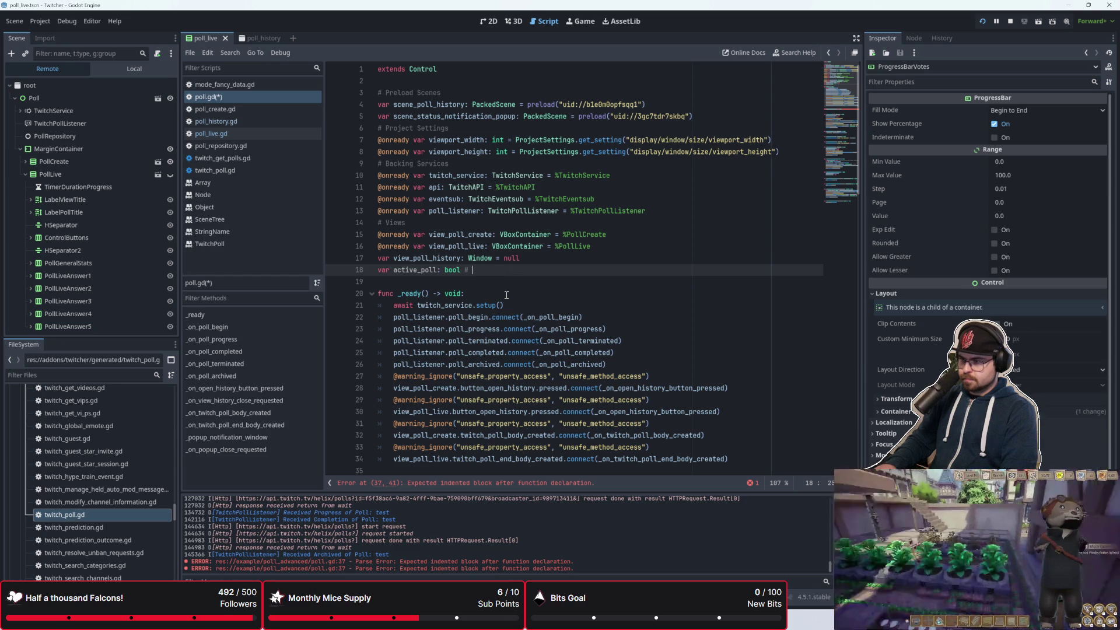
scroll(516, 380, "down", 5)
scroll(467, 252, "up", 4)
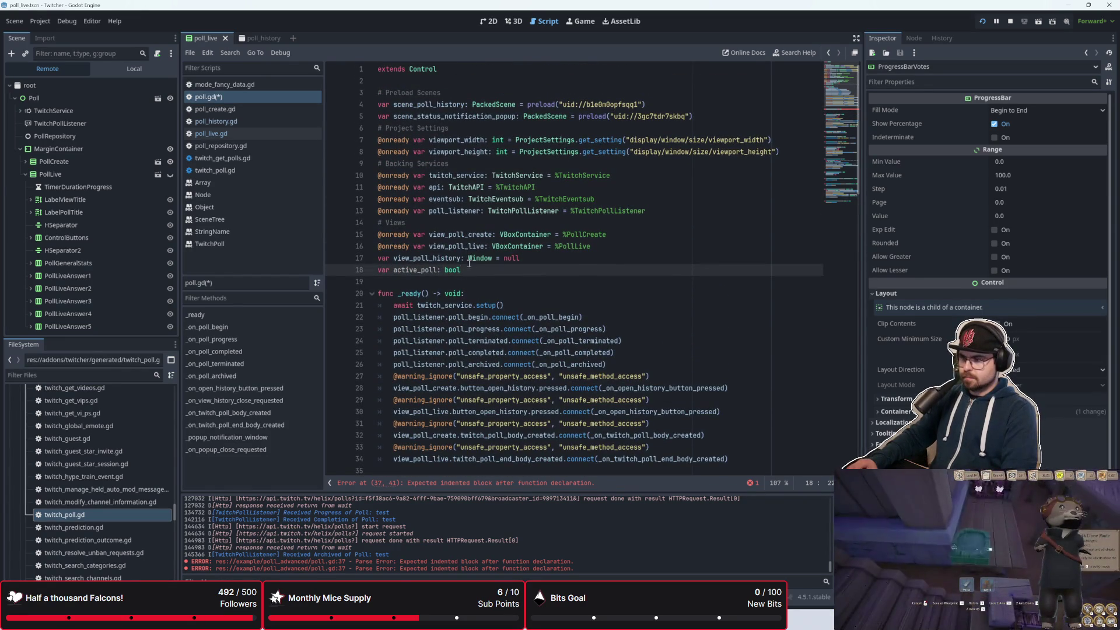
key("ctrl+z")
key("ctrl+z")
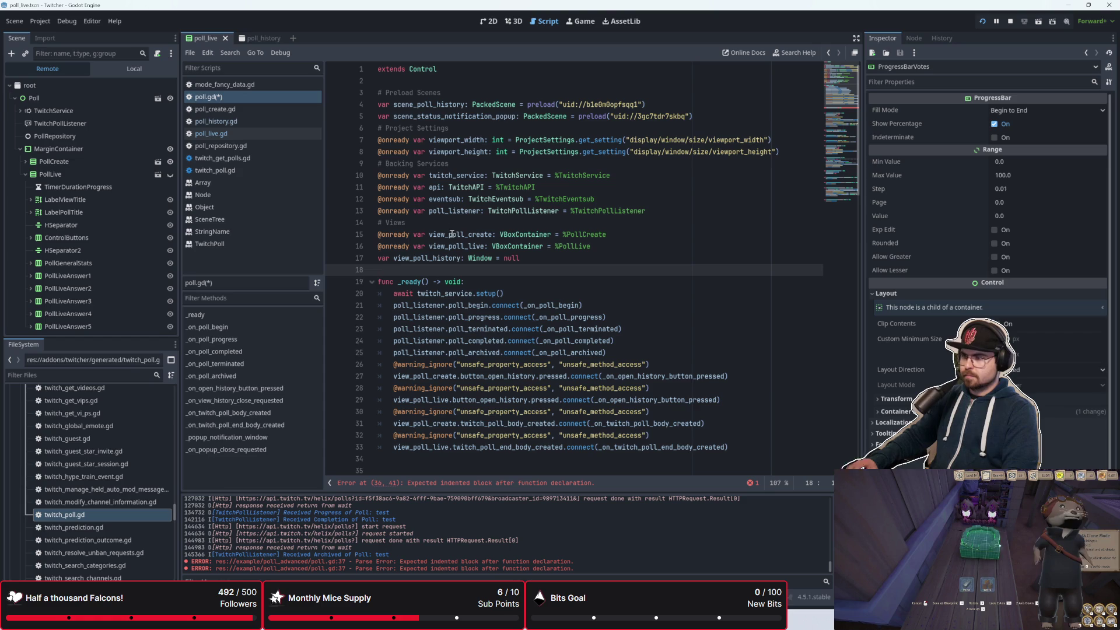
Add a '# Tracker' comment with 'var active_poll: bool' beneath it
key("Return")
key("Up")
type("#")
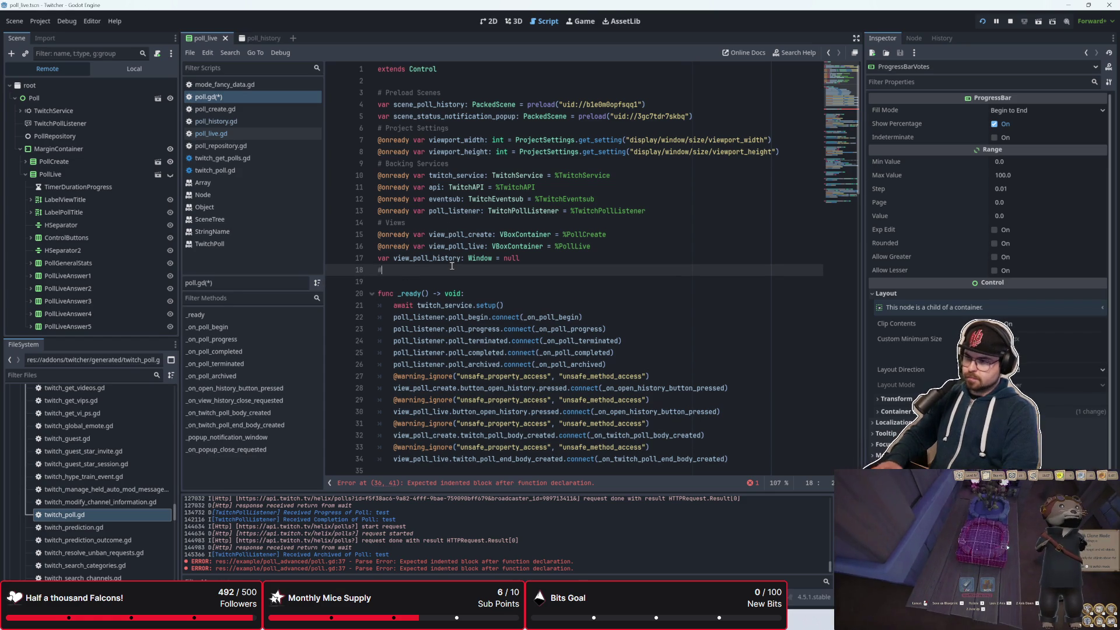
type(" Tracker")
key("Return")
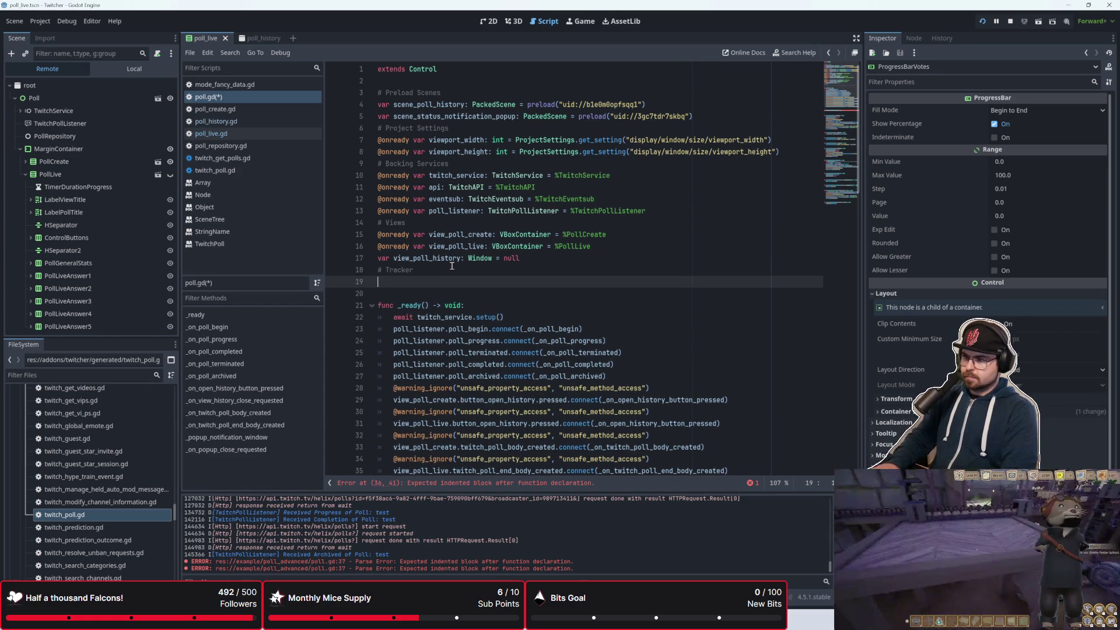
type("var active_poll: bool")
key("Return")
Place the caret in the empty function body, erasing stray typed letters
scroll(453, 266, "down", 1)
scroll(453, 268, "down", 6)
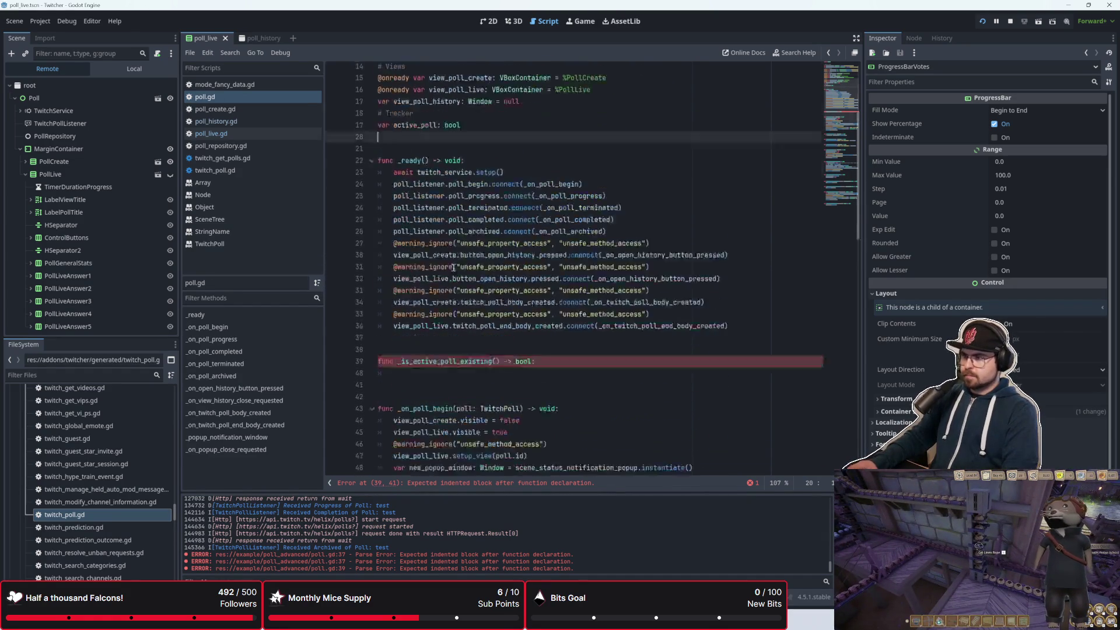
left_click(451, 281)
type("tr")
key("BackSpace")
key("BackSpace")
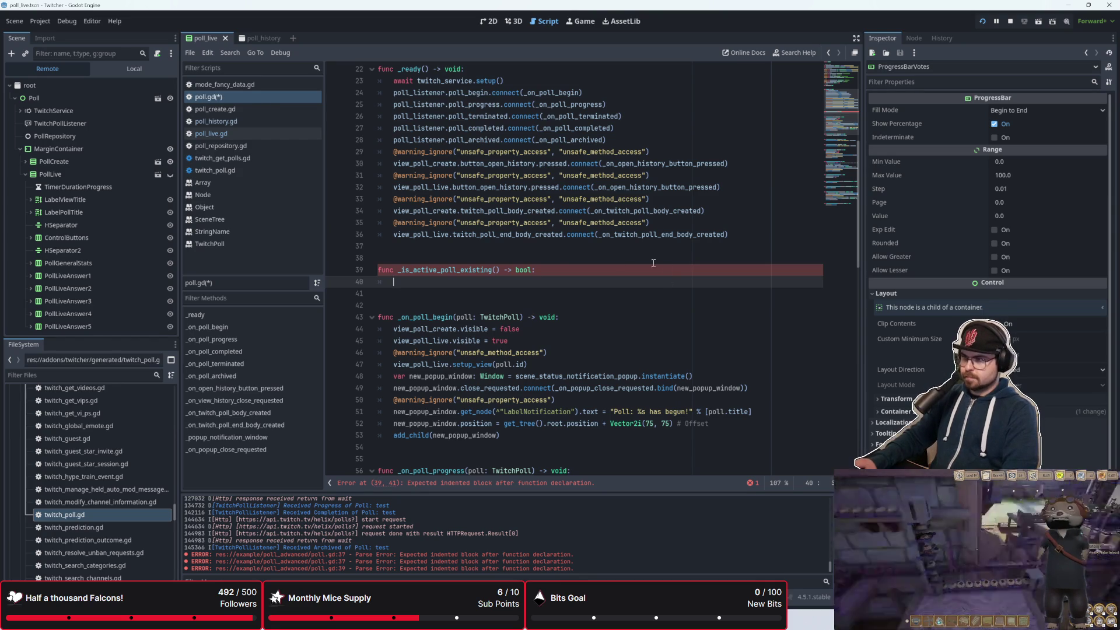
Call _is_active_poll_existing() on the last line of _ready
left_click(526, 246)
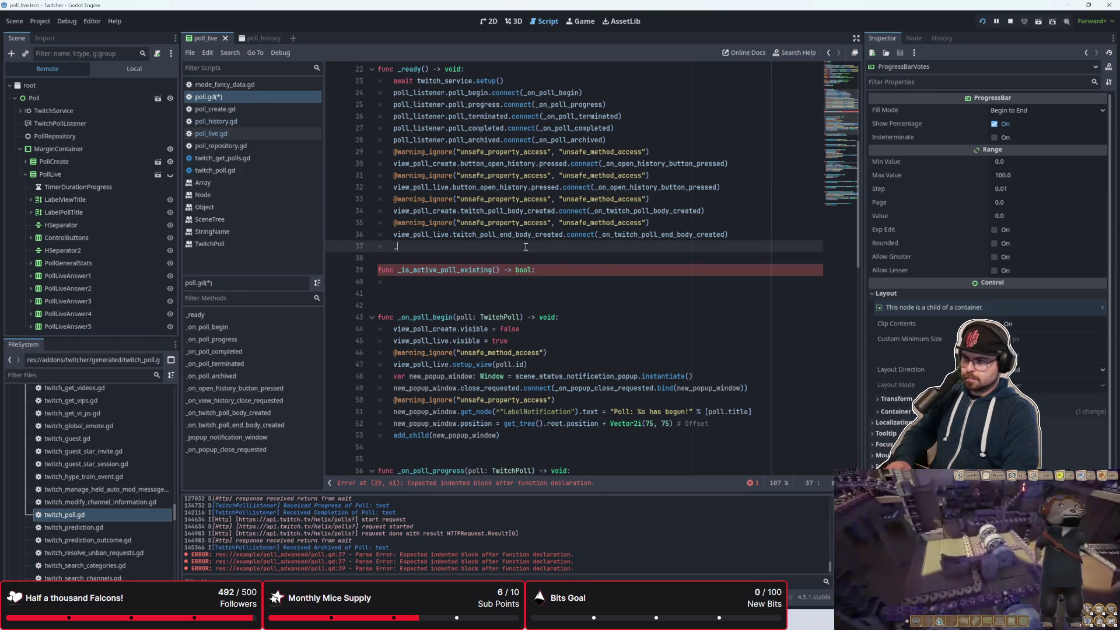
type("_is")
key("Return")
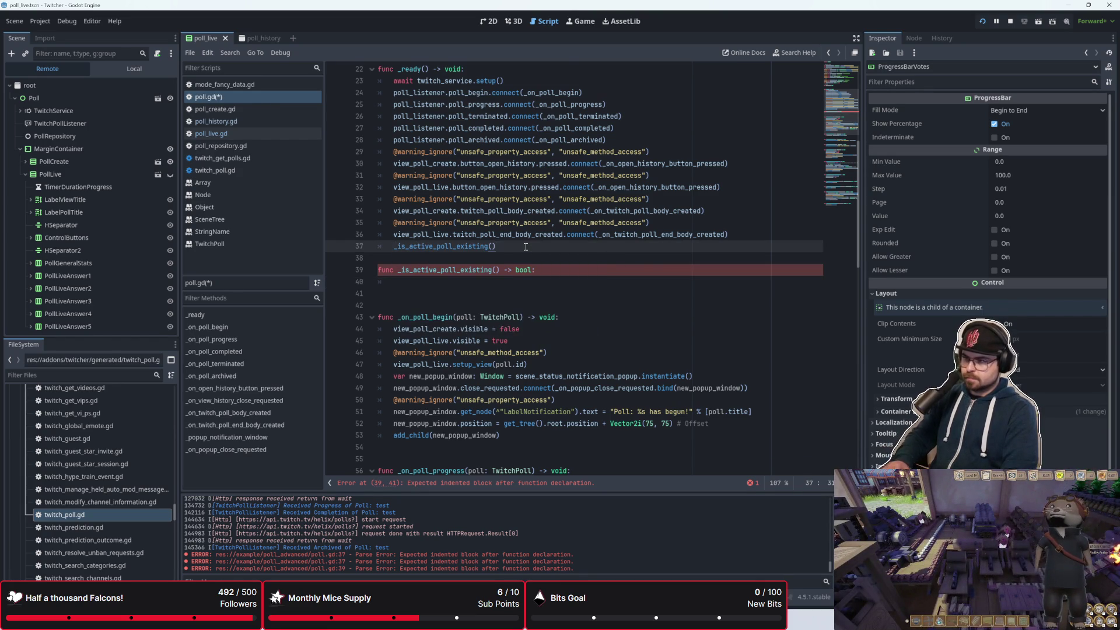
scroll(525, 247, "up", 5)
left_click(474, 211)
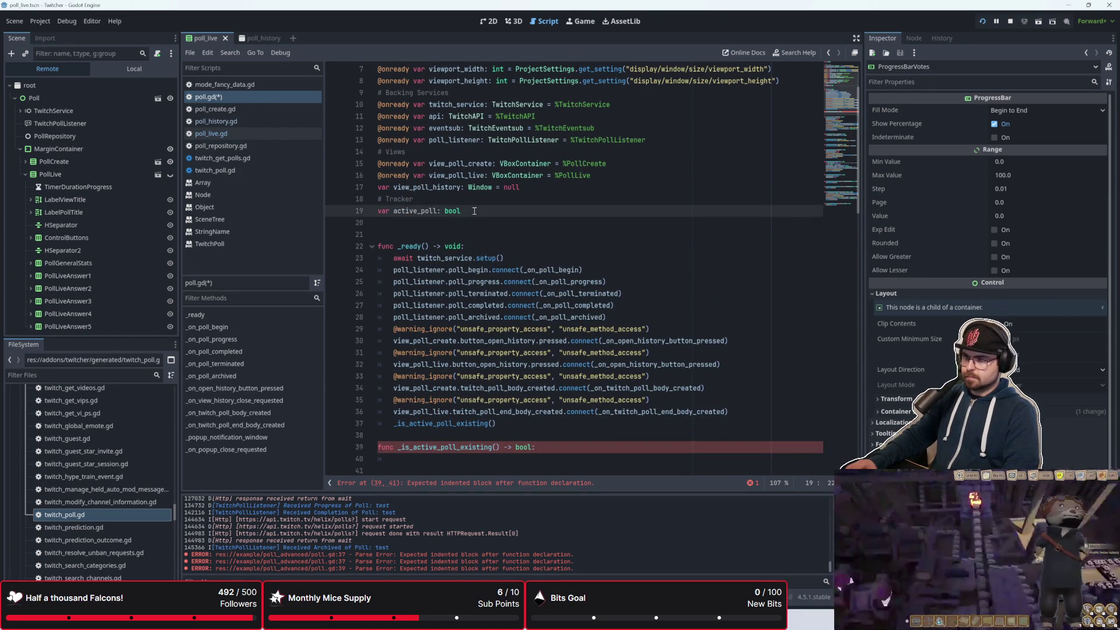
left_click_drag(474, 211, 377, 199)
key("ctrl+x")
scroll(474, 211, "up", 1)
left_click(648, 175)
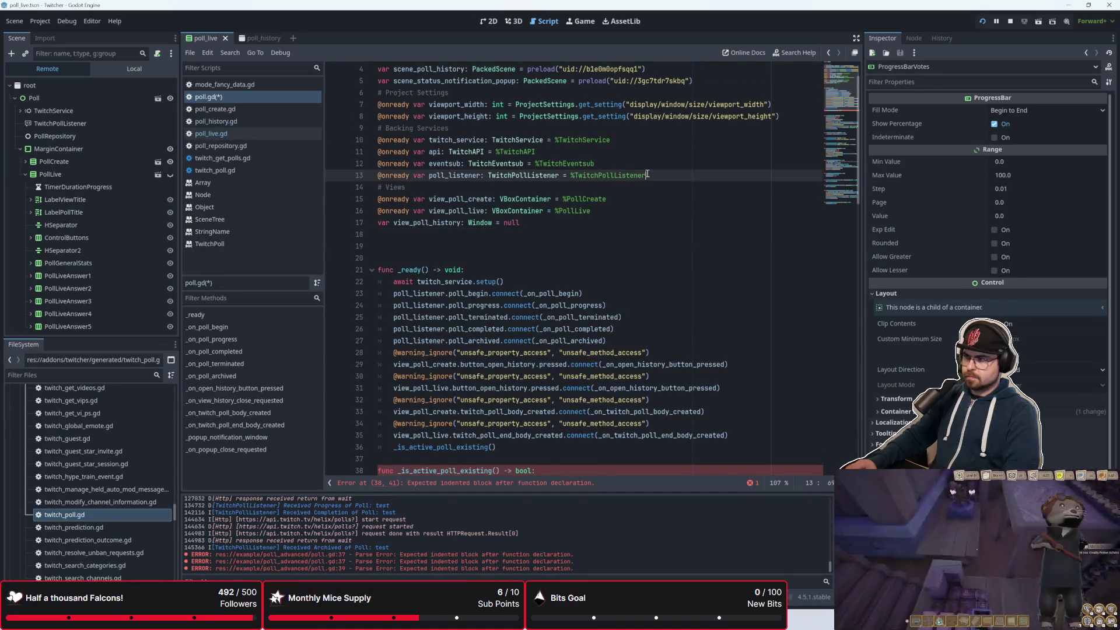
scroll(648, 174, "up", 1)
key("Return")
key("ctrl+v")
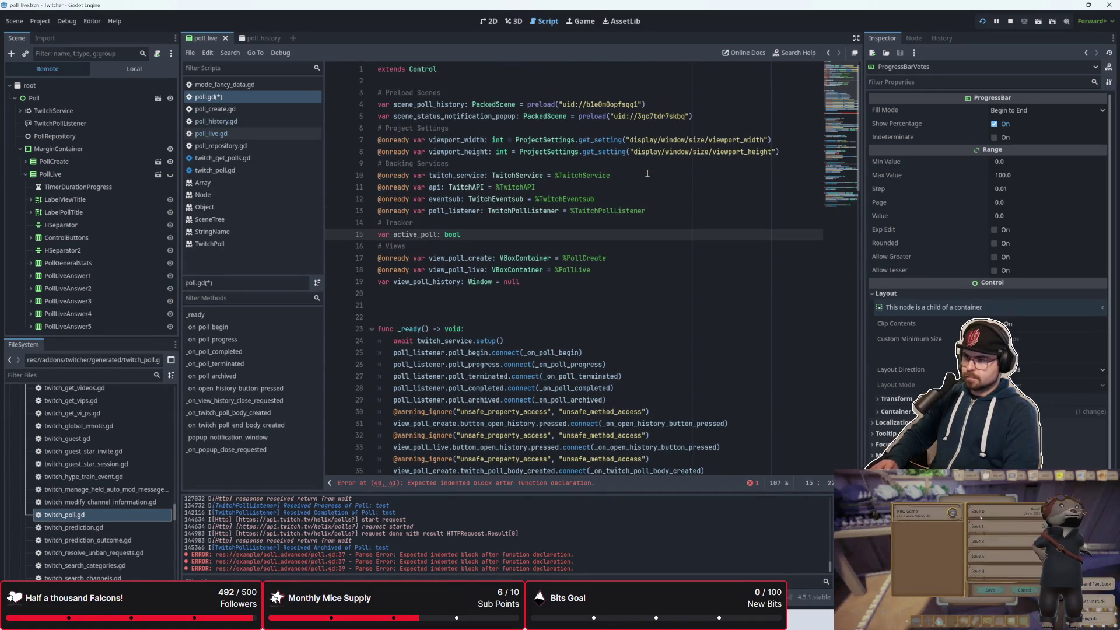
key("Home")
type("@onready")
left_click(548, 199)
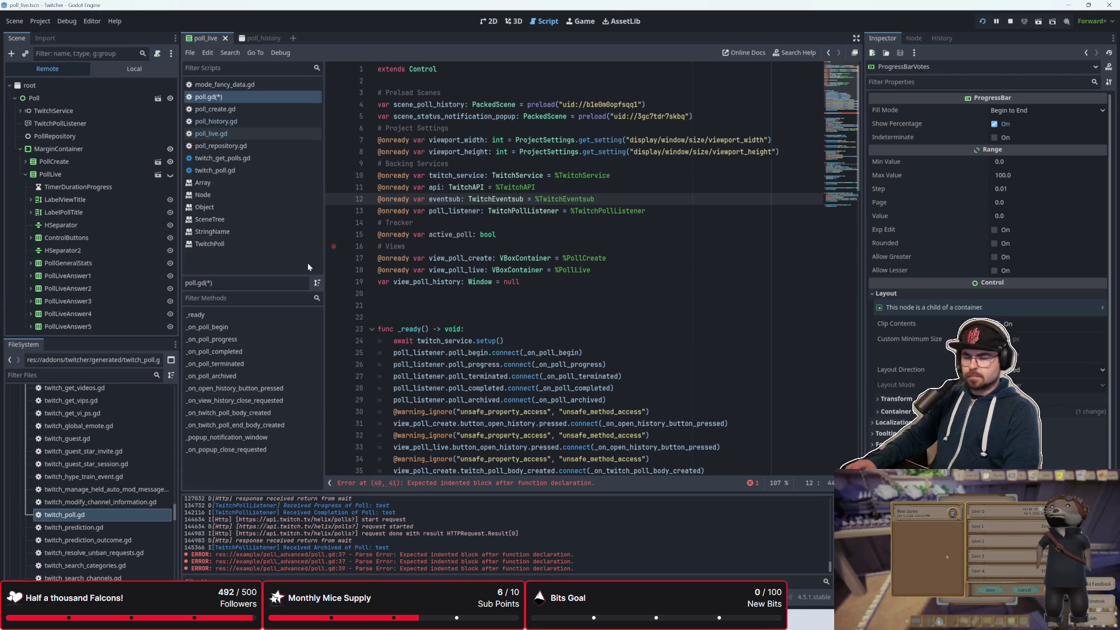
Check the Twitch Get Polls documentation, then save poll.gd
key("alt+Tab")
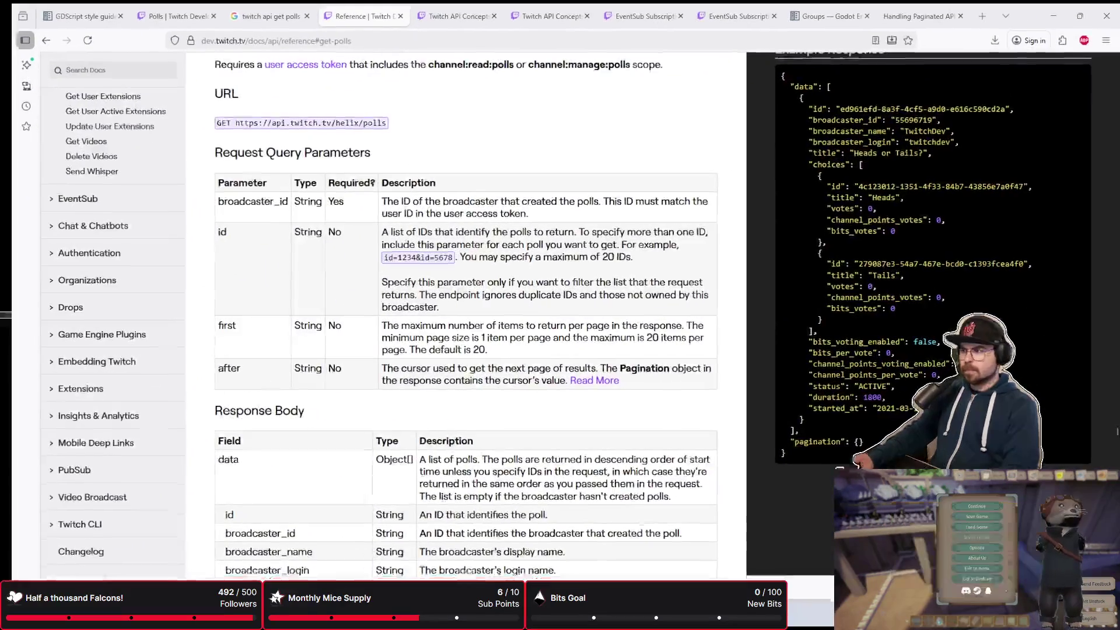
key("alt+Tab")
key("ctrl+s")
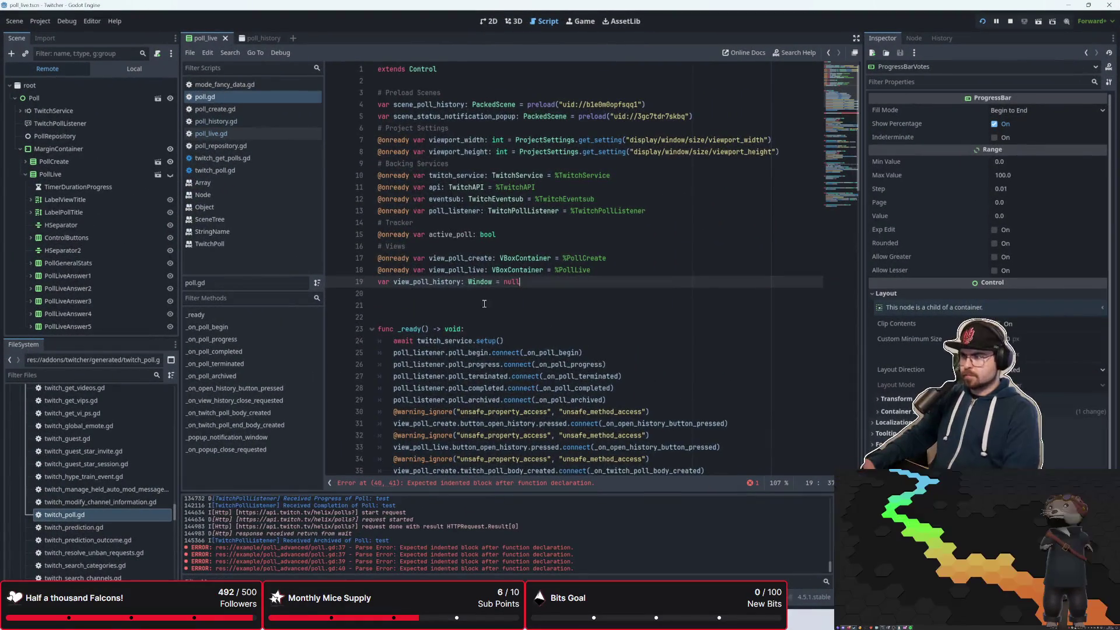
Re-indent the _is_active_poll_existing() call line in _ready
scroll(545, 320, "down", 5)
left_click(424, 362)
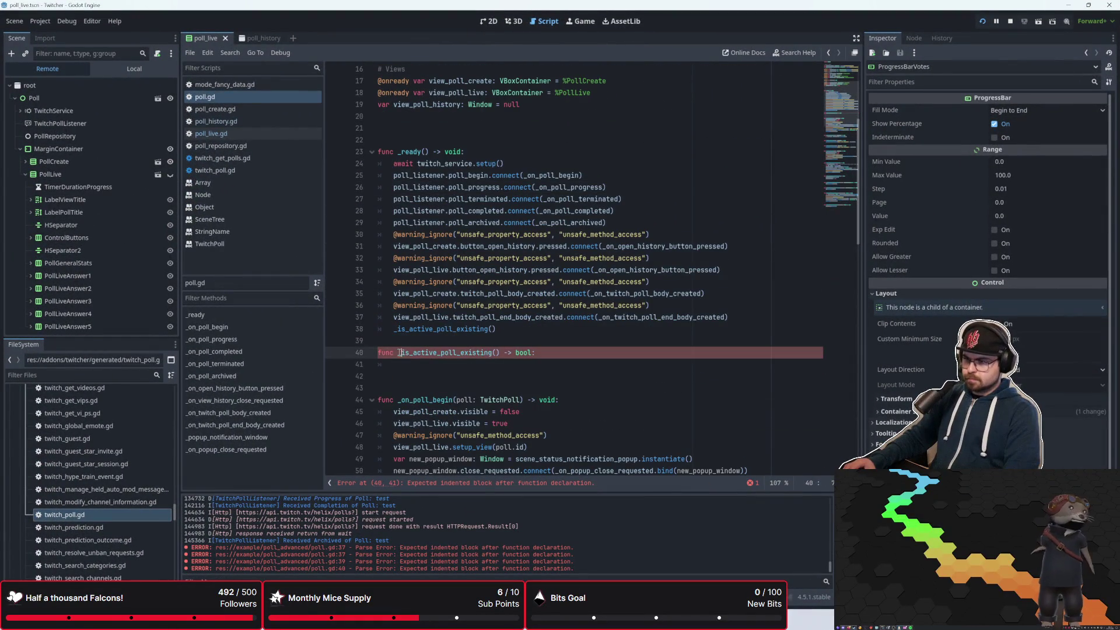
left_click(434, 330)
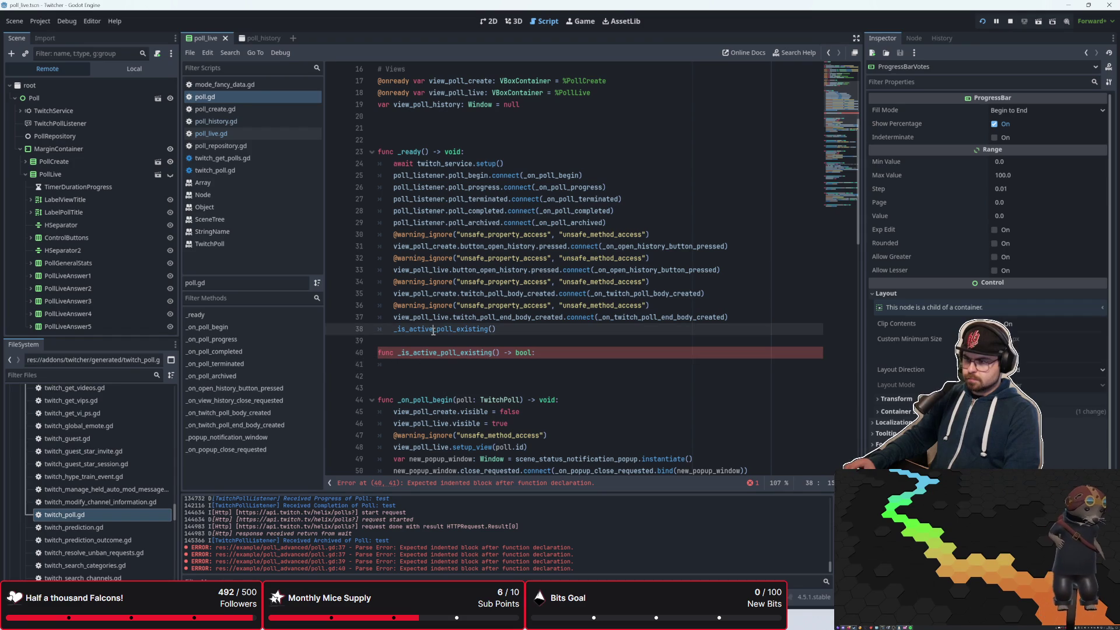
left_click(388, 330)
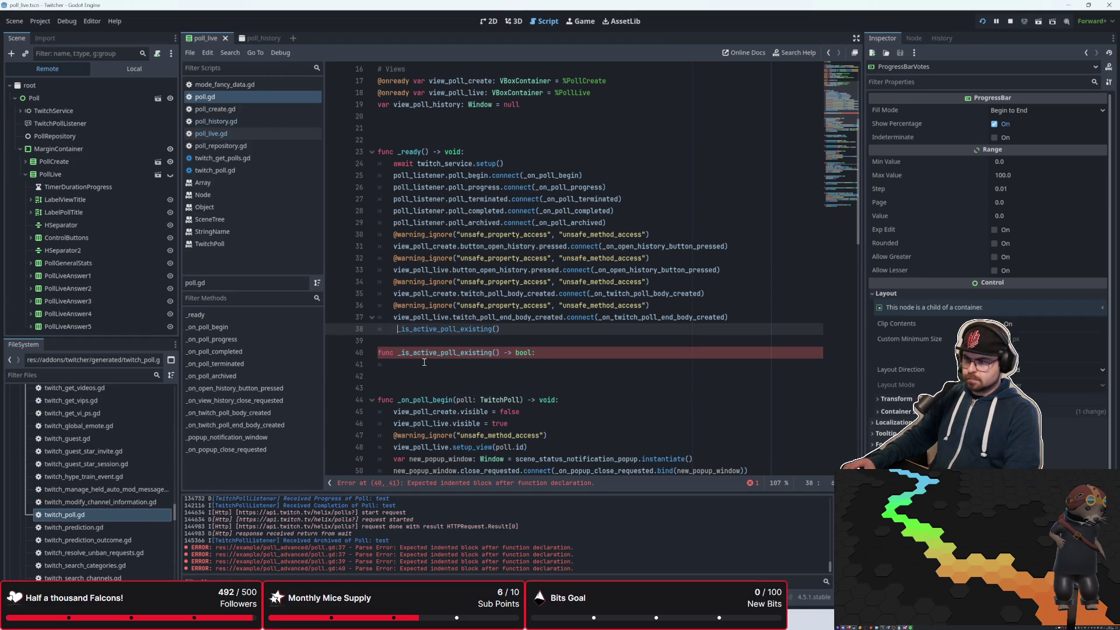
left_click(424, 363)
scroll(423, 361, "down", 3)
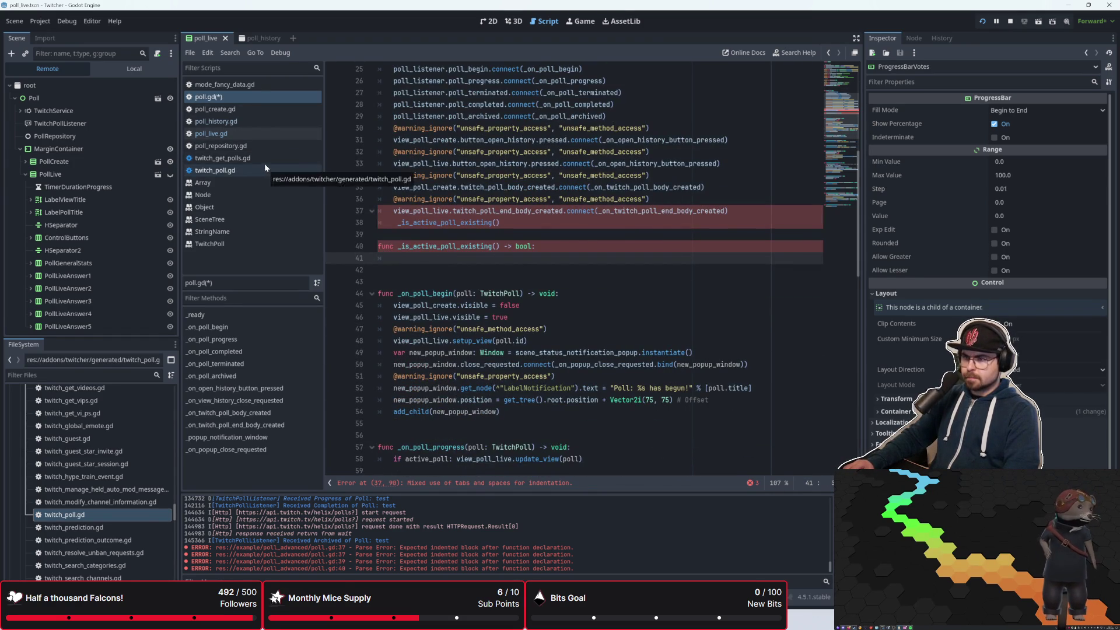
Copy lines 29–32 of _sync_single_poll in poll_repository.gd, then return to poll.gd
left_click(265, 146)
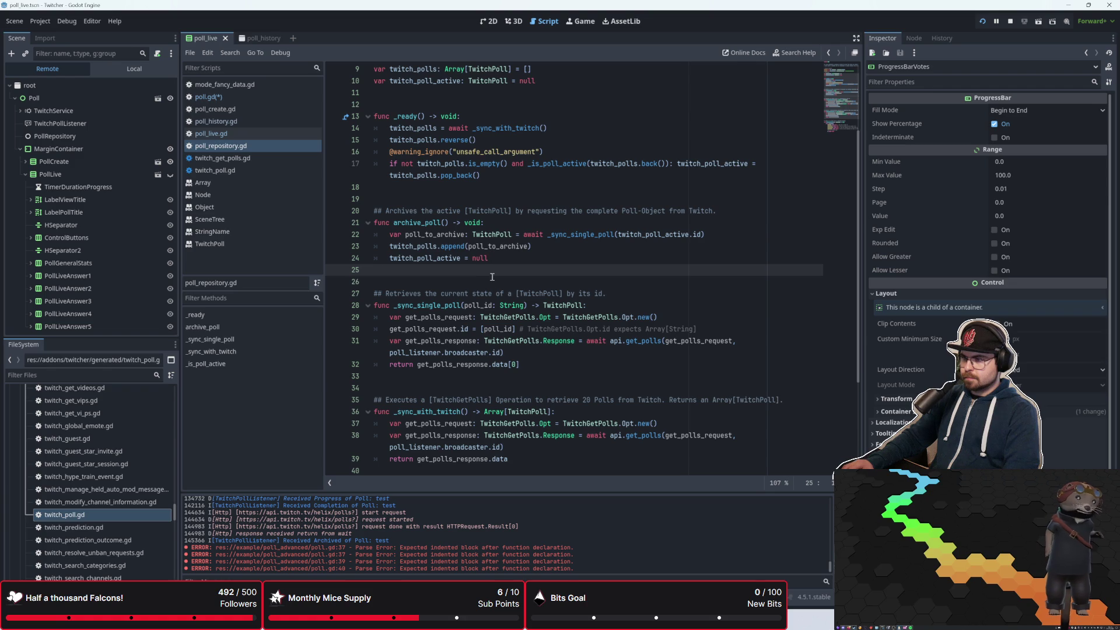
left_click_drag(521, 366, 373, 318)
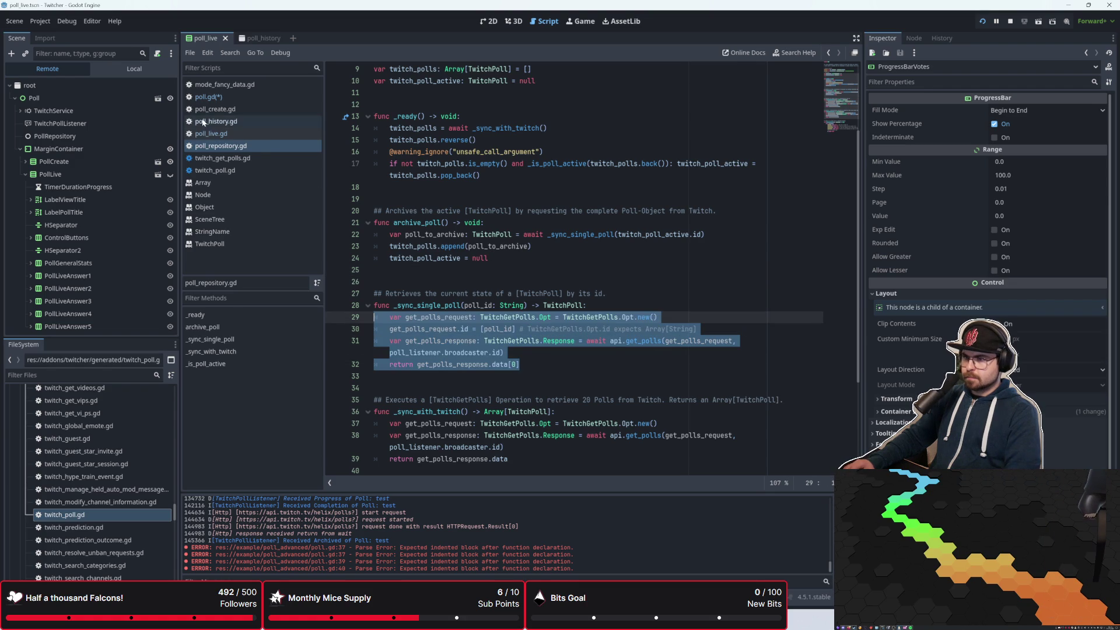
left_click(207, 97)
left_click(400, 259)
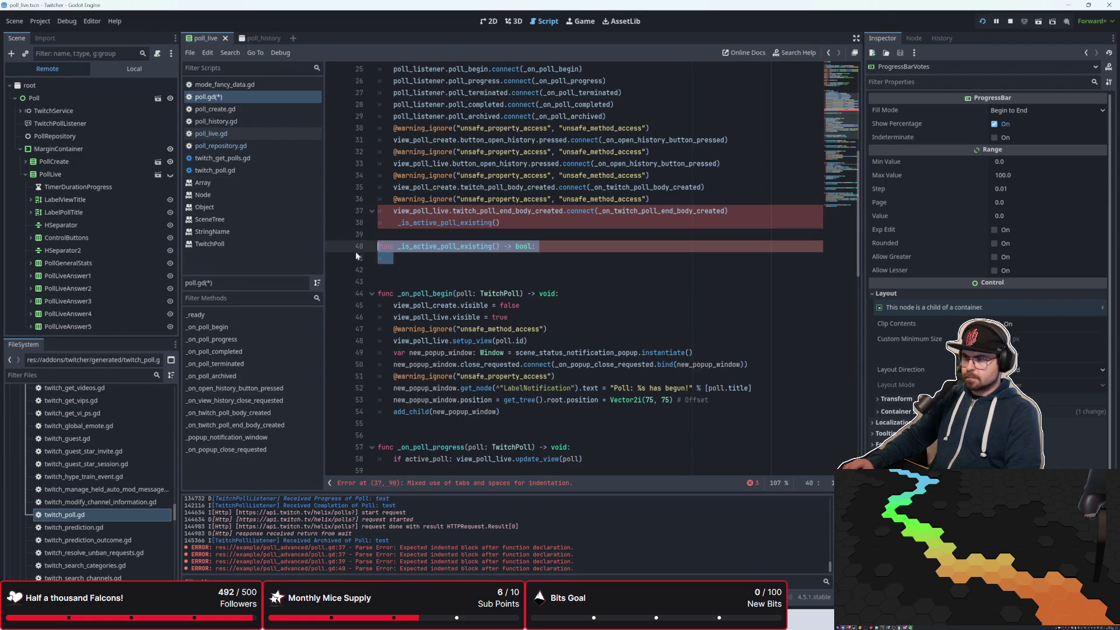
Paste the poll-fetching code into _is_active_poll_existing and tidy the surrounding blank lines
key("BackSpace")
key("ctrl+v")
left_click(472, 237)
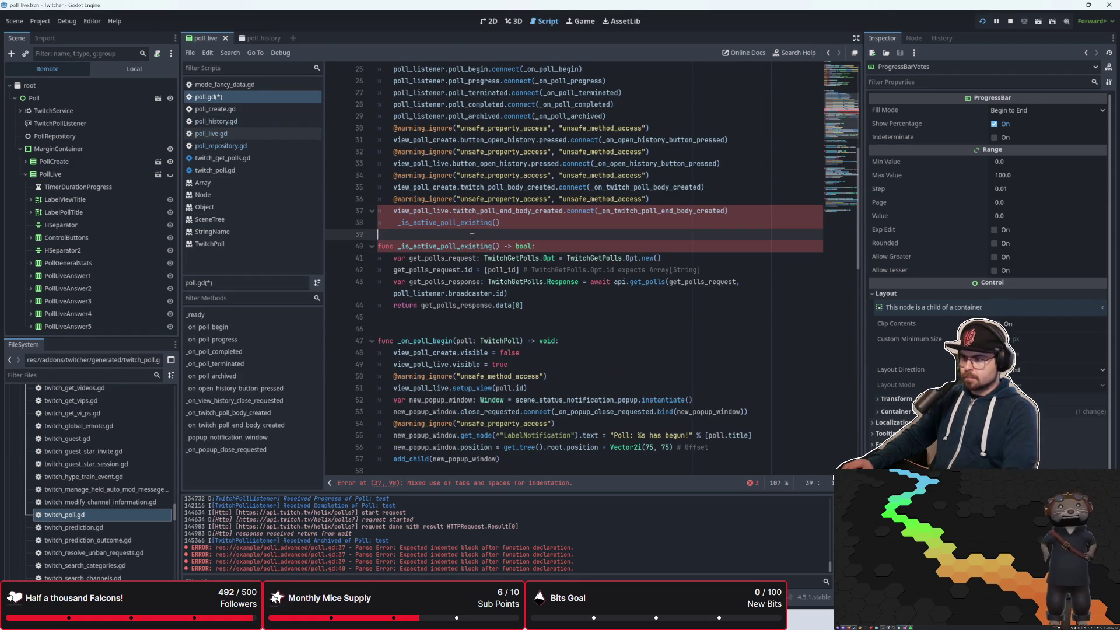
key("Return")
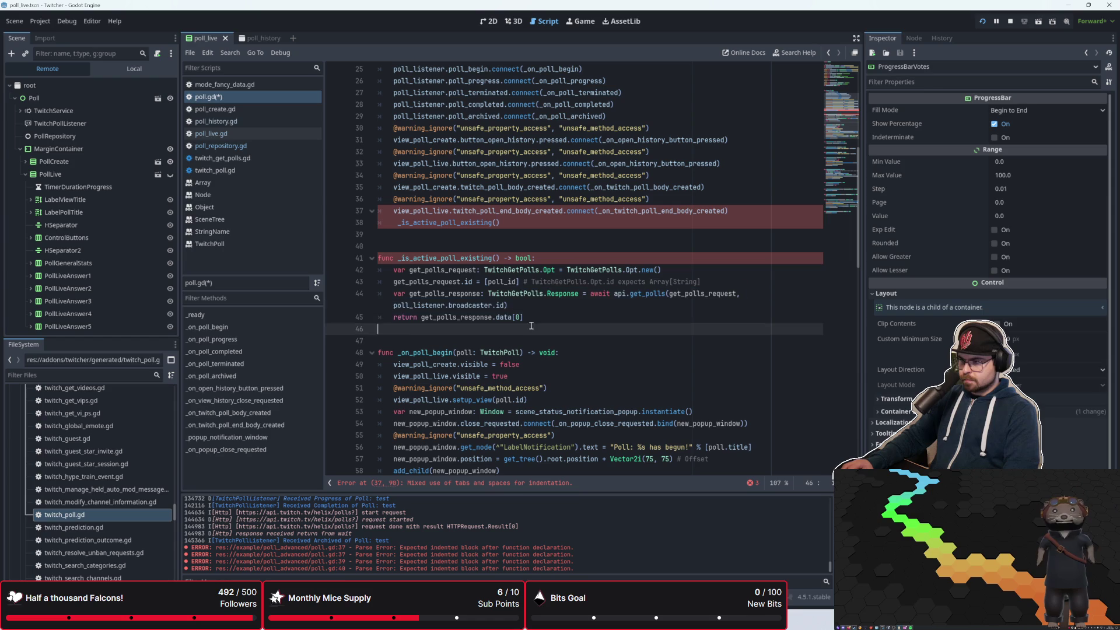
On line 38, assign the result to active_poll and await _is_active_poll_existing()
left_click(541, 313)
scroll(525, 311, "up", 2)
left_click(493, 307)
left_click(393, 293)
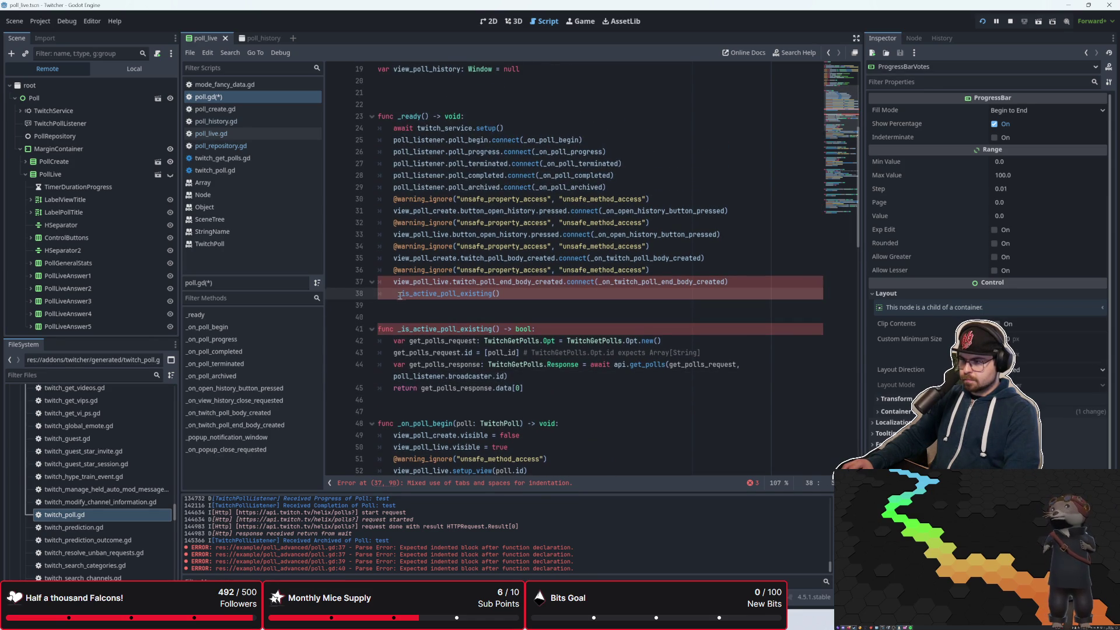
type("active_poll =")
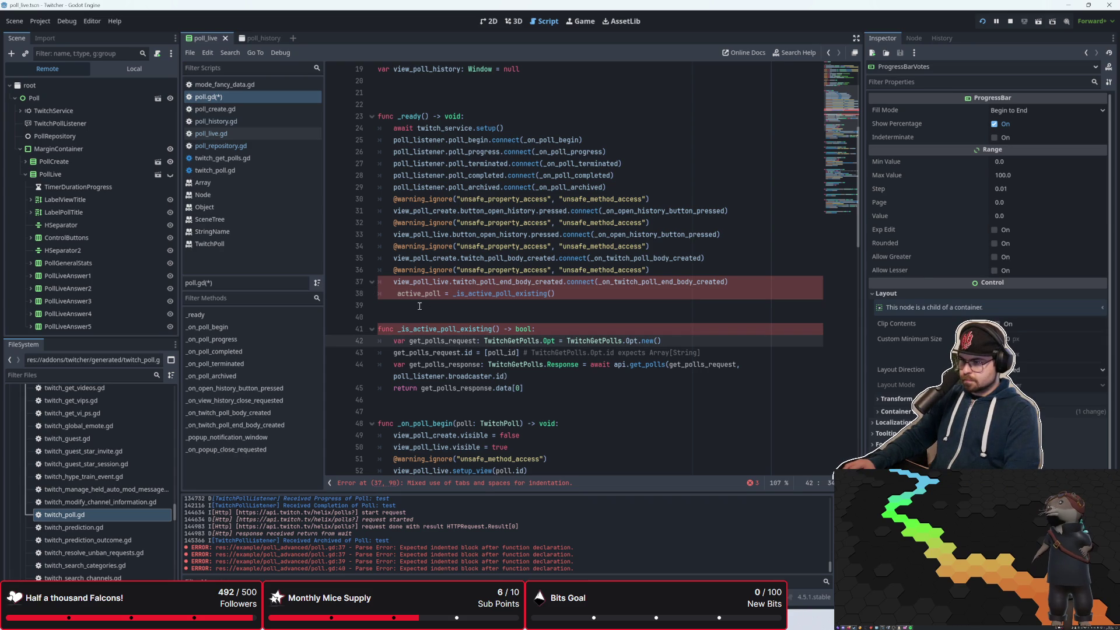
left_click(399, 296)
key("BackSpace")
key("Down")
key("Down")
key("Down")
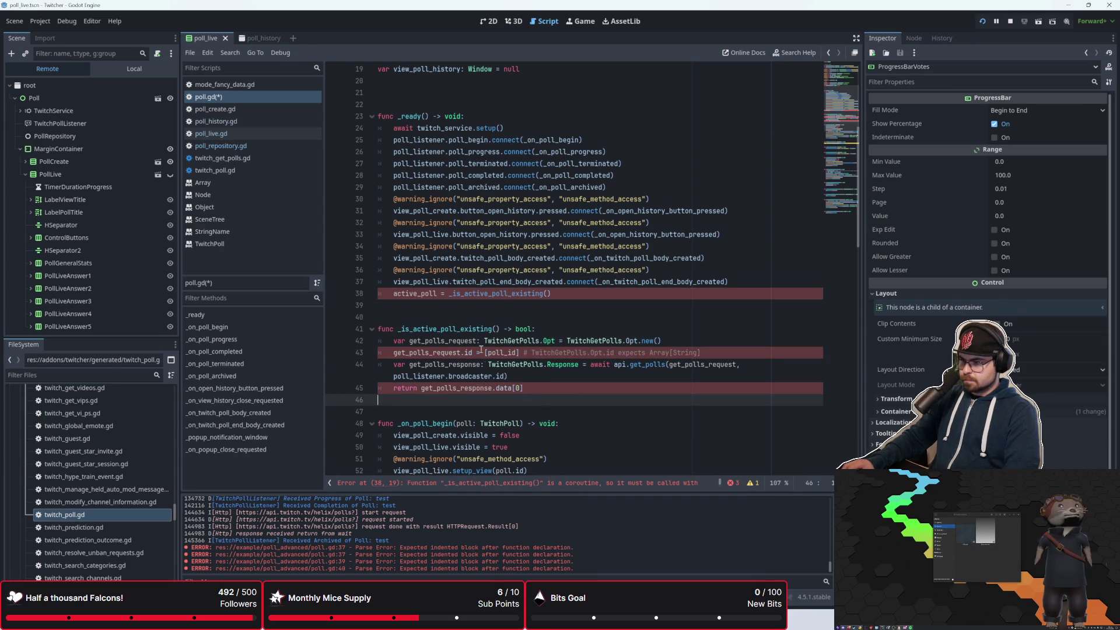
left_click(444, 295)
type("await")
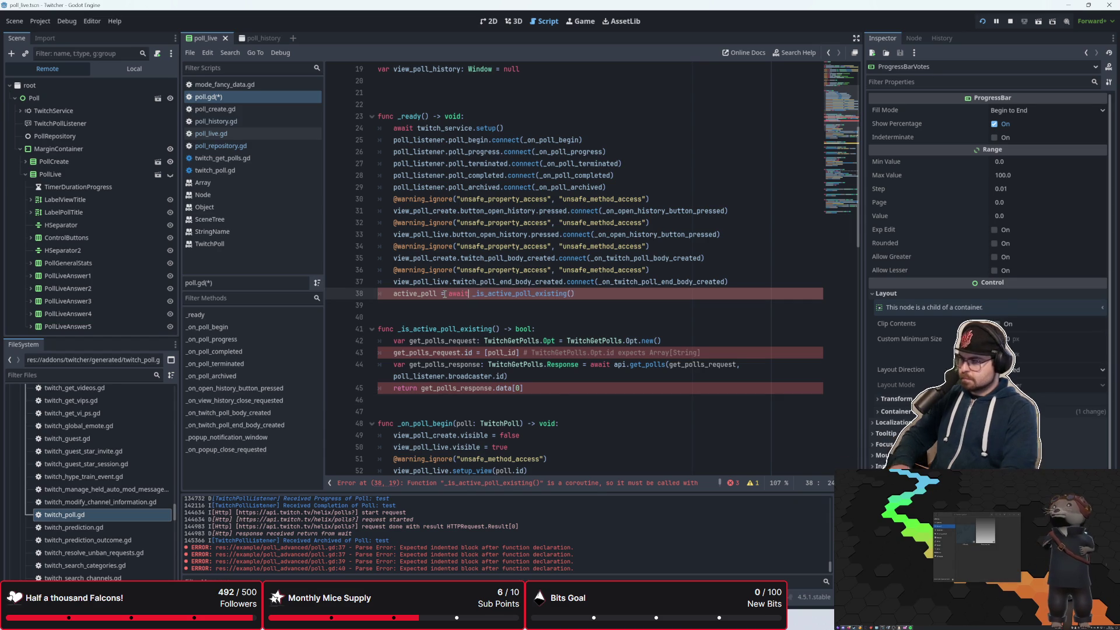
Inspect the request id line, the get_polls call and the TwitchGetPolls response type
left_click(432, 353)
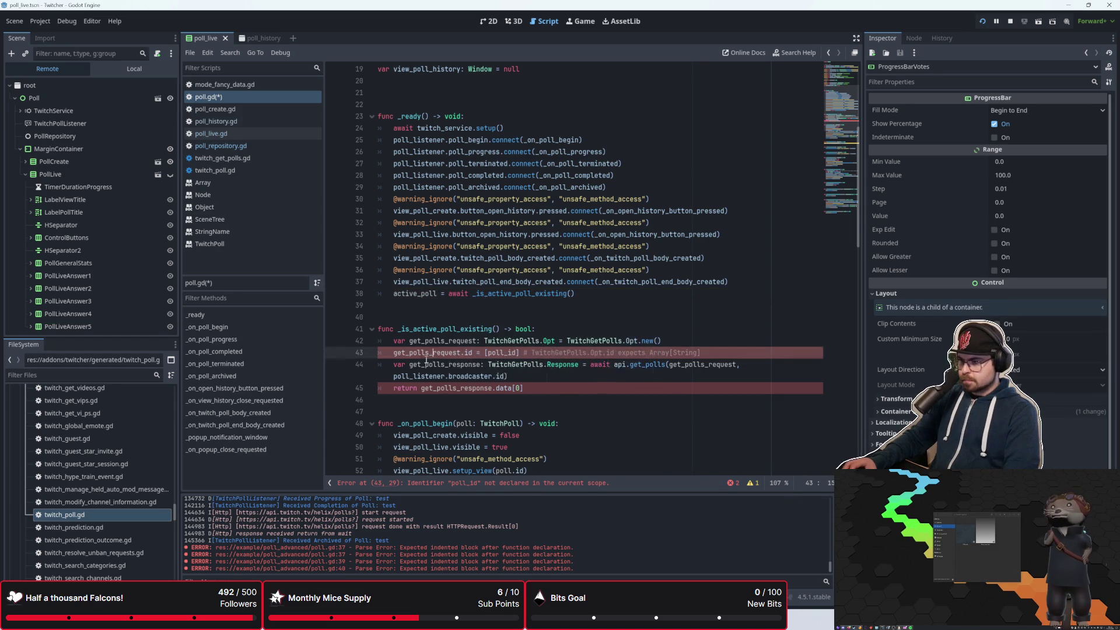
left_click(551, 377)
key("Up")
key("Up")
key("End")
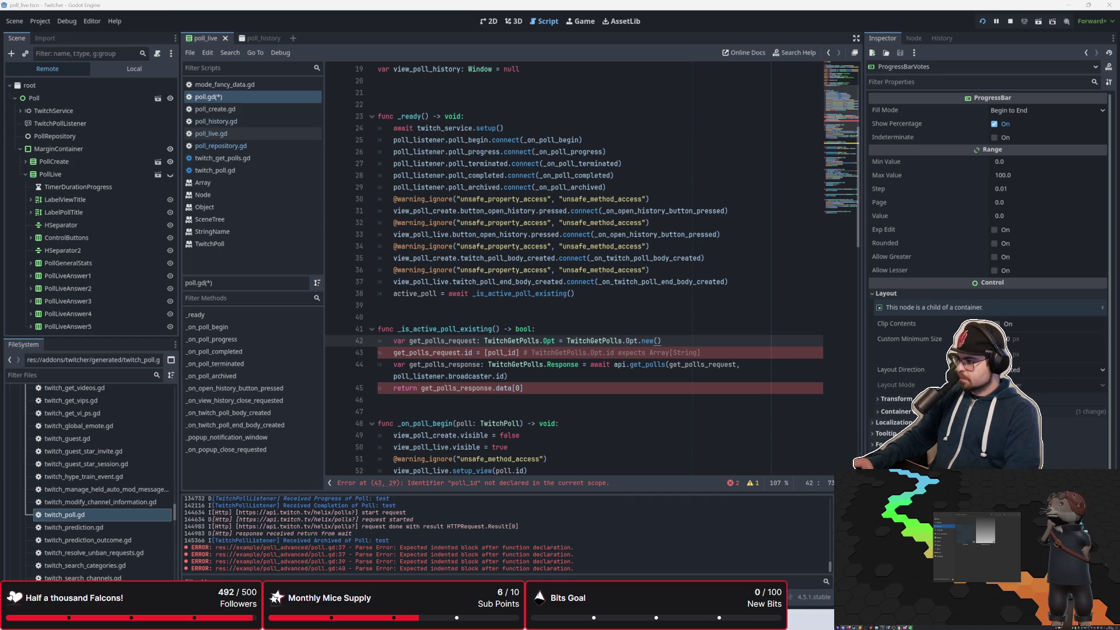
left_click(710, 357)
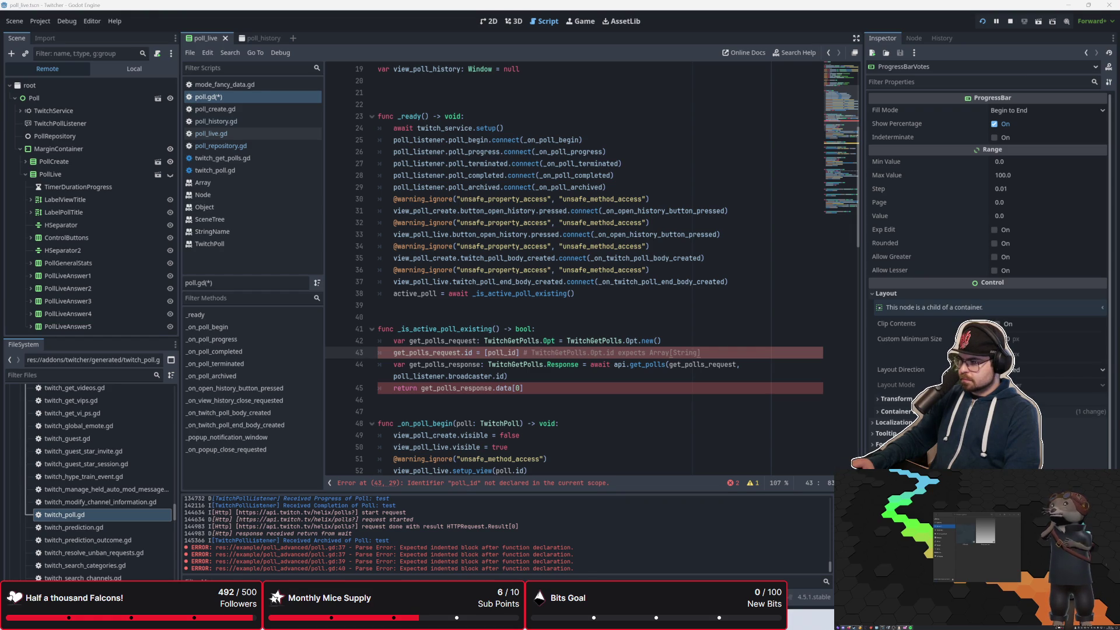
left_click(757, 369)
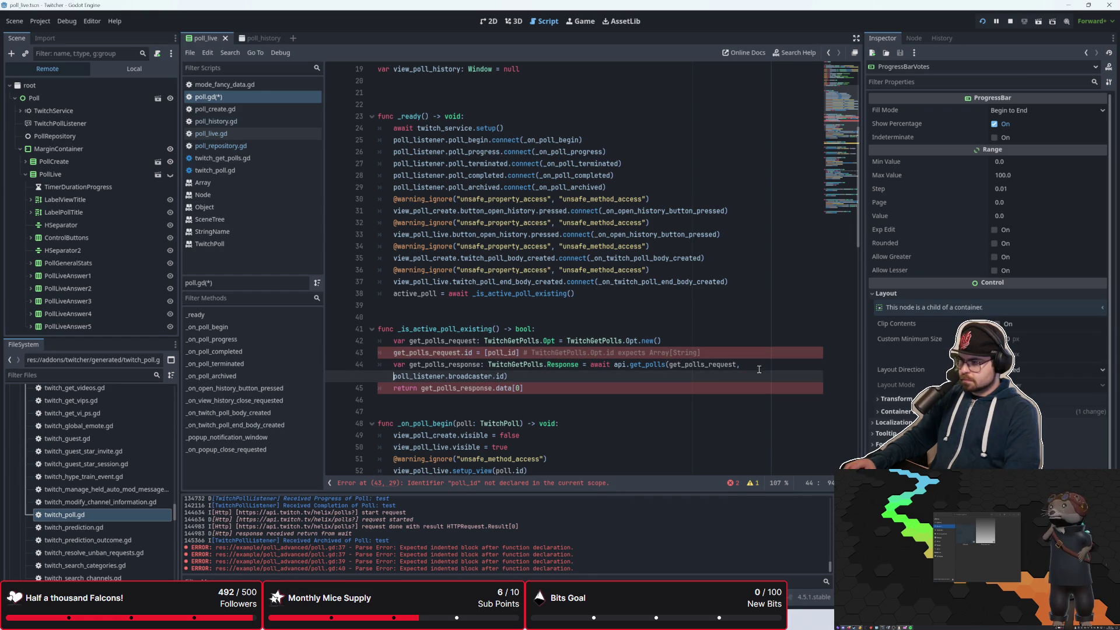
left_click(704, 388)
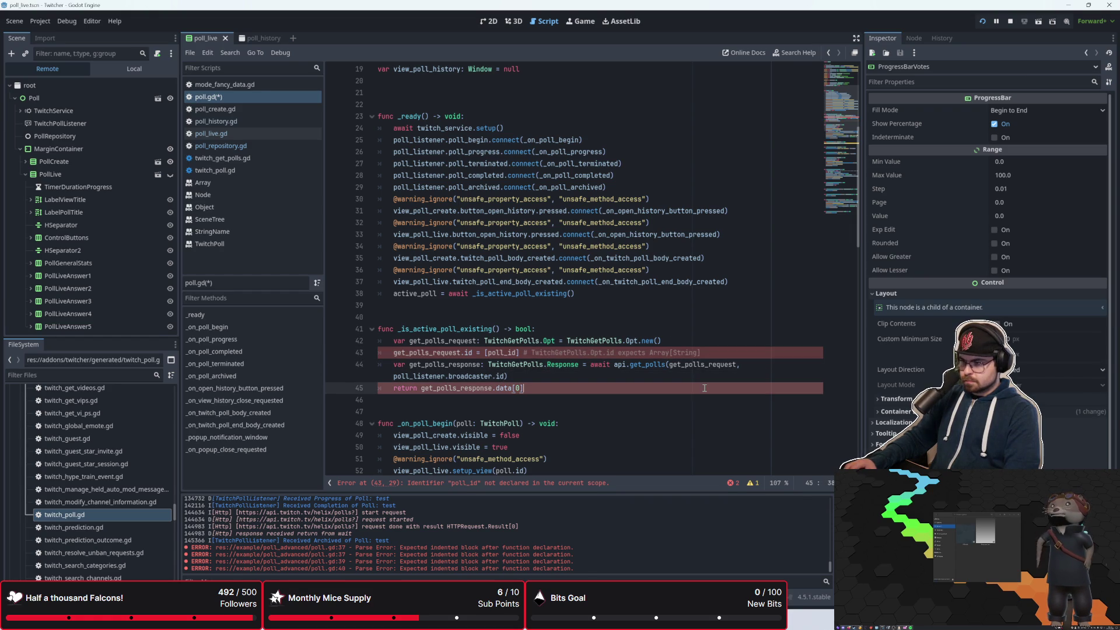
left_click(704, 353)
left_click(740, 365)
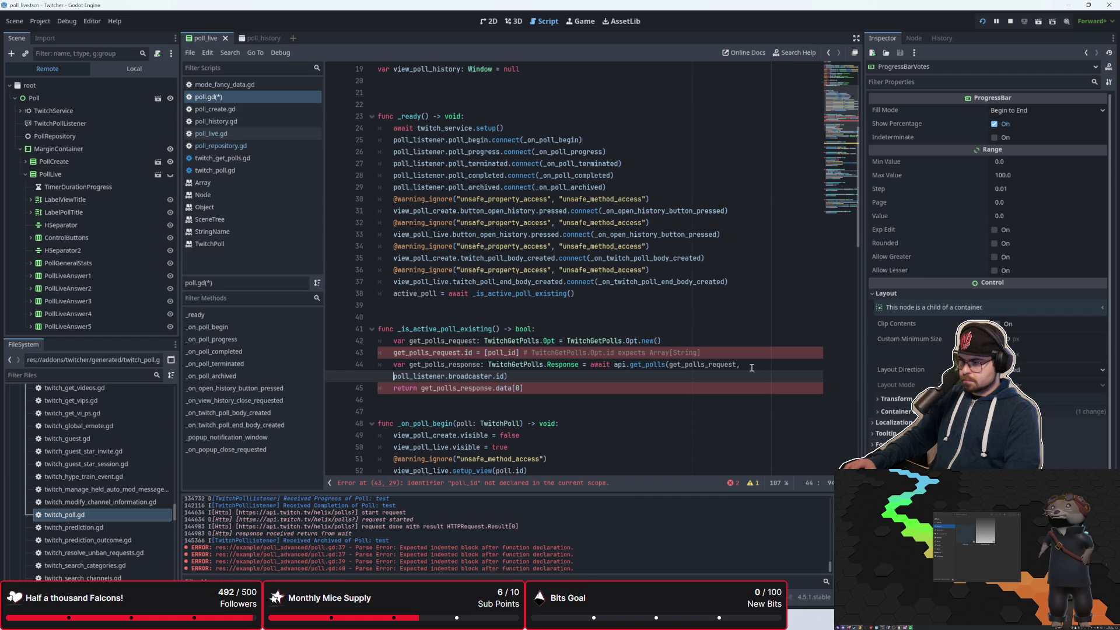
left_click(743, 390)
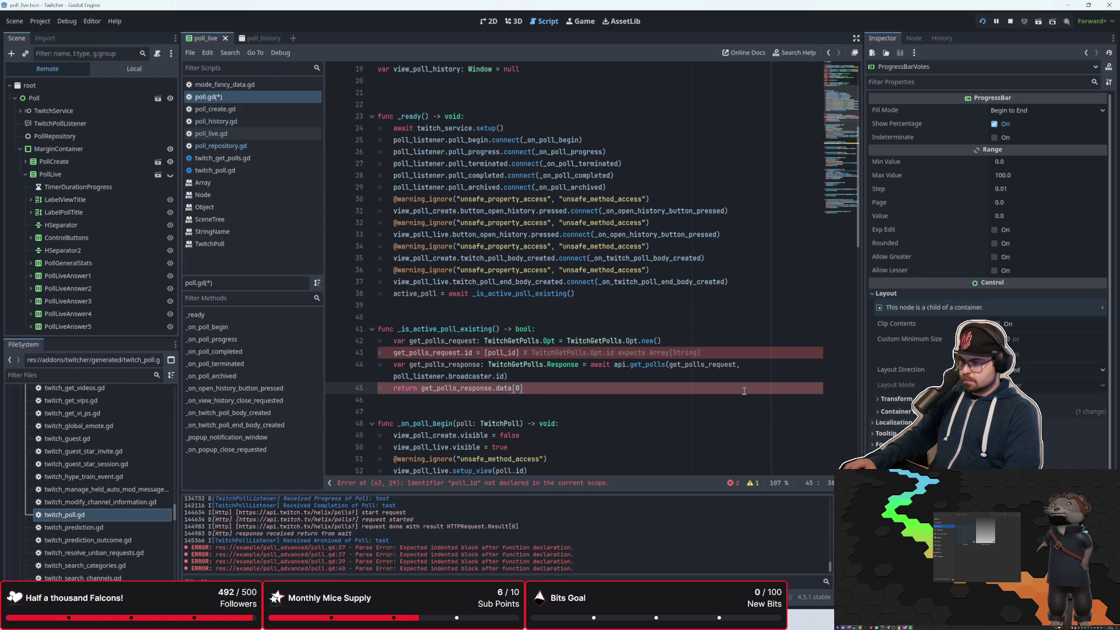
left_click(533, 362)
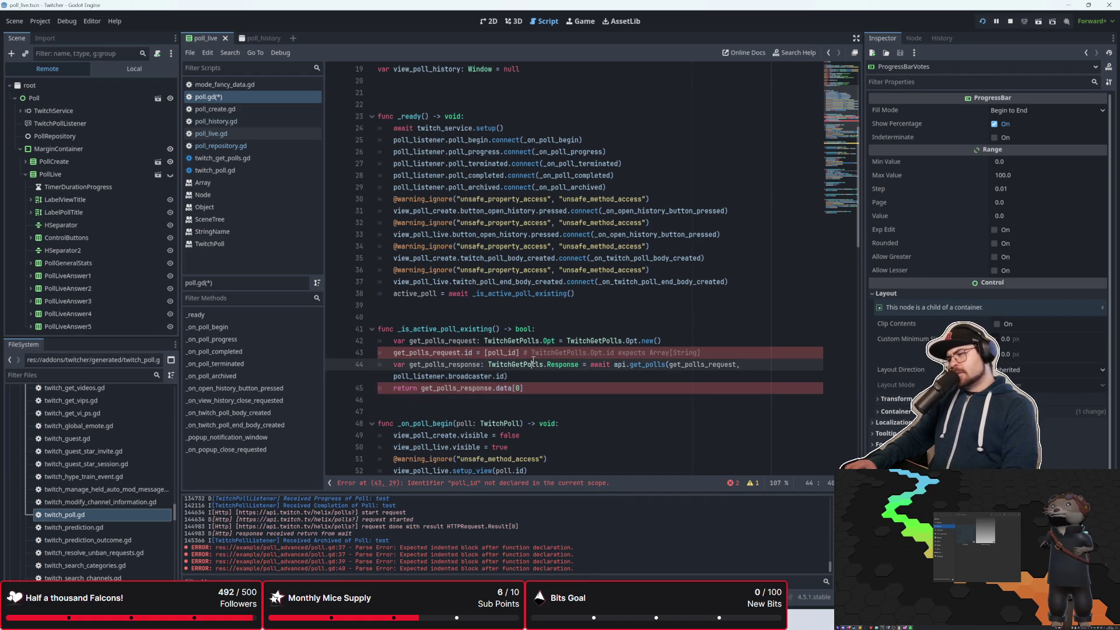
left_click(661, 352)
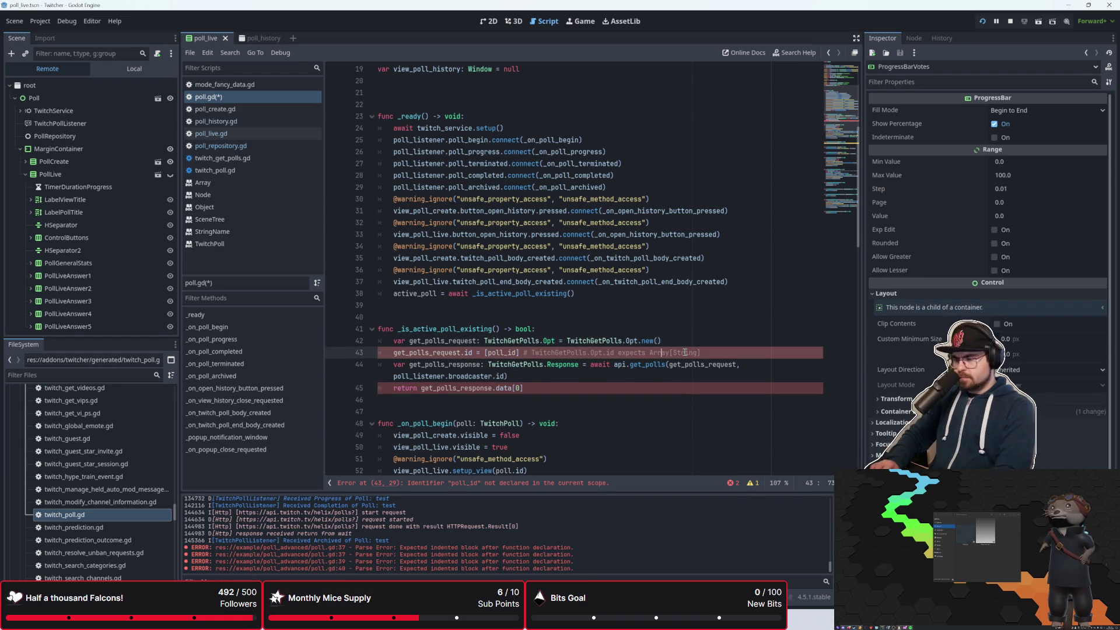
mouse_move(684, 352)
key("Up")
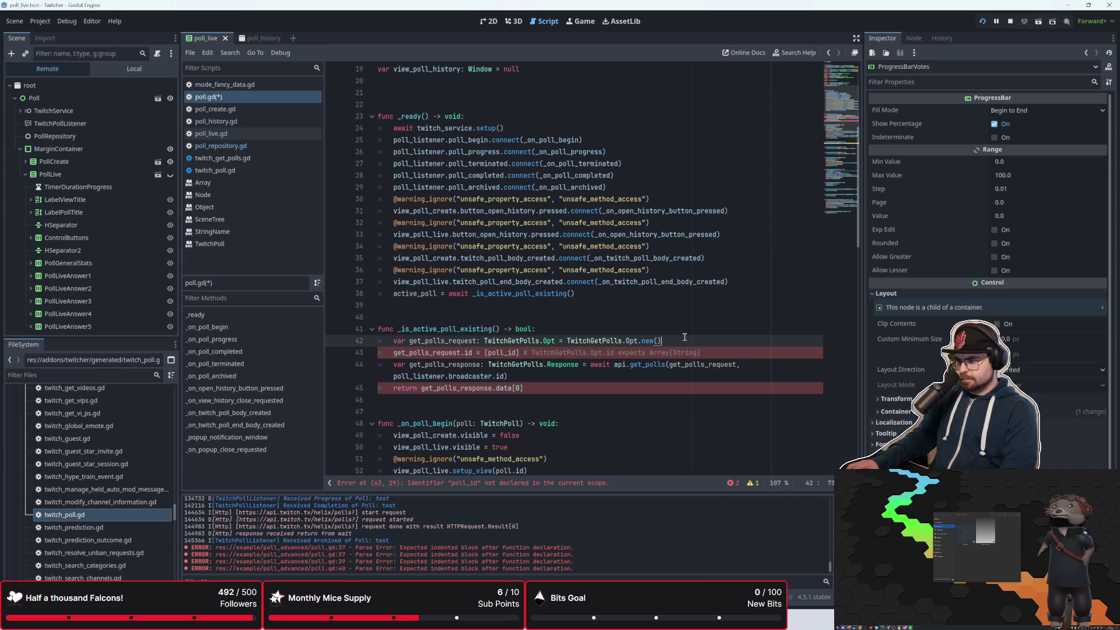
Delete the line assigning poll_id to the polls request
left_click(497, 329)
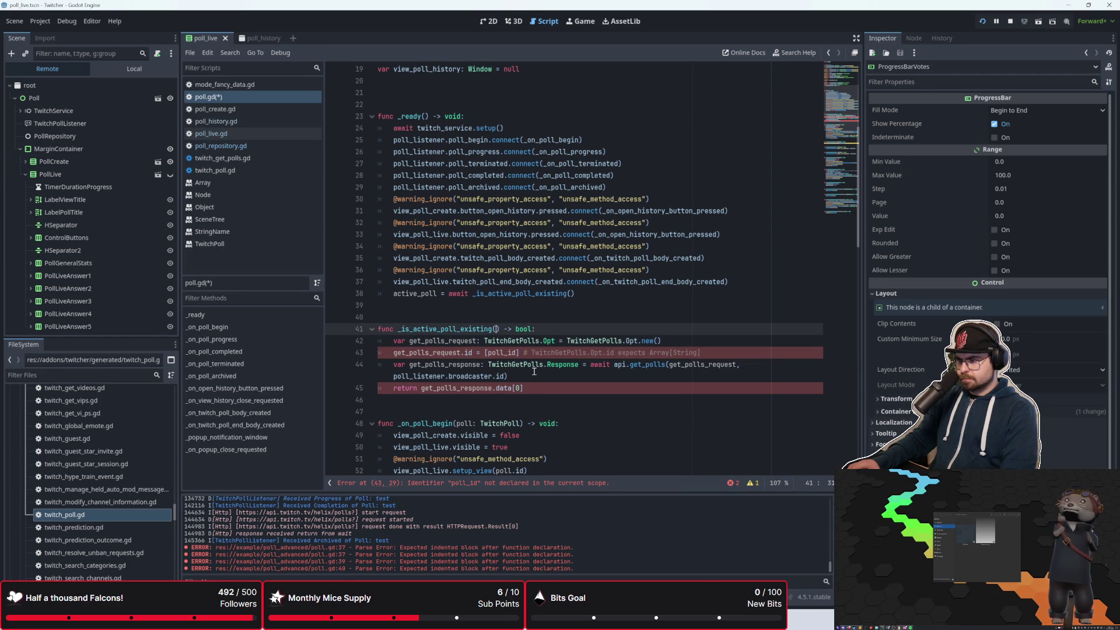
key("Down")
key("Down")
key("ctrl+Right")
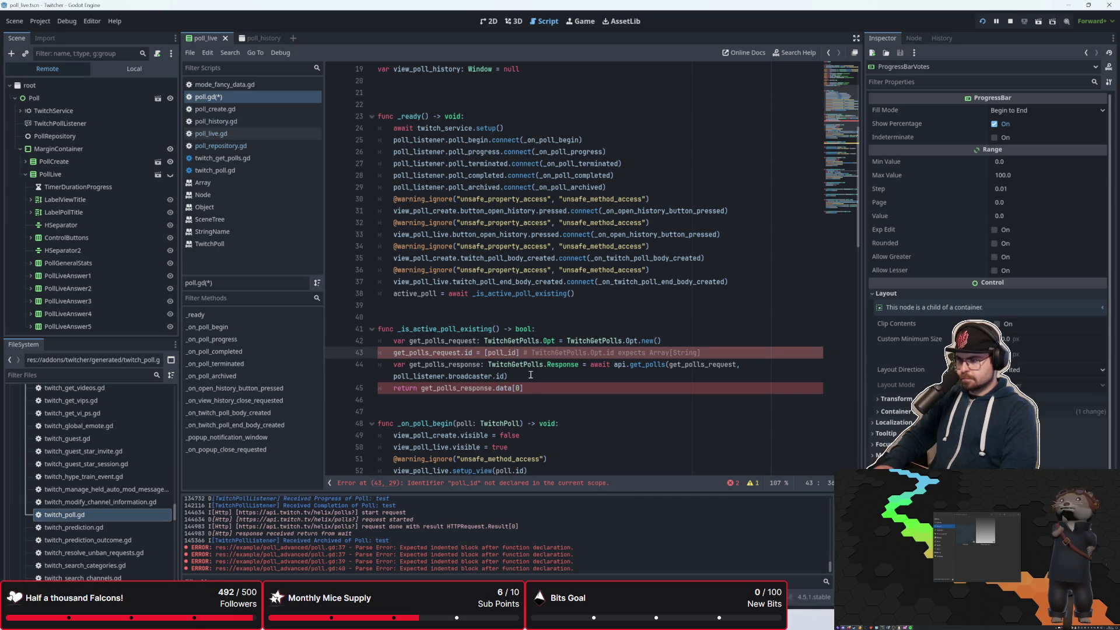
key("ctrl+shift+k")
key("Down")
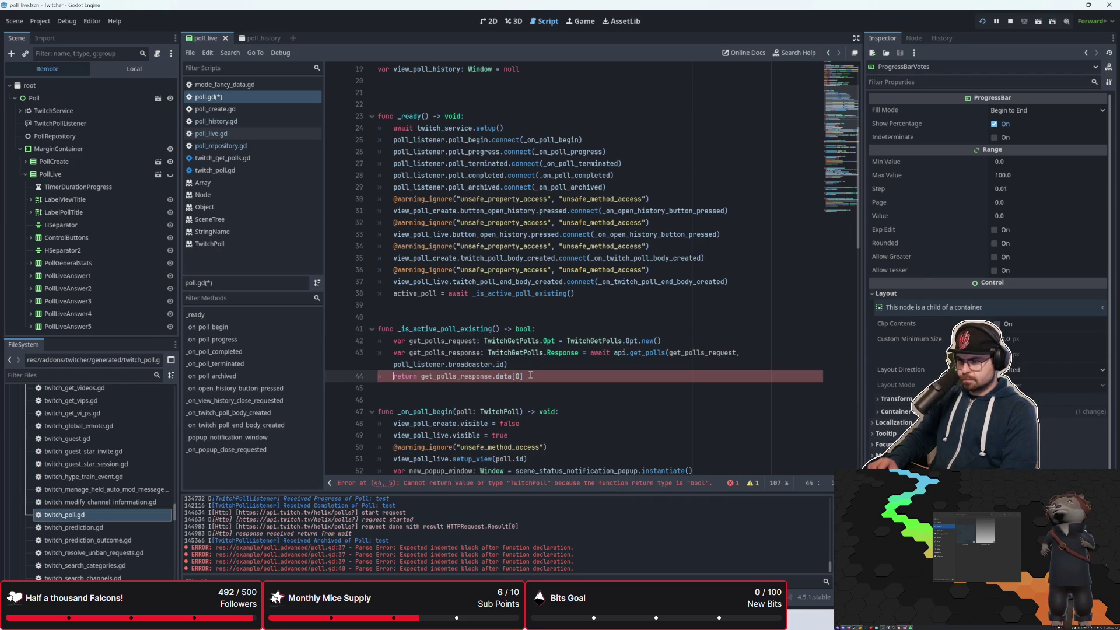
Add an 'if get_polls_respone.data[0]' line above the return statement
key("Return")
key("Return")
key("Up")
key("Up")
type("if get_polls_respone.data[0]")
key("Up")
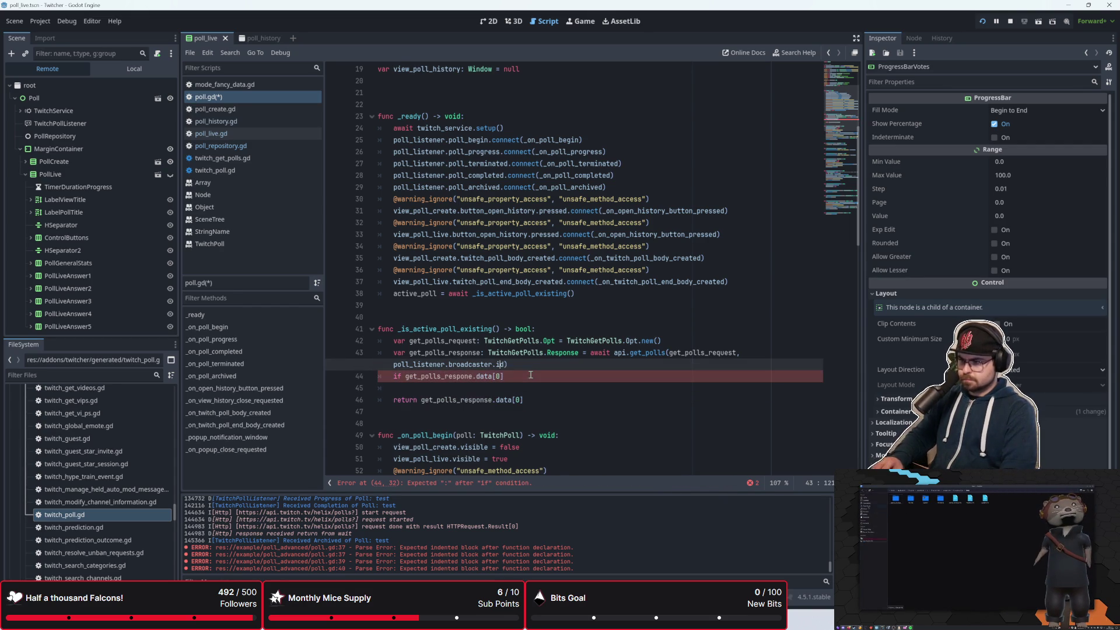
Declare youngest_twitch_poll: TwitchPoll holding the response's data[0] below the get_polls call
key("End")
key("Return")
type("var ")
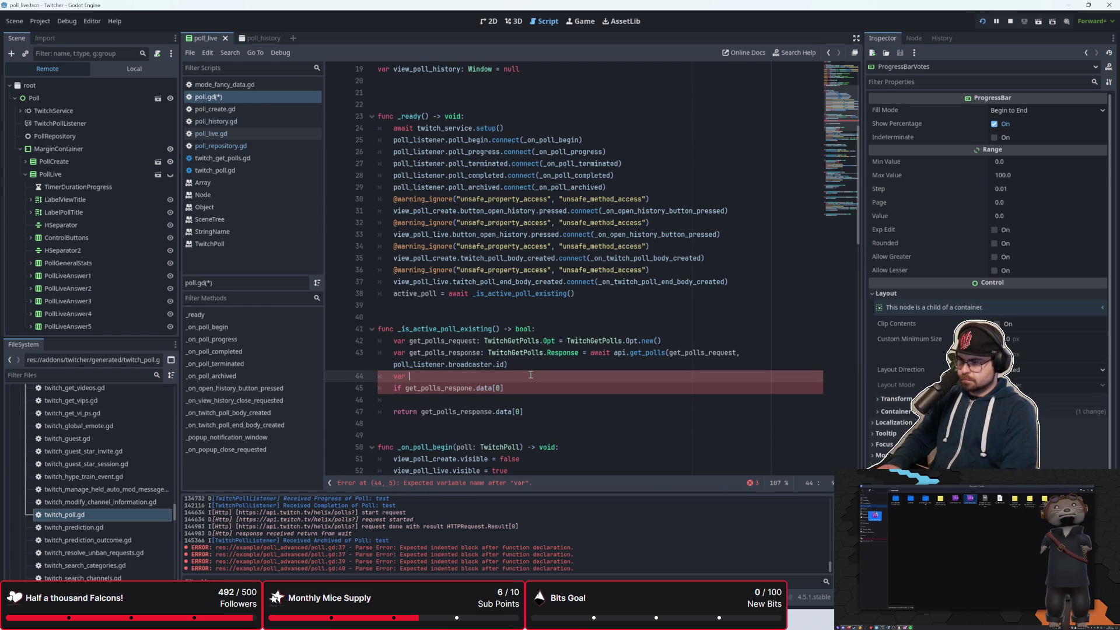
type("las")
key("BackSpace")
key("BackSpace")
key("BackSpace")
type("youngest_pol")
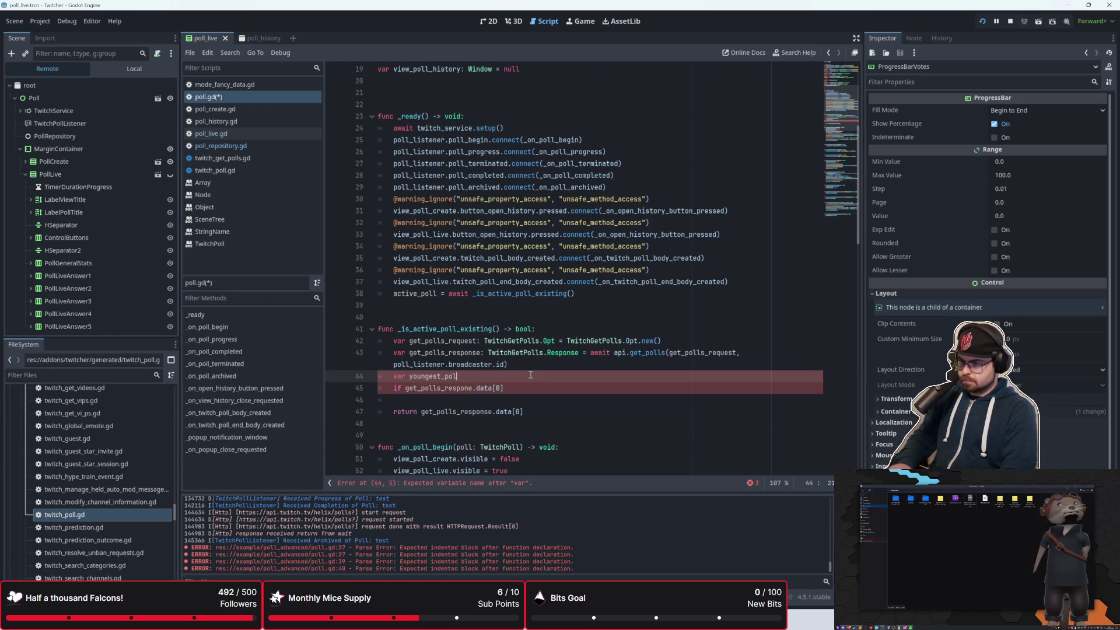
key("BackSpace")
type("twitch")
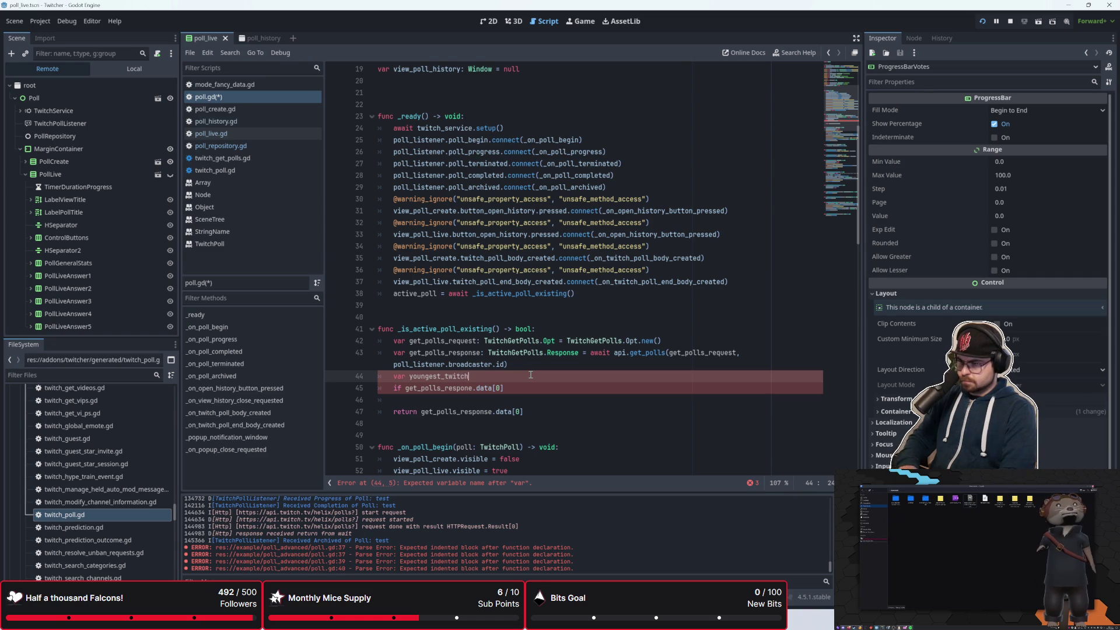
type("_poll: Twitch")
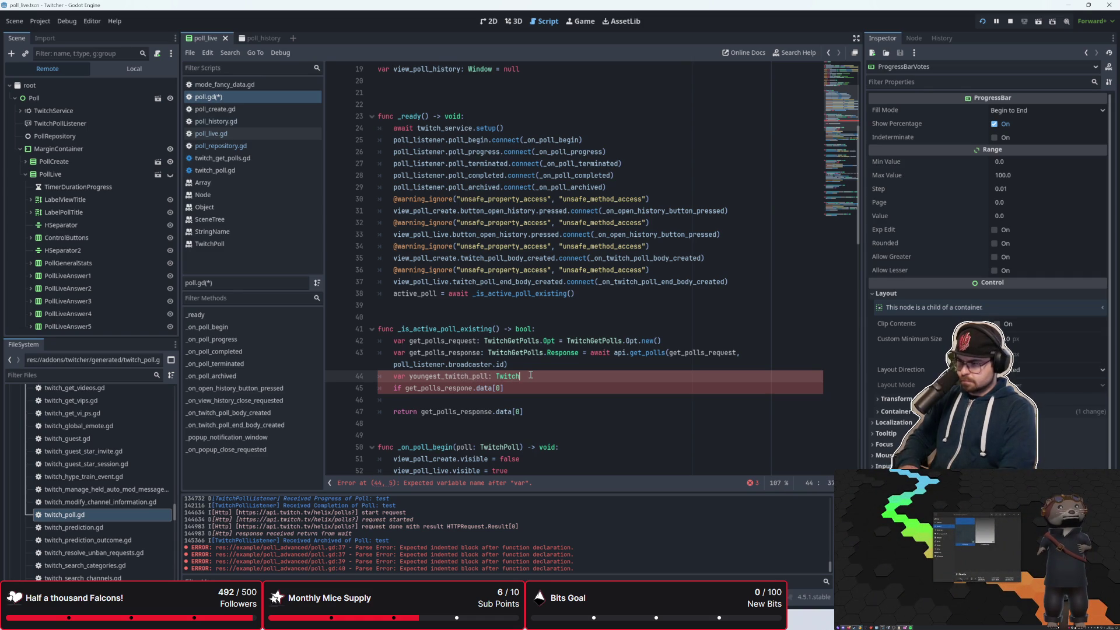
type("Poll = ")
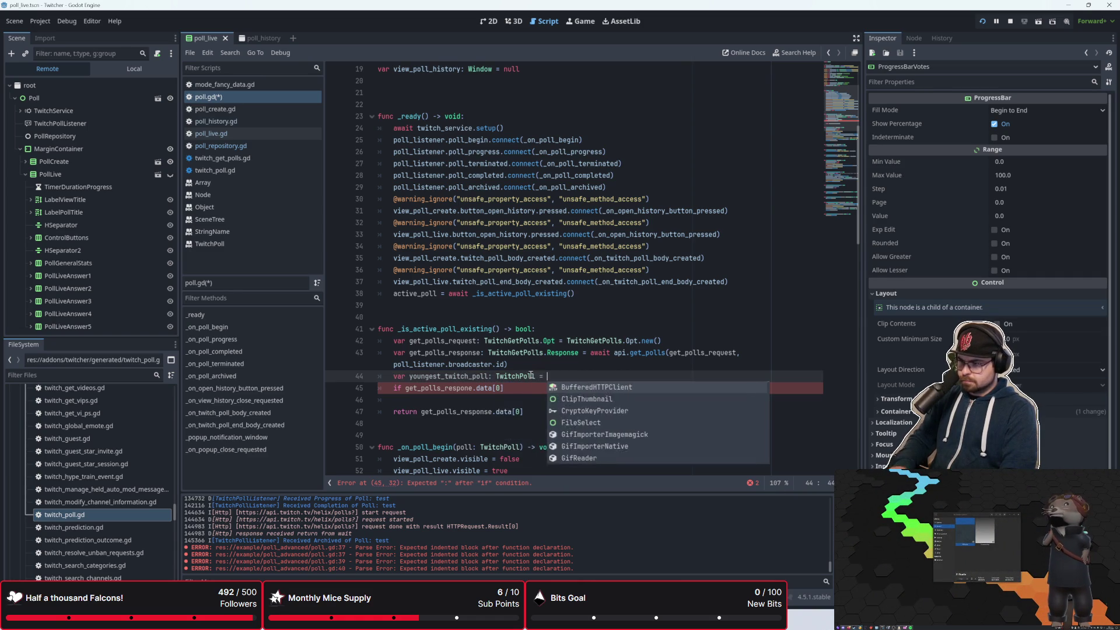
type("get")
key("Delete")
key("Delete")
key("Delete")
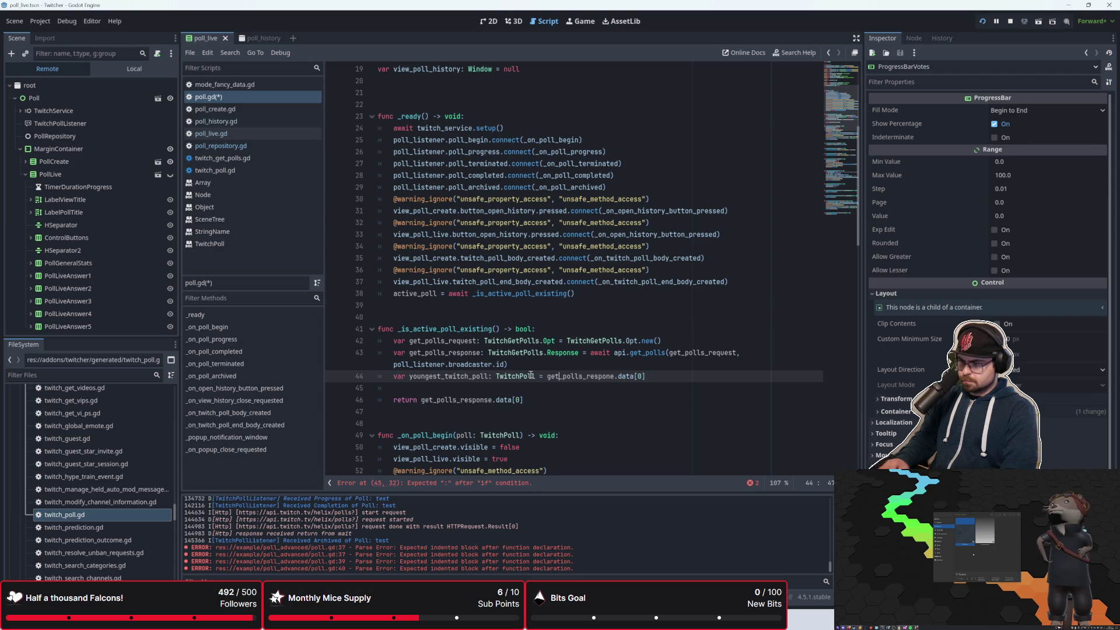
key("End")
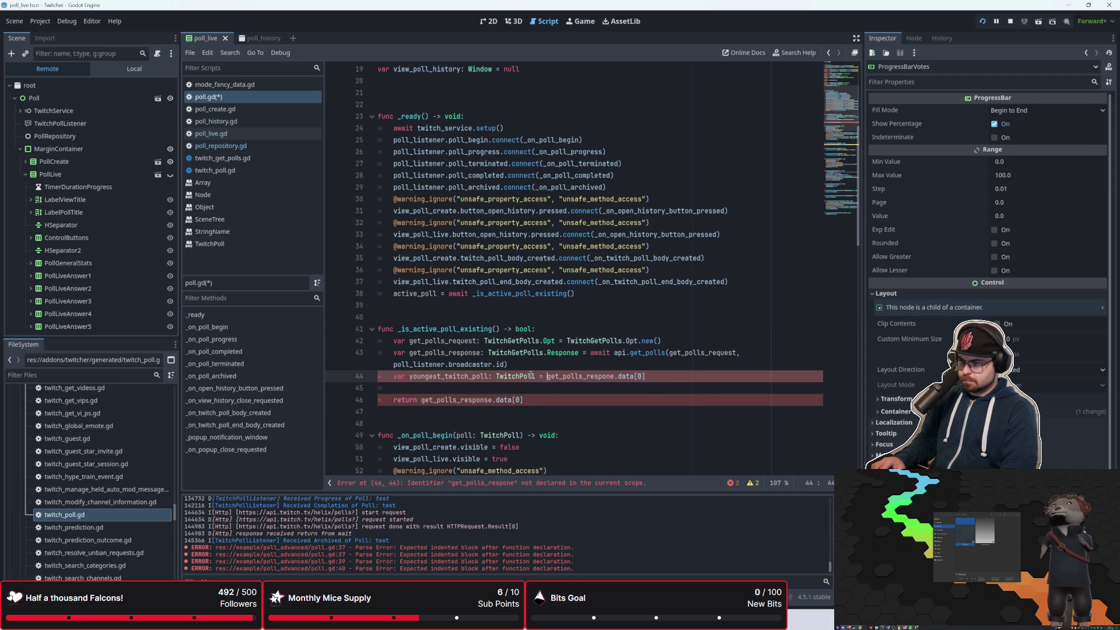
key("End")
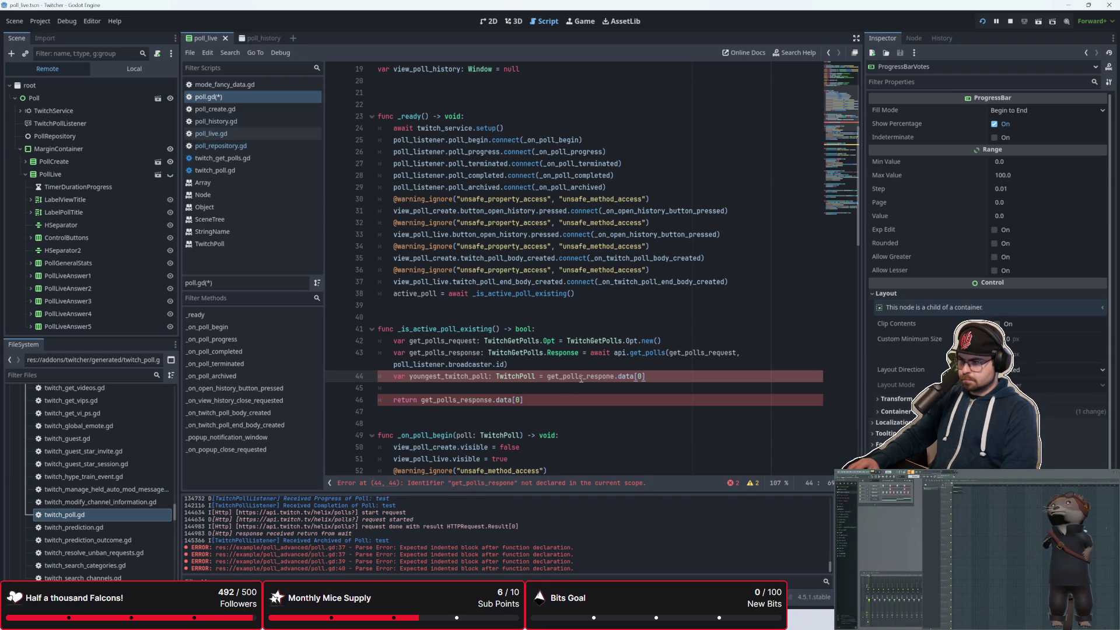
Correct the misspelled response variable to get_polls_response
left_click(518, 388)
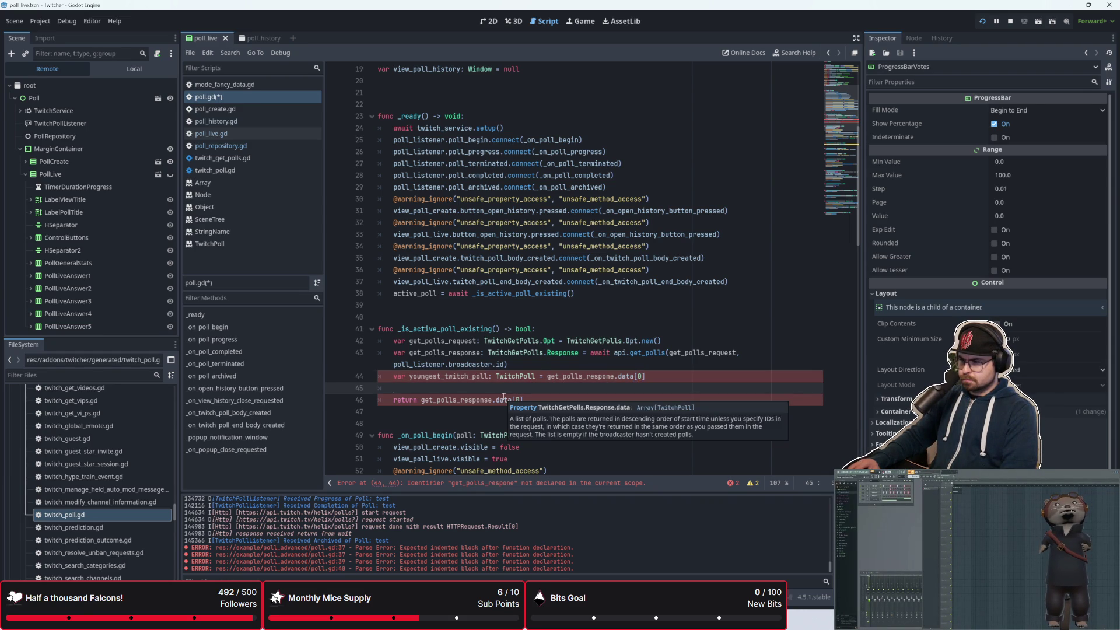
left_click_drag(408, 352, 480, 353)
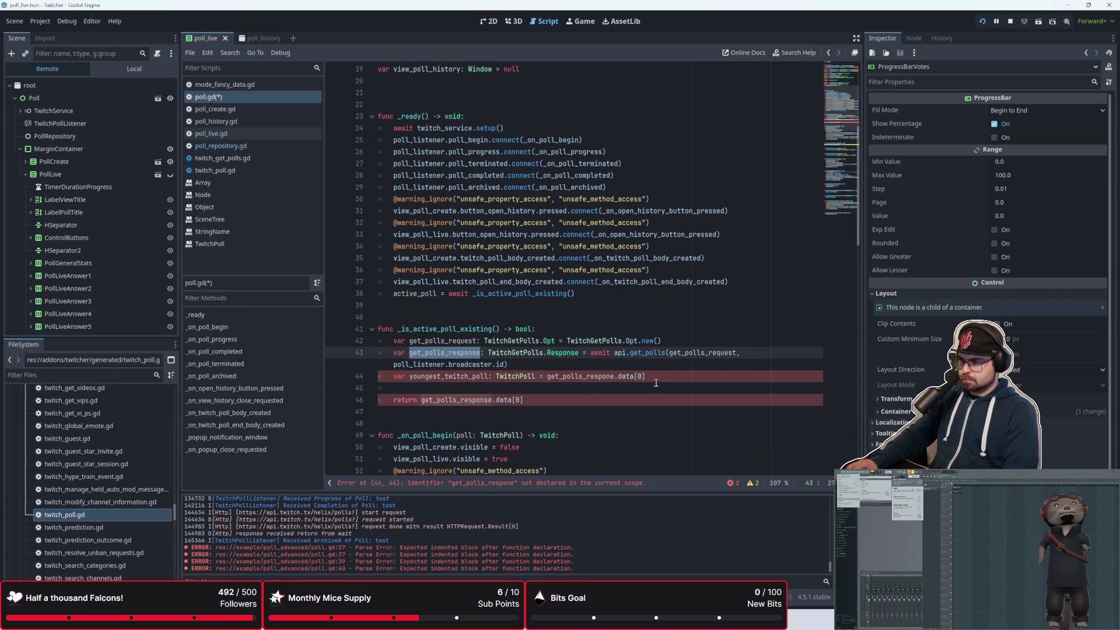
double_click(552, 377)
type("get_polls_response")
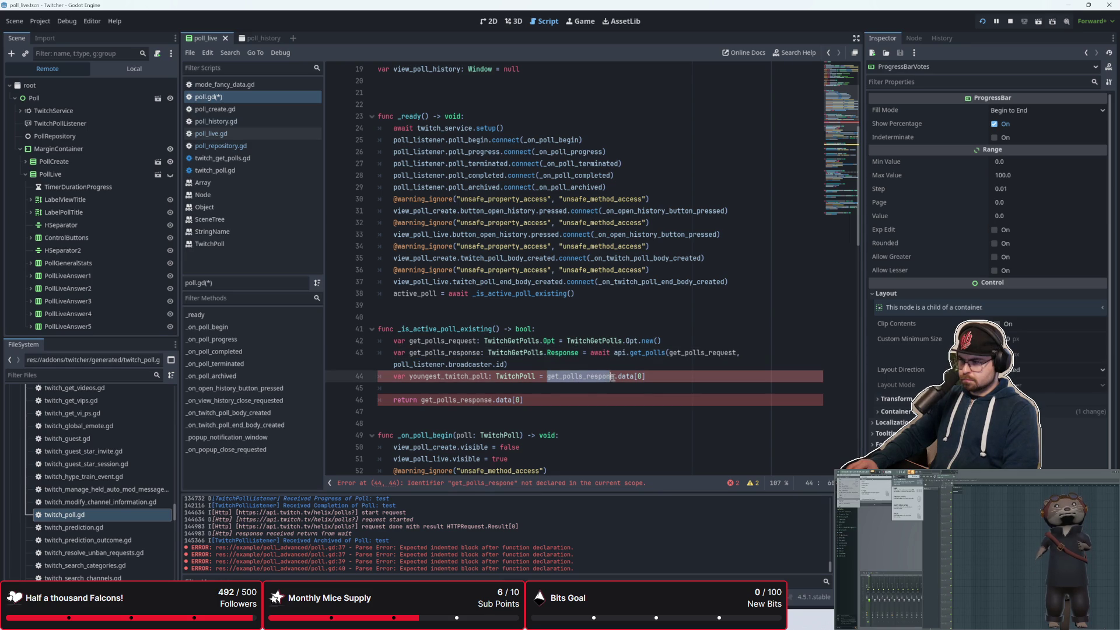
Remove the old return line and begin an 'if youngest_twitch_poll' check
left_click(567, 399)
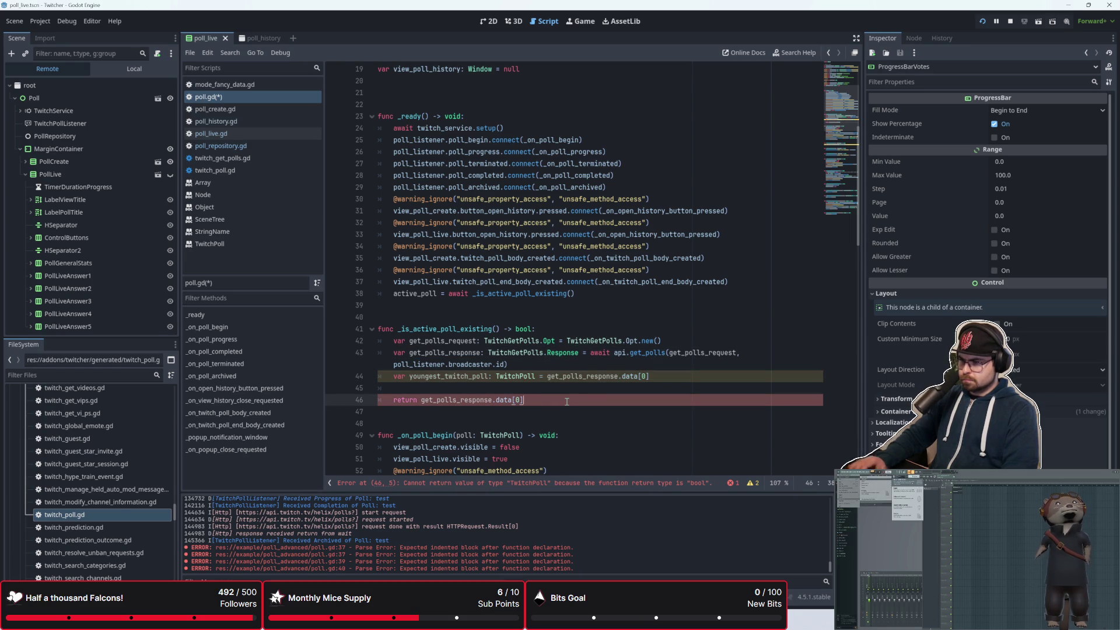
key("ctrl+shift+k")
key("Up")
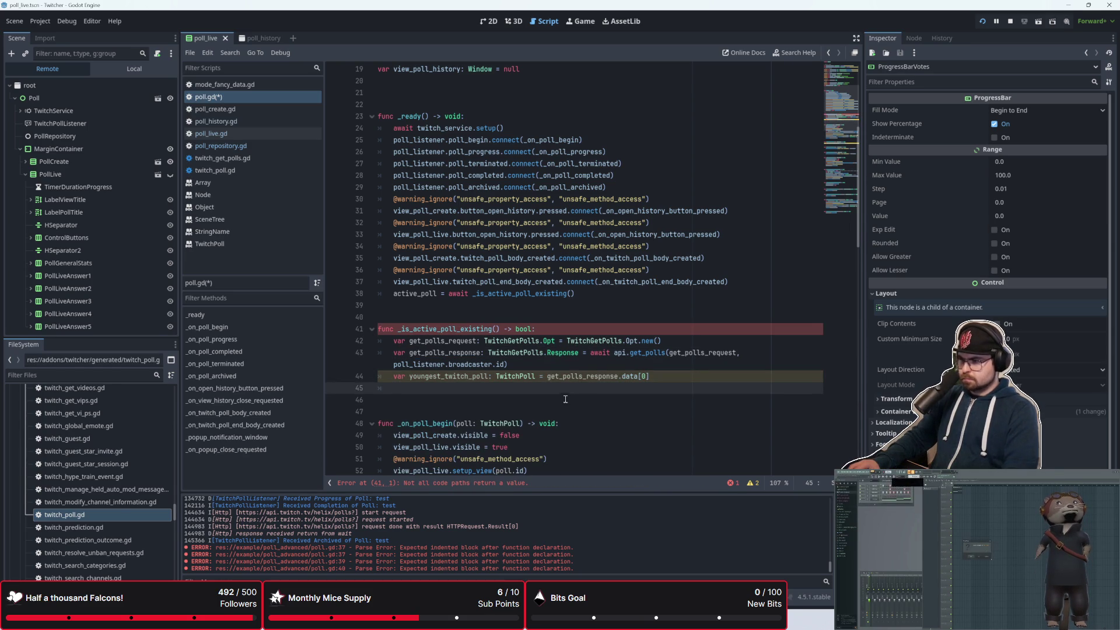
type("if youngest_")
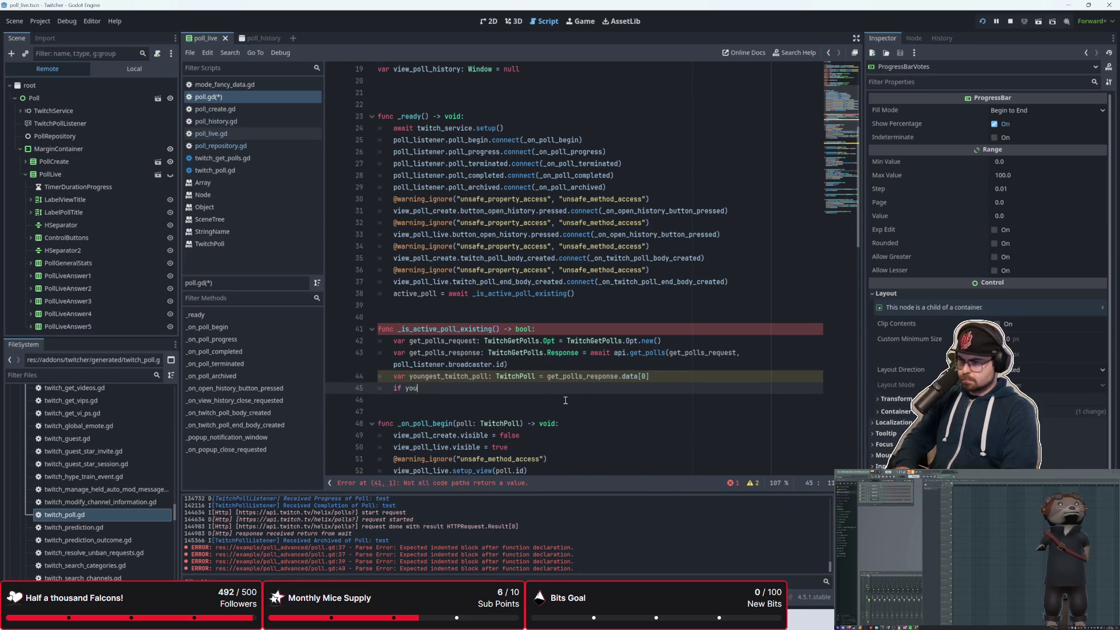
type("twitch_poll")
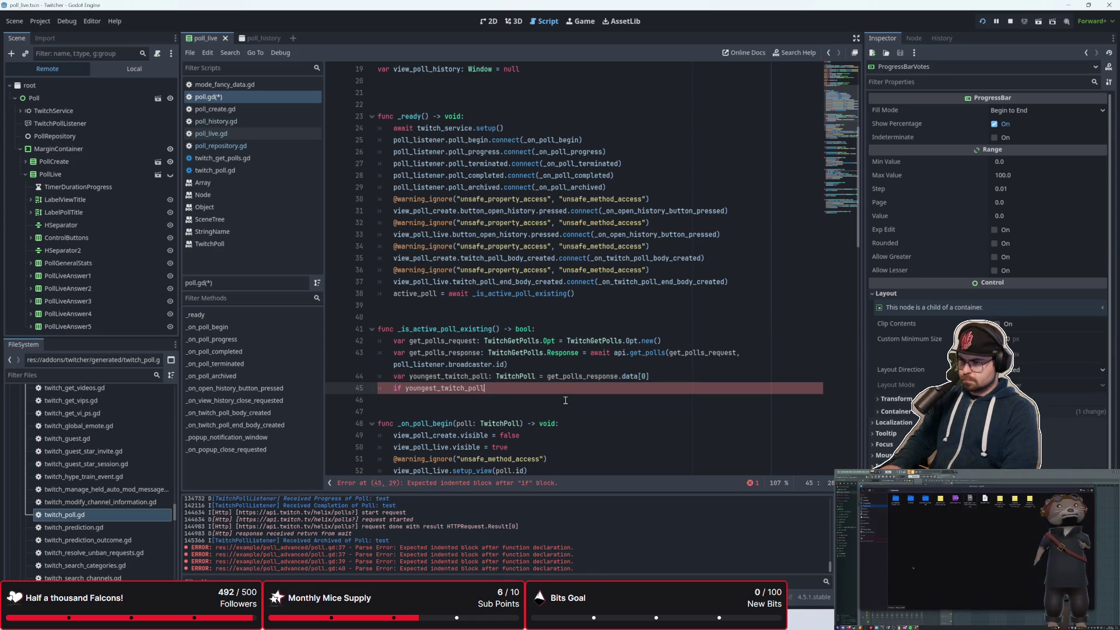
scroll(565, 400, "down", 1)
Copy the status match block from _is_poll_active in poll_repository.gd
scroll(566, 400, "down", 5)
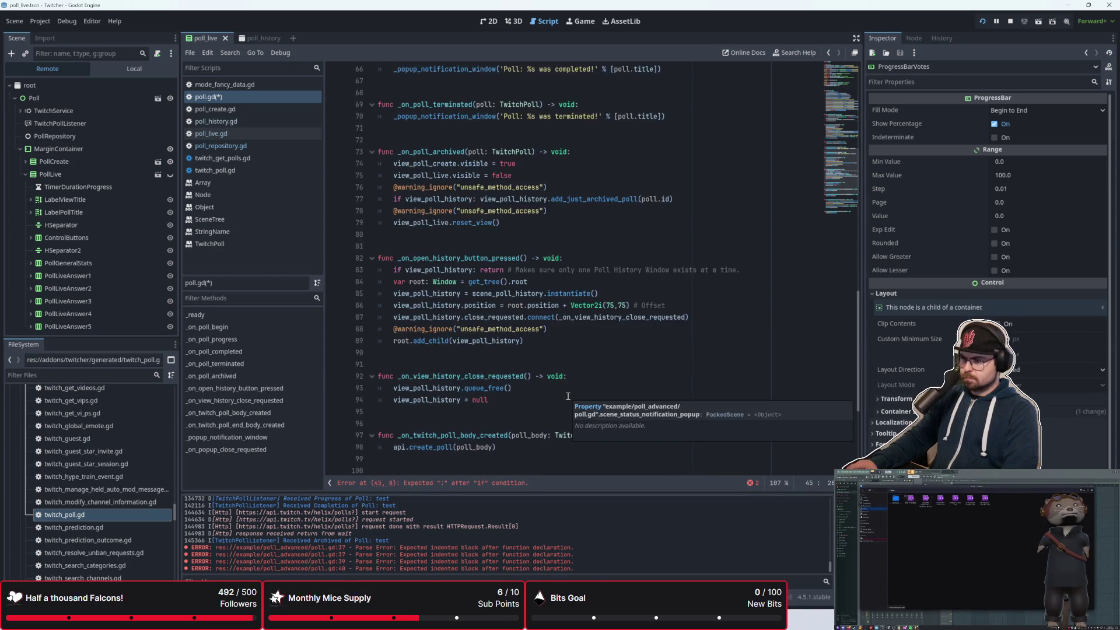
left_click(271, 146)
scroll(525, 292, "down", 4)
mouse_move(464, 446)
left_mouse_down()
mouse_move(376, 385)
mouse_move(372, 361)
left_mouse_up()
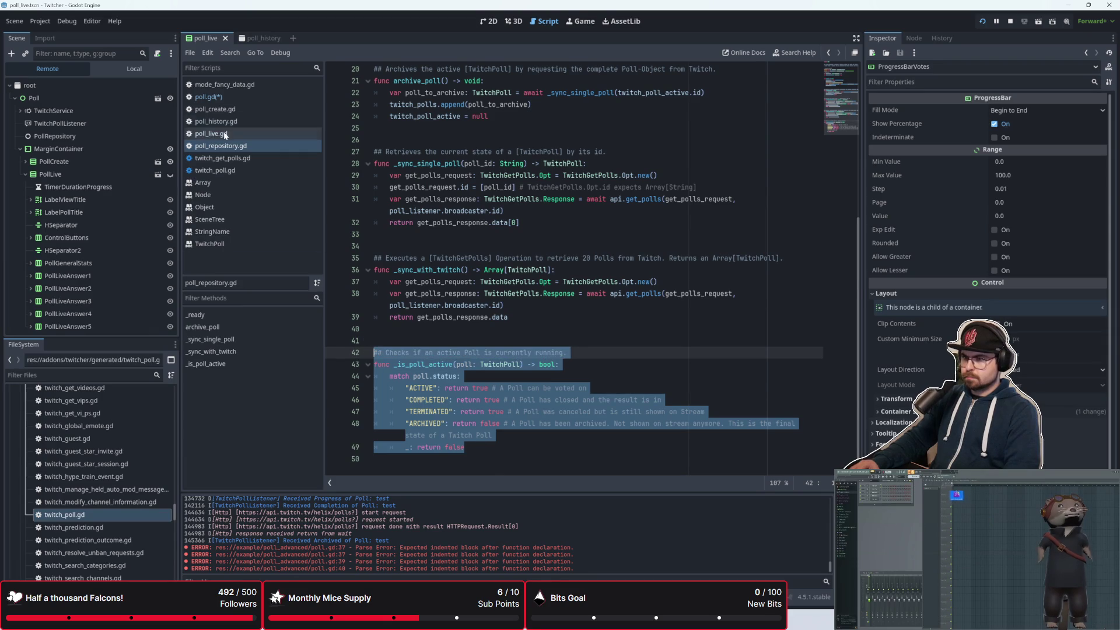
Paste the match block over line 45 in poll.gd and delete its function header
left_click(225, 98)
scroll(416, 352, "up", 3)
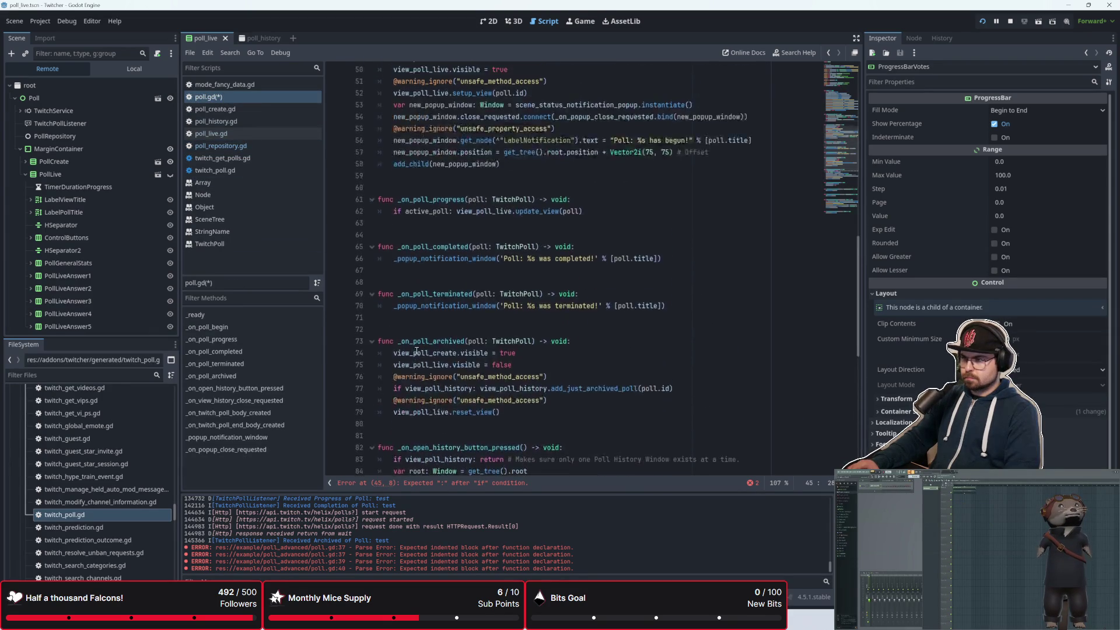
scroll(417, 349, "up", 5)
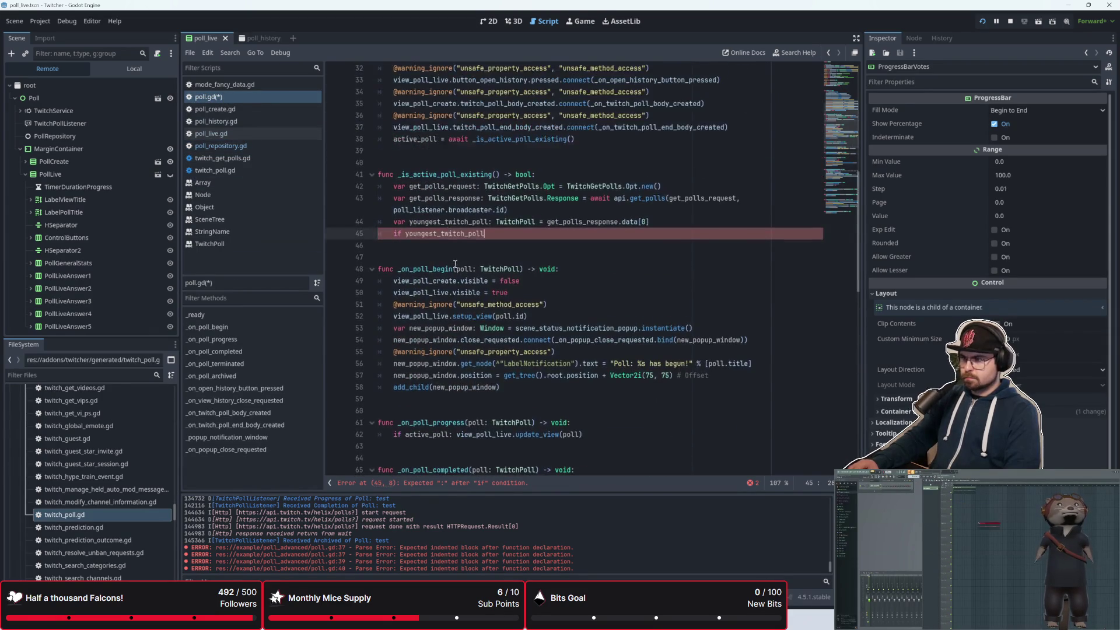
double_click(443, 233)
left_click_drag(385, 231, 377, 232)
type("## Checks if an active Poll is currently running. func _is_poll_active(poll: TwitchPoll) -> bool: \tmatch poll.status: \t\t\"ACTIVE\": return true # A Poll can be voted on \t\t\"COMPLETED\": return true # A Poll has closed and the result is in \t\t\"TERMINATED\": return true # A Poll was canceled but is still shown on Stream \t\t\"ARCHIVED\": return false # A Poll has been archived. Not shown on stream anymore. This is the final state of a Twitch Poll \t\t_: return false")
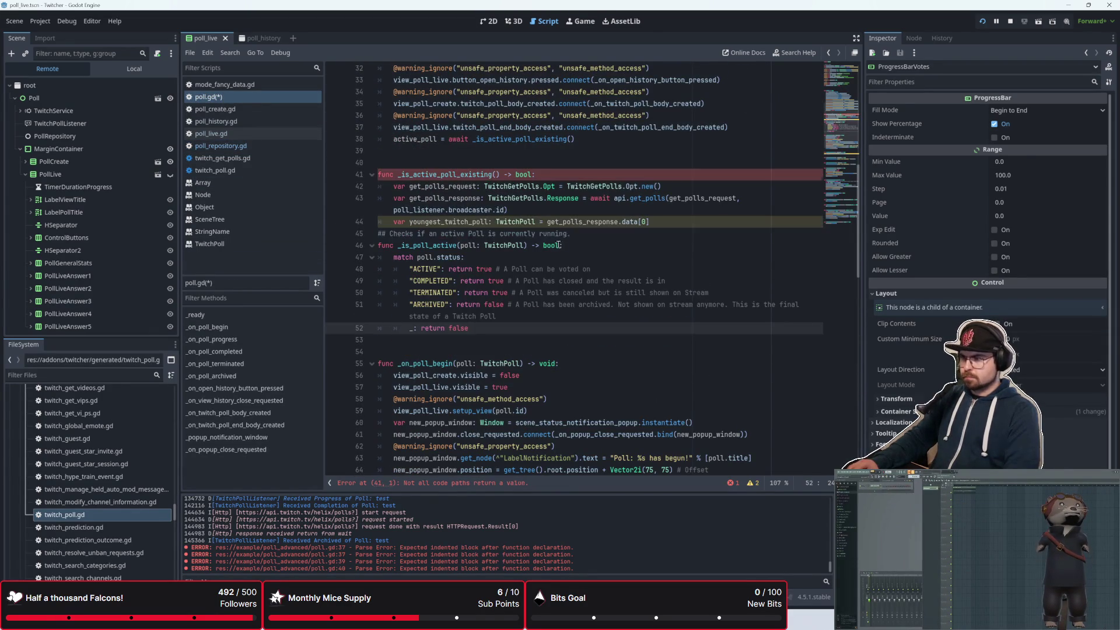
key("ctrl+shift+k")
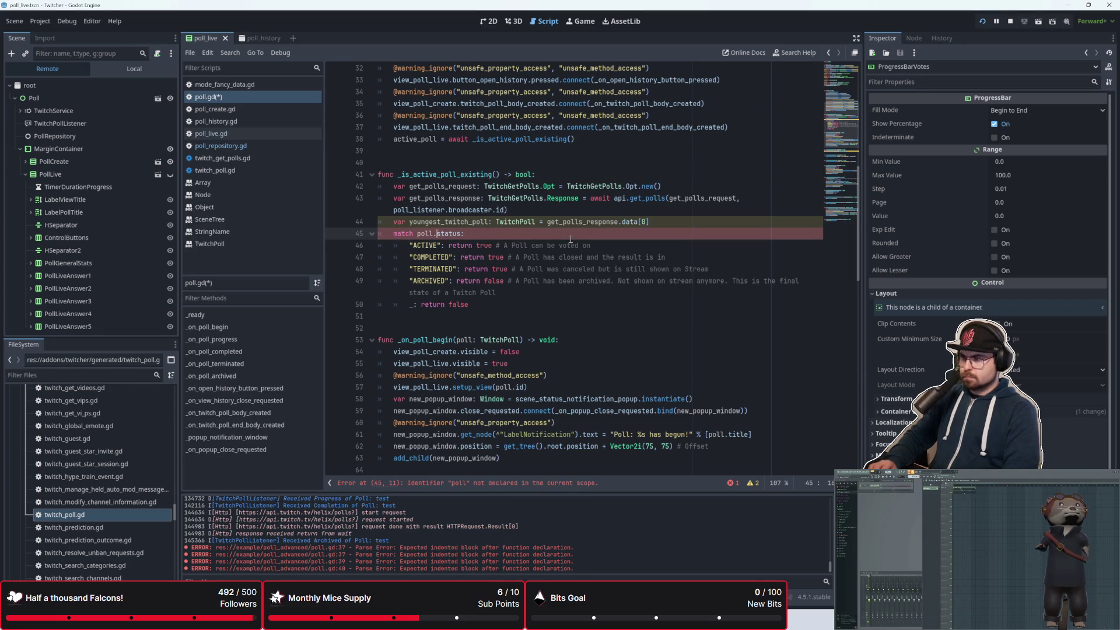
Rename the matched variable from poll to youngest_twitch_poll
type("unges_twitch")
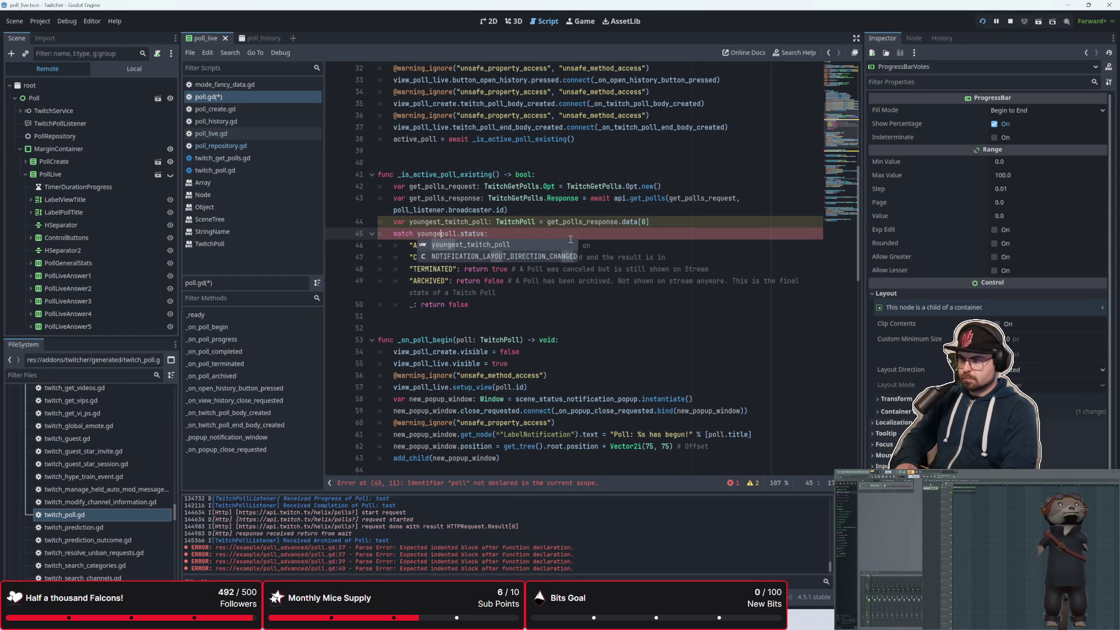
type("_")
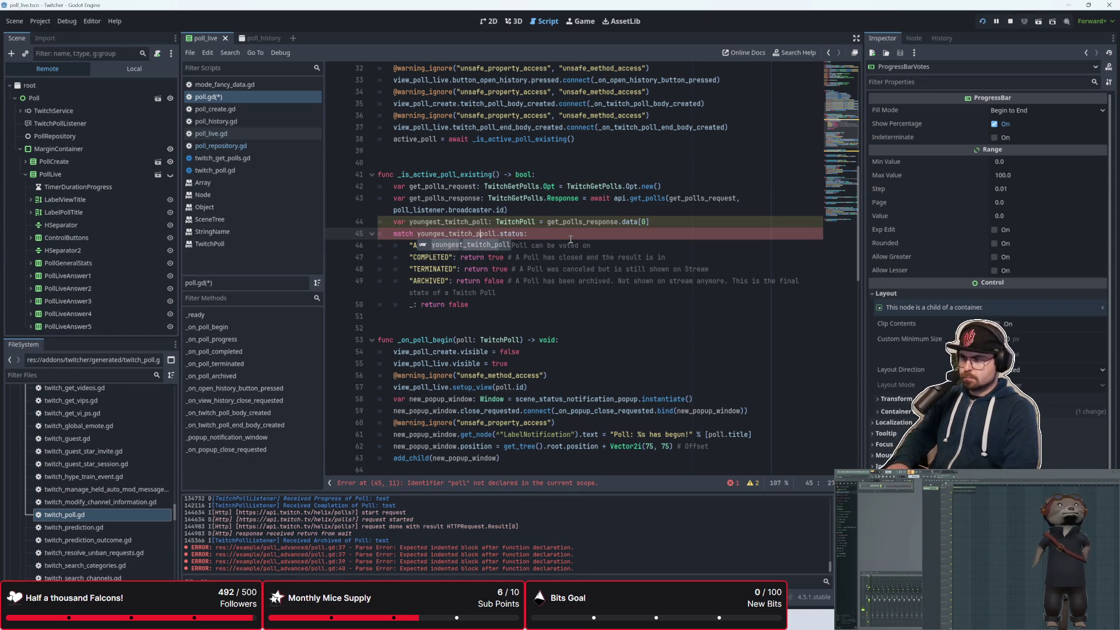
left_click(565, 281)
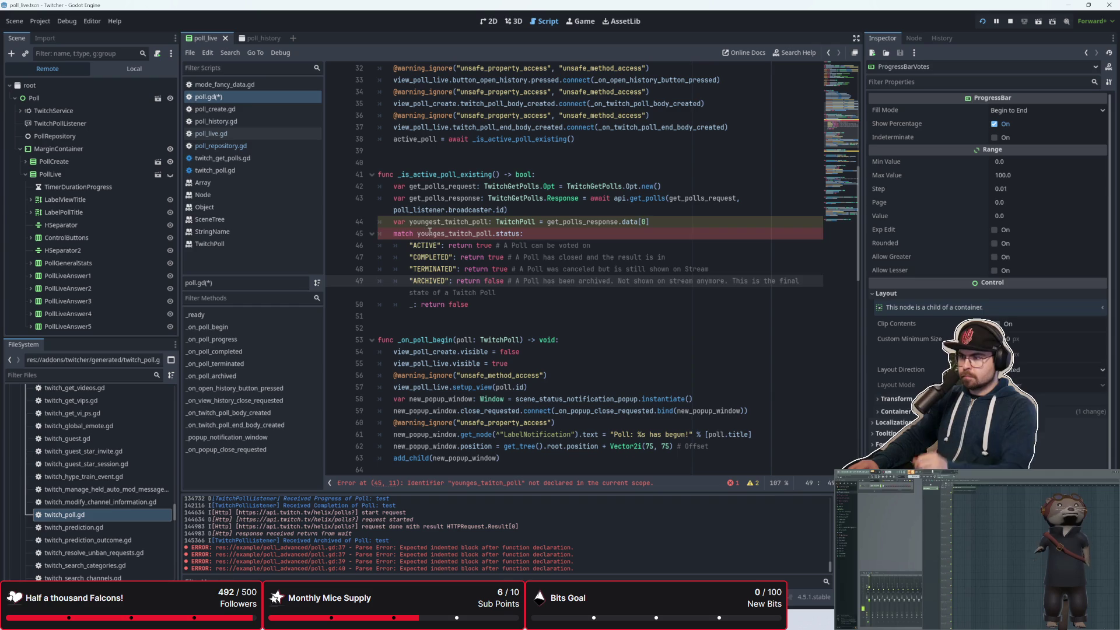
left_click(450, 234)
type("t")
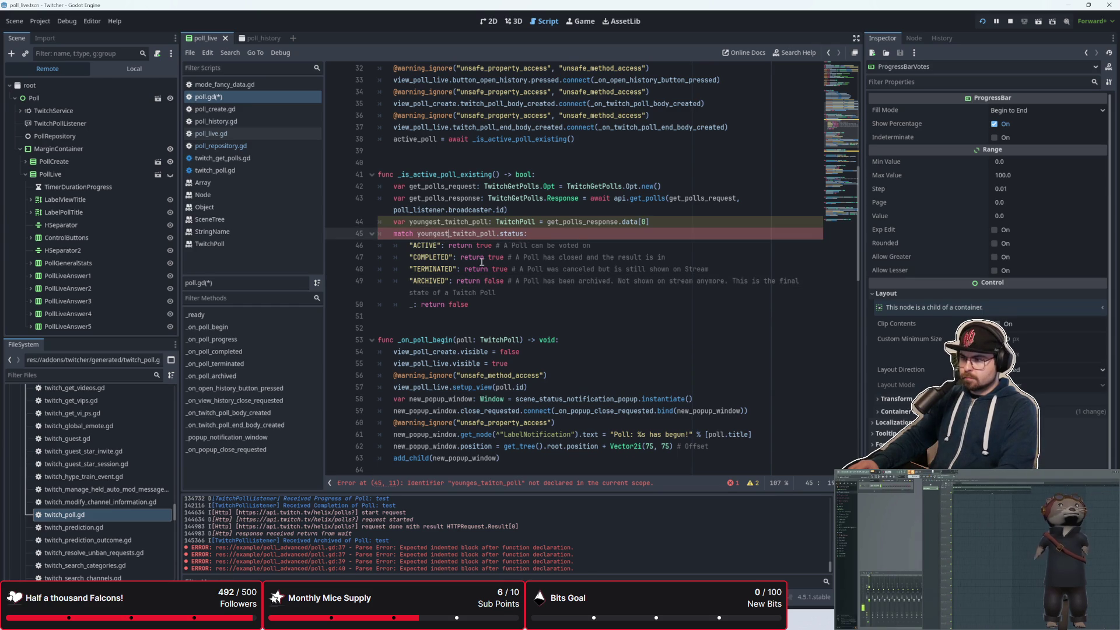
key("End")
scroll(556, 295, "up", 1)
left_click(554, 330)
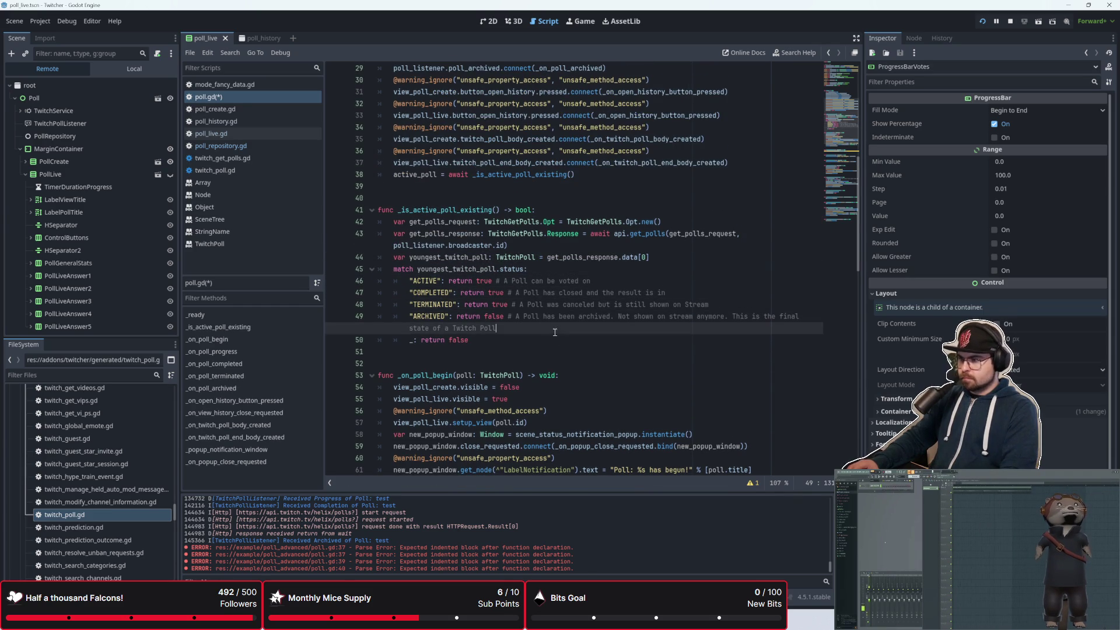
left_click(552, 356)
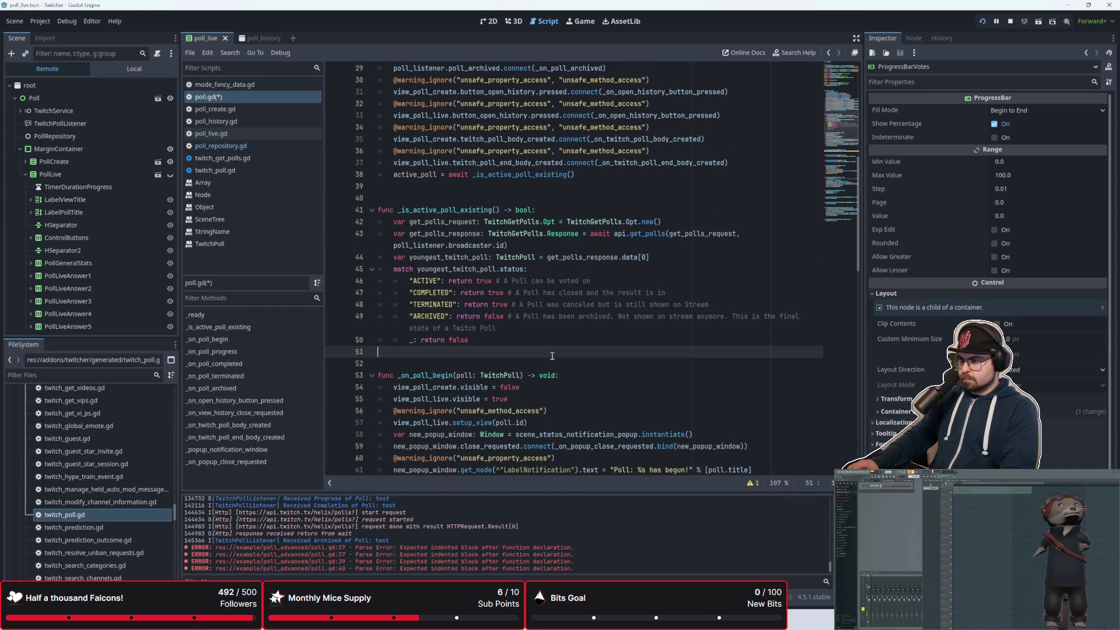
left_click(554, 343)
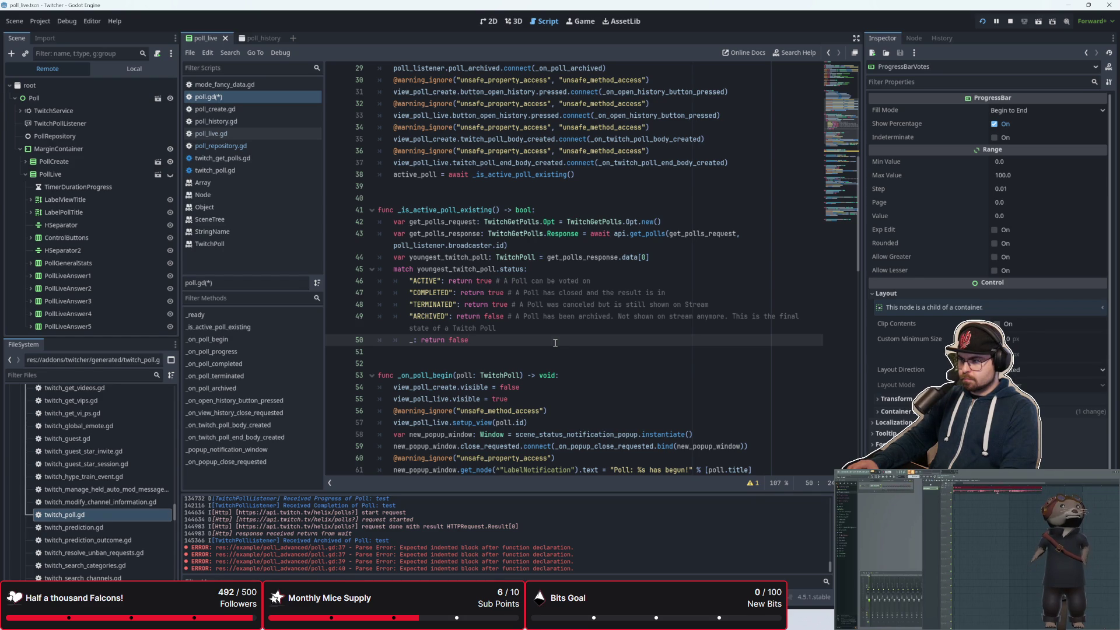
scroll(554, 343, "up", 1)
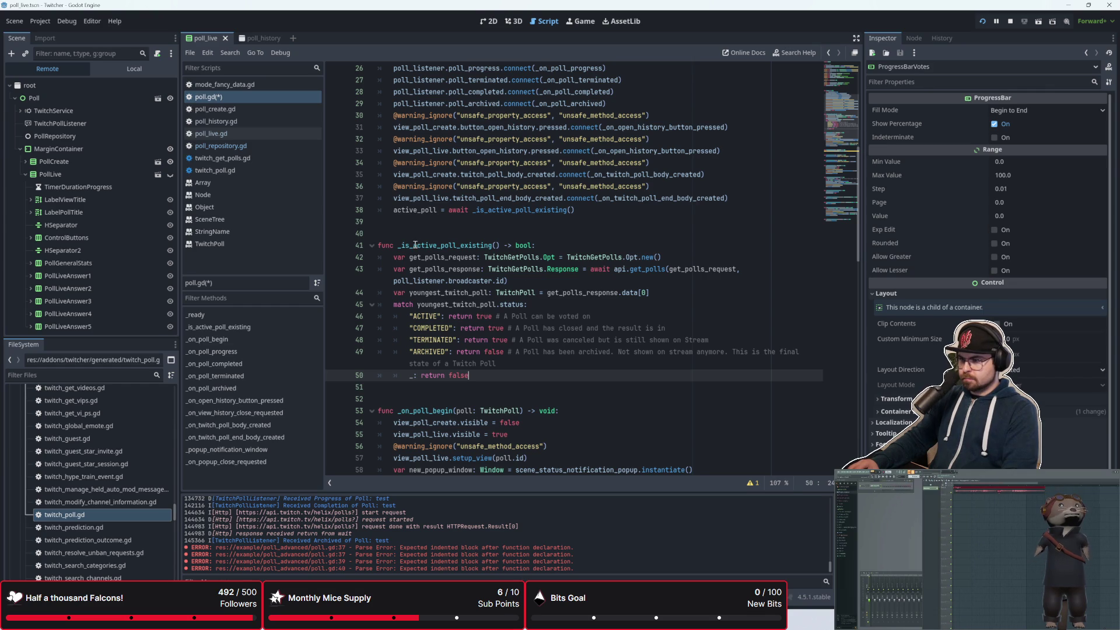
left_click(436, 223)
scroll(505, 331, "up", 2)
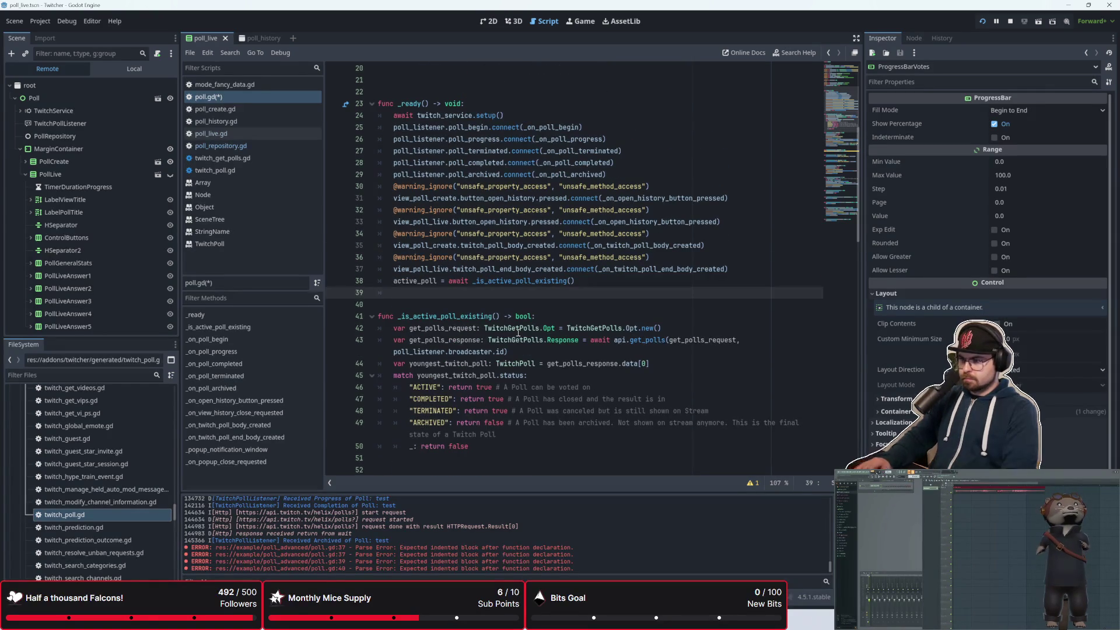
type("if")
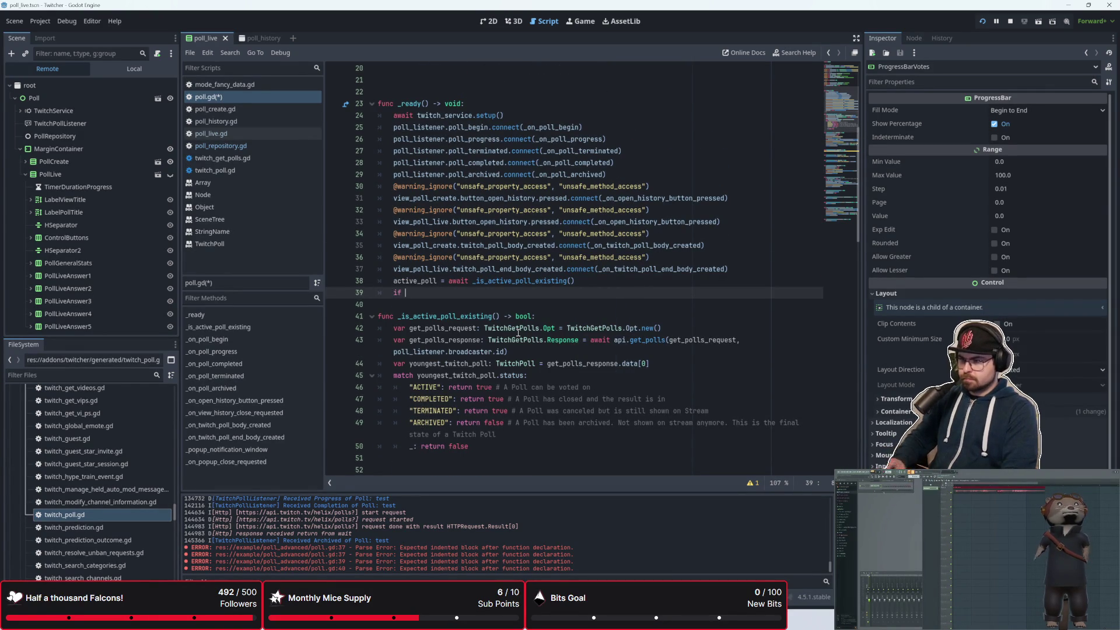
scroll(519, 332, "down", 3)
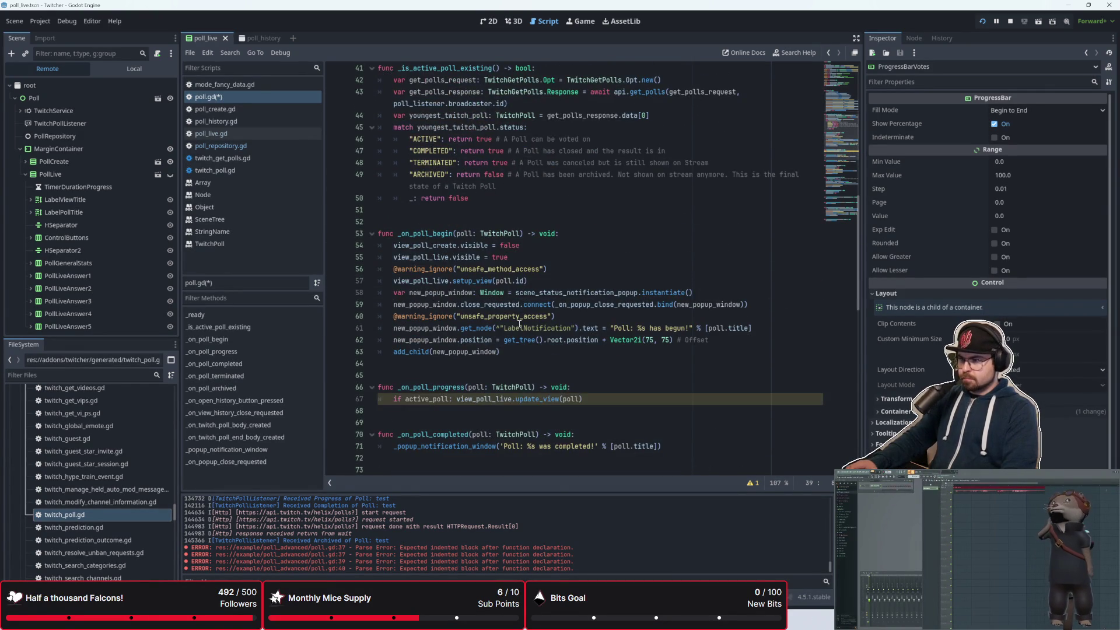
scroll(518, 325, "down", 6)
scroll(519, 324, "up", 6)
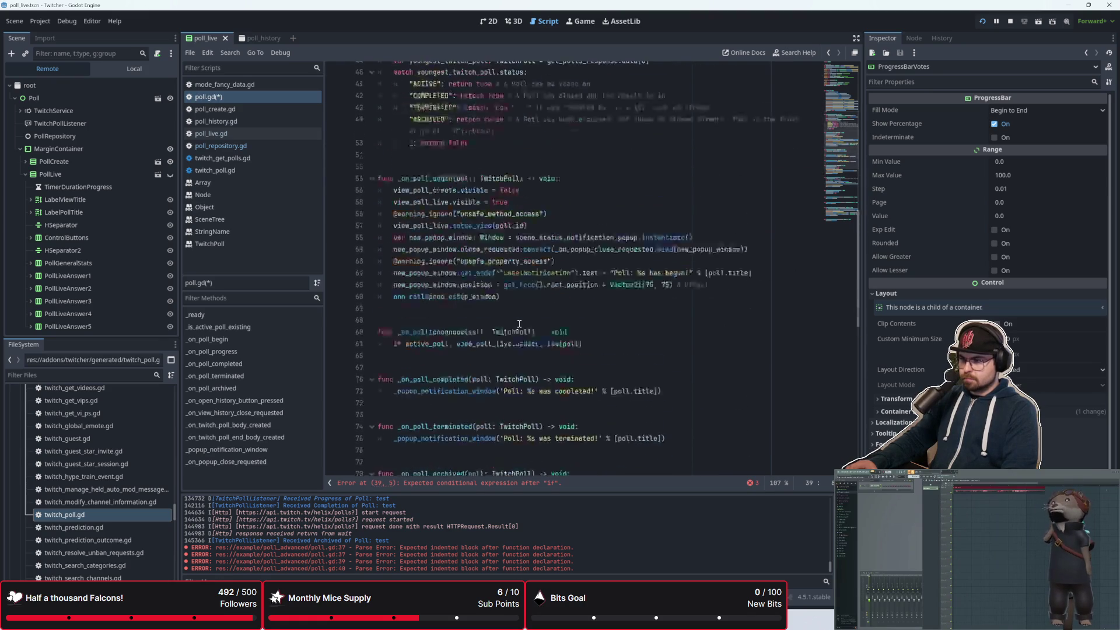
key("BackSpace")
key("BackSpace")
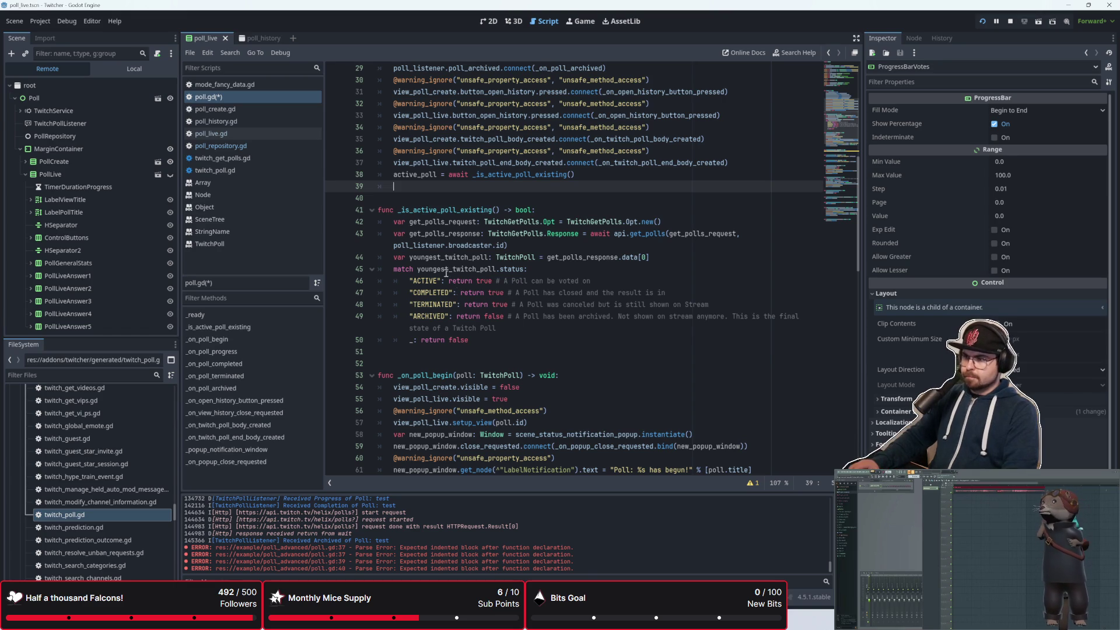
scroll(398, 217, "up", 2)
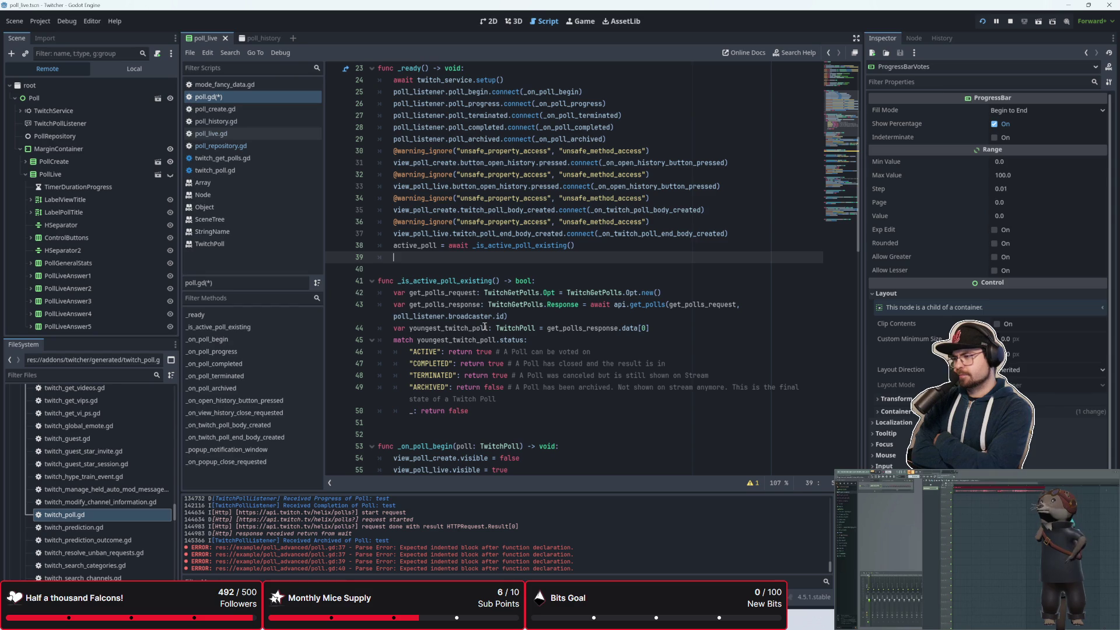
scroll(484, 327, "down", 5)
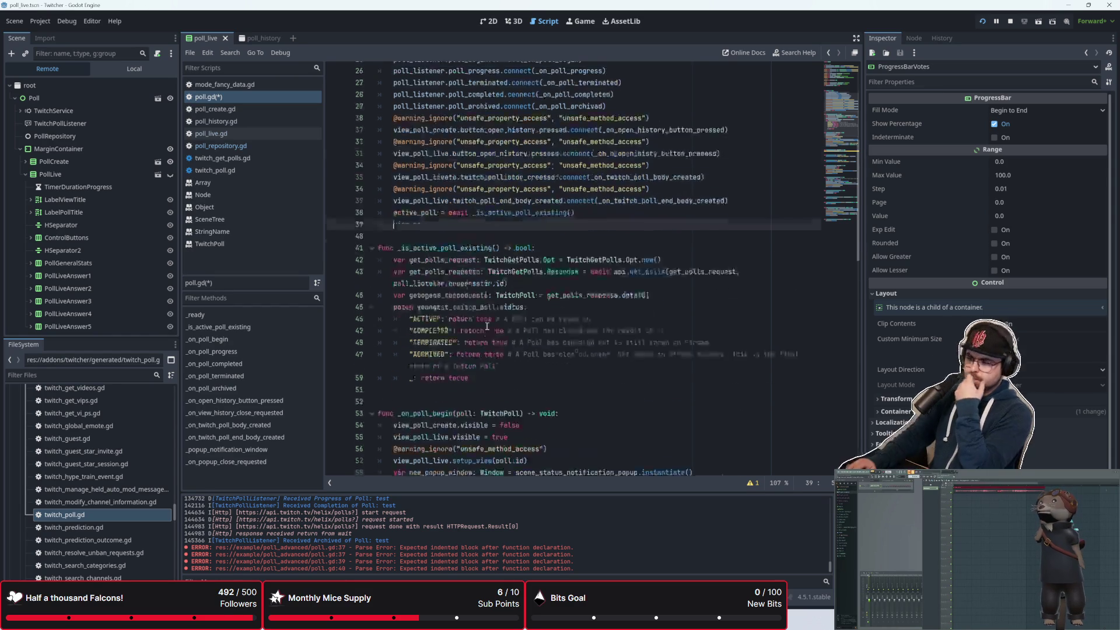
scroll(484, 327, "down", 1)
scroll(484, 325, "down", 2)
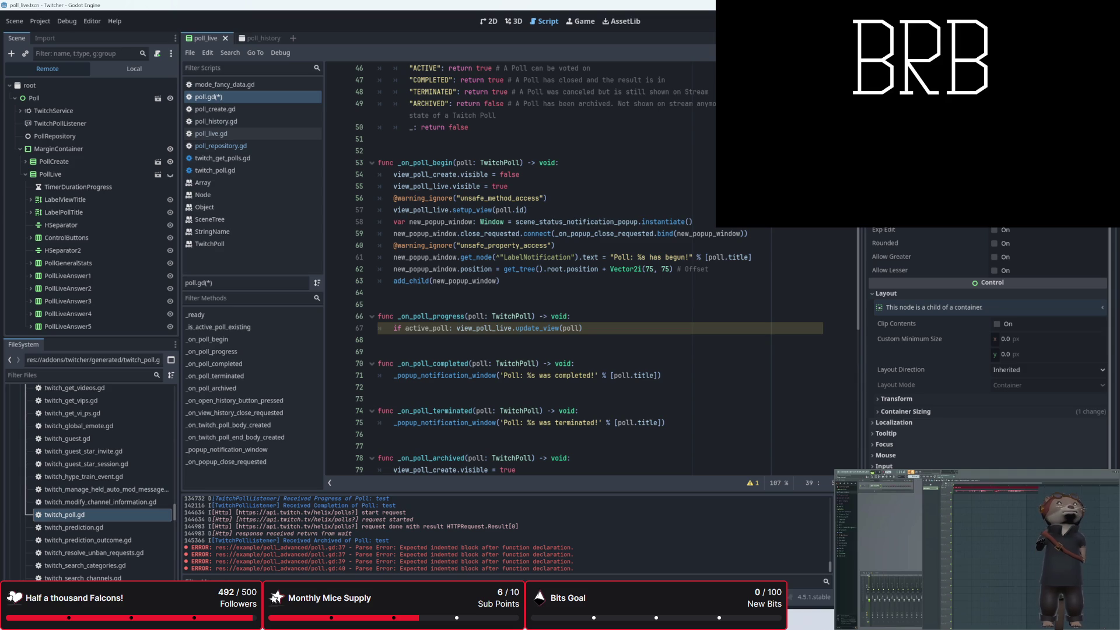
key("space")
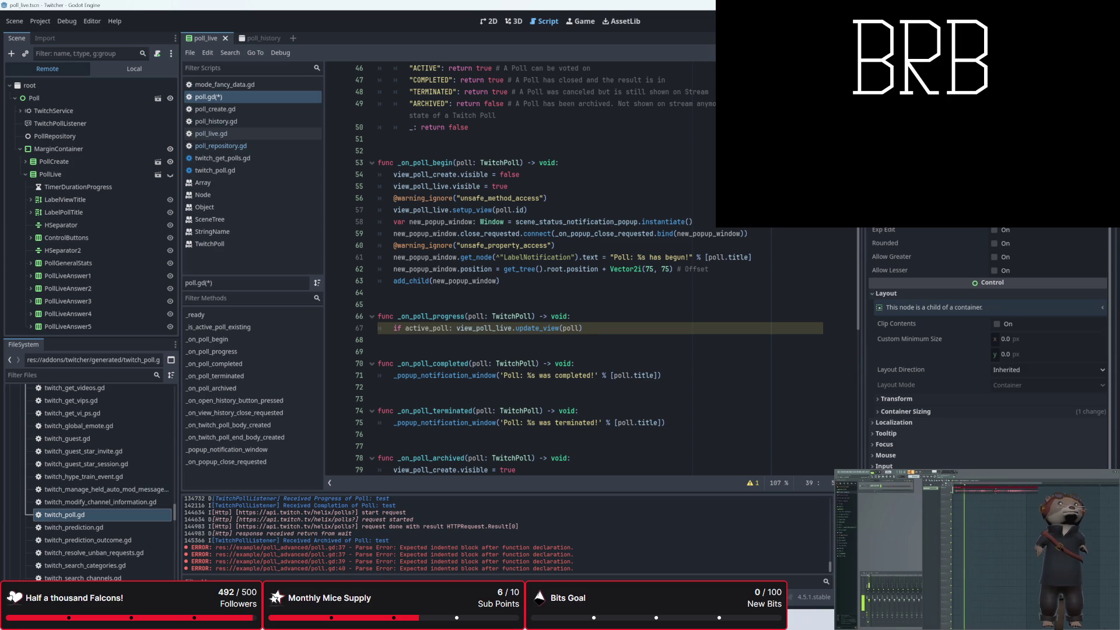
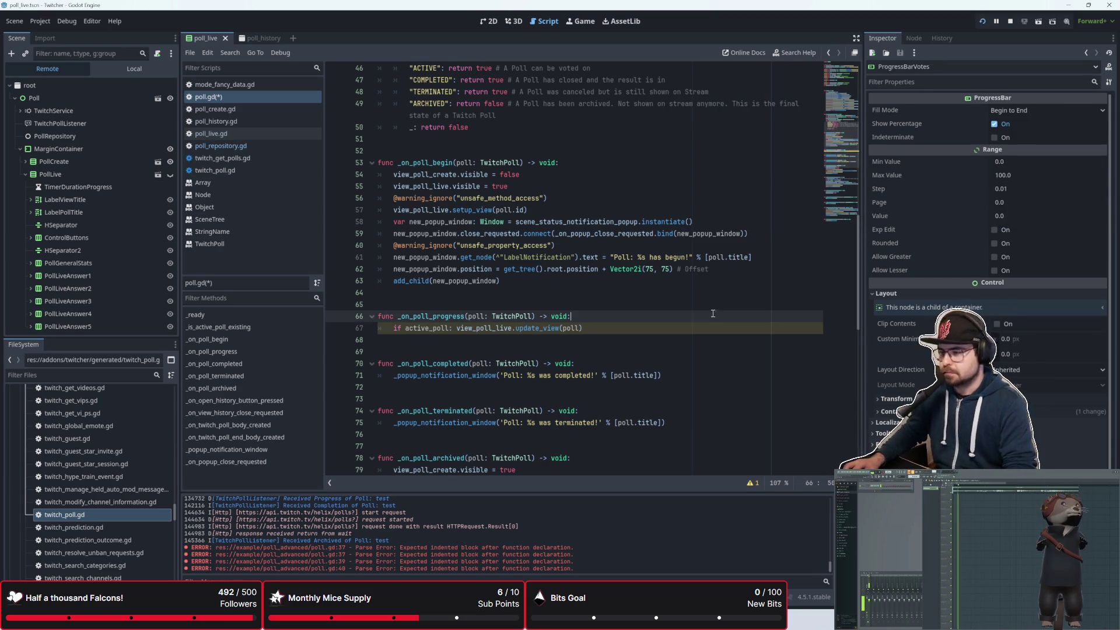
Place the caret on the empty line 68, just after the progress check
left_click(693, 342)
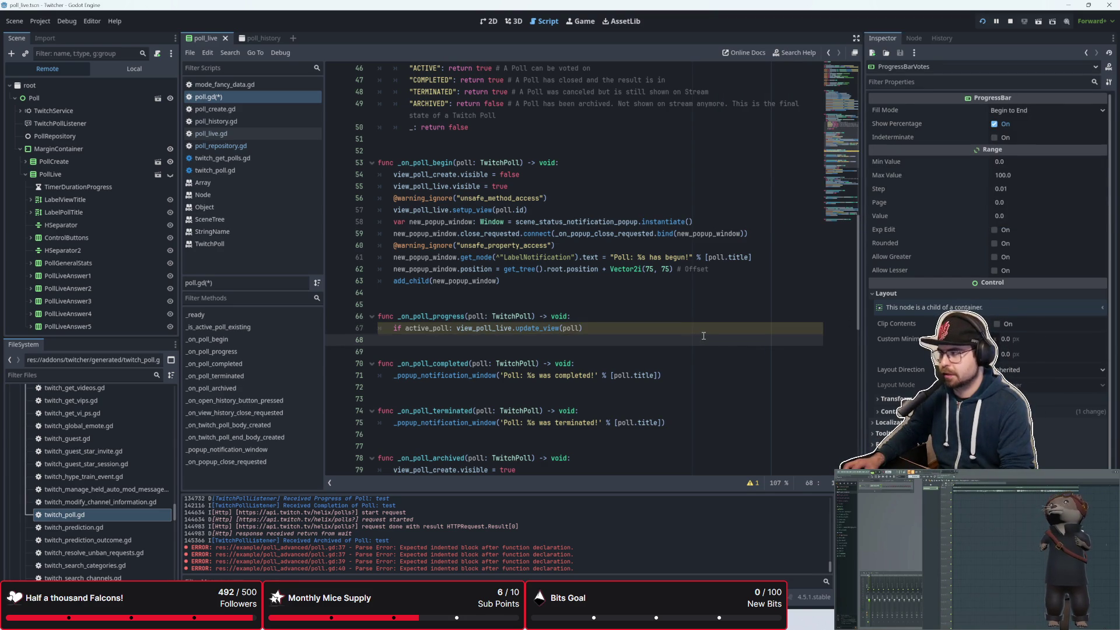
left_click(705, 333)
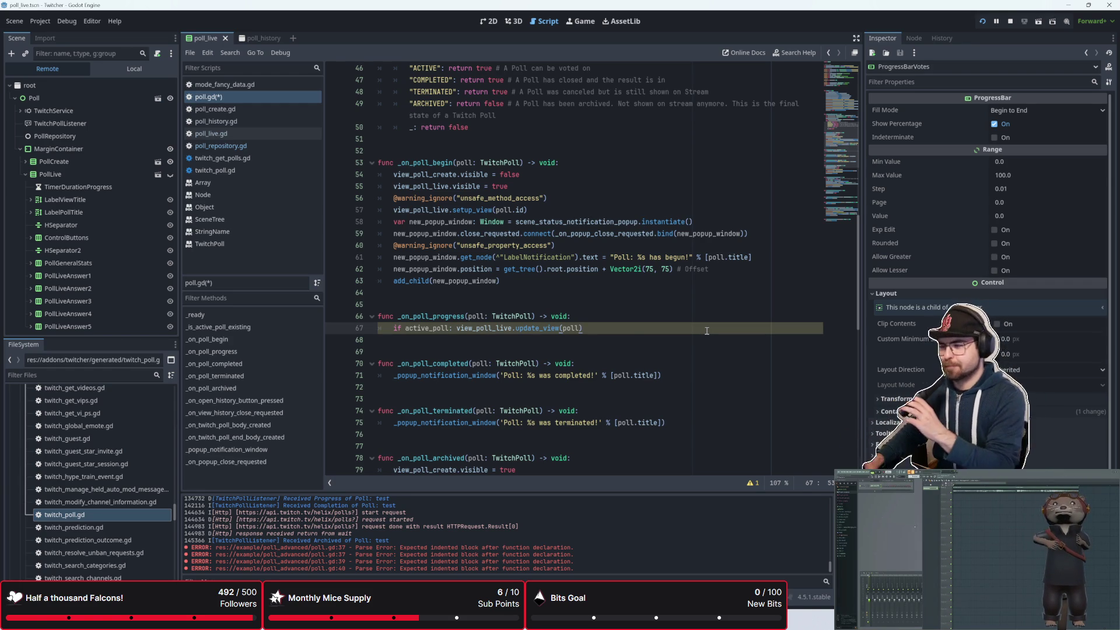
left_click(690, 340)
scroll(689, 340, "down", 1)
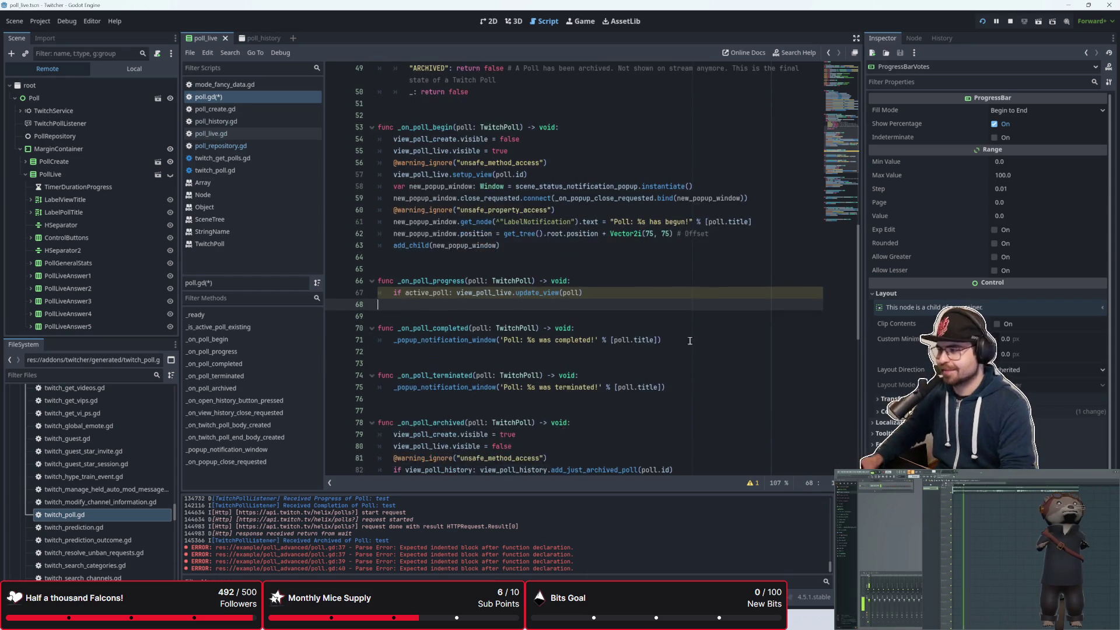
scroll(691, 329, "down", 5)
scroll(672, 308, "up", 5)
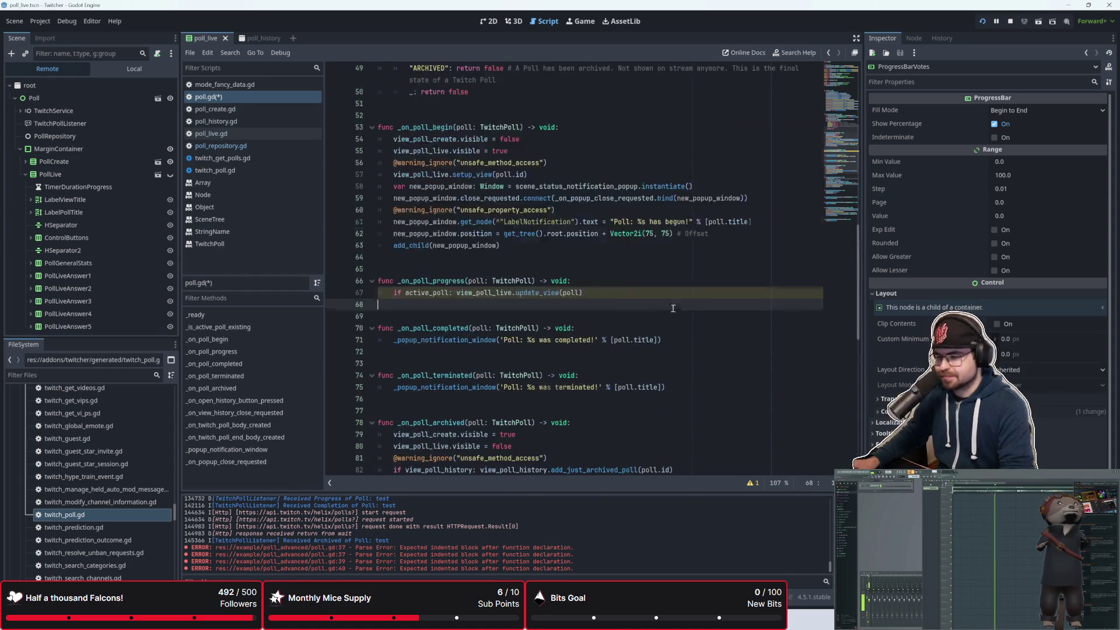
left_click(633, 308)
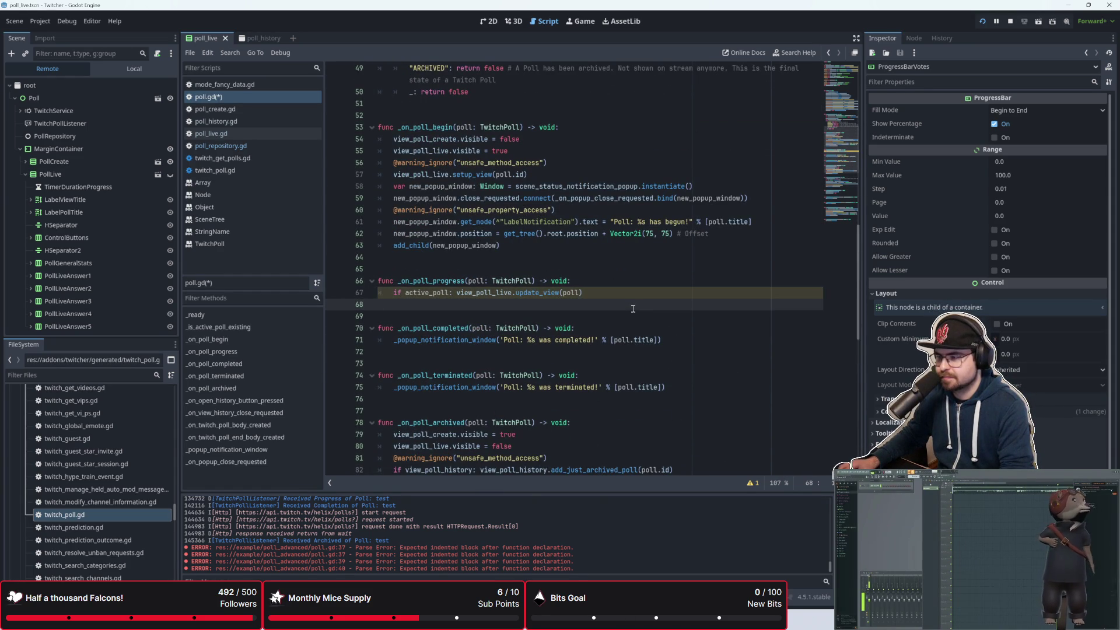
Begin an 'if' statement on a new line 39 at the end of _ready
scroll(633, 308, "up", 4)
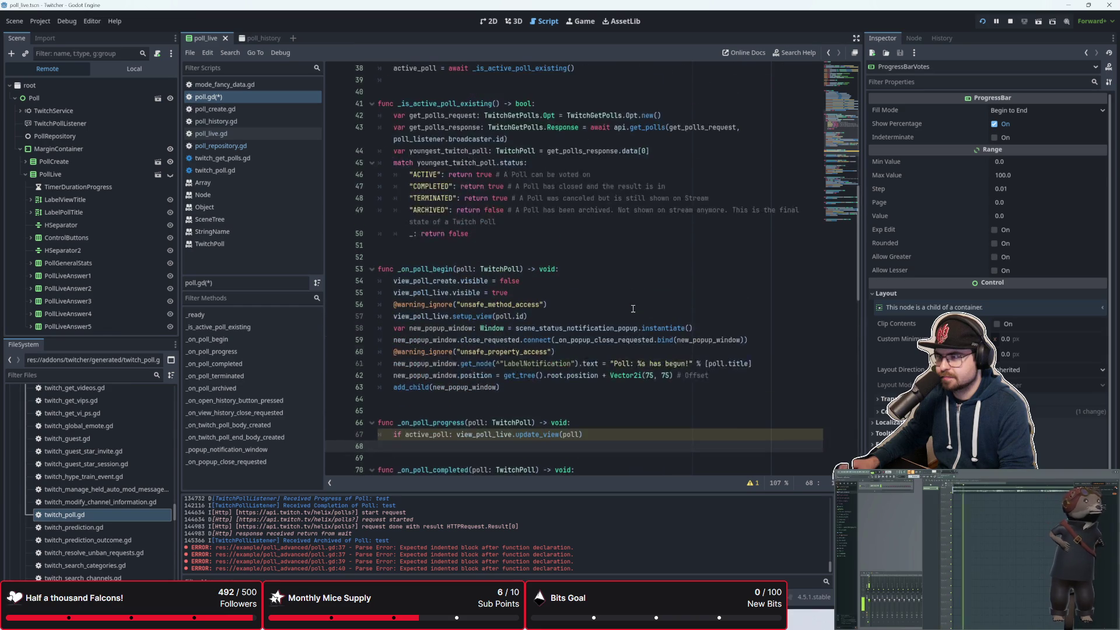
scroll(633, 308, "up", 4)
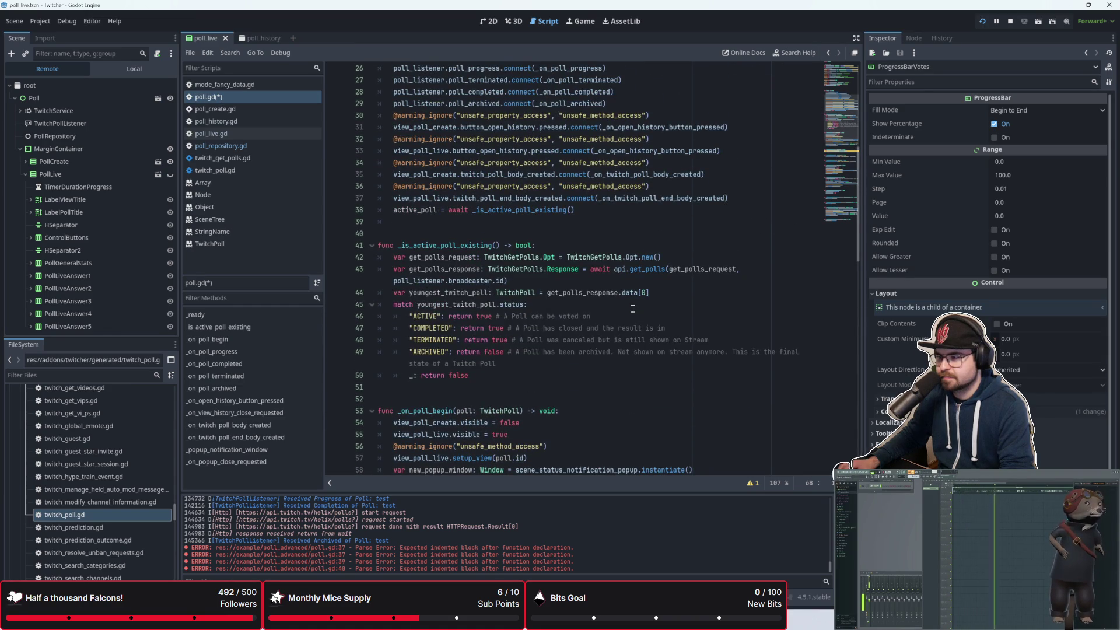
scroll(632, 308, "up", 6)
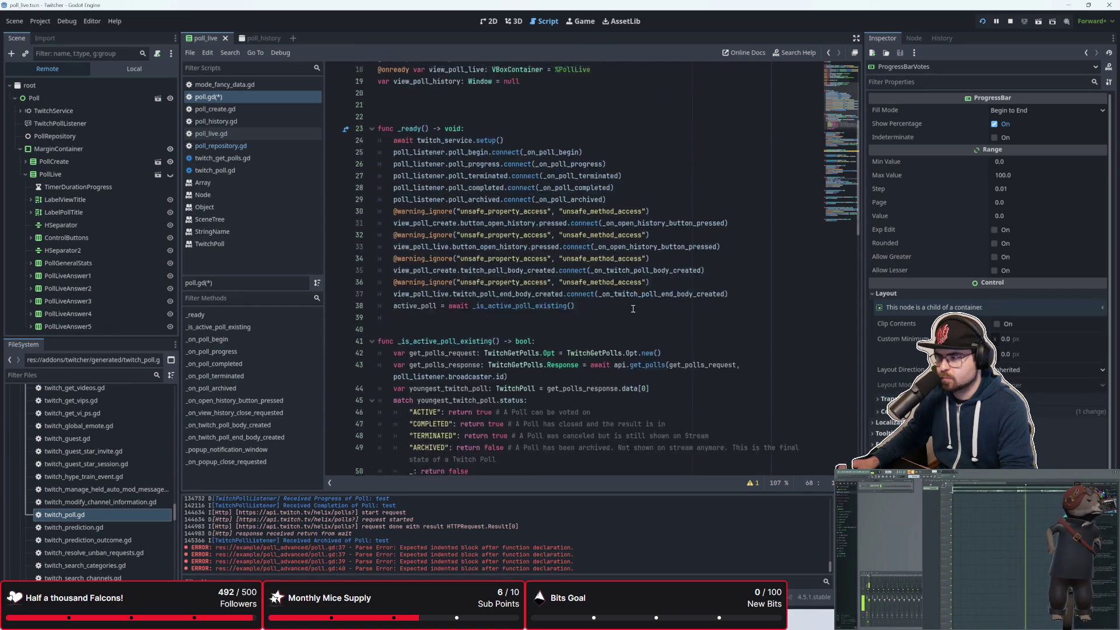
scroll(633, 308, "down", 1)
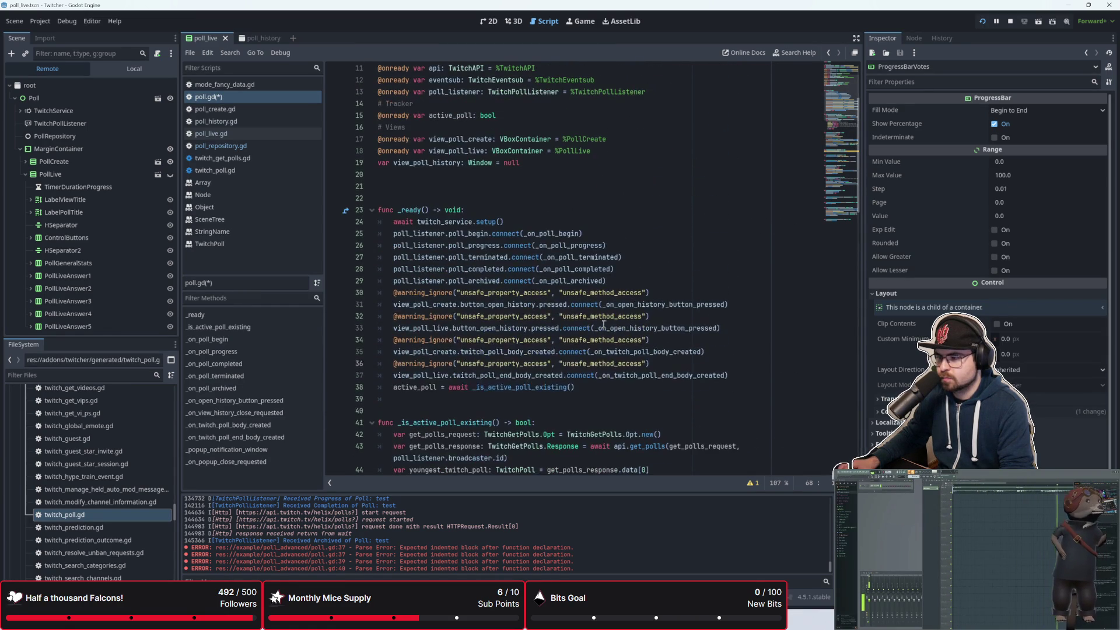
left_click(545, 401)
type("if")
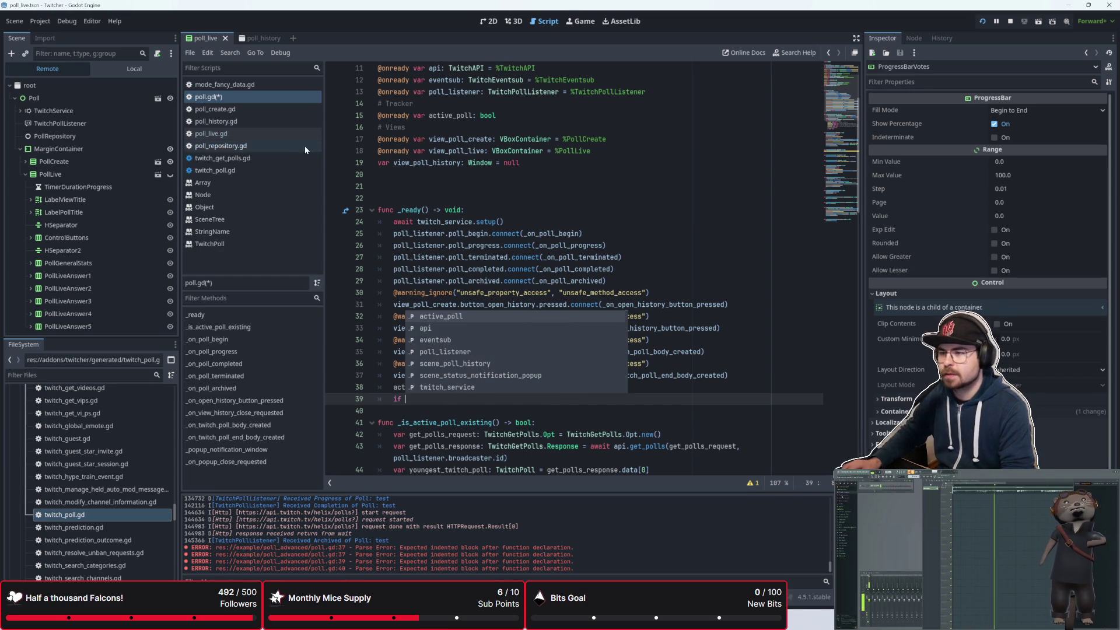
Check poll_live.gd to confirm setup_view now takes poll_id: String
left_click(289, 134)
scroll(514, 280, "down", 10)
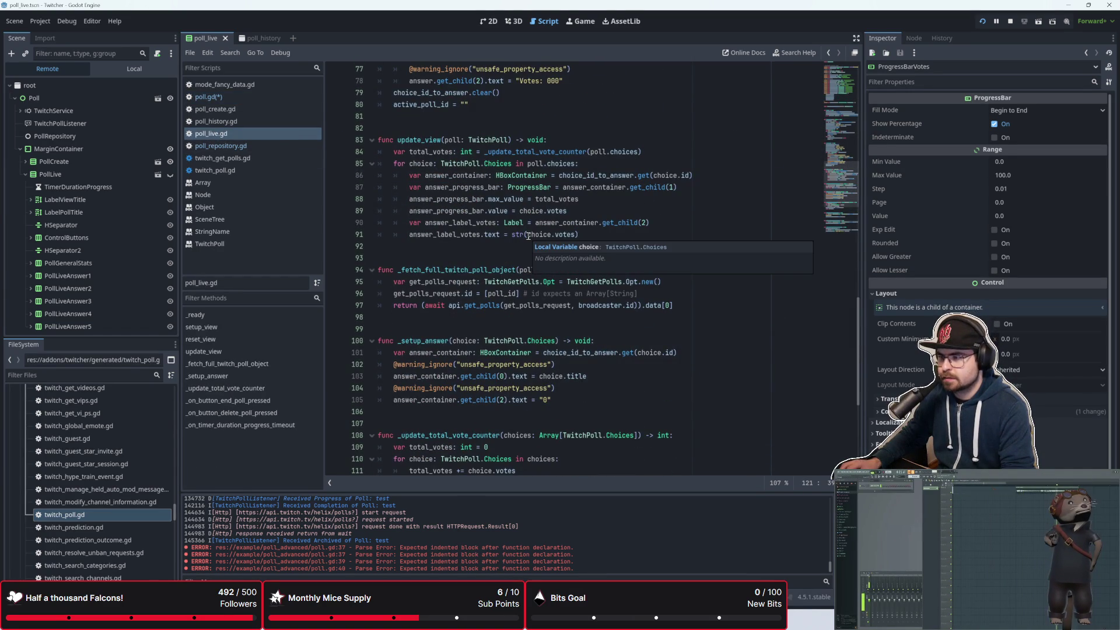
scroll(477, 245, "up", 8)
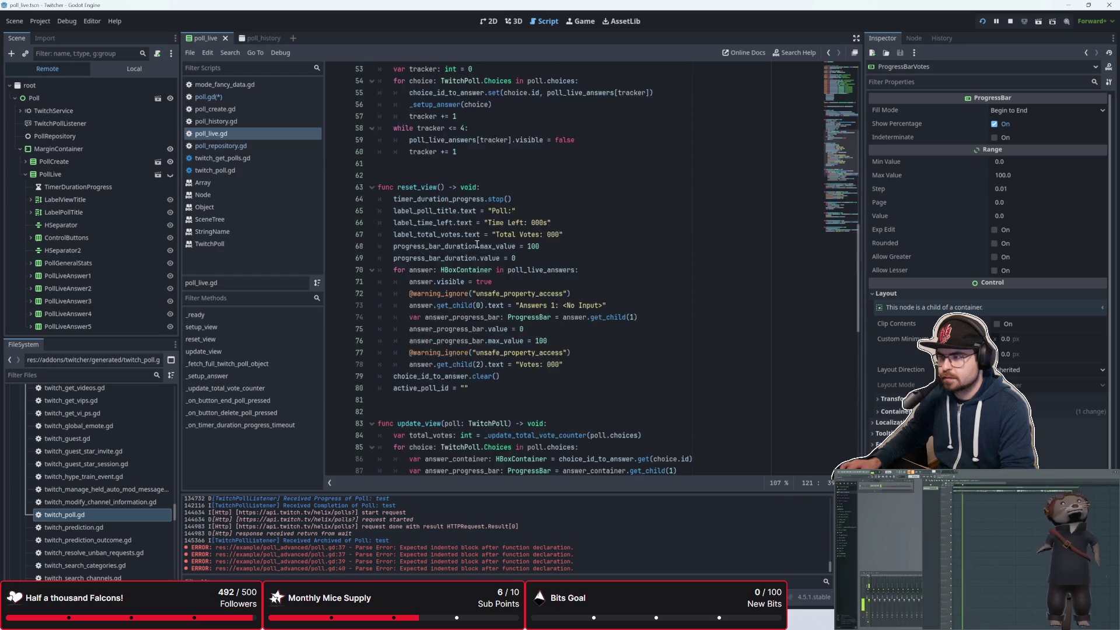
scroll(477, 245, "up", 3)
scroll(477, 245, "up", 1)
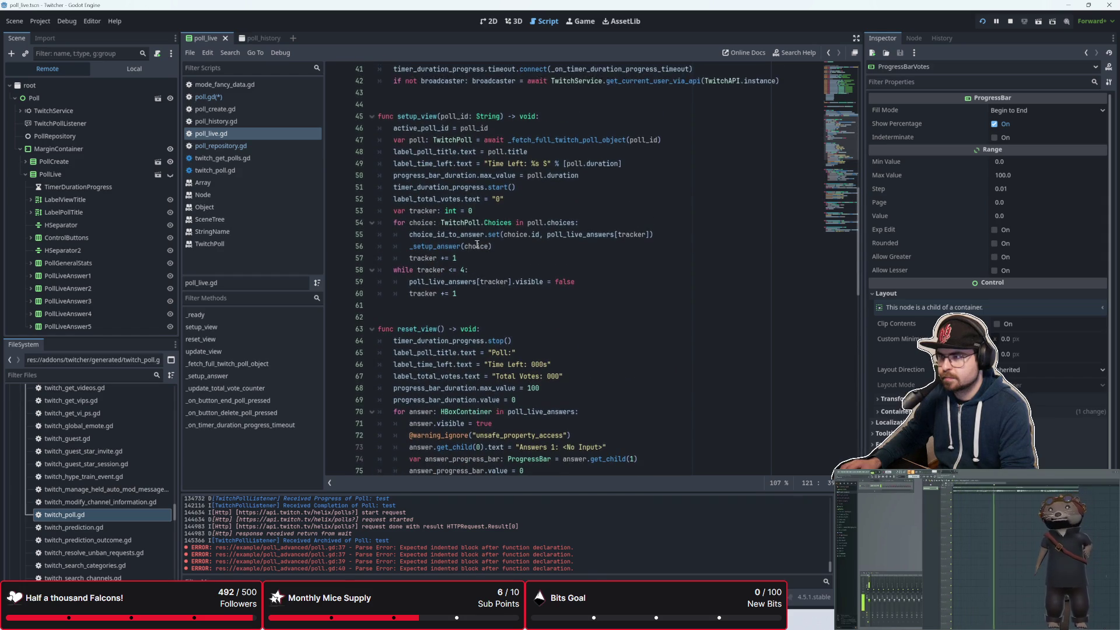
scroll(477, 245, "up", 2)
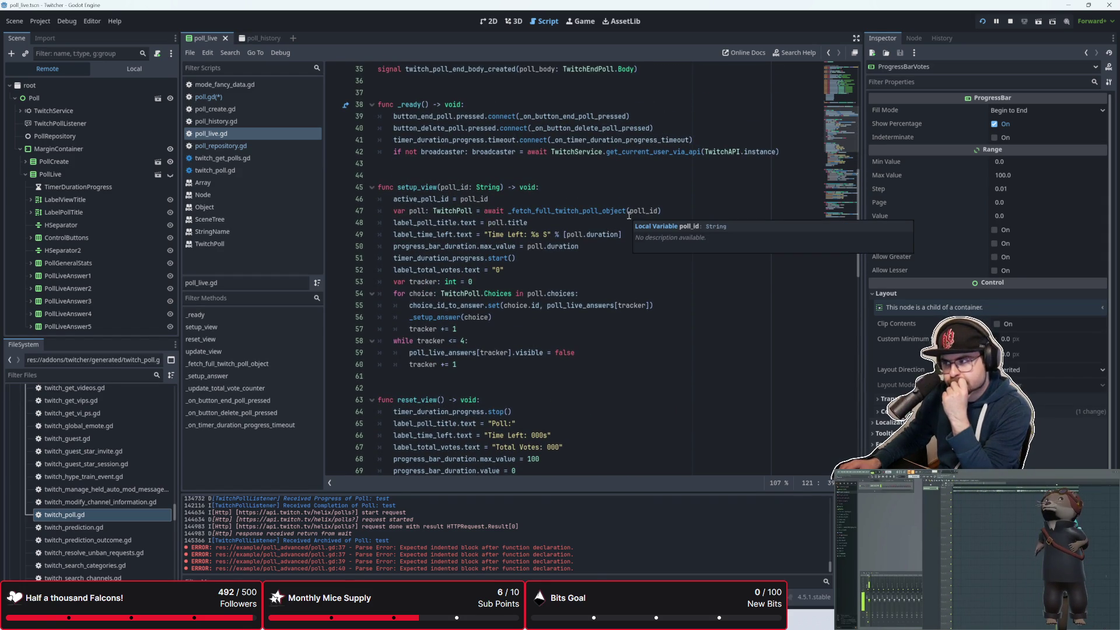
Back in poll.gd, delete the unfinished 'if' line from _ready
left_click(284, 95)
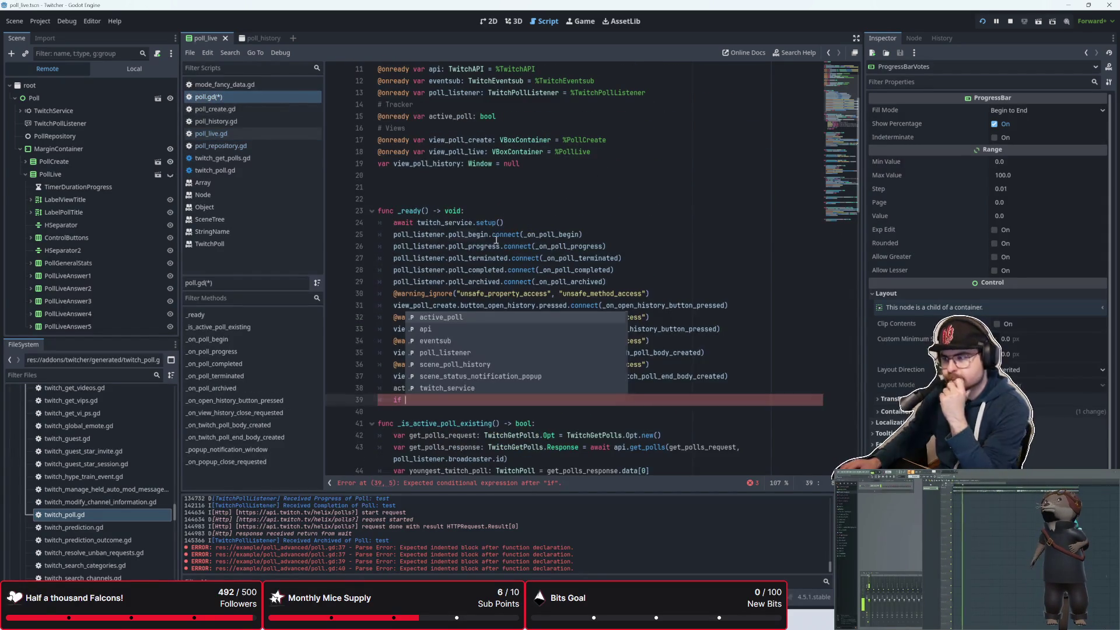
key("Escape")
scroll(428, 266, "down", 4)
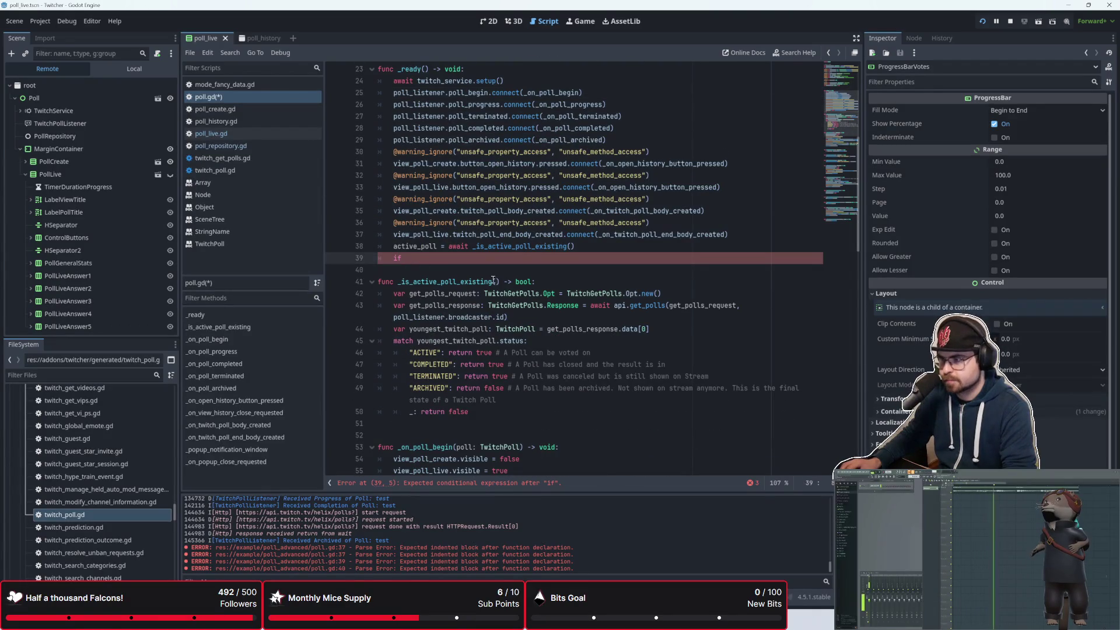
scroll(513, 281, "up", 1)
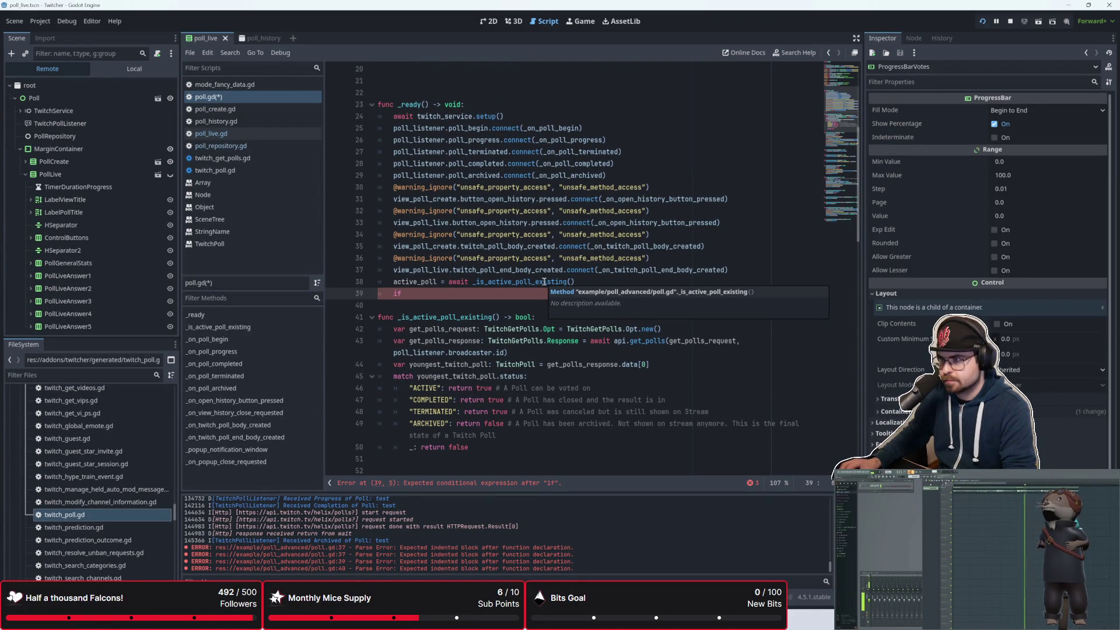
scroll(591, 222, "down", 1)
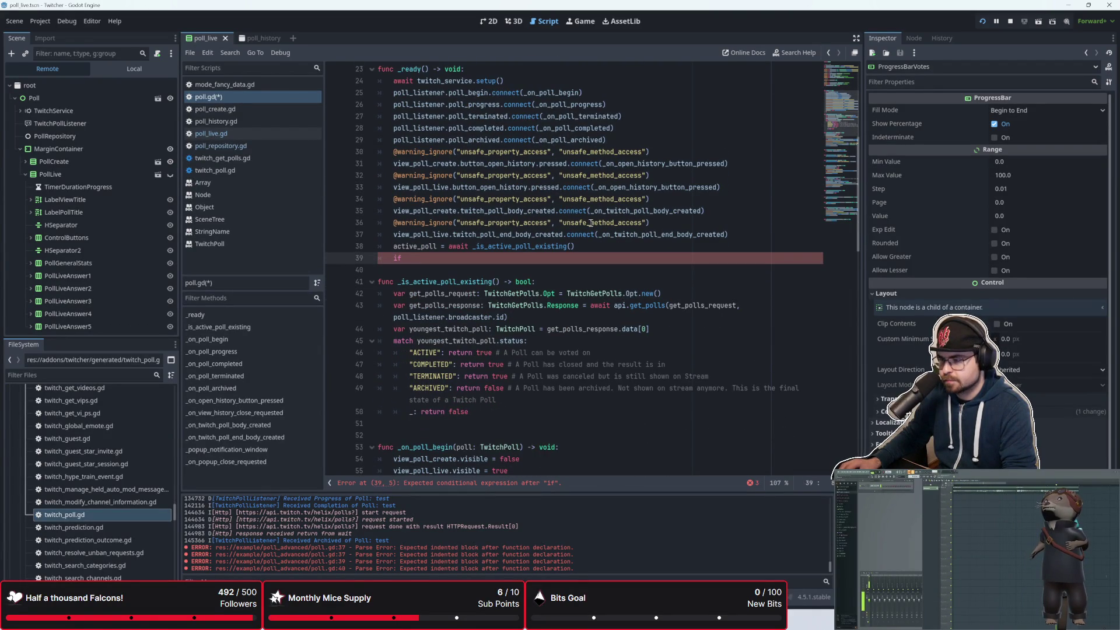
key("BackSpace")
key("BackSpace")
key("BackSpace")
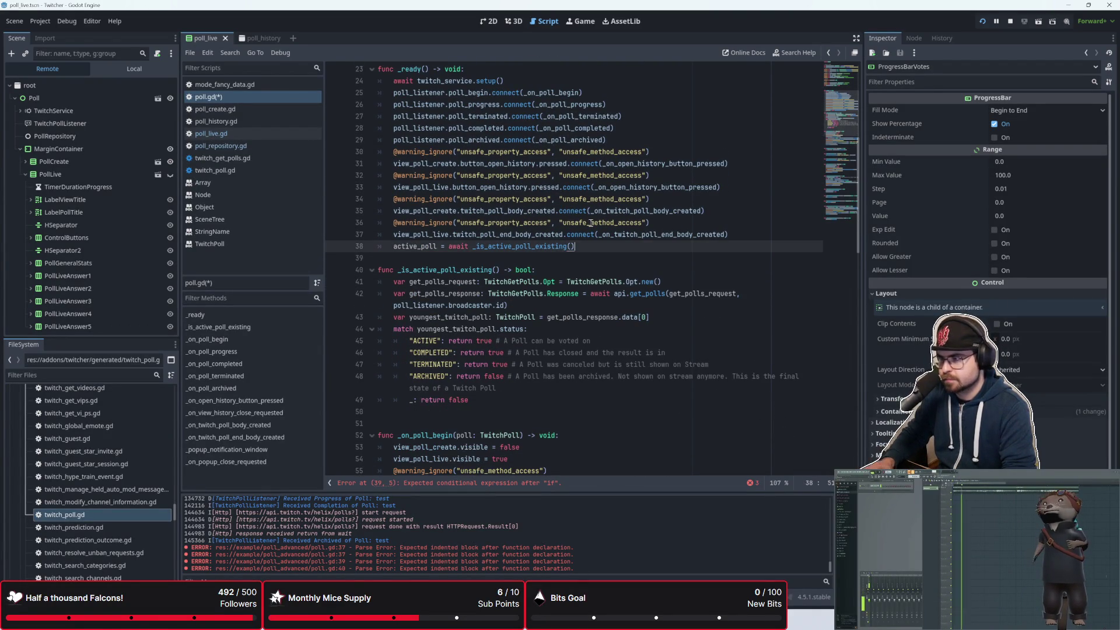
scroll(514, 269, "up", 3)
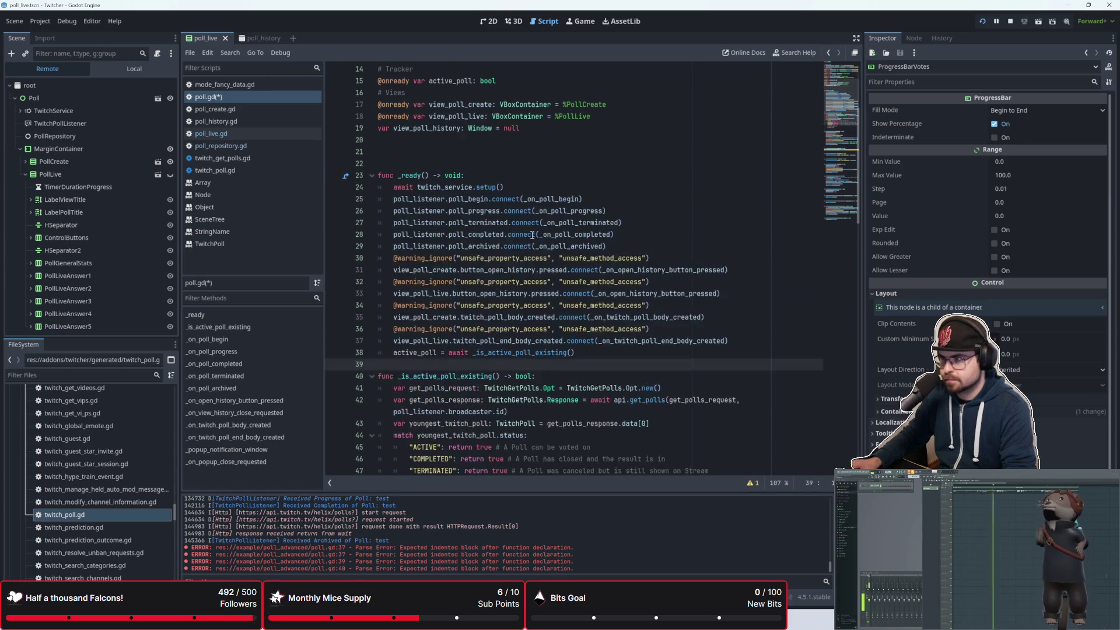
Delete the Tracker comment and active_poll declaration, then undo it and scroll to _on_poll_archived
left_click(539, 127)
scroll(539, 127, "up", 3)
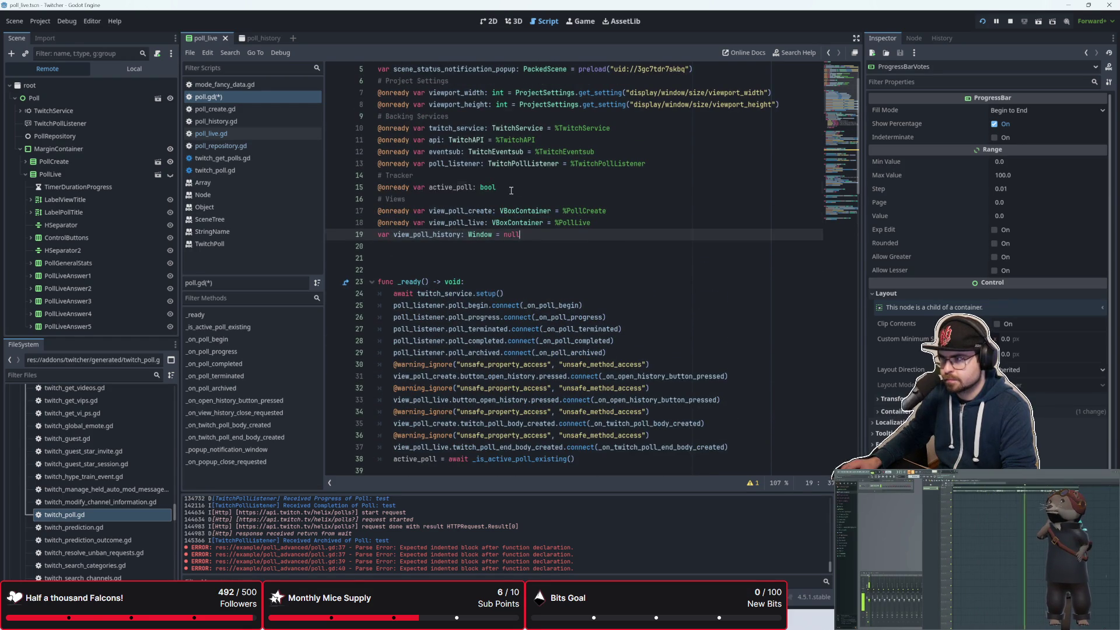
left_click_drag(497, 187, 372, 177)
key("BackSpace")
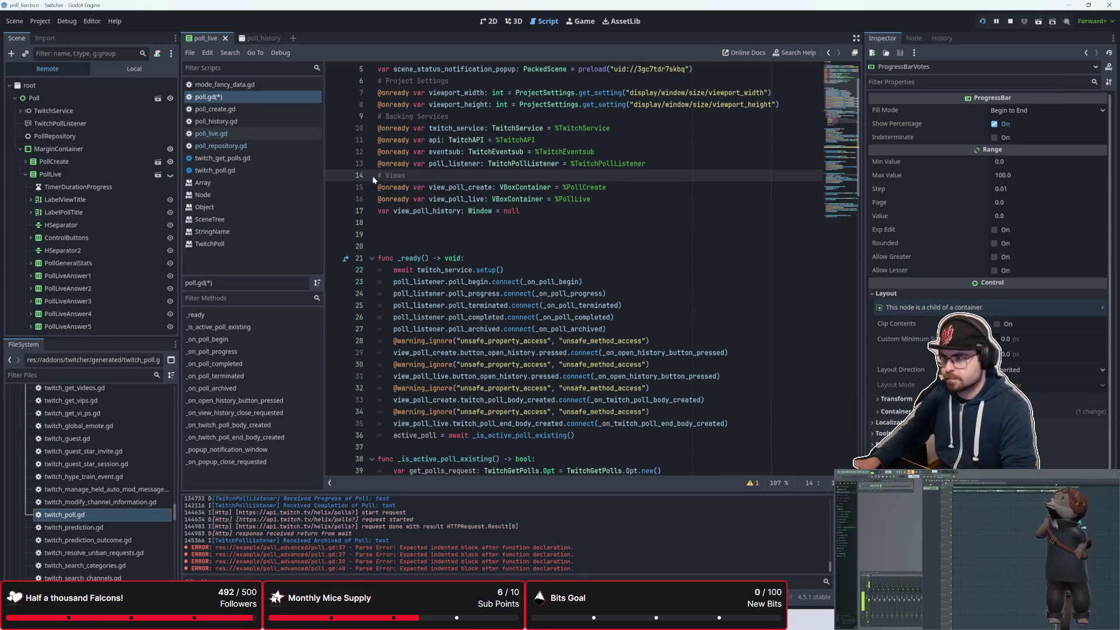
key("ctrl+z")
scroll(502, 223, "down", 12)
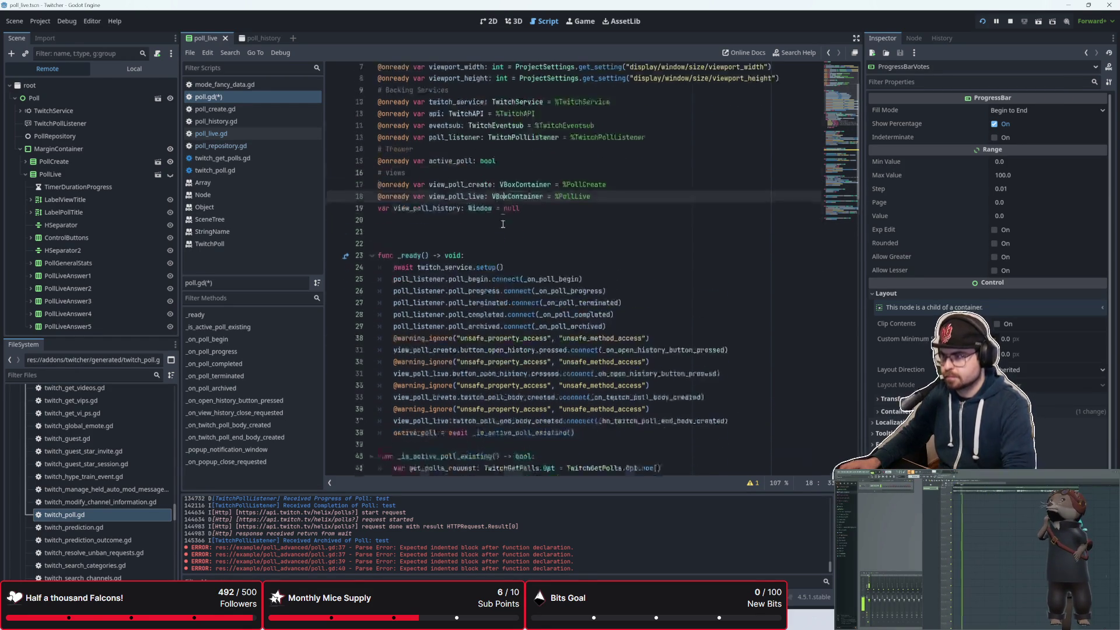
scroll(503, 224, "down", 3)
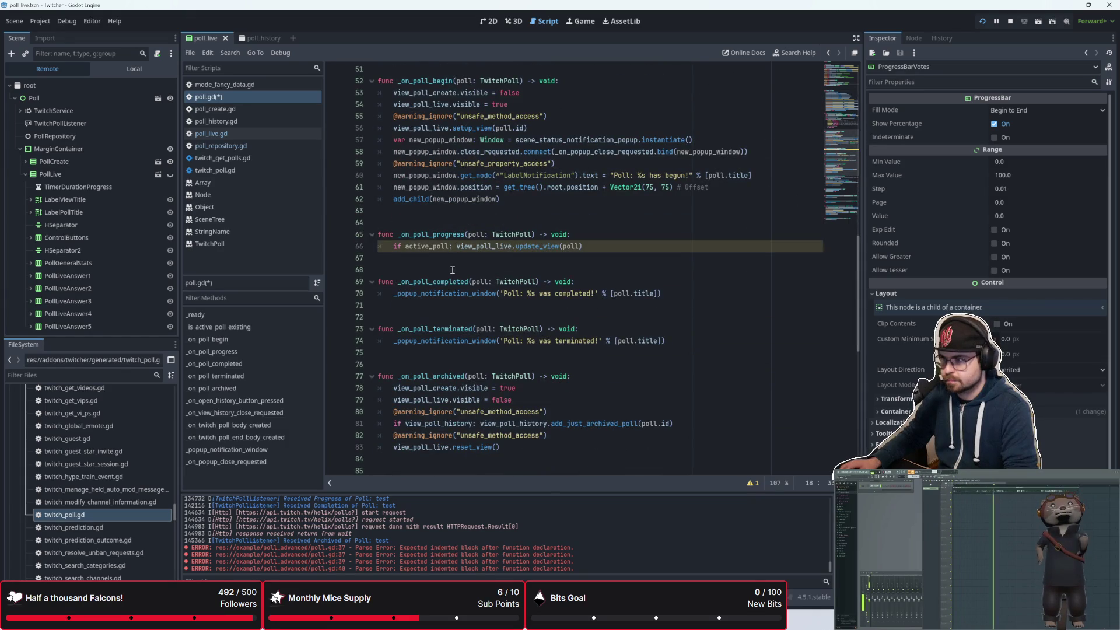
scroll(450, 344, "down", 3)
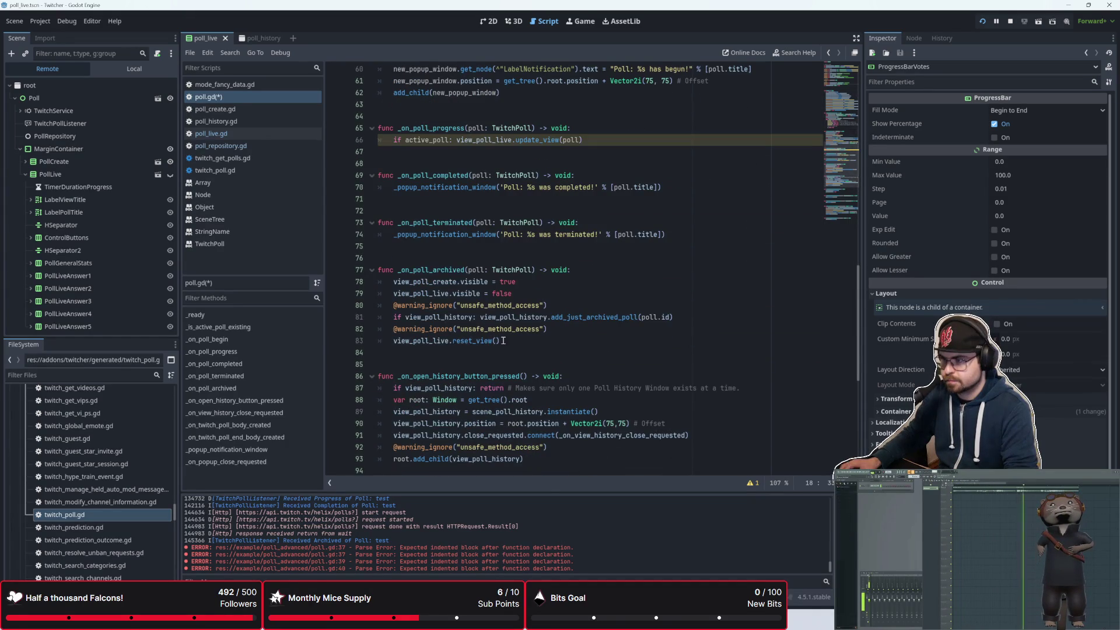
Add 'active_poll = false' after the reset_view call and save poll.gd
left_click(528, 341)
key("Return")
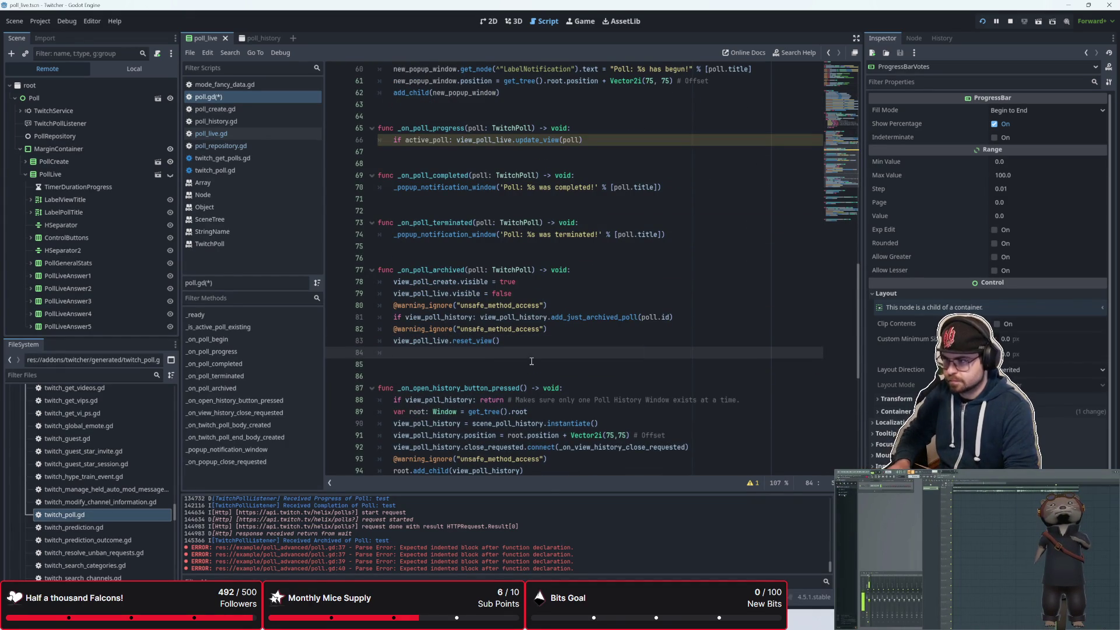
type("ctive_poll")
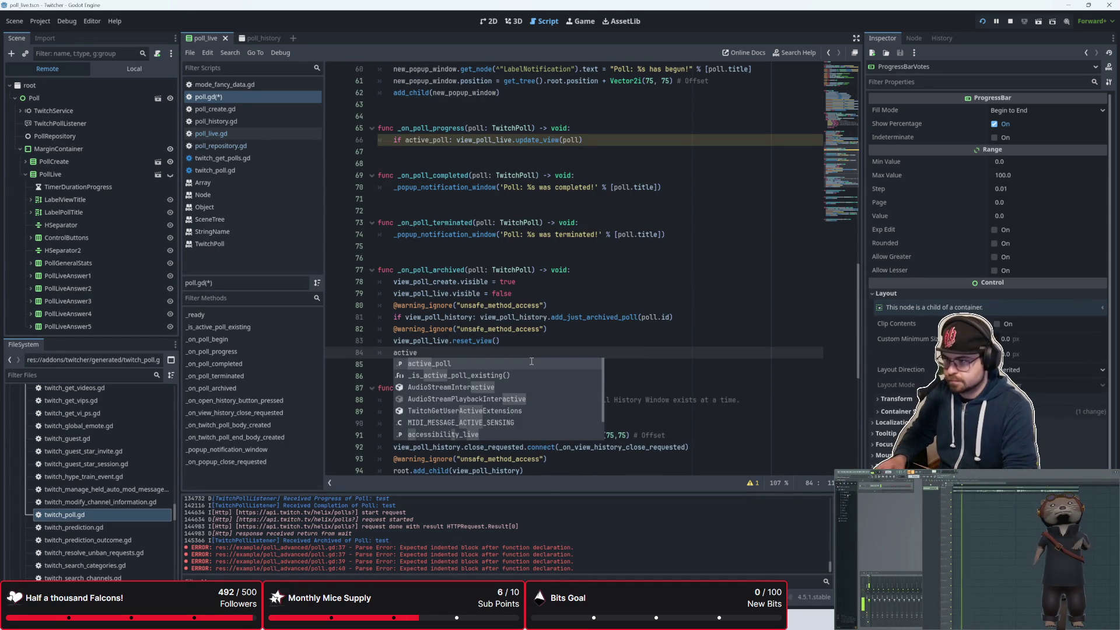
type(" = false")
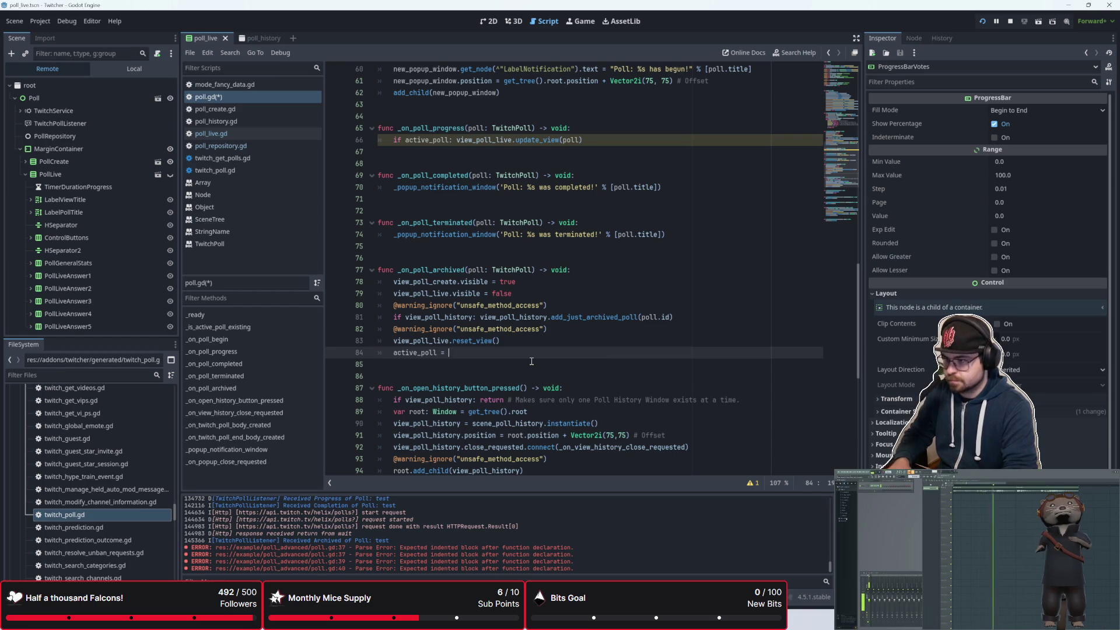
key("ctrl+s")
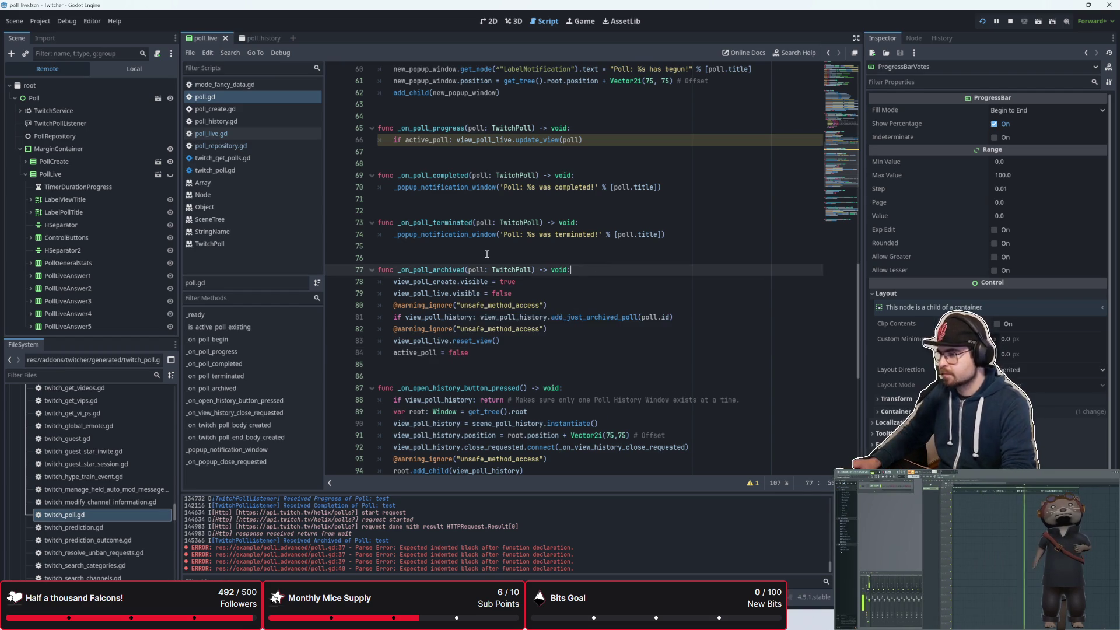
Move the 'active_poll = false' line to just after line 79 and save
left_click(490, 347)
key("ctrl+x")
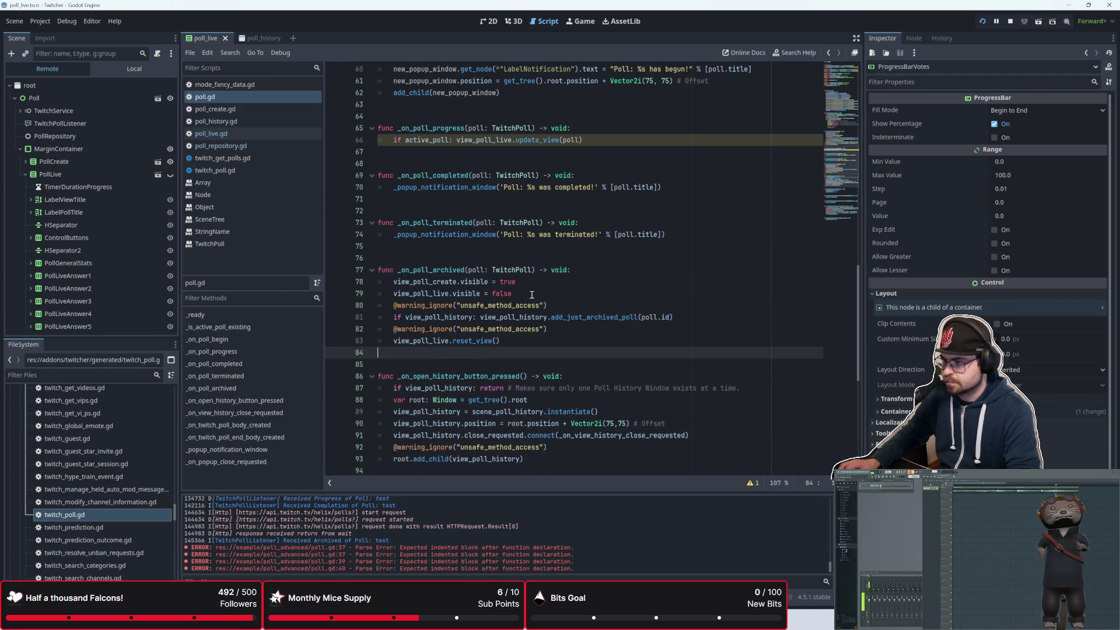
left_click(531, 293)
key("Return")
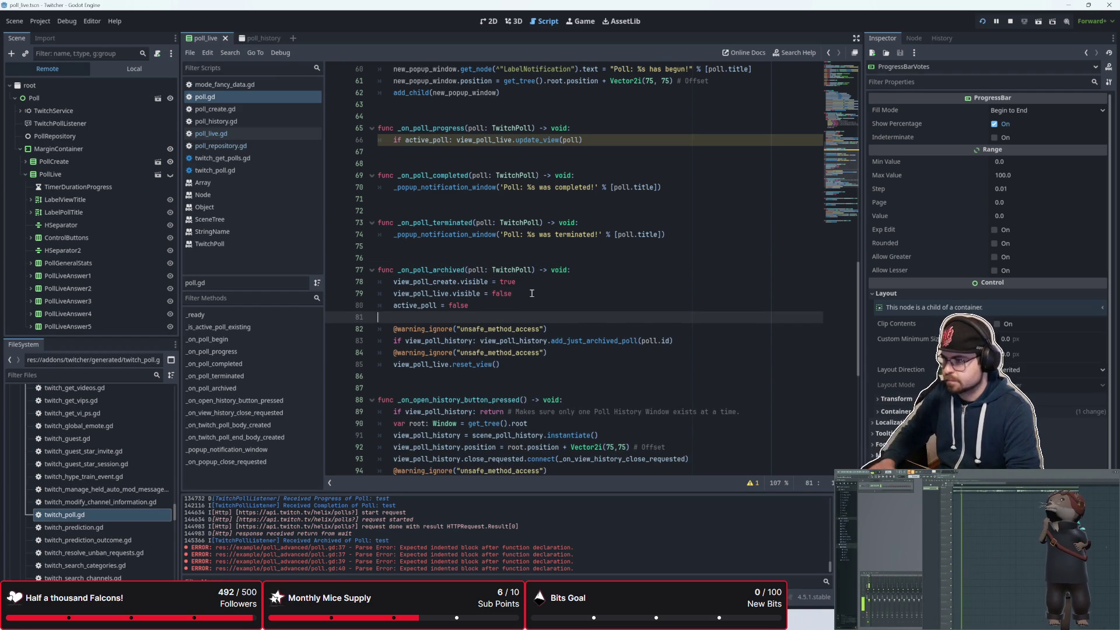
key("ctrl+v")
key("ctrl+s")
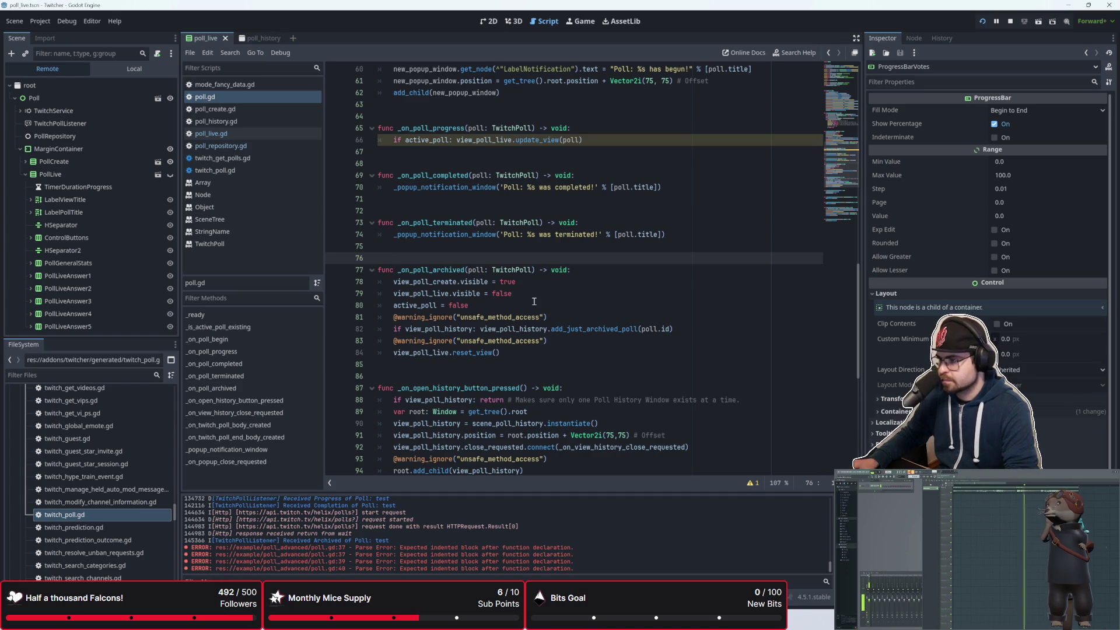
Delete the leftover 'active_poll = false' line below reset_view
left_click(542, 352)
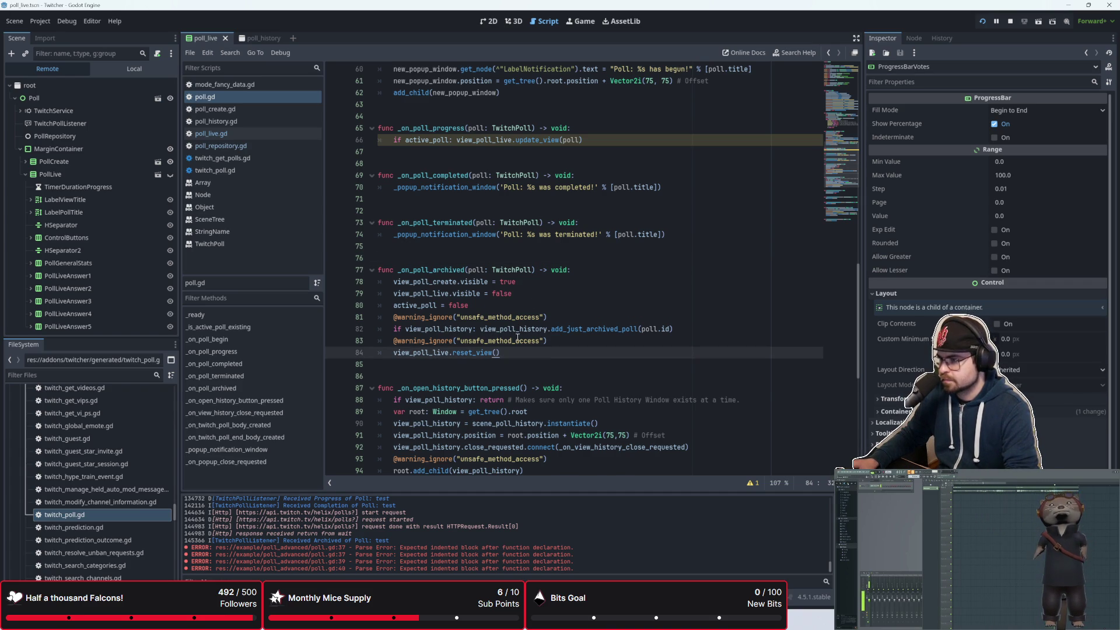
scroll(517, 337, "up", 1)
left_click(449, 281)
left_click(475, 341)
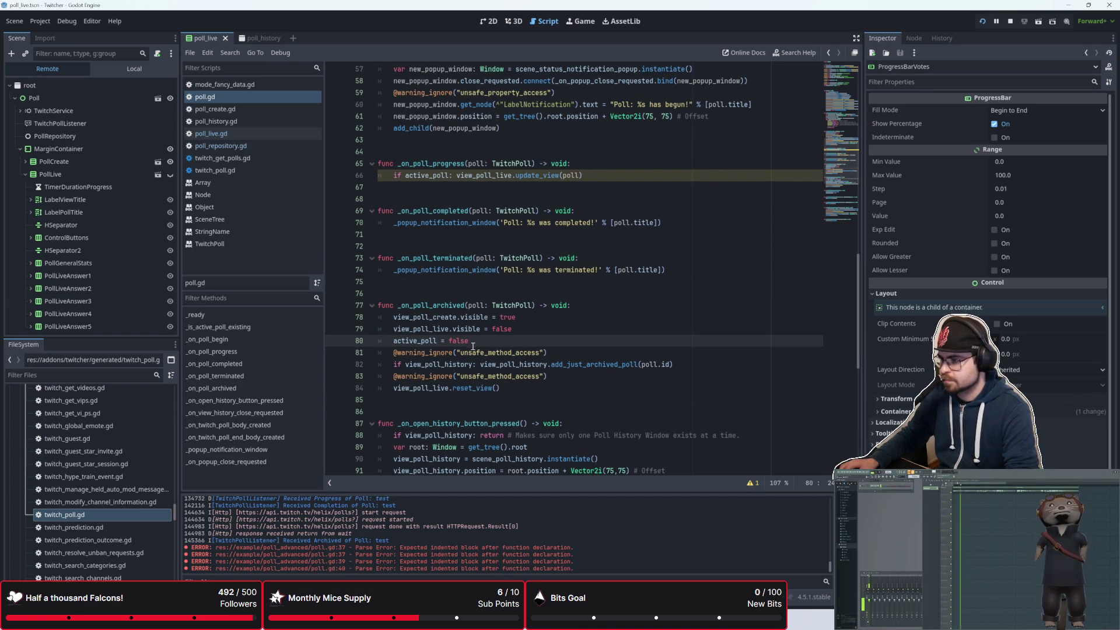
key("Up")
key("Up")
key("Up")
left_click(482, 340)
key("ctrl+shift+k")
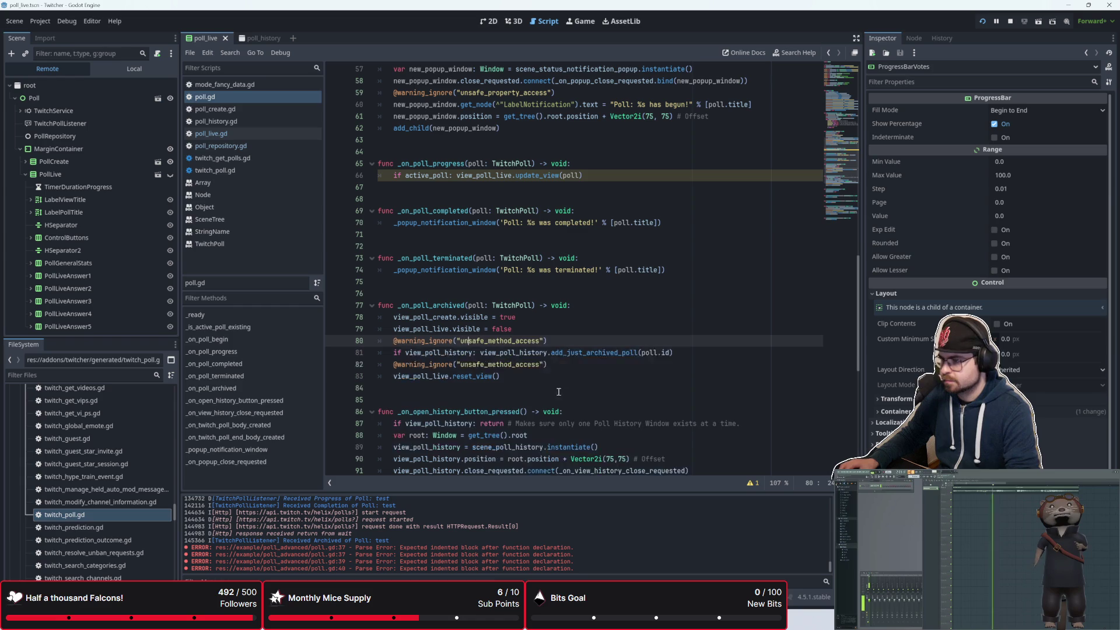
Retype 'active_poll = false' on a new line below line 79 and save
left_click(564, 361)
key("Up")
key("Down")
key("Down")
key("Down")
key("Up")
key("Up")
key("Up")
key("Up")
key("Up")
key("End")
key("Return")
type("active_poll = false")
key("ctrl+s")
In _on_poll_begin, add an 'active_poll =' assignment right after add_child
left_click(535, 246)
scroll(534, 232, "up", 3)
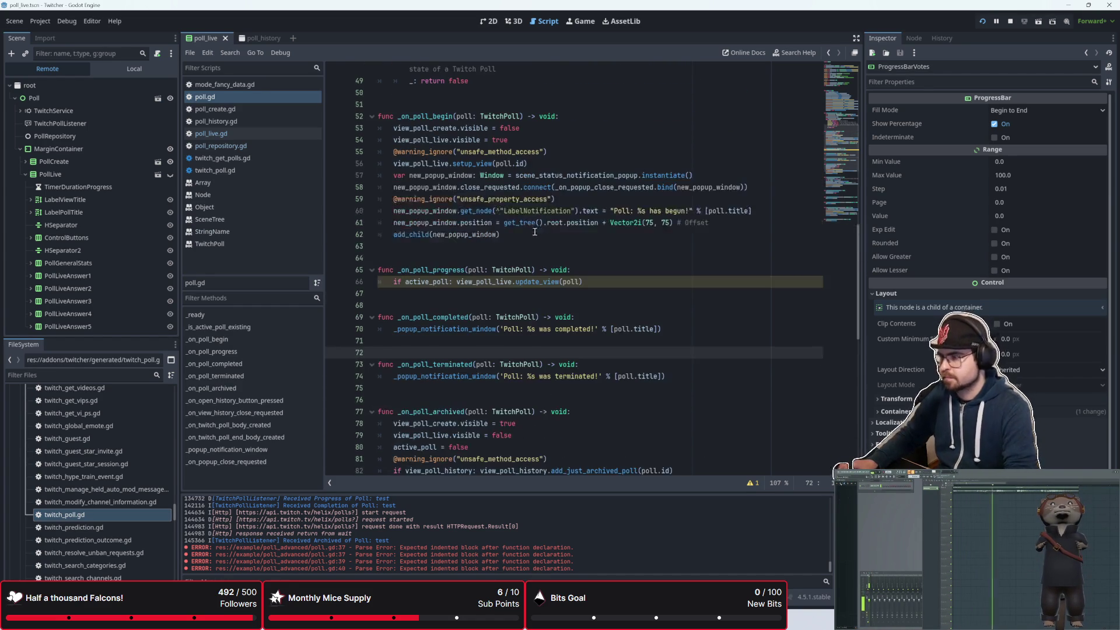
scroll(534, 232, "down", 4)
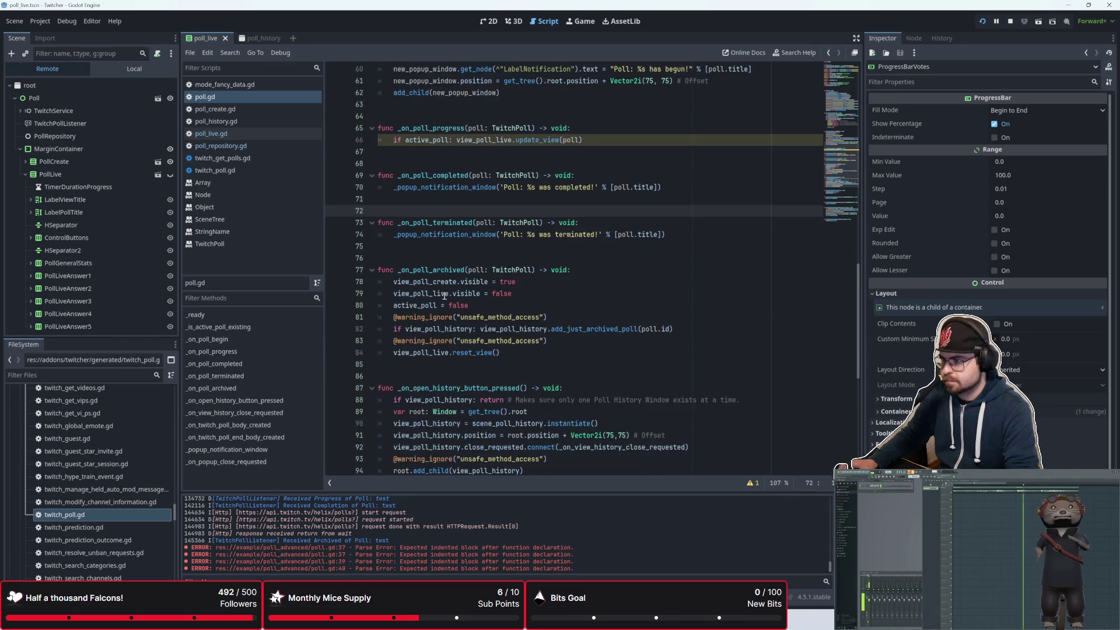
scroll(444, 296, "down", 3)
scroll(563, 343, "down", 4)
scroll(563, 343, "up", 8)
scroll(447, 245, "up", 4)
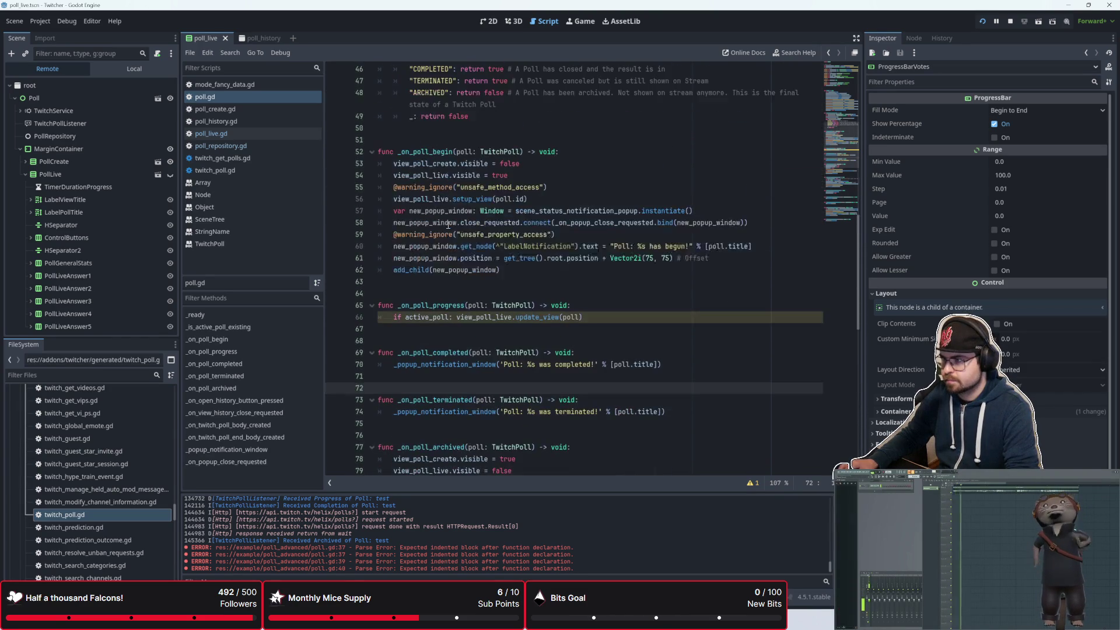
left_click(513, 273)
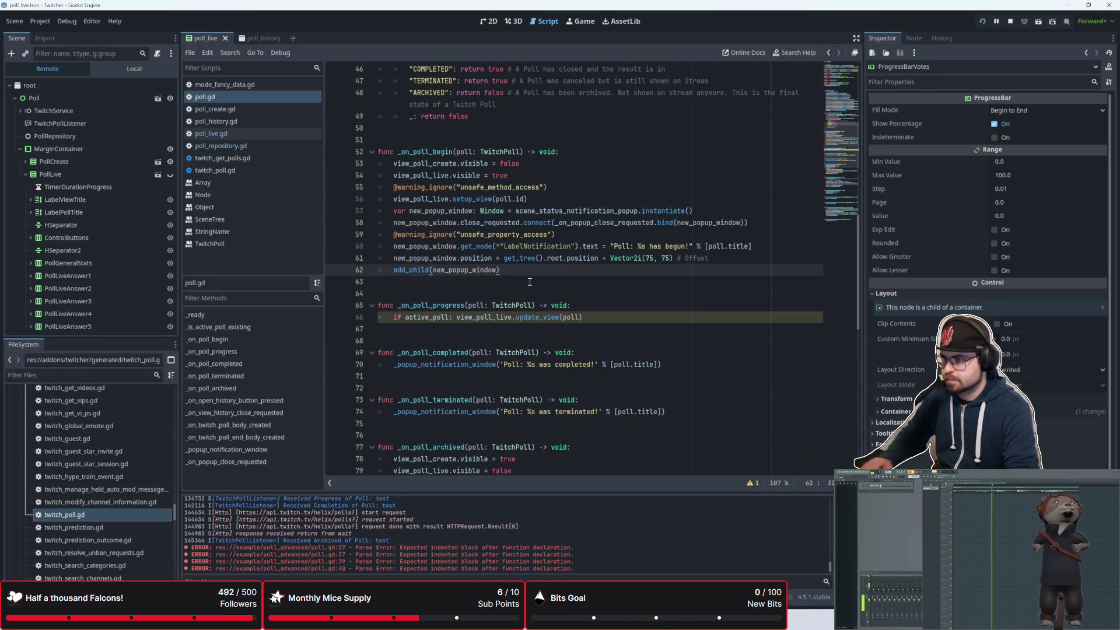
key("Return")
type("po")
key("BackSpace")
key("BackSpace")
type("active_pol")
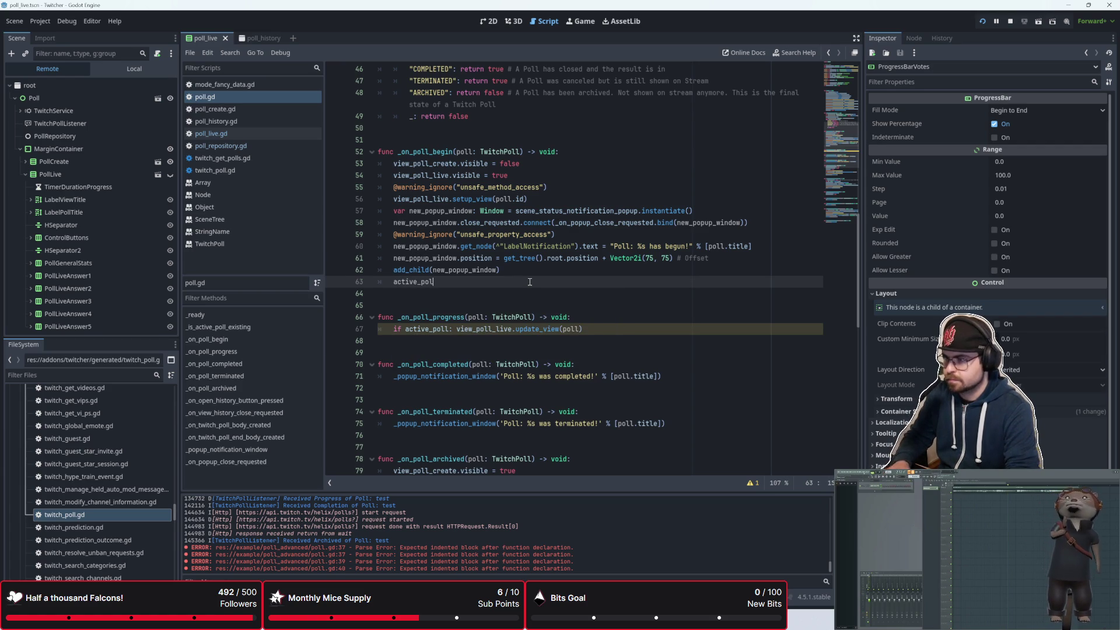
type("l = true")
left_click(535, 268)
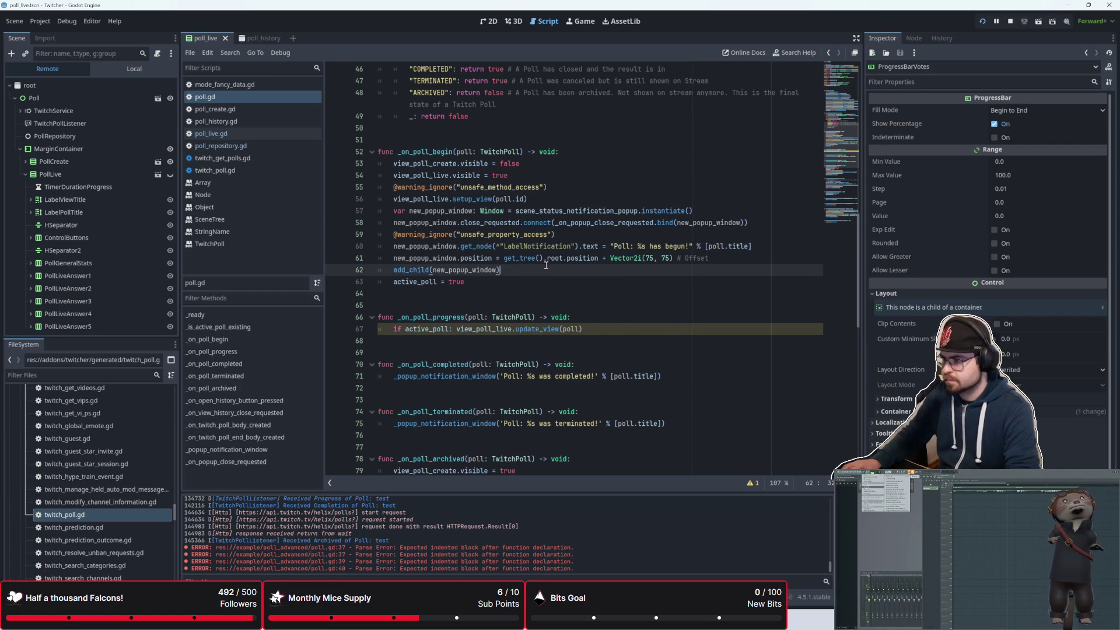
scroll(538, 266, "up", 4)
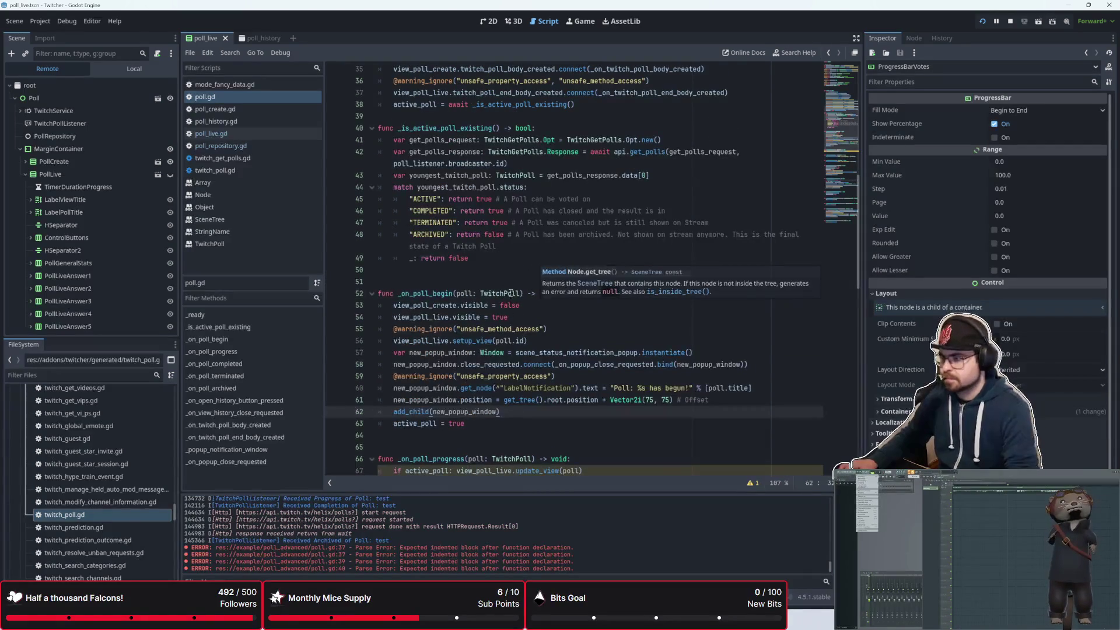
scroll(510, 309, "up", 5)
left_click(528, 295)
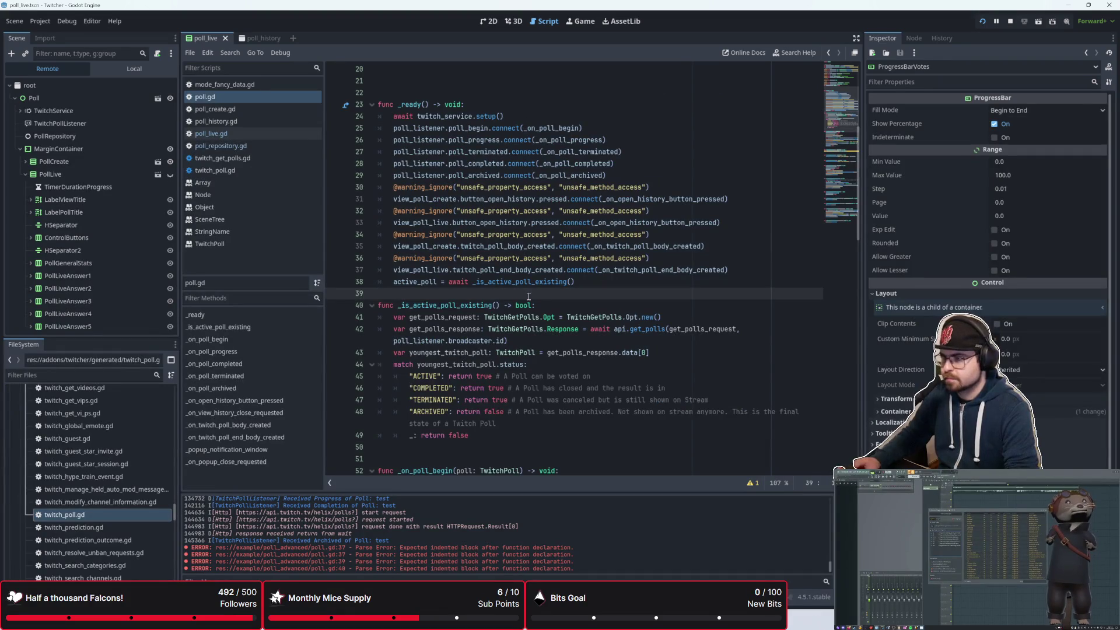
Start an indented if line under the active_poll assignment in _ready, then remove it
key("Return")
key("Up")
key("Tab")
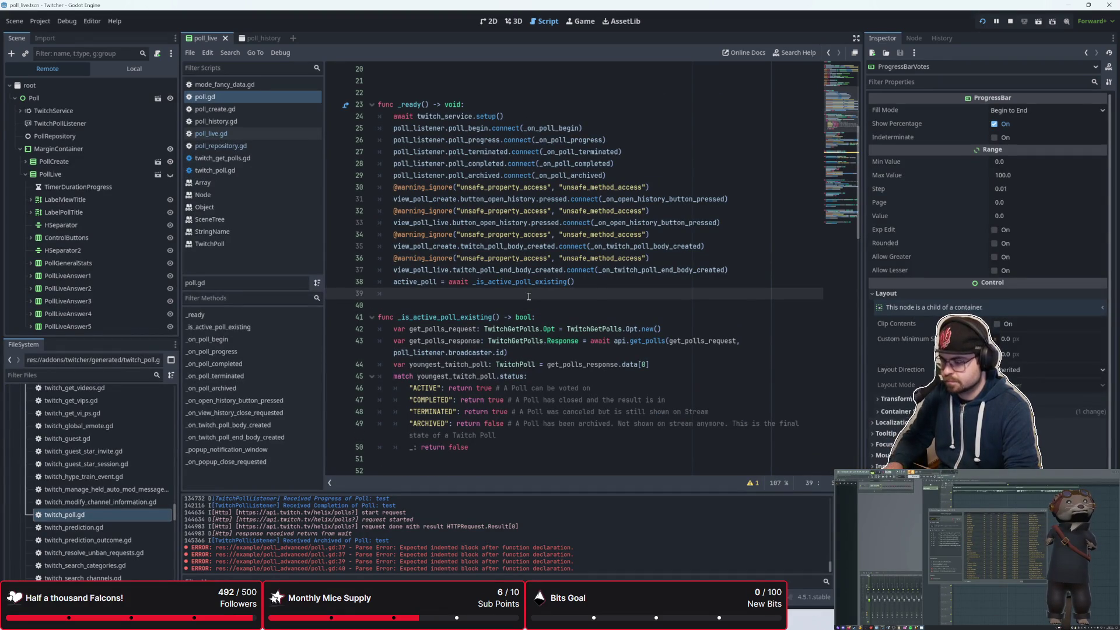
type("l:")
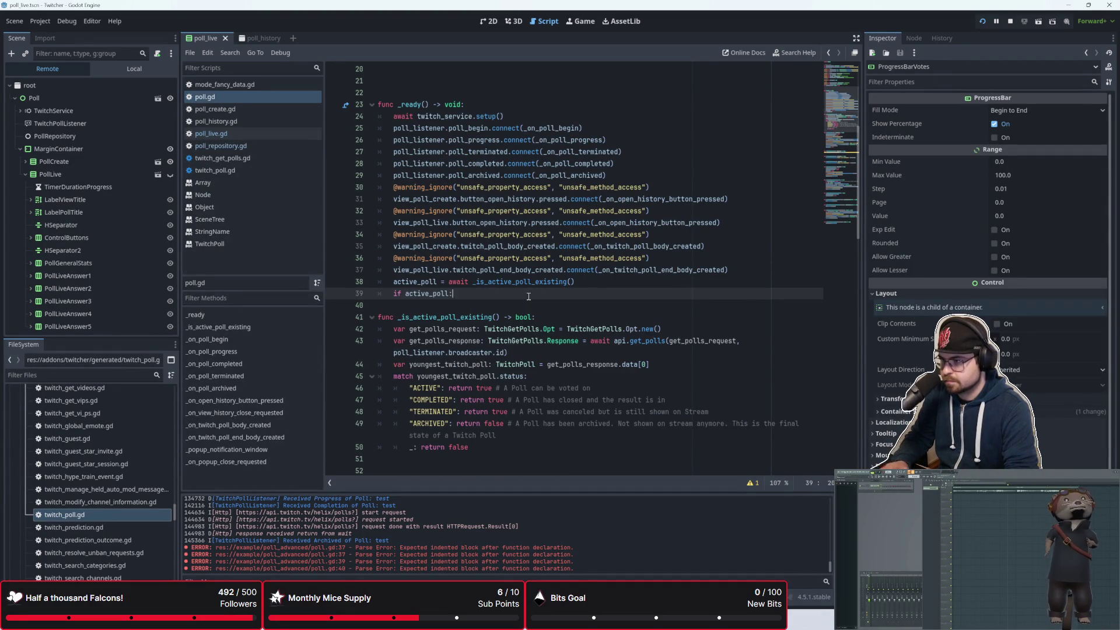
key("Return")
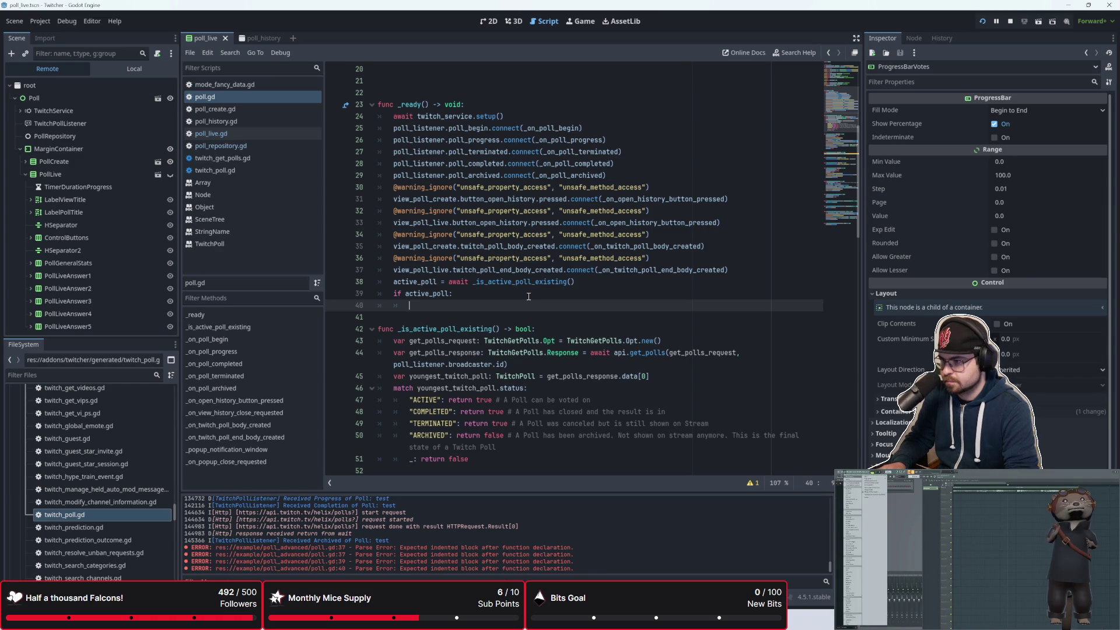
scroll(529, 296, "down", 6)
scroll(523, 301, "up", 2)
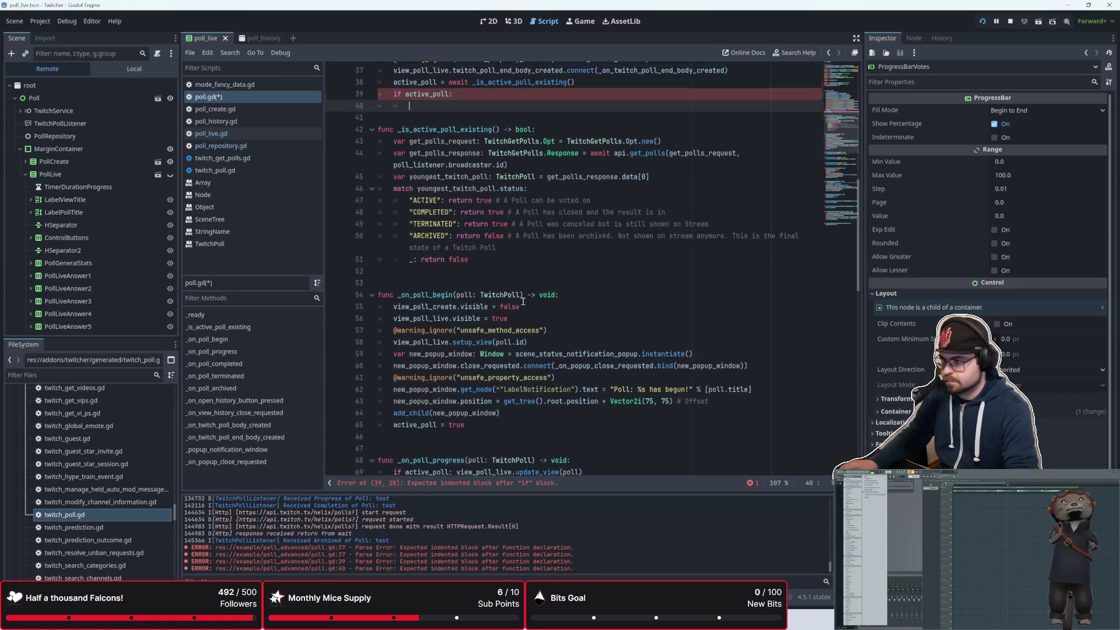
scroll(467, 210, "up", 1)
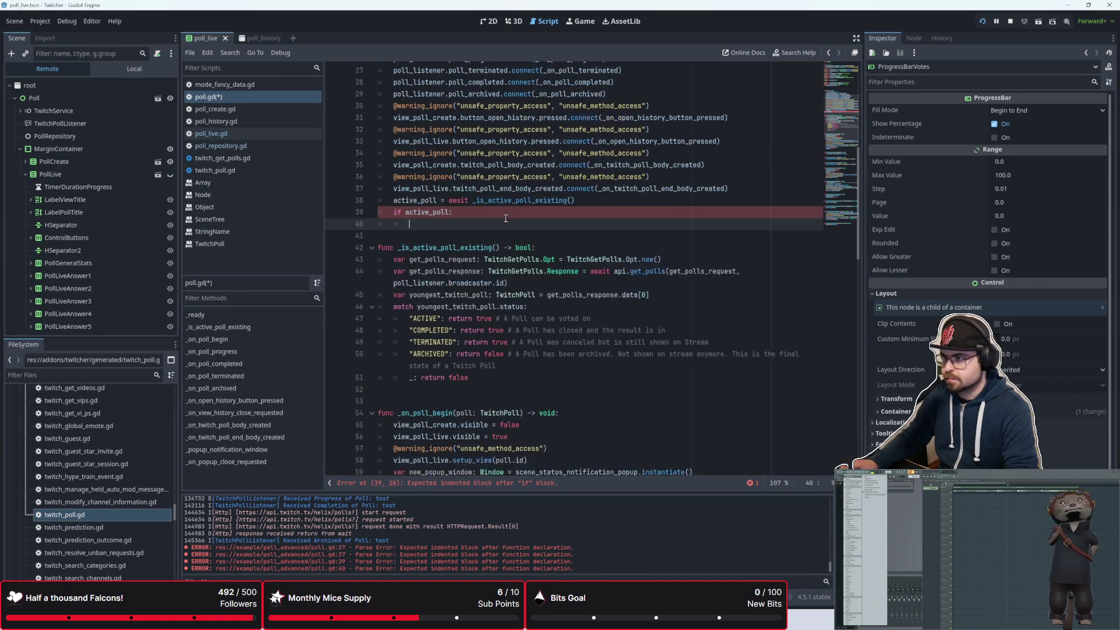
scroll(502, 219, "down", 1)
key("BackSpace")
key("BackSpace")
key("BackSpace")
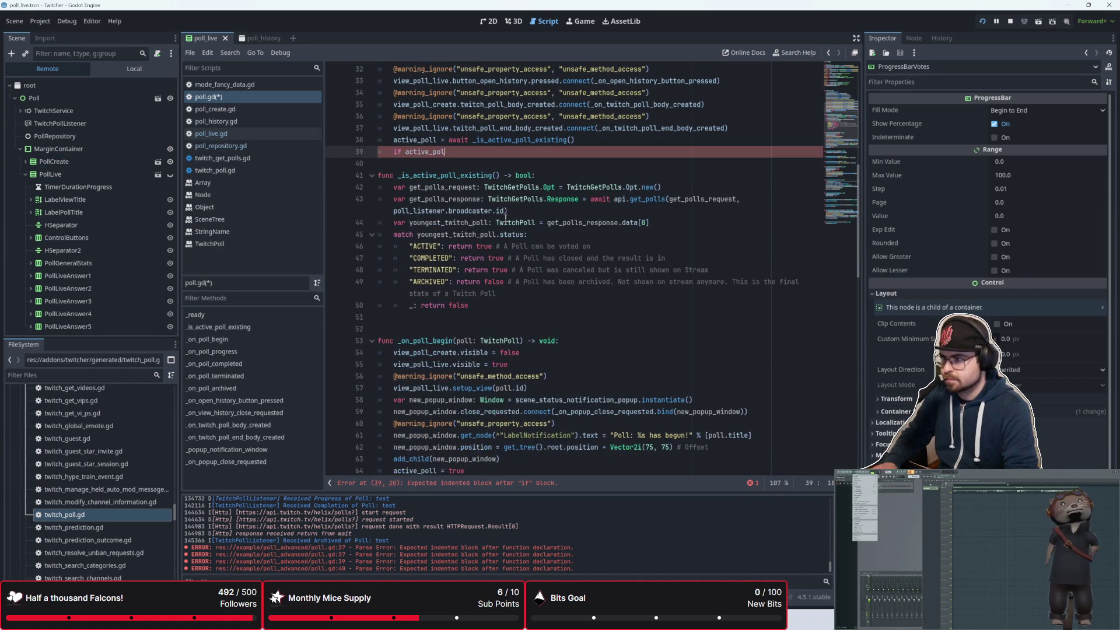
key("BackSpace")
key("BackSpace")
key("BackSpace")
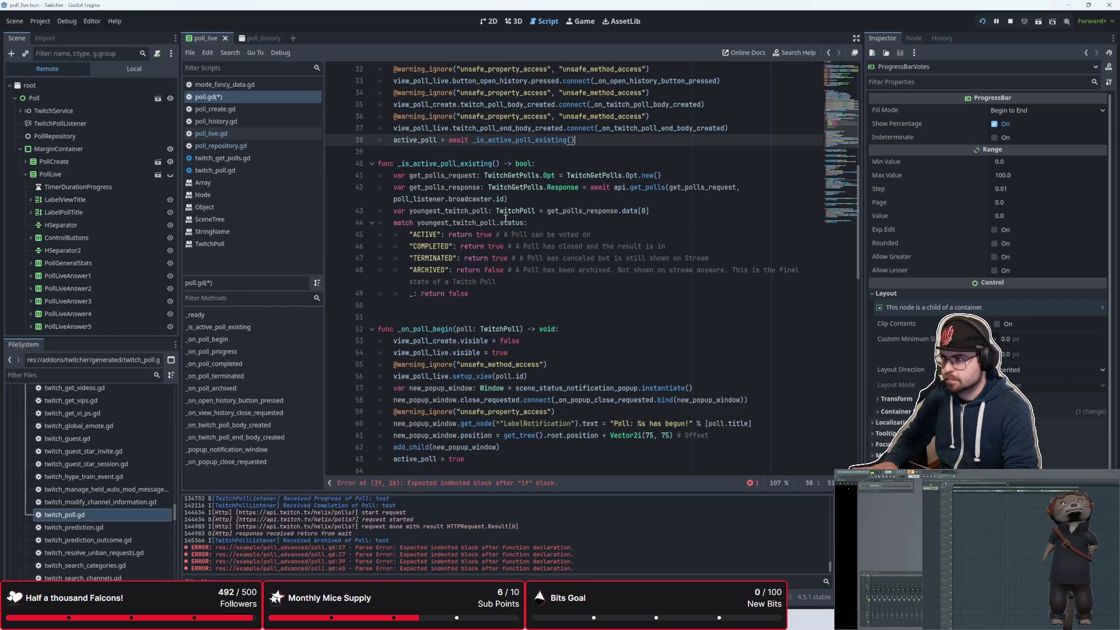
Declare 'var tracker: bool = false' at the top of _is_active_poll_existing
left_click(505, 222)
left_click(530, 281)
key("Down")
left_click(622, 166)
key("Return")
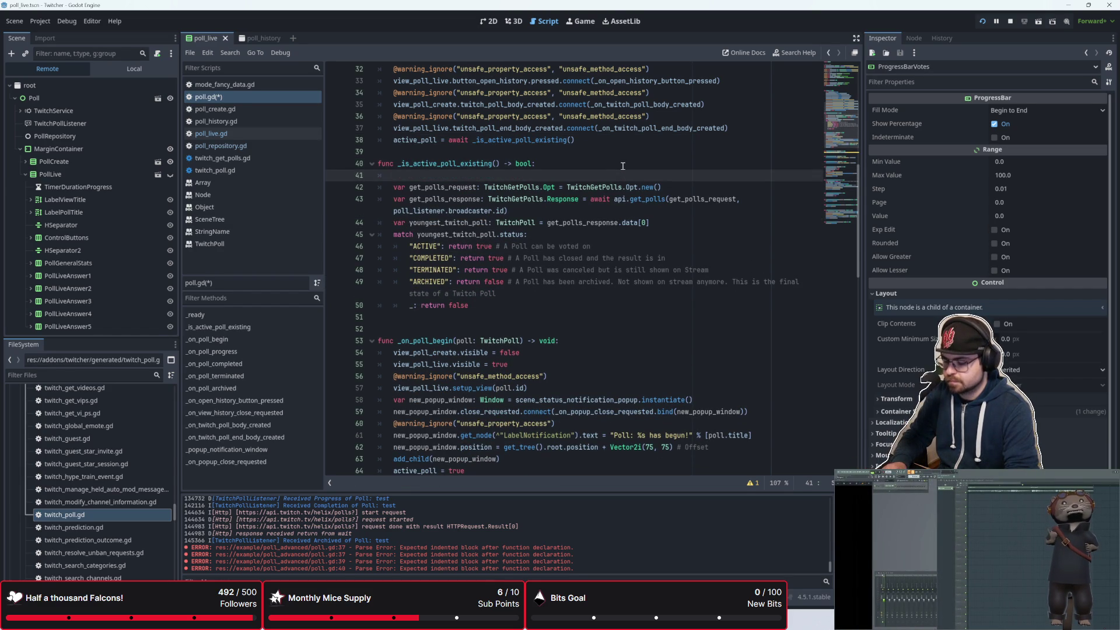
type("ar tracker:")
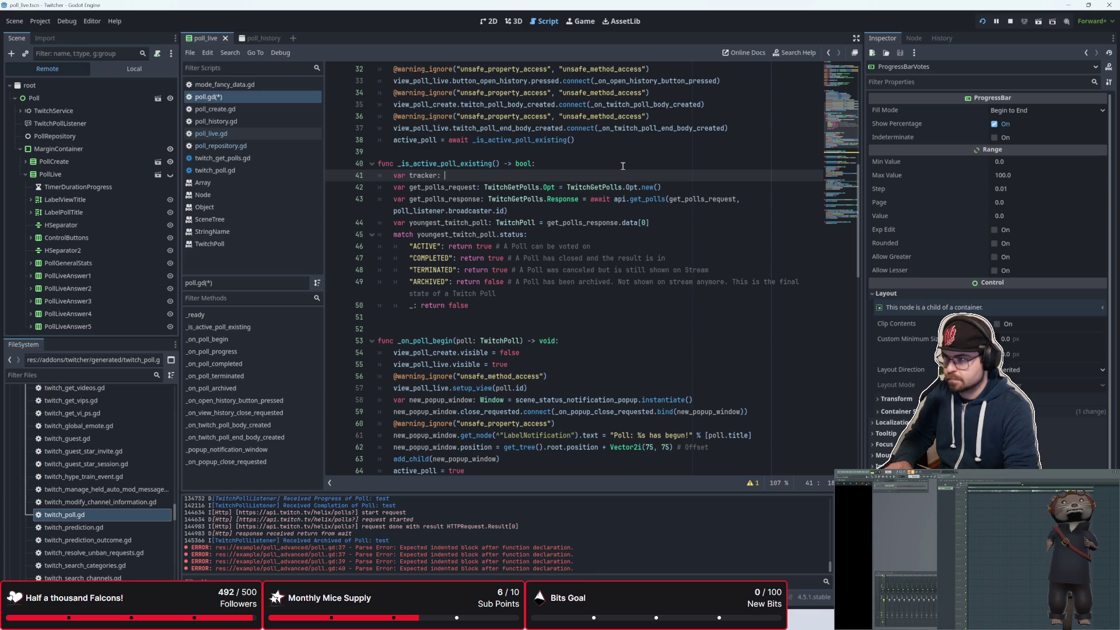
type(" bool = false")
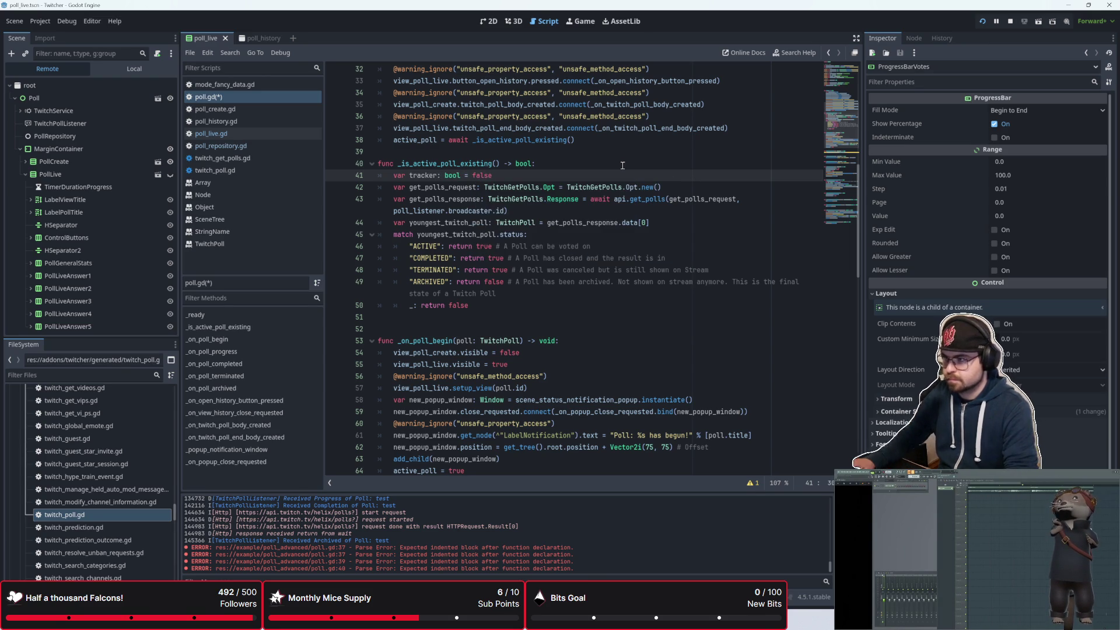
Make the ACTIVE and COMPLETED cases set tracker instead of returning, then select the function name
left_click(533, 237)
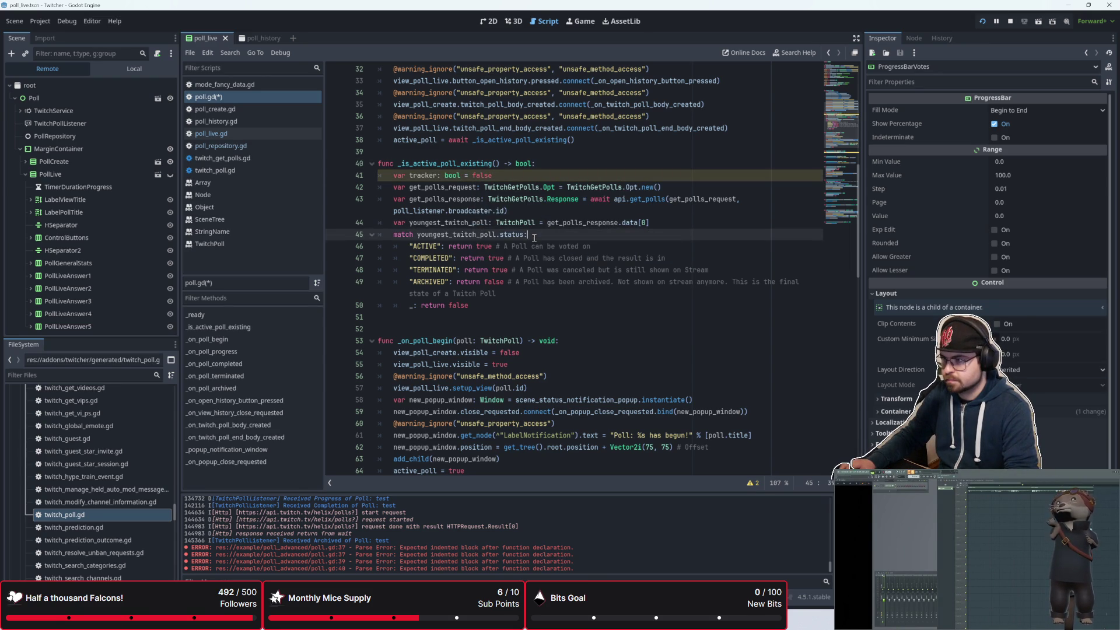
scroll(456, 273, "up", 2)
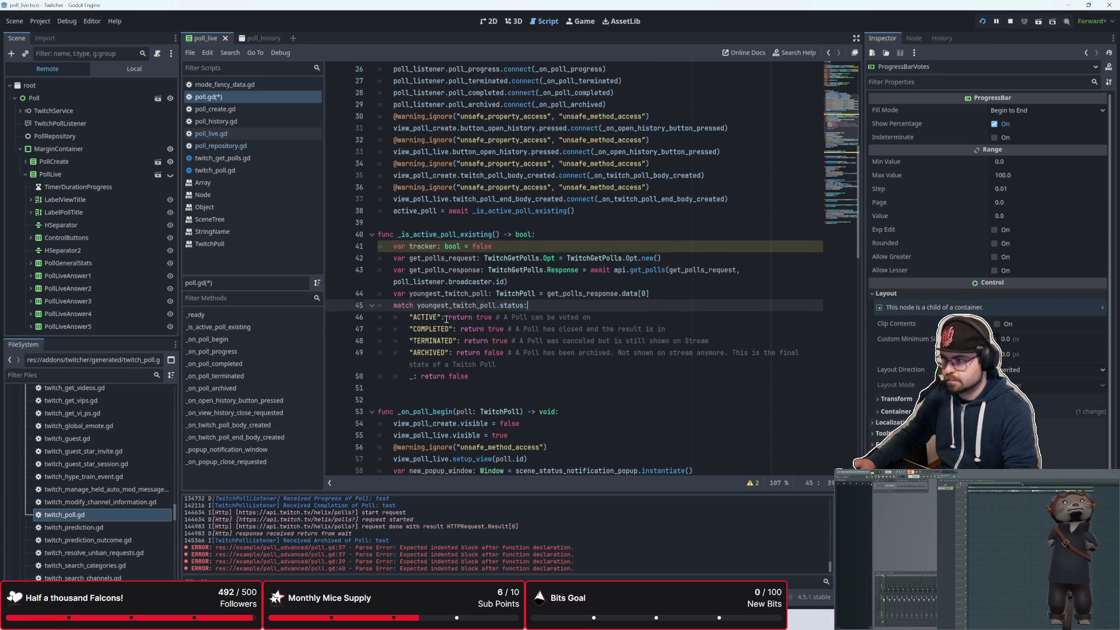
double_click(464, 318)
key("BackSpace")
type("tracker ")
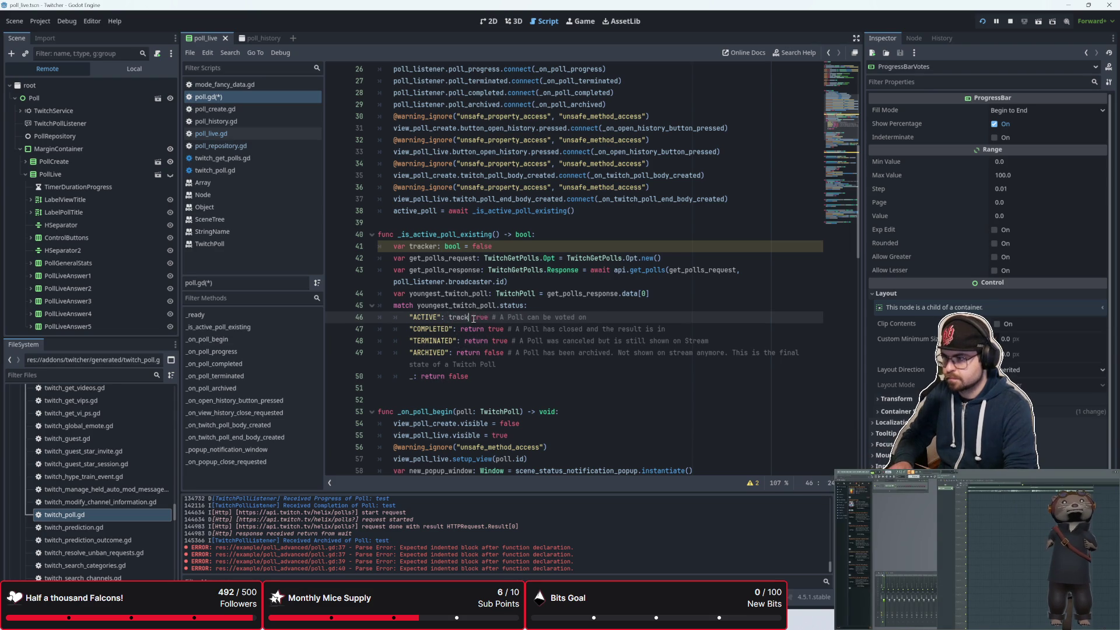
type("=")
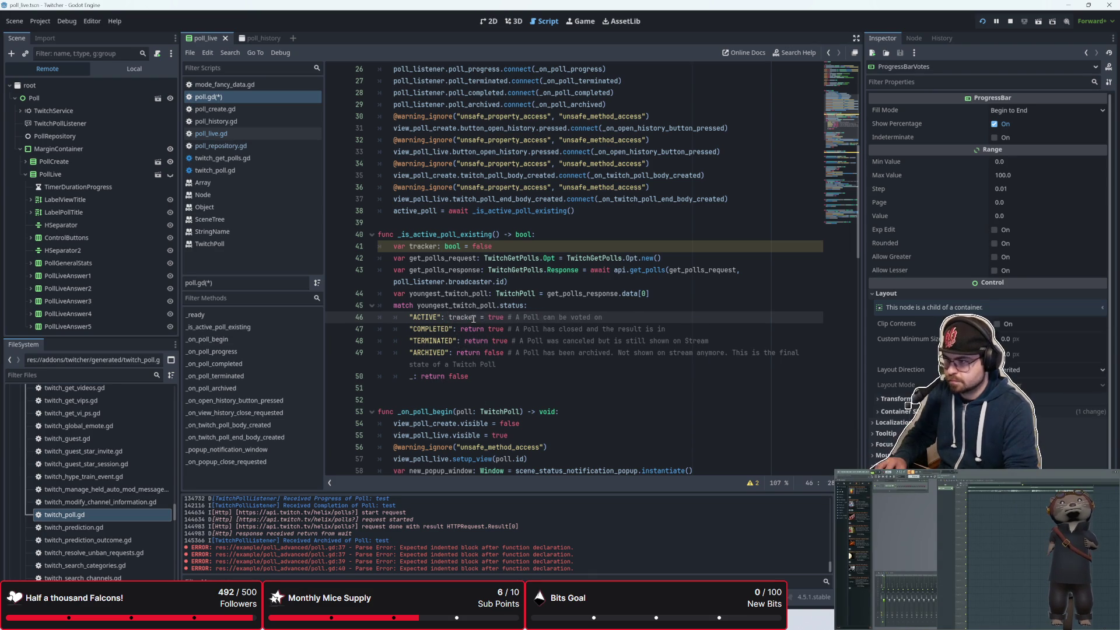
key("Down")
key("BackSpace")
key("BackSpace")
key("BackSpace")
key("BackSpace")
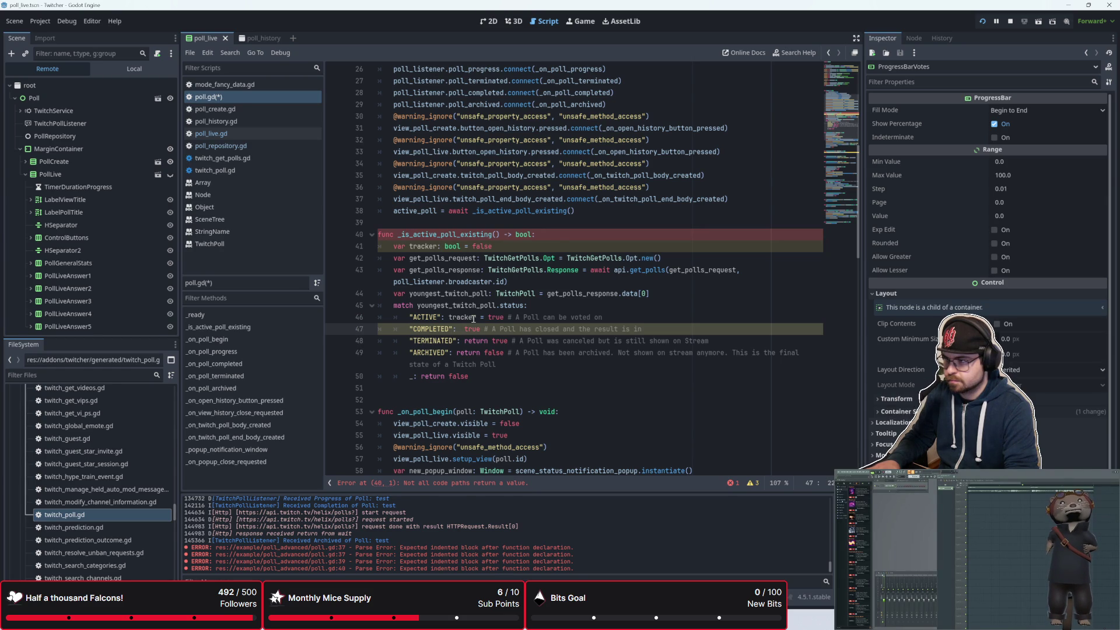
left_click_drag(400, 236, 496, 234)
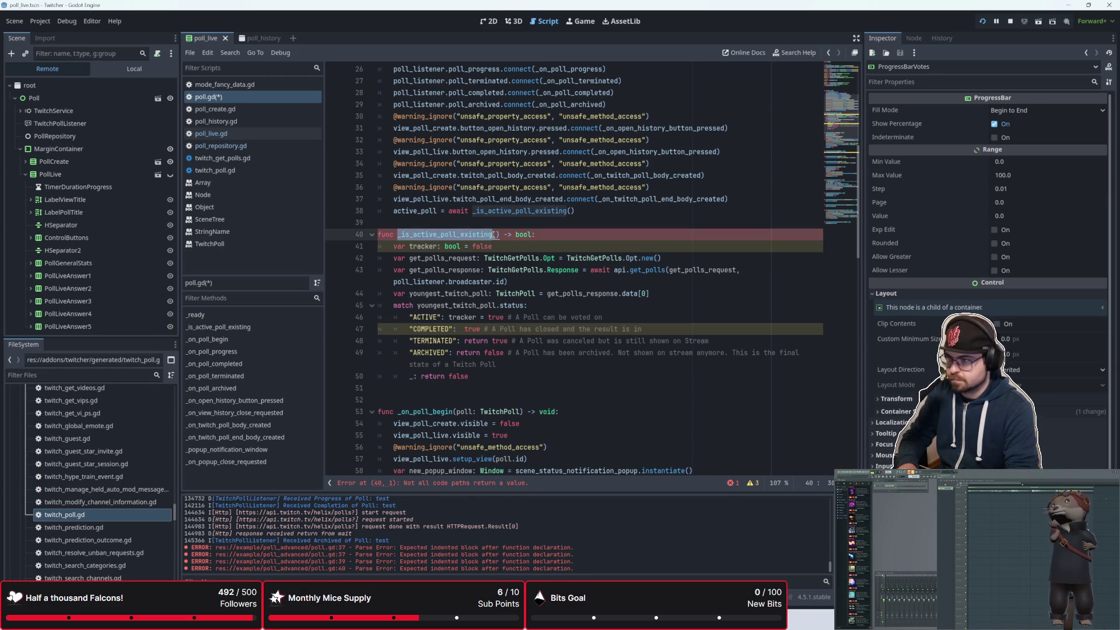
Rename the function to _sync_if_active_poll_exists and add a blank line above it
type("hand ")
type("if_")
key("ctrl+BackSpace")
type("sync_if_active_poll_exis")
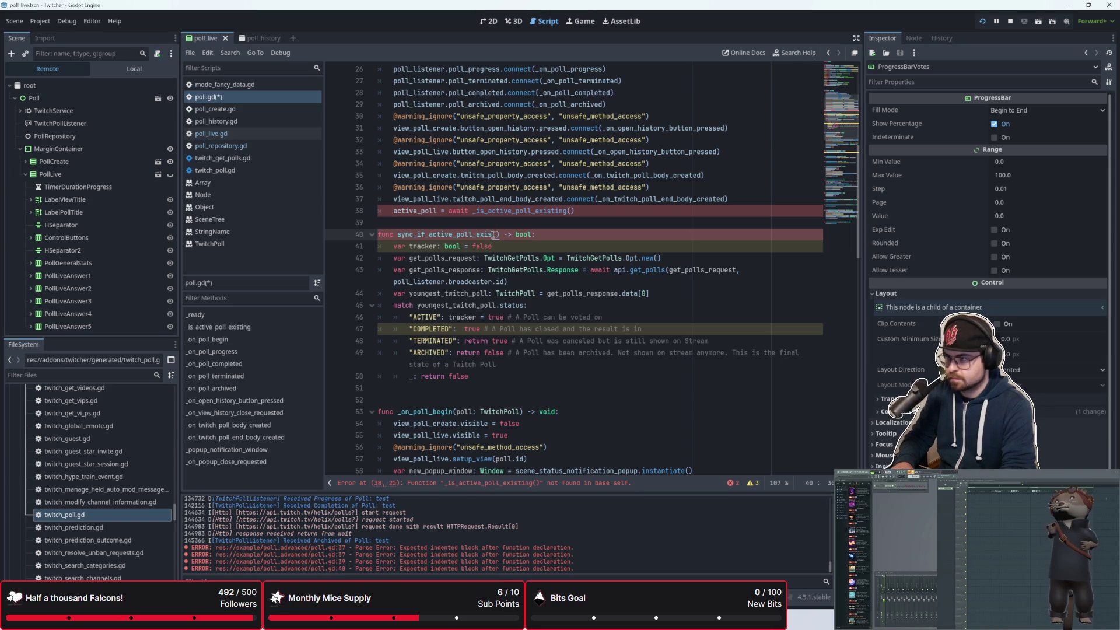
type("ts")
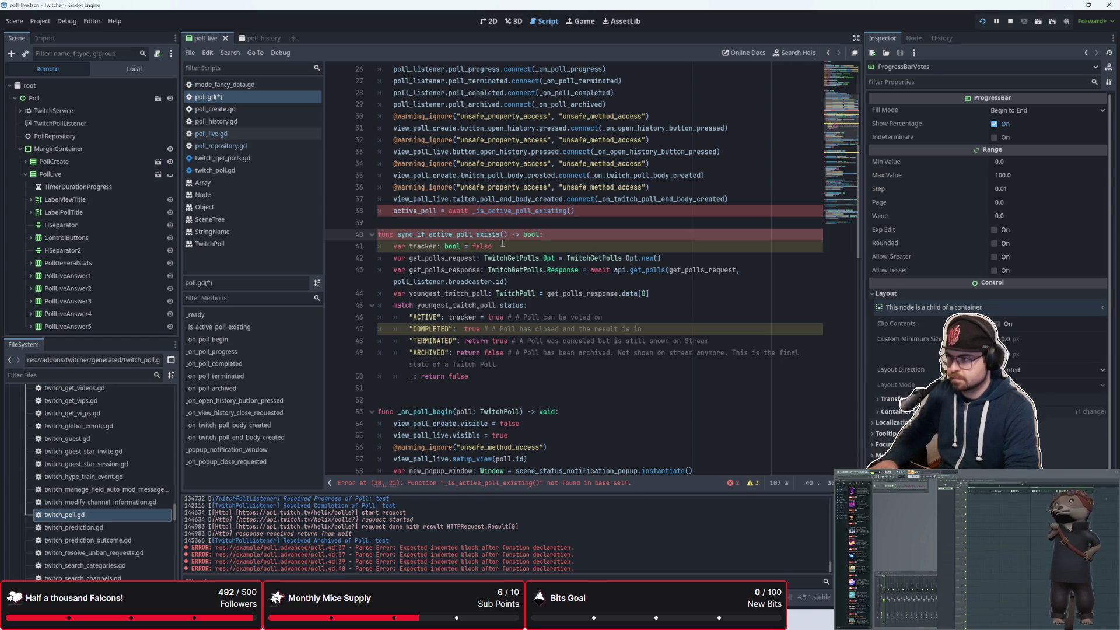
key("Down")
key("Down")
key("Down")
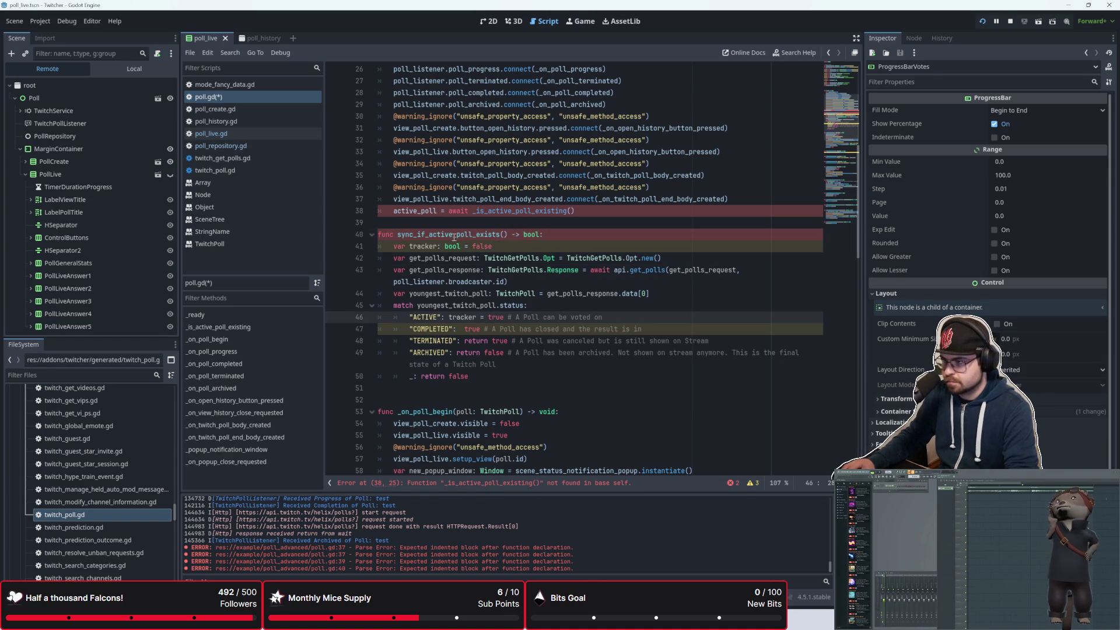
left_click(397, 234)
type("a")
key("BackSpace")
key("Return")
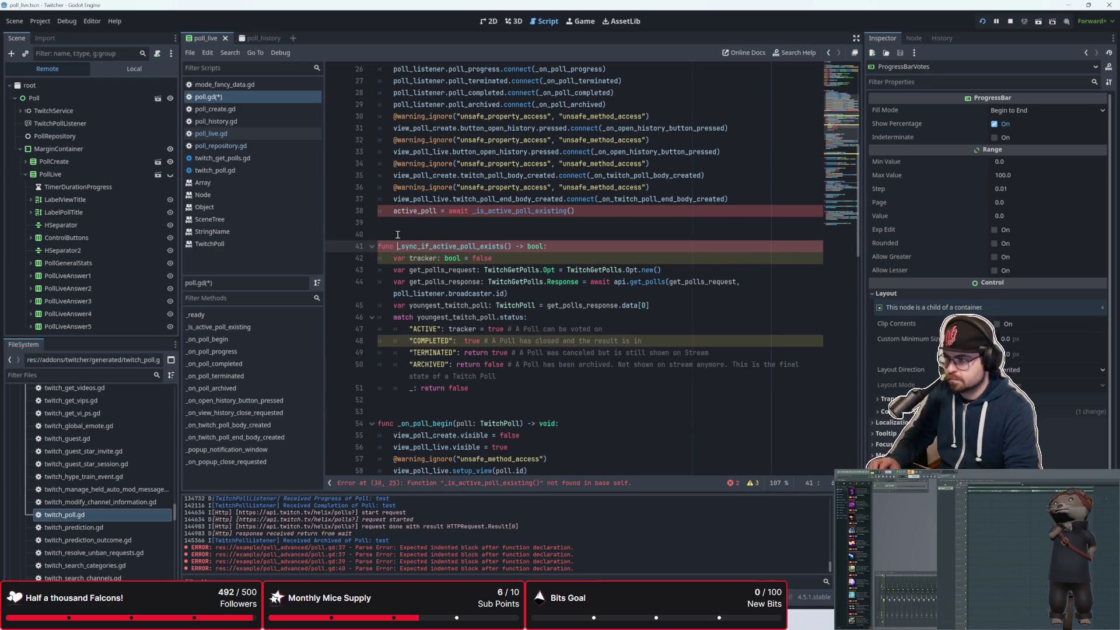
Replace the old function name in _ready's await call with _sync_if_active_poll_exists
left_click_drag(397, 246, 512, 248)
key("ctrl+c")
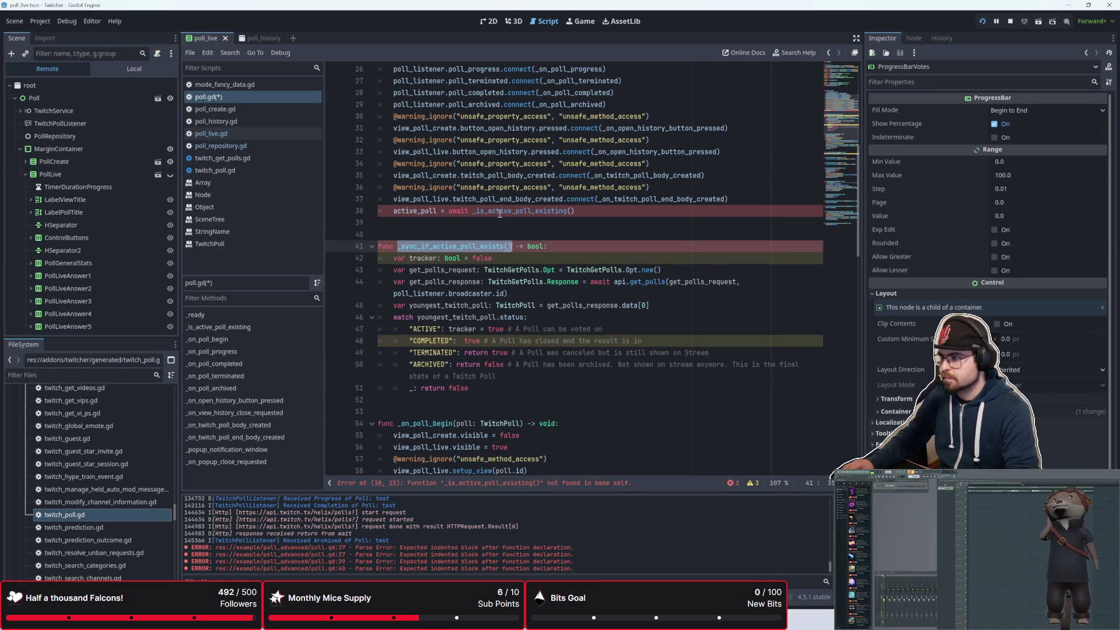
left_click_drag(473, 211, 575, 211)
key("ctrl+v")
key("Down")
key("Down")
key("Down")
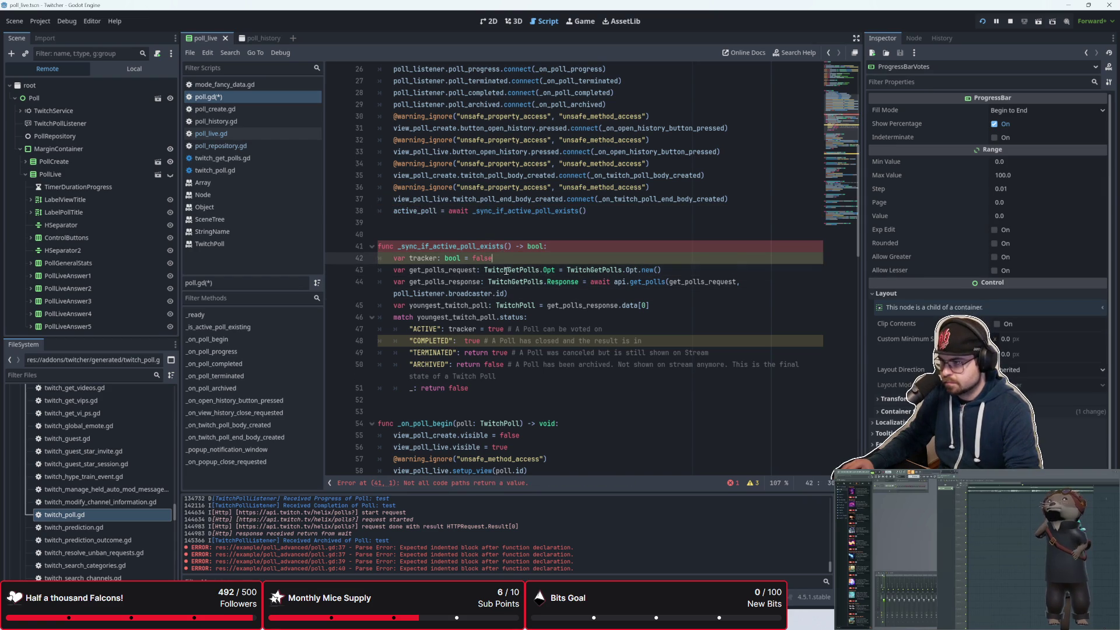
scroll(530, 305, "down", 1)
left_click(528, 317)
Write 'tracker =' in the COMPLETED branch and select it for copying
left_click(464, 305)
type("trake =")
key("BackSpace")
key("BackSpace")
key("BackSpace")
type("cker =")
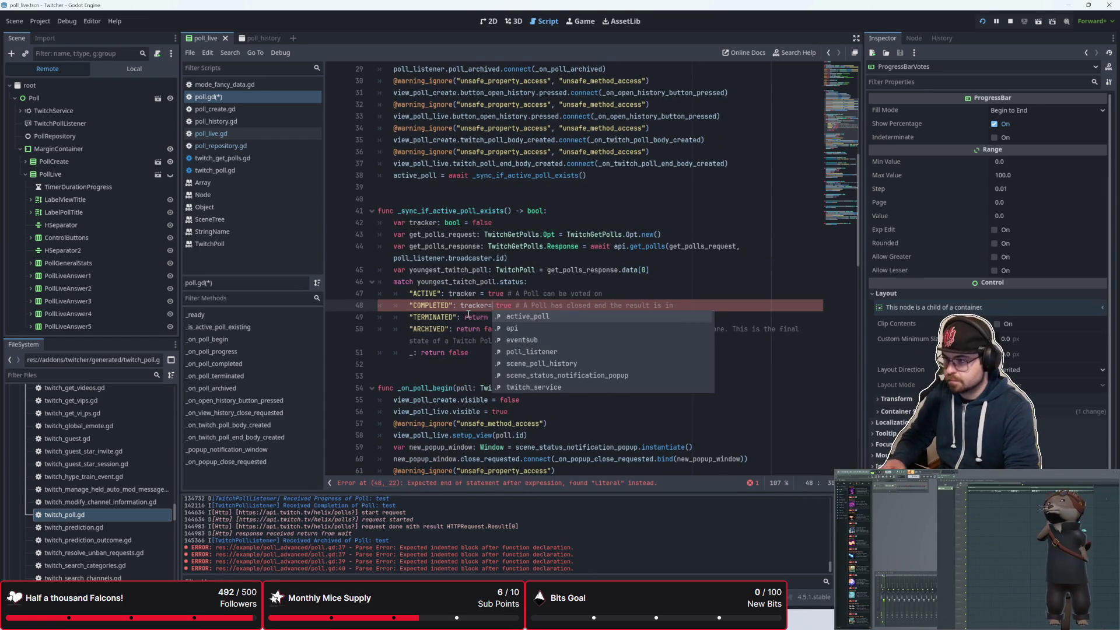
key("shift+Left")
key("shift+Left")
key("shift+Left")
key("ctrl+c")
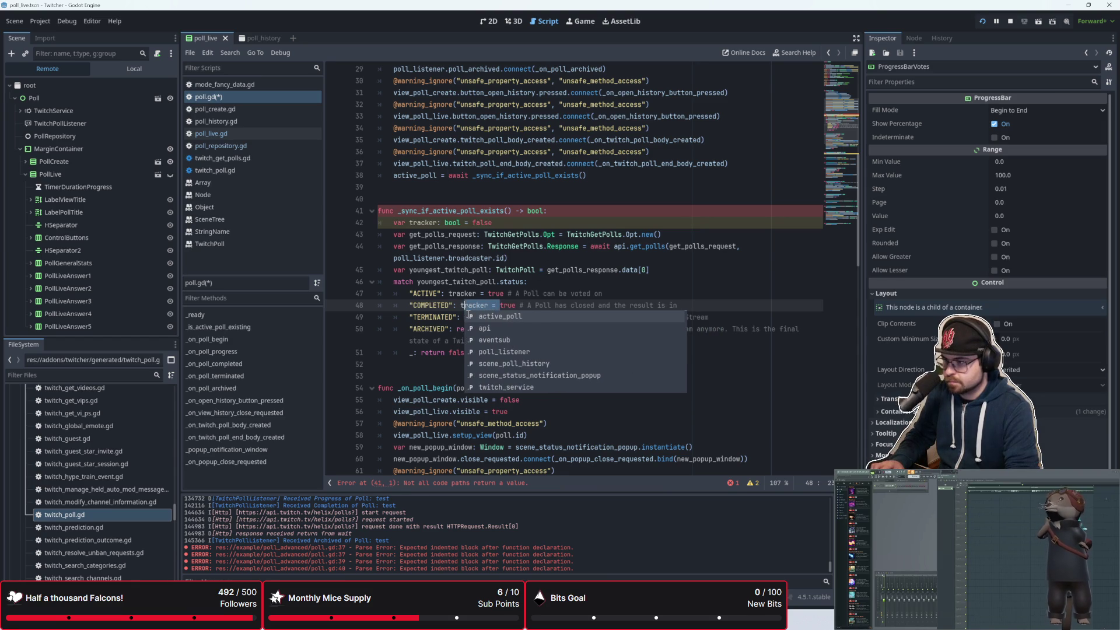
Replace return with 'tracker =' in the TERMINATED, ARCHIVED and default branches, then save
left_click(467, 317)
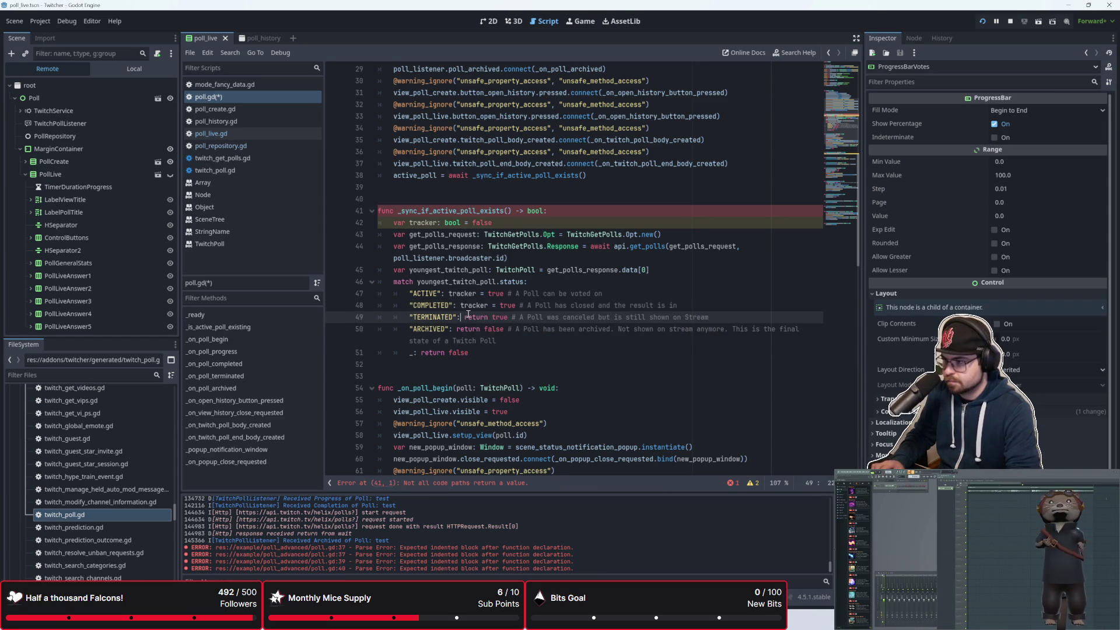
key("shift+Right")
key("shift+Right")
key("shift+Right")
key("ctrl+v")
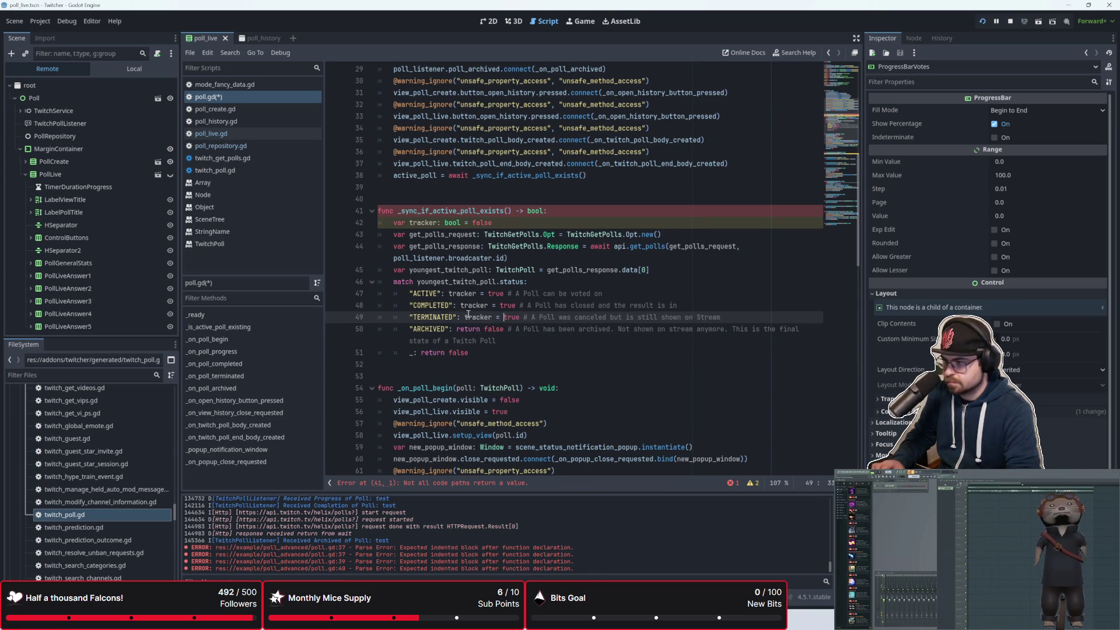
key("Down")
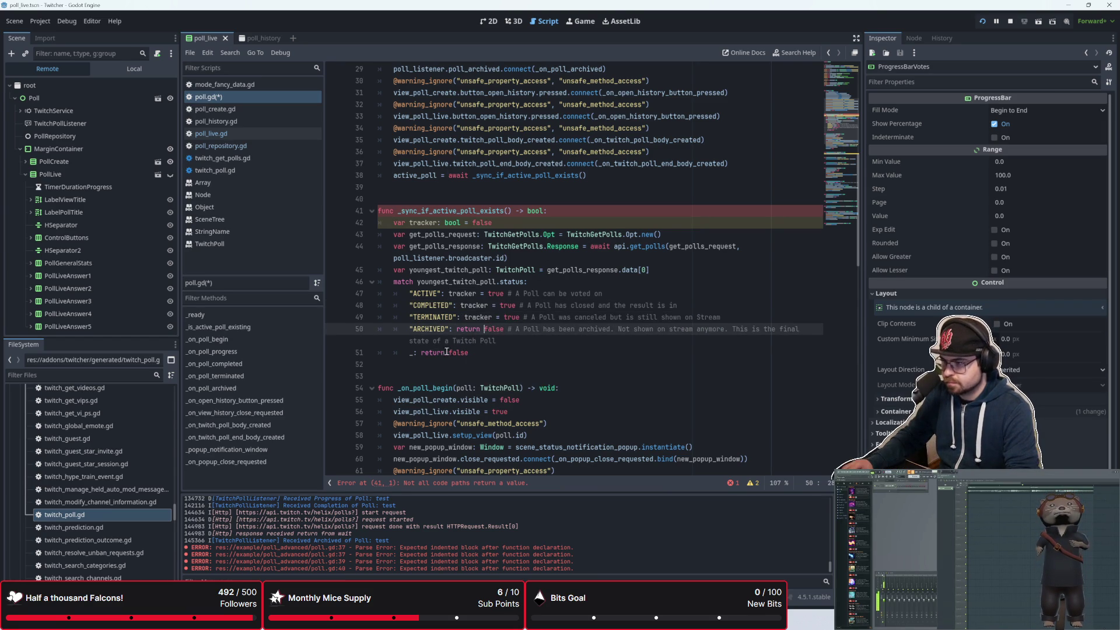
left_click(449, 353)
key("shift+Left")
key("shift+Left")
key("shift+Left")
key("shift+Left")
key("ctrl+v")
key("ctrl+s")
Add 'return tracker' on the line after the match block
left_click(505, 234)
scroll(467, 239, "up", 1)
key("Up")
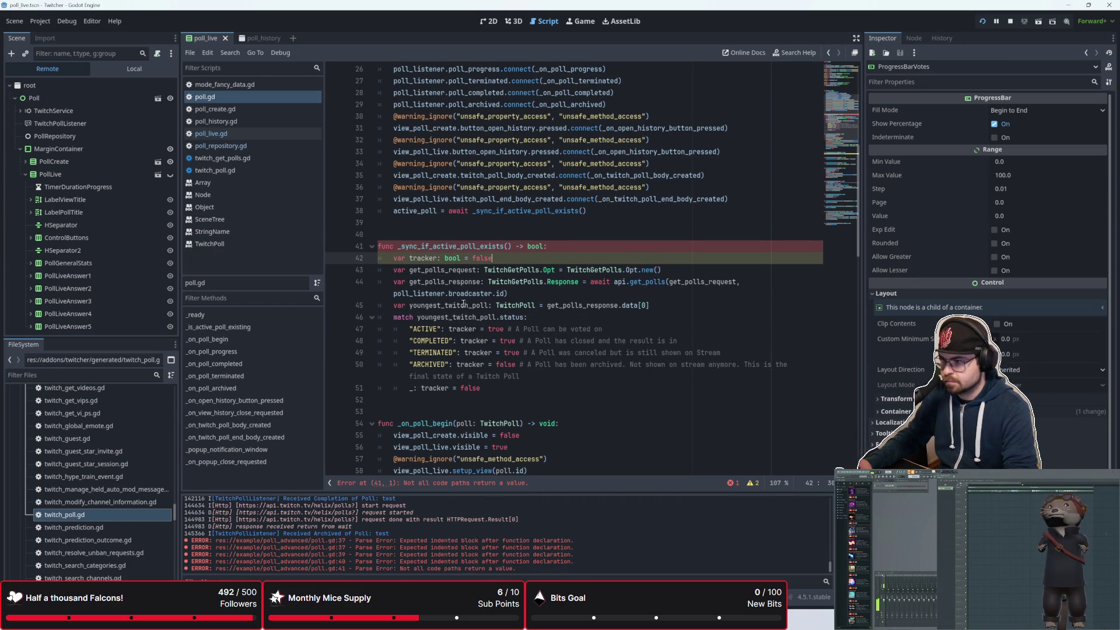
left_click(522, 400)
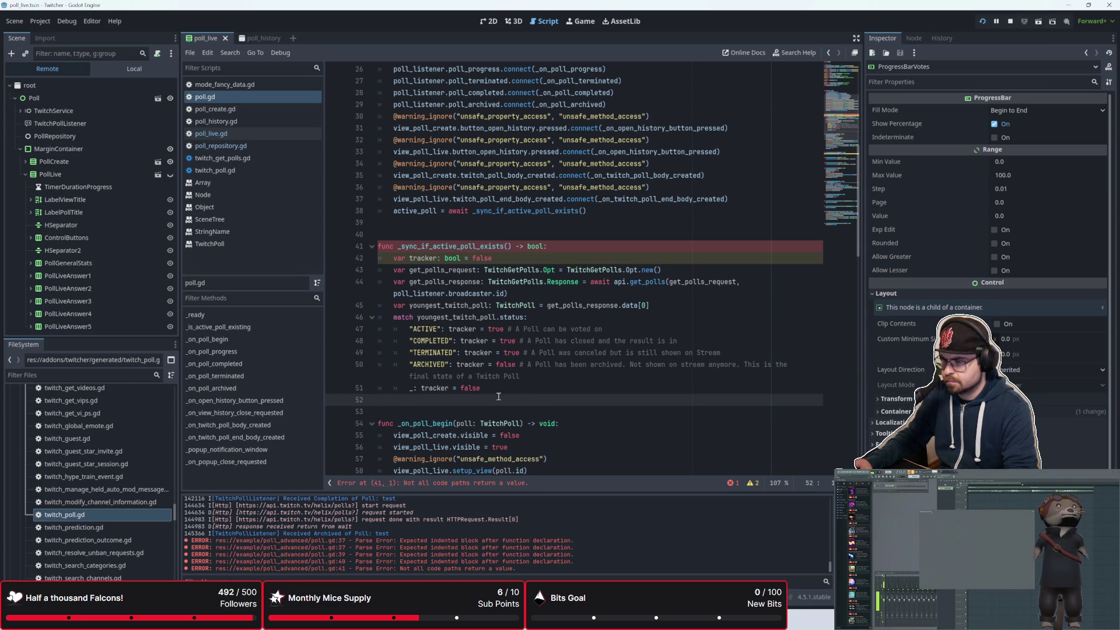
key("Tab")
type("return tra")
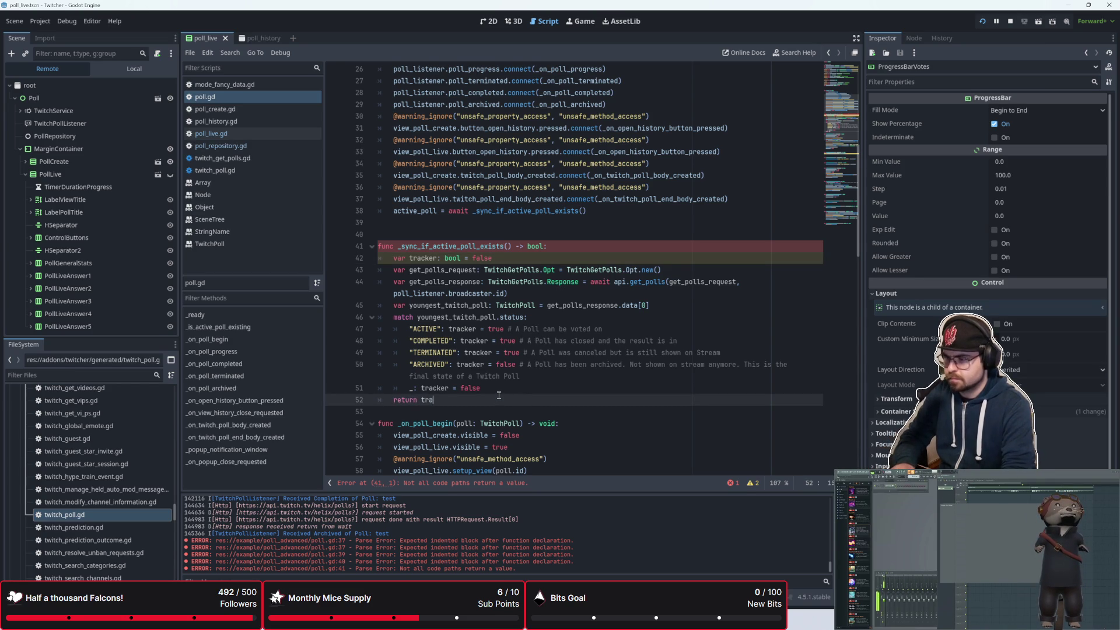
type("cker")
key("Escape")
left_click(592, 282)
left_click(677, 307)
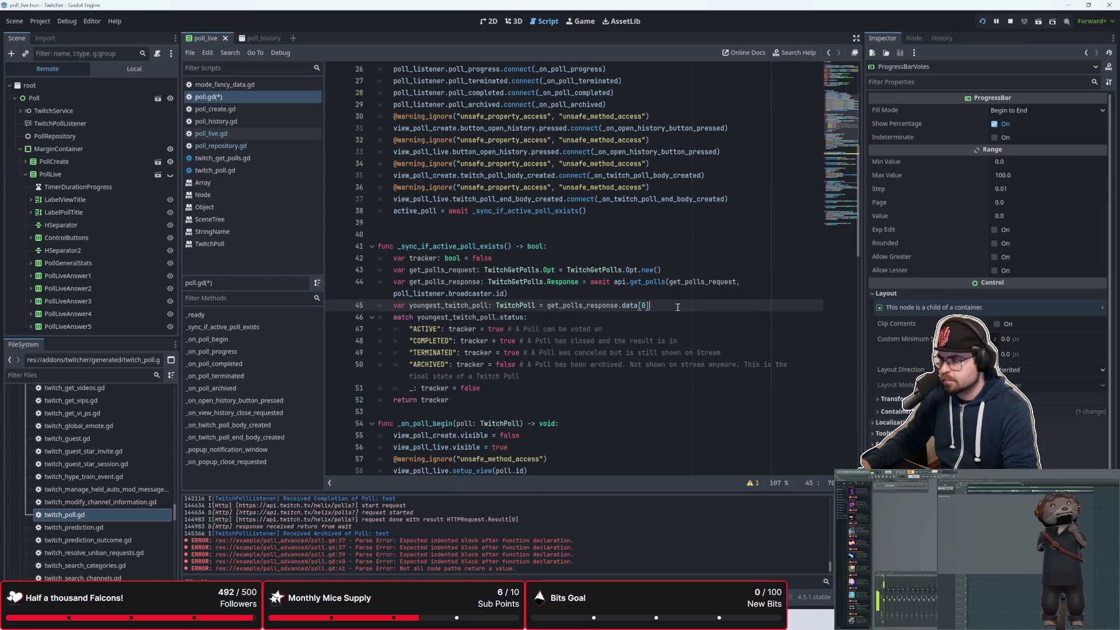
Open a new line above return tracker and begin an 'if tracker:' condition
left_click(627, 390)
left_click(625, 395)
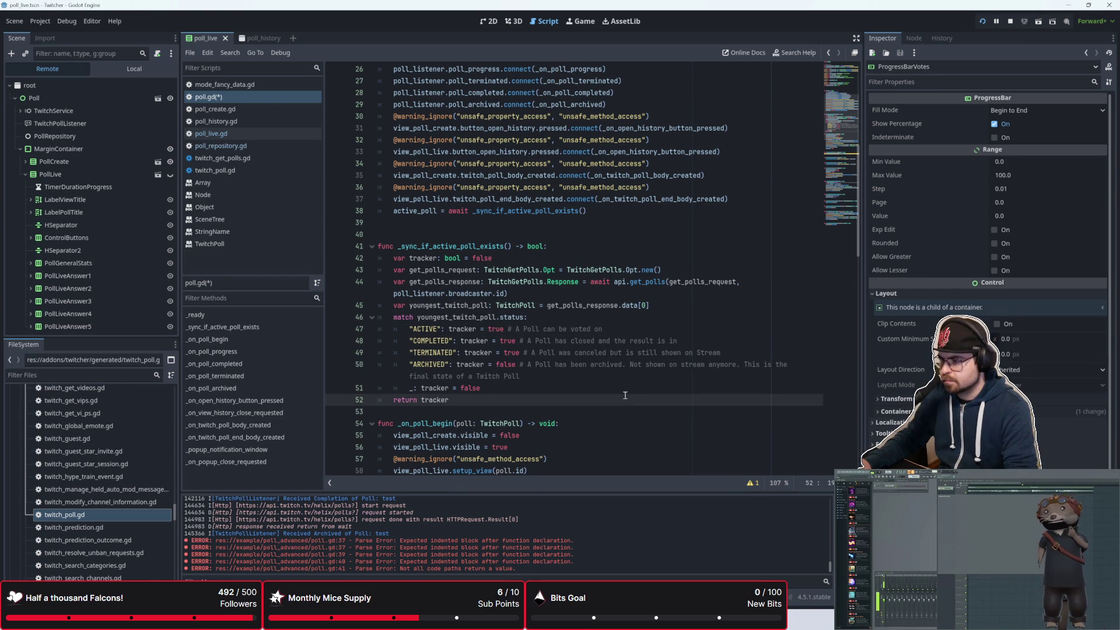
left_click(631, 377)
left_click(630, 385)
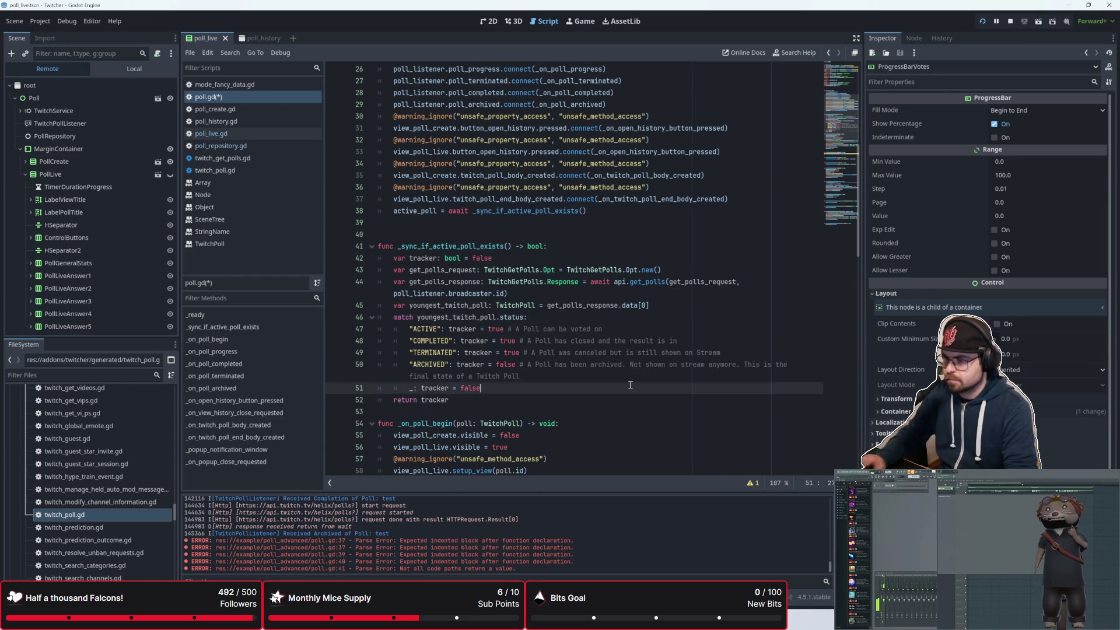
key("Return")
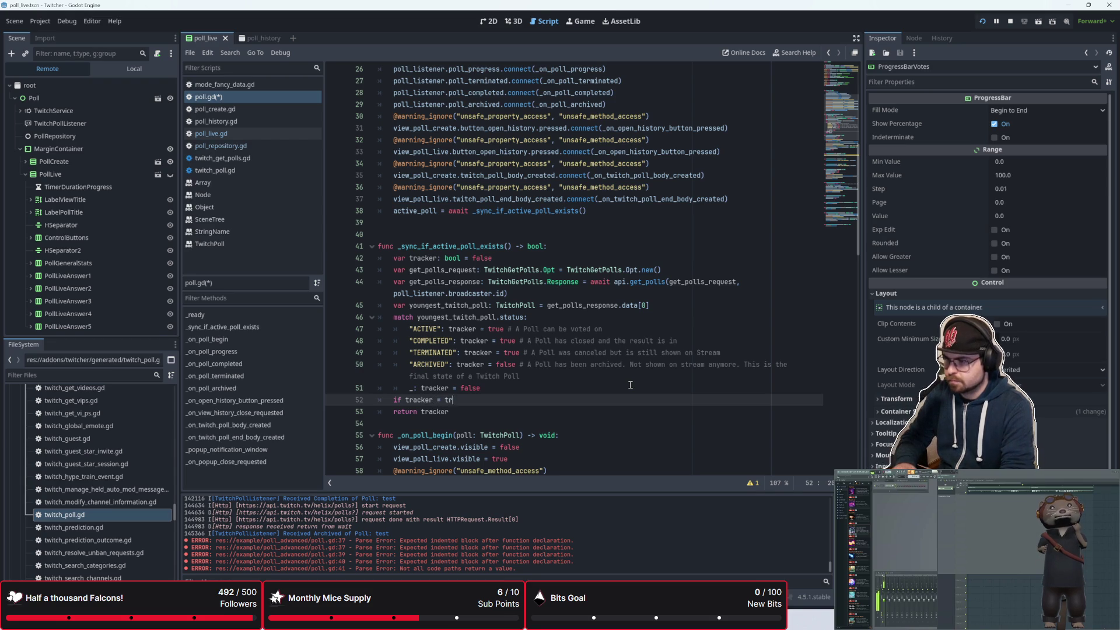
key("BackSpace")
key("BackSpace")
key("BackSpace")
key("BackSpace")
key("BackSpace")
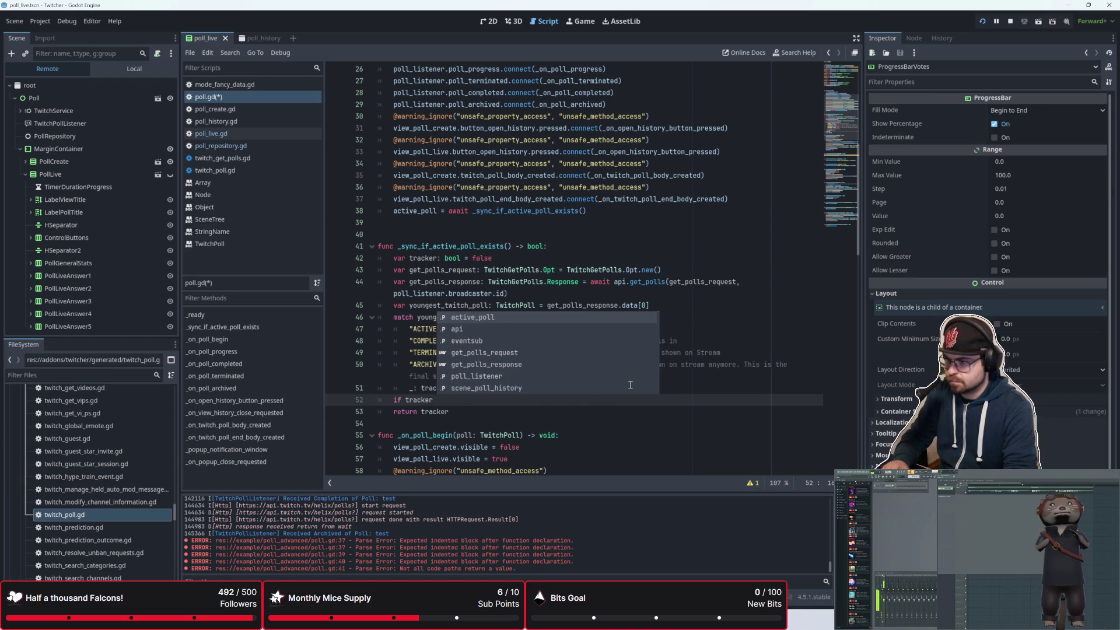
type(":")
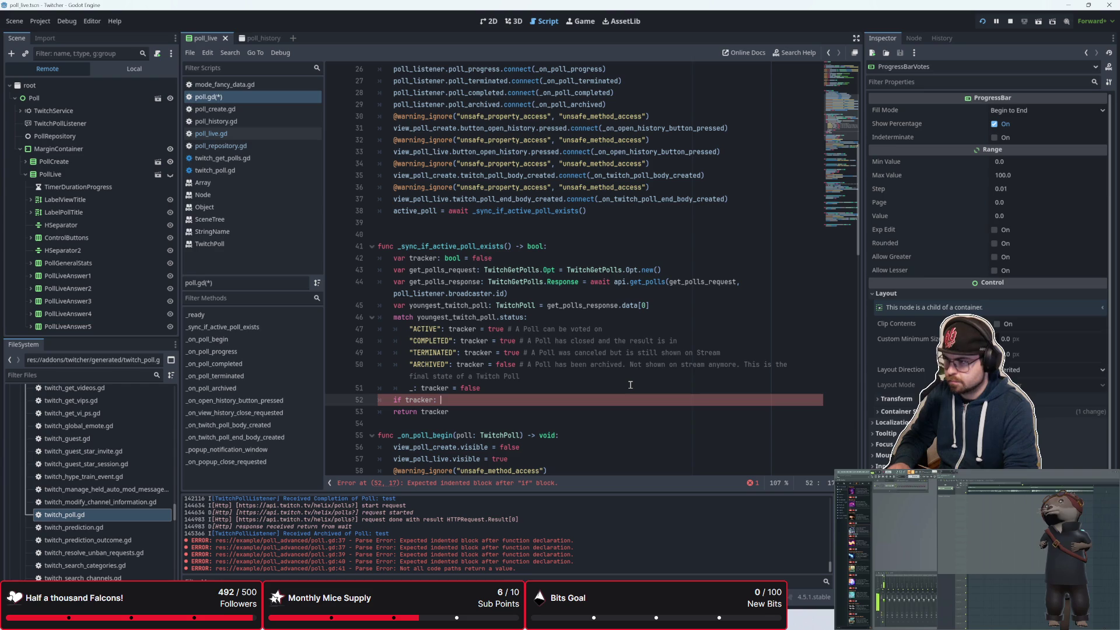
Complete the condition line with view_poll_live from autocomplete
scroll(602, 288, "down", 12)
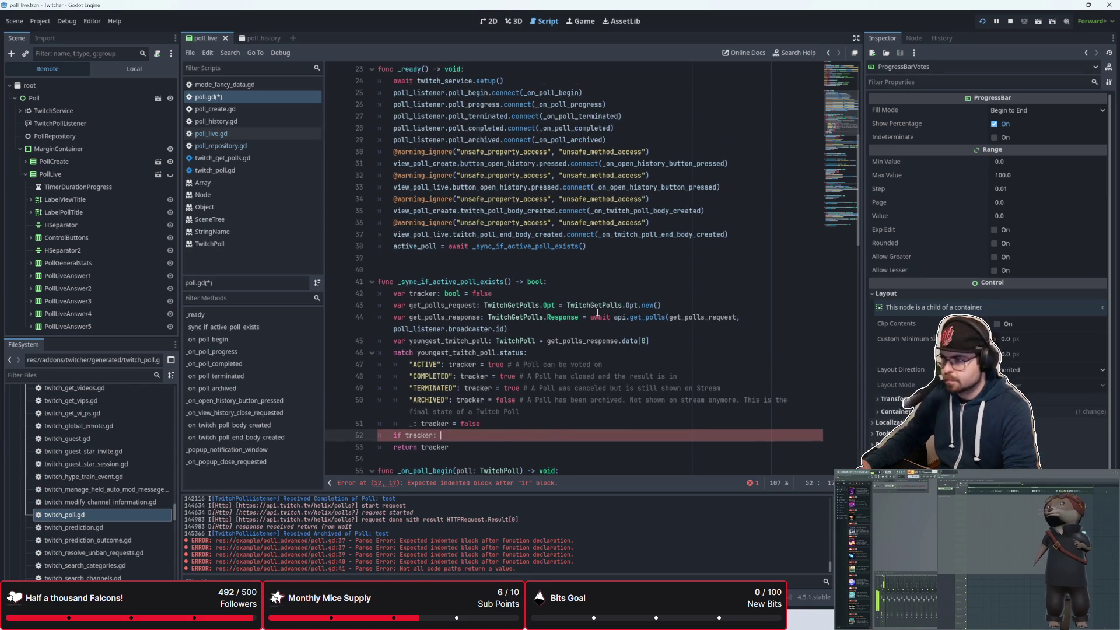
scroll(597, 312, "down", 1)
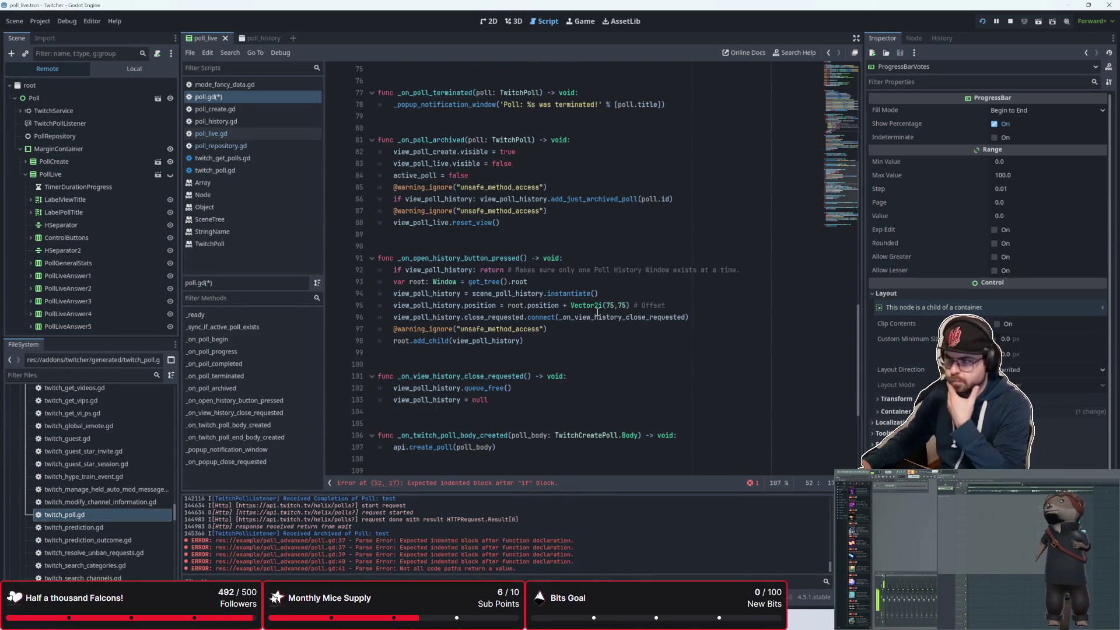
scroll(597, 312, "down", 5)
scroll(597, 312, "up", 12)
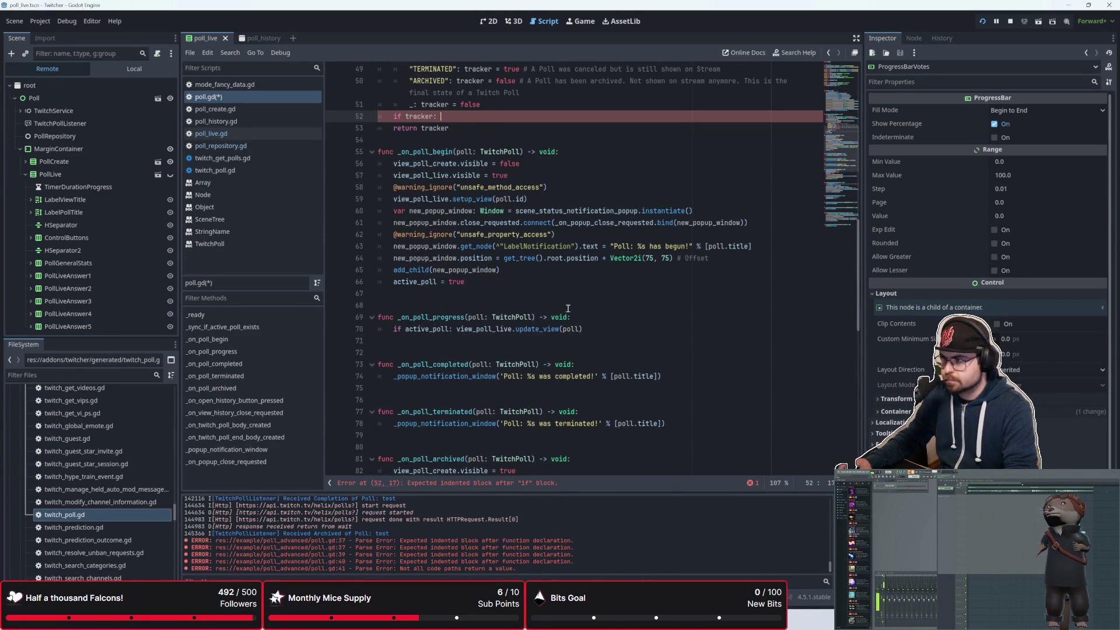
scroll(568, 316, "up", 1)
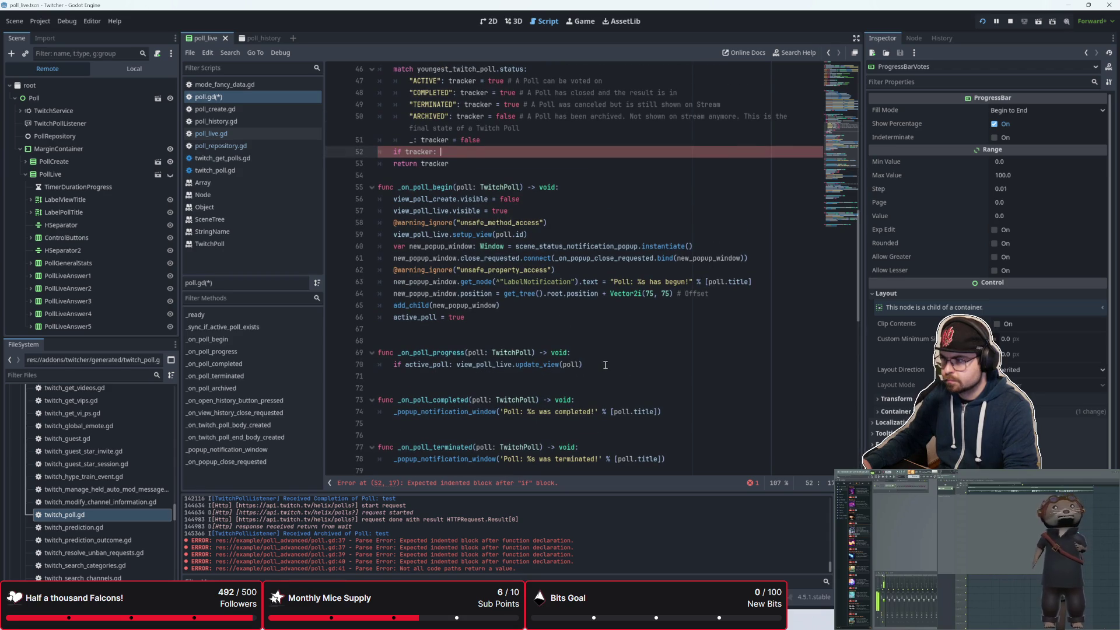
scroll(559, 336, "up", 3)
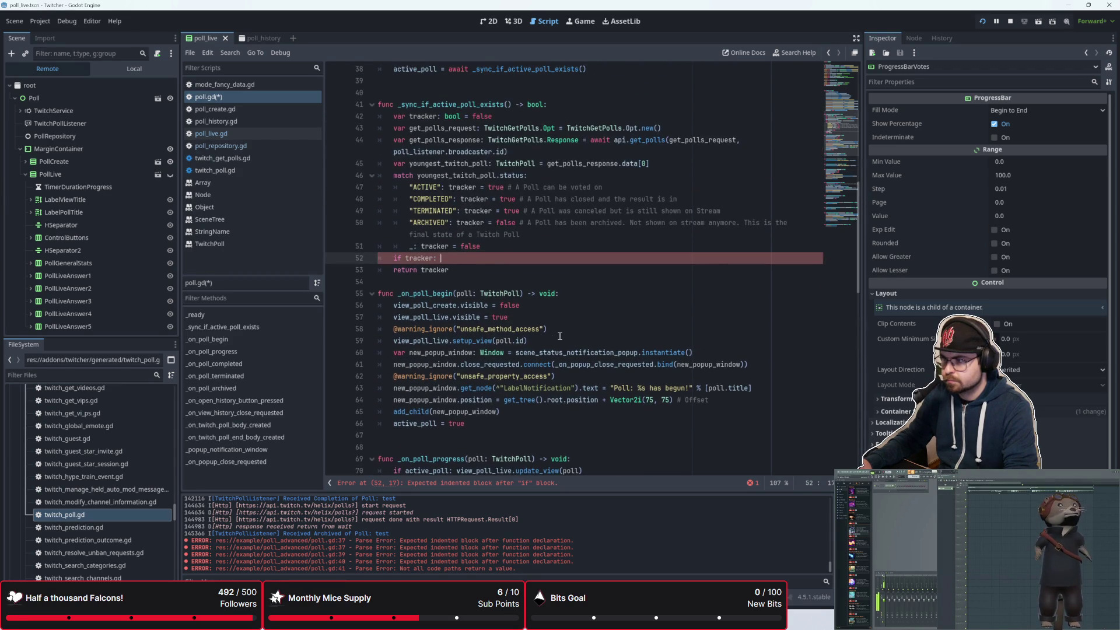
type("view_poll")
key("Down")
key("Down")
key("Return")
Insert a blank line after return tracker, before _on_poll_begin
scroll(560, 335, "up", 2)
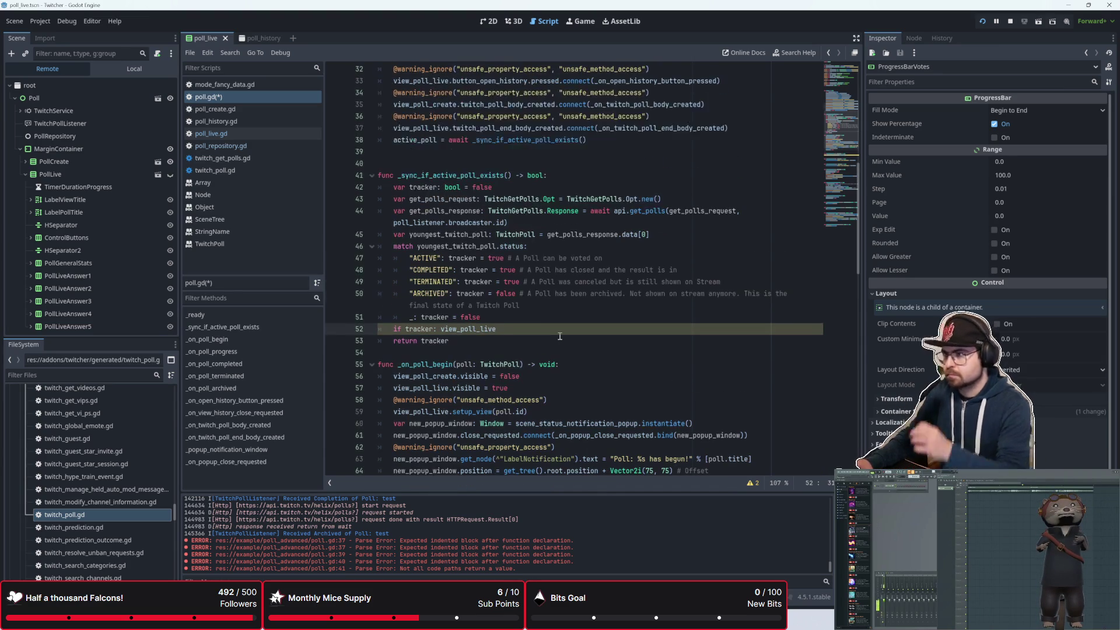
scroll(559, 336, "down", 2)
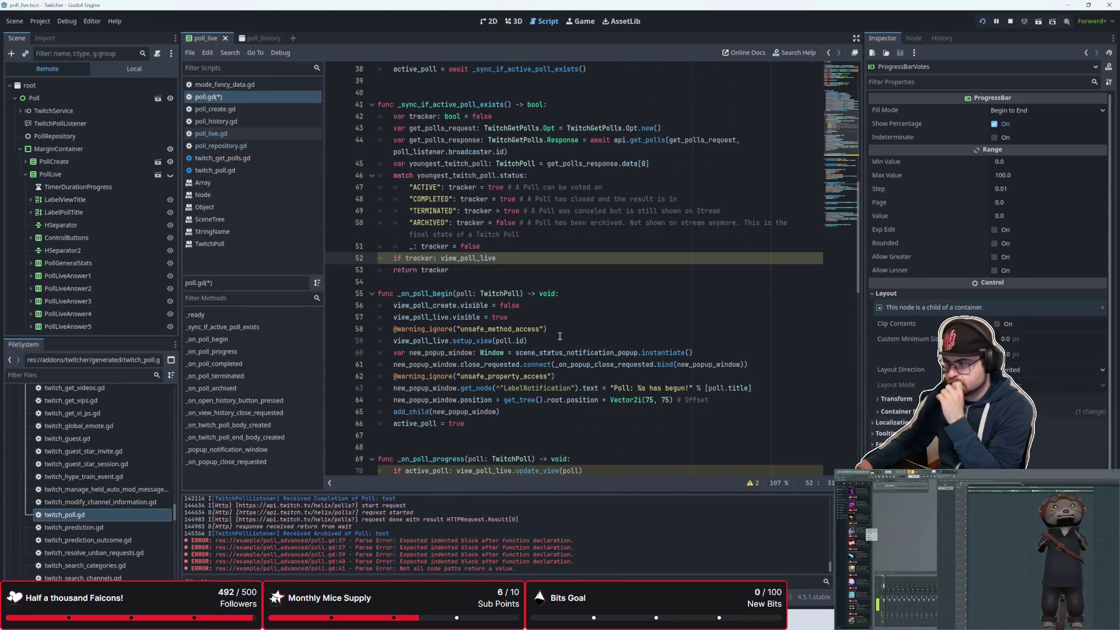
scroll(559, 336, "down", 6)
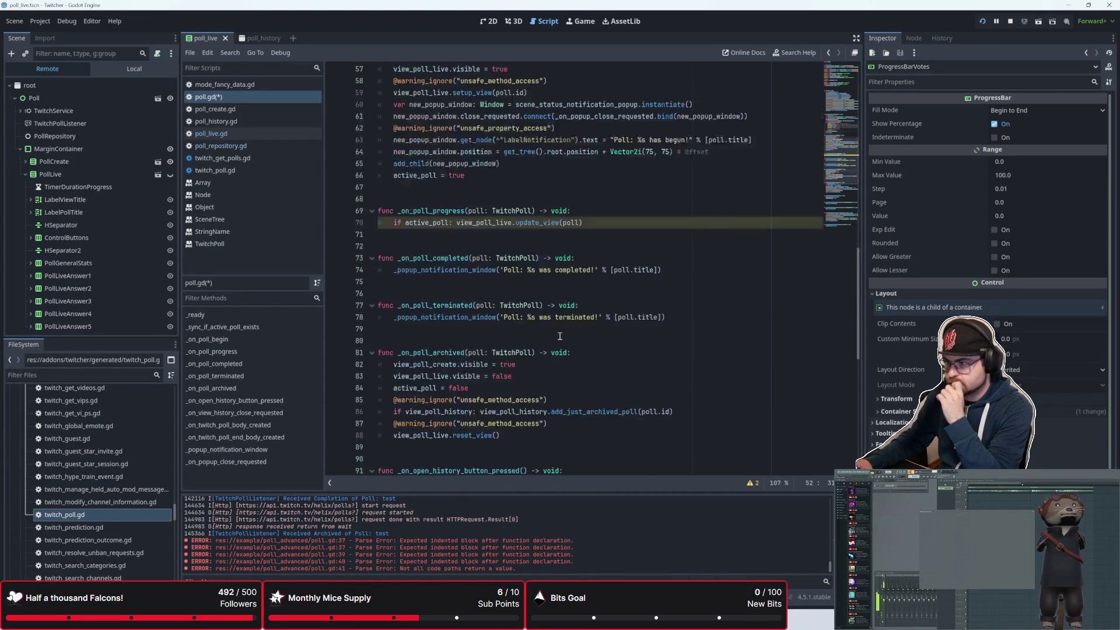
scroll(559, 336, "up", 8)
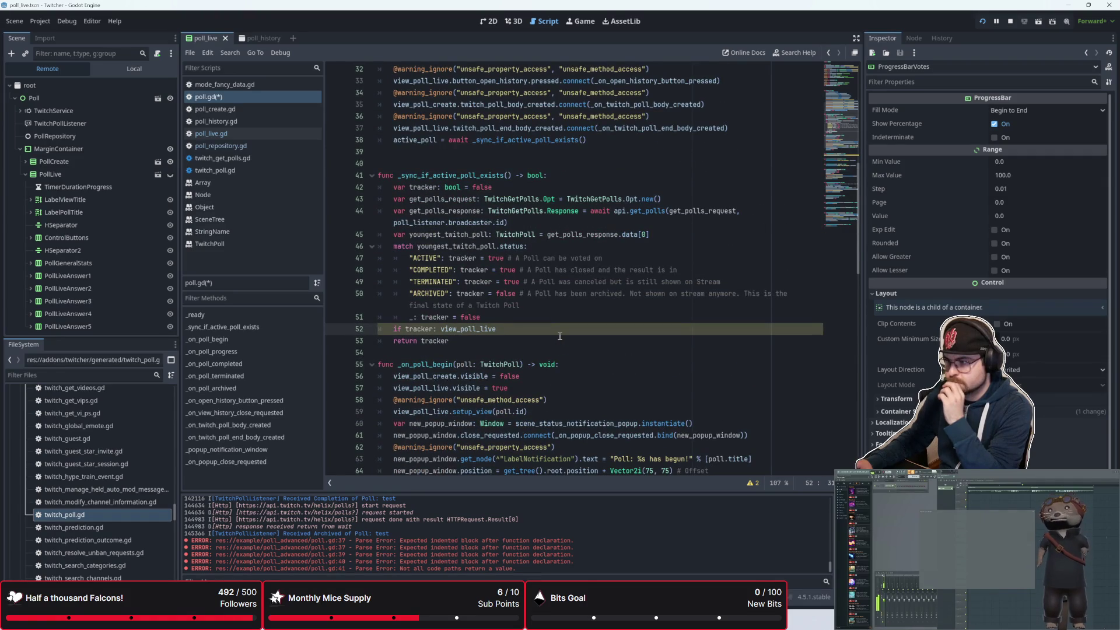
scroll(559, 336, "down", 4)
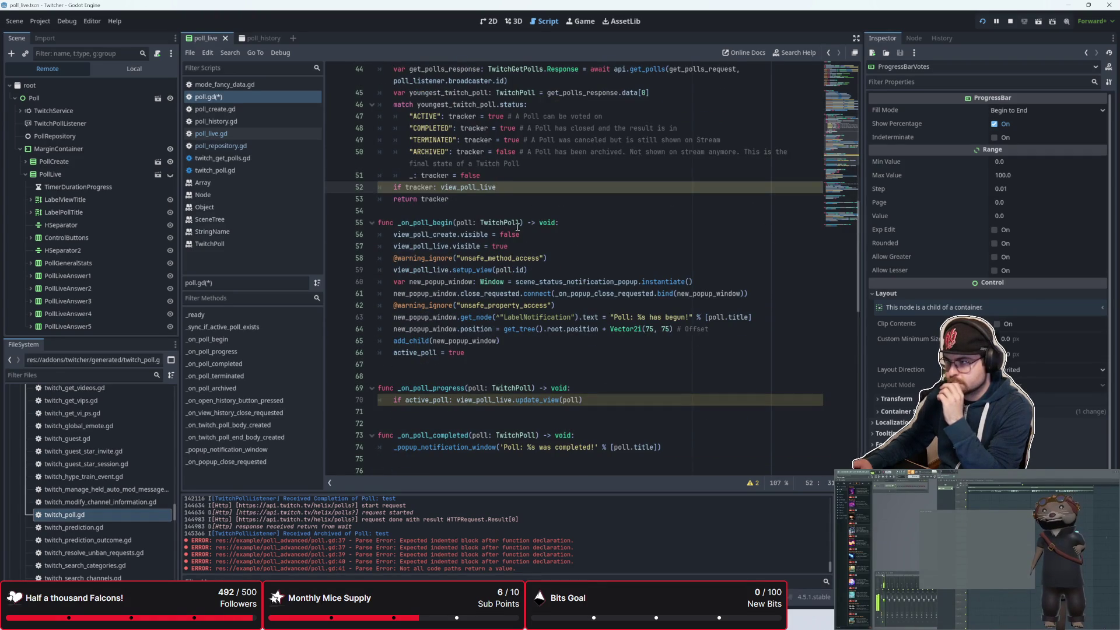
left_click(509, 210)
key("Return")
scroll(509, 207, "up", 3)
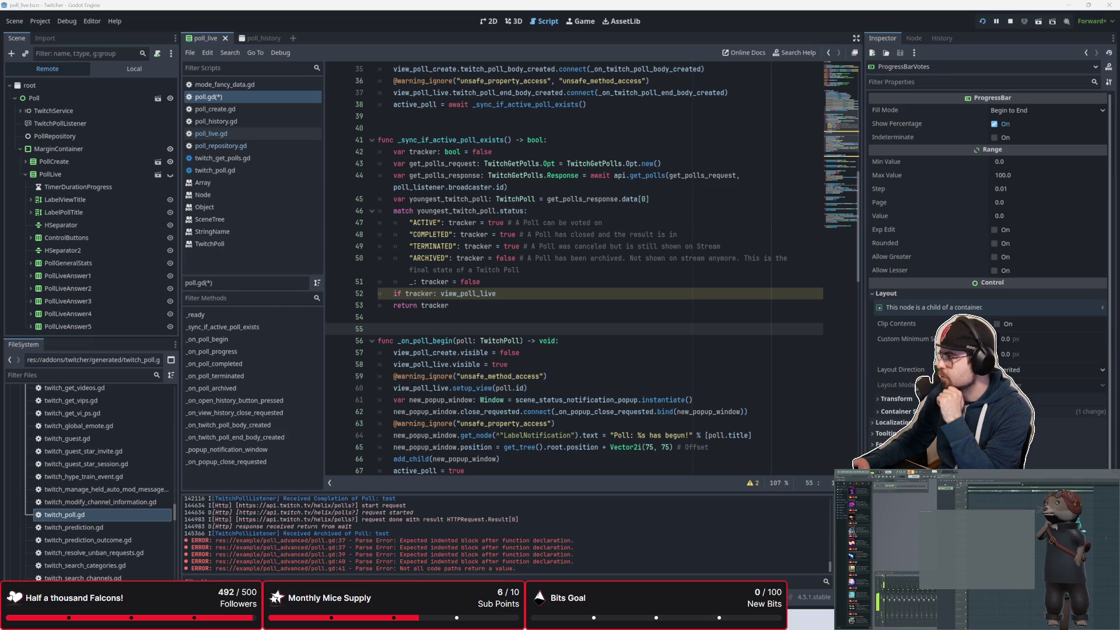
Move the caret between the ends of the if tracker and return tracker lines
left_click(519, 292)
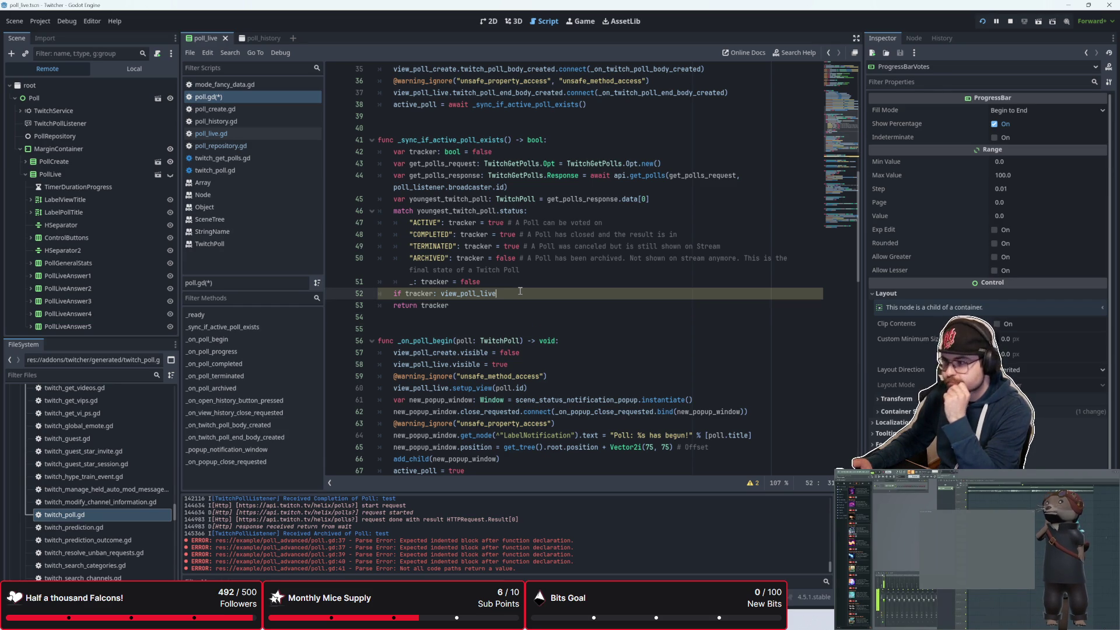
left_click(526, 306)
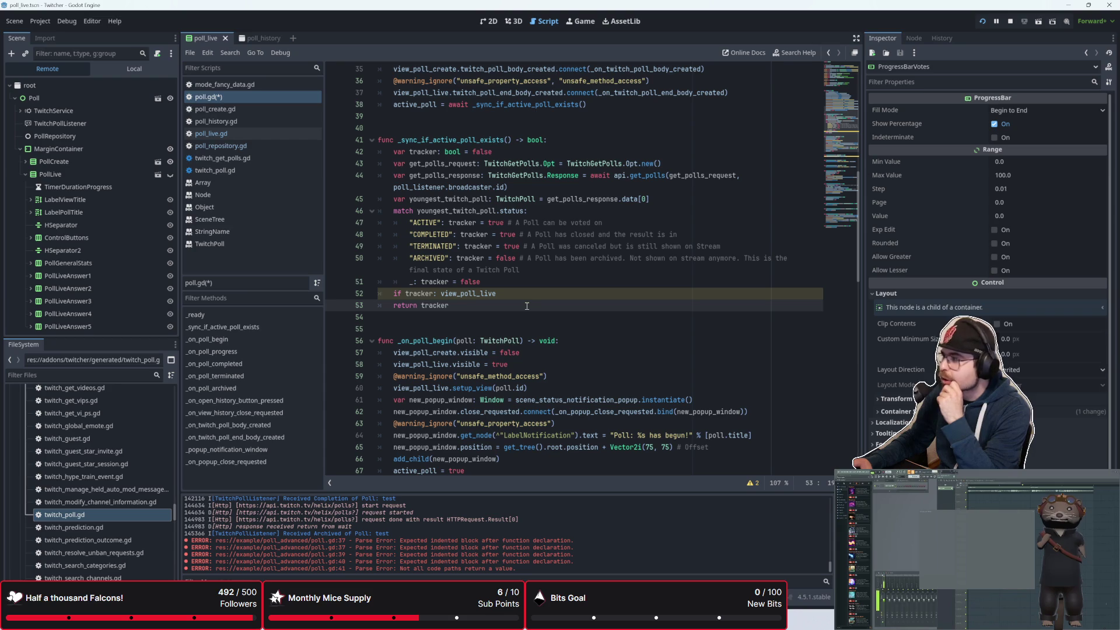
left_click(526, 294)
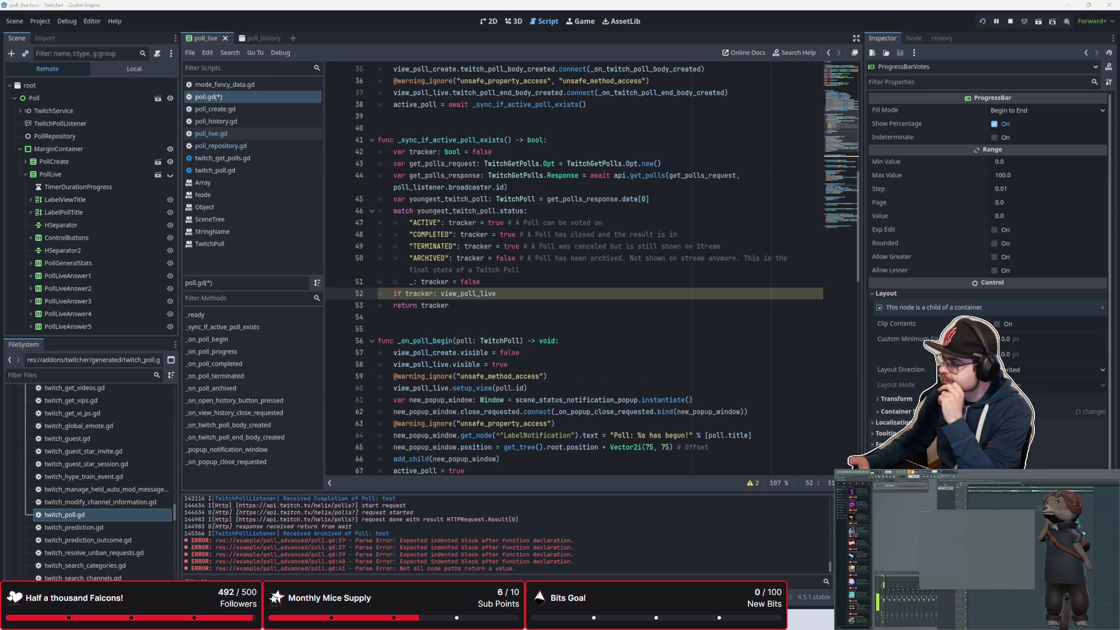
left_click(537, 305)
left_click(536, 297)
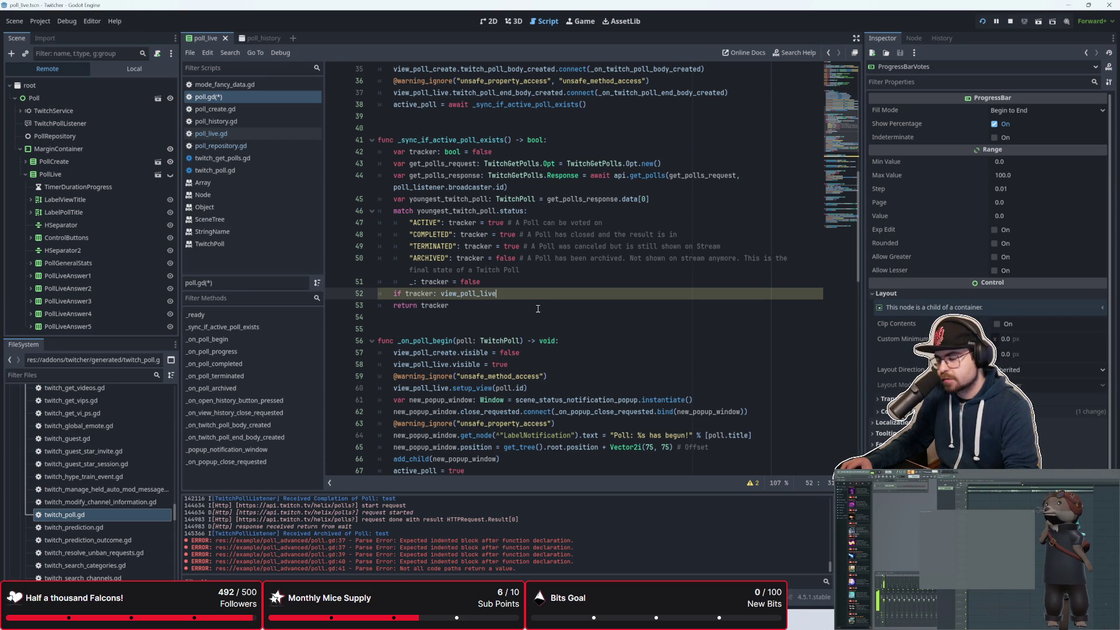
Append a dot to view_poll_live on the if tracker line, leaving the call unfinished
type(".setup")
key("BackSpace")
key("BackSpace")
key("BackSpace")
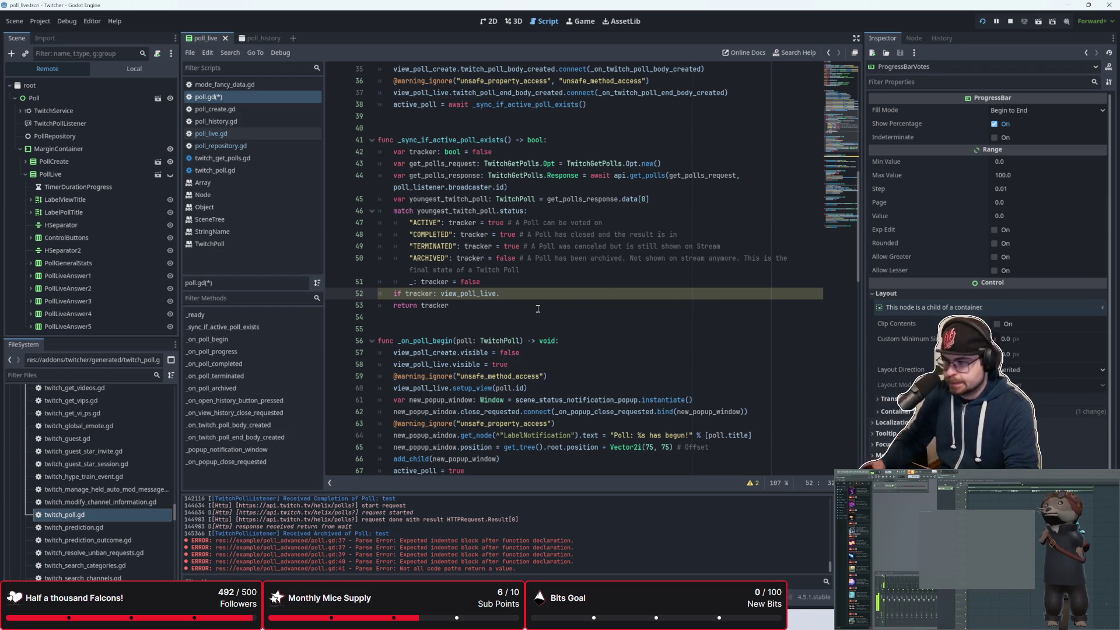
scroll(539, 315, "down", 15)
scroll(542, 320, "up", 11)
scroll(542, 320, "down", 2)
scroll(542, 320, "up", 3)
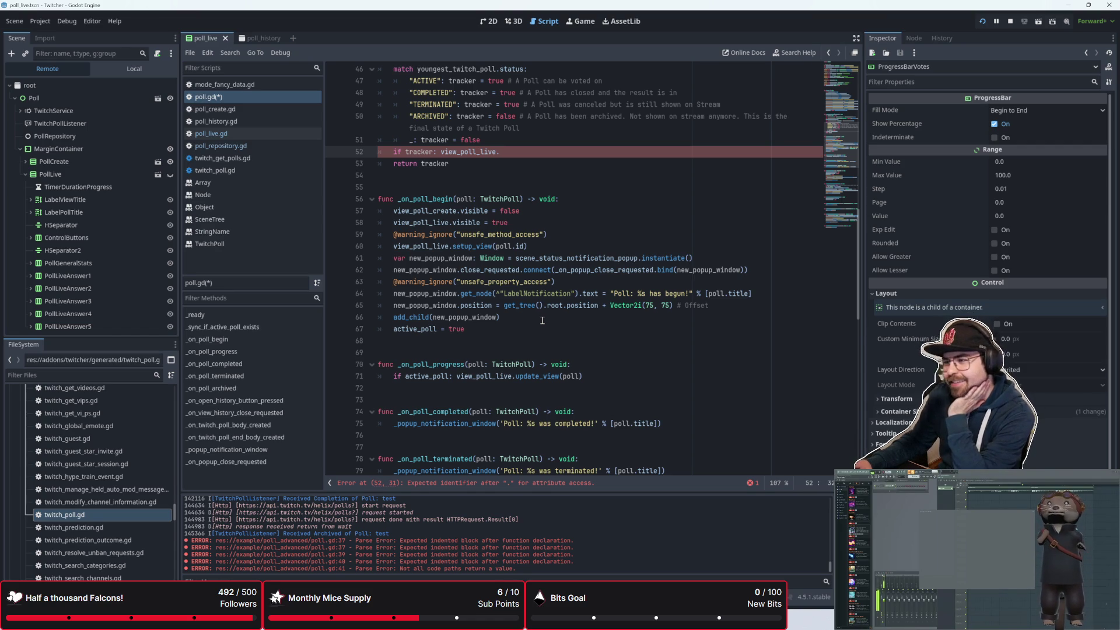
scroll(541, 320, "up", 4)
scroll(542, 320, "down", 1)
Review the get_polls request lines and the _on_poll_begin body, then return to line 52
mouse_move(653, 163)
left_mouse_down()
mouse_move(497, 128)
mouse_move(421, 131)
left_mouse_up()
left_click(421, 133)
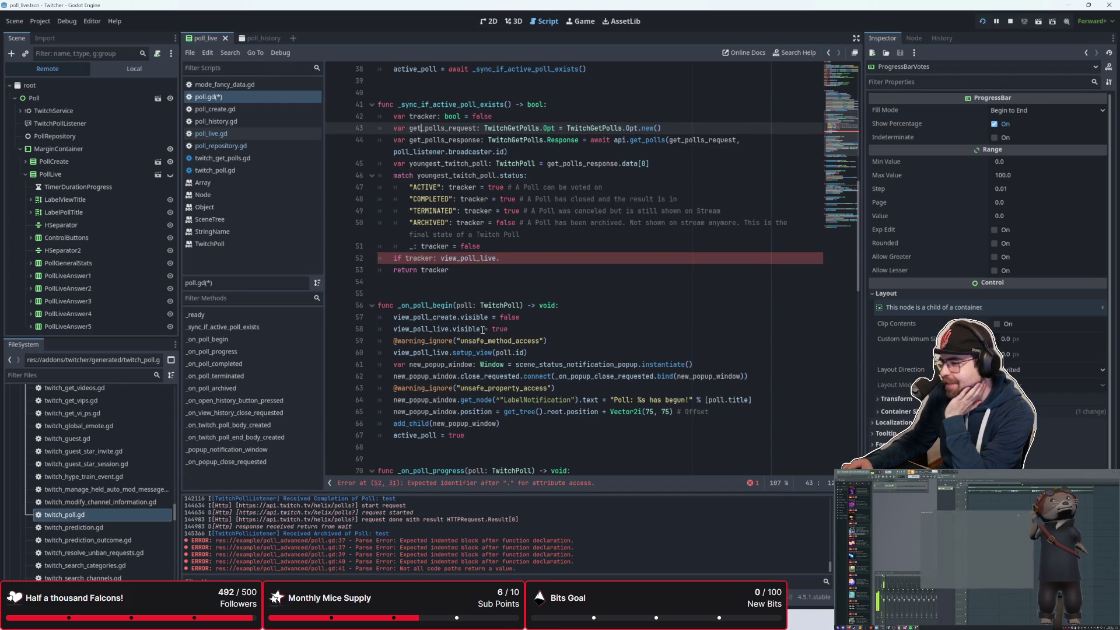
mouse_move(367, 306)
left_mouse_down()
mouse_move(379, 326)
mouse_move(548, 435)
left_mouse_up()
left_click(554, 435)
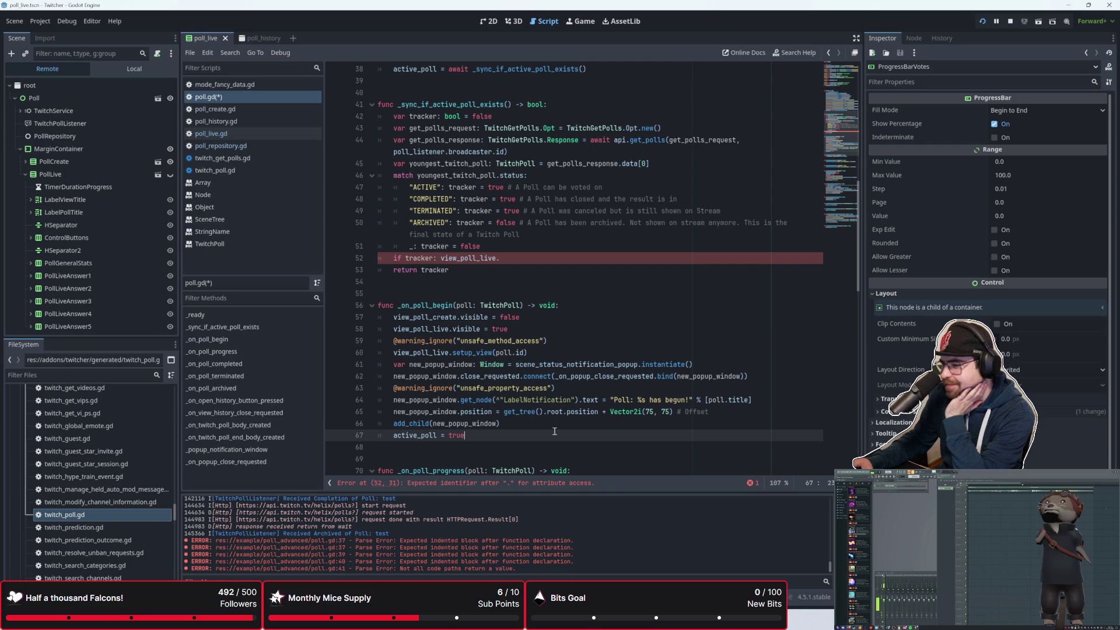
scroll(555, 432, "down", 6)
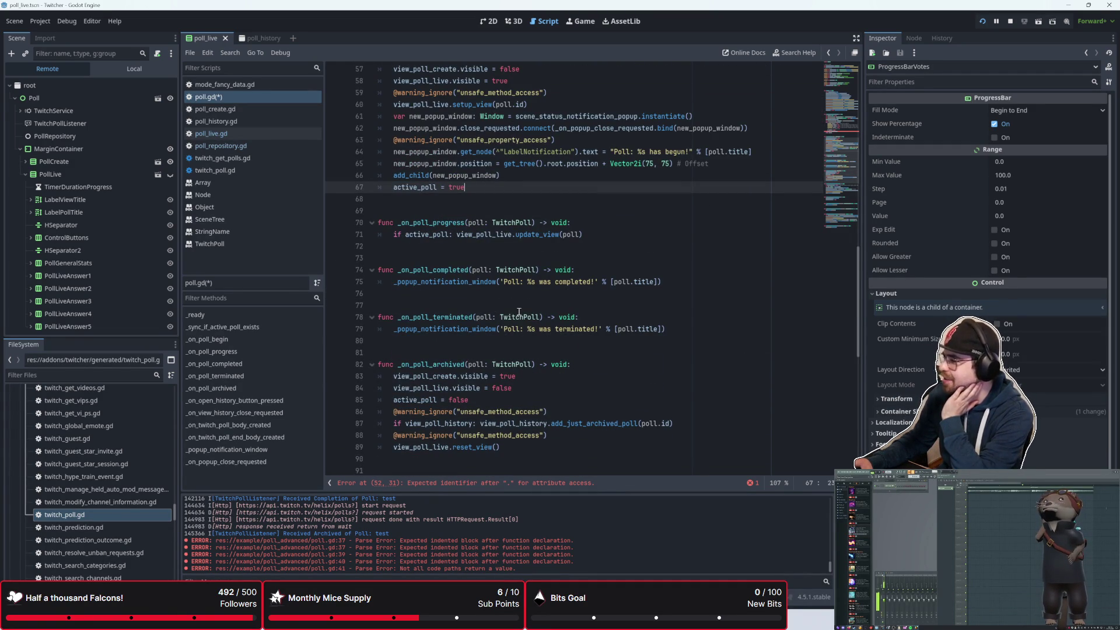
scroll(503, 304, "up", 3)
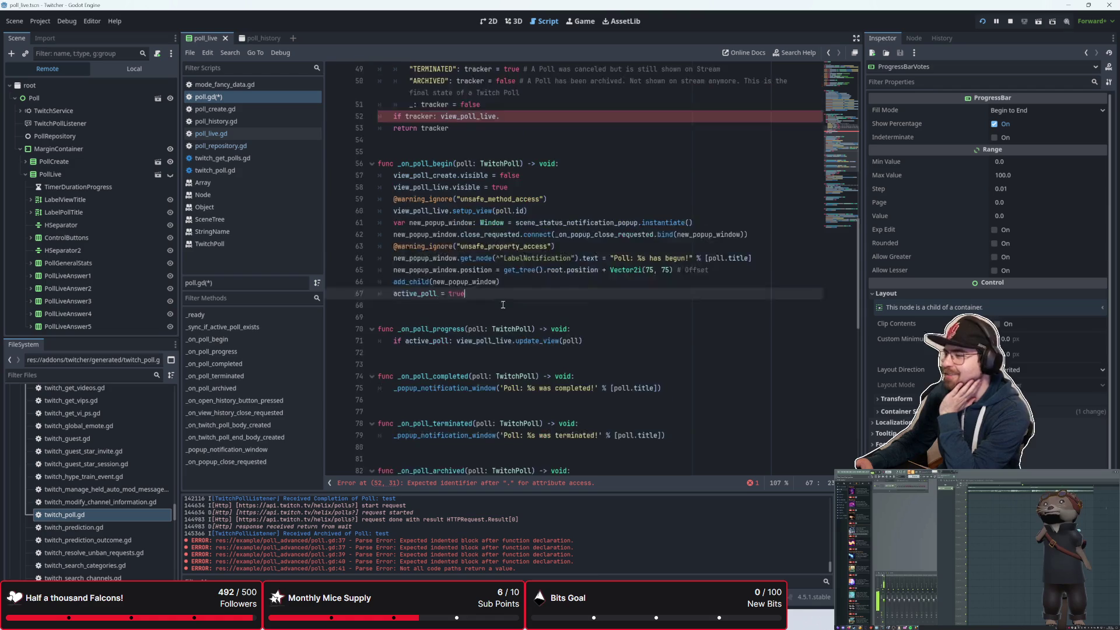
scroll(502, 304, "up", 2)
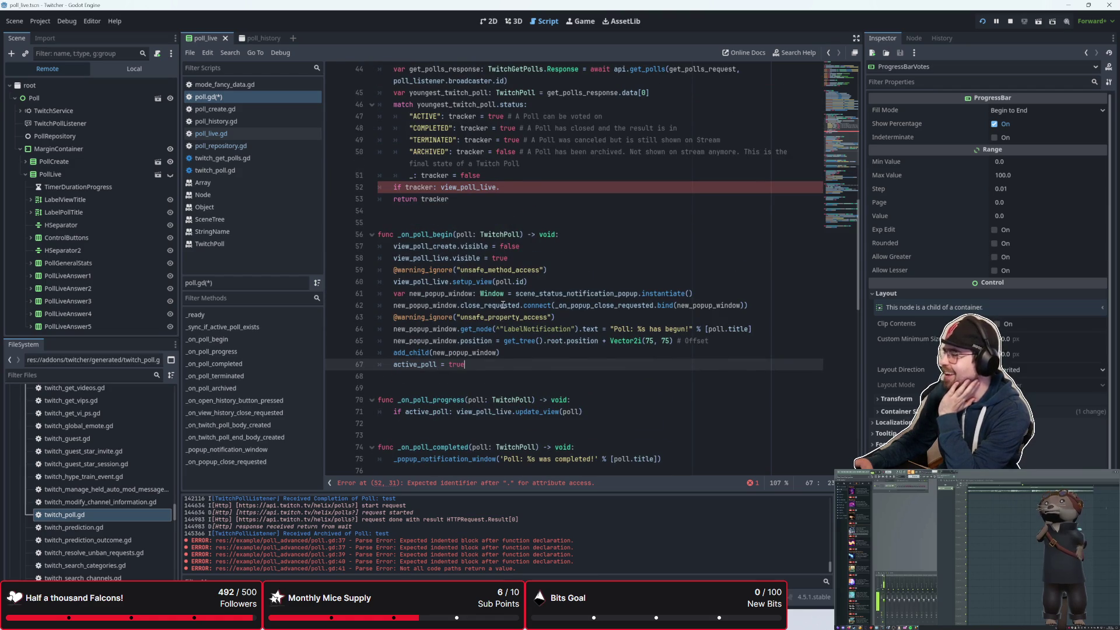
scroll(466, 233, "up", 2)
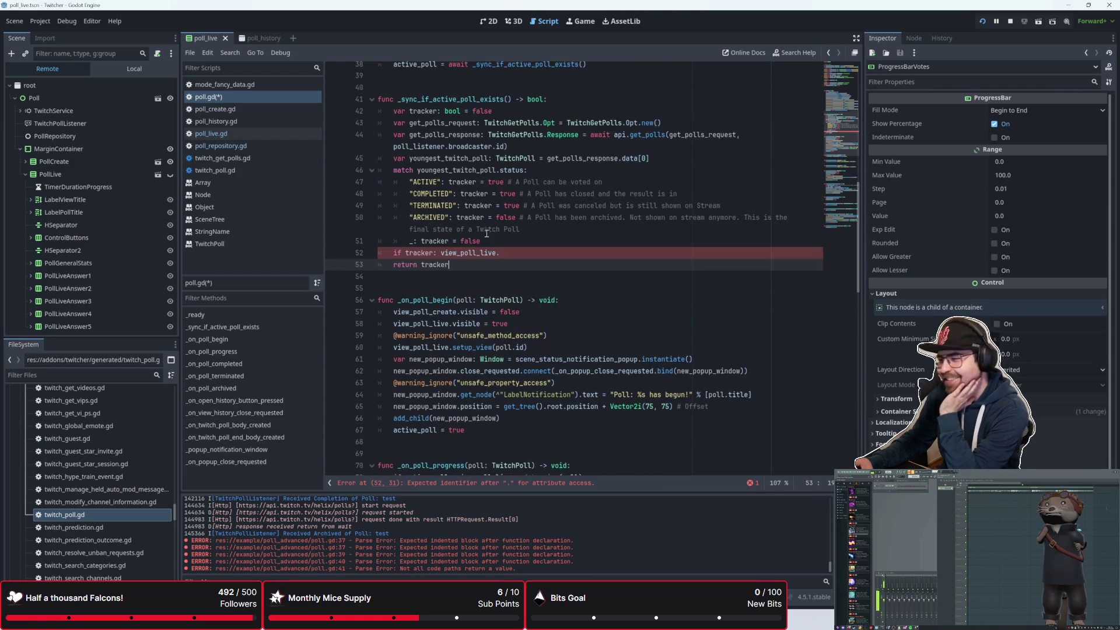
left_click(523, 260)
scroll(524, 263, "up", 2)
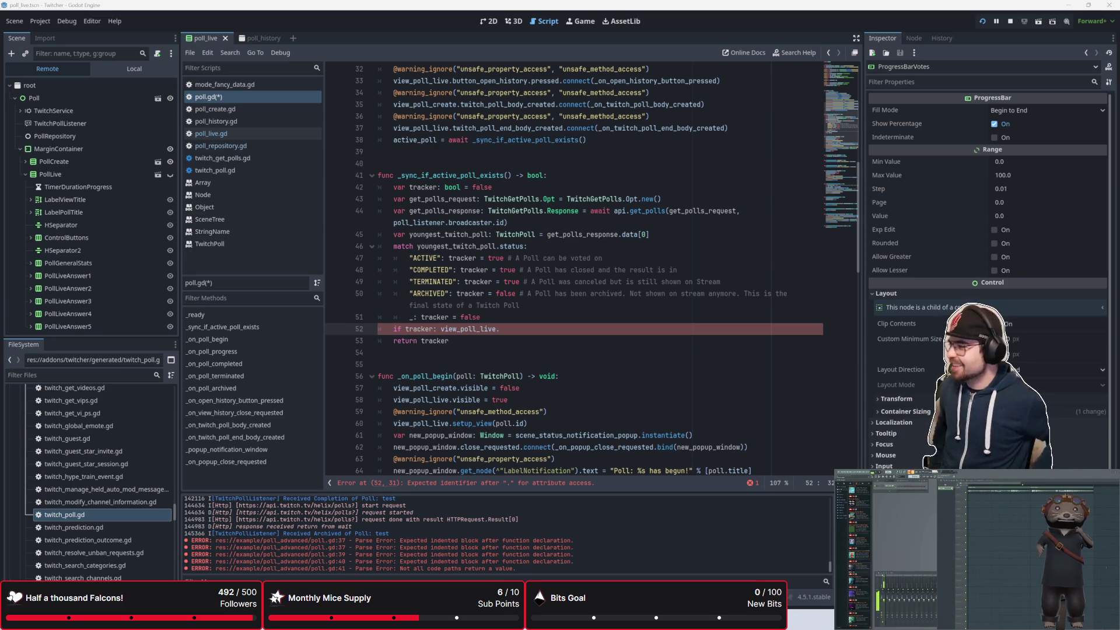
Leave poll.gd's unfinished line 52 and switch to the poll_live.gd script
left_click(486, 351)
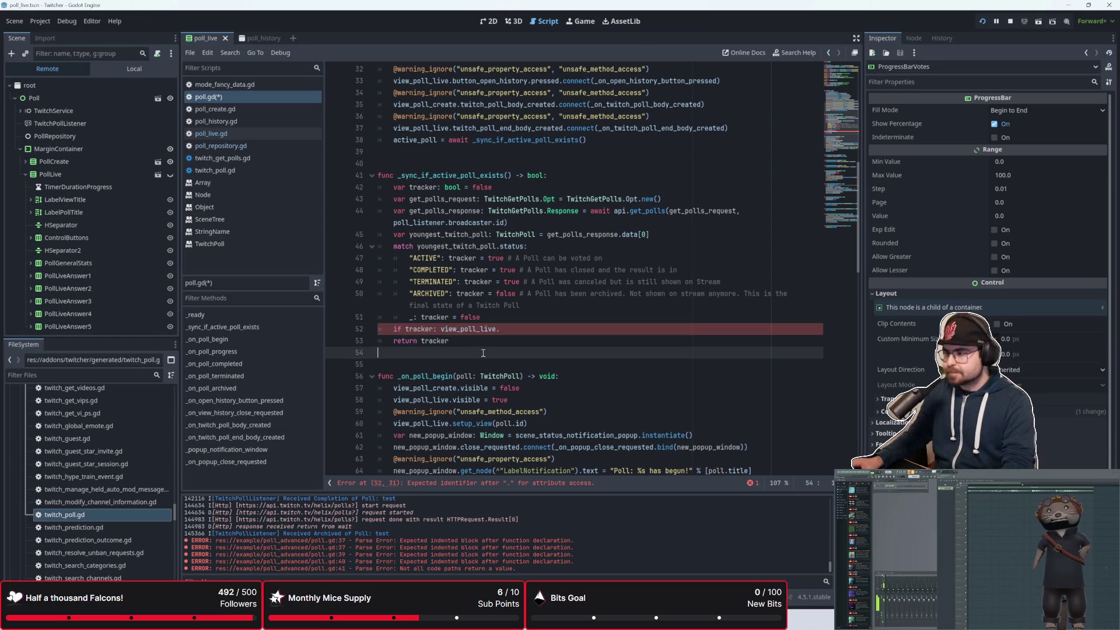
scroll(520, 298, "down", 1)
left_click(520, 299)
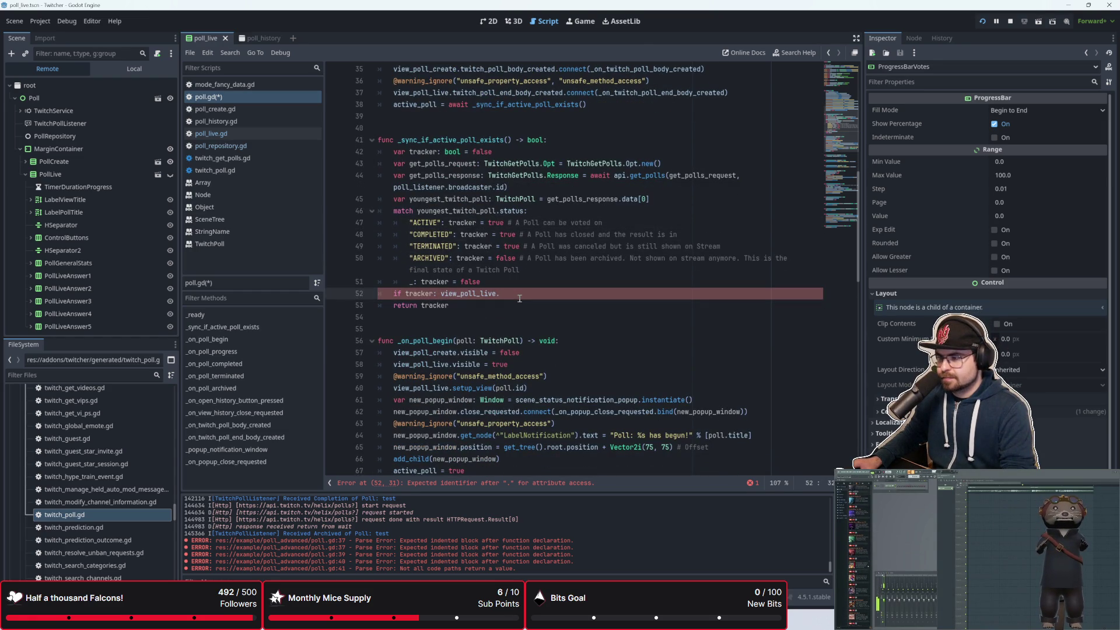
scroll(519, 299, "down", 2)
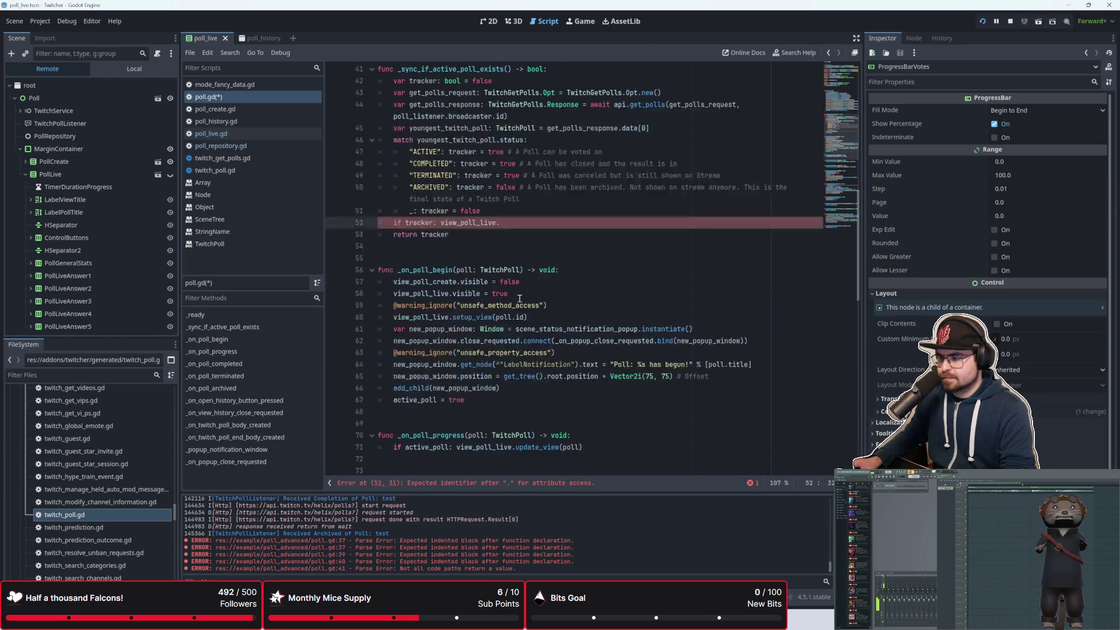
left_click(258, 133)
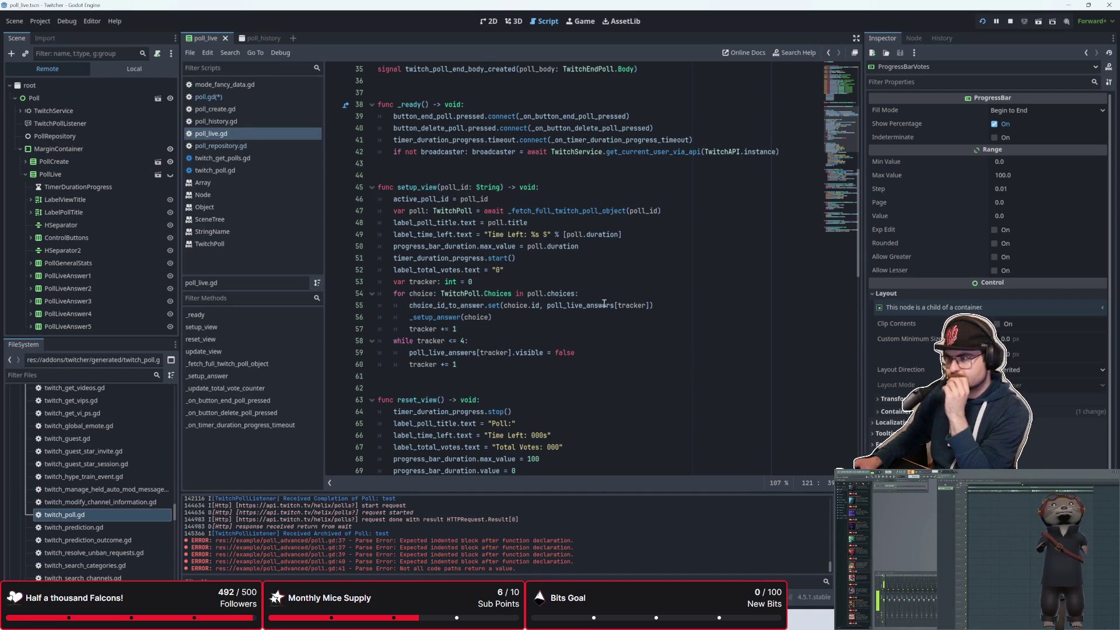
Add blank lines below update_view in poll_live.gd for a new function
scroll(605, 309, "down", 9)
scroll(605, 303, "down", 1)
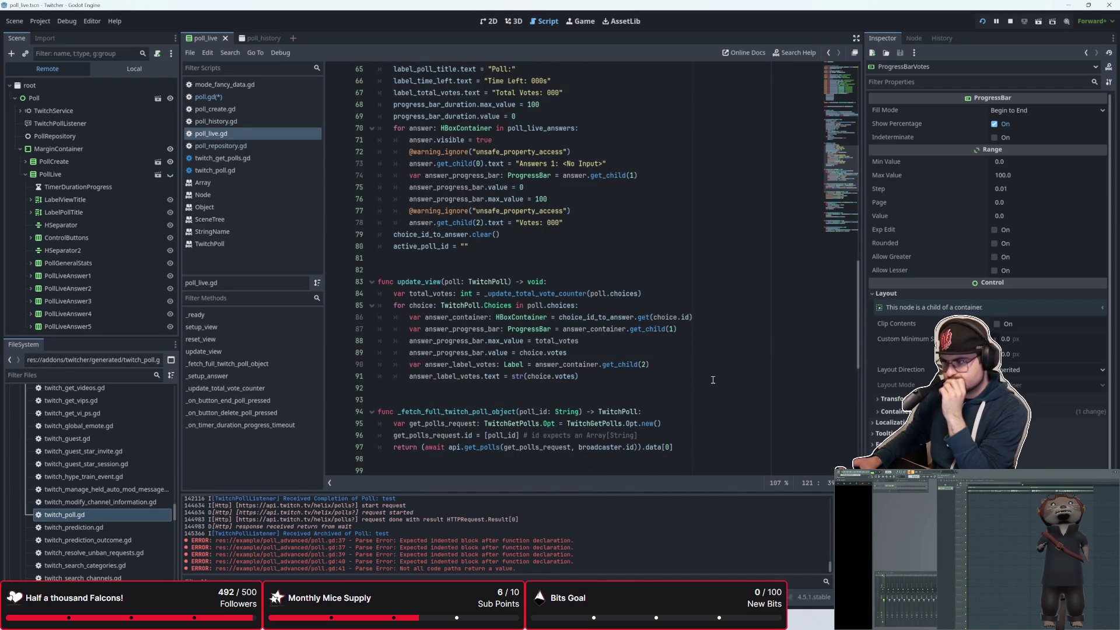
scroll(712, 380, "up", 5)
scroll(713, 380, "down", 3)
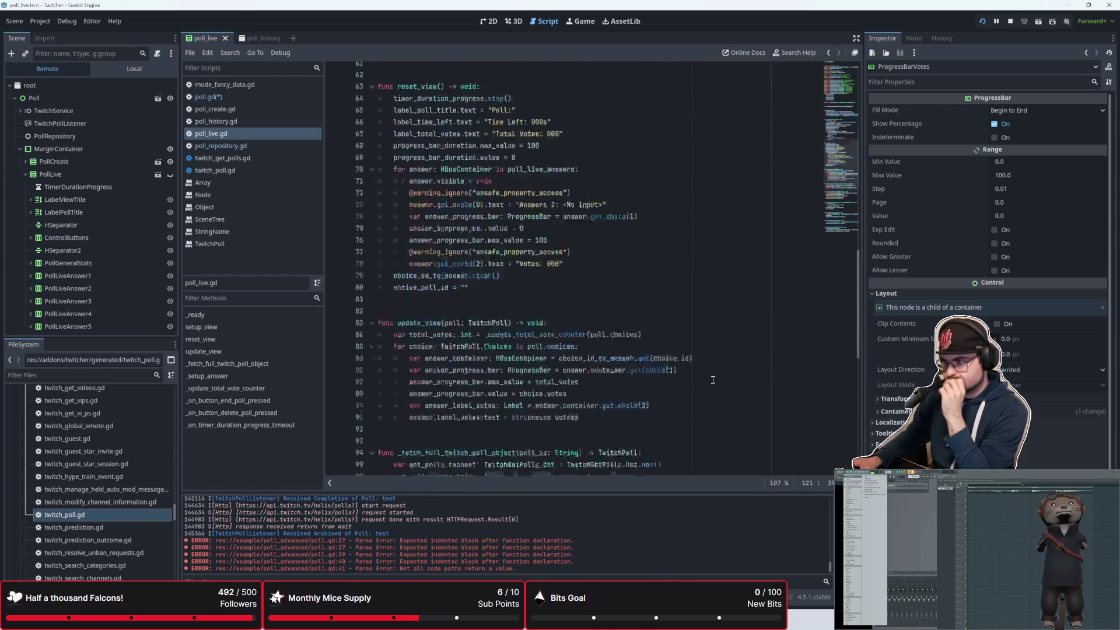
scroll(712, 379, "down", 3)
left_click(474, 364)
key("Return")
key("Return")
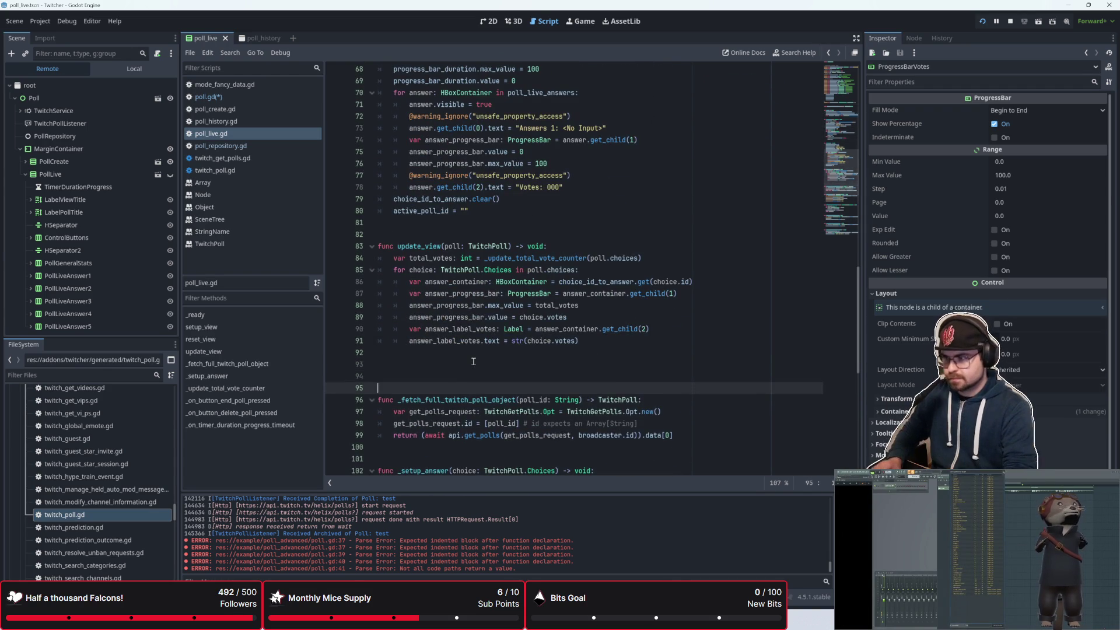
key("Up")
key("Up")
key("Return")
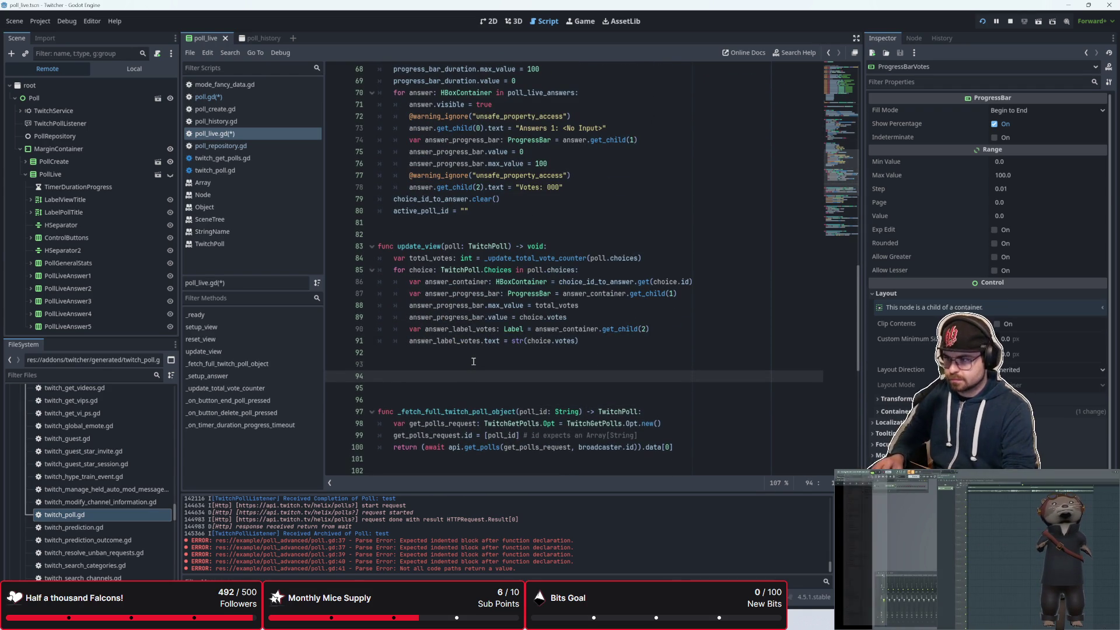
key("Up")
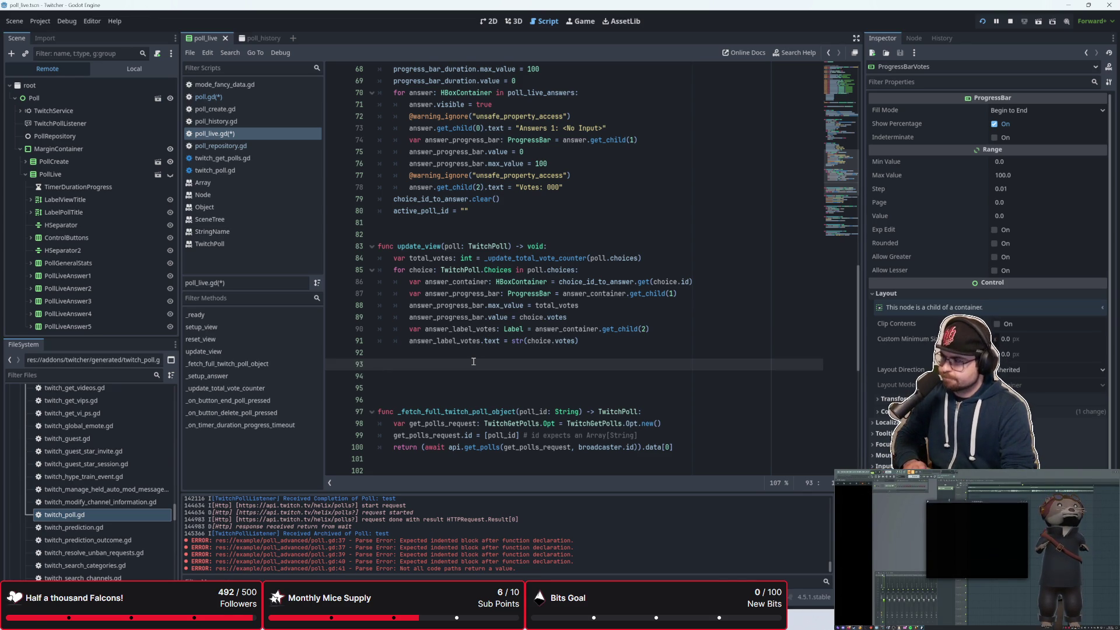
scroll(489, 315, "up", 13)
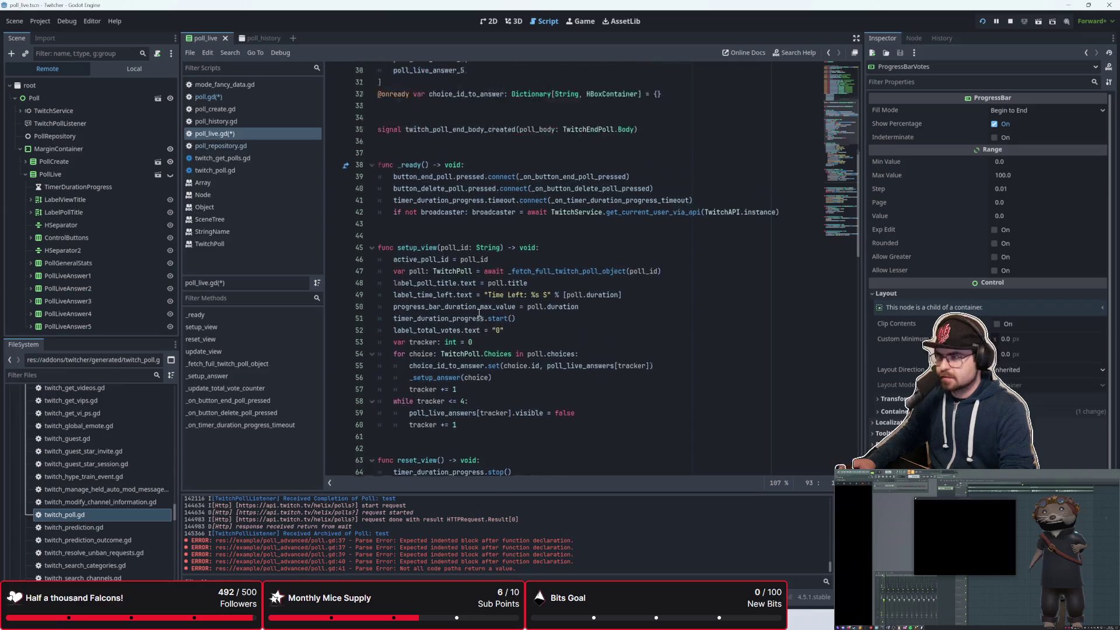
scroll(488, 315, "down", 14)
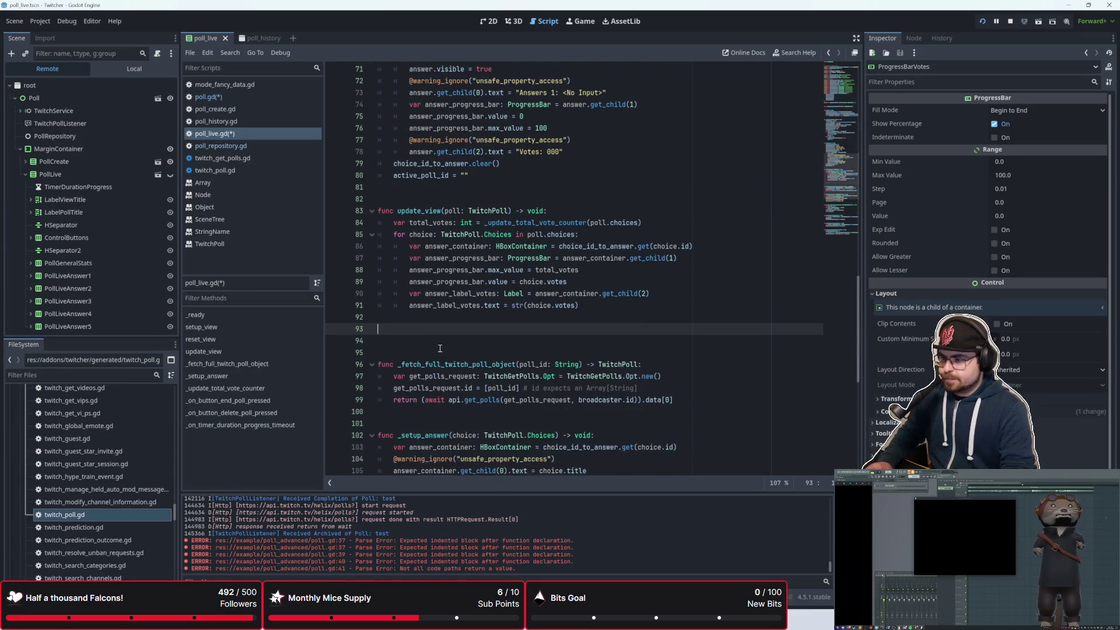
key("Delete")
Save the scripts with Ctrl+S and go back to poll.gd
scroll(331, 193, "up", 1)
key("ctrl+s")
left_click(253, 98)
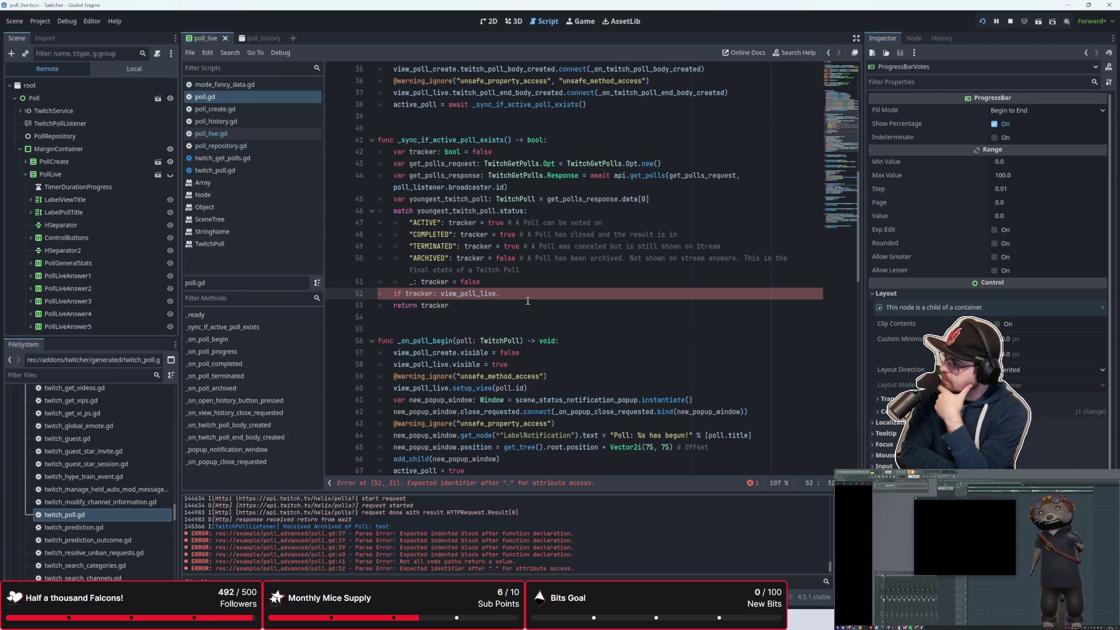
Open poll_live.gd and read through setup_view and its full-poll fetch line
left_click(262, 136)
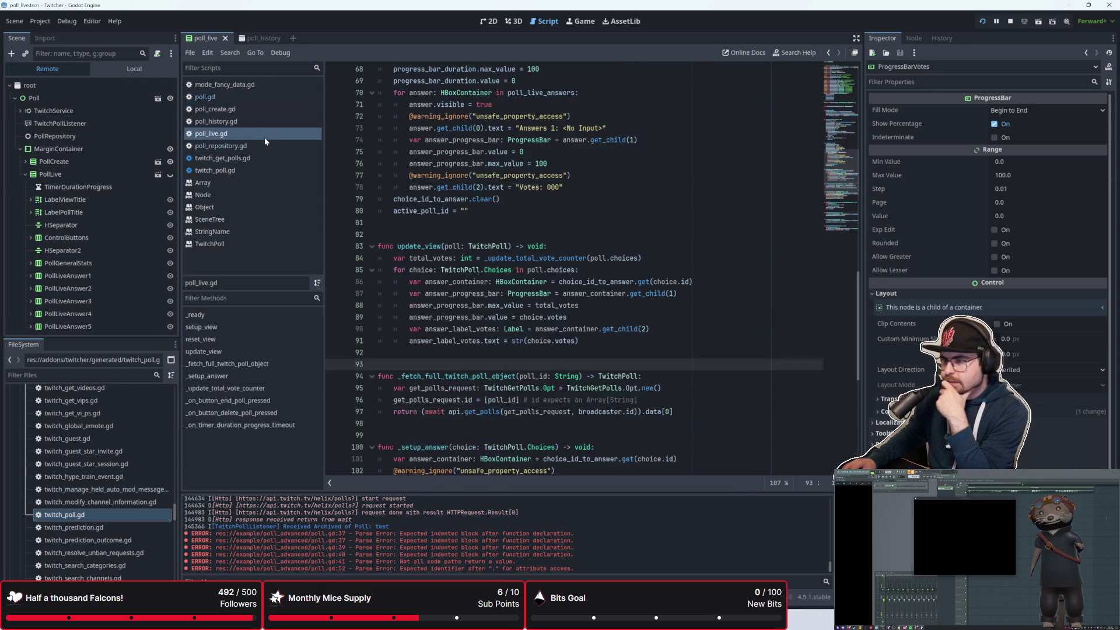
scroll(474, 310, "up", 5)
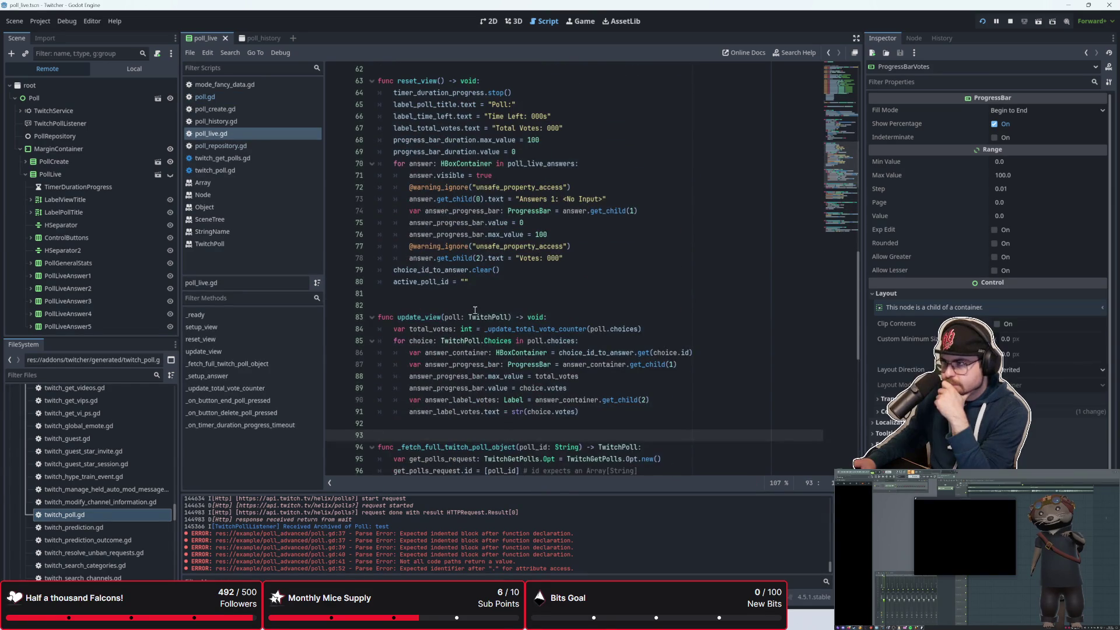
scroll(476, 311, "down", 3)
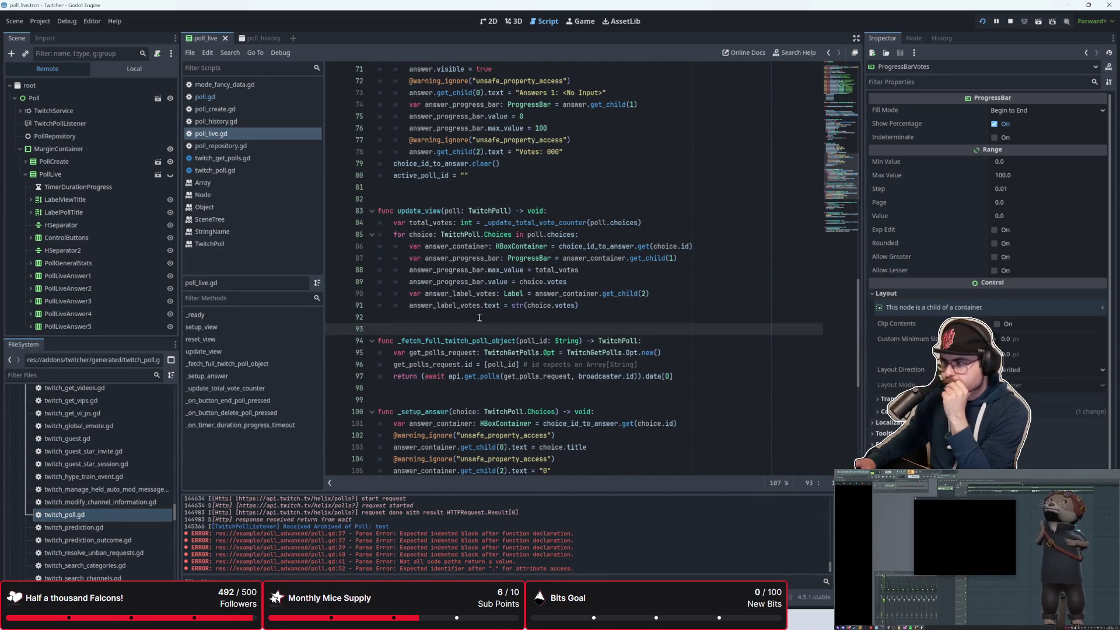
scroll(479, 317, "up", 13)
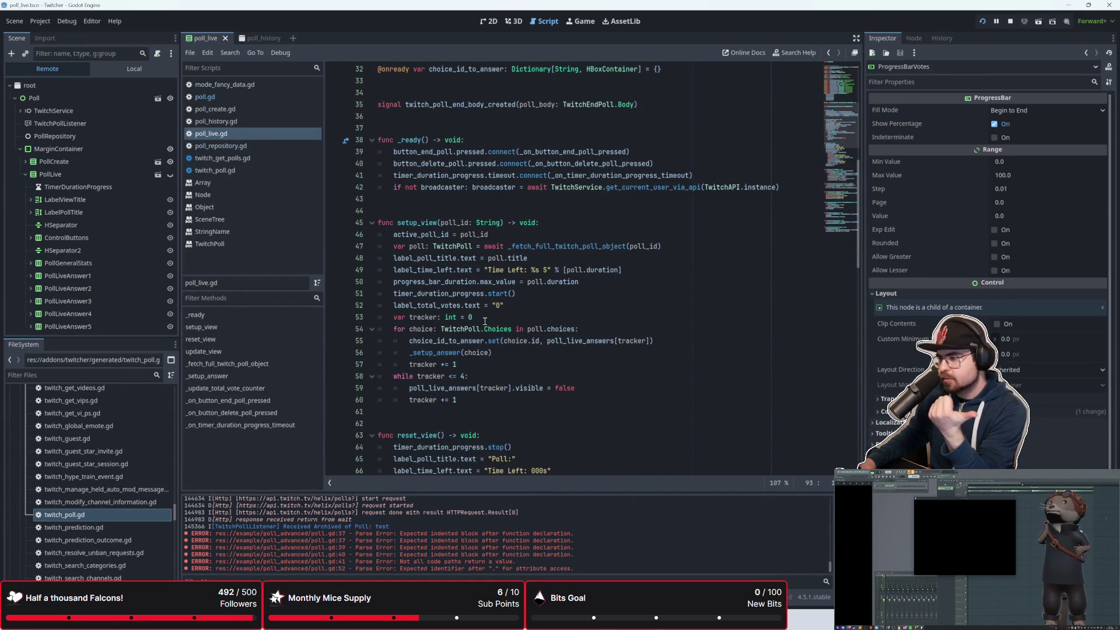
scroll(485, 322, "down", 7)
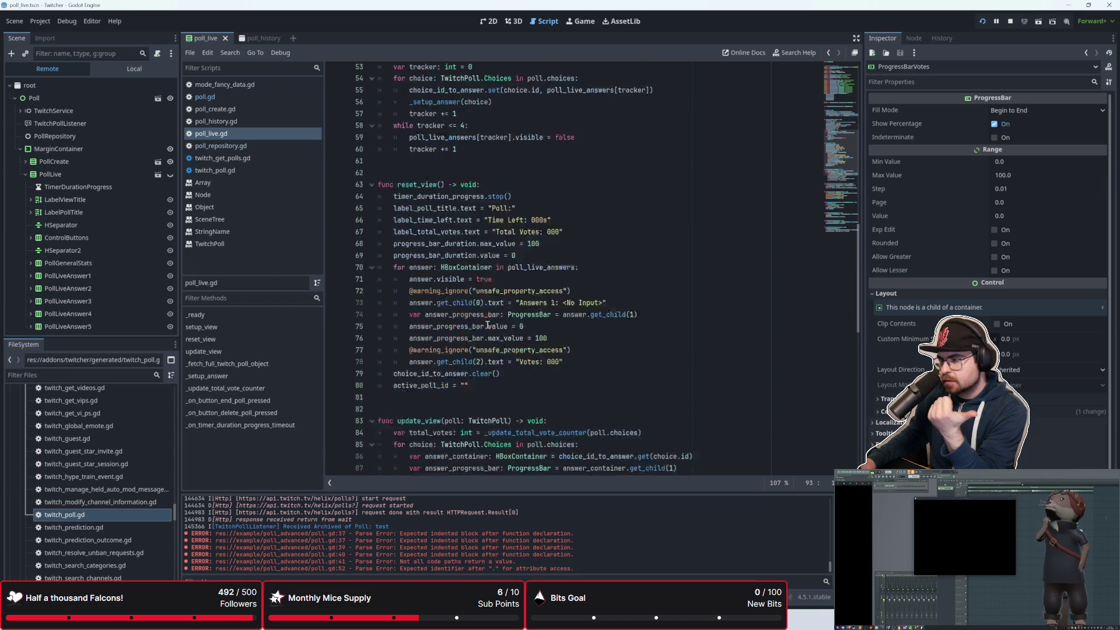
scroll(488, 325, "up", 5)
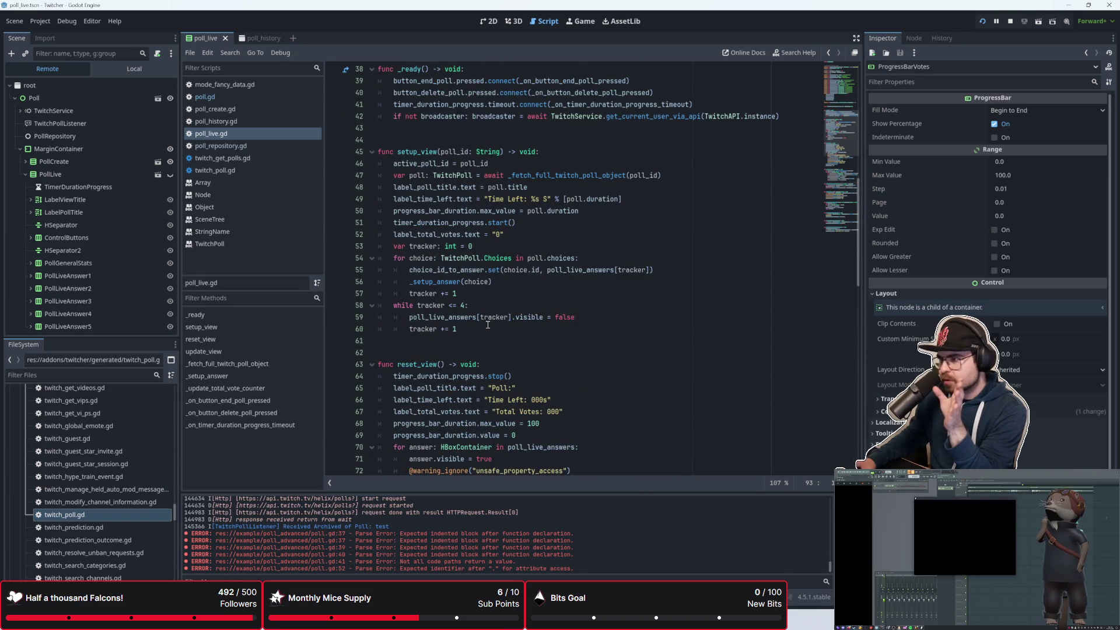
left_click(658, 175)
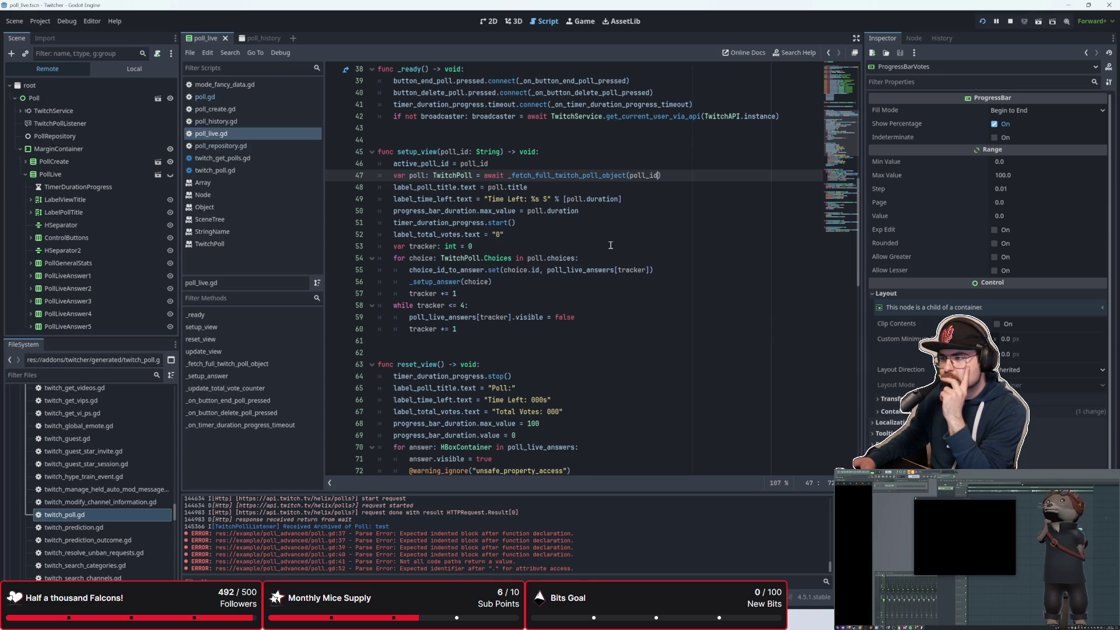
Review reset_view, then select the String type of setup_view's poll_id parameter
scroll(610, 245, "down", 5)
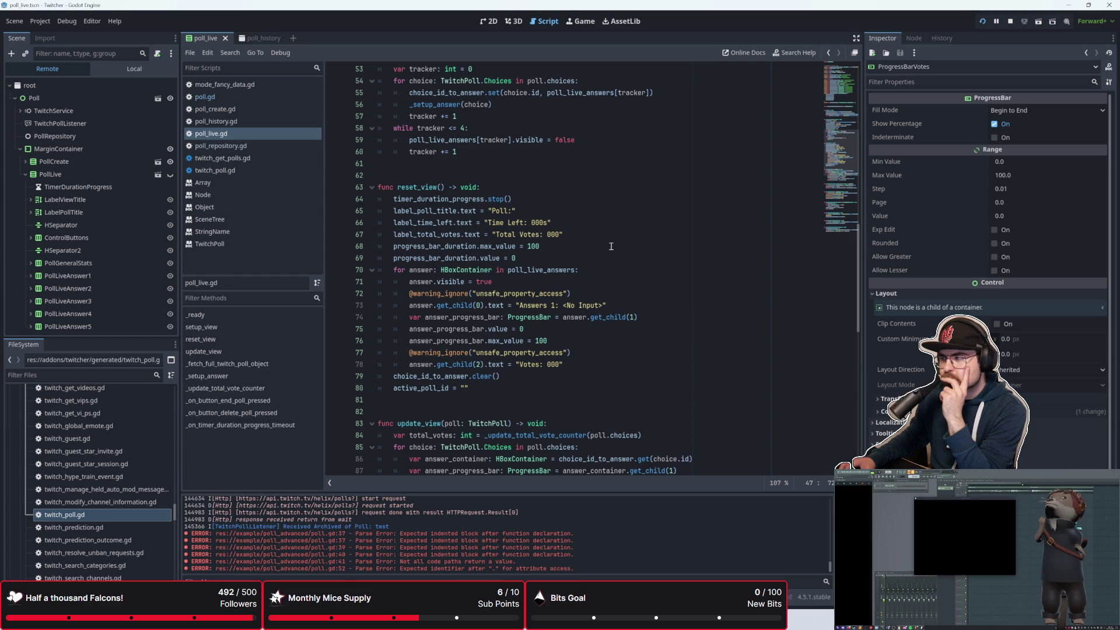
scroll(611, 246, "down", 4)
scroll(611, 246, "up", 2)
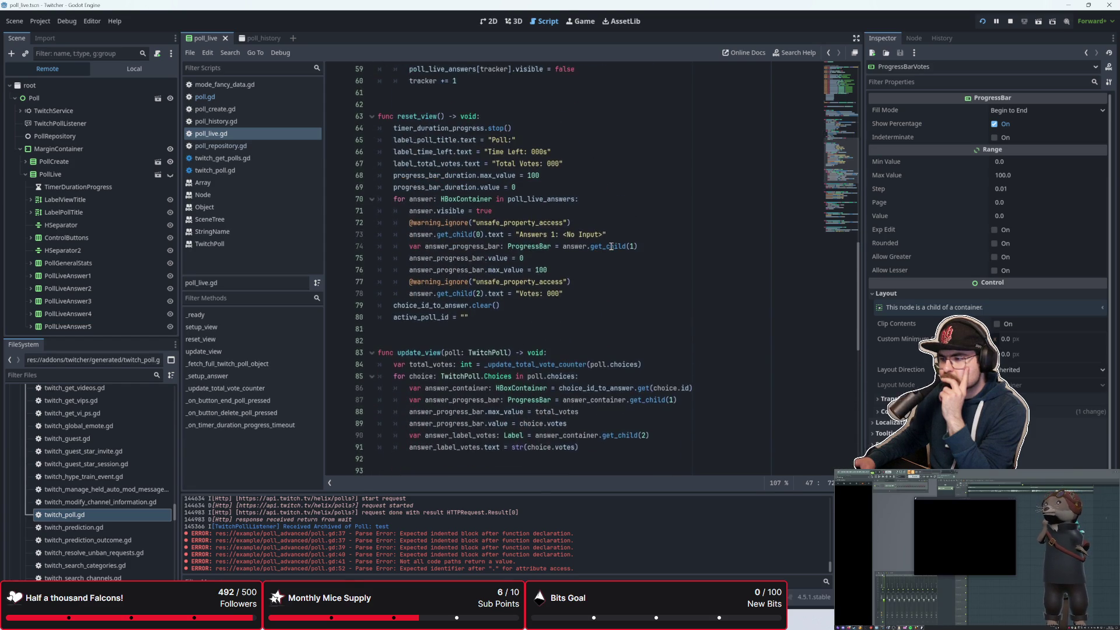
scroll(611, 246, "down", 1)
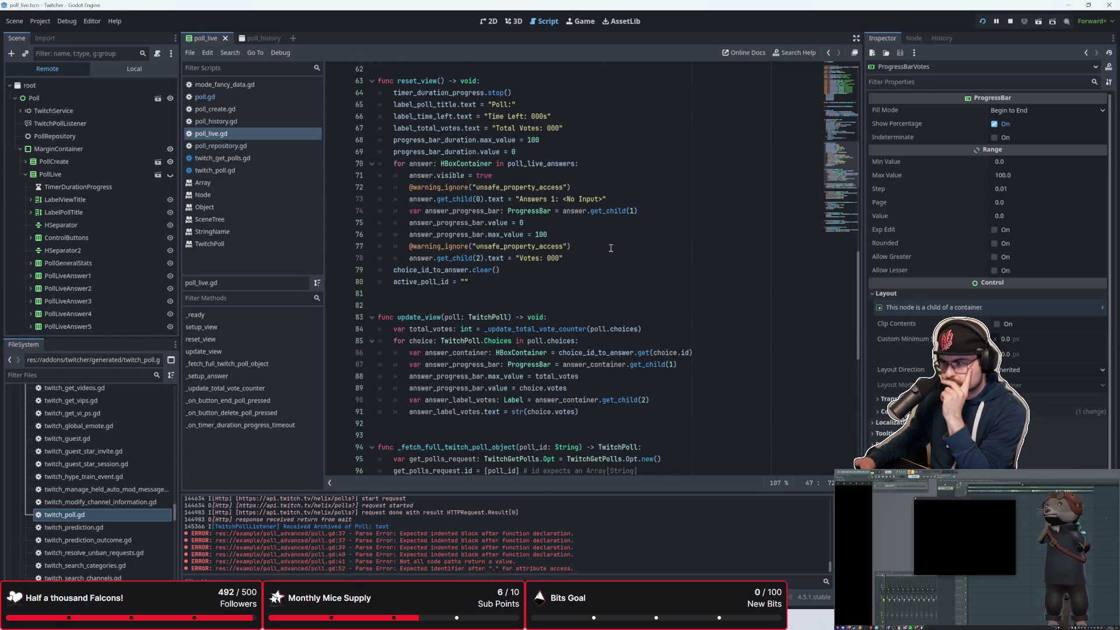
right_click(610, 247)
key("Escape")
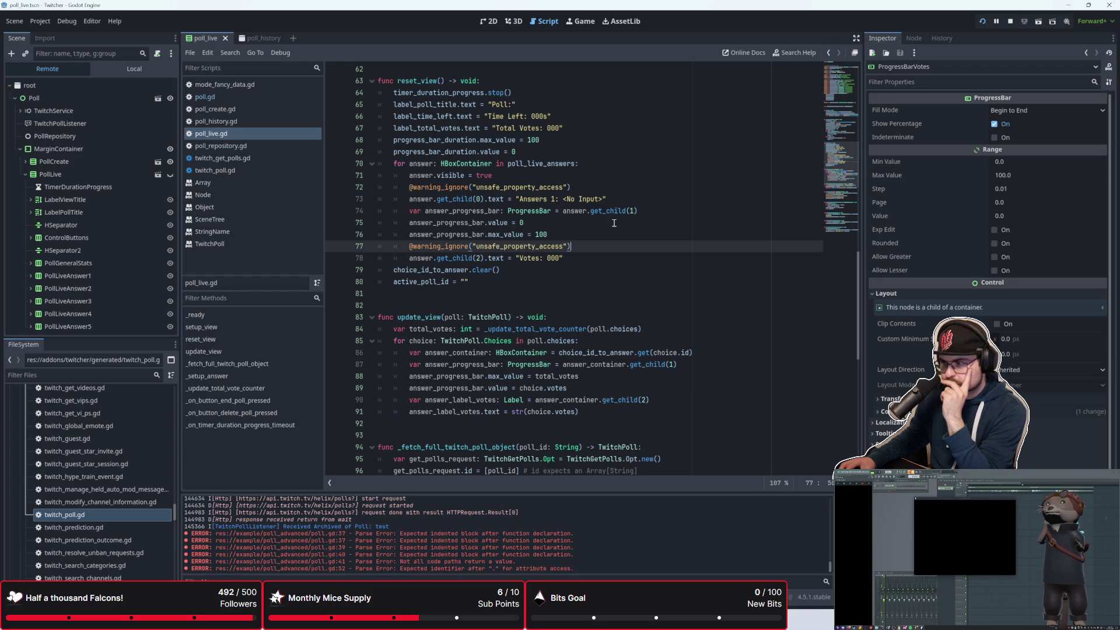
left_click(613, 223)
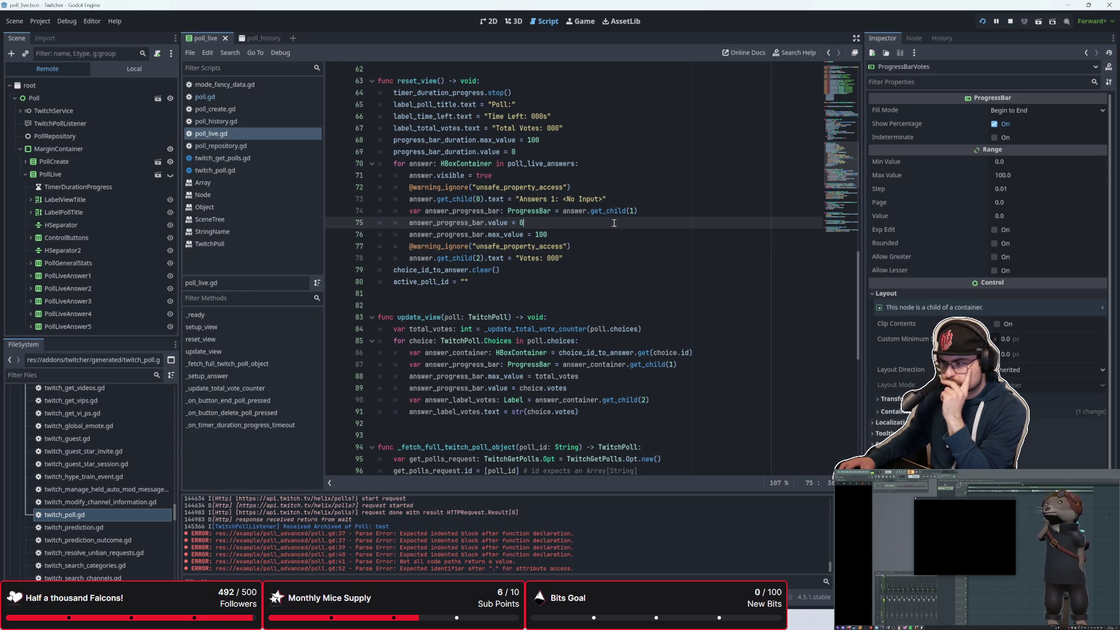
scroll(614, 223, "up", 8)
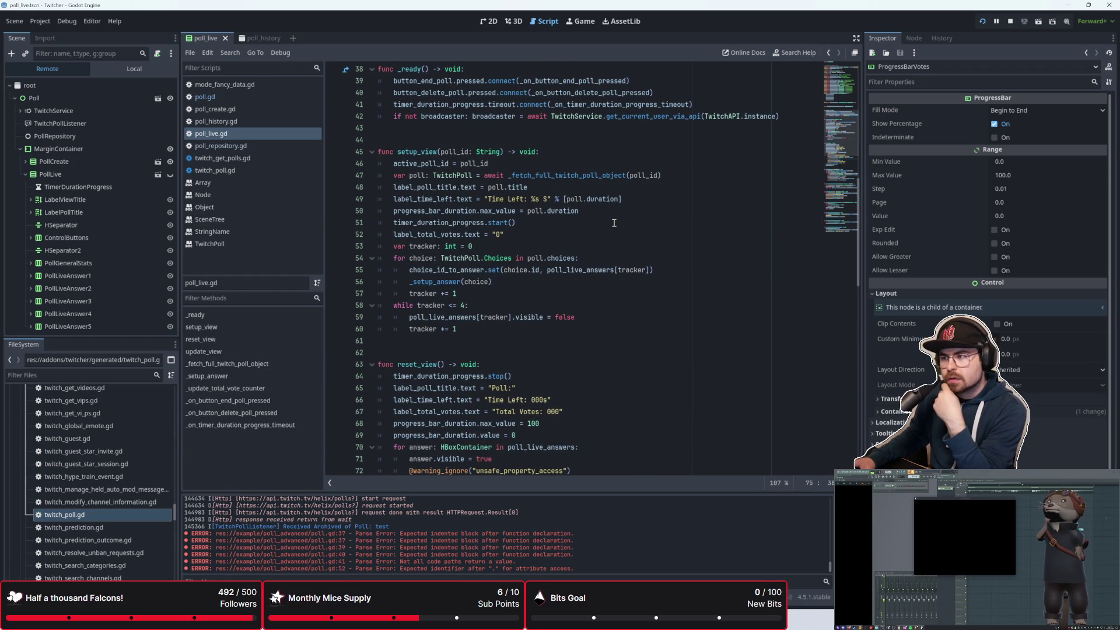
double_click(483, 156)
Change setup_view's parameter to poll_or_id of type Variant and add a new first line
mouse_move(500, 153)
type("Variant")
key("Escape")
key("Up")
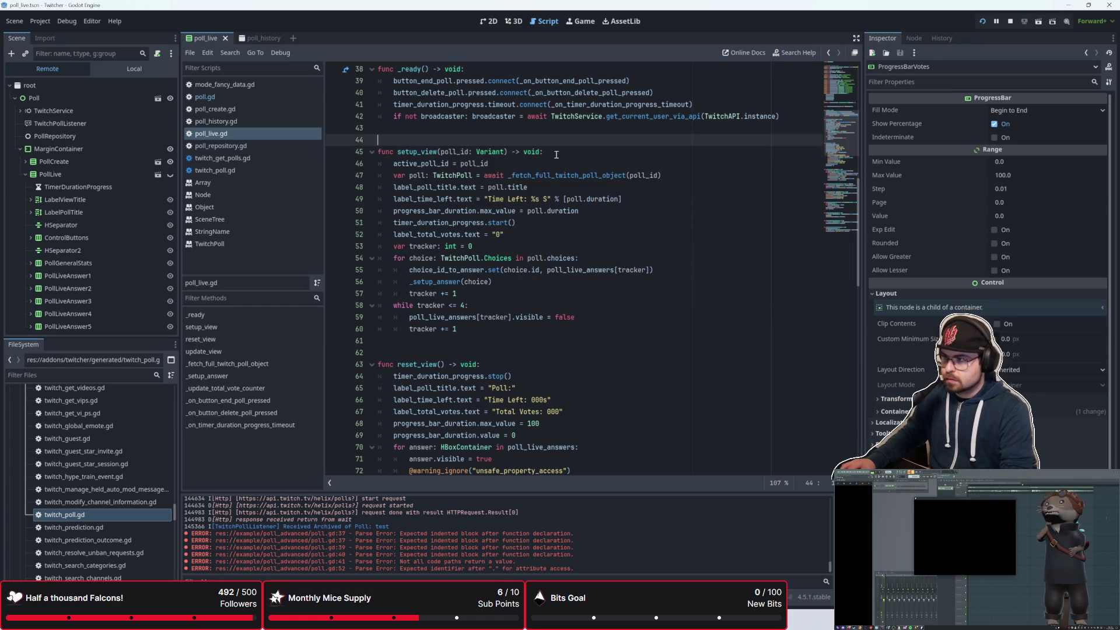
left_click(555, 155)
key("Return")
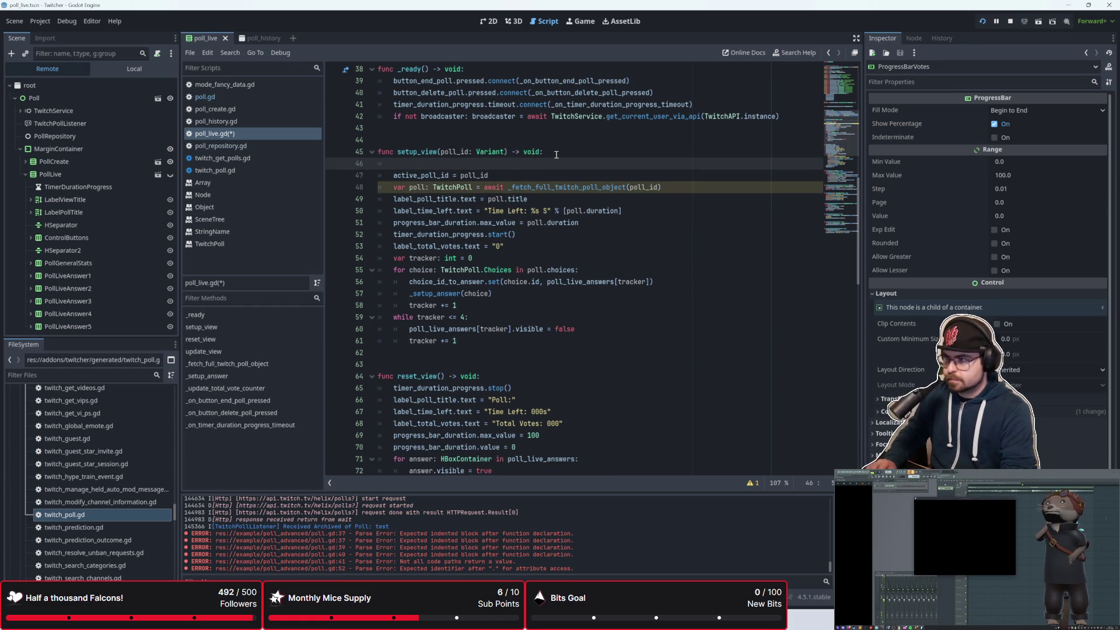
left_click(460, 156)
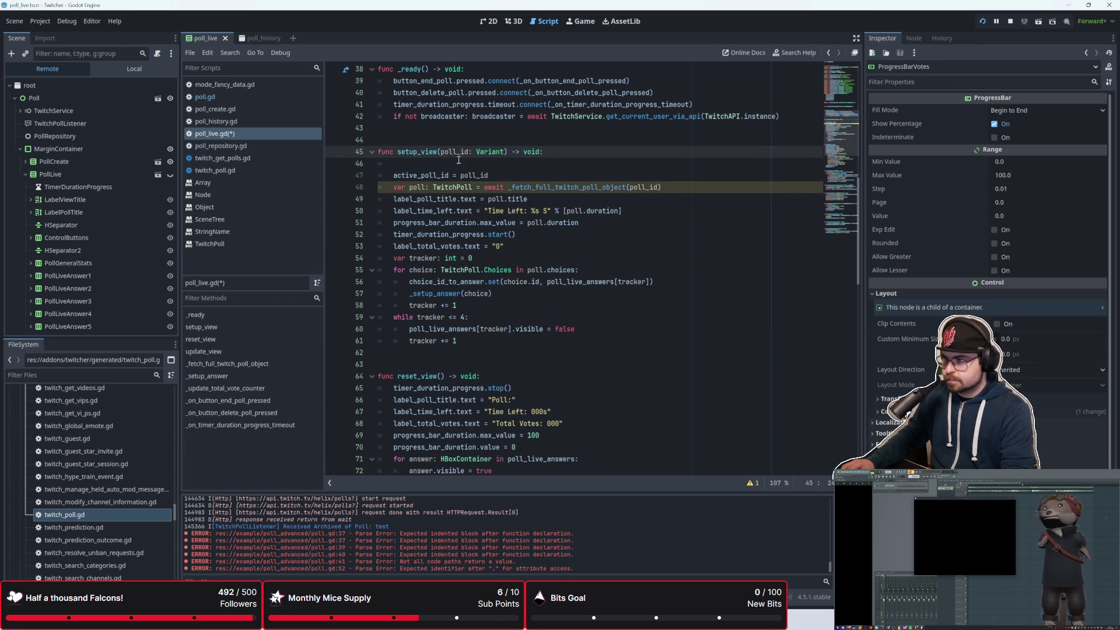
type("or_")
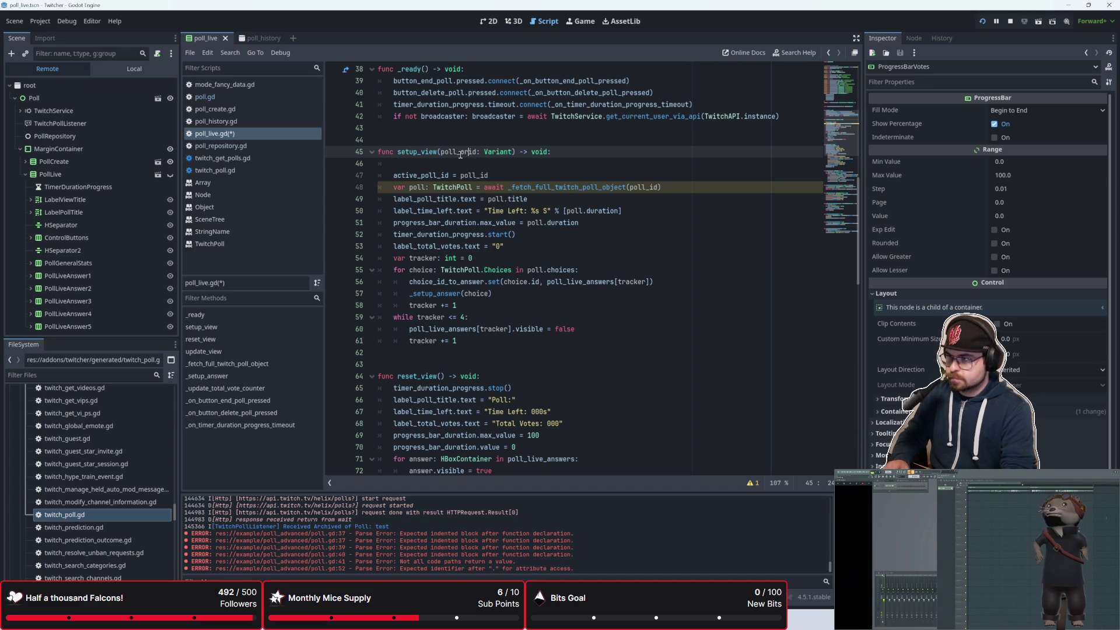
Write the condition 'if poll_or_id is String:' at the top of setup_view
left_click(456, 163)
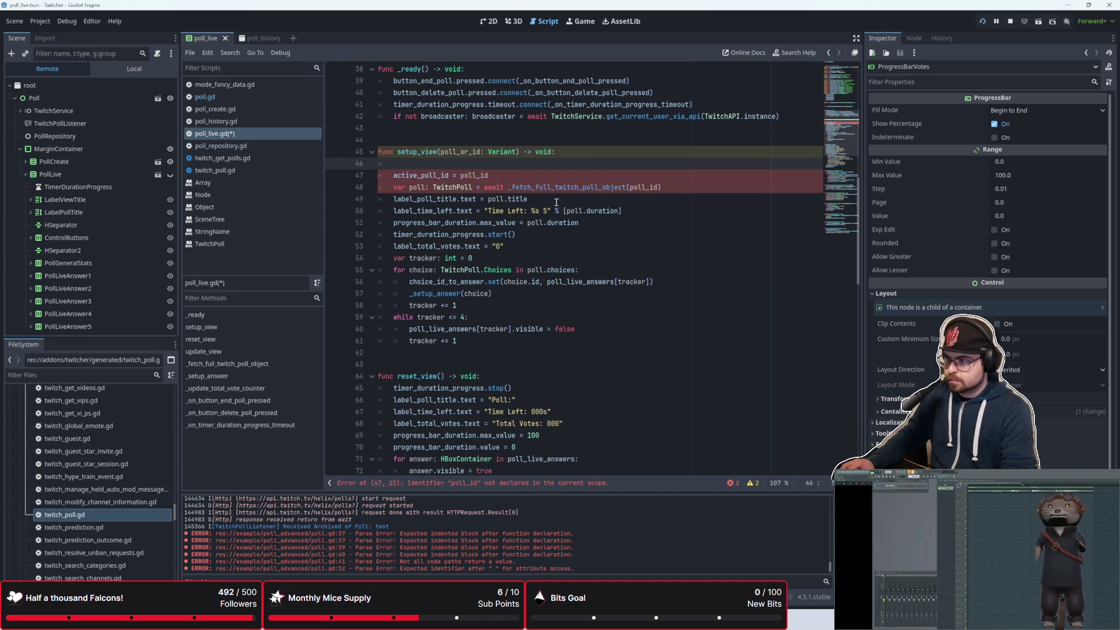
type("poll_:")
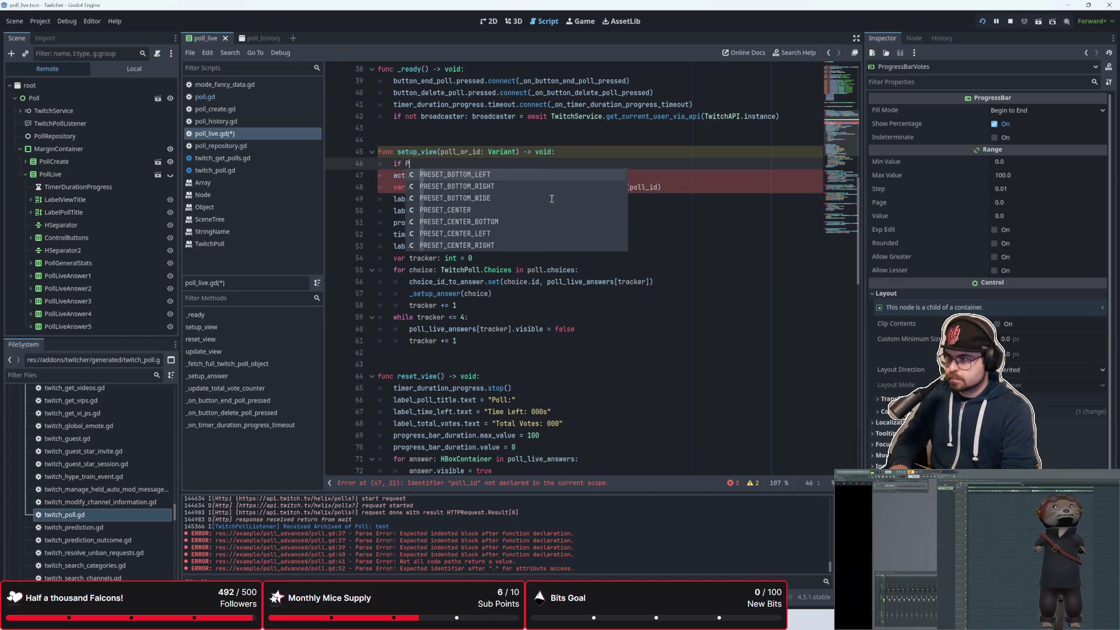
type("or")
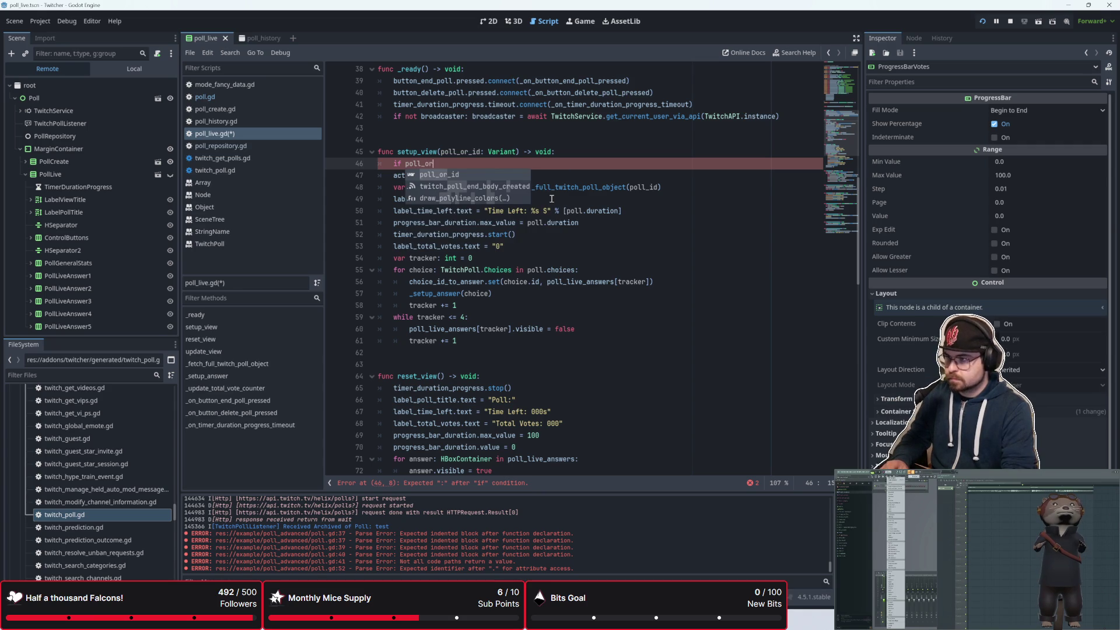
key("Return")
key("BackSpace")
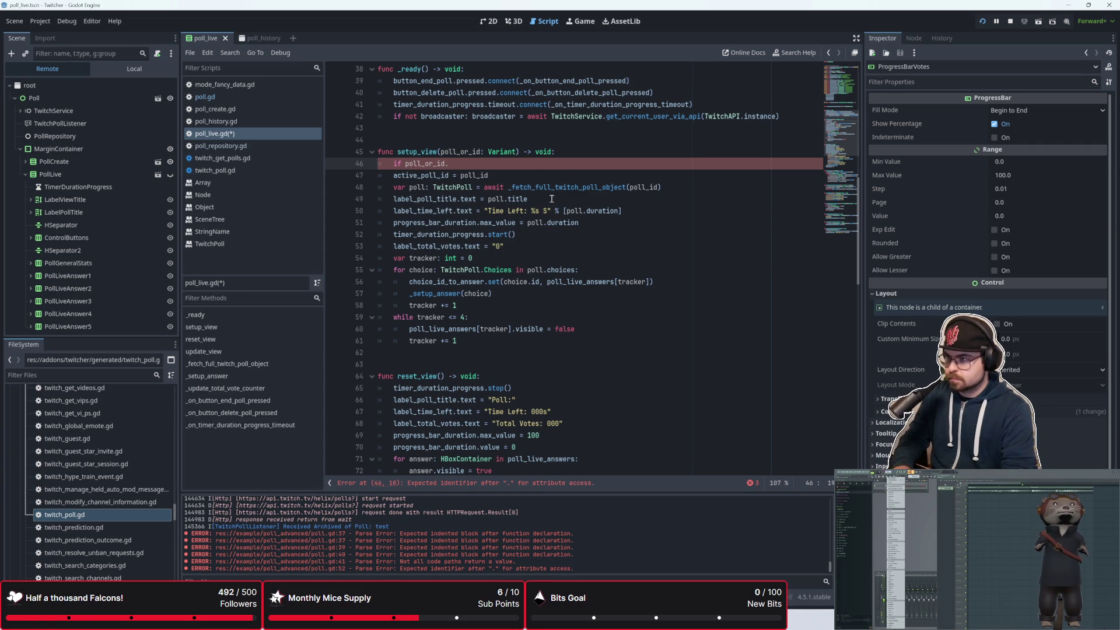
type("is TwitchPoll")
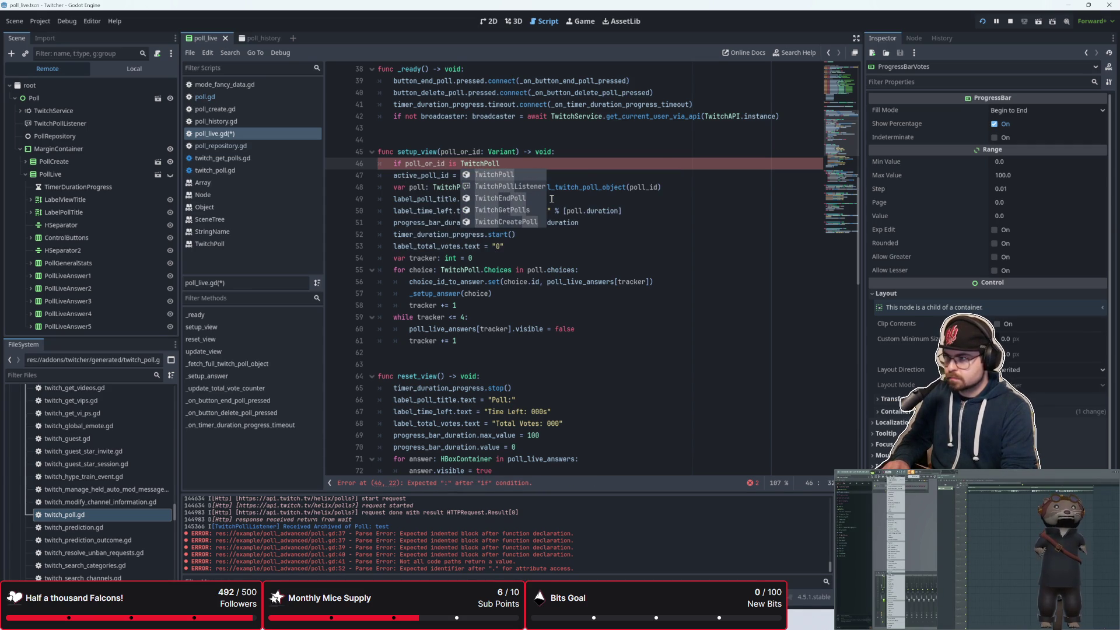
key("BackSpace")
key("BackSpace")
key("BackSpace")
type("Strei")
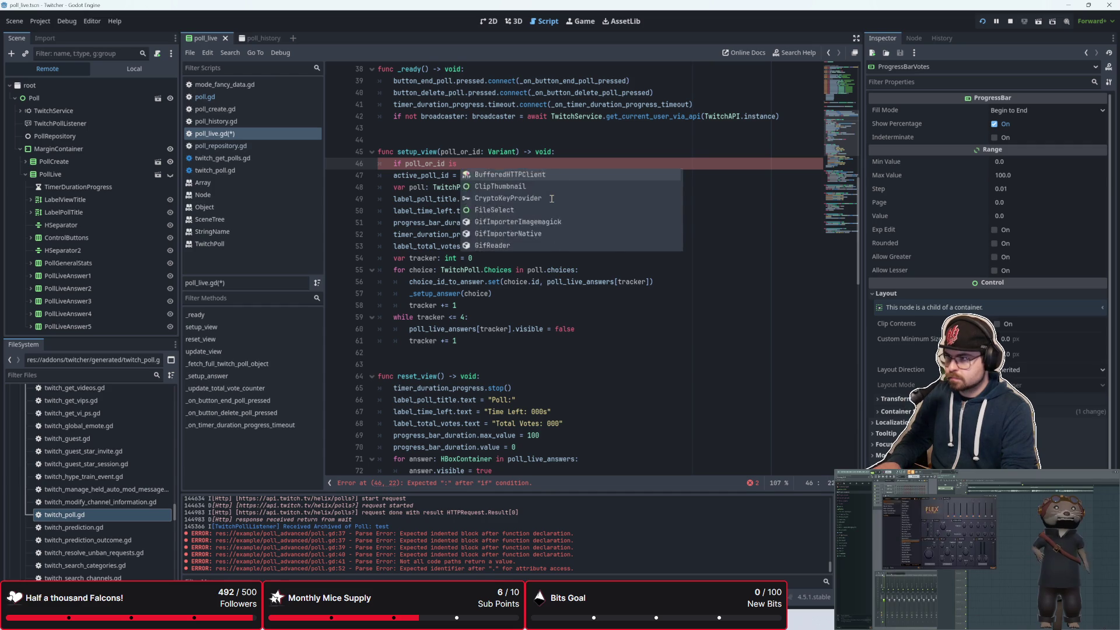
key("BackSpace")
key("BackSpace")
type("i")
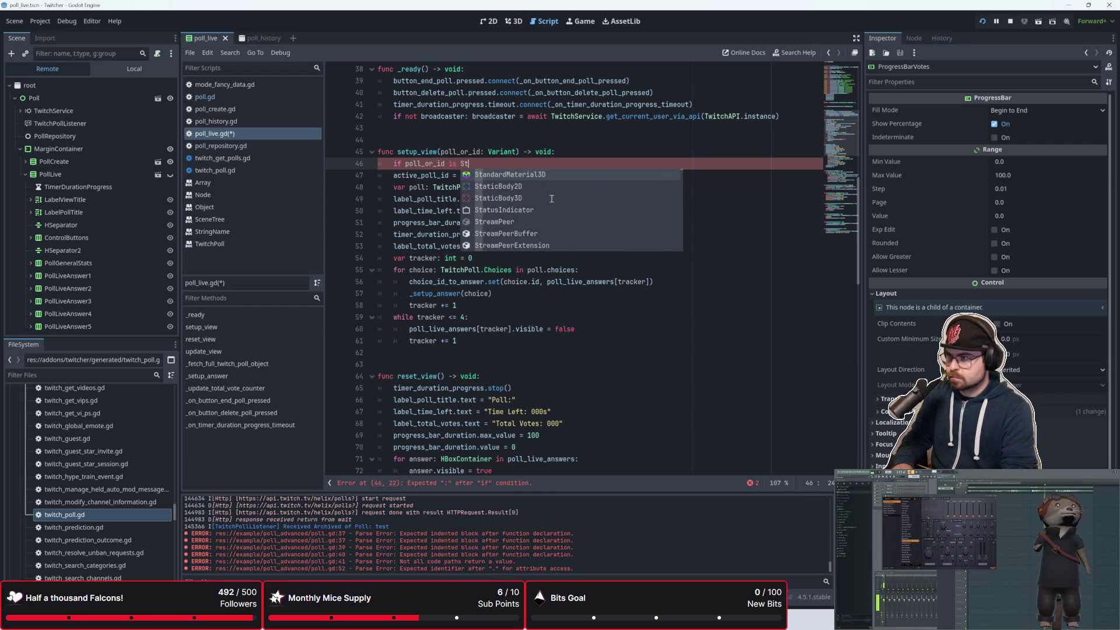
key("Return")
type(":")
key("Return")
Put the poll fetch under the String branch and add 'else: var poll: TwitchPoll = poll_or_id'
mouse_move(660, 199)
left_mouse_down()
mouse_move(392, 198)
mouse_move(433, 175)
left_mouse_up()
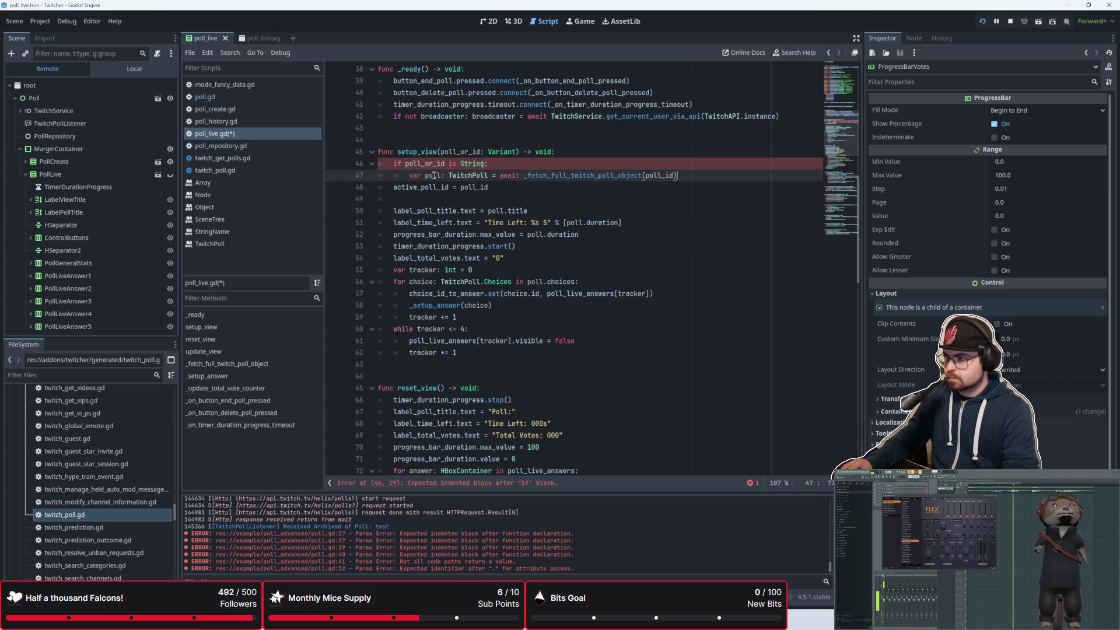
left_click(523, 165)
key("Delete")
key("Delete")
key("Delete")
key("Delete")
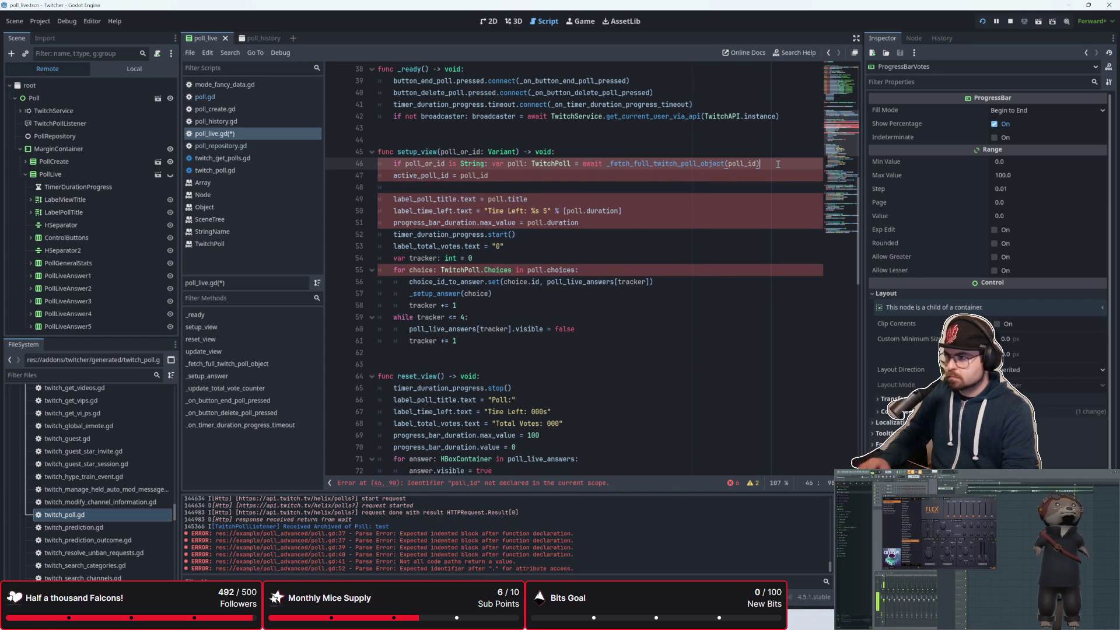
key("Return")
type("else: var poll: TwitchPo")
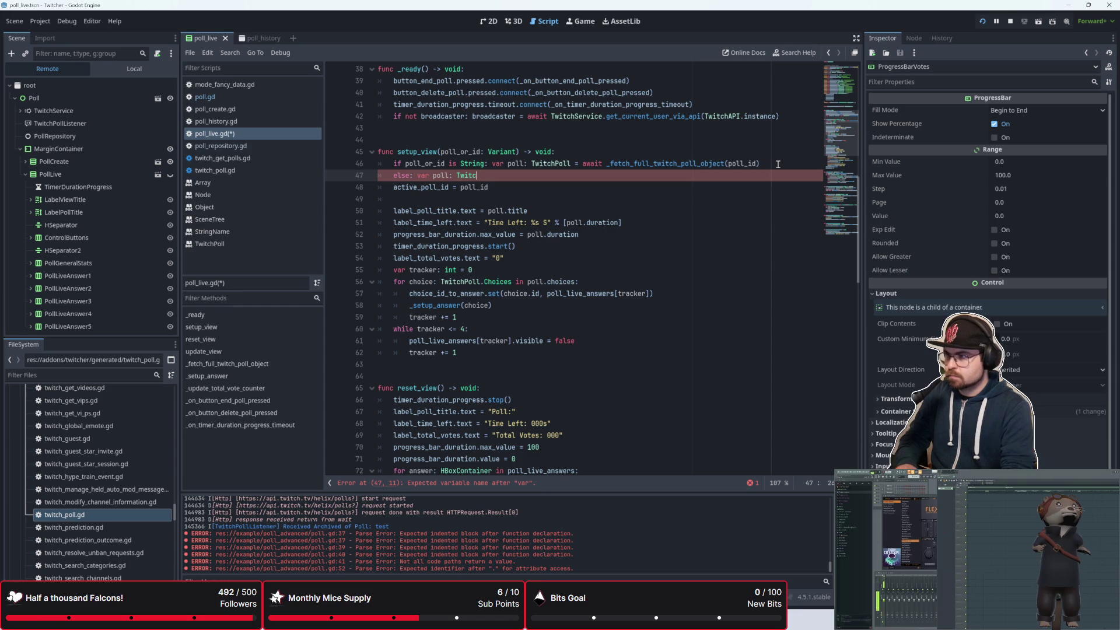
type("ll ")
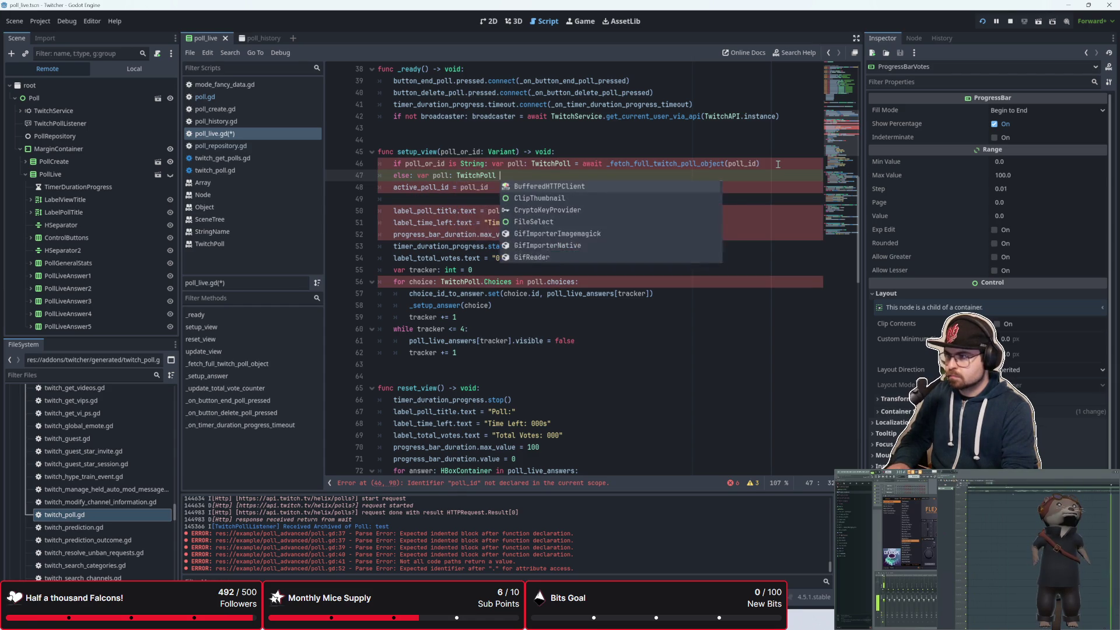
type("= poll_")
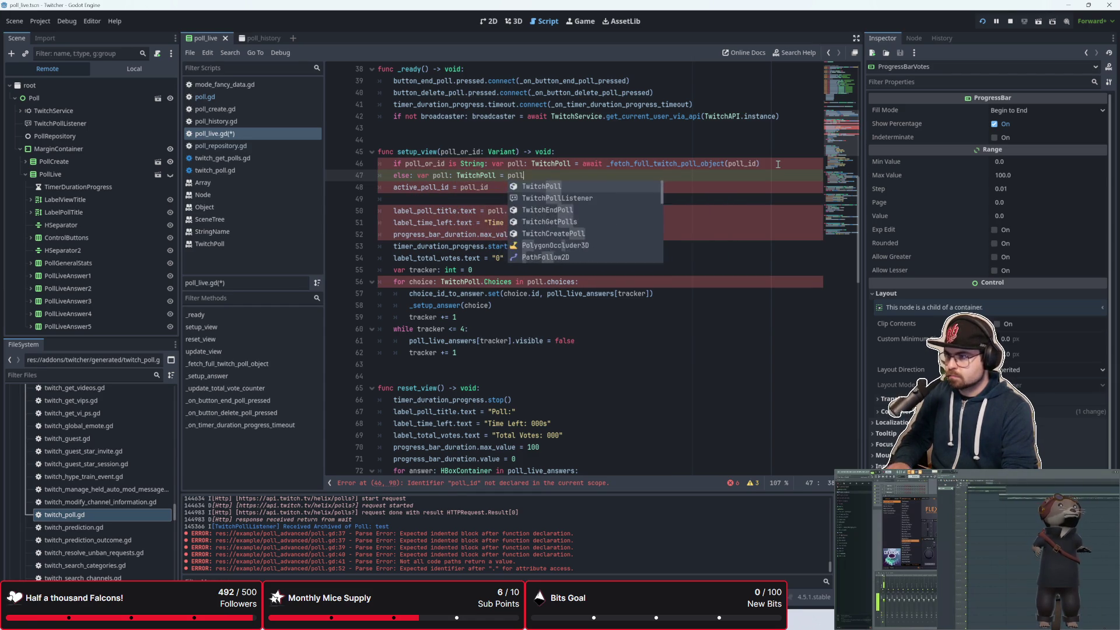
type("or_")
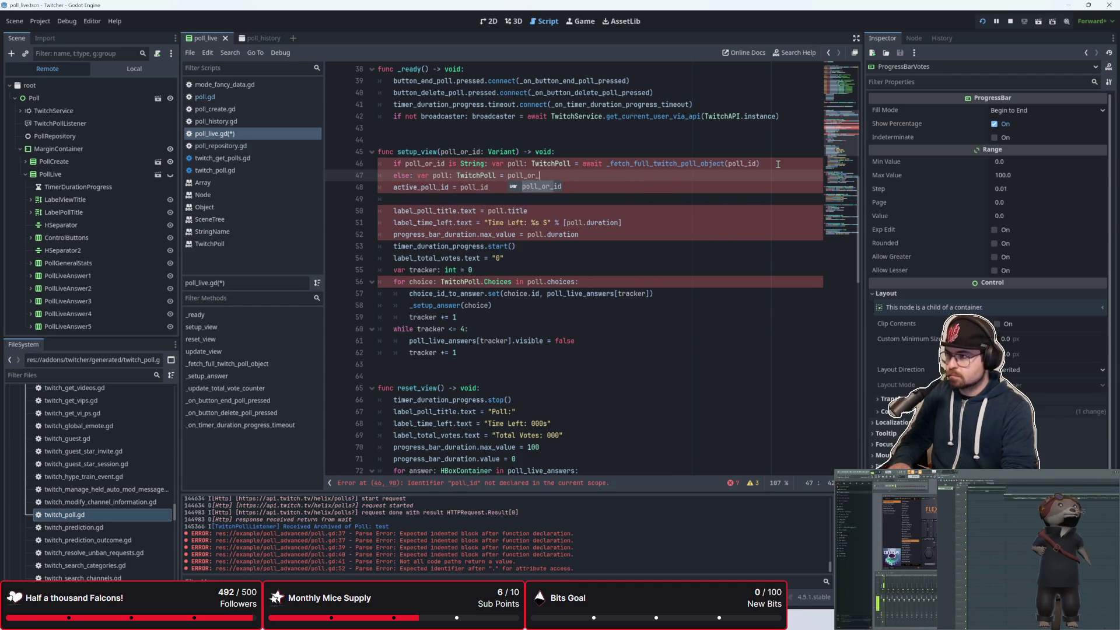
key("Return")
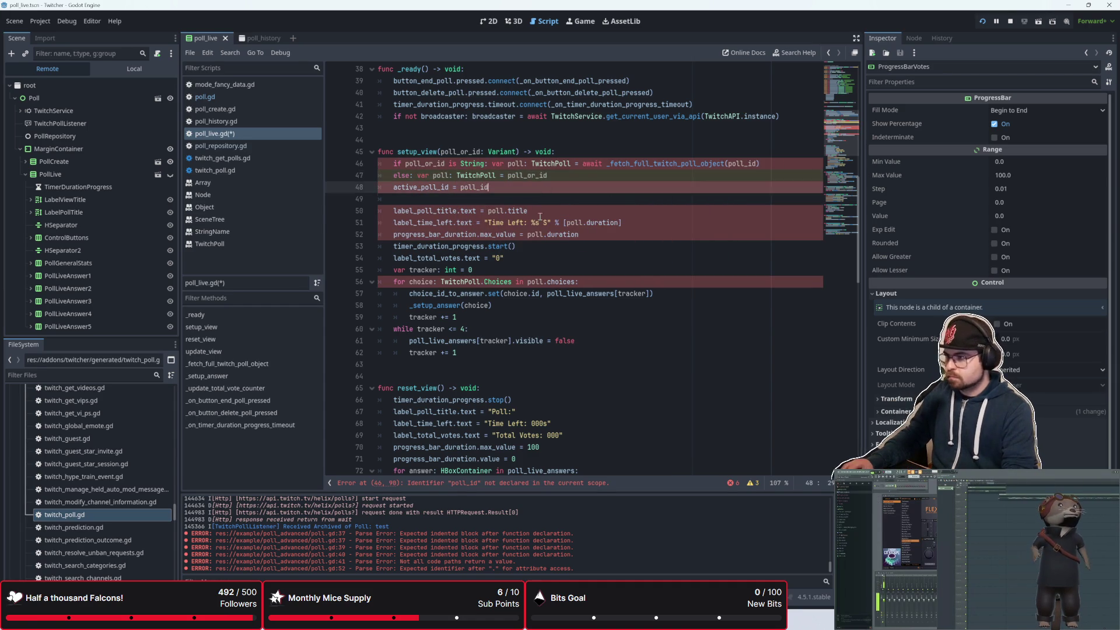
Rename poll_id to poll_or_id in the fetch call on line 46
left_click(498, 199)
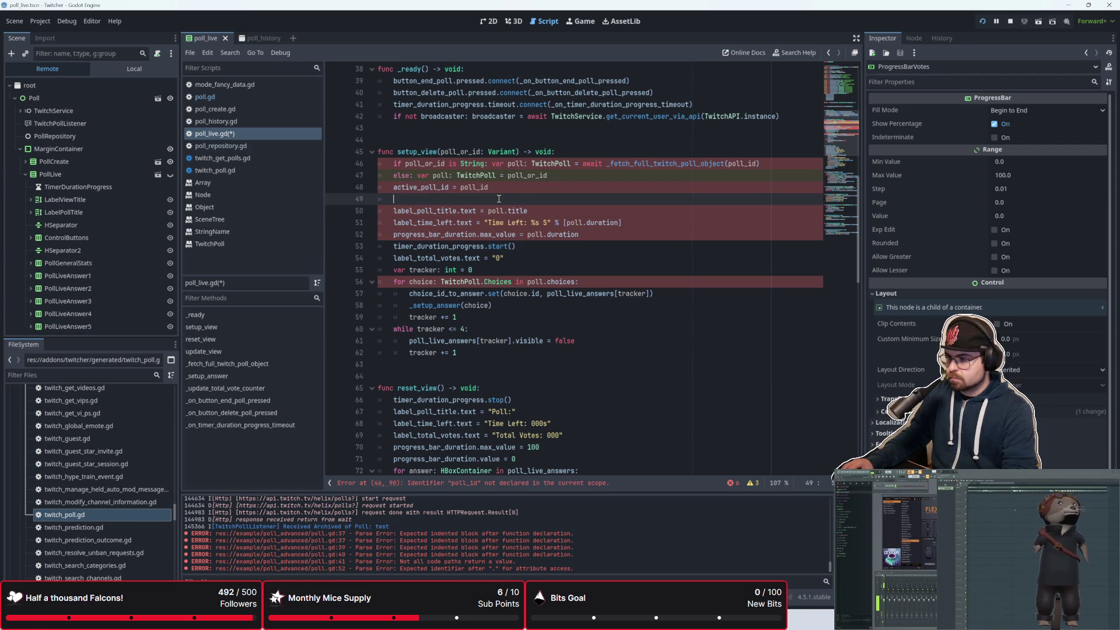
left_click(750, 163)
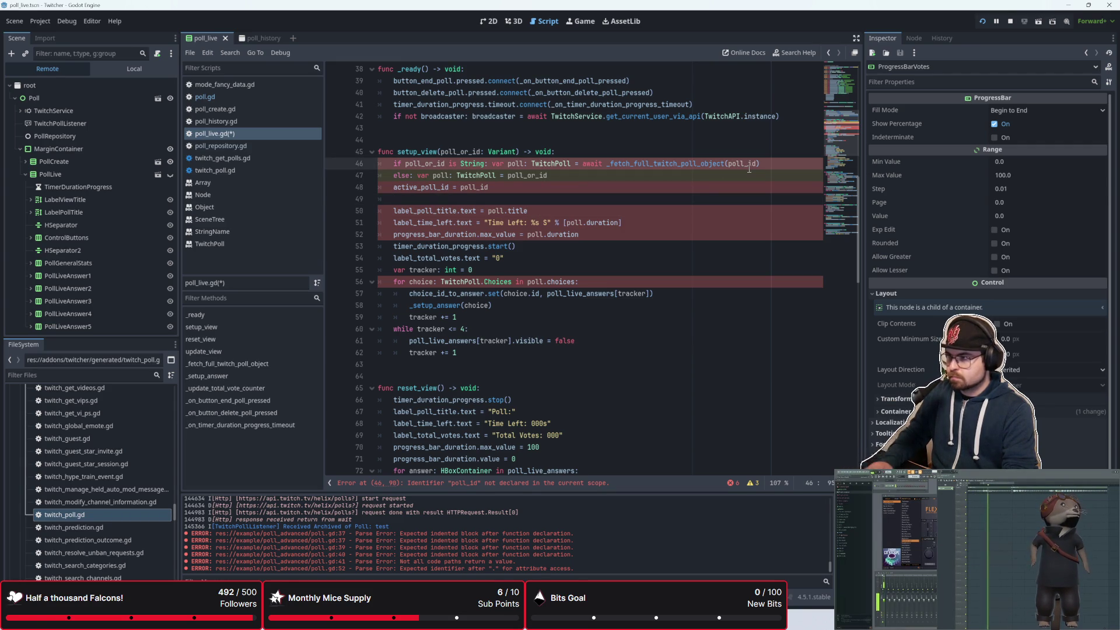
type("or_")
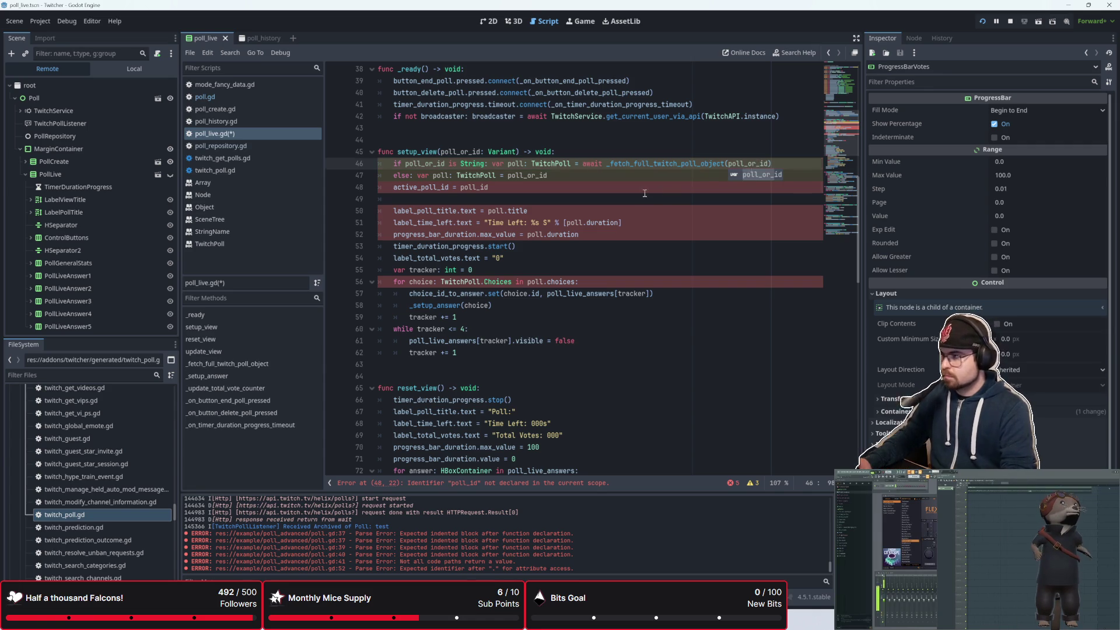
key("Down")
key("Down")
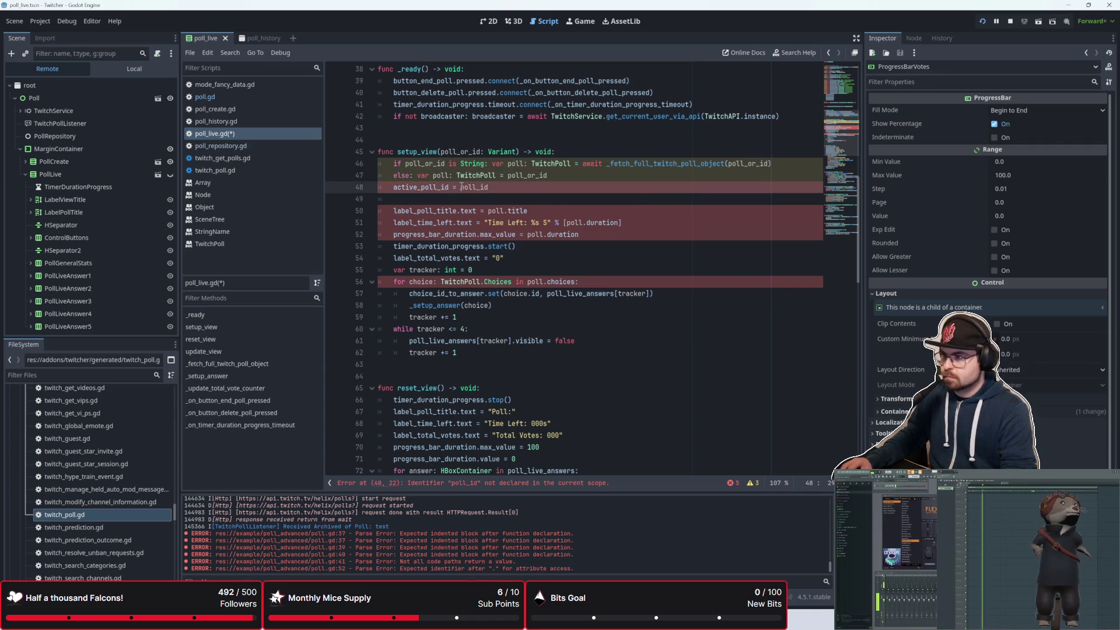
scroll(467, 204, "up", 6)
scroll(465, 206, "up", 6)
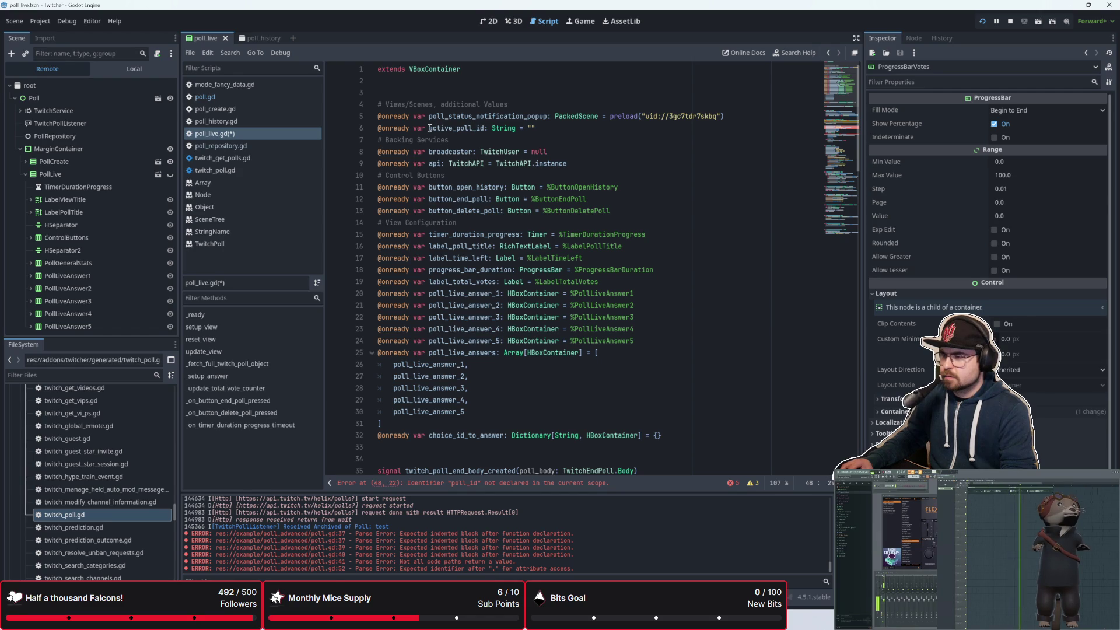
Find every use of active_poll_id in poll_live.gd
double_click(479, 128)
key("ctrl+f")
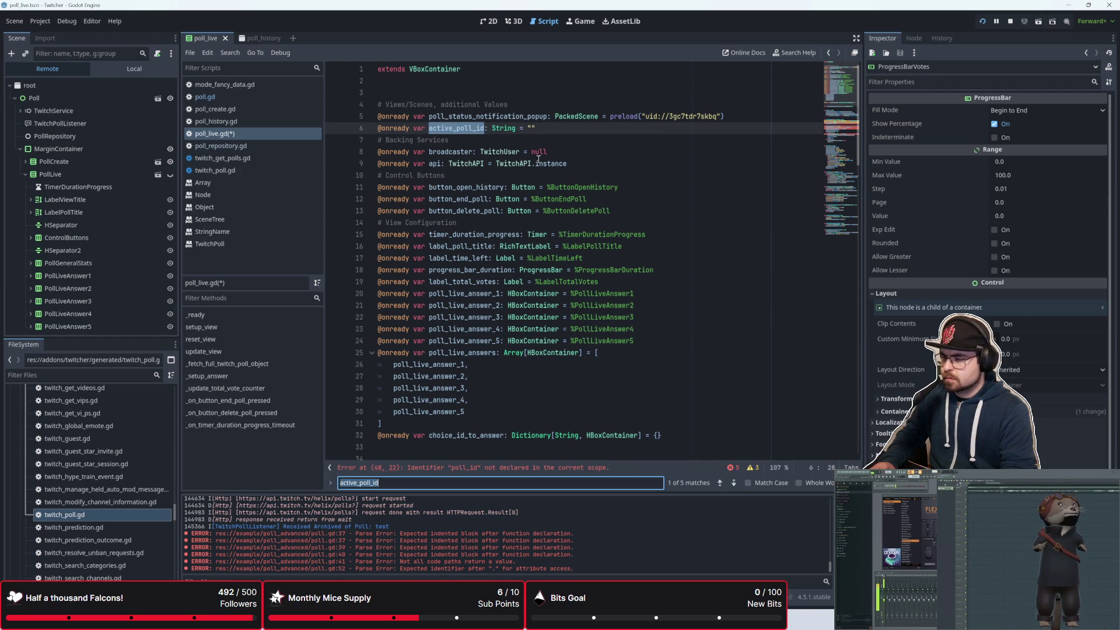
key("Return")
key("Return")
key("Return")
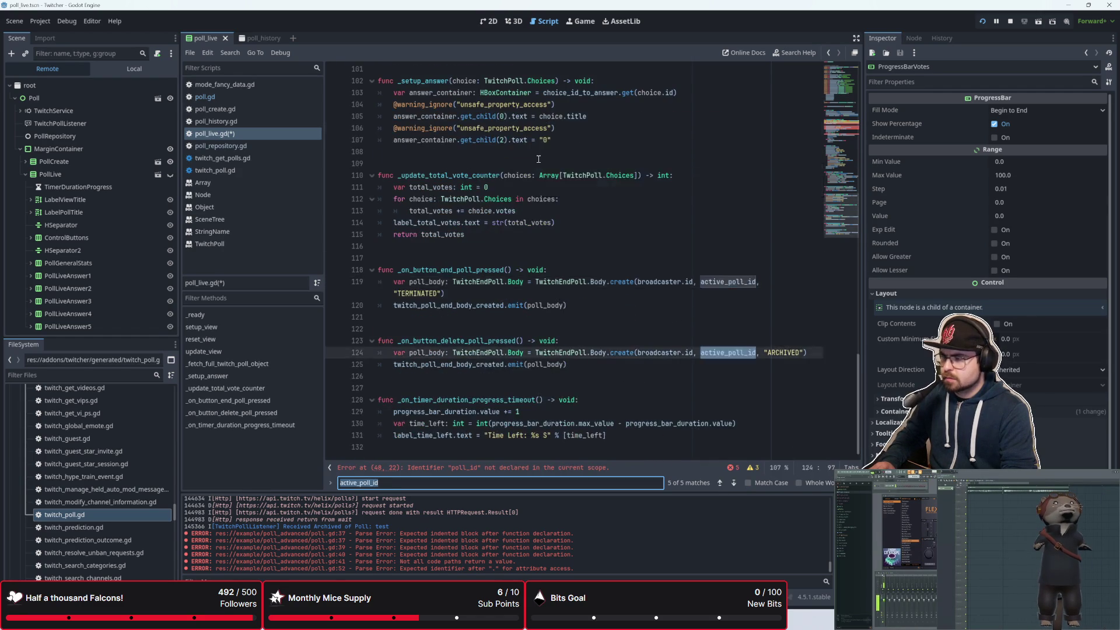
scroll(537, 159, "down", 10)
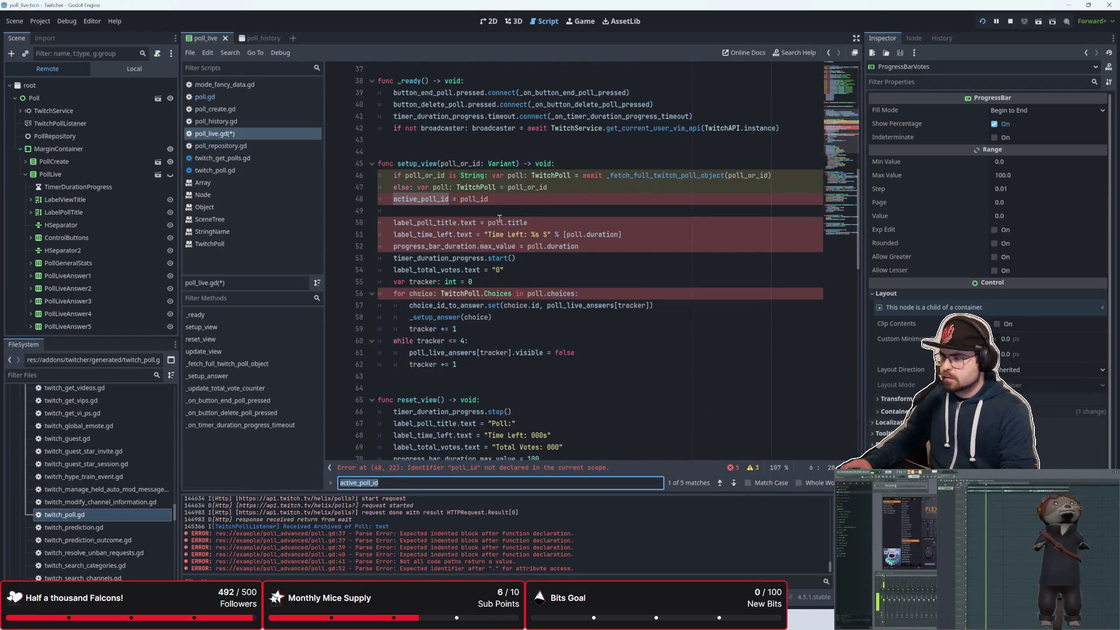
scroll(499, 218, "up", 5)
scroll(500, 218, "up", 3)
scroll(467, 262, "down", 5)
key("ctrl+z")
key("Escape")
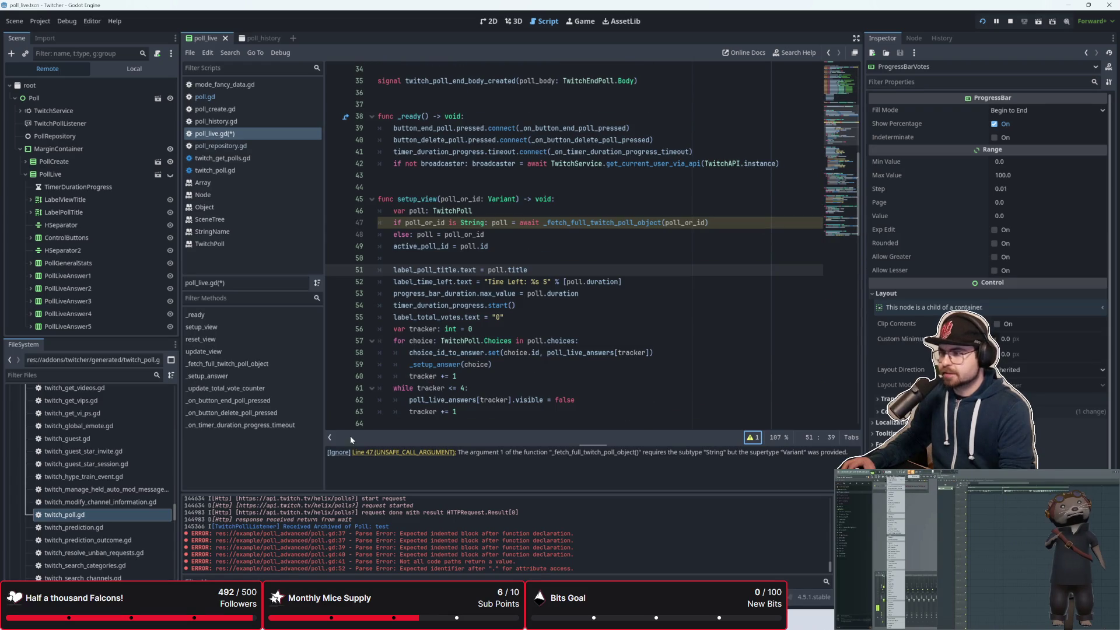
Ignore the unsafe_call_argument warning with a comment that the check makes it "safe" again, and save
left_click(344, 453)
left_click(521, 257)
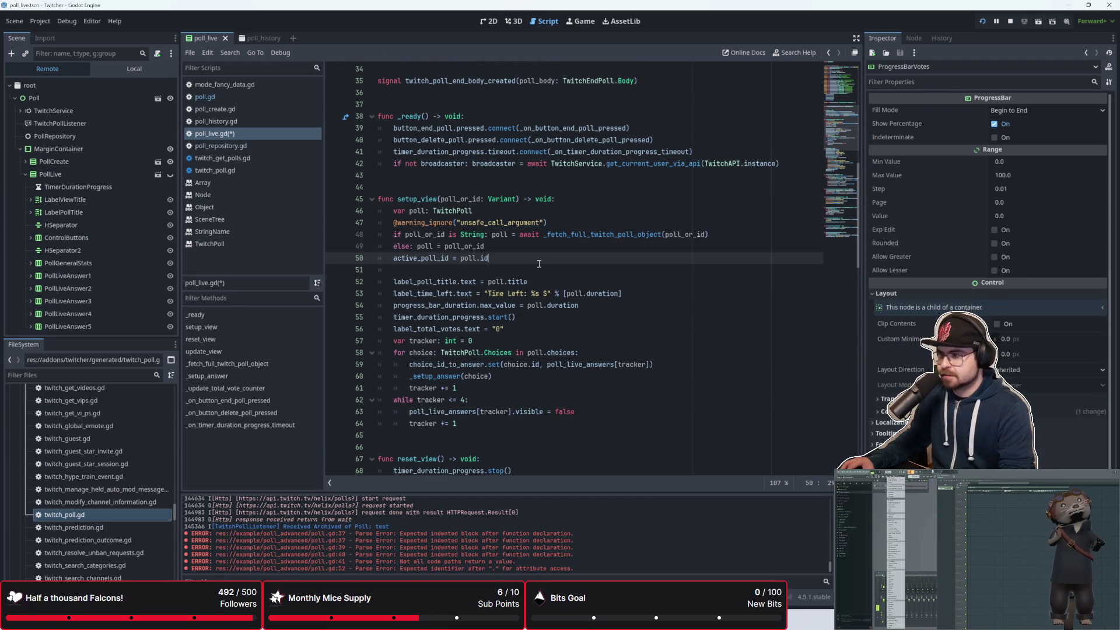
key("Up")
key("Up")
key("Up")
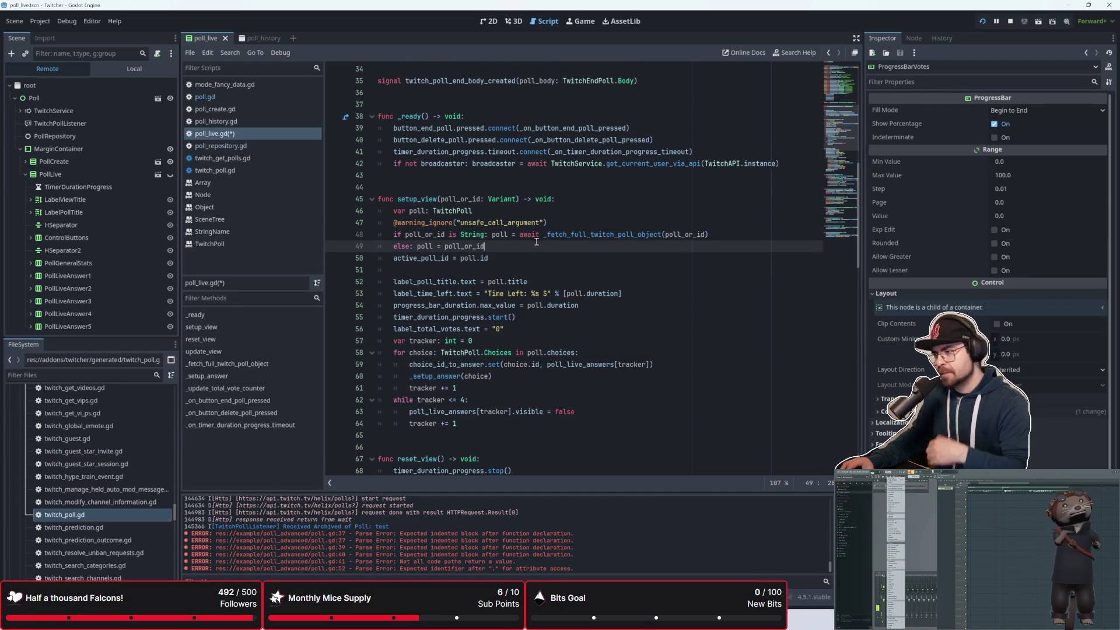
key("End")
type("# The check i")
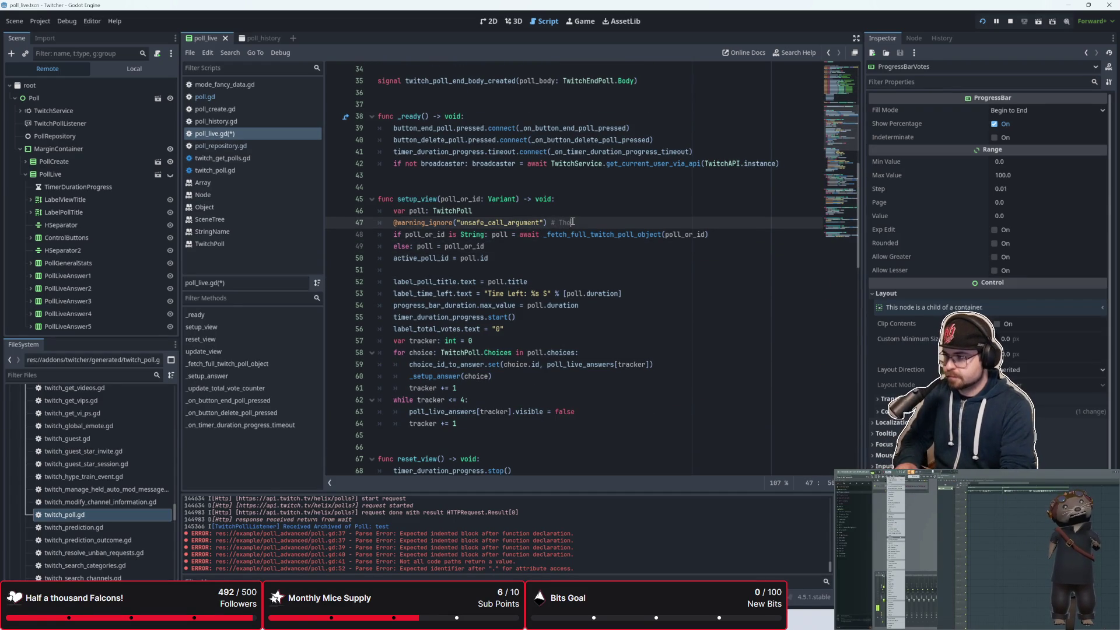
type("nfront make")
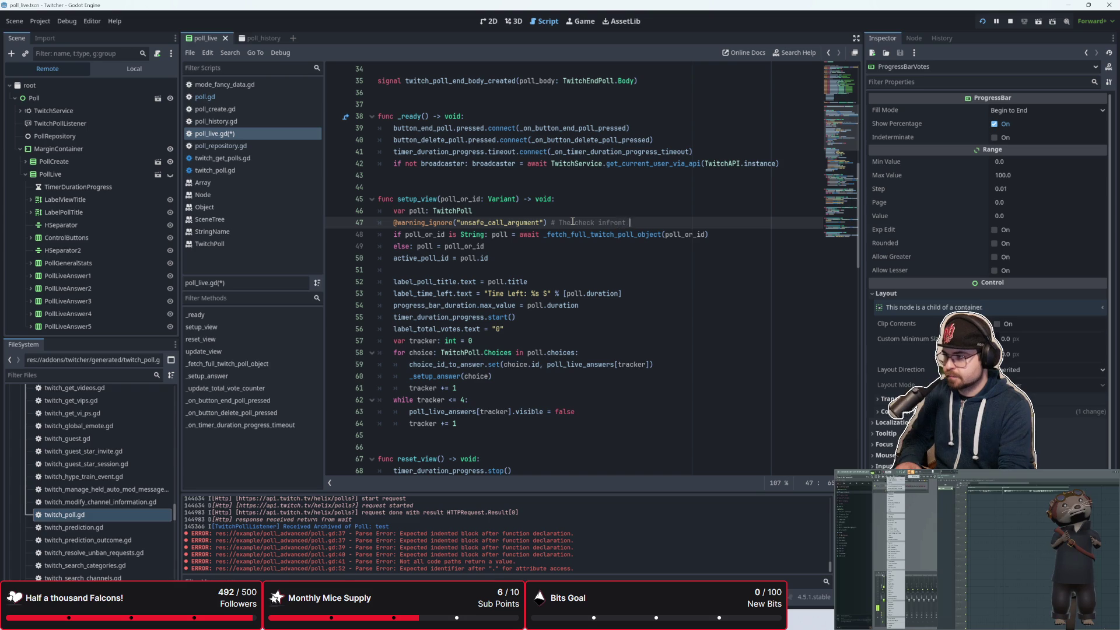
type("s sure this")
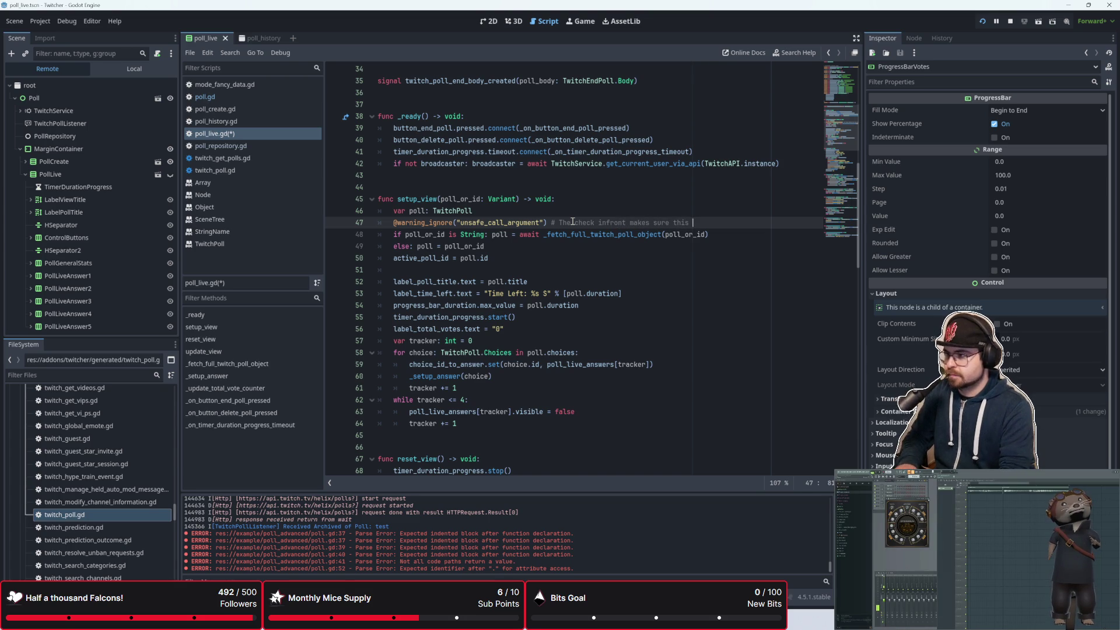
key("BackSpace")
key("BackSpace")
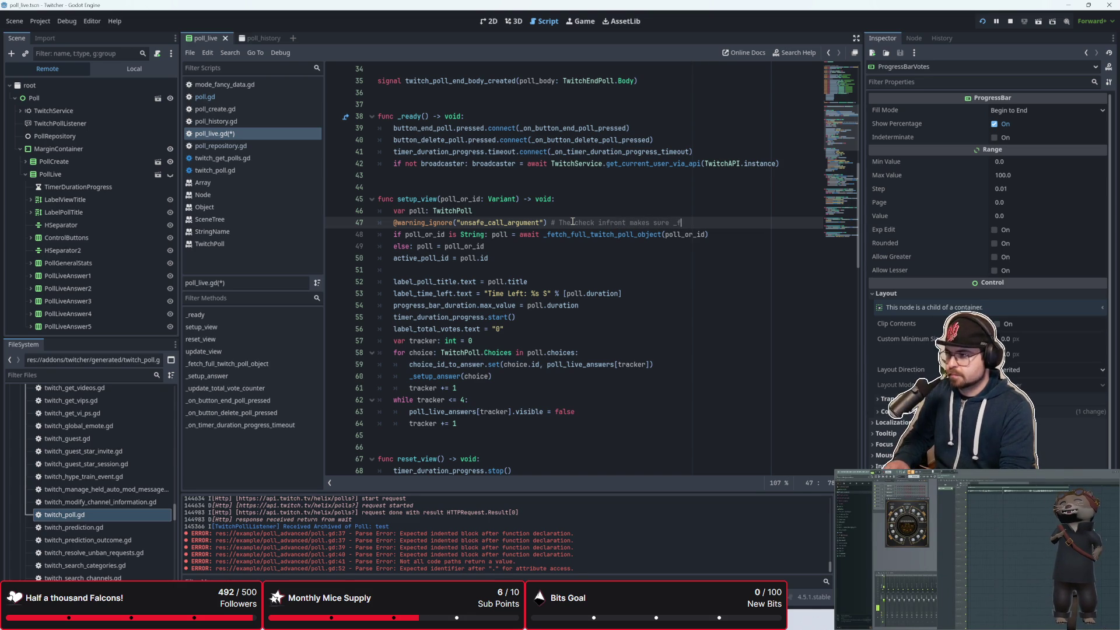
type("tch get")
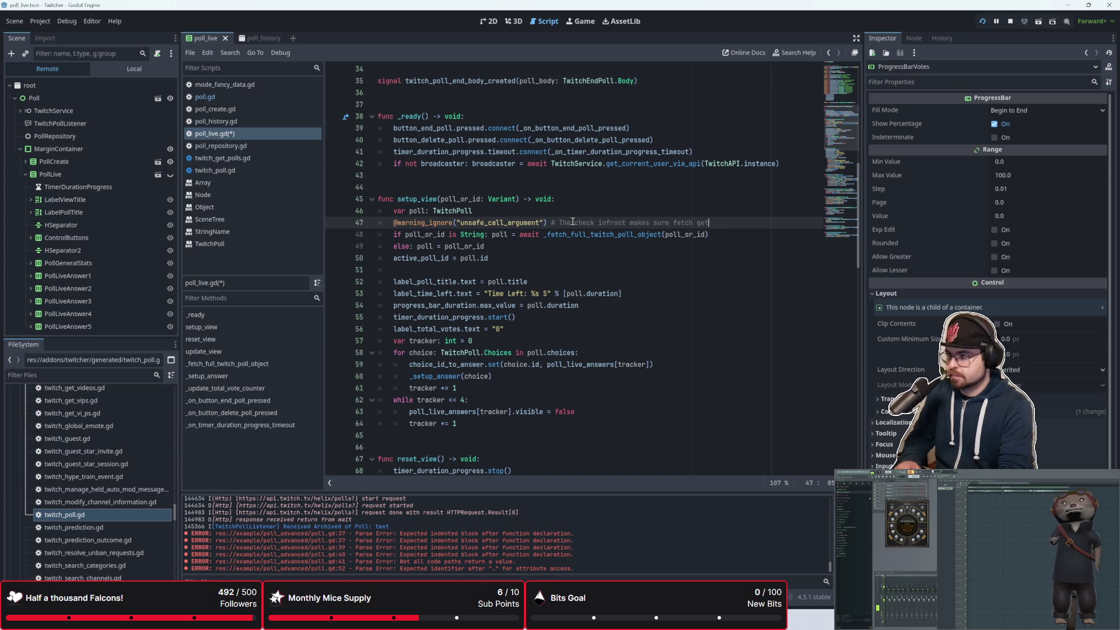
key("BackSpace")
key("BackSpace")
key("BackSpace")
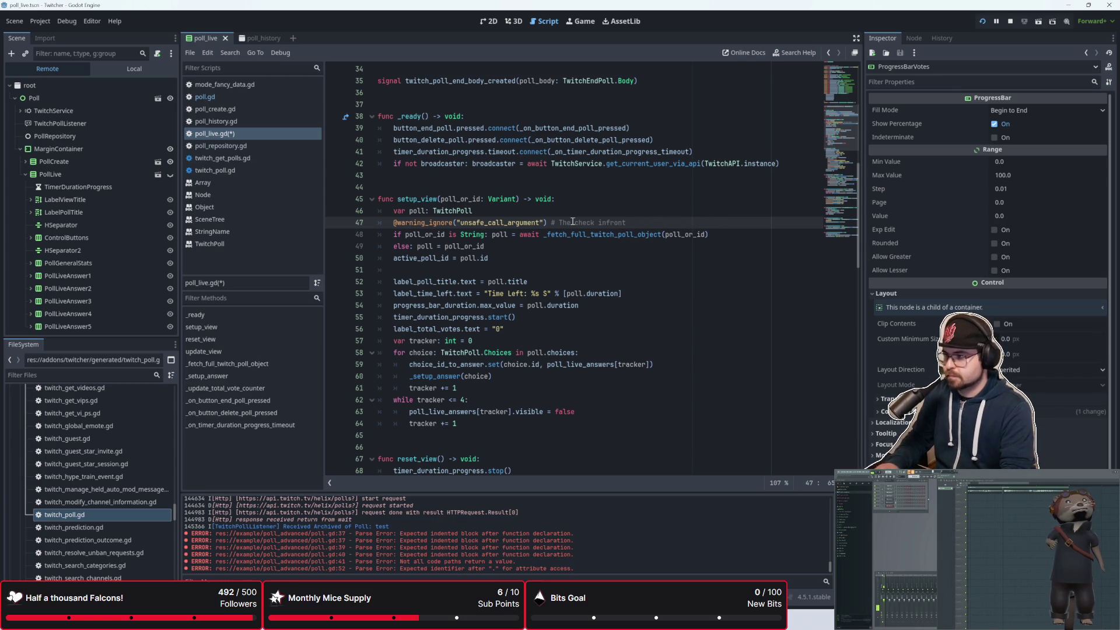
type("ma")
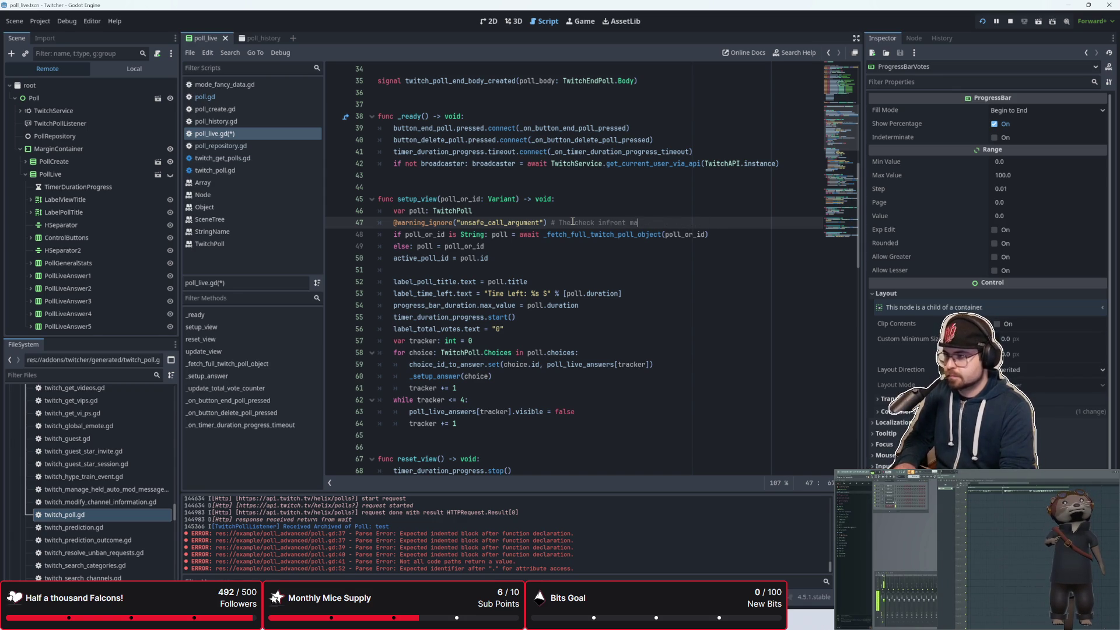
type("kes it safe")
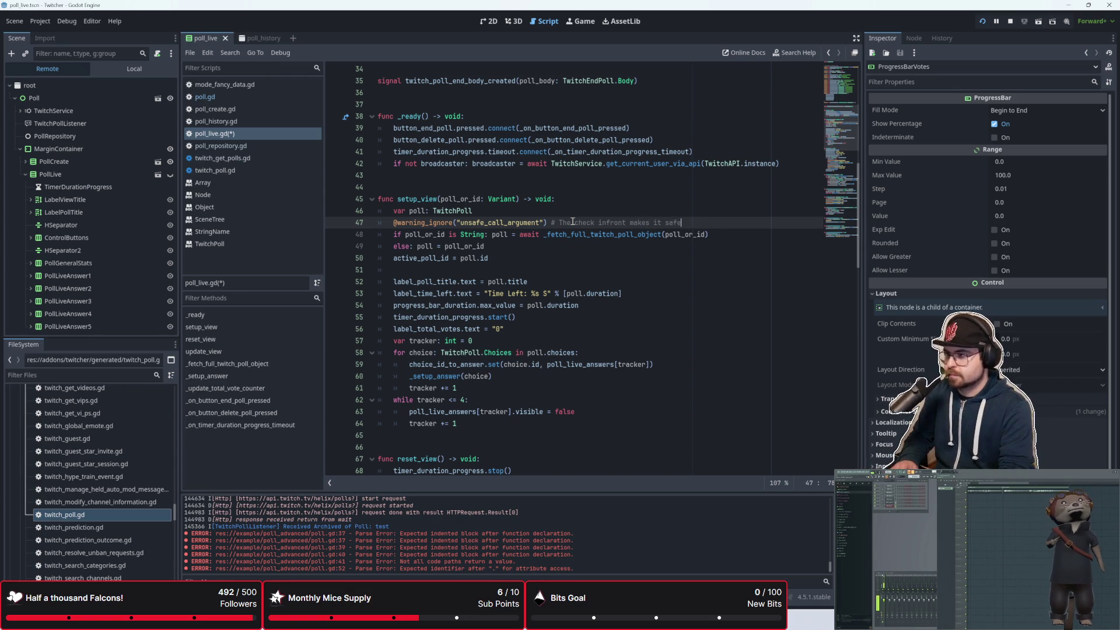
key("BackSpace")
key("BackSpace")
type("\"safe")
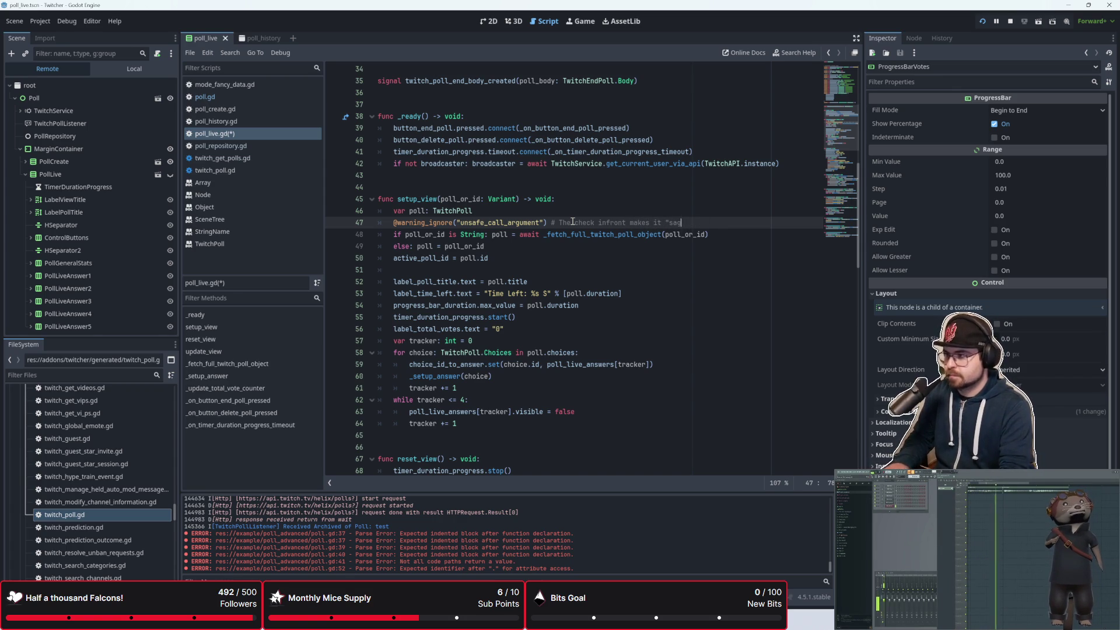
type("\" againb")
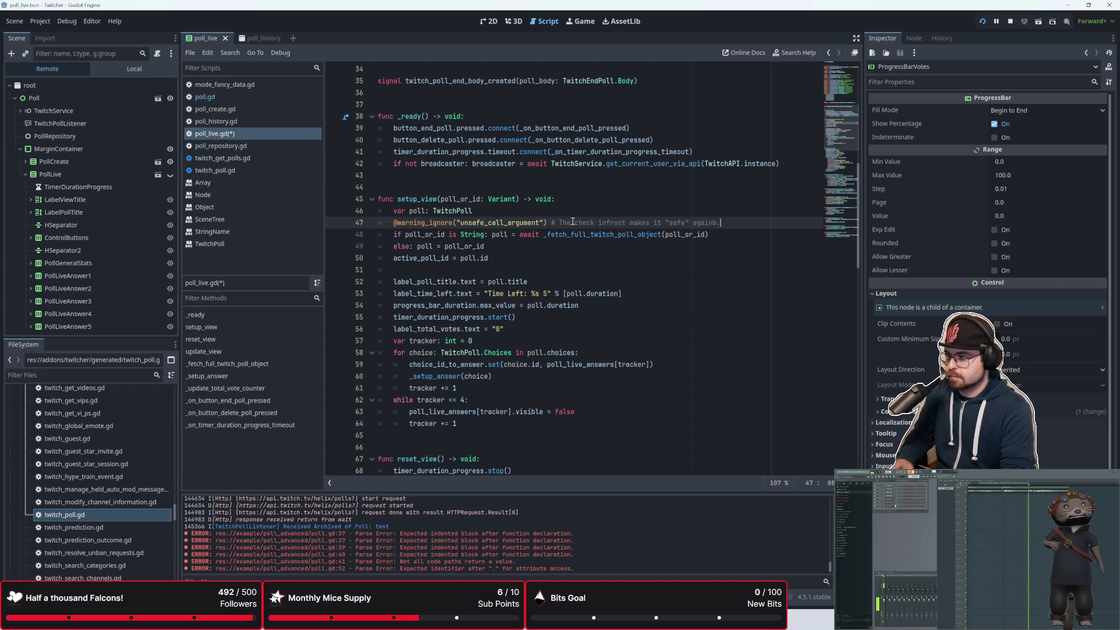
type(".")
key("ctrl+s")
Remove the blank line after active_poll_id, save, and check the poll_or_id and Variant types
left_click(528, 272)
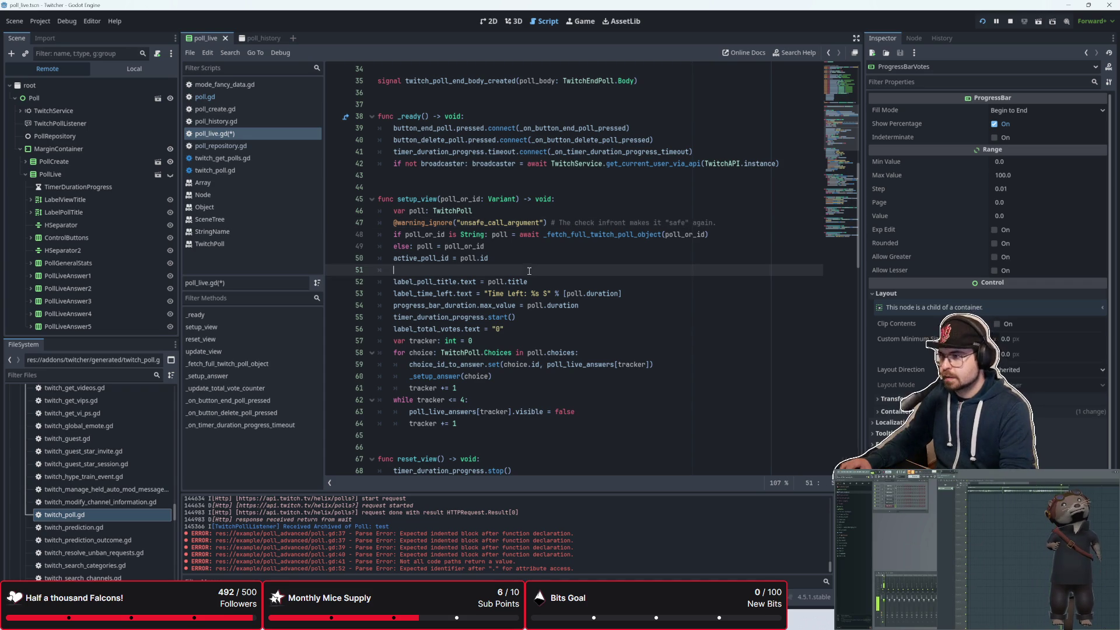
scroll(513, 277, "down", 1)
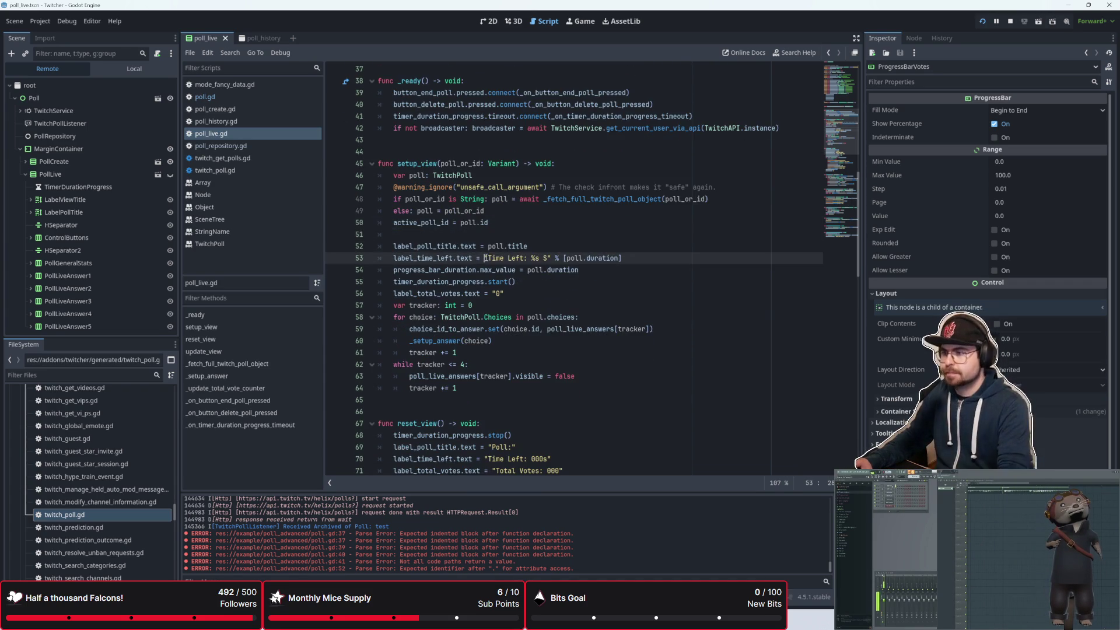
key("BackSpace")
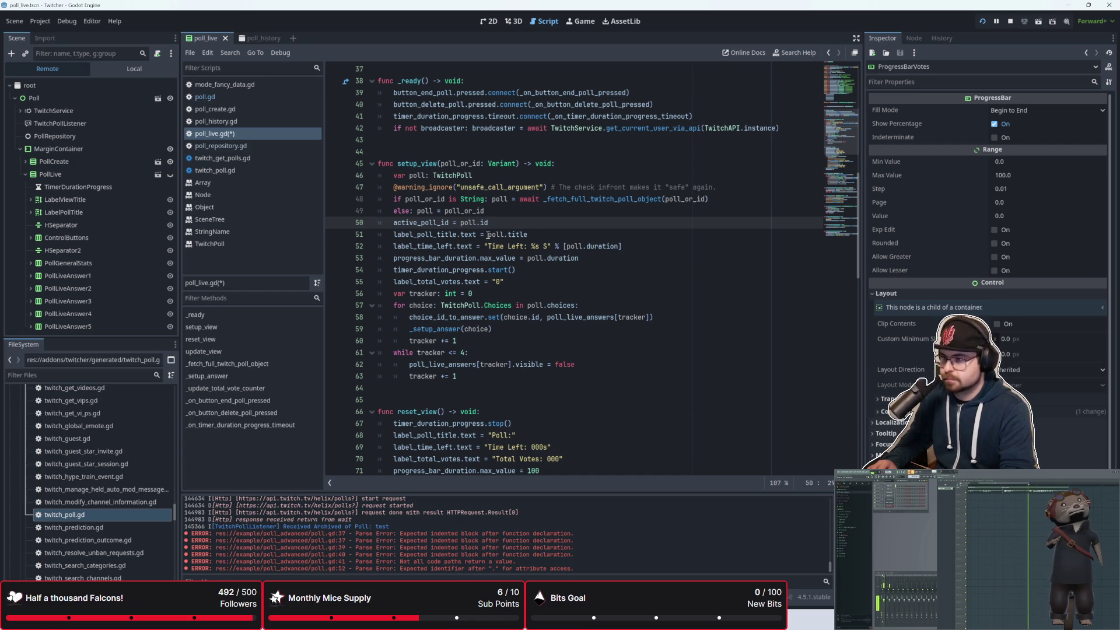
key("Up")
key("Down")
key("Down")
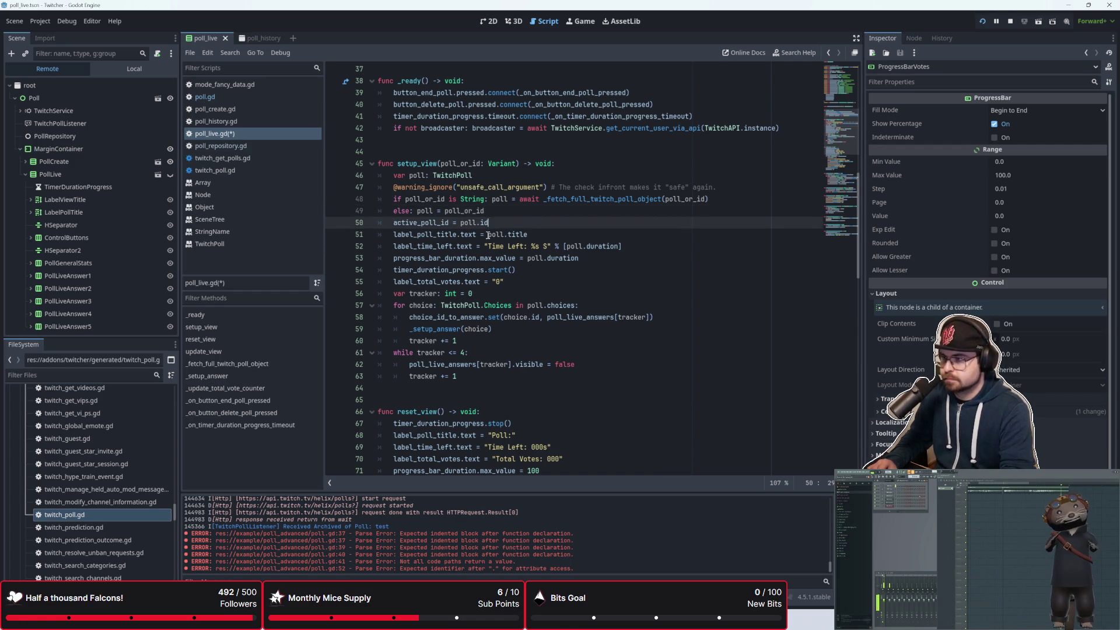
scroll(495, 263, "down", 1)
left_click(500, 281)
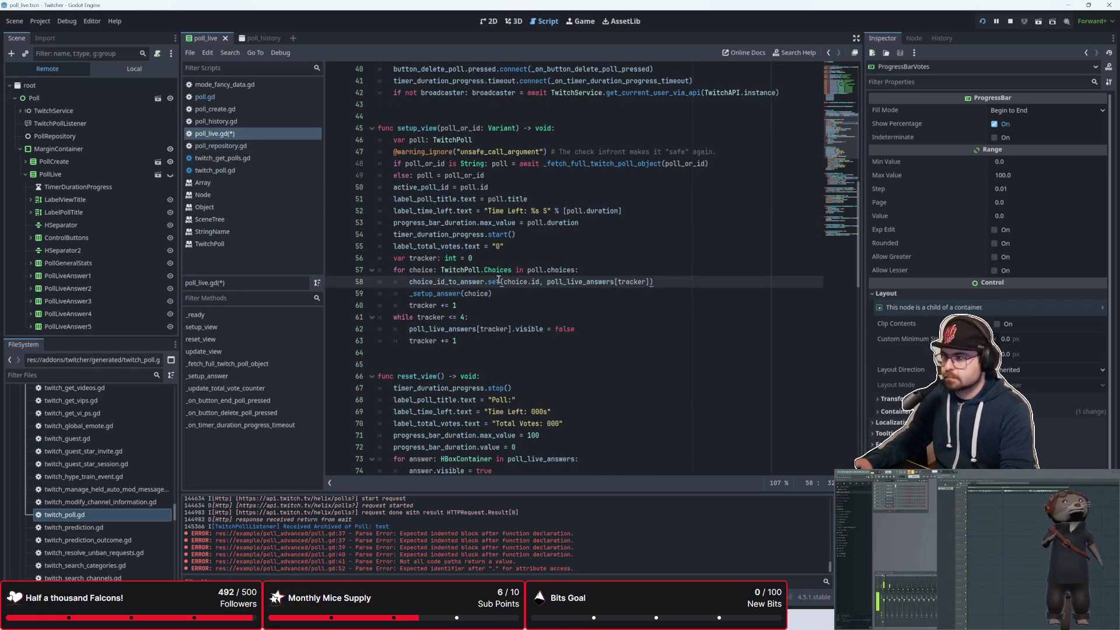
key("ctrl+s")
scroll(490, 233, "up", 2)
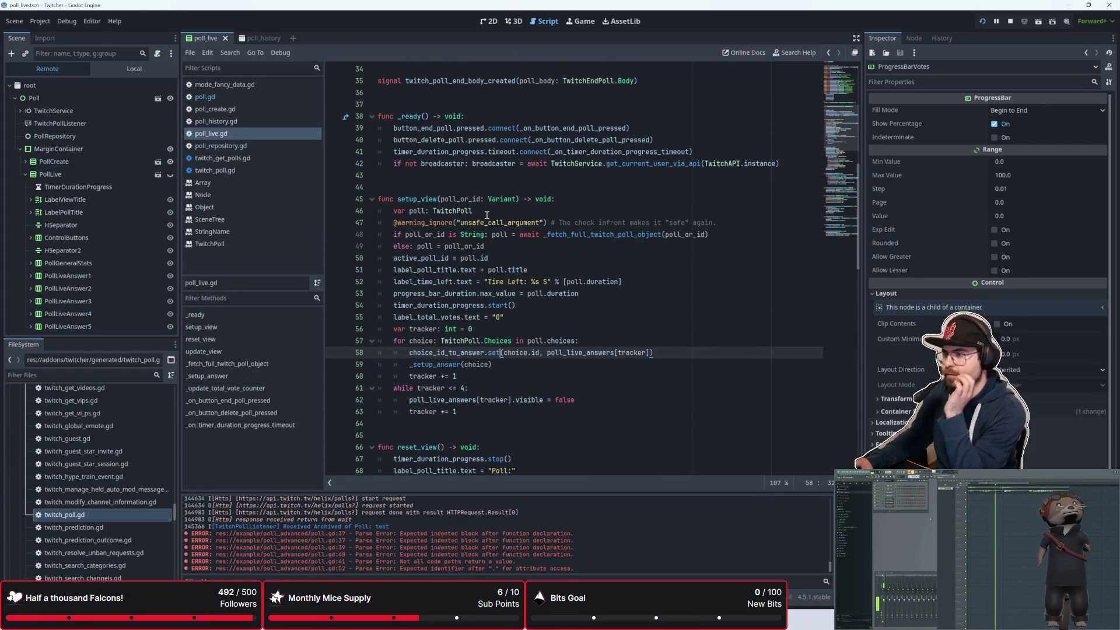
mouse_move(458, 247)
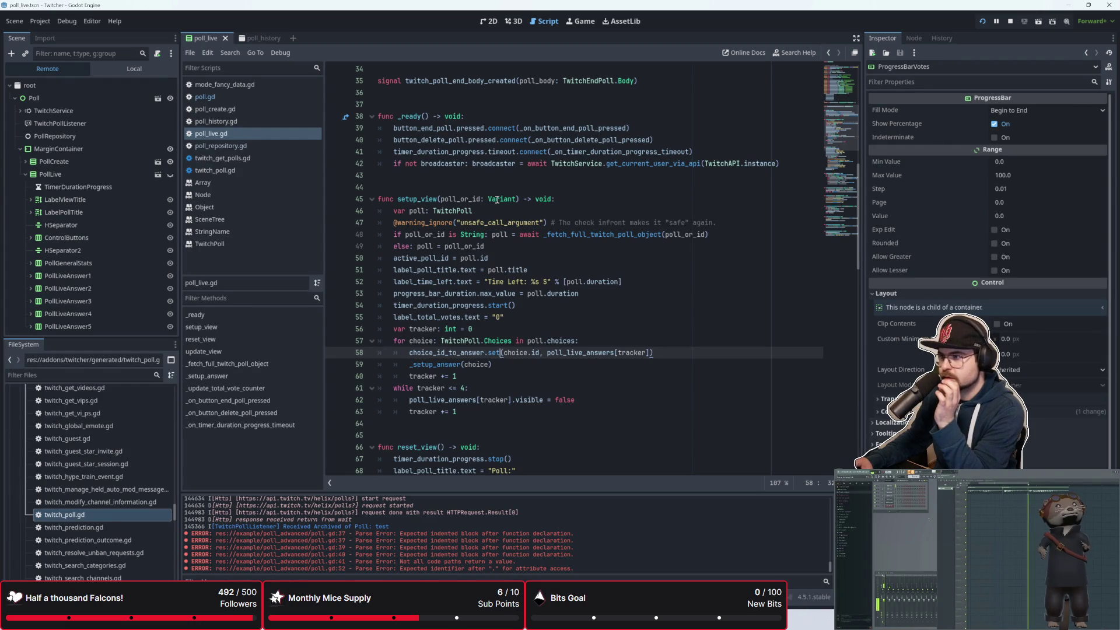
mouse_move(496, 199)
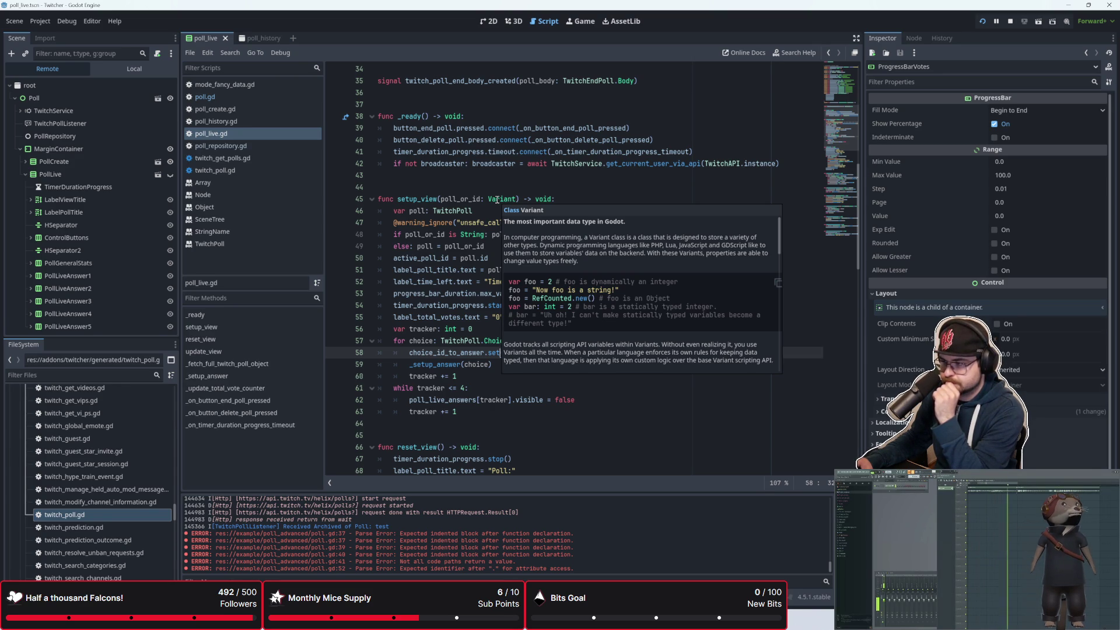
left_click(225, 98)
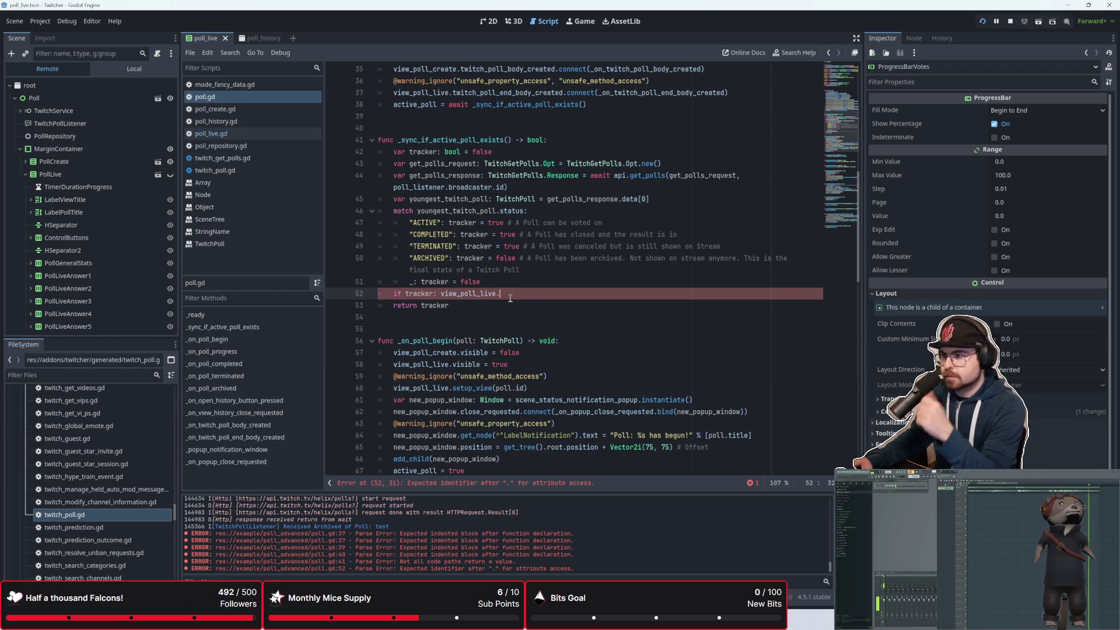
Complete line 52 as view_poll_live.setup_view(youngest_twitch_poll) after checking setup_view's signature
type("p")
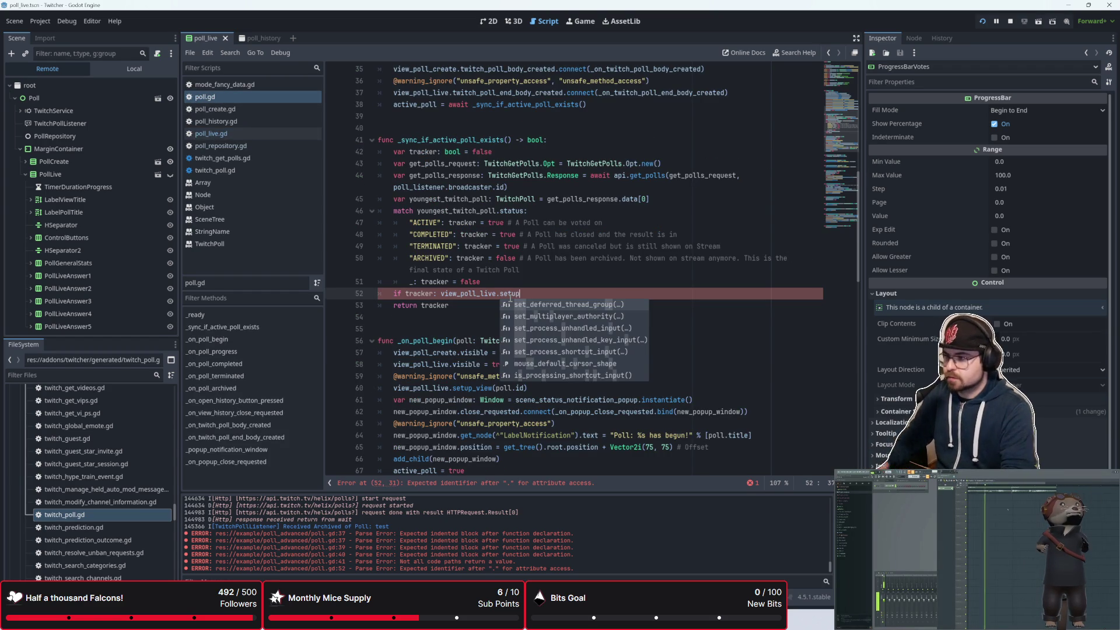
left_click(245, 134)
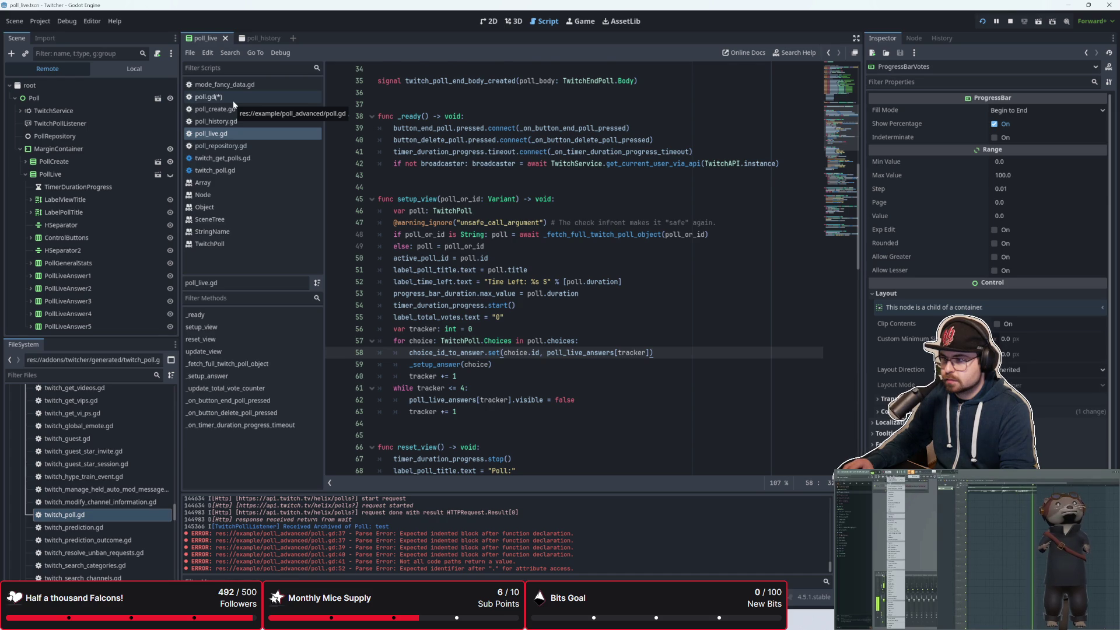
left_click(232, 100)
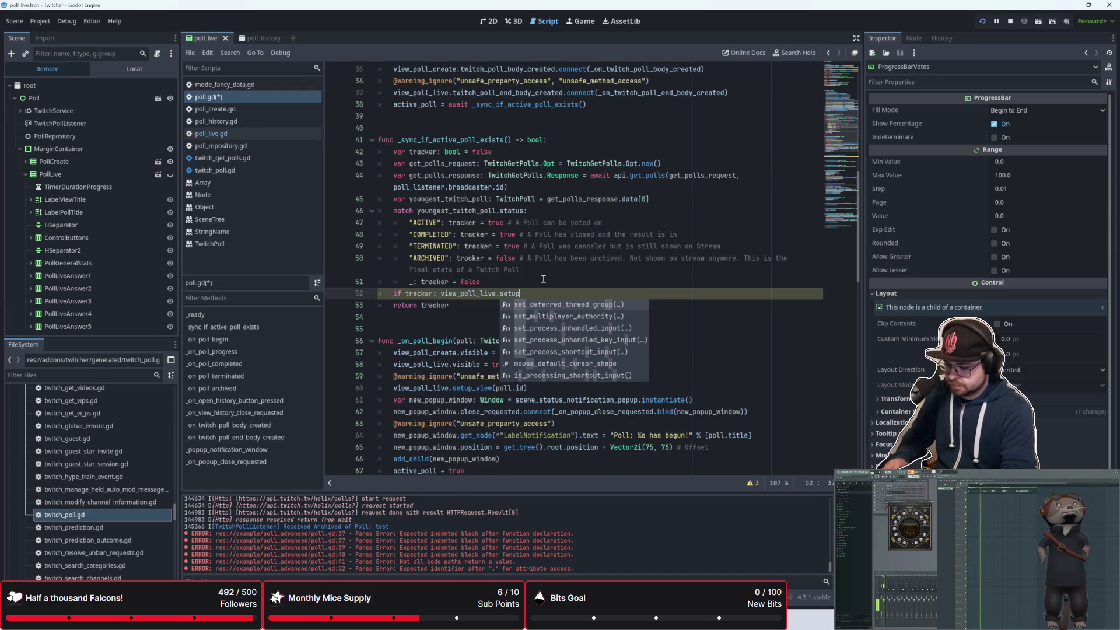
type("_view(poll")
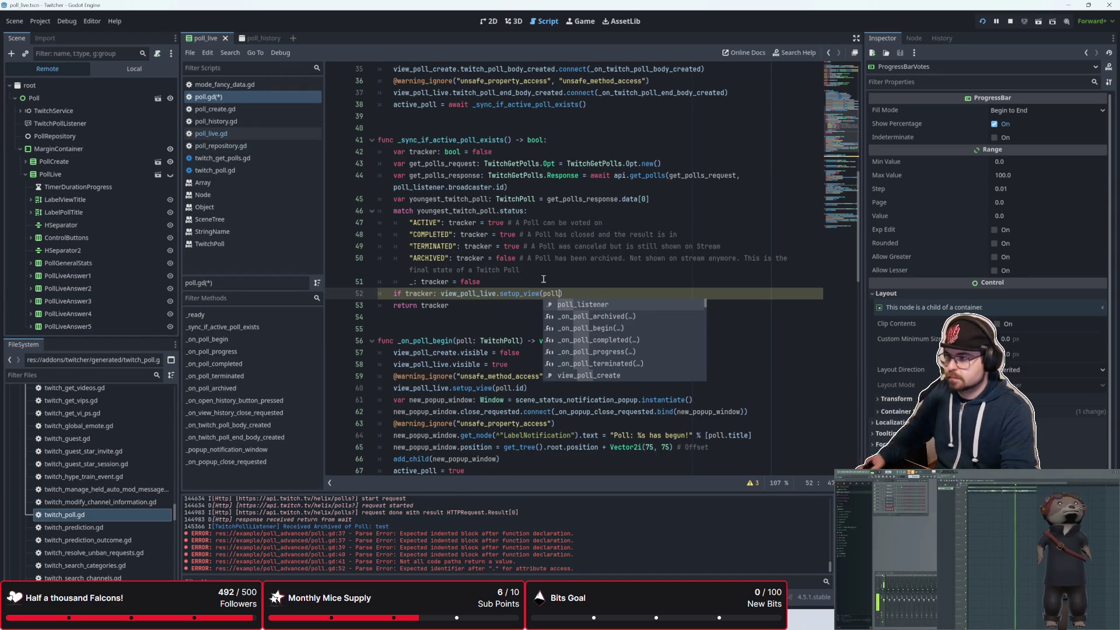
key("BackSpace")
key("BackSpace")
key("BackSpace")
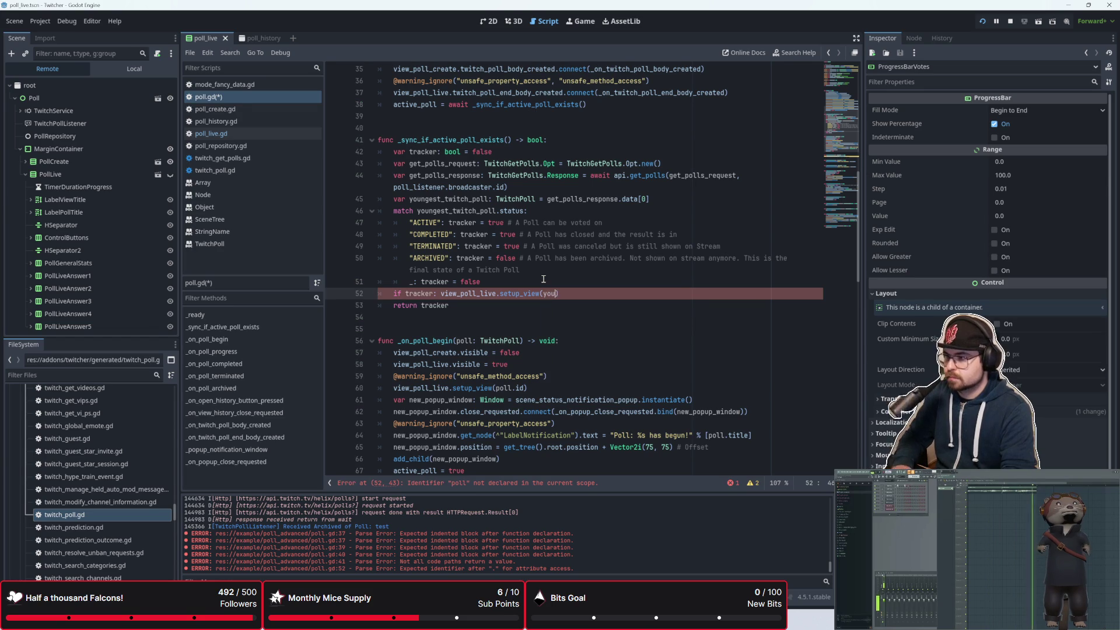
key("Return")
left_click(543, 279)
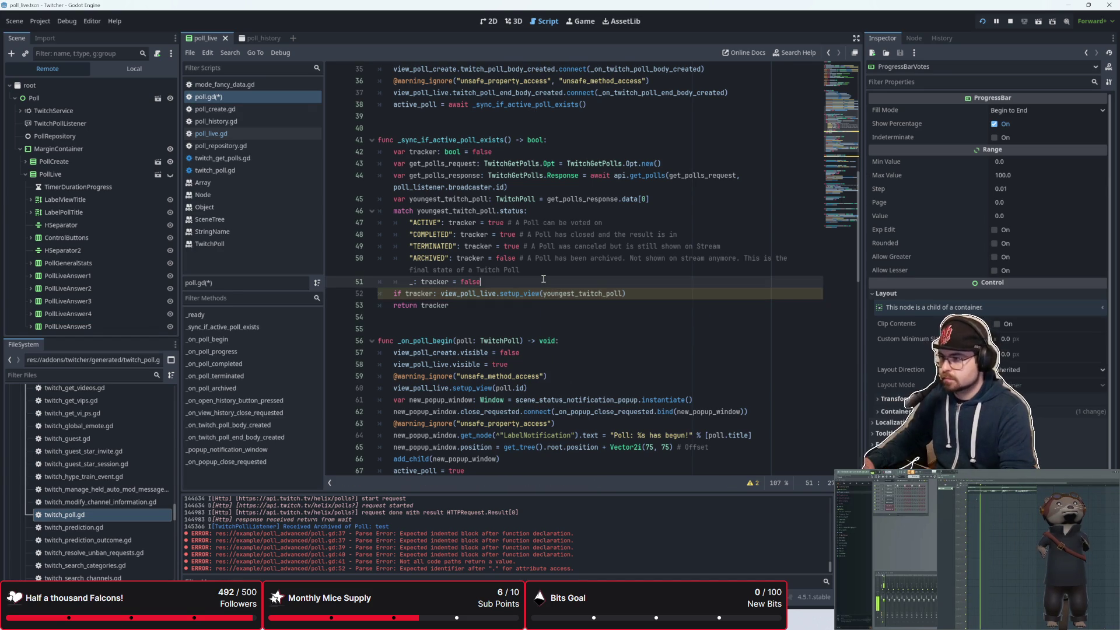
left_click(548, 305)
left_click(751, 483)
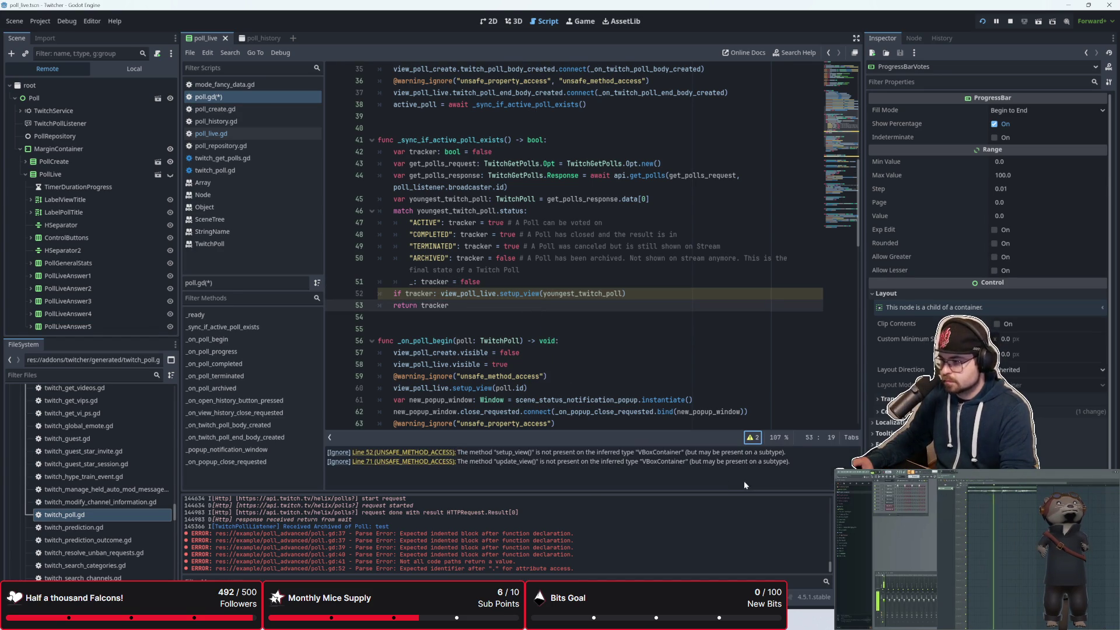
left_click(338, 453)
Silence the unsafe-method warning on line 72's update_view call and save poll.gd
left_click(408, 453)
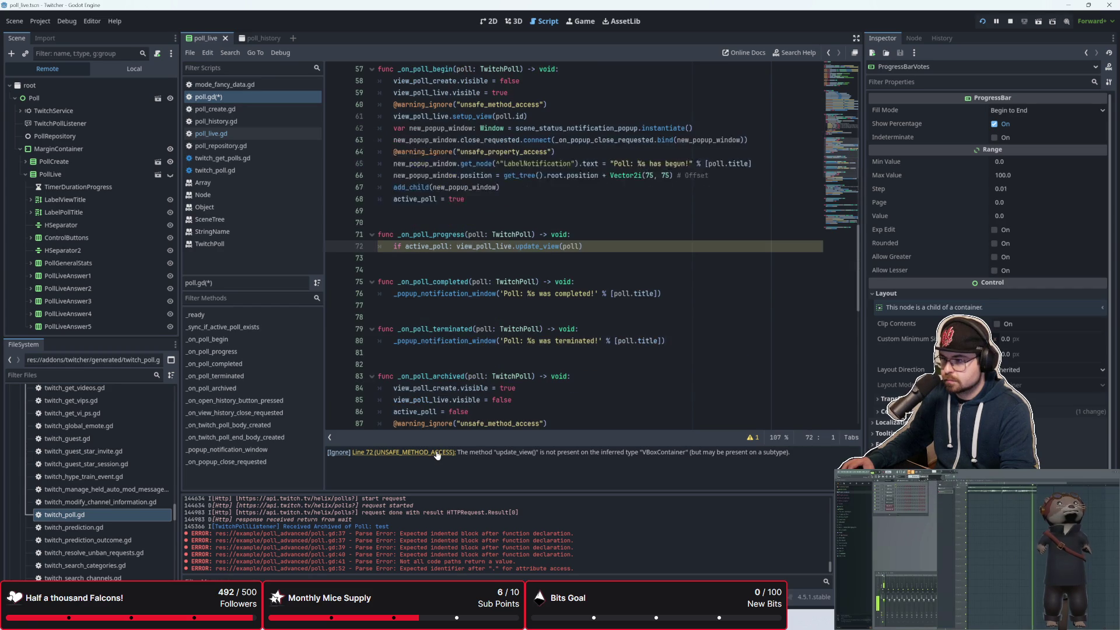
left_click(339, 453)
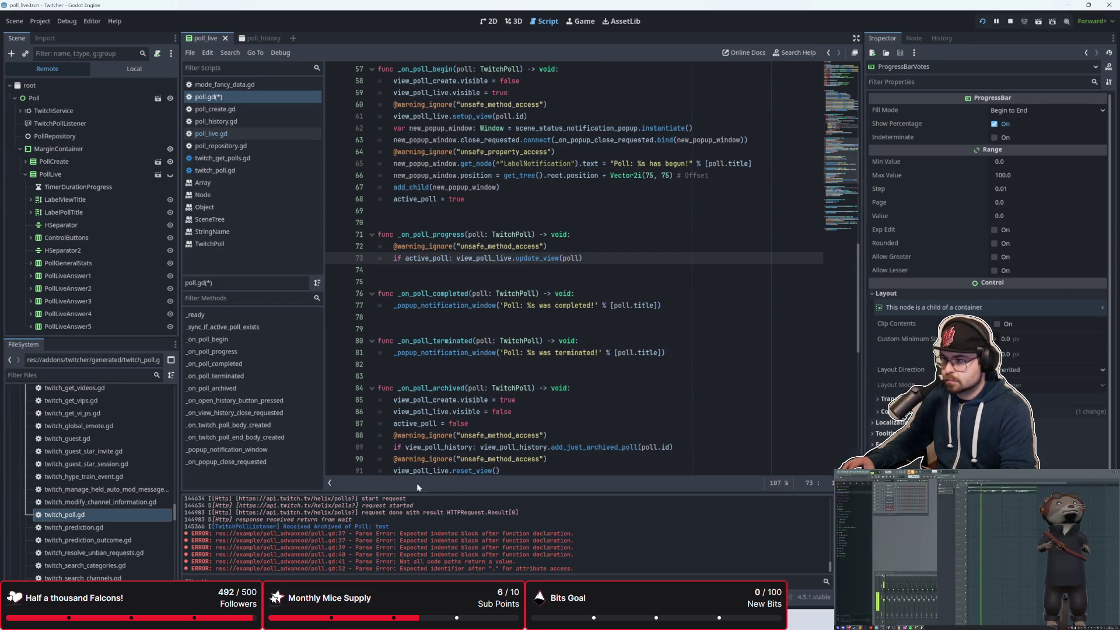
key("Up")
key("Up")
key("Up")
scroll(526, 276, "up", 4)
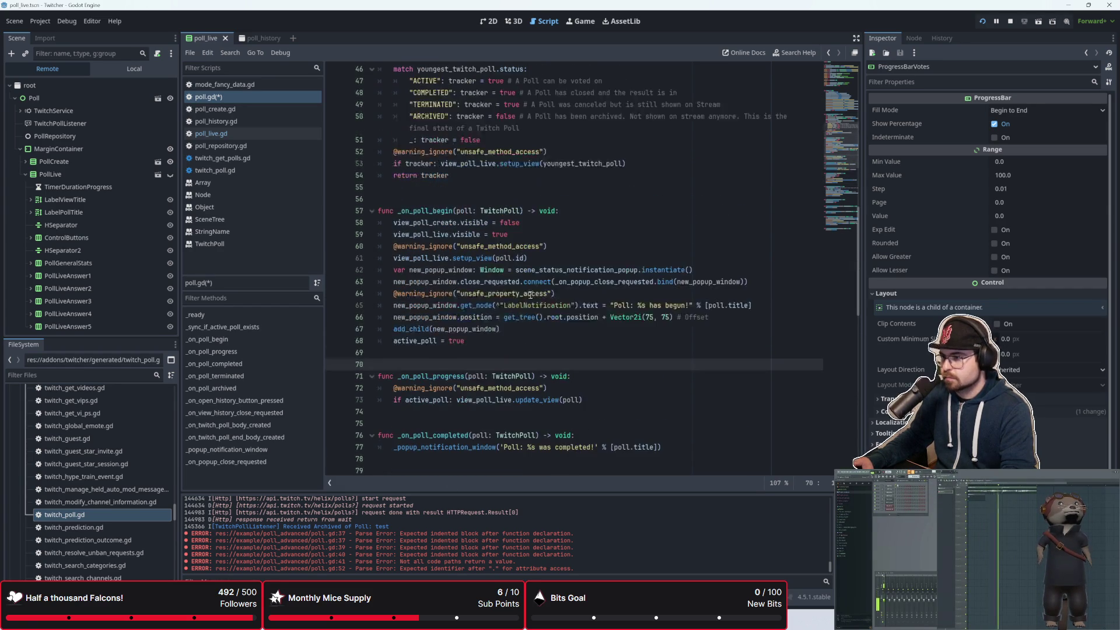
key("ctrl+s")
Review the if tracker branch and _on_poll_begin's setup_view(poll.id) call in poll.gd
scroll(522, 315, "down", 7)
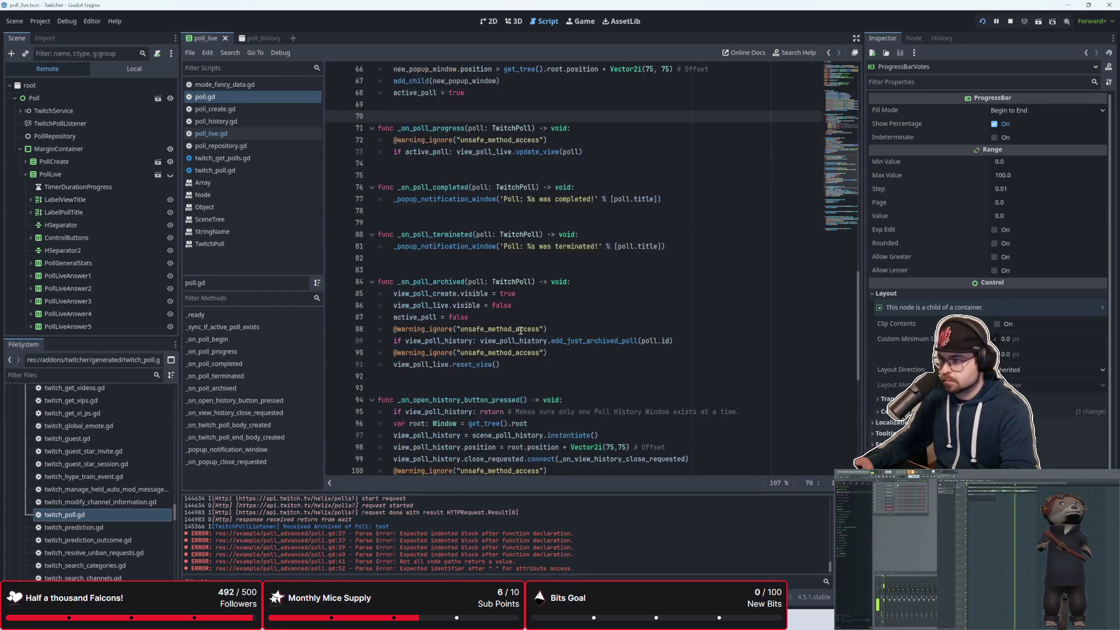
scroll(525, 326, "up", 11)
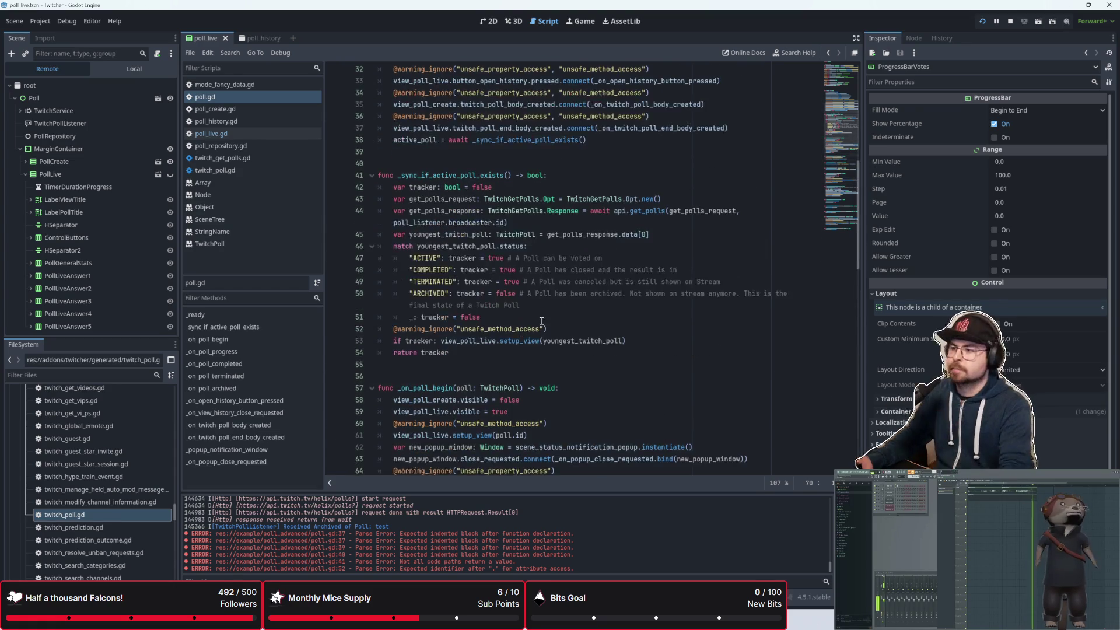
scroll(525, 356, "up", 1)
left_click(509, 387)
scroll(509, 388, "up", 8)
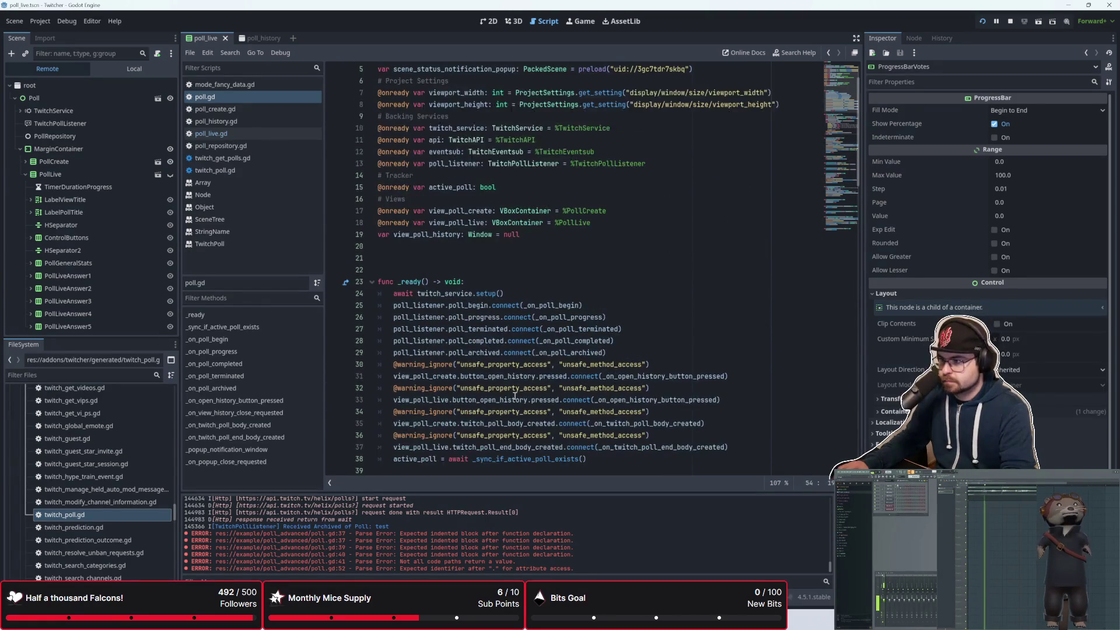
scroll(515, 396, "down", 8)
scroll(515, 396, "up", 2)
scroll(515, 395, "down", 2)
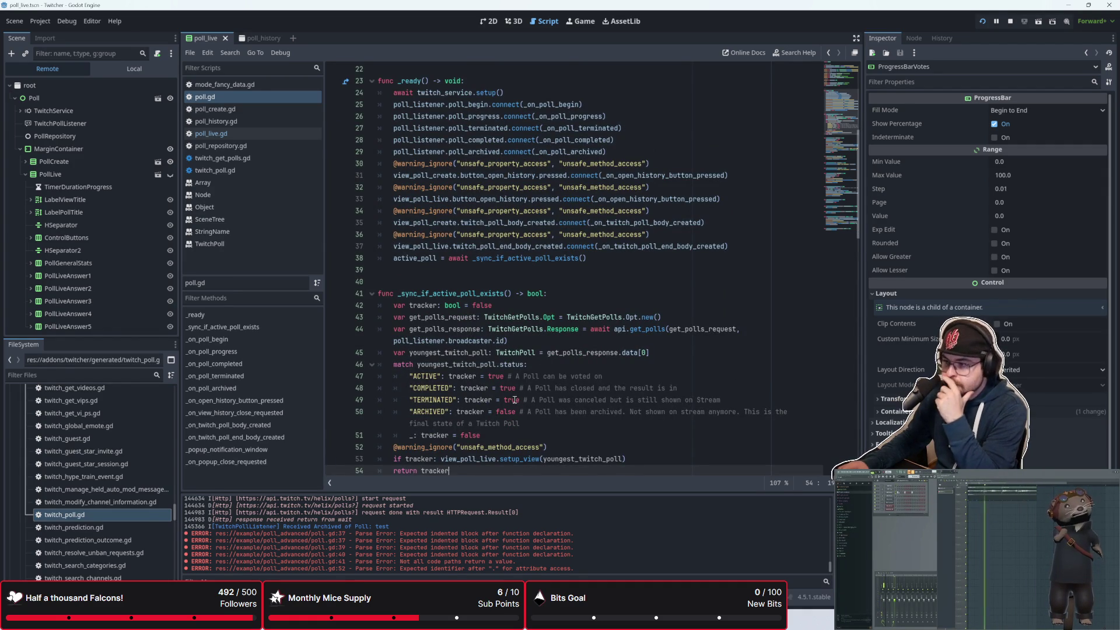
scroll(515, 400, "down", 3)
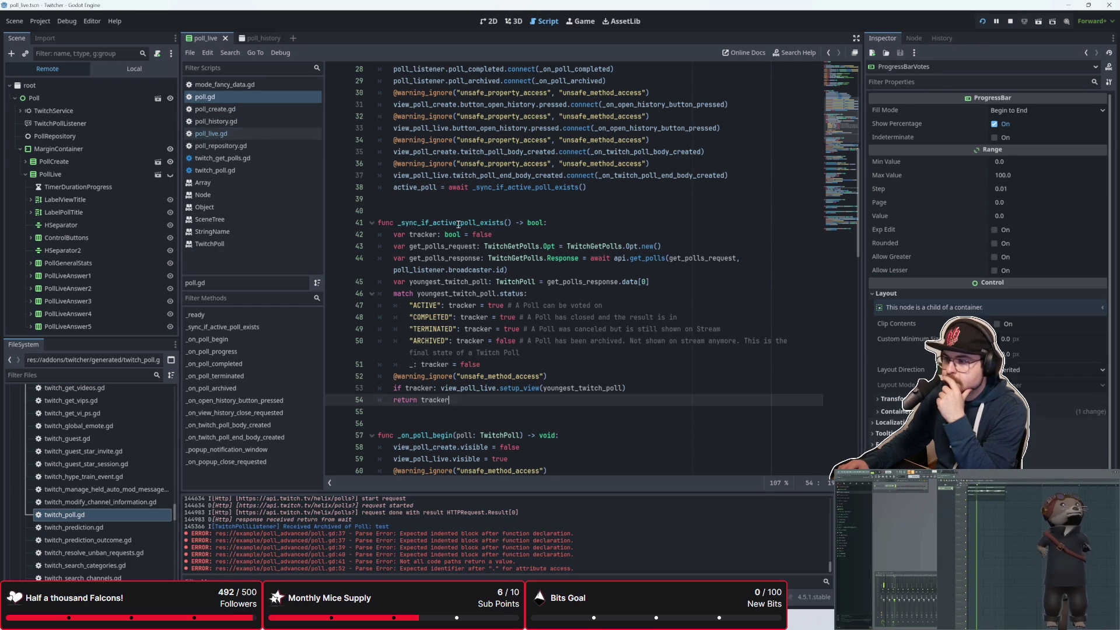
scroll(507, 253, "down", 4)
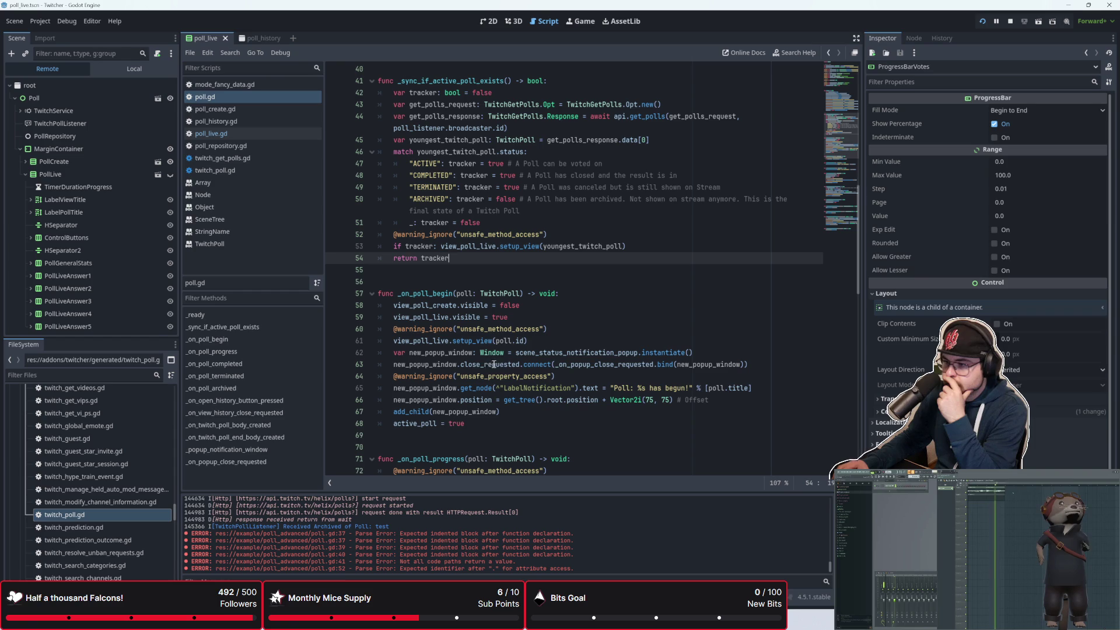
left_click(475, 423)
left_click(522, 412)
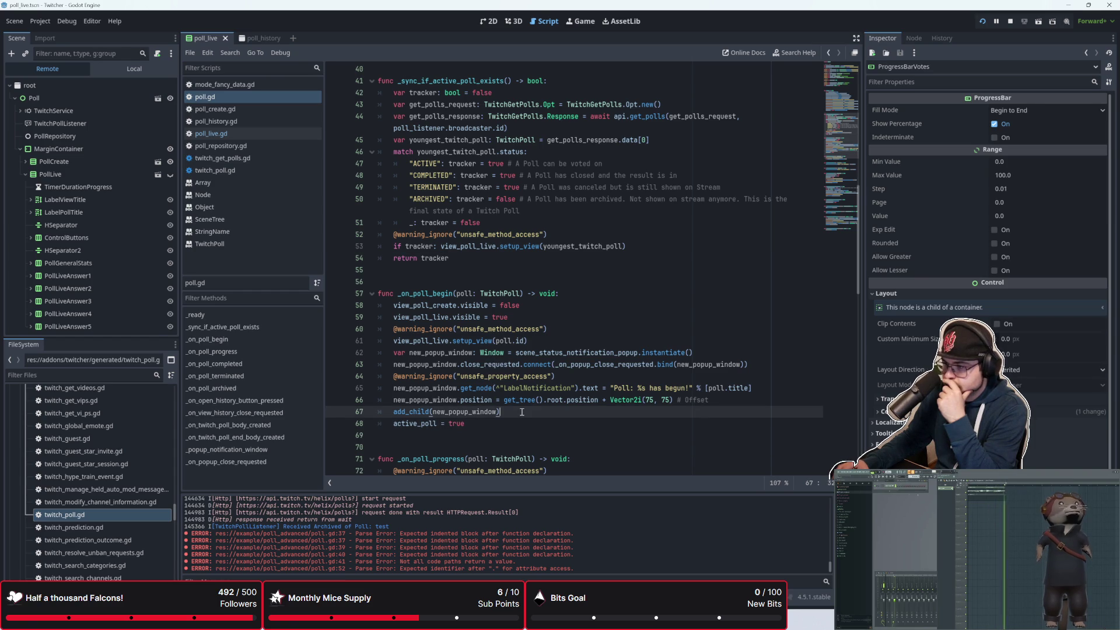
left_click(522, 399)
left_click(522, 388)
left_click(521, 376)
left_click(522, 366)
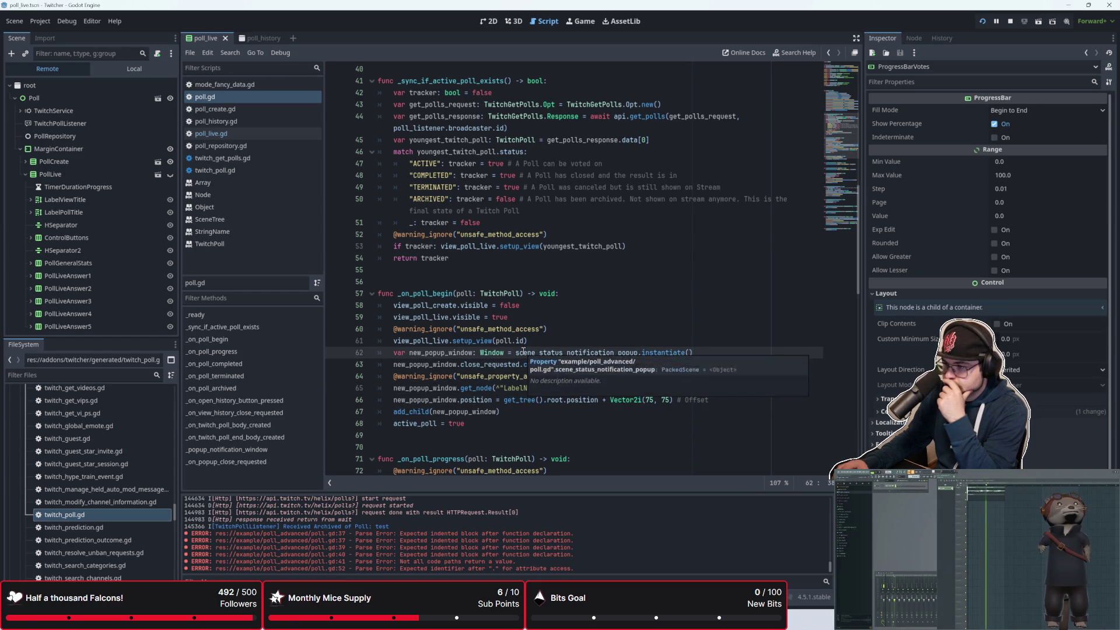
left_click(535, 342)
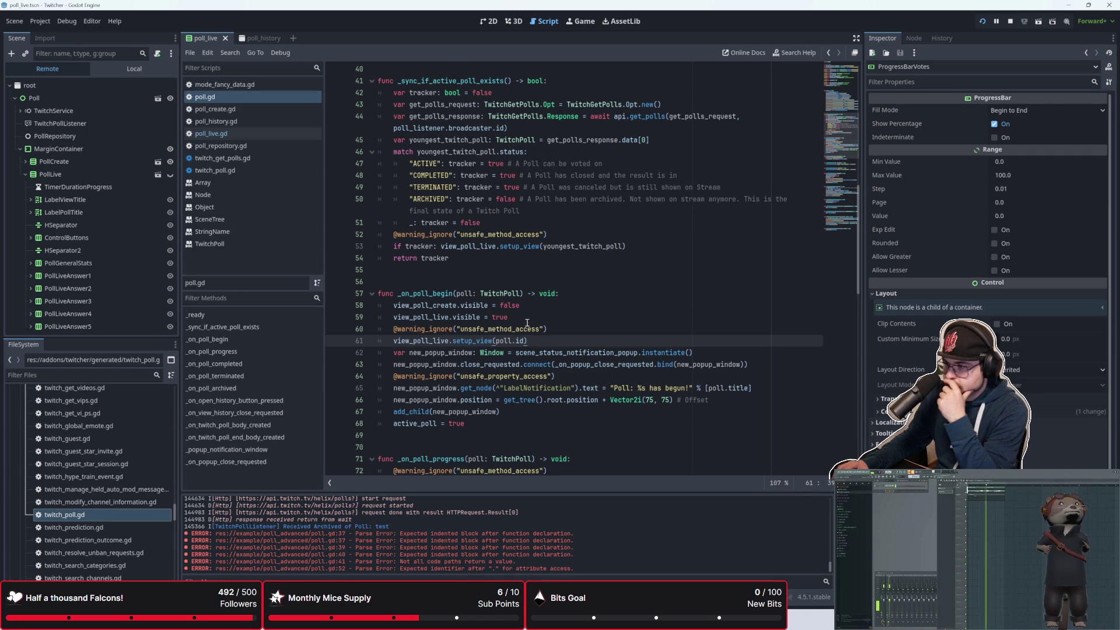
scroll(542, 309, "up", 1)
left_click(627, 282)
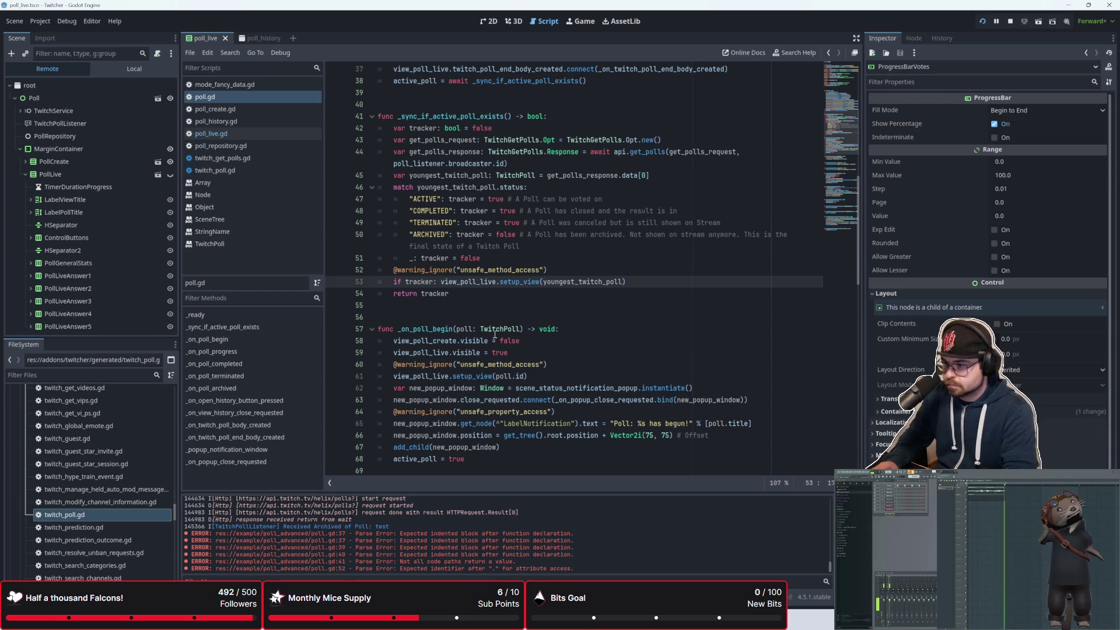
Turn if tracker into a block and paste _on_poll_begin's two view-visibility lines under it
key("Return")
key("Return")
key("Up")
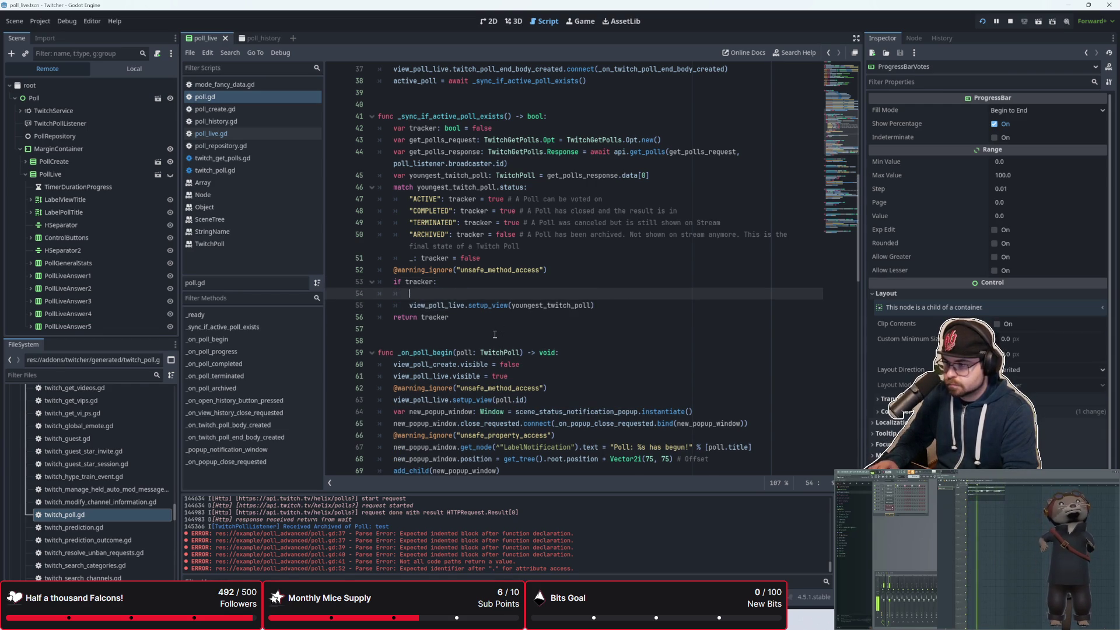
key("Return")
left_click(509, 377)
mouse_move(507, 388)
left_mouse_down()
mouse_move(378, 388)
mouse_move(378, 373)
left_mouse_up()
key("ctrl+c")
left_click(396, 293)
key("ctrl+v")
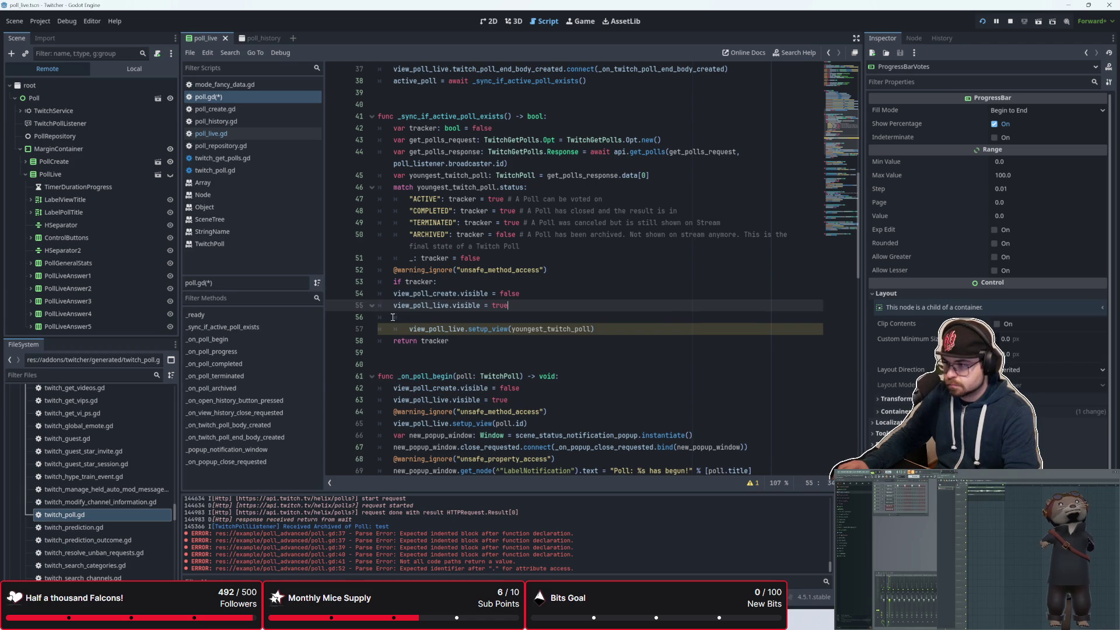
Indent the pasted visibility lines under if tracker and remove the leftover empty line
key("Up")
key("Home")
key("Tab")
key("Down")
key("Tab")
key("Down")
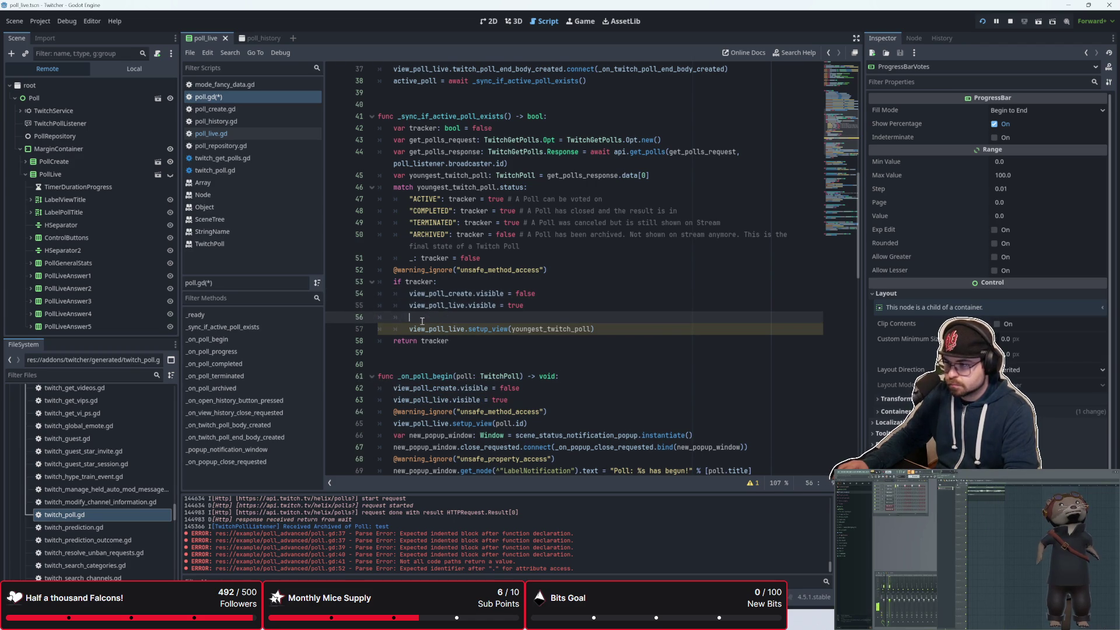
key("BackSpace")
key("BackSpace")
key("Down")
key("Down")
key("Down")
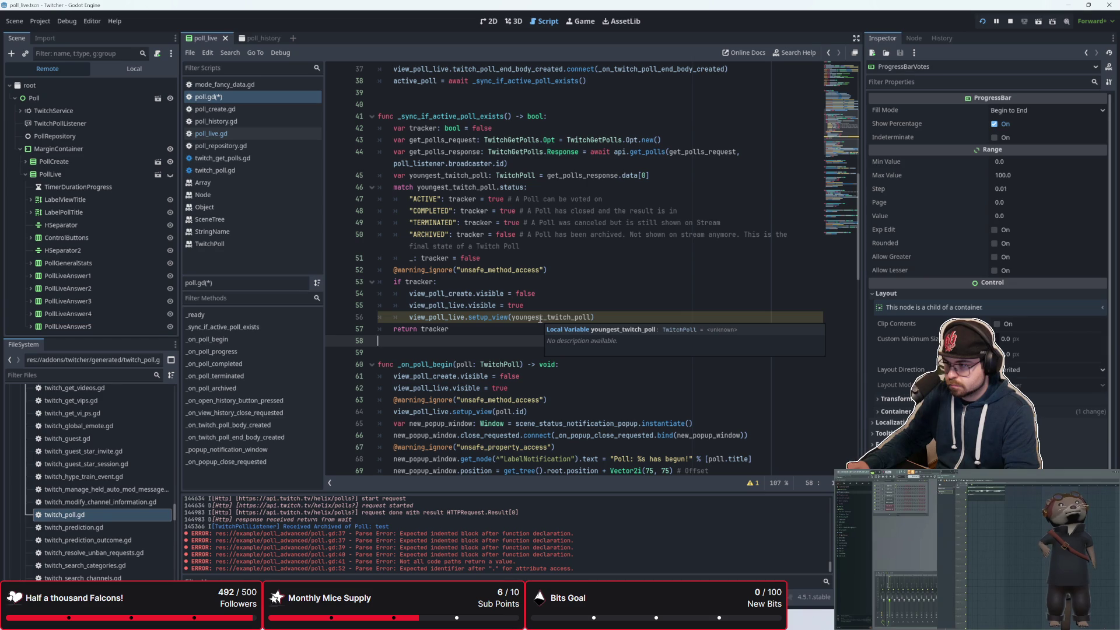
left_click(527, 329)
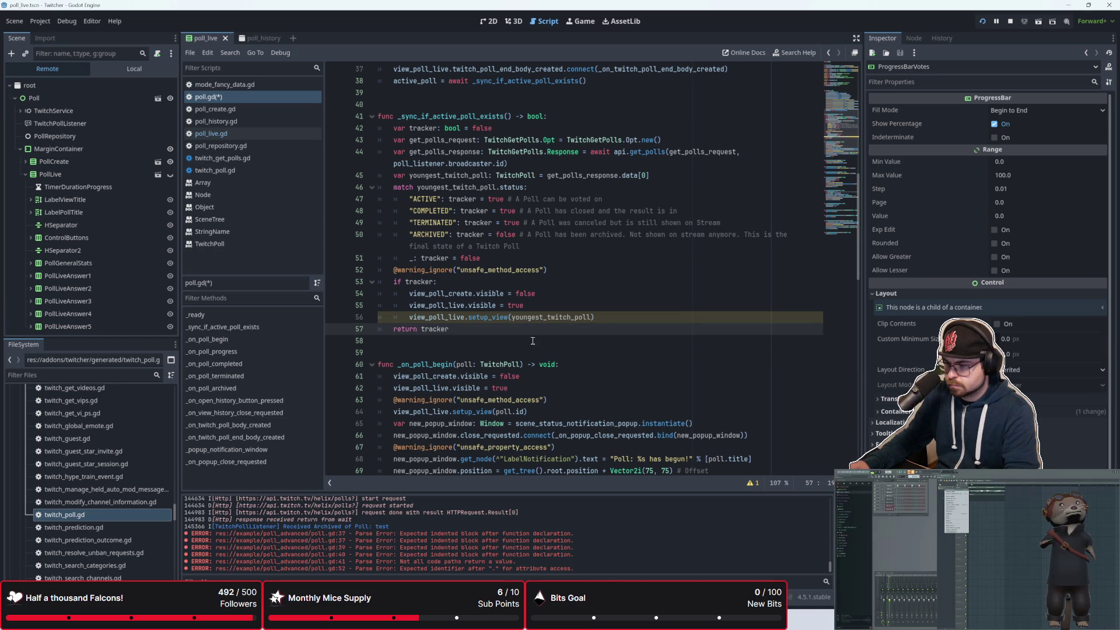
left_click(753, 483)
left_click(564, 268)
key("alt+Down")
key("alt+Down")
key("alt+Down")
key("Down")
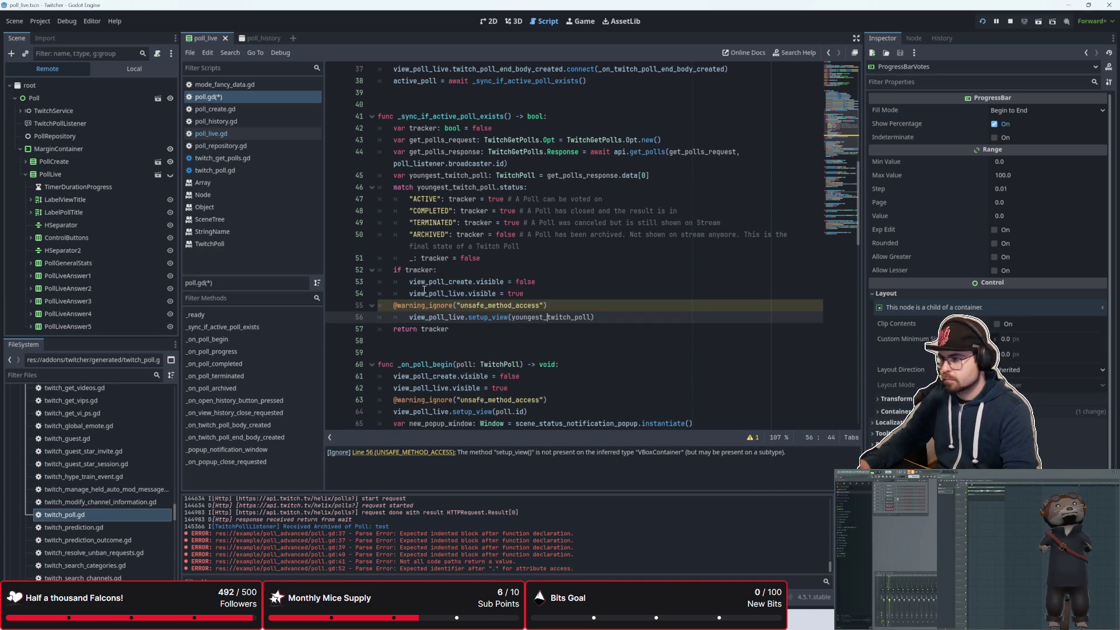
left_click(392, 305)
key("Tab")
left_click(596, 269)
key("ctrl+s")
left_click(595, 296)
scroll(596, 296, "down", 3)
scroll(595, 296, "up", 3)
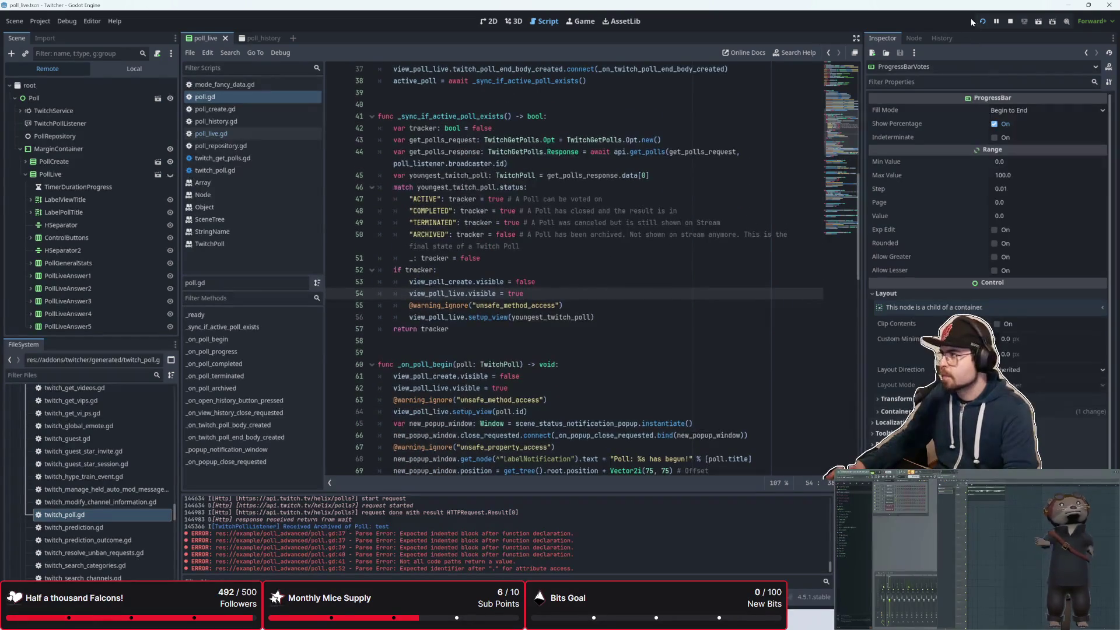
Run the project and start a 60-second poll titled test with answers a and b
left_click(982, 21)
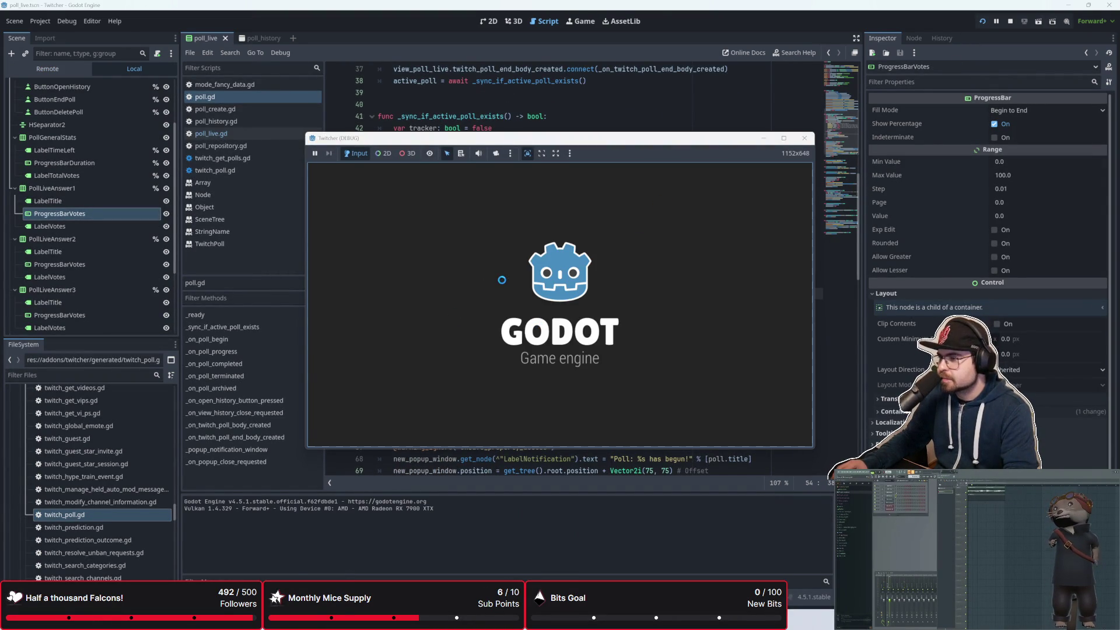
left_click(640, 267)
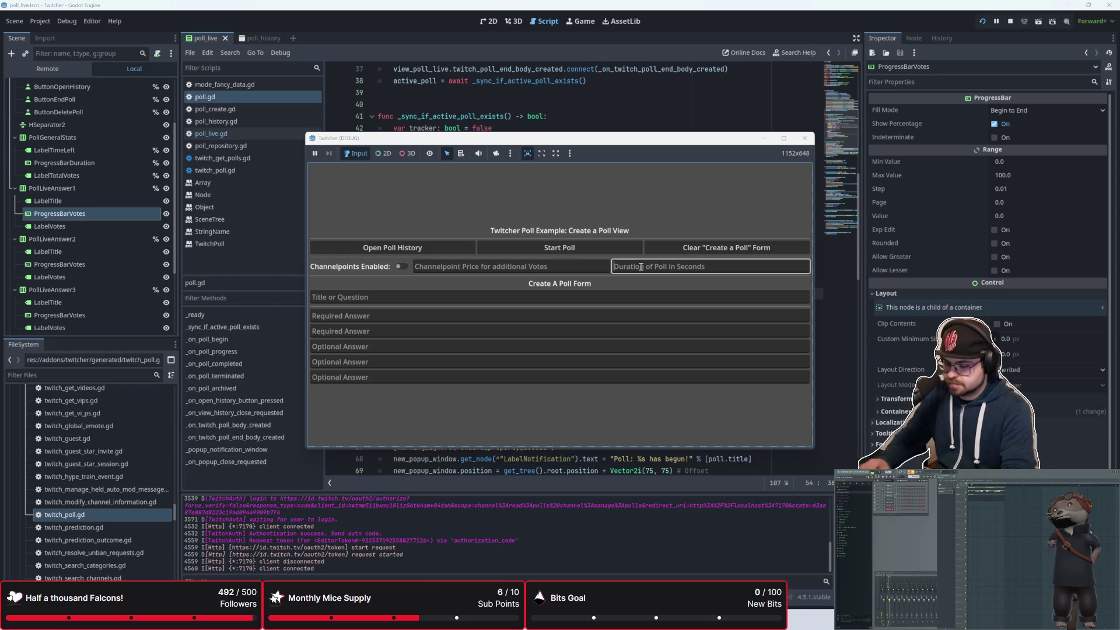
type("60")
key("Tab")
type("test")
key("Tab")
type("a")
key("Tab")
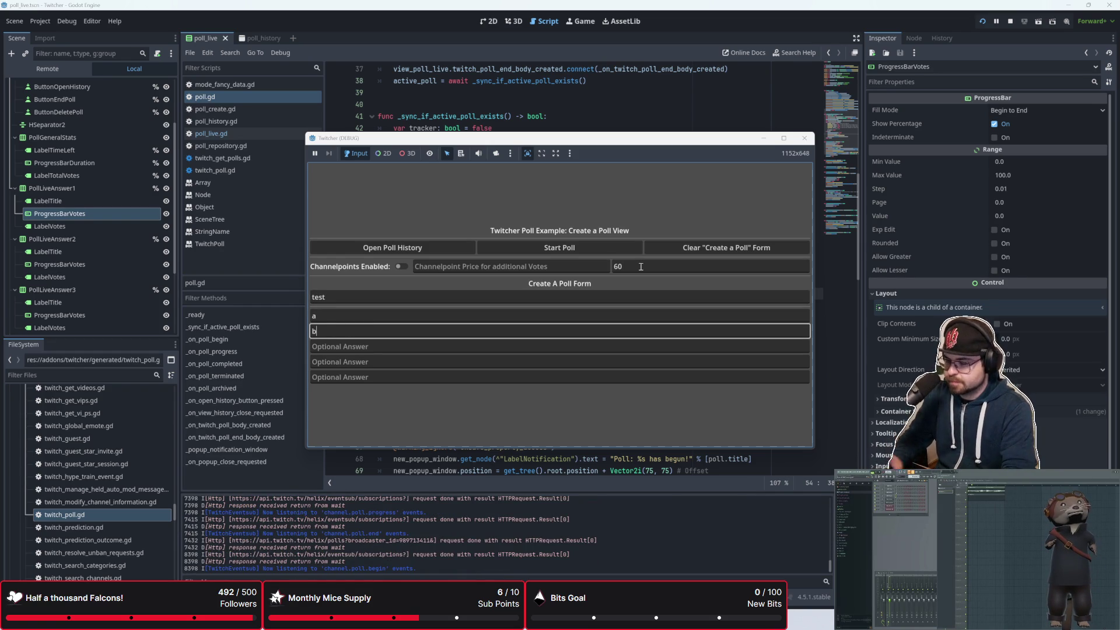
type("b")
left_click(633, 248)
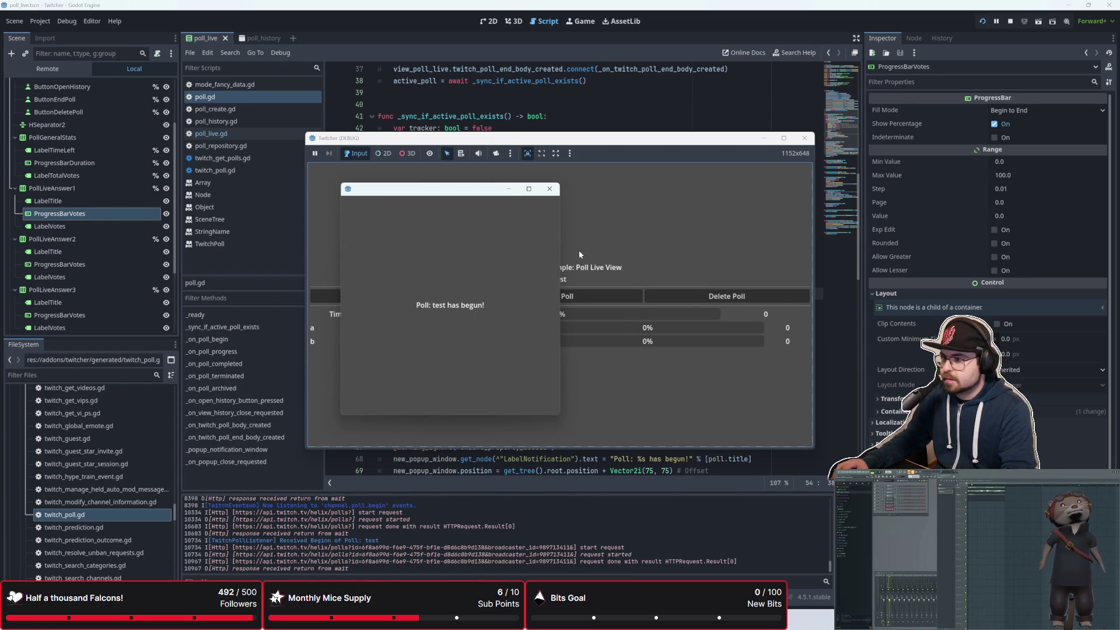
Restart the game to see the live view on boot, then go back to poll.gd
left_click(982, 22)
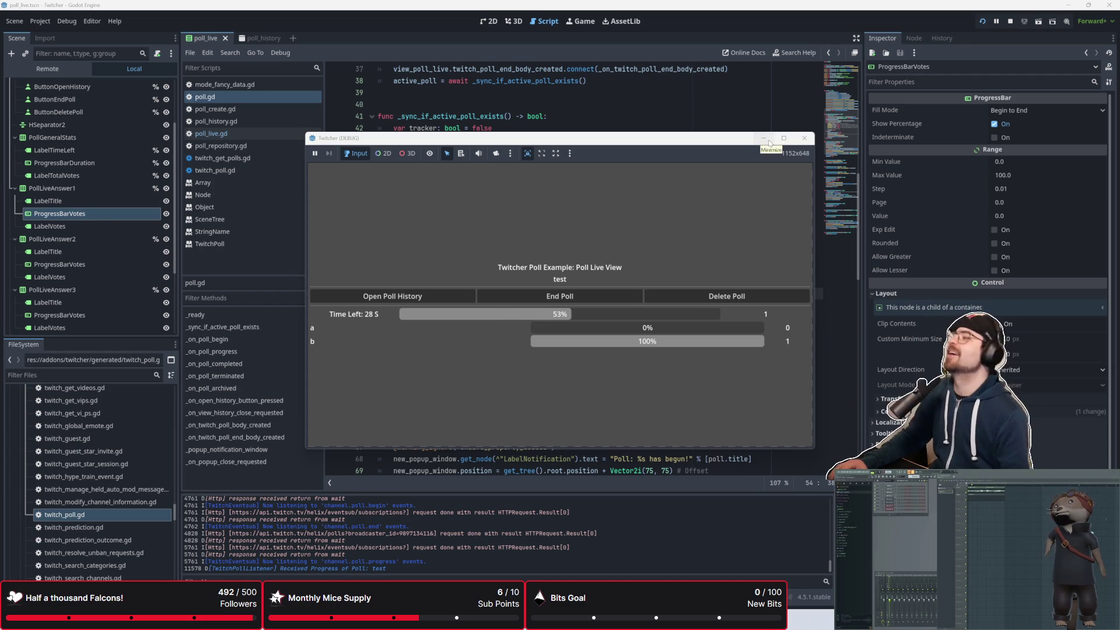
mouse_move(783, 138)
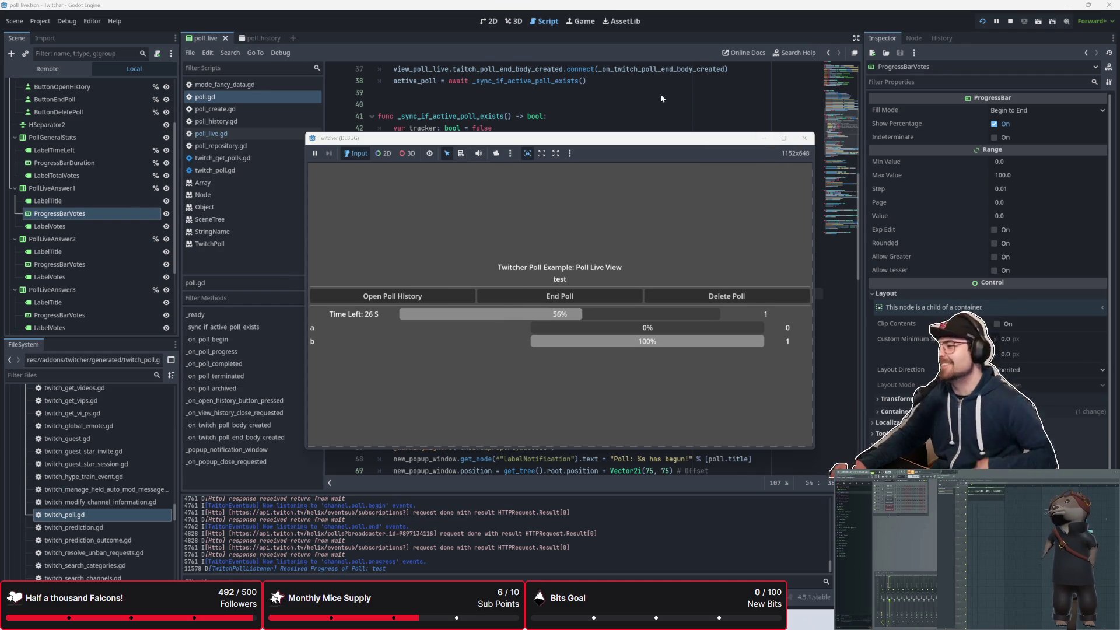
left_click(660, 93)
left_click(533, 266)
left_click(503, 330)
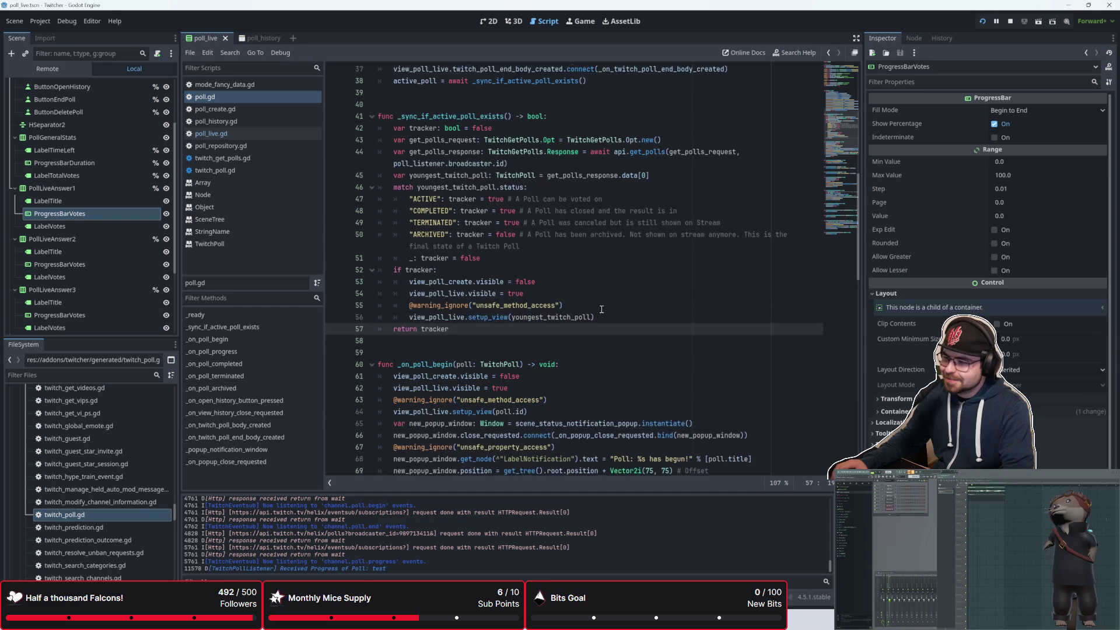
Switch to poll_live.gd and go to the setup_view function
scroll(601, 310, "down", 1)
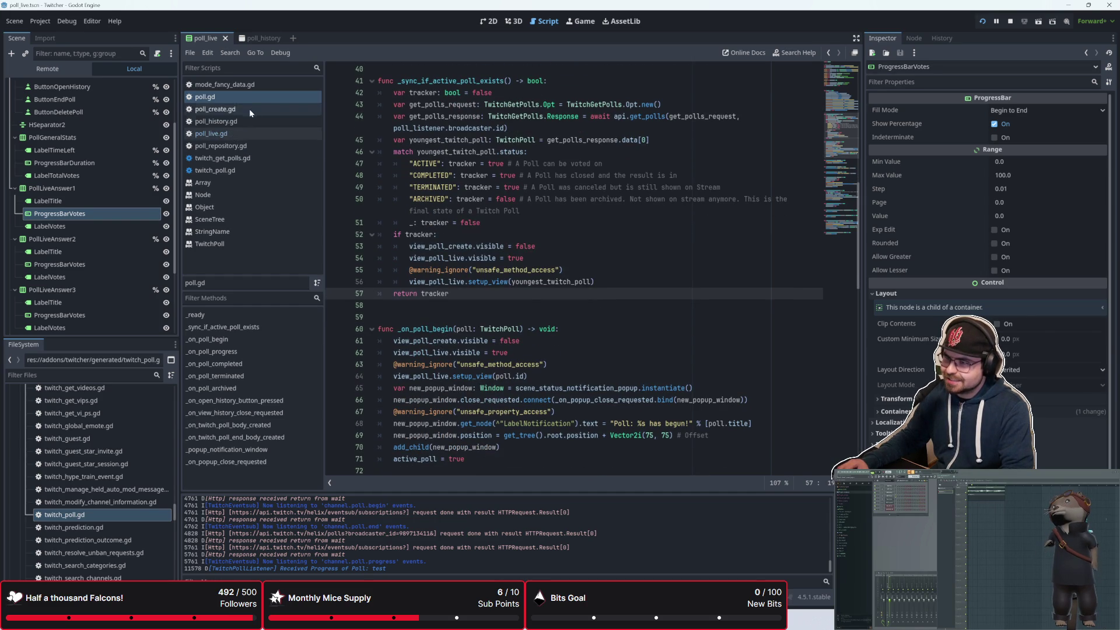
left_click(260, 132)
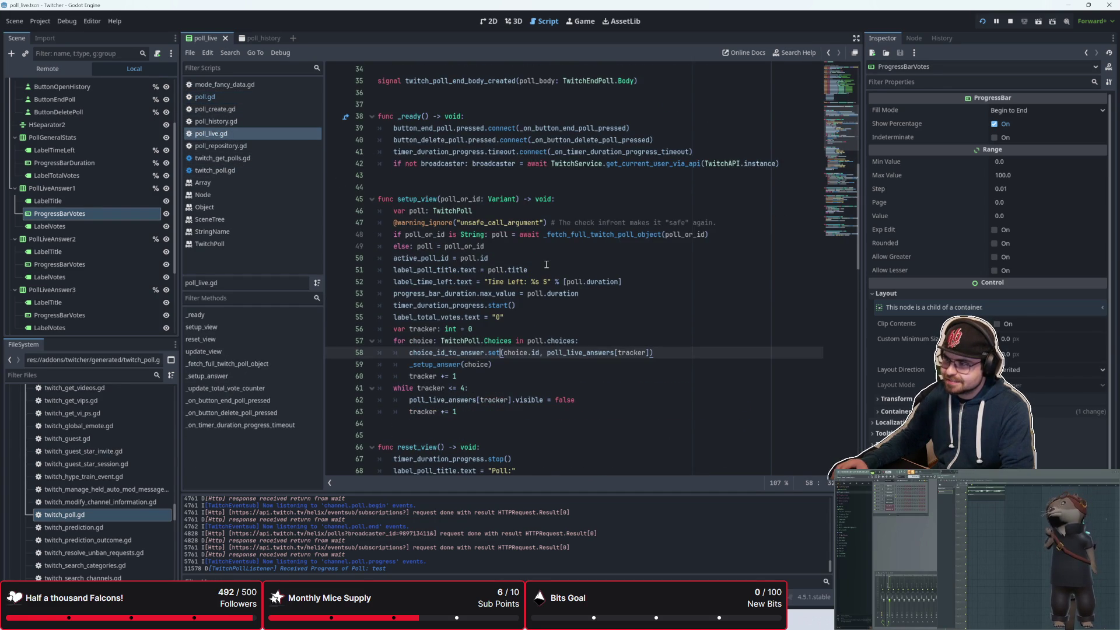
scroll(525, 257, "down", 4)
scroll(496, 245, "up", 5)
left_click(435, 233)
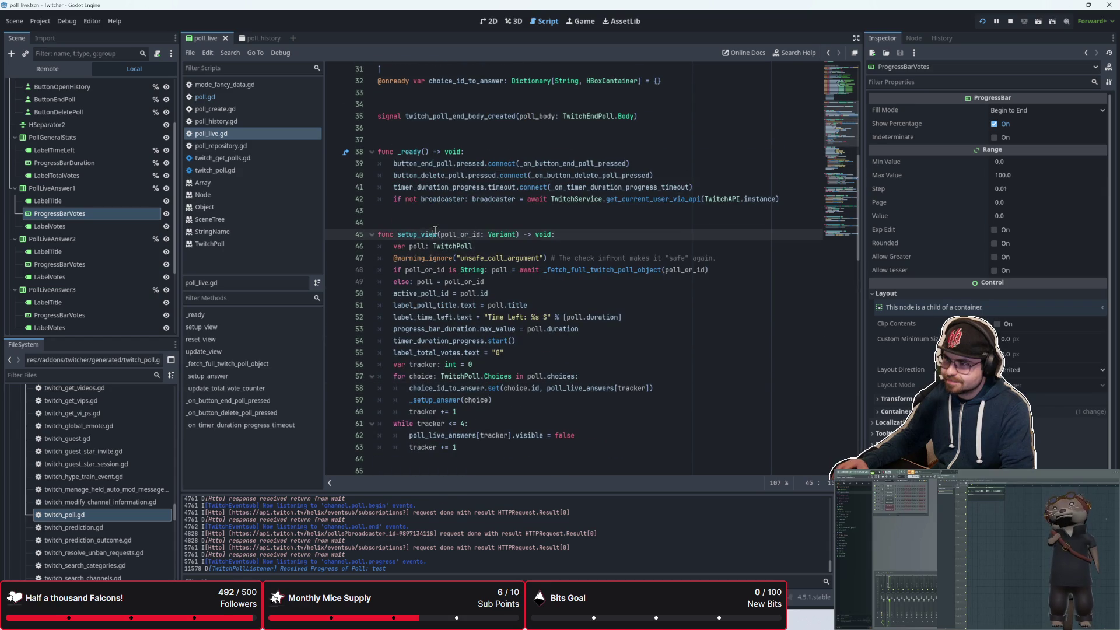
left_click(435, 222)
Dismiss the game's poll completed popup and add blank lines after setup_view for a new function
key("Return")
key("Return")
key("Up")
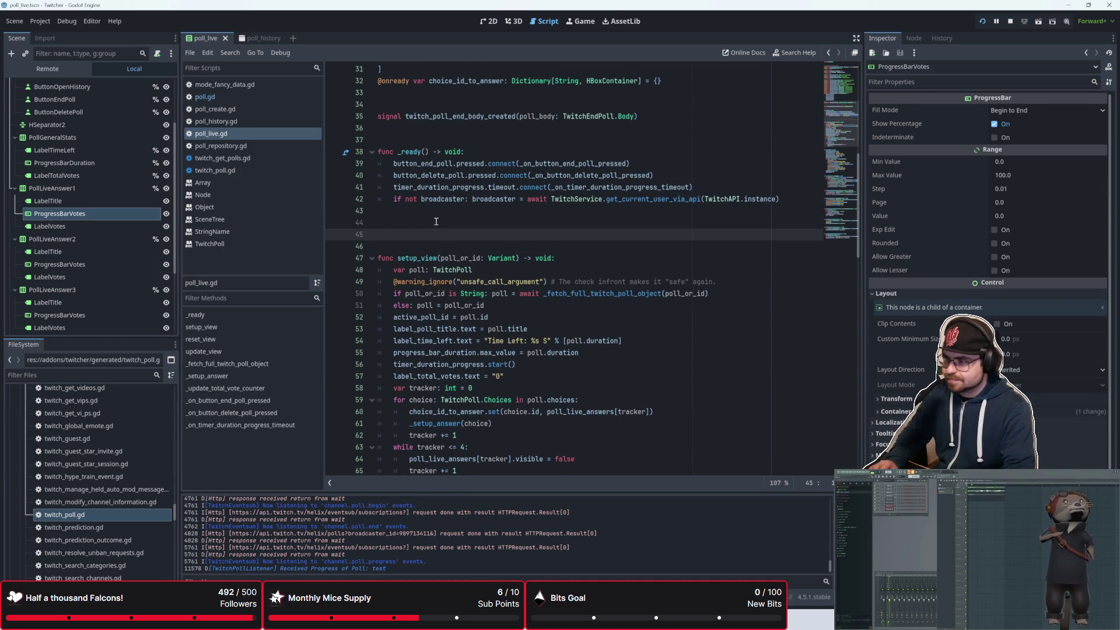
key("Delete")
key("Delete")
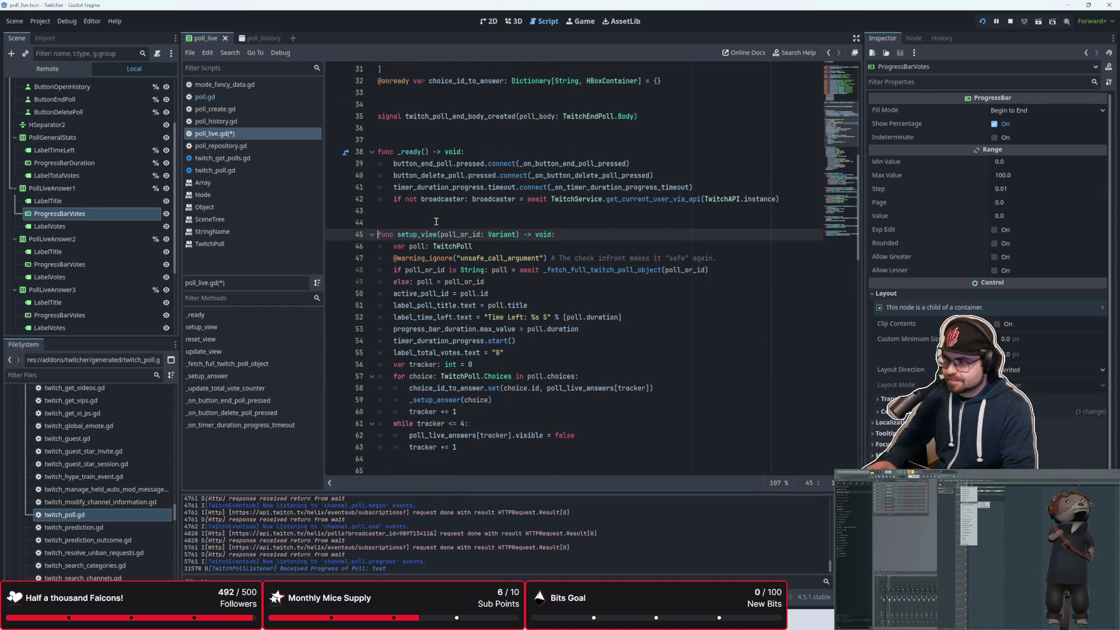
key("Down")
key("Down")
key("Down")
key("Up")
key("Up")
key("Up")
key("Up")
key("Up")
scroll(436, 221, "down", 4)
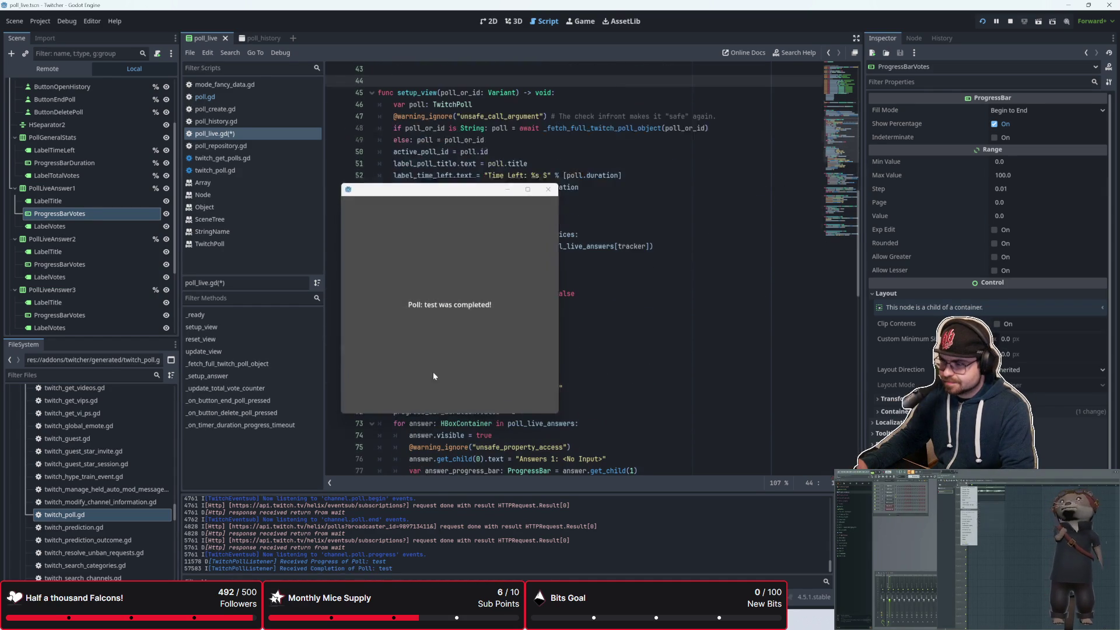
left_click(546, 189)
scroll(434, 291, "up", 1)
left_click(434, 367)
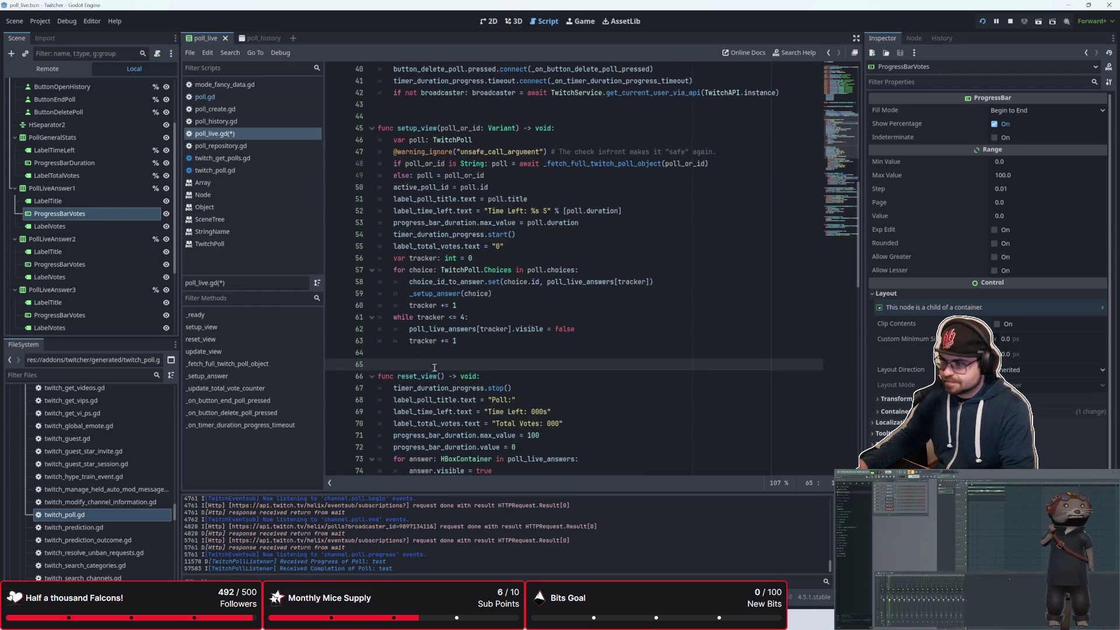
key("Up")
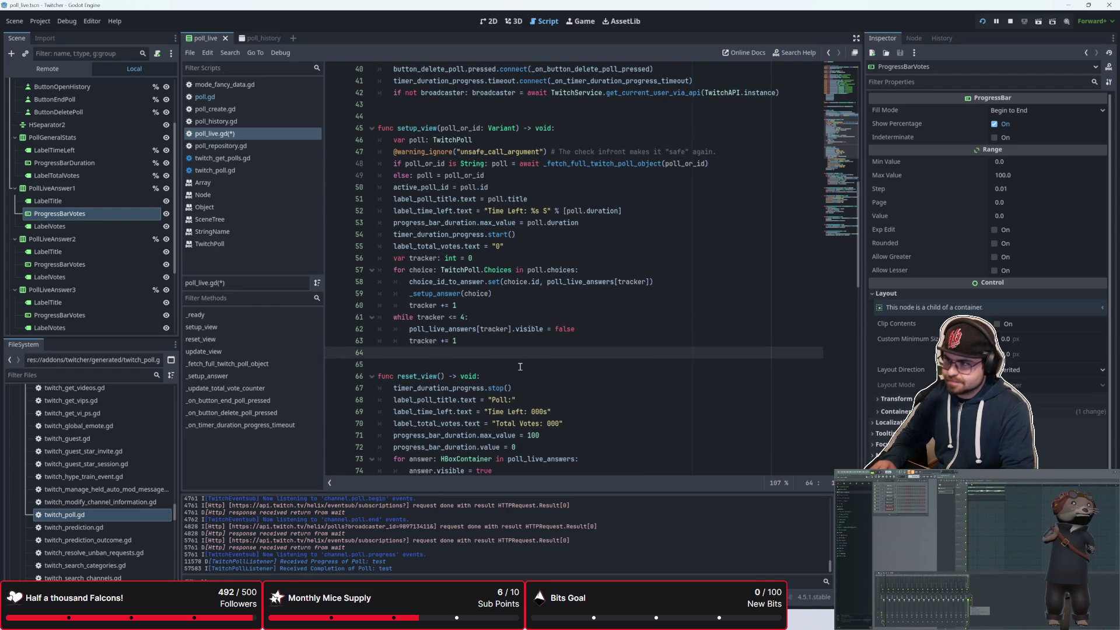
key("Return")
key("Return")
key("Up")
key("Down")
Declare func setup_view_if_active_poll_on_boot(poll: TwitchPoll) -> void: with an empty body
type("func setup_vi")
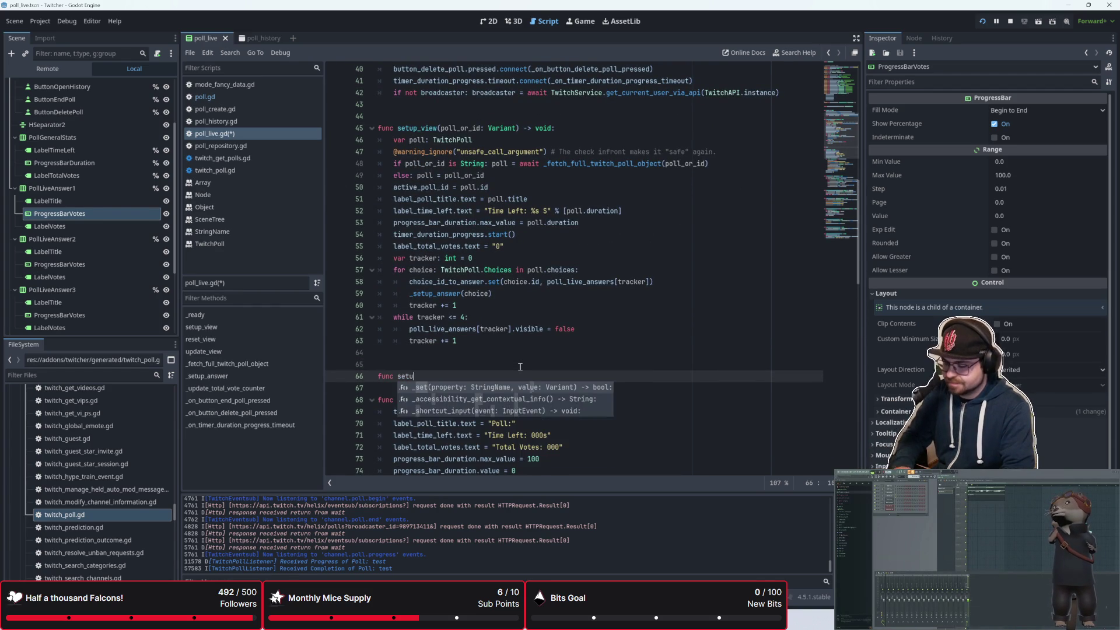
type("ew_if_a")
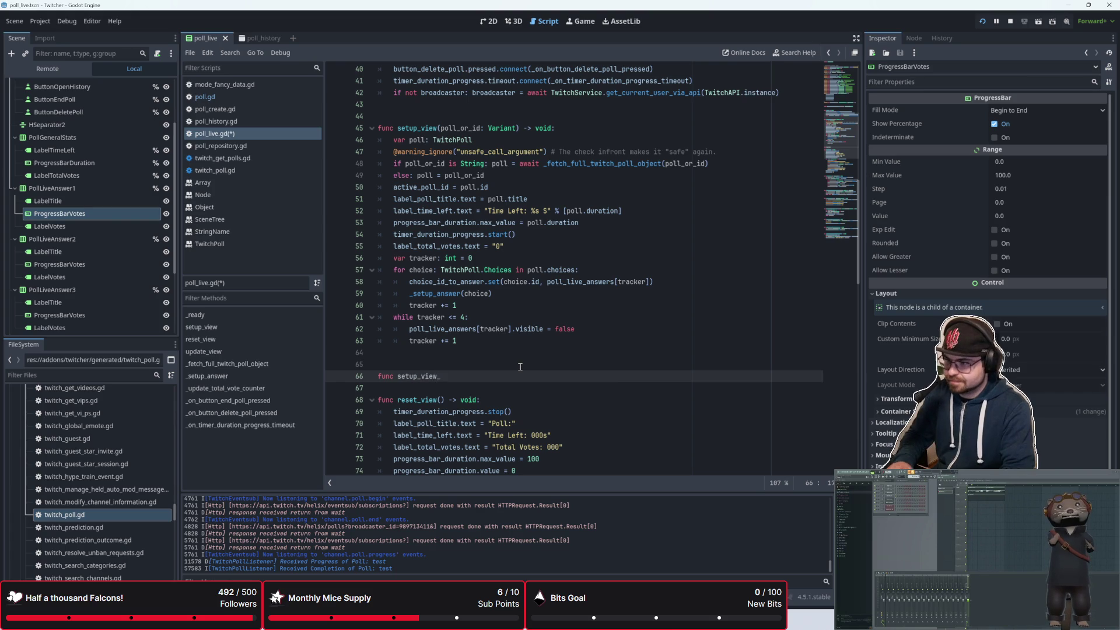
type("ctive_po")
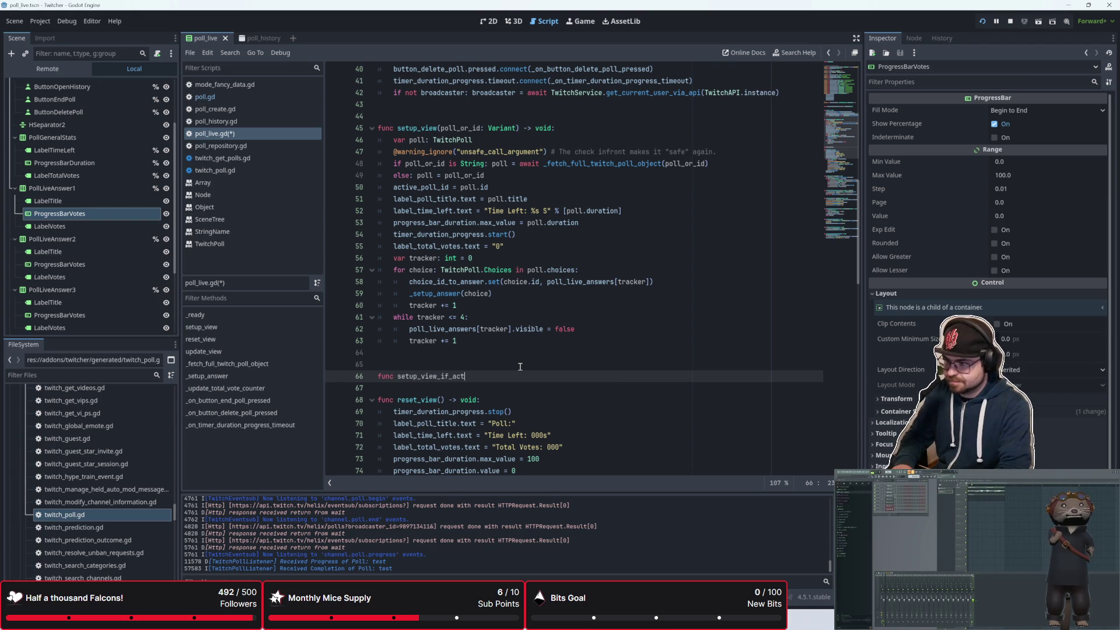
type("ll_on")
type("_boo")
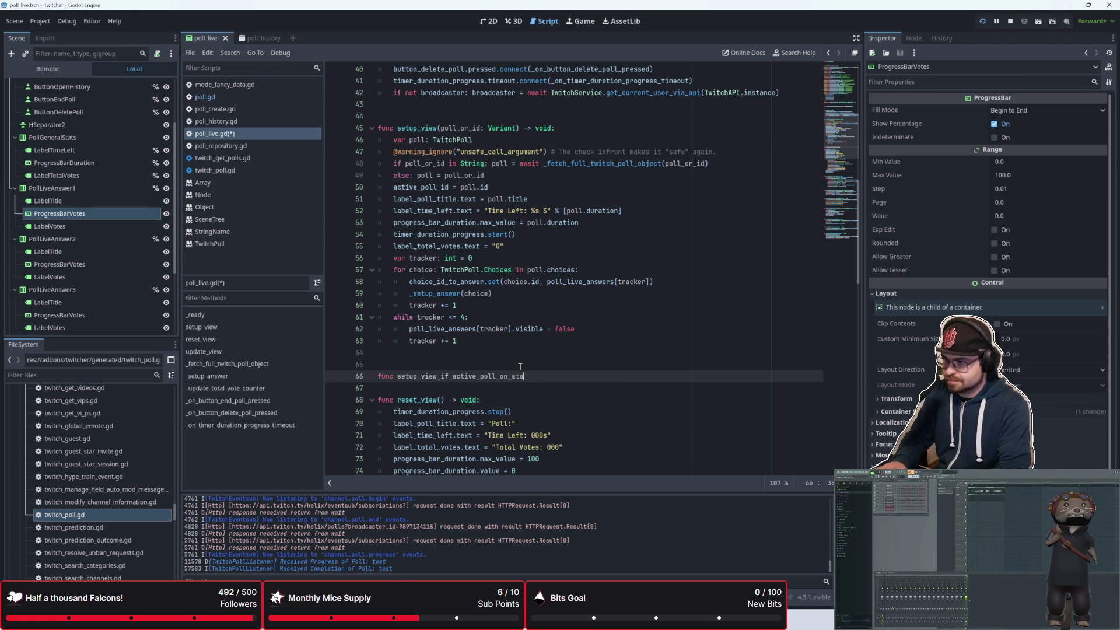
type("t")
key("BackSpace")
key("BackSpace")
type("star")
type("boopt")
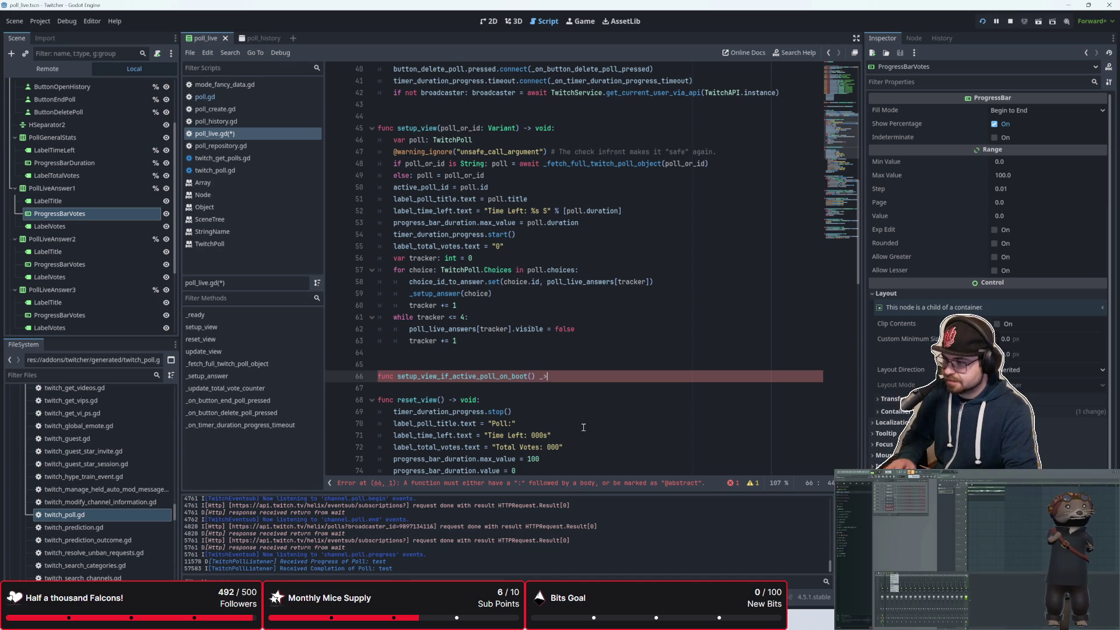
type("oid:;")
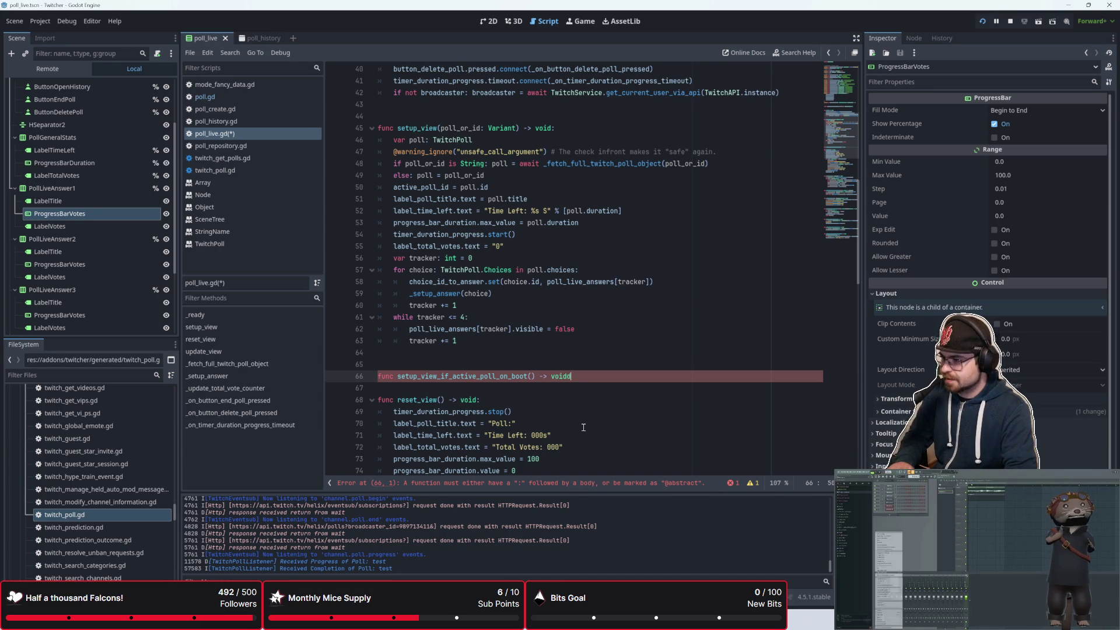
key("BackSpace")
key("Return")
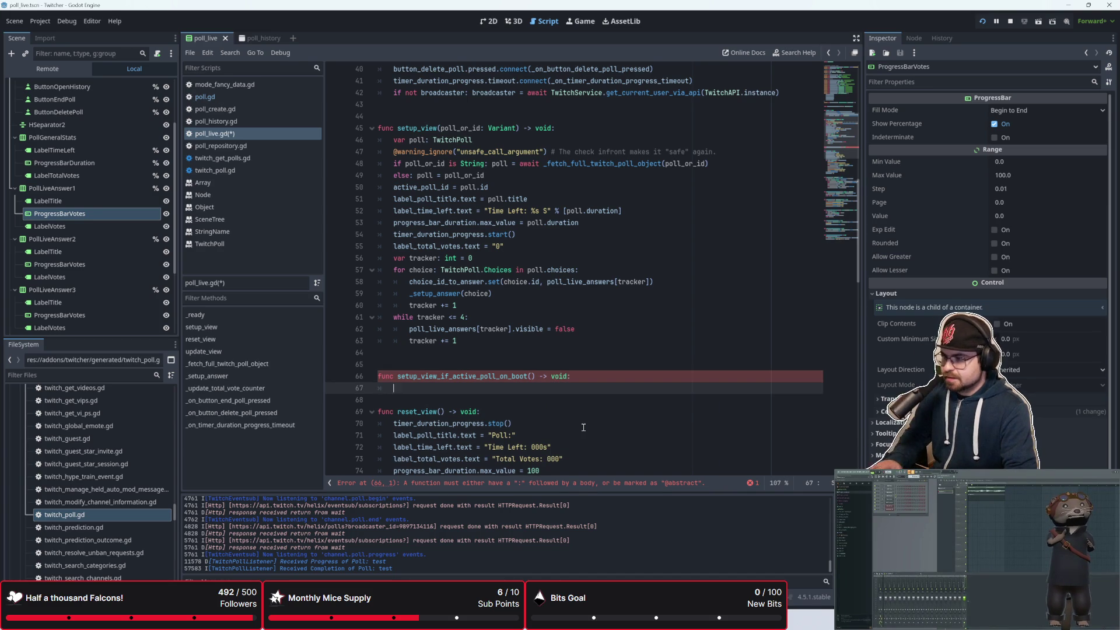
left_click(533, 376)
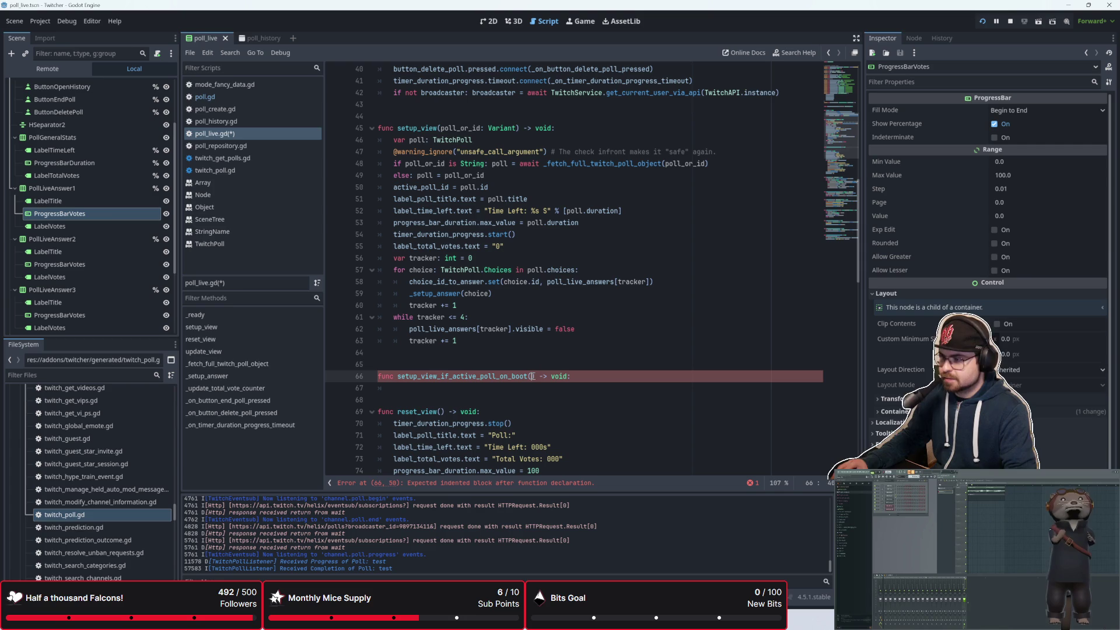
type("poll: TwitchPoll")
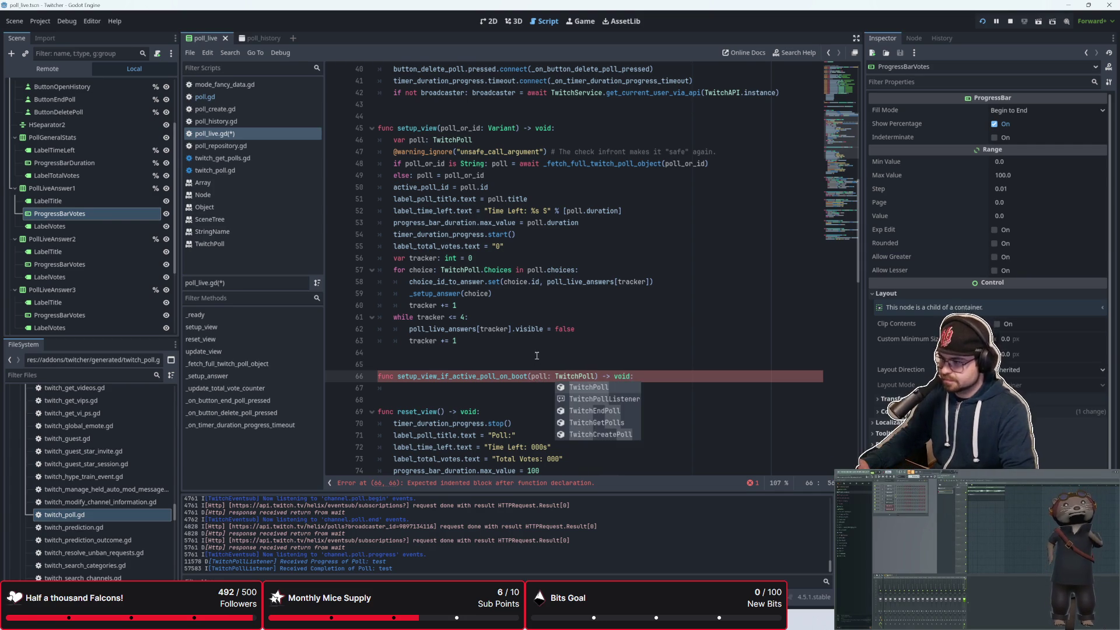
left_click(537, 355)
left_click(520, 391)
scroll(534, 381, "up", 2)
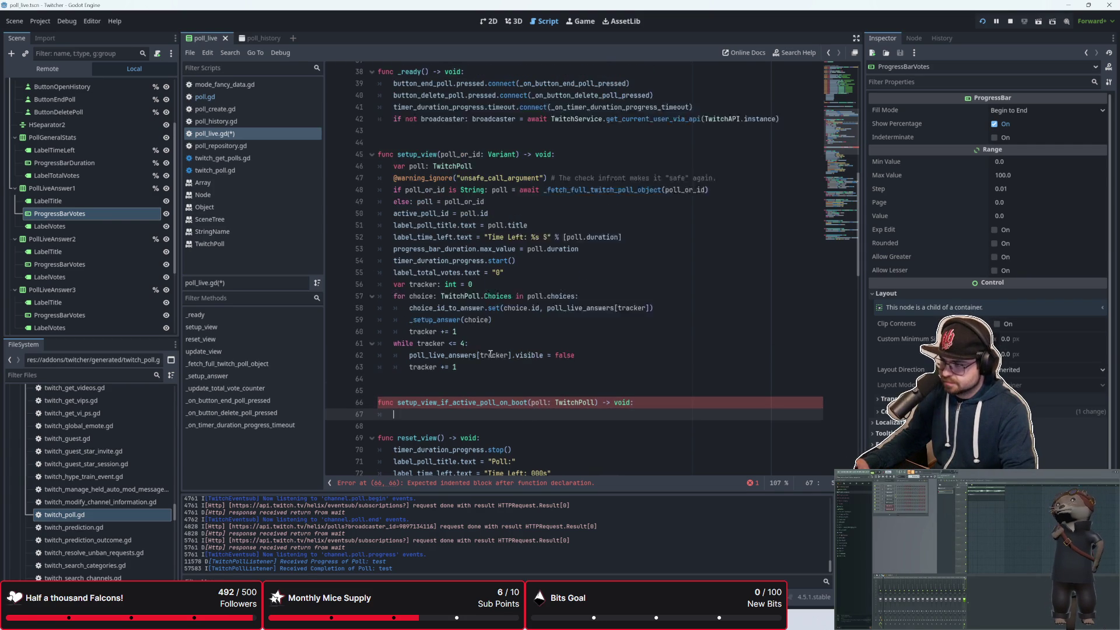
Rename setup_view's parameter from poll_or_id to poll_id and type it as String
left_click(480, 175)
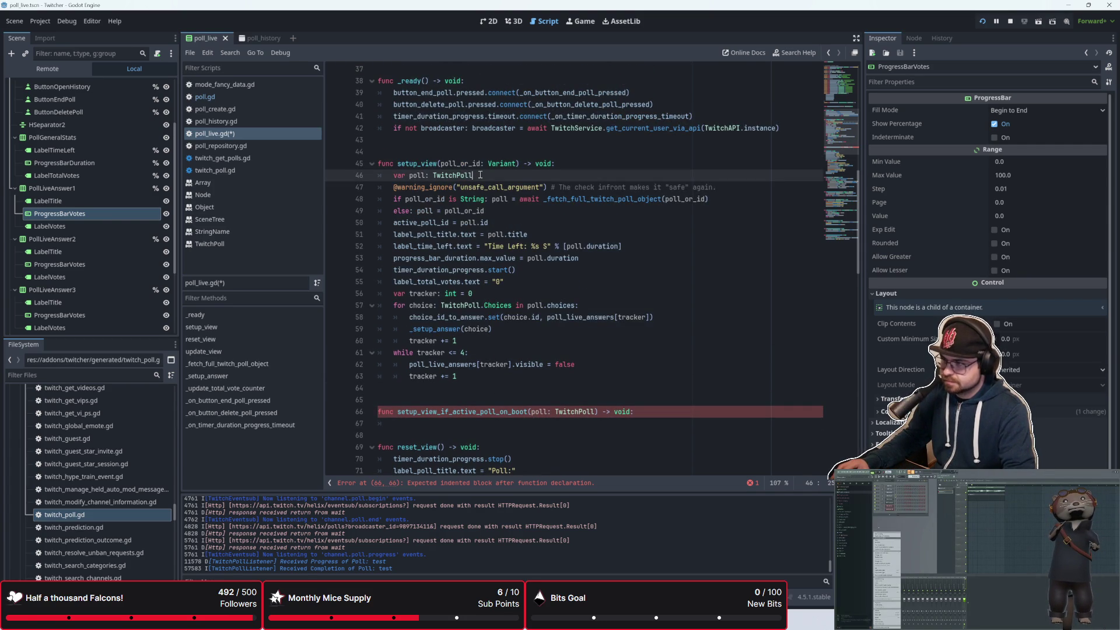
mouse_move(716, 188)
left_mouse_down()
mouse_move(373, 188)
mouse_move(364, 177)
left_mouse_up()
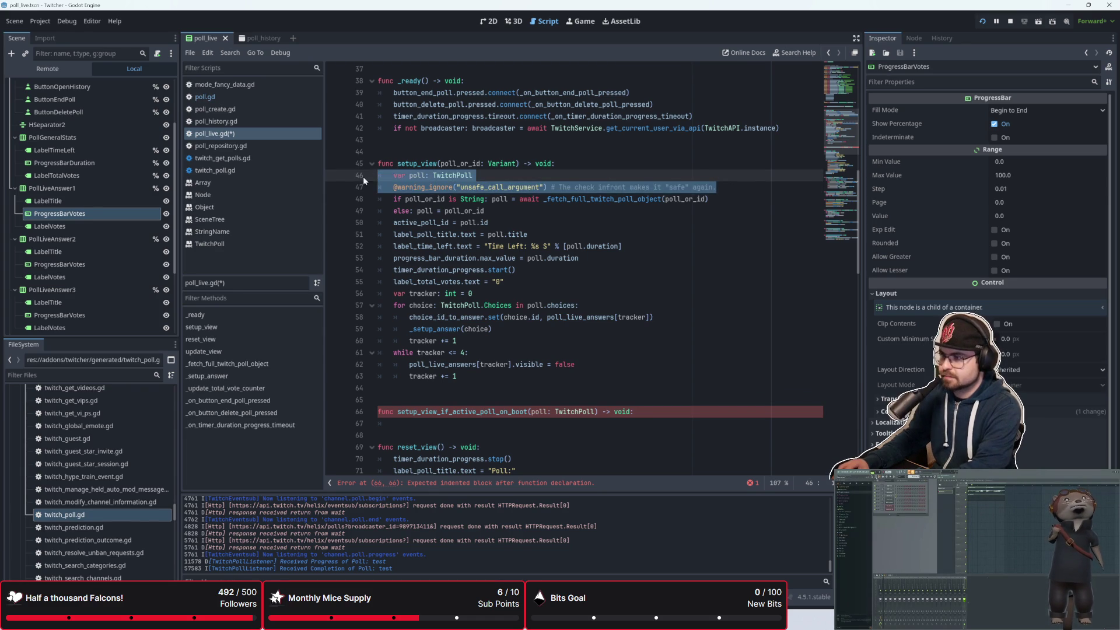
left_click(488, 199)
left_click_drag(457, 163, 512, 164)
key("Left")
key("Delete")
key("Delete")
key("Delete")
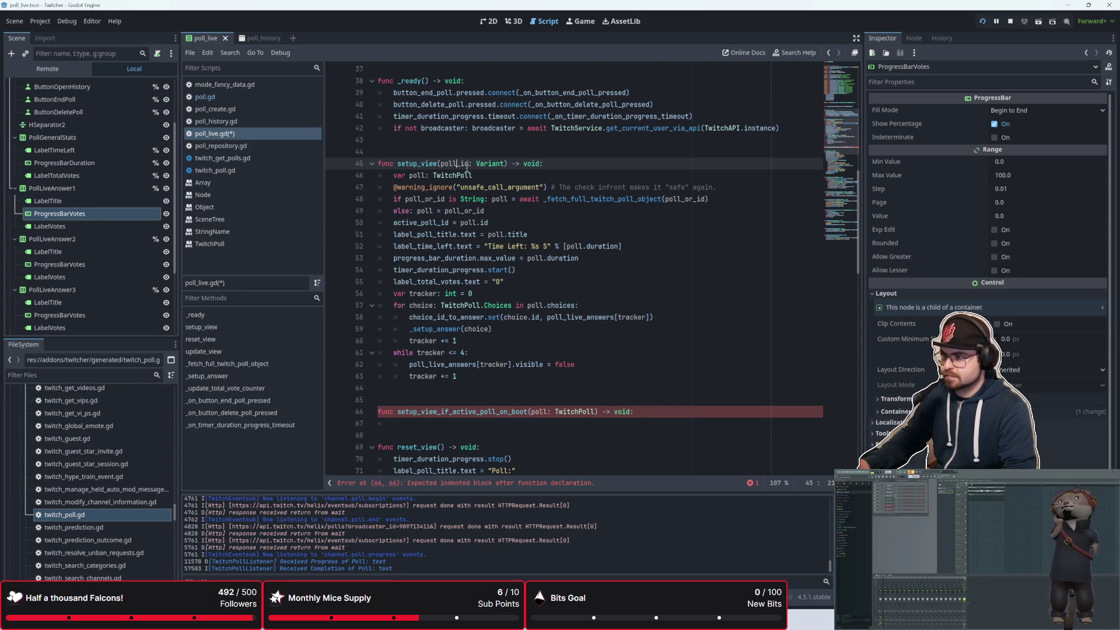
double_click(478, 163)
type("String")
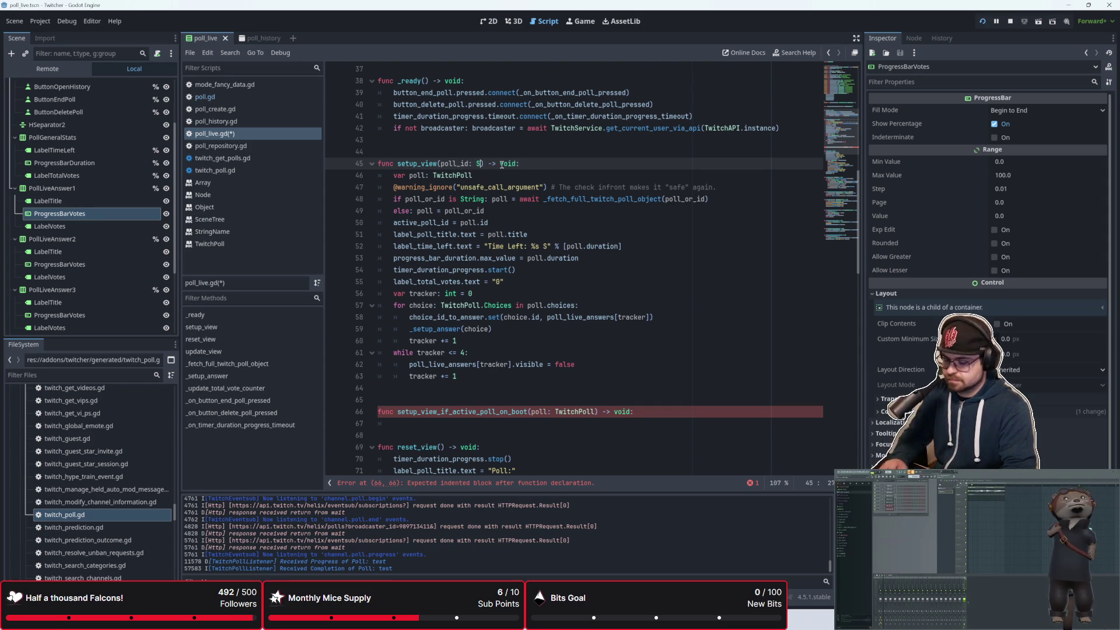
Remove the String type check in front of the await fetch call
left_click(417, 199)
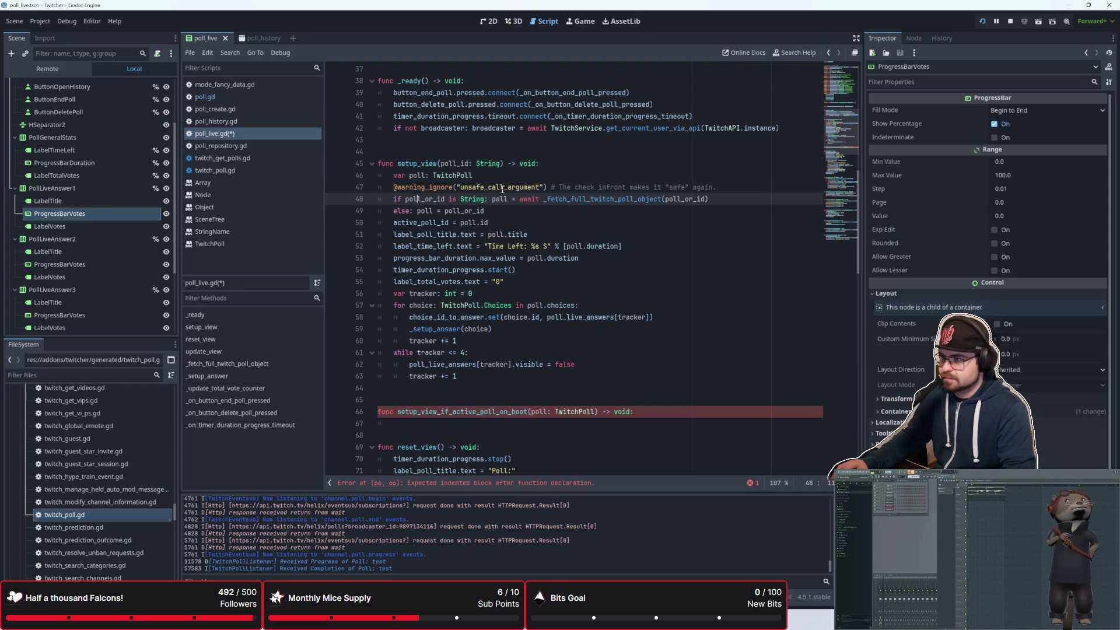
left_click(505, 212)
left_click_drag(518, 199, 386, 197)
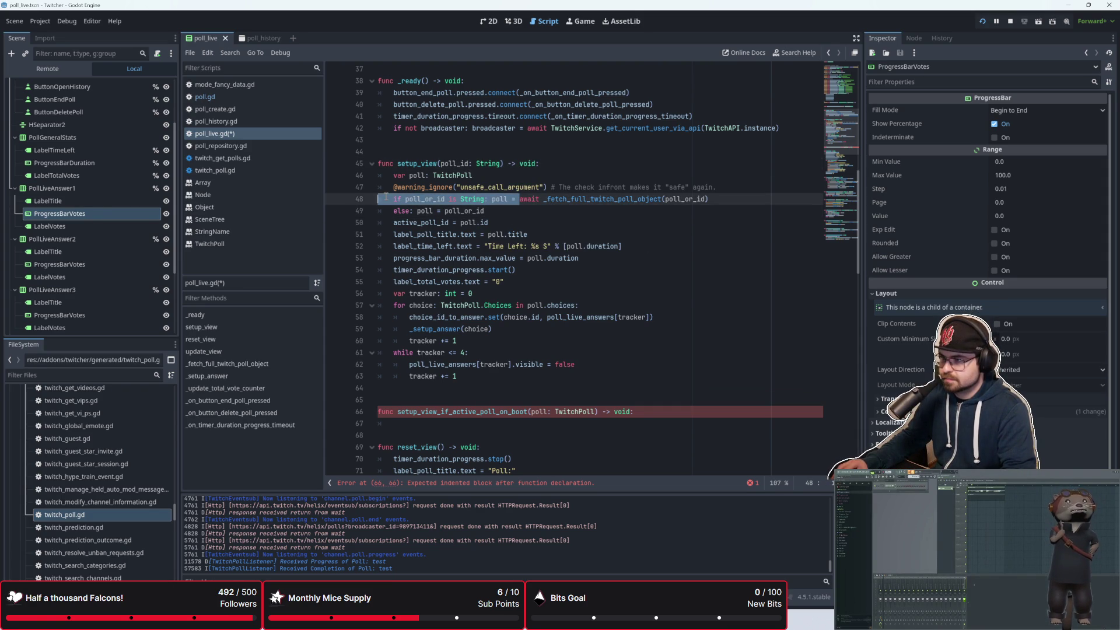
key("BackSpace")
key("BackSpace")
key("Delete")
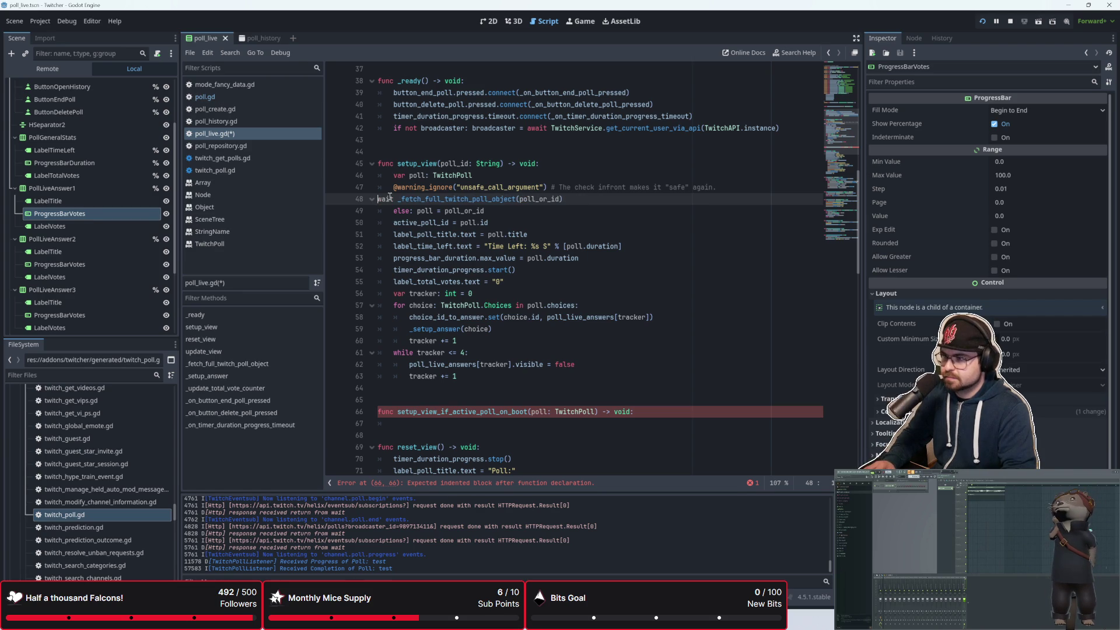
key("Tab")
type("a")
Prefix the fetch call with the copied 'var poll: TwitchPoll =' declaration
left_click(480, 178)
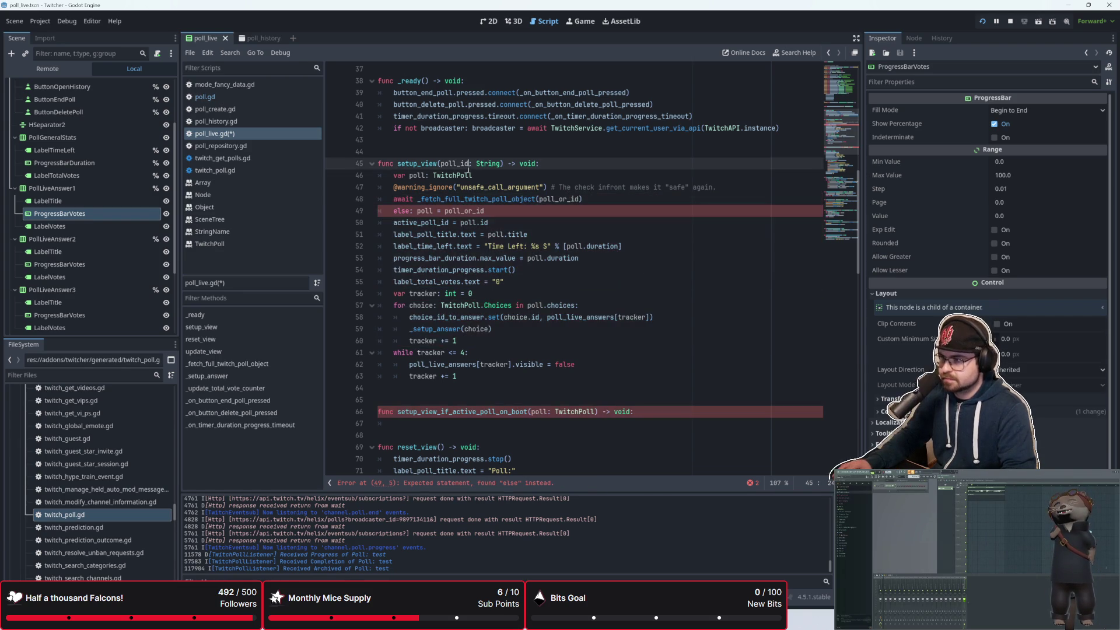
left_click_drag(473, 175, 394, 175)
key("ctrl+c")
left_click(394, 199)
key("ctrl+v")
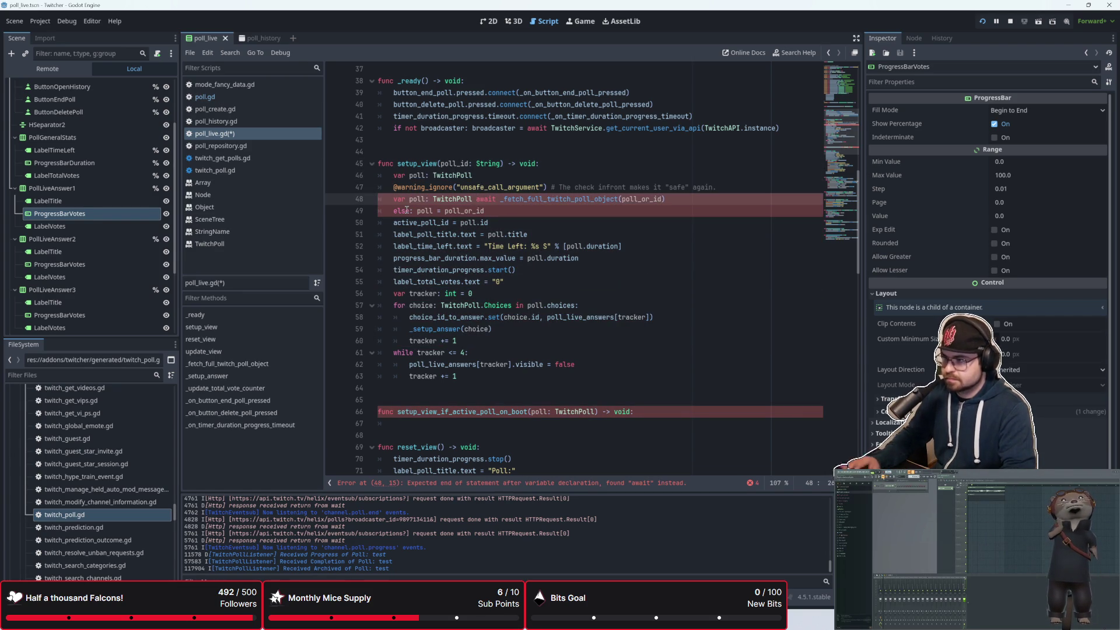
type("=")
Trim the fetch call's argument so _fetch_full_twitch_poll_object receives poll
left_click(460, 179)
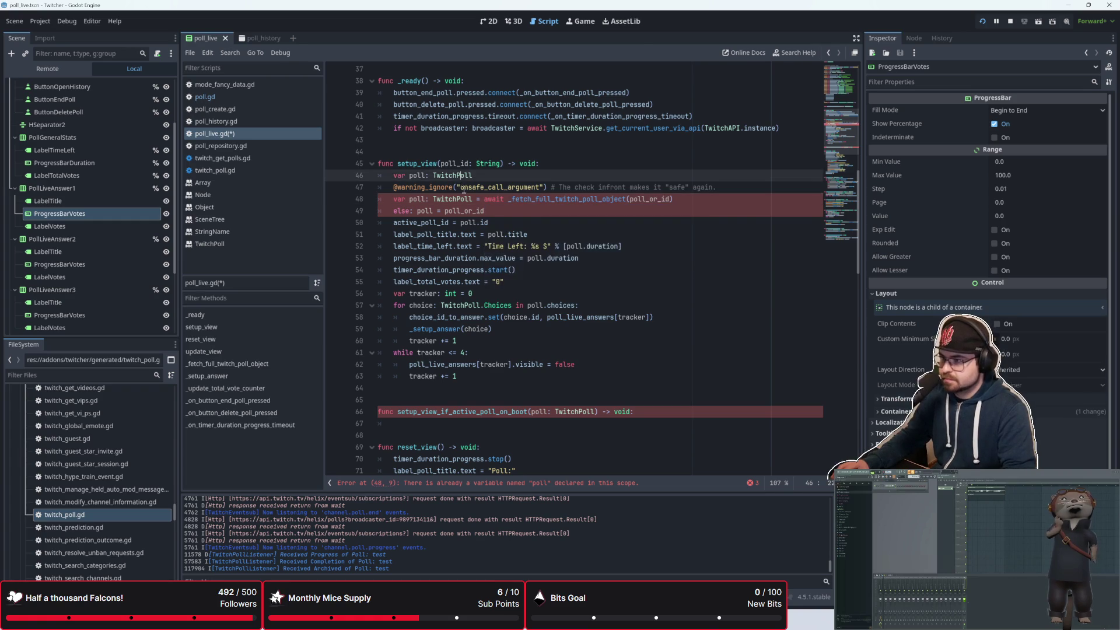
key("Down")
key("Down")
key("End")
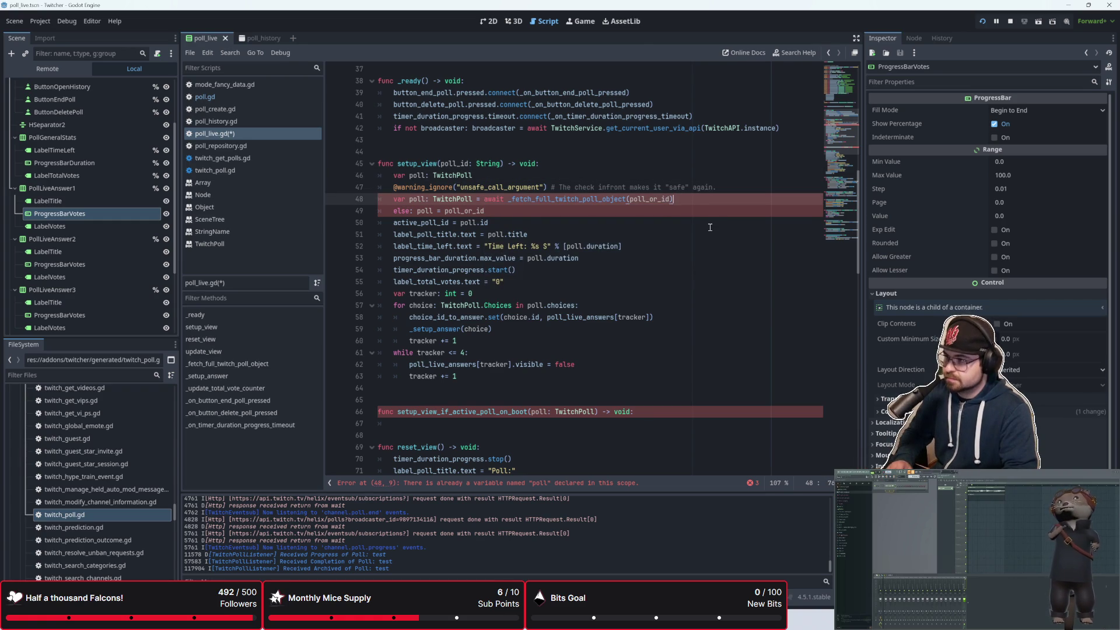
left_click_drag(646, 199, 670, 199)
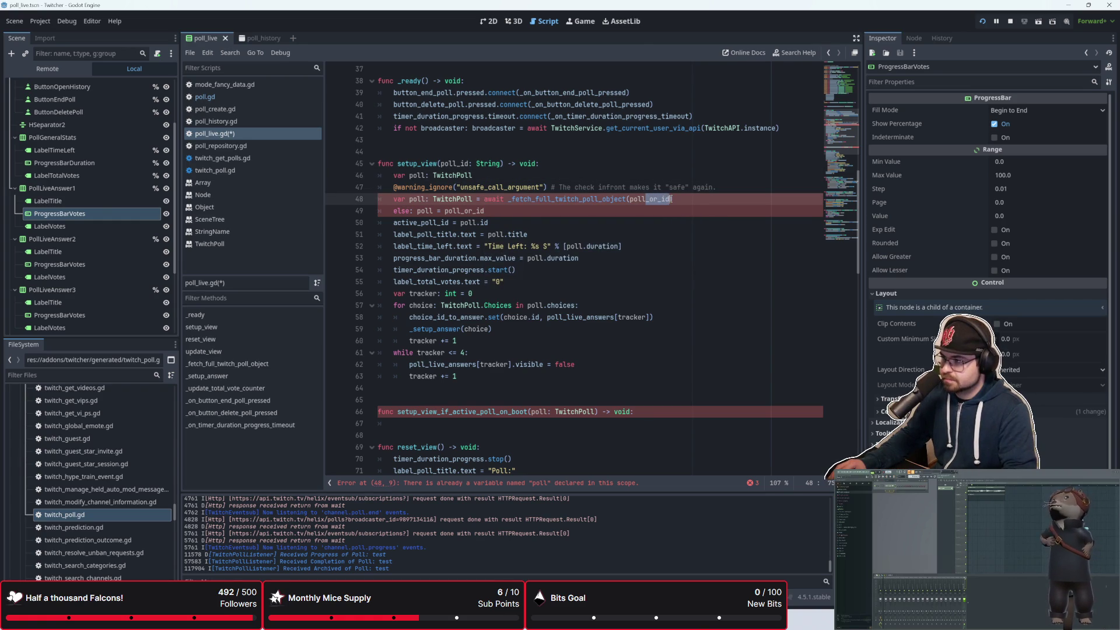
key("BackSpace")
key("Down")
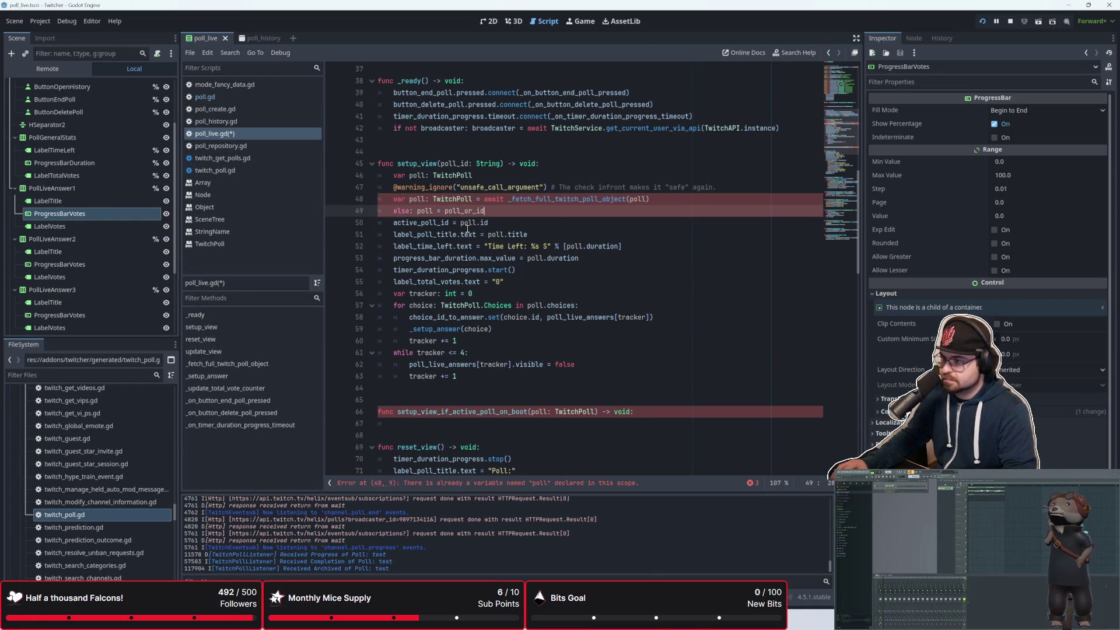
left_click(513, 175)
key("shift+Down")
key("shift+Down")
key("BackSpace")
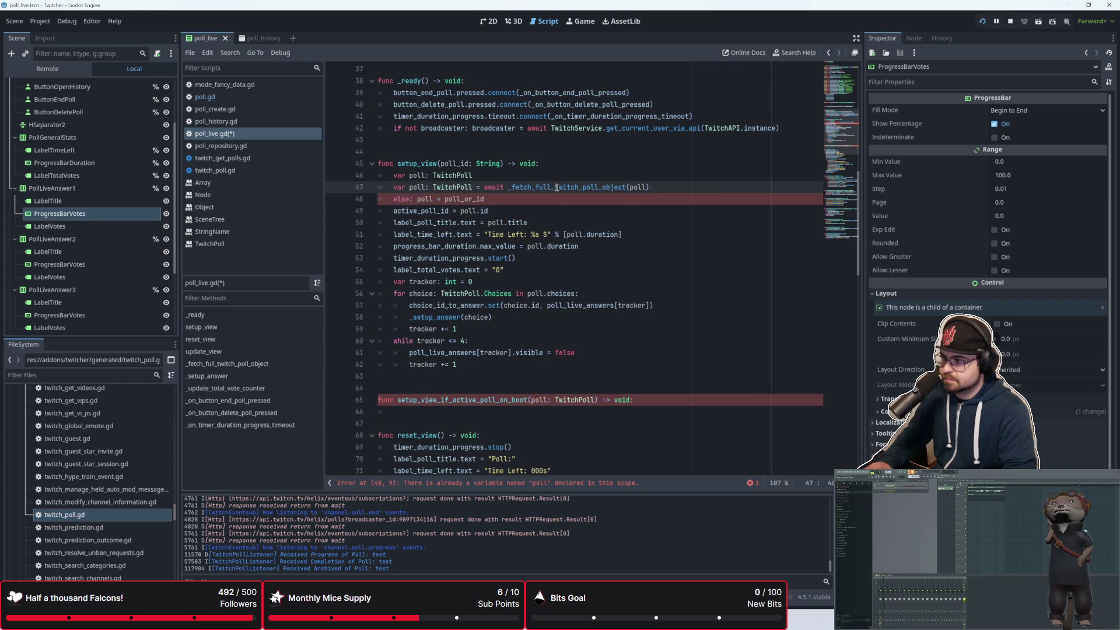
key("Down")
key("Home")
key("BackSpace")
key("BackSpace")
key("ctrl+shift+k")
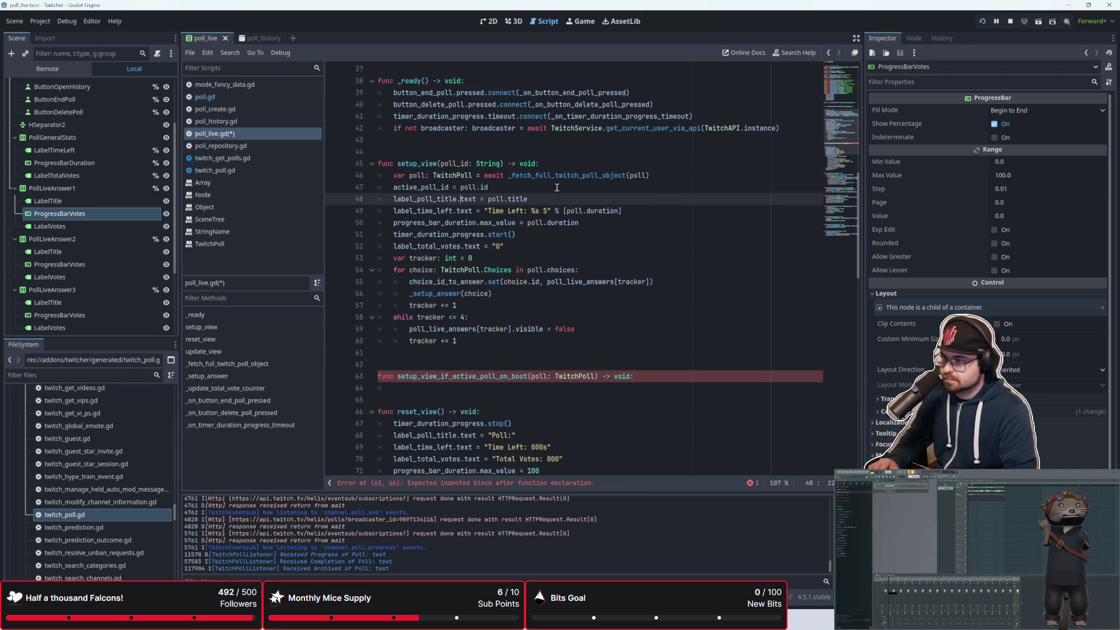
left_click(462, 351)
Write 'active_poll_id = poll.id' in setup_view_if_active_poll_on_boot using autocomplete
left_click(467, 387)
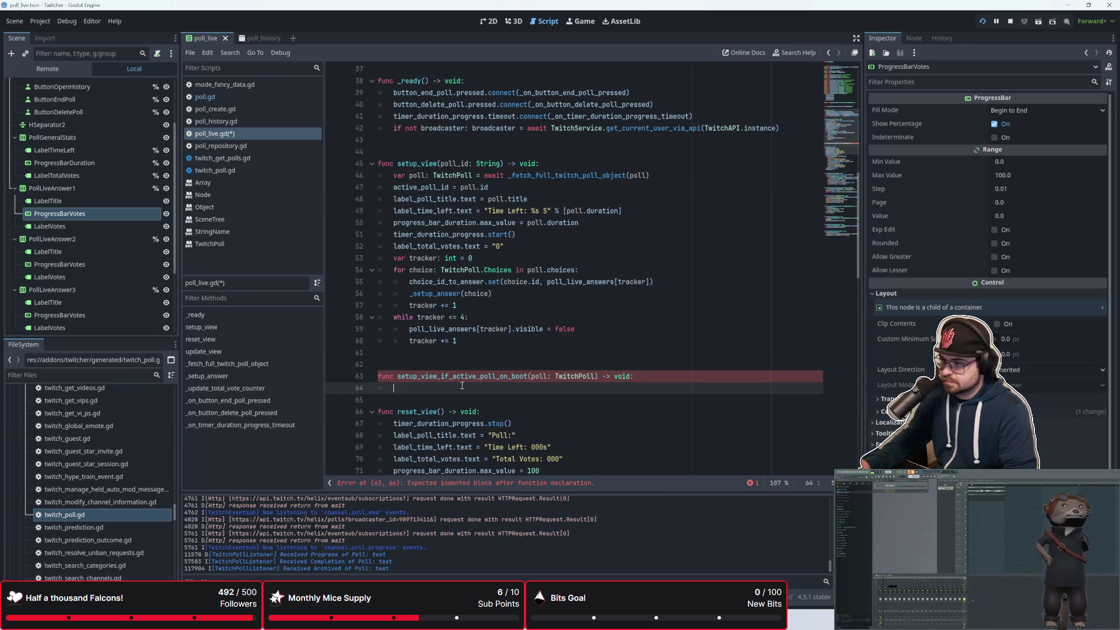
scroll(480, 363, "down", 2)
key("Return")
key("Up")
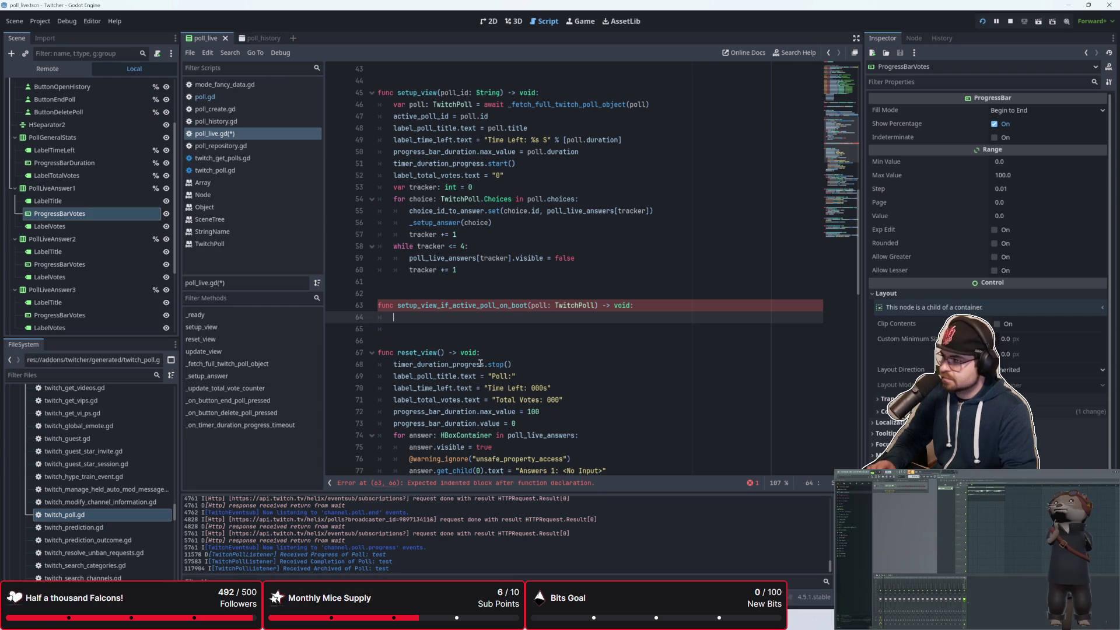
type("a")
key("BackSpace")
key("BackSpace")
key("BackSpace")
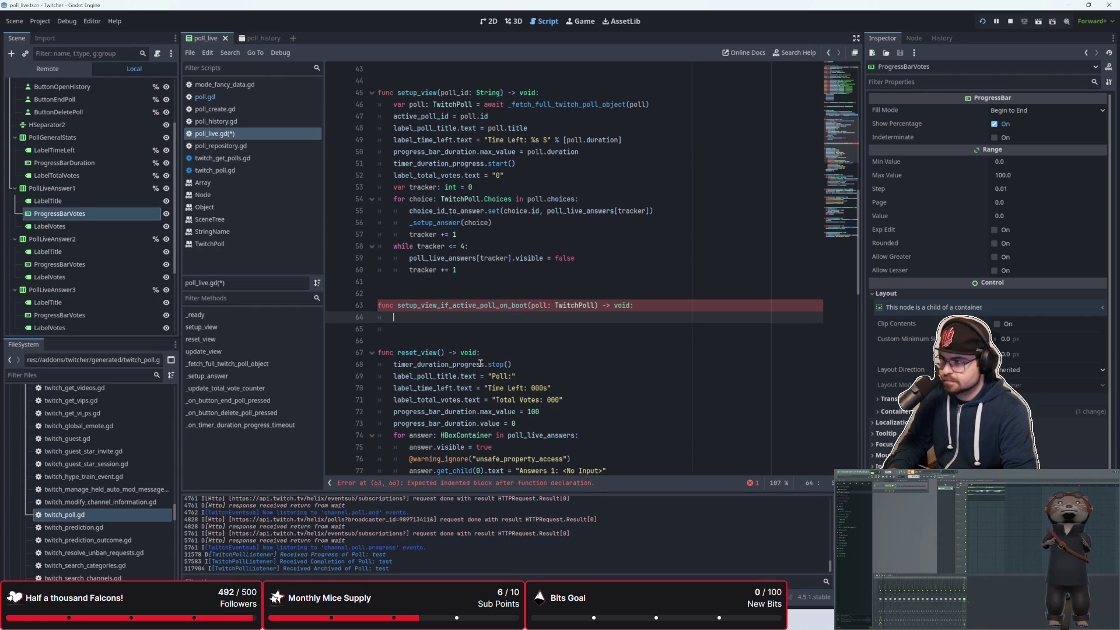
type("tive")
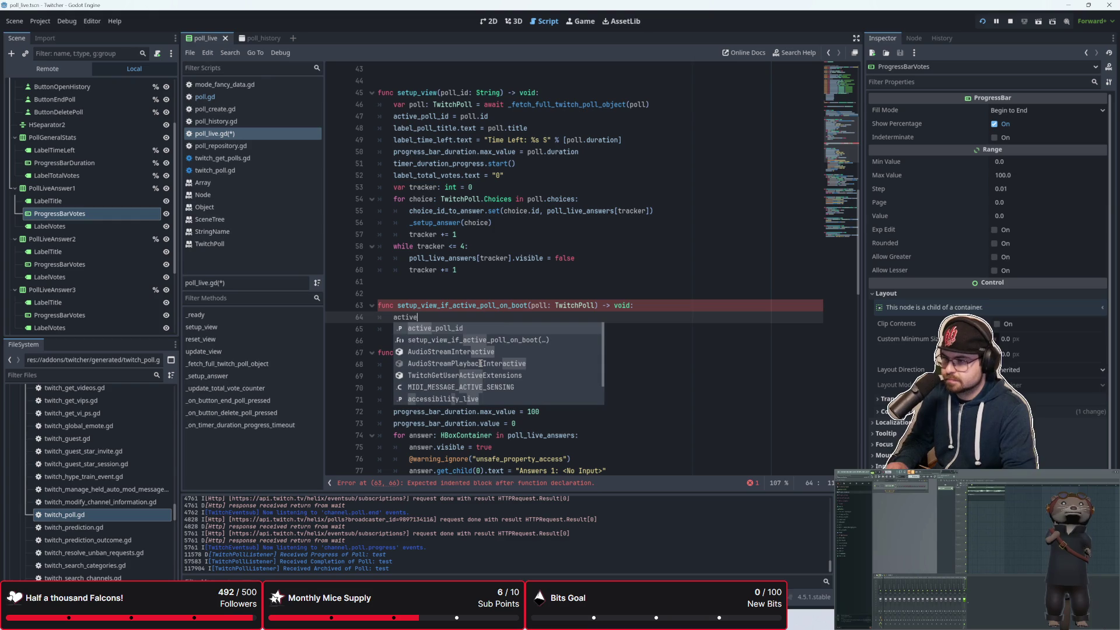
key("Return")
type(".")
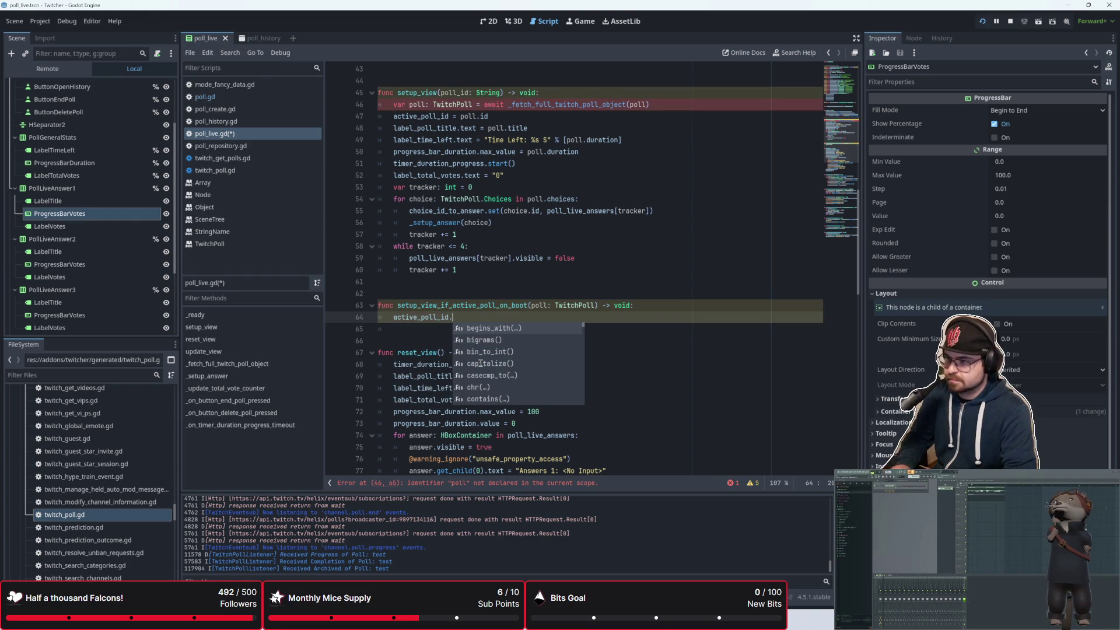
key("BackSpace")
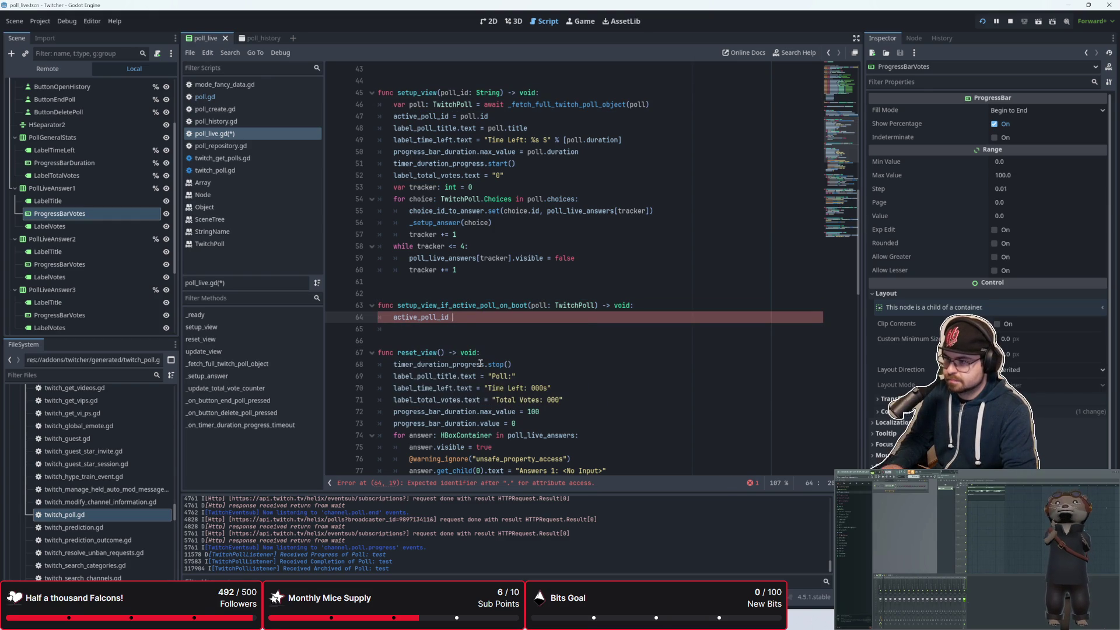
type("d")
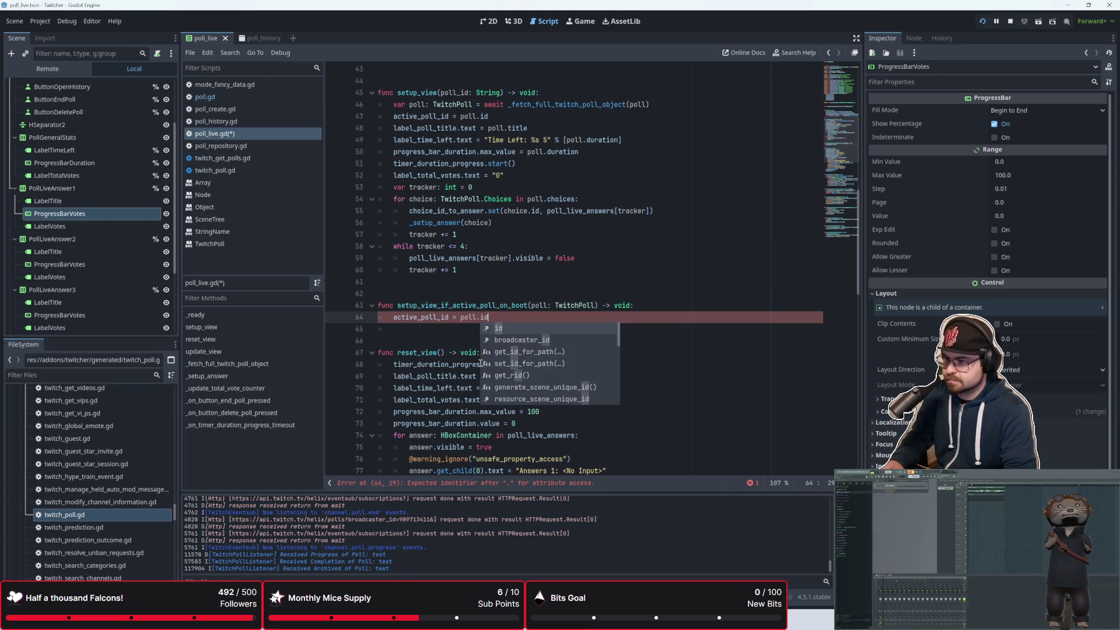
key("Return")
key("Return")
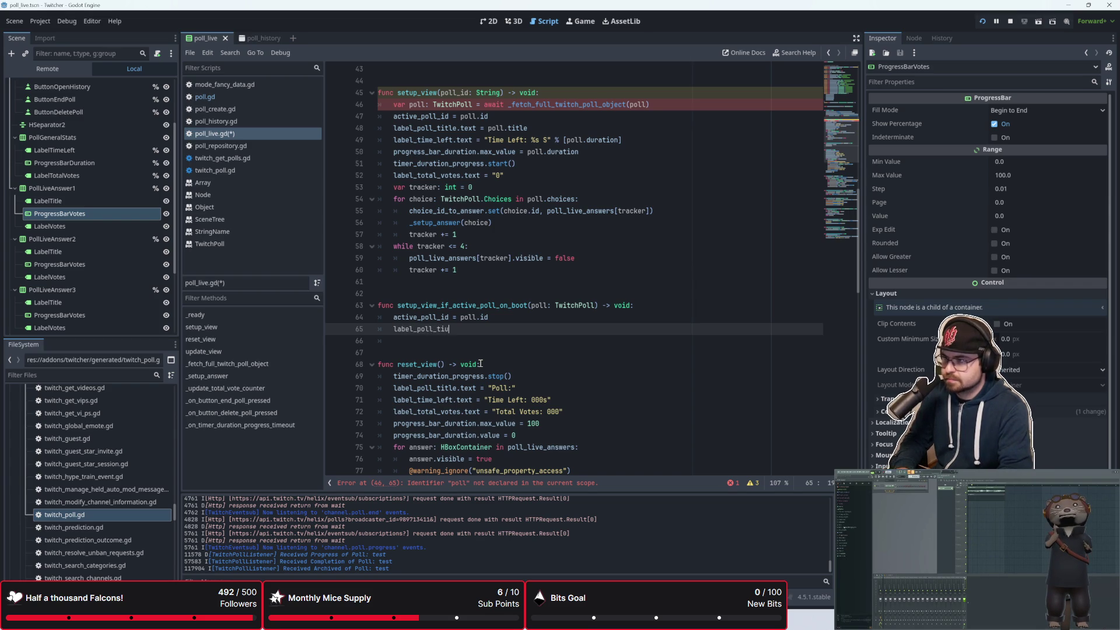
Add 'label_poll_title.text = poll.title', copied from setup_view's title assignment
key("BackSpace")
left_click(560, 123)
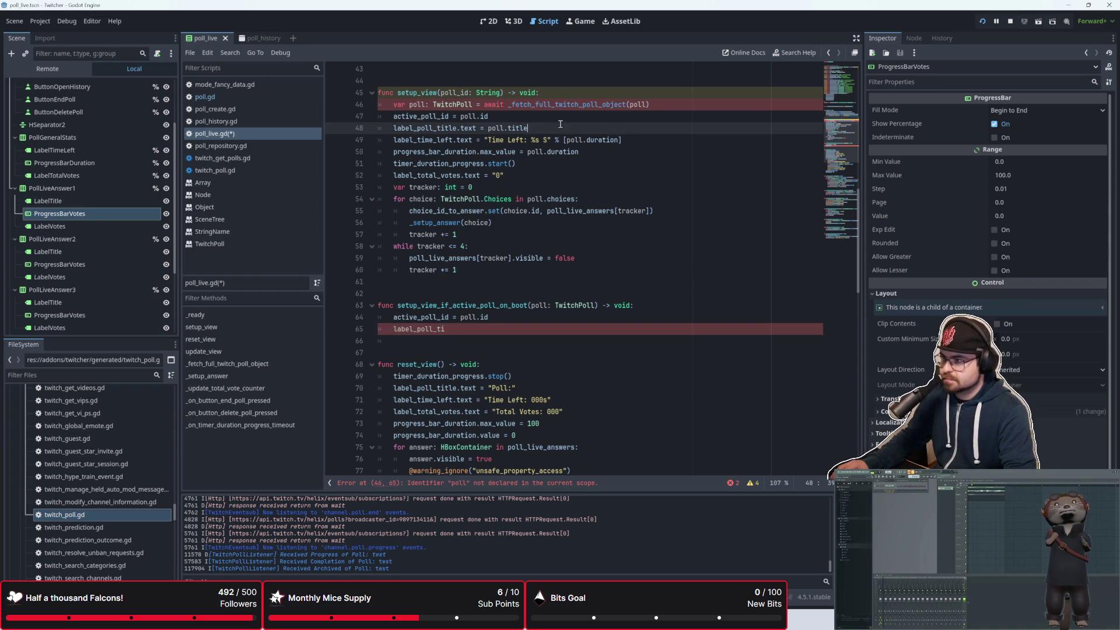
left_click(630, 139)
left_click(620, 151)
left_click(606, 163)
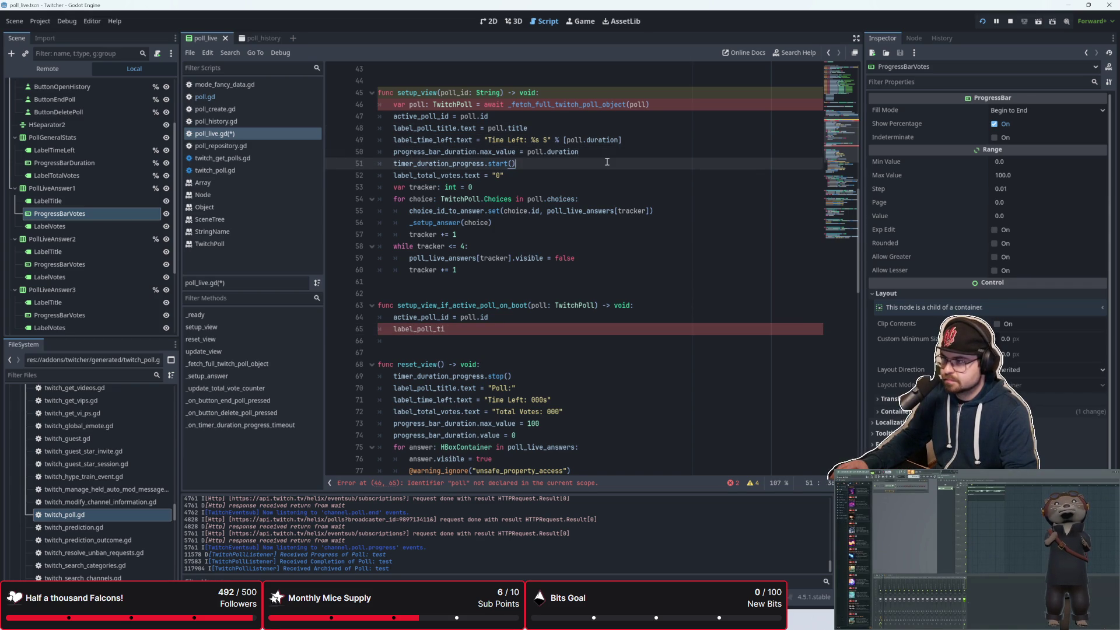
left_click_drag(529, 128, 376, 128)
key("ctrl+c")
left_click(446, 329)
key("shift+Home")
key("ctrl+v")
Review setup_view's remaining label, progress bar and timer lines, then add blank lines below
left_click_drag(621, 140, 345, 144)
left_click(539, 152)
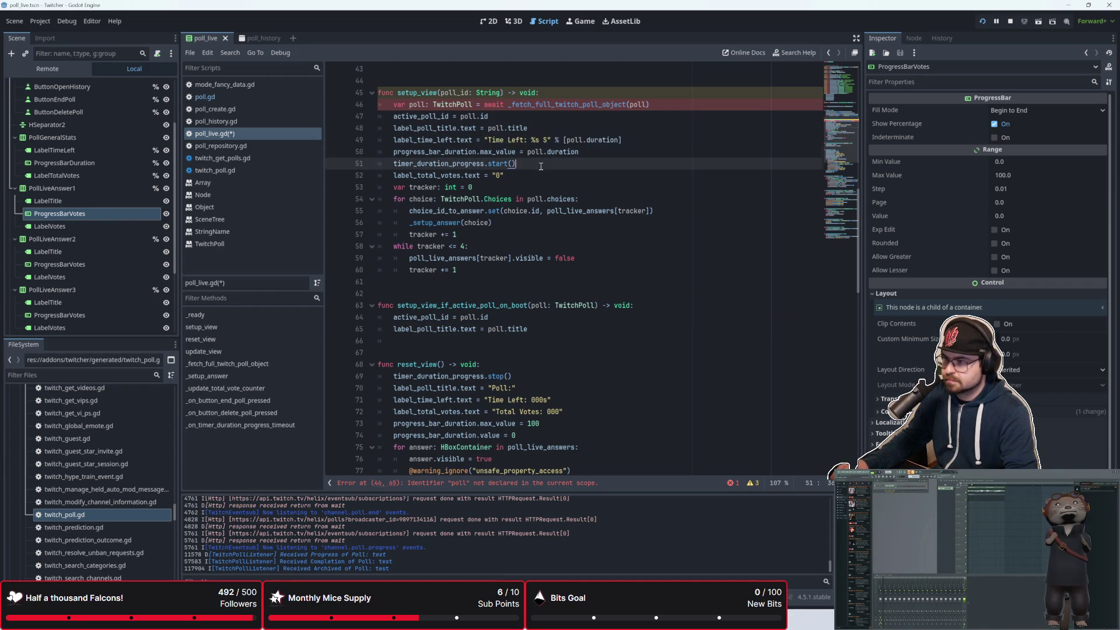
left_click(538, 166)
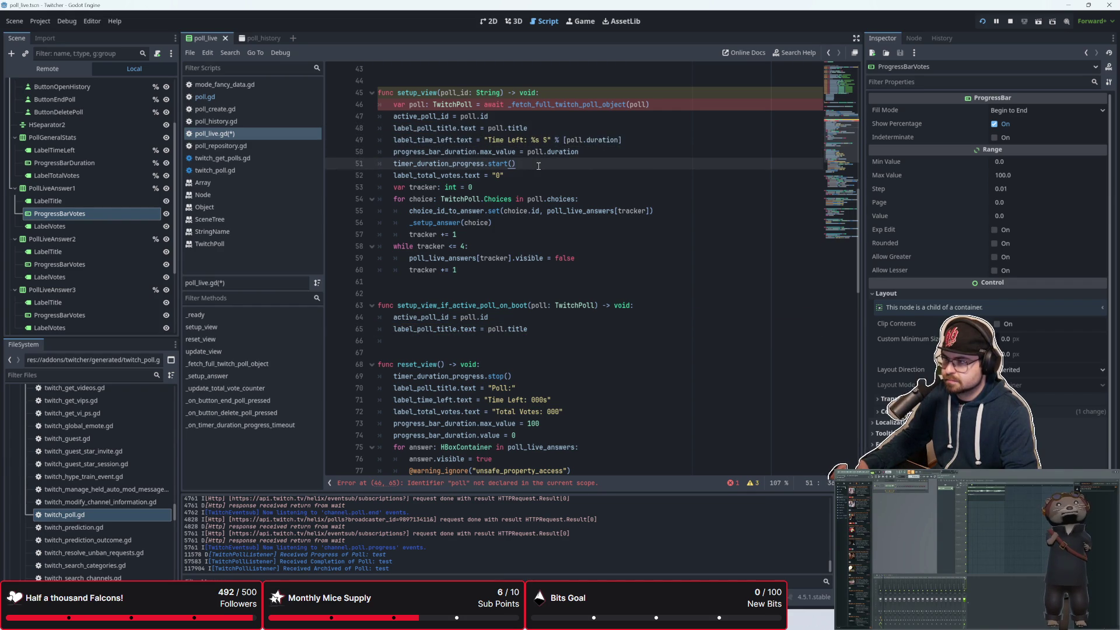
left_click(558, 340)
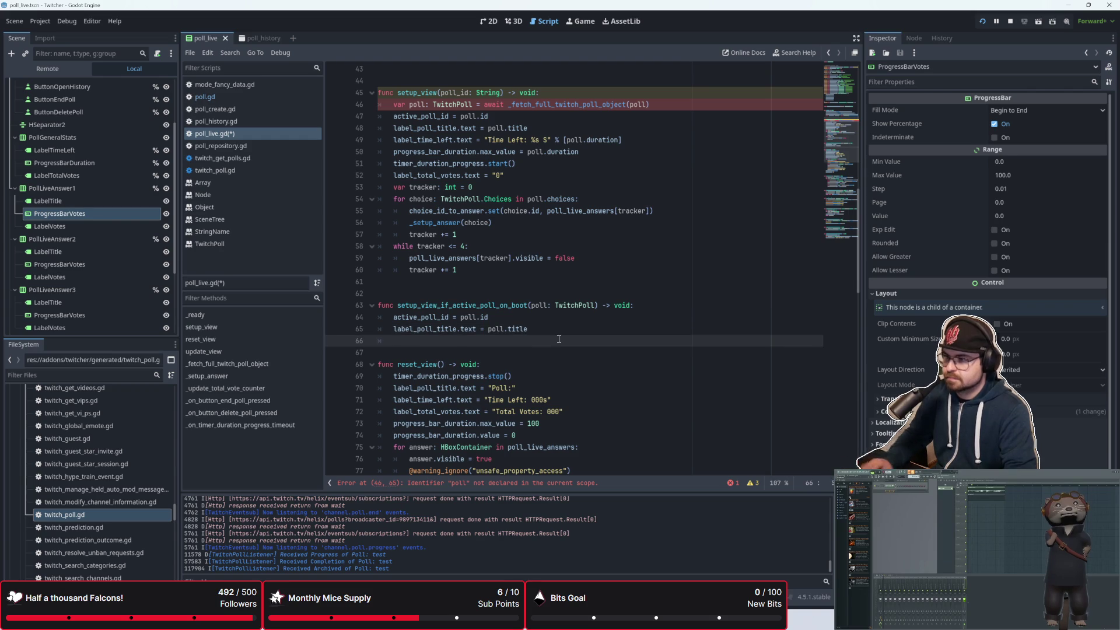
key("Return")
key("Return")
key("Up")
key("Up")
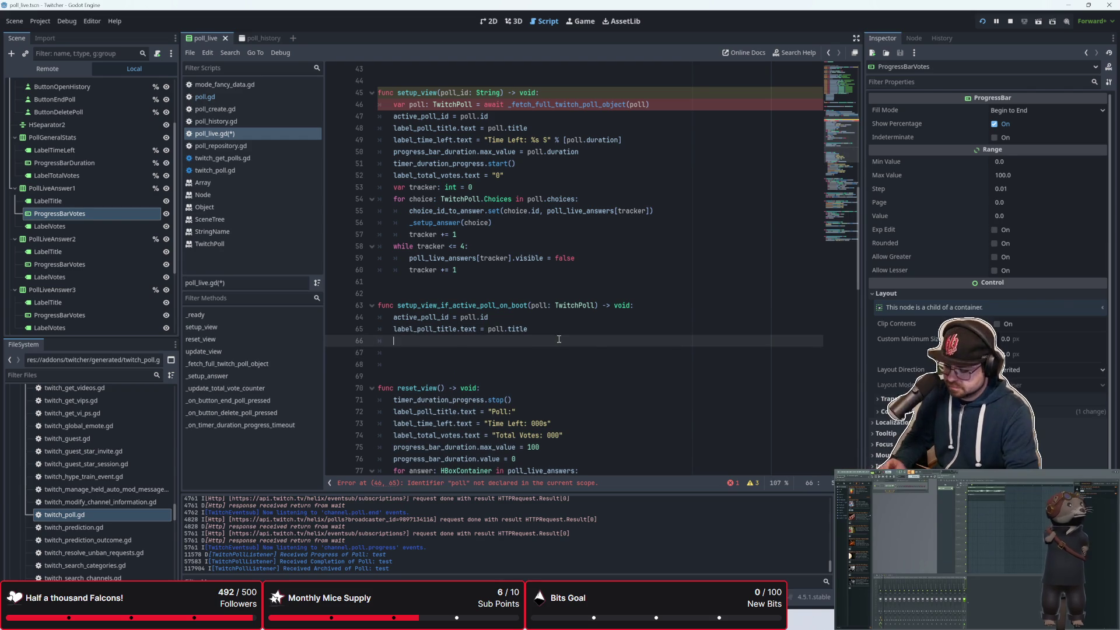
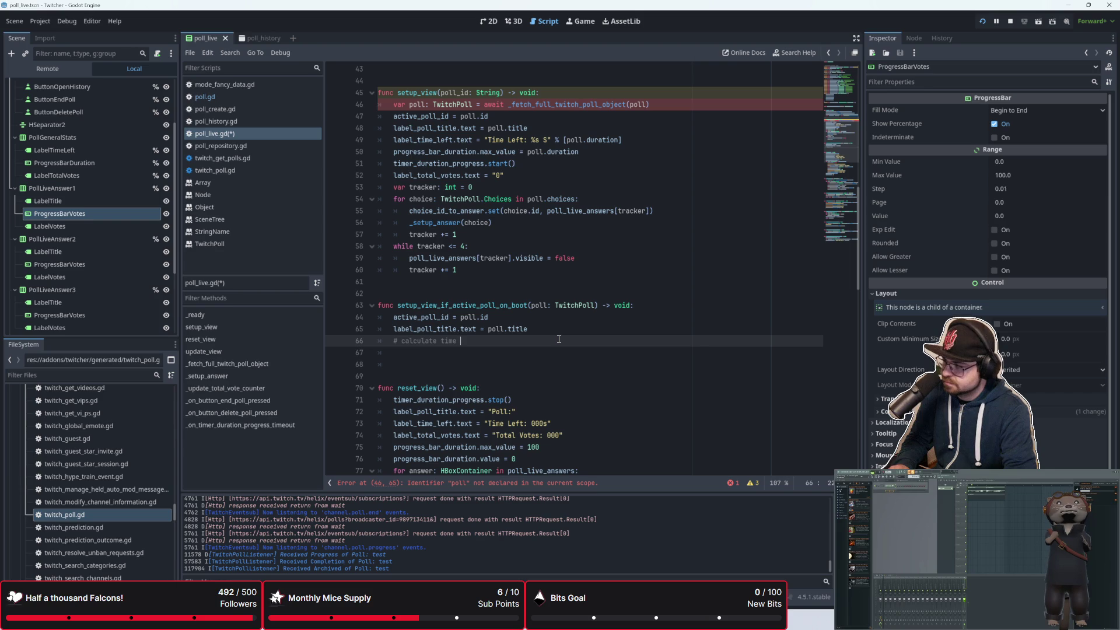
Finish the boot comment and paste setup_view's time-left and duration lines below it
type("already p")
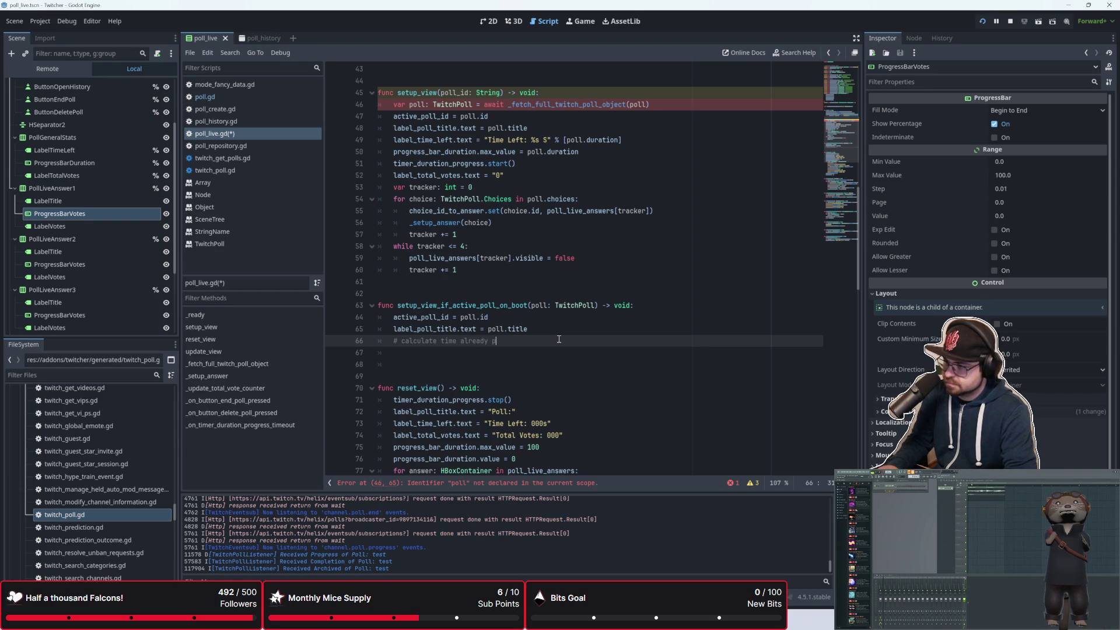
type("assed since original start and sync")
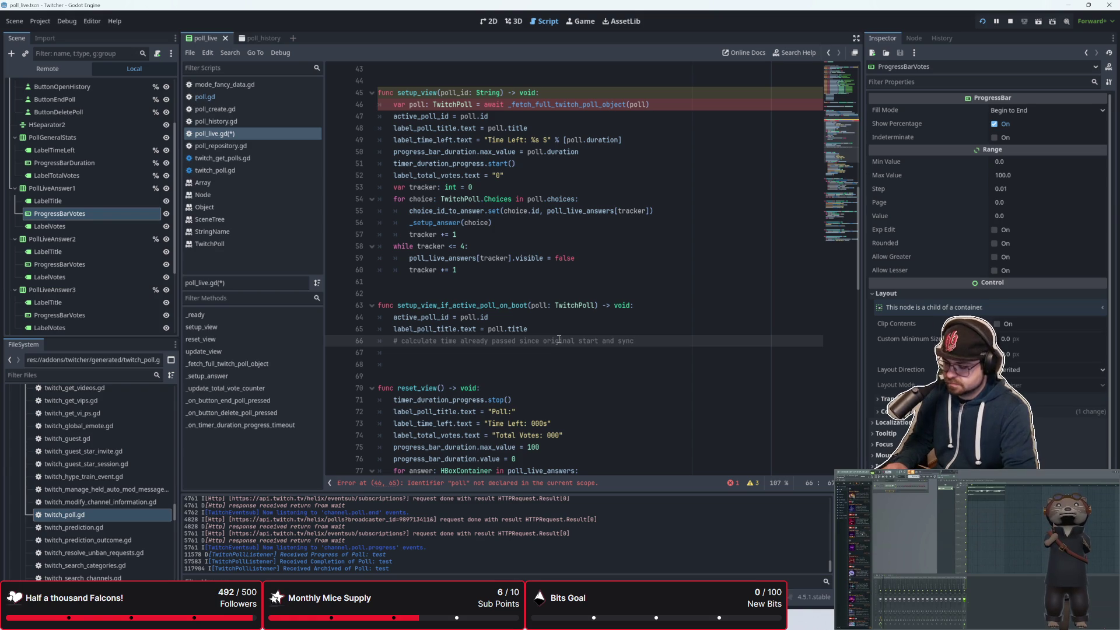
type("t")
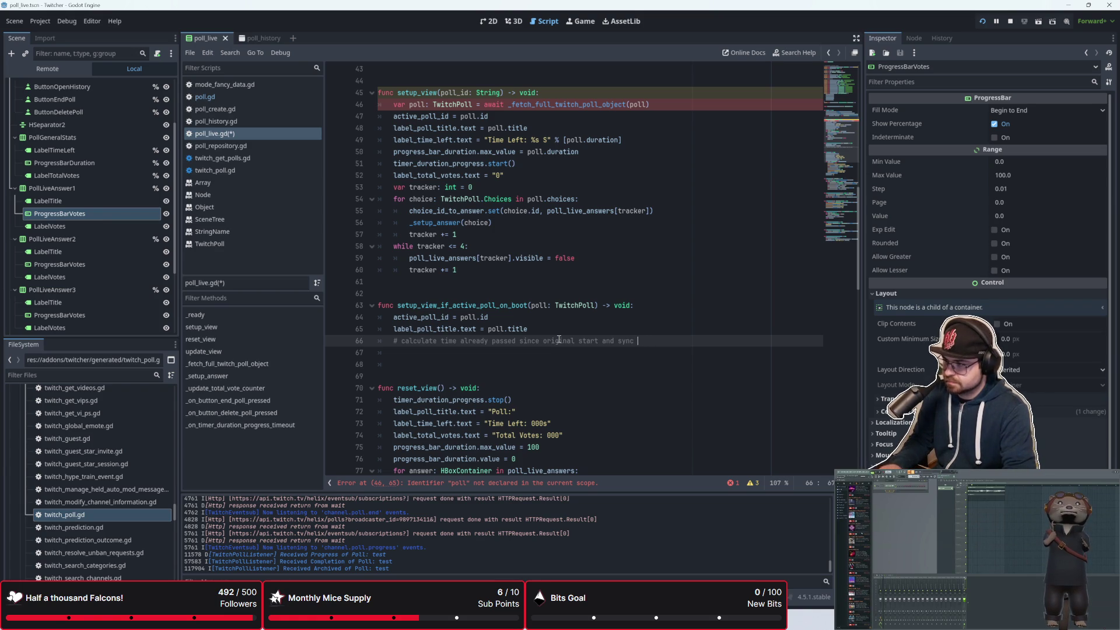
key("BackSpace")
key("BackSpace")
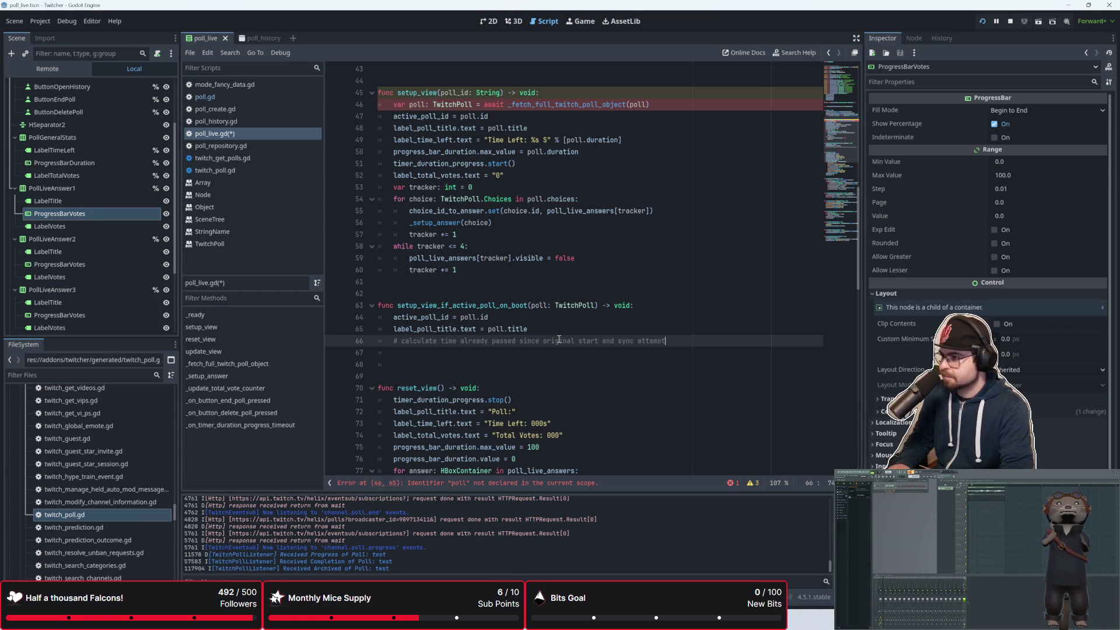
mouse_move(622, 140)
left_mouse_down()
mouse_move(341, 142)
mouse_move(578, 152)
left_mouse_up()
key("ctrl+c")
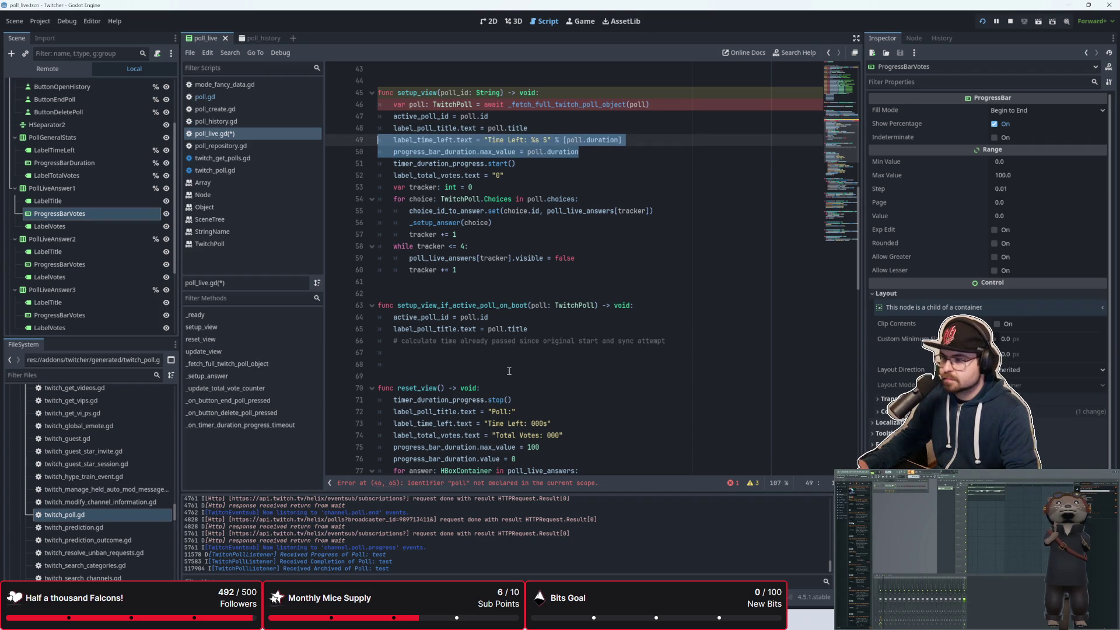
left_click(508, 353)
key("ctrl+v")
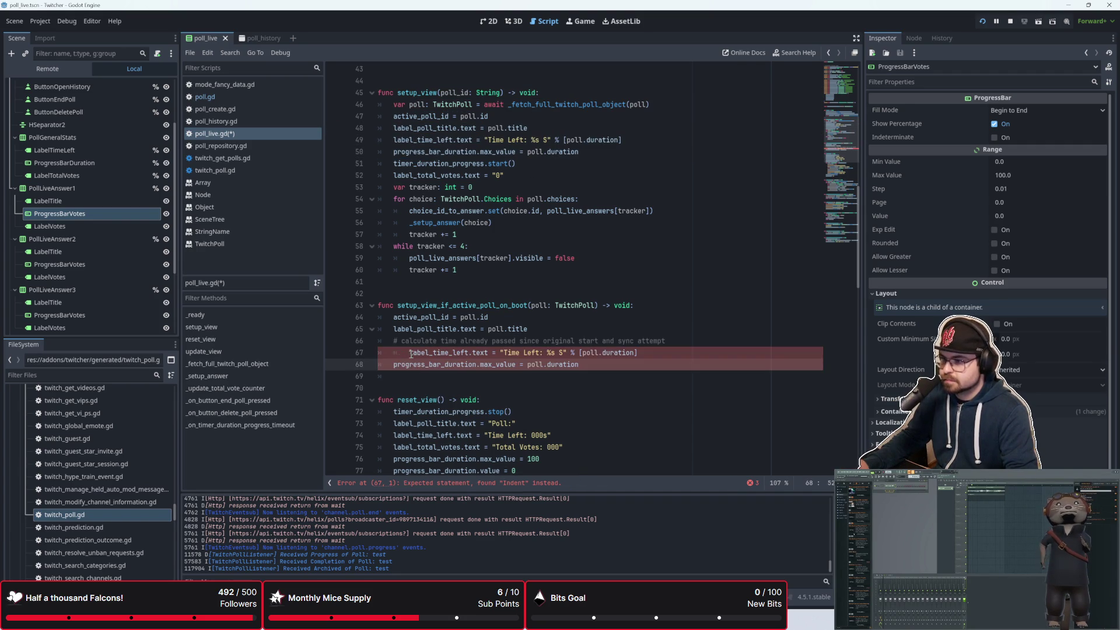
Copy setup_view's timer start line onto a new line under the pasted duration line
left_click(534, 330)
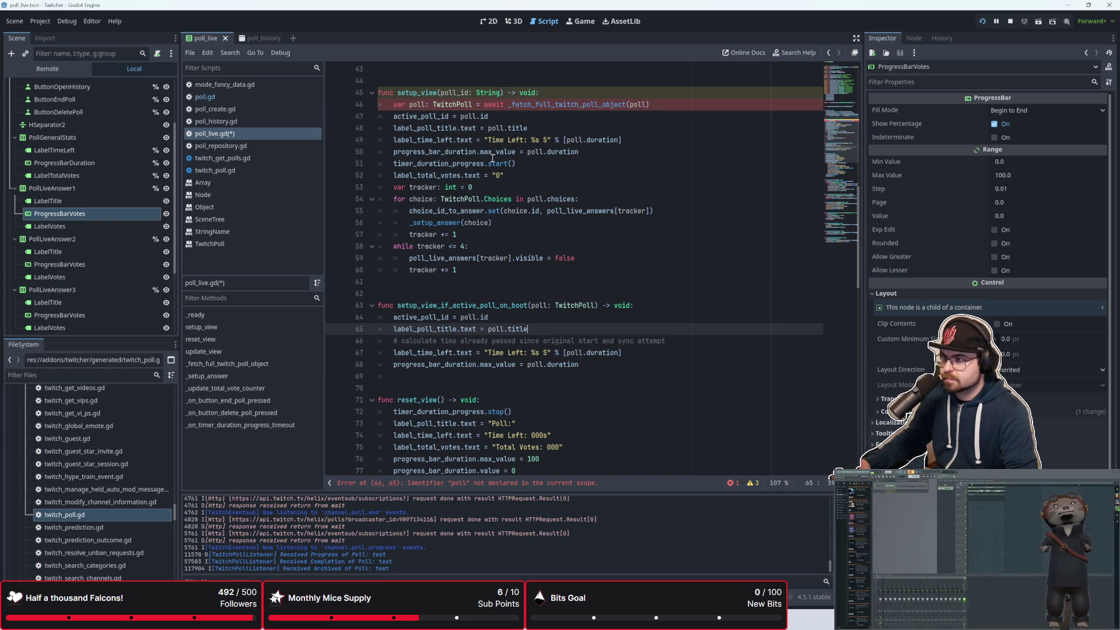
left_click_drag(579, 151, 445, 153)
left_click_drag(516, 164, 378, 164)
key("ctrl+c")
left_click(580, 364)
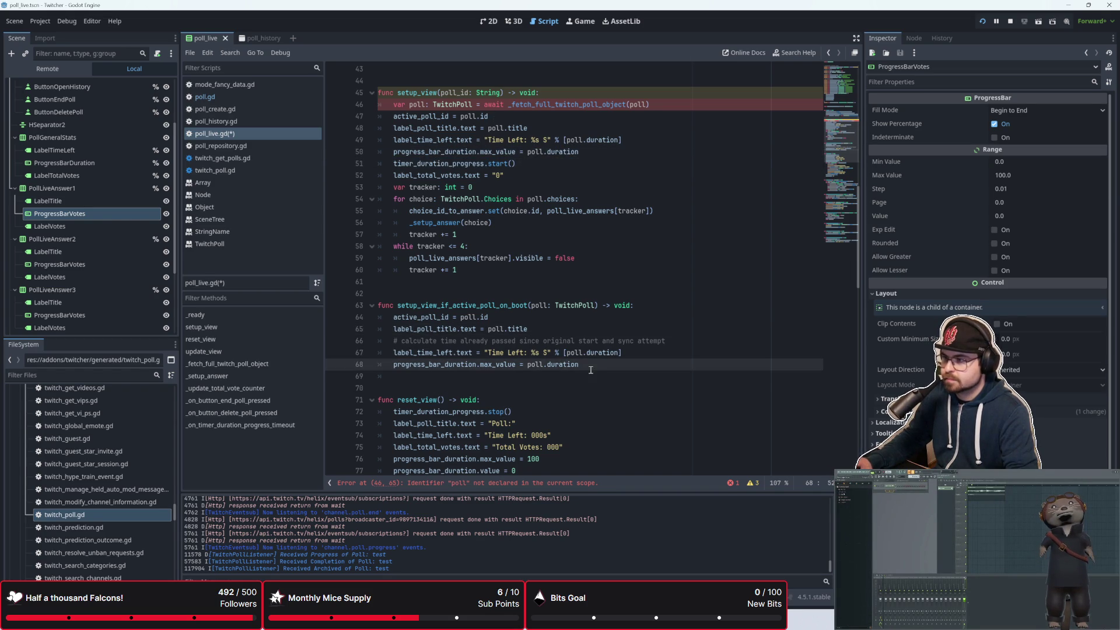
key("Return")
key("ctrl+v")
Paste the tracker and answer loops into the boot function and save poll_live.gd
mouse_move(498, 285)
left_mouse_down()
mouse_move(379, 215)
mouse_move(379, 187)
left_mouse_up()
left_click(413, 389)
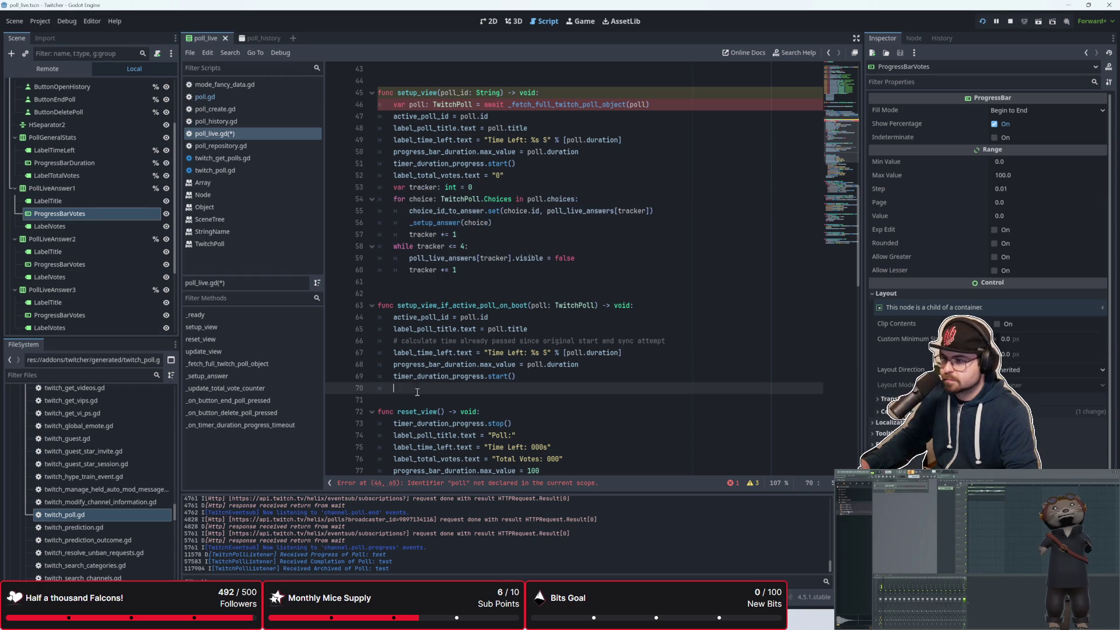
key("ctrl+v")
scroll(428, 396, "down", 1)
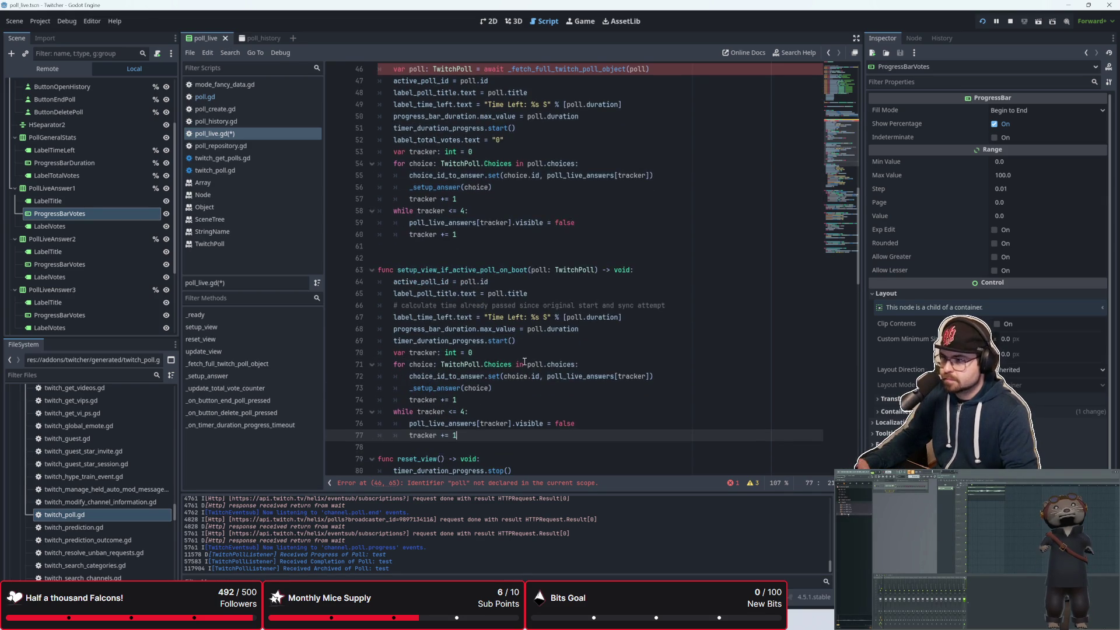
left_click(490, 453)
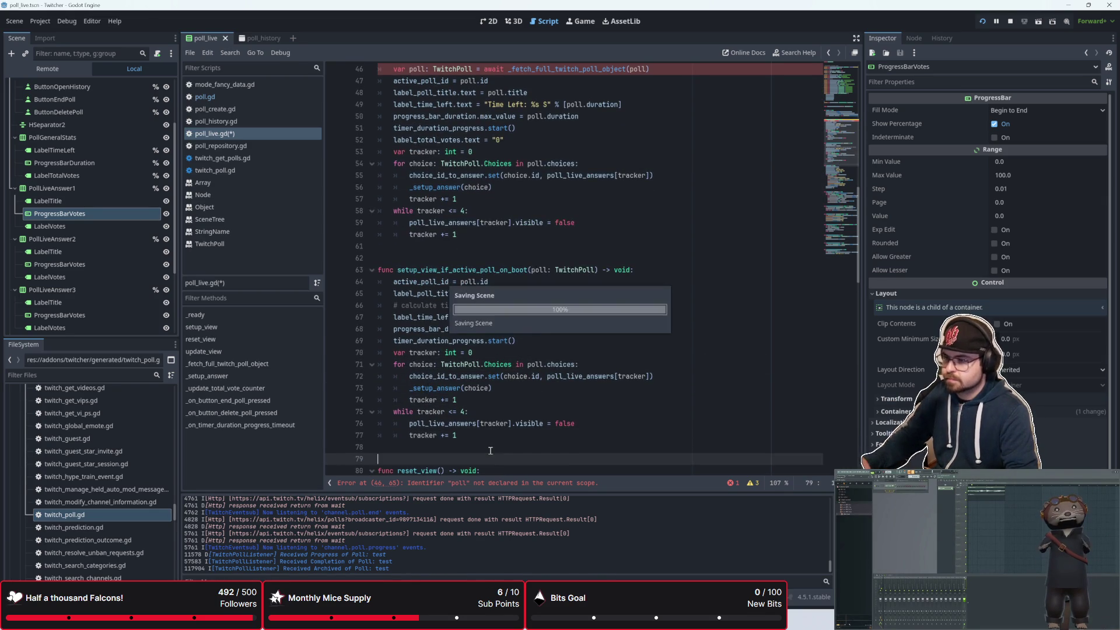
key("ctrl+s")
scroll(471, 325, "up", 1)
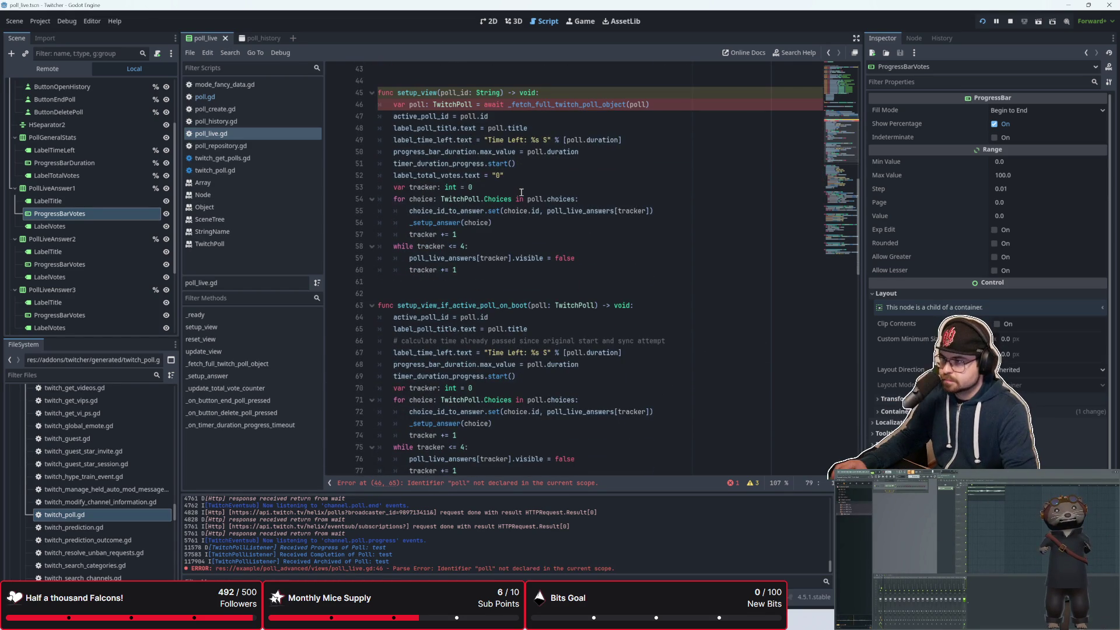
Undo the pasted answer loops, copied lines and remaining body of the boot function
scroll(521, 192, "down", 1)
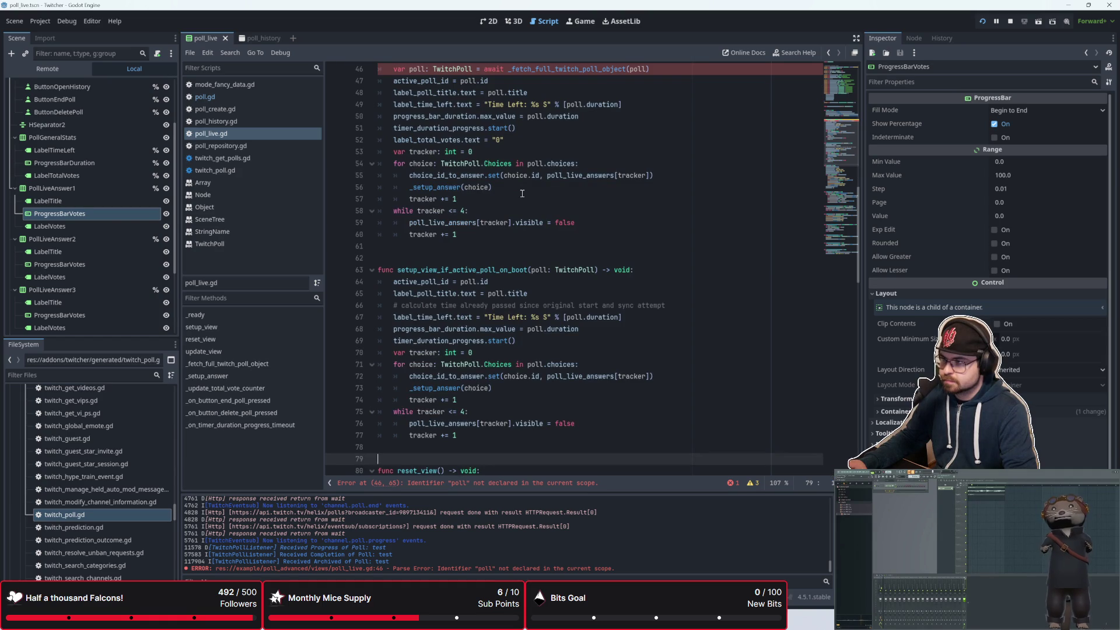
scroll(522, 193, "up", 3)
scroll(522, 193, "down", 2)
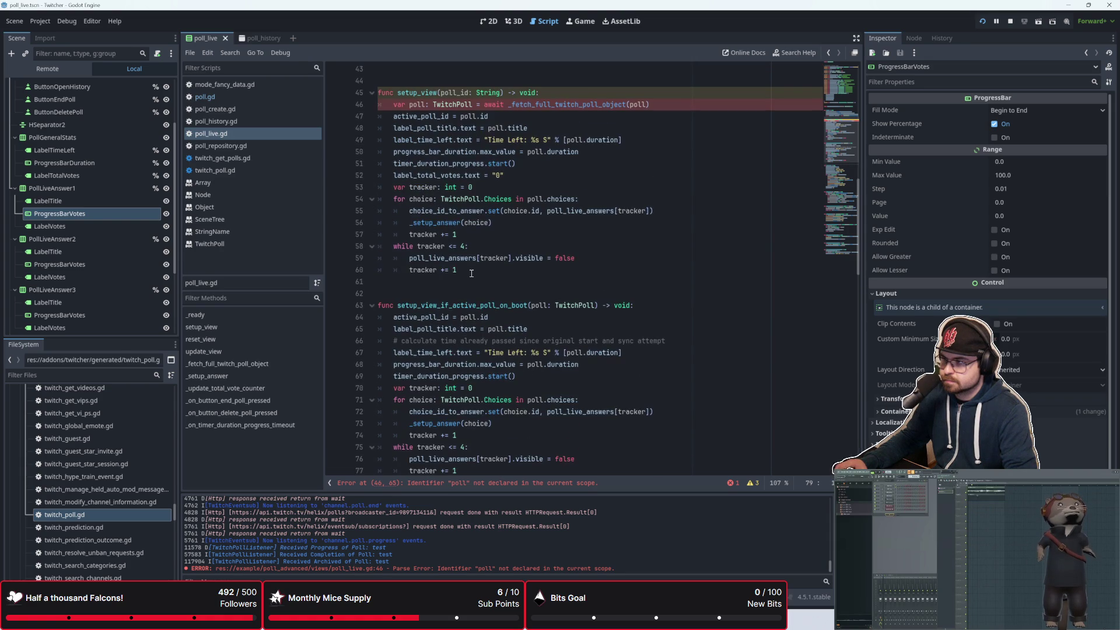
scroll(471, 273, "down", 3)
key("ctrl+z")
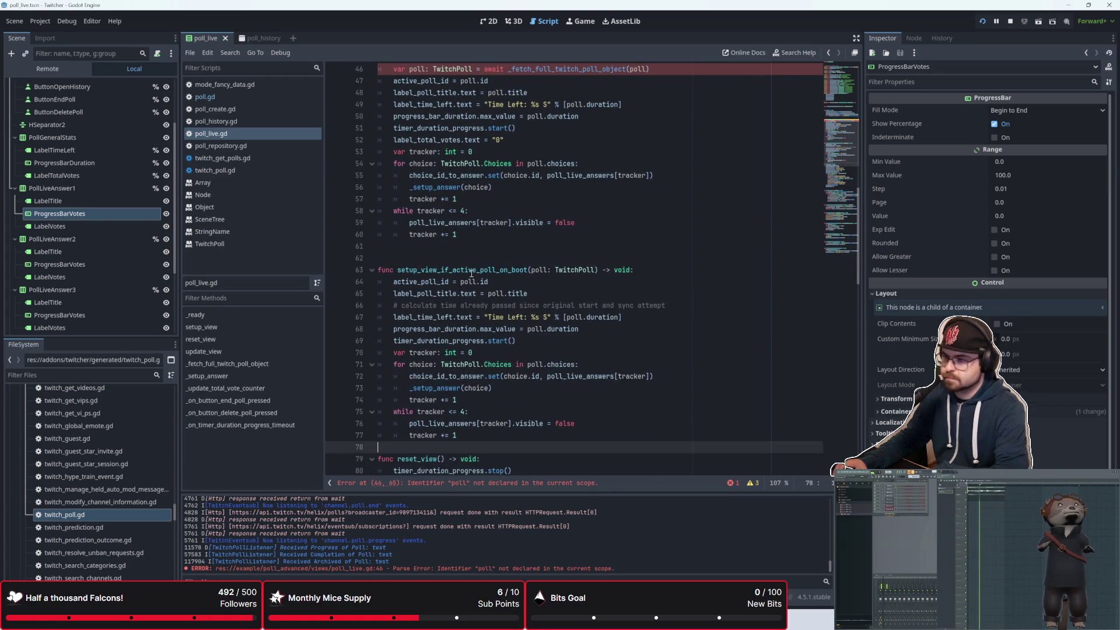
key("ctrl+z")
key("ctrl+z")
key("ctrl+z")
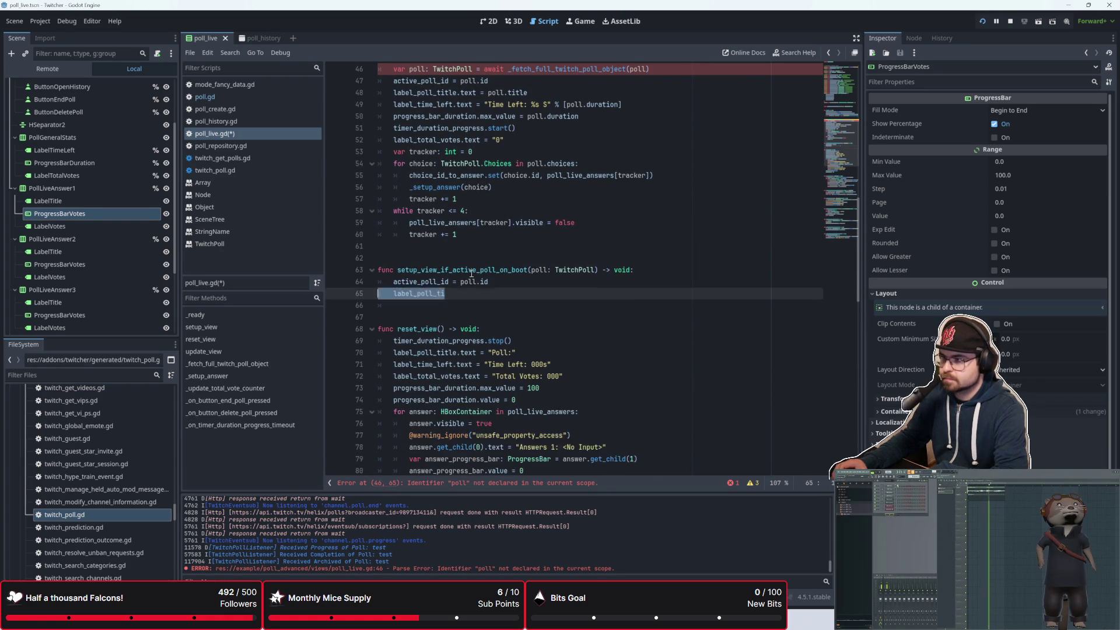
key("ctrl+z")
key("ctrl+z")
key("ctrl+z")
Undo back to setup_view's poll_or_id String-or-TwitchPoll version, removing the boot function declaration
type("aw")
key("ctrl+z")
key("ctrl+z")
key("ctrl+z")
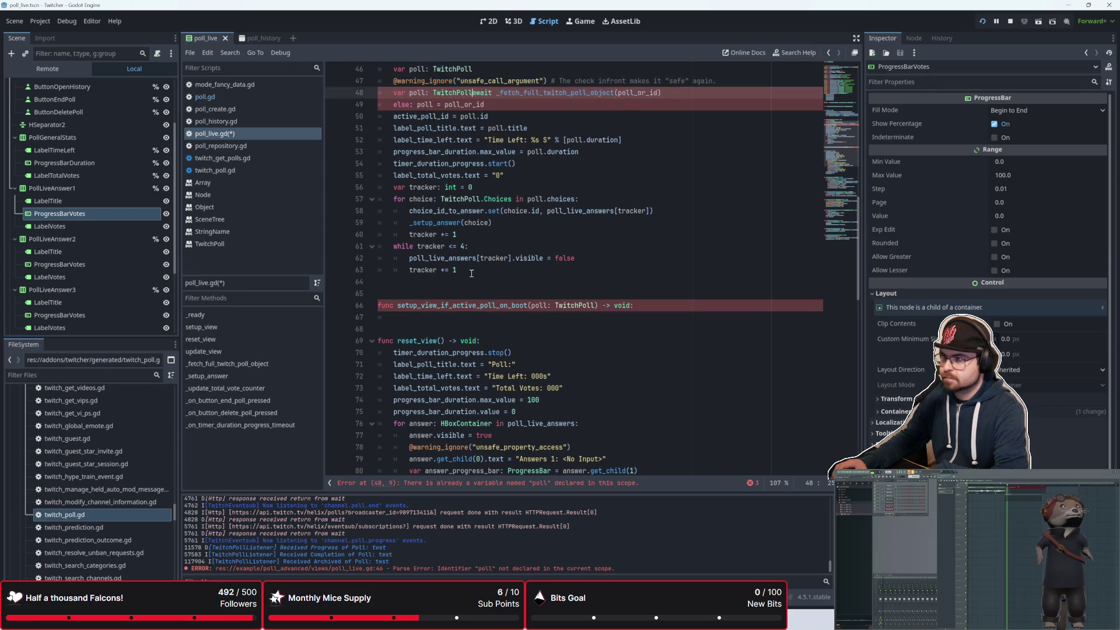
key("ctrl+z")
key("ctrl+z")
key("ctrl+z")
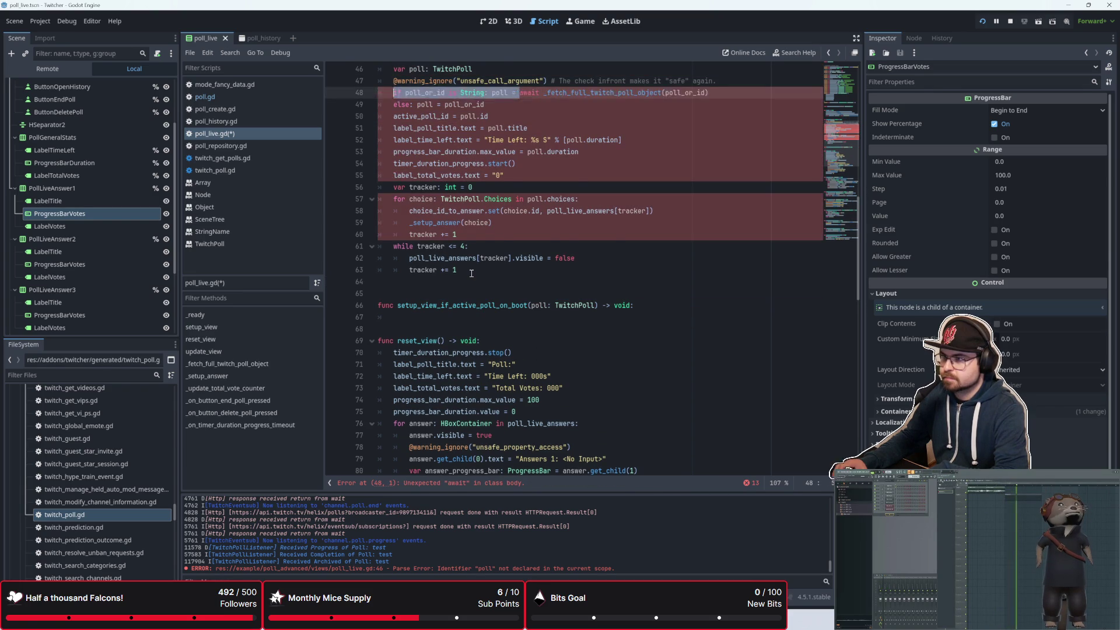
key("ctrl+z")
key("ctrl+z")
key("ctrl+z")
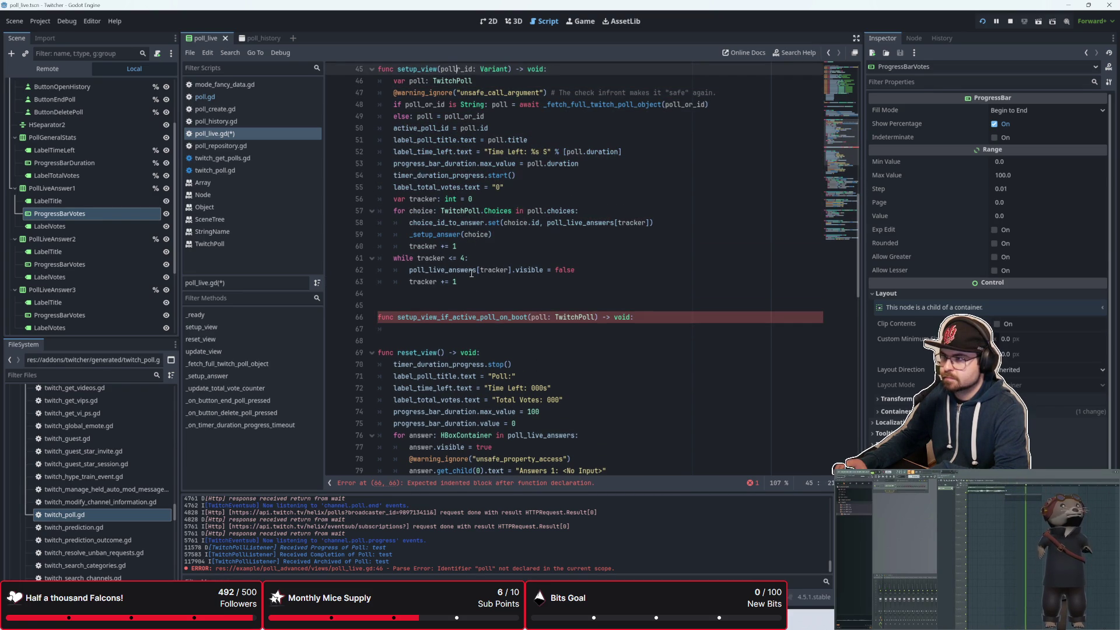
key("ctrl+z")
key("ctrl+z")
key("ctrl+z")
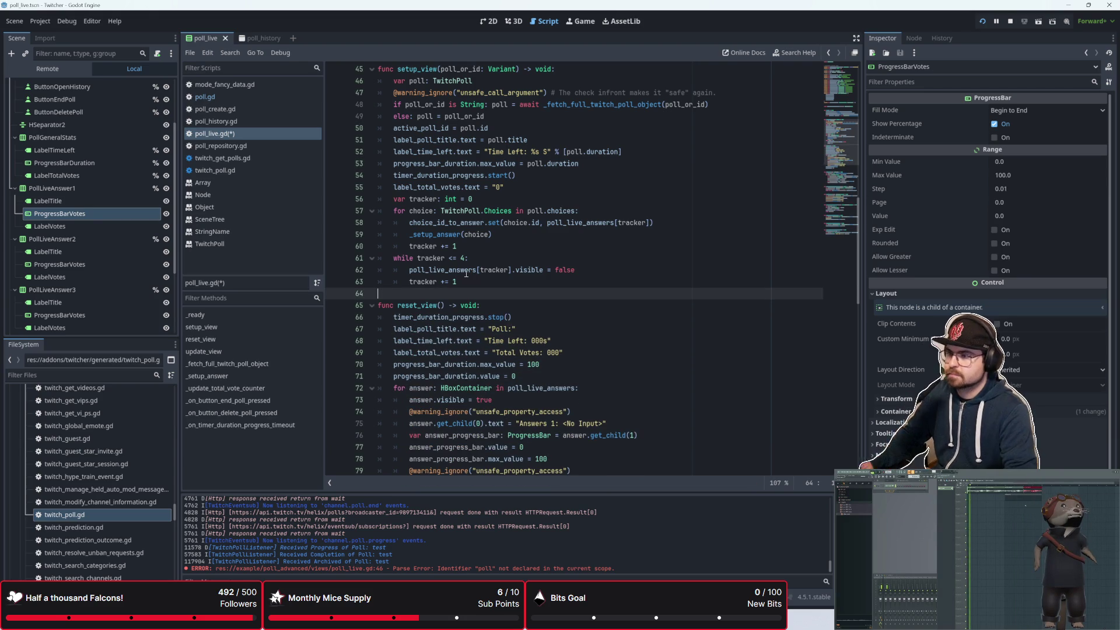
Put the poll fetch call on its own indented line inside the String branch
scroll(461, 233, "up", 2)
left_click(453, 174)
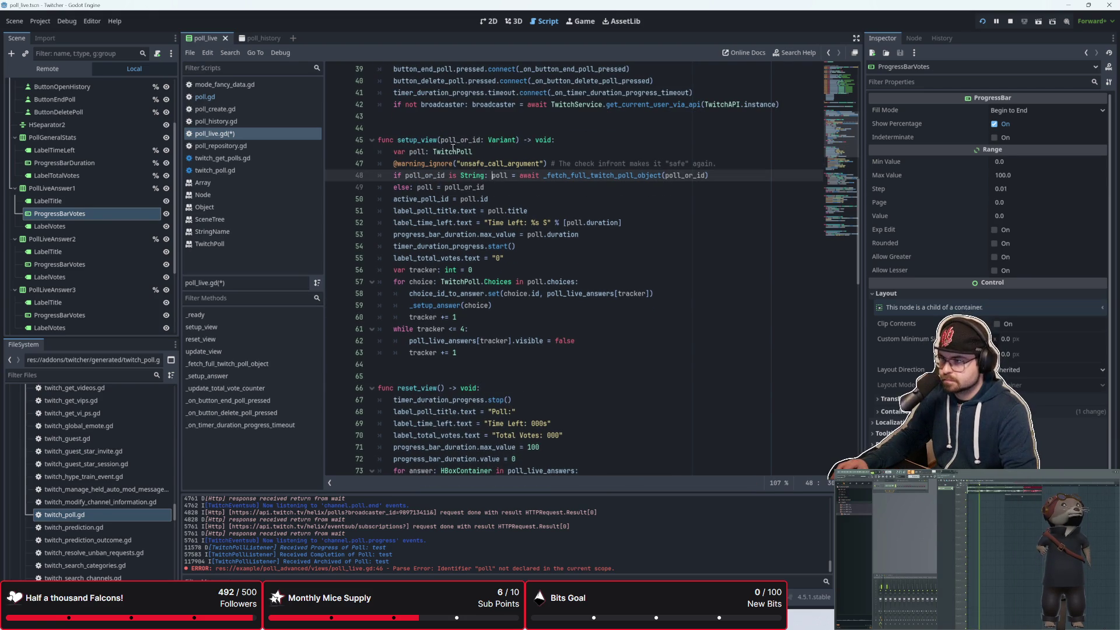
left_click(514, 189)
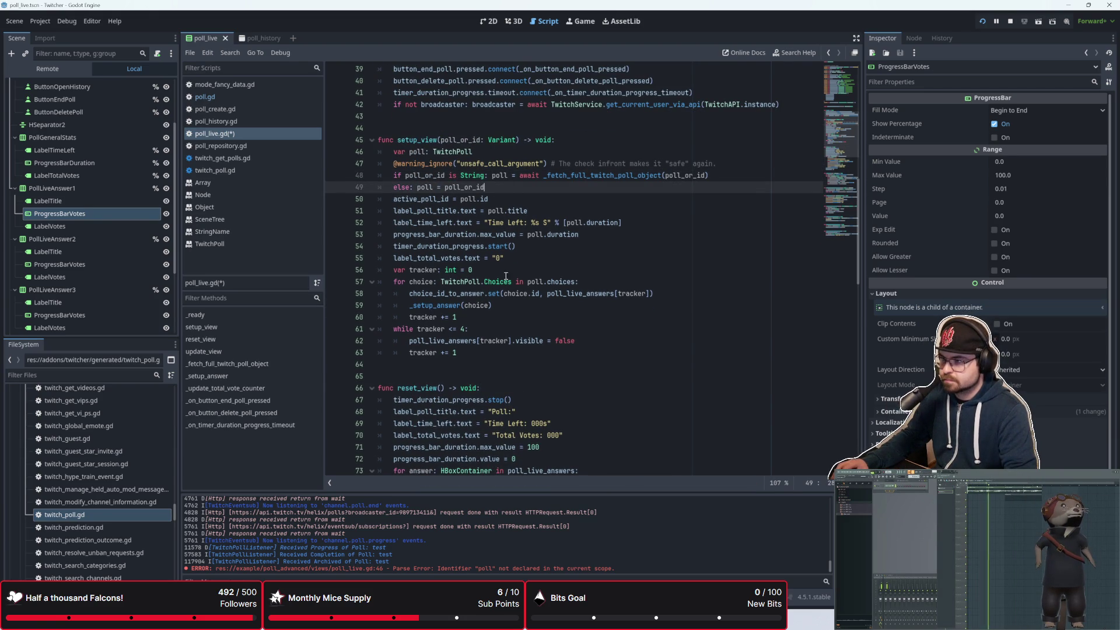
left_click(395, 189)
key("Down")
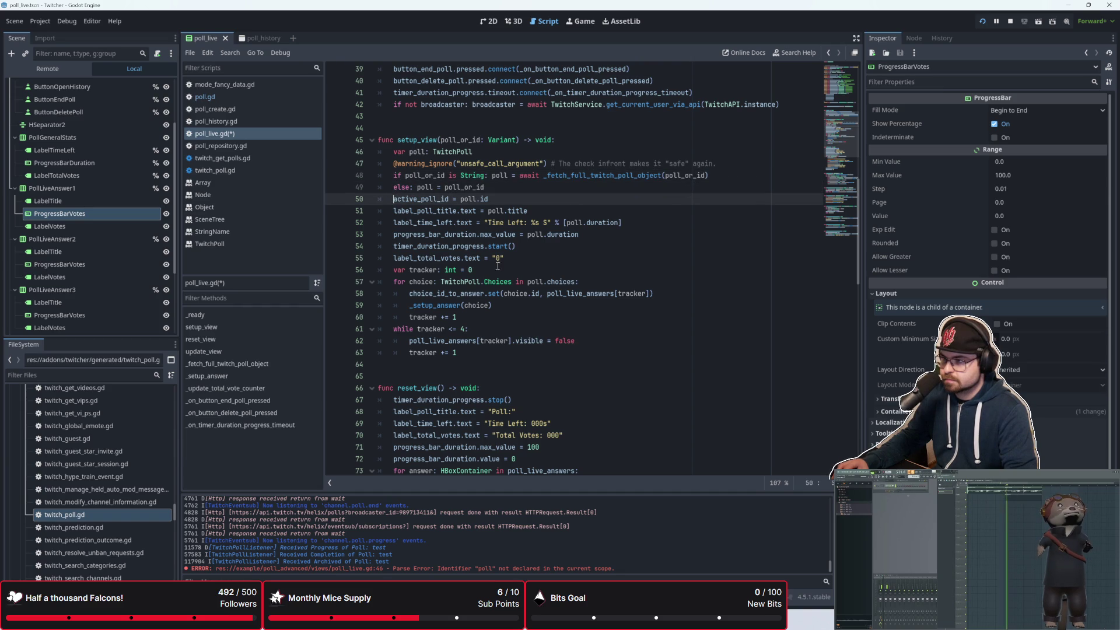
key("Return")
key("Return")
key("Return")
key("Return")
key("Up")
key("Up")
key("Up")
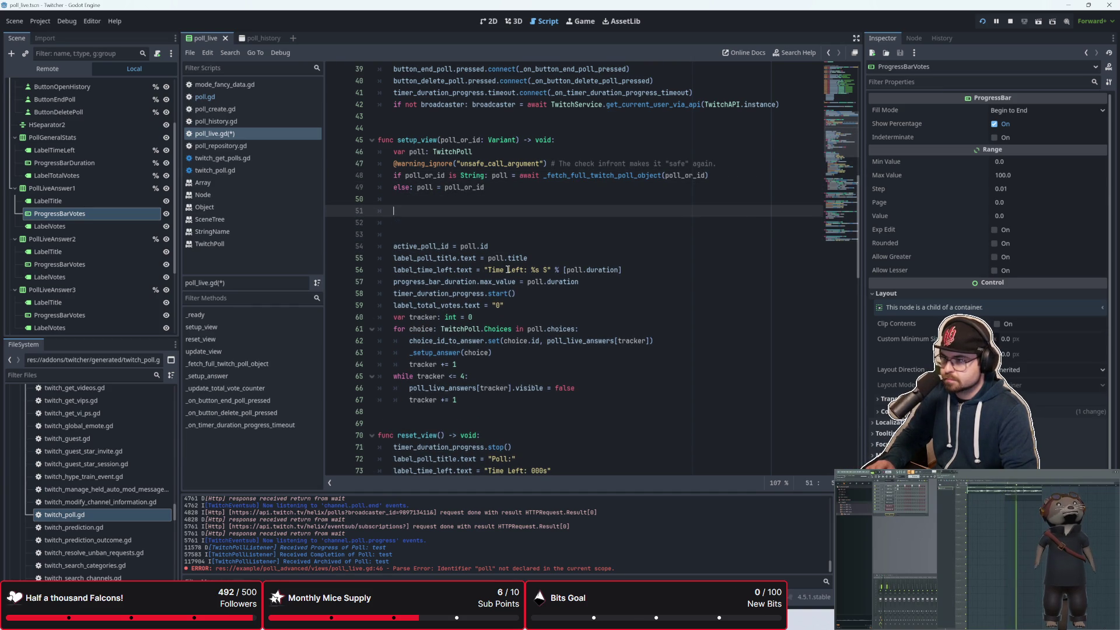
key("Up")
key("Up")
key("Return")
key("Return")
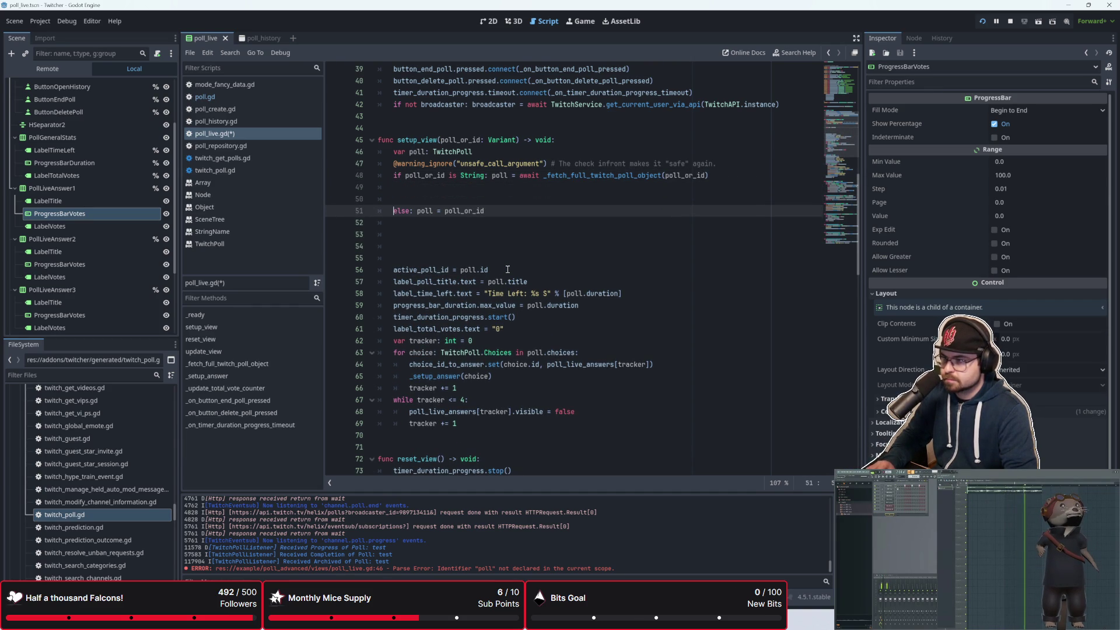
left_click(491, 175)
key("Return")
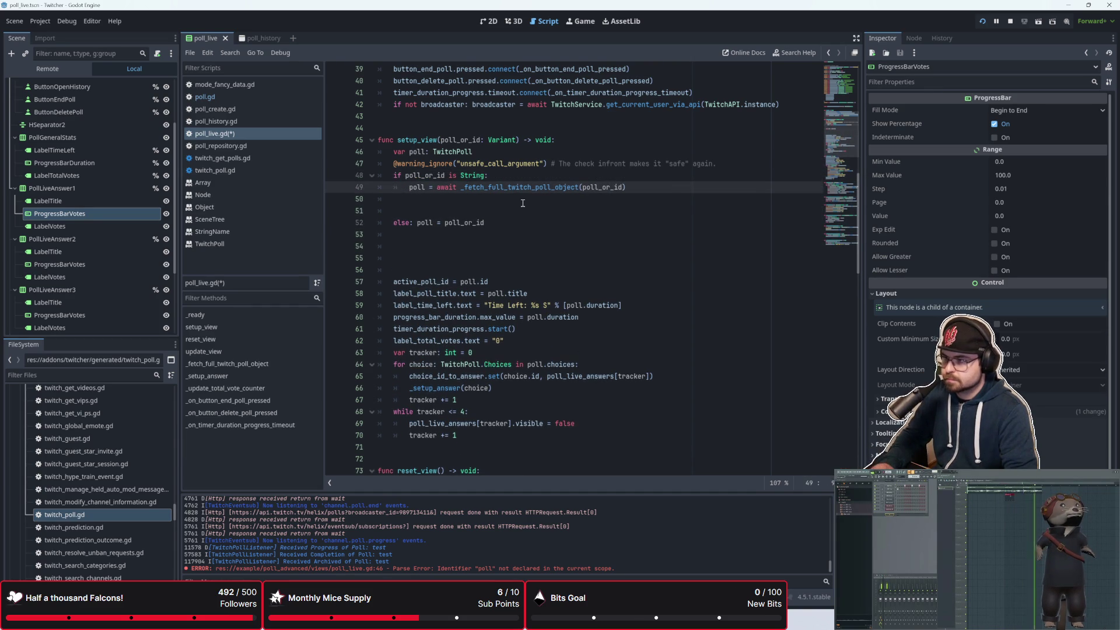
key("Down")
key("ctrl+shift+k")
key("ctrl+shift+k")
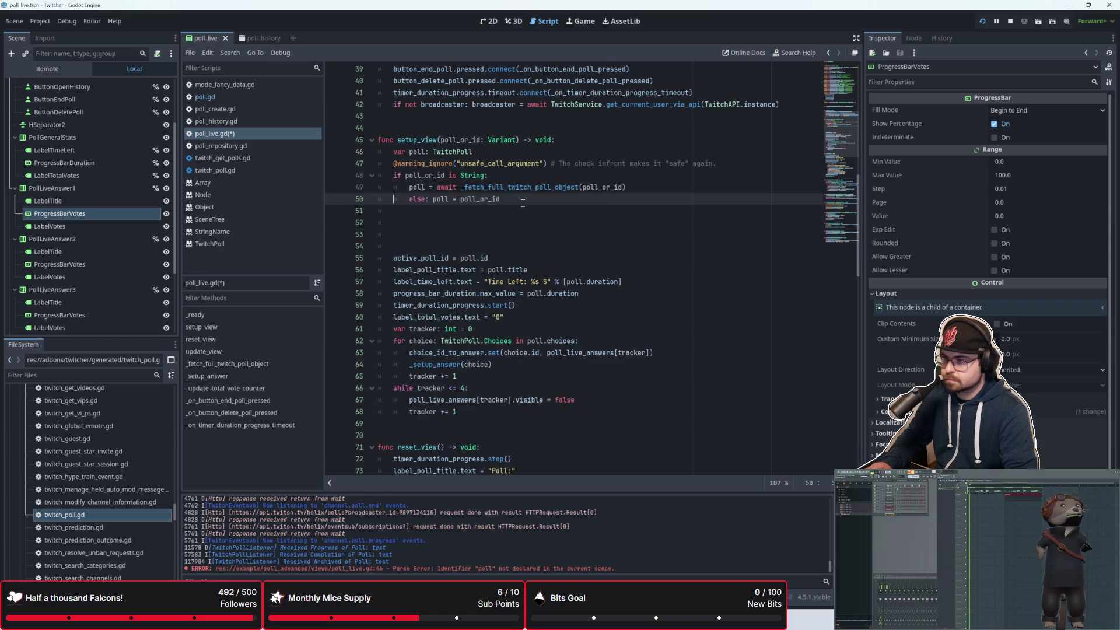
Put the else body on its own indented line and remove blank lines above active_poll_id
key("Down")
key("Down")
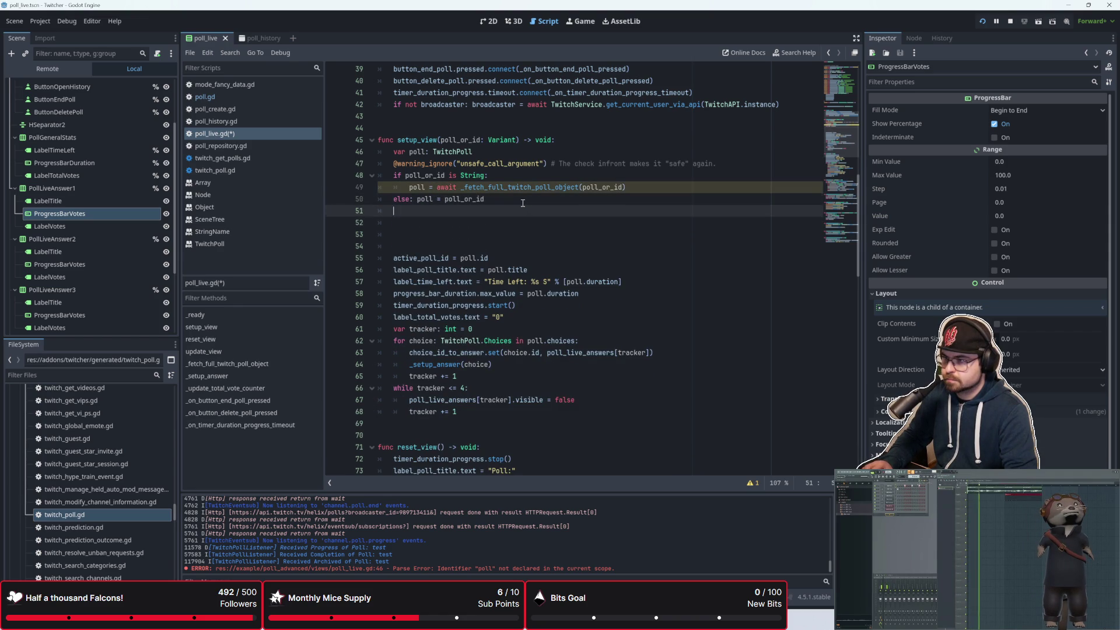
key("Up")
key("Up")
key("ctrl+Right")
key("Down")
key("Down")
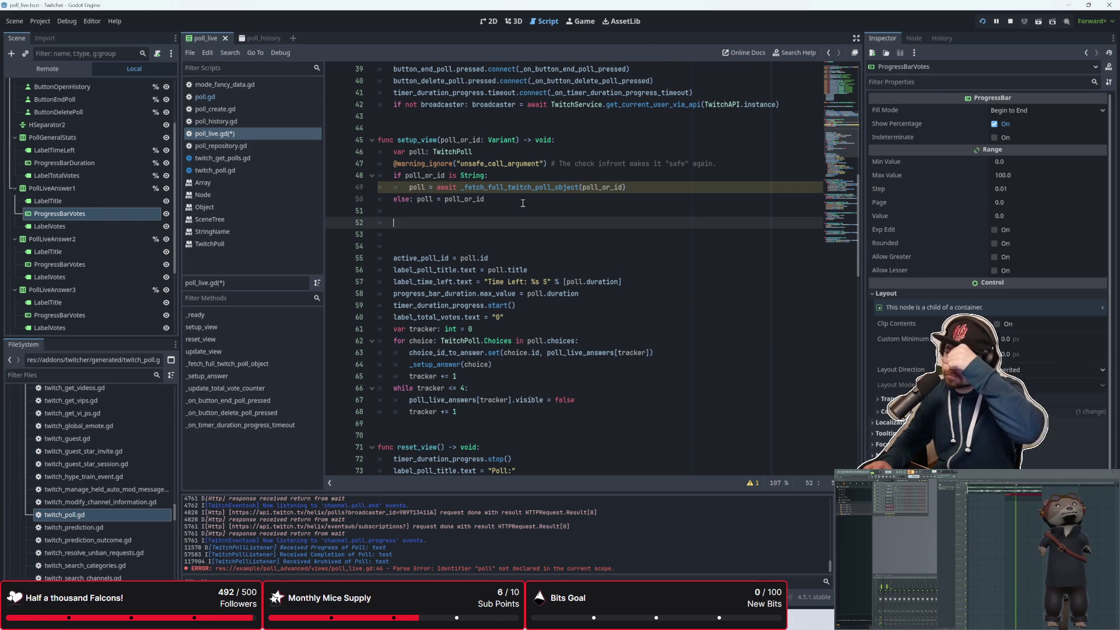
key("Up")
key("Up")
key("ctrl+Right")
key("ctrl+Right")
key("ctrl+Right")
key("Return")
key("Down")
key("Down")
key("Down")
key("ctrl+shift+k")
key("ctrl+shift+k")
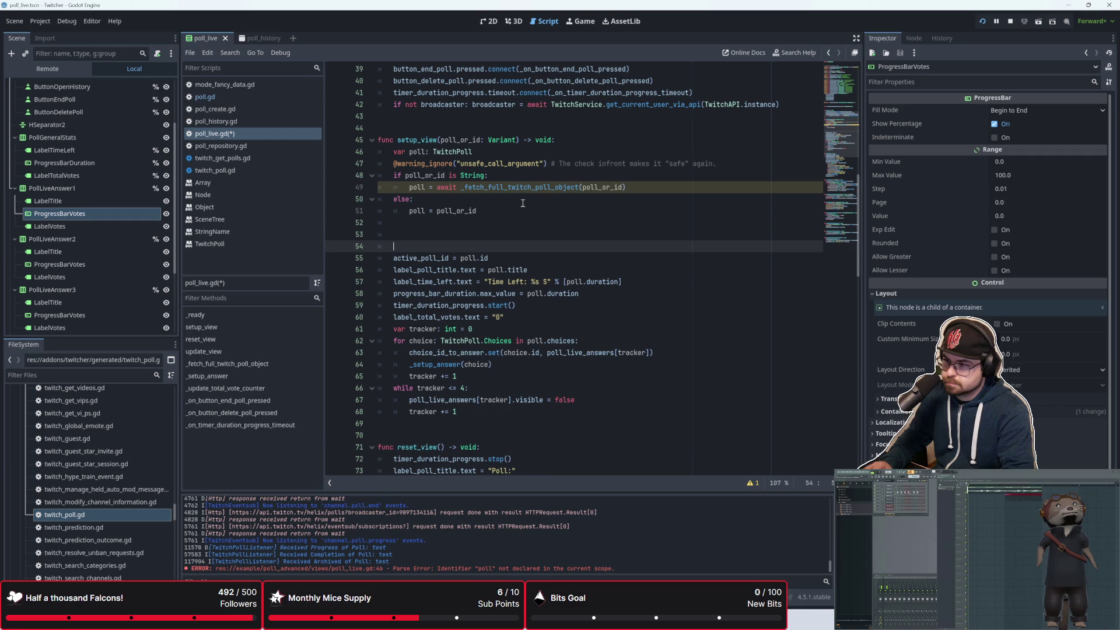
key("Up")
key("ctrl+shift+k")
key("Down")
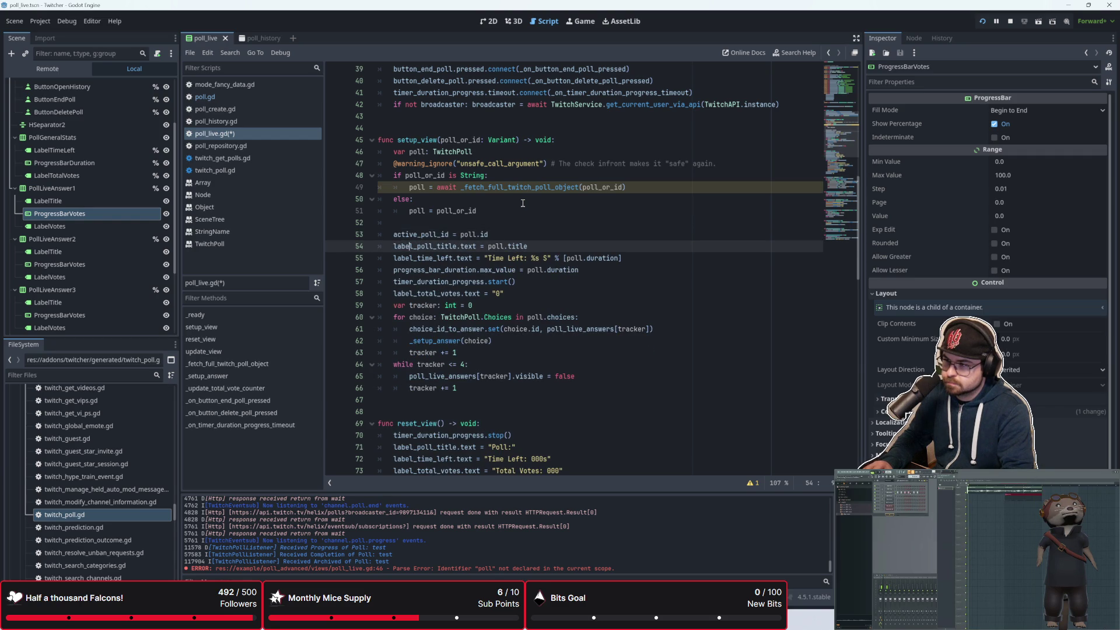
Move the progress_bar_duration line up under the poll title line
key("Down")
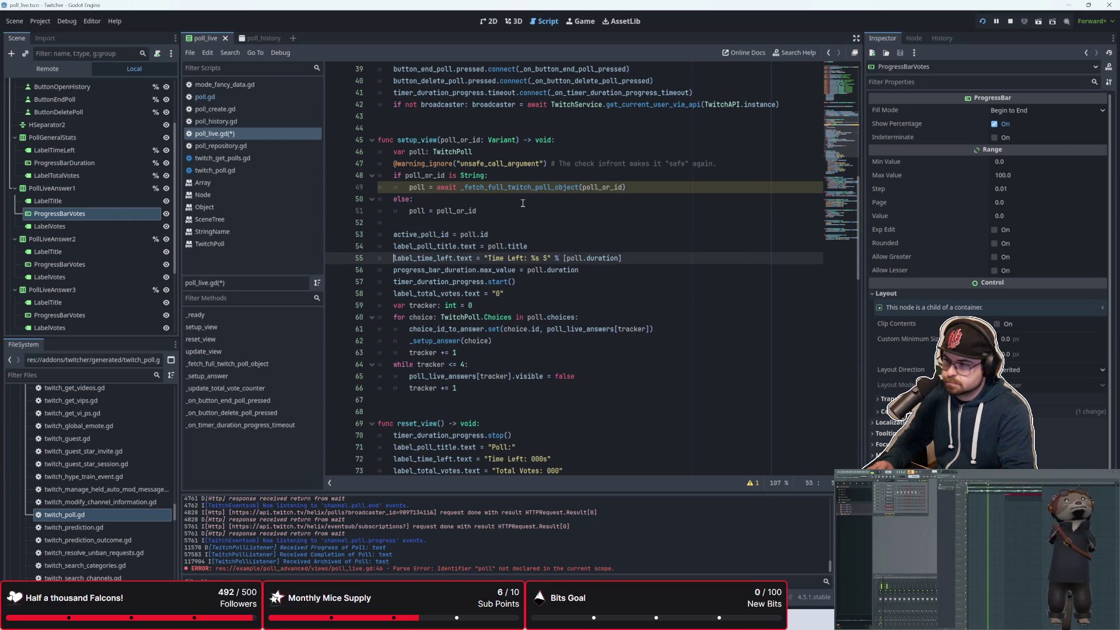
key("Return")
key("Down")
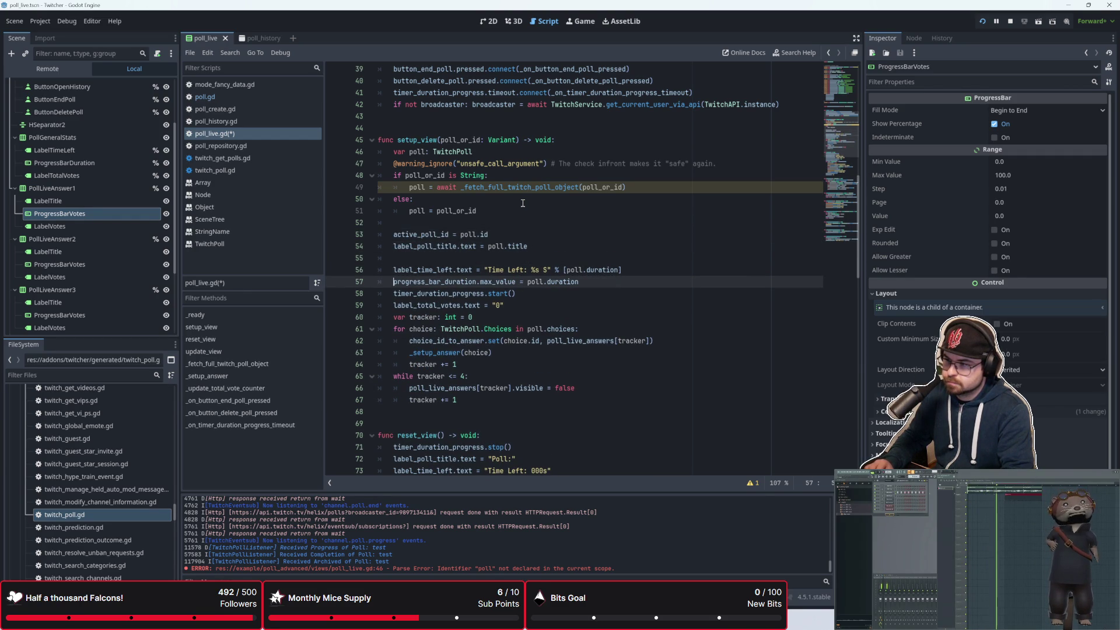
key("Down")
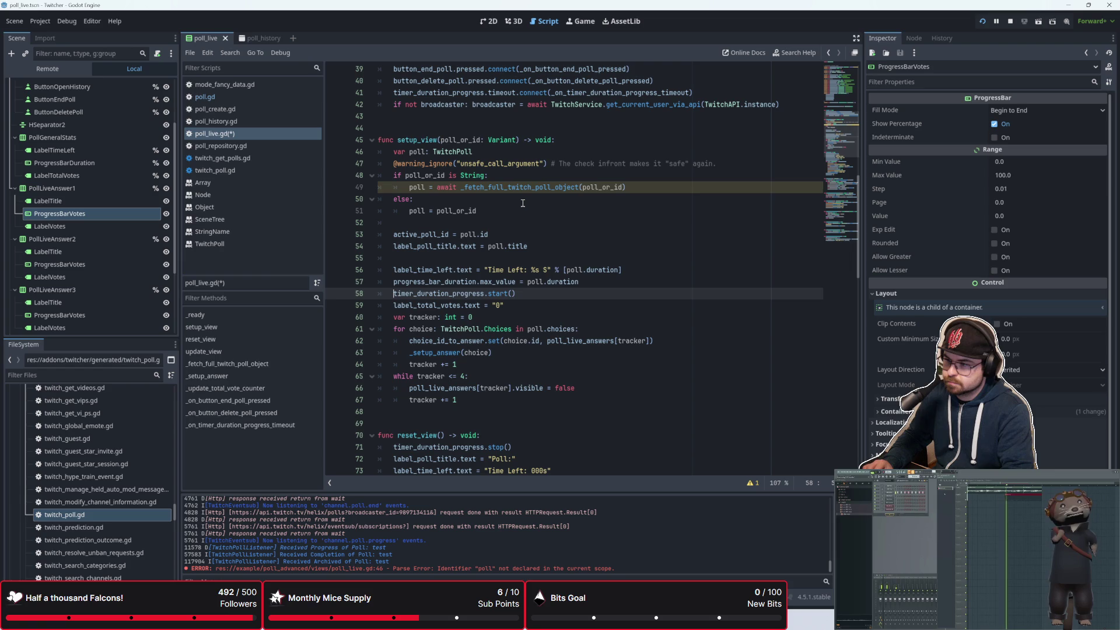
key("Up")
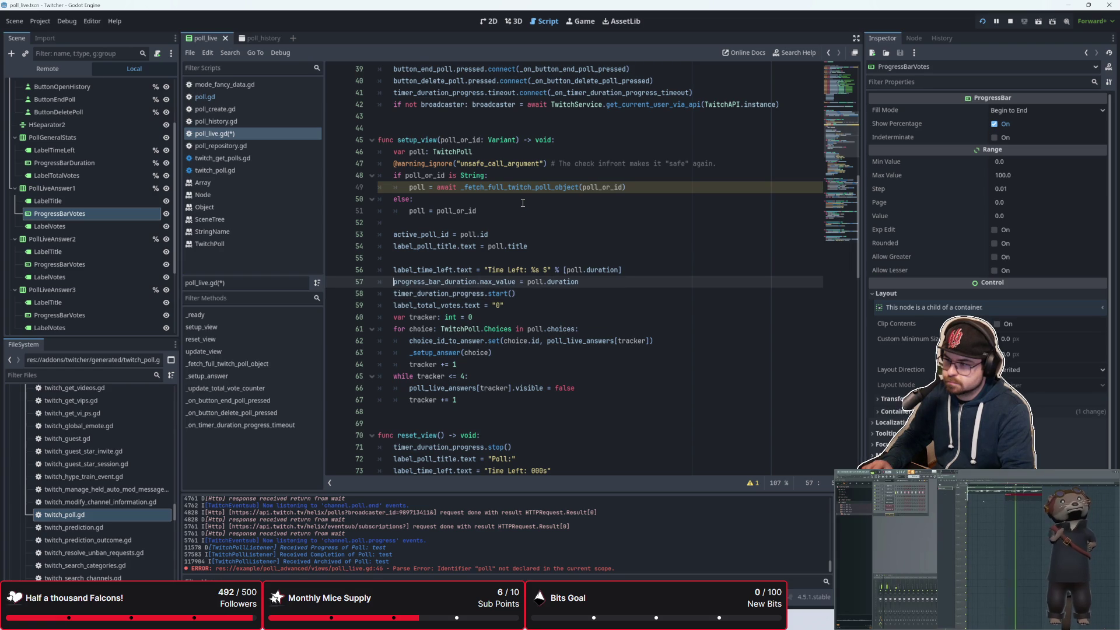
key("ctrl+shift+k")
key("Up")
key("Up")
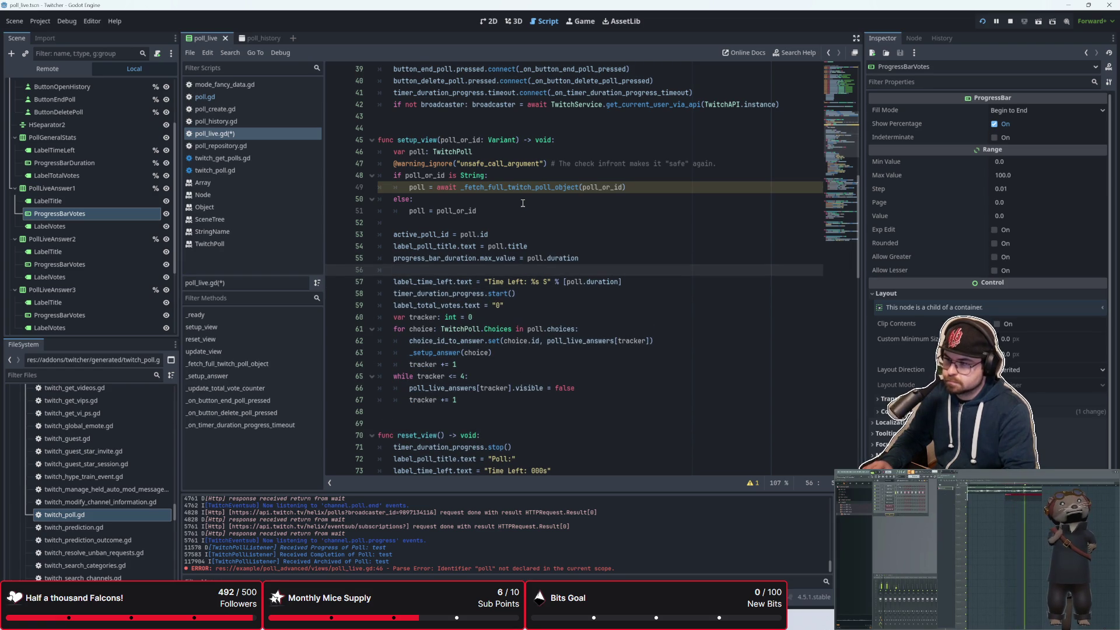
Move the label_time_left line into the String branch above the else, indented
key("Down")
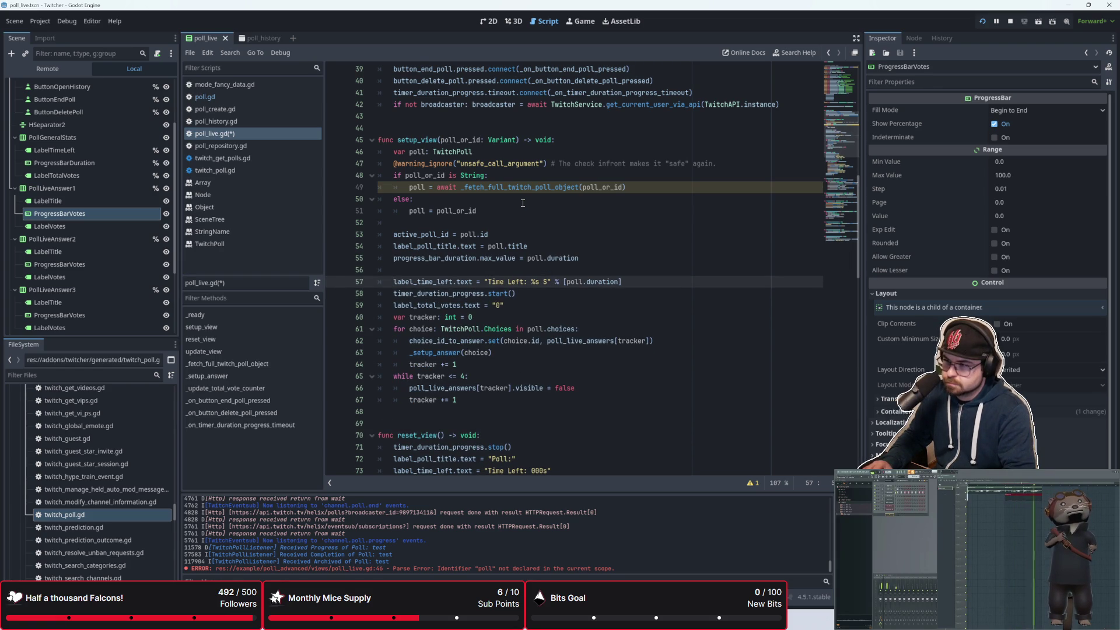
key("ctrl+shift+k")
key("Up")
key("Up")
key("Up")
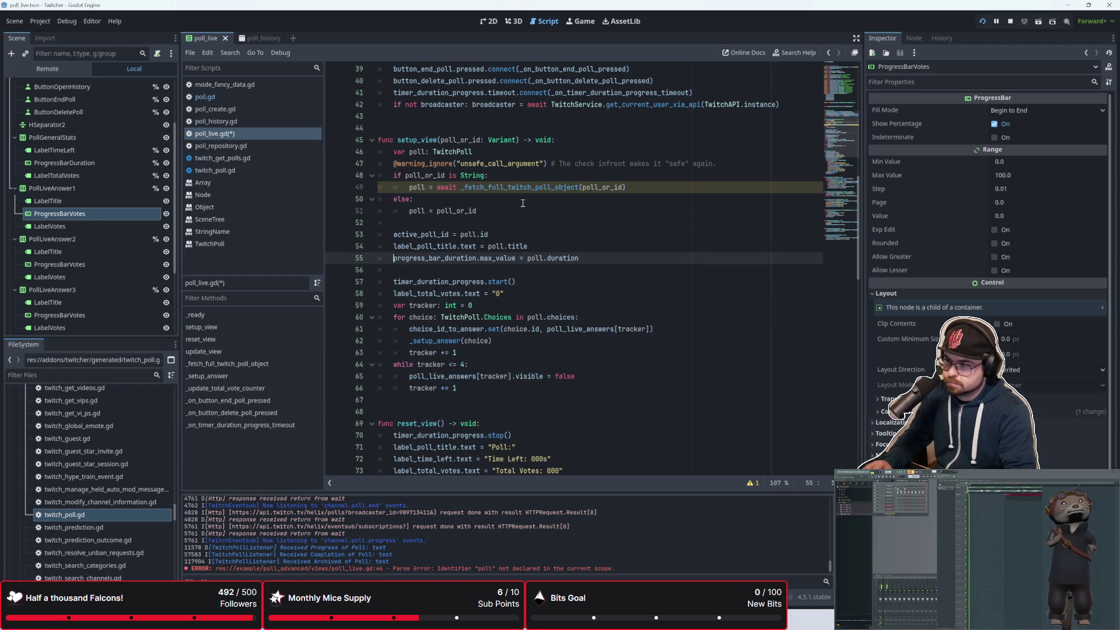
type("label_time_left.text = \"Time Left: %s S\" % [poll.duration]")
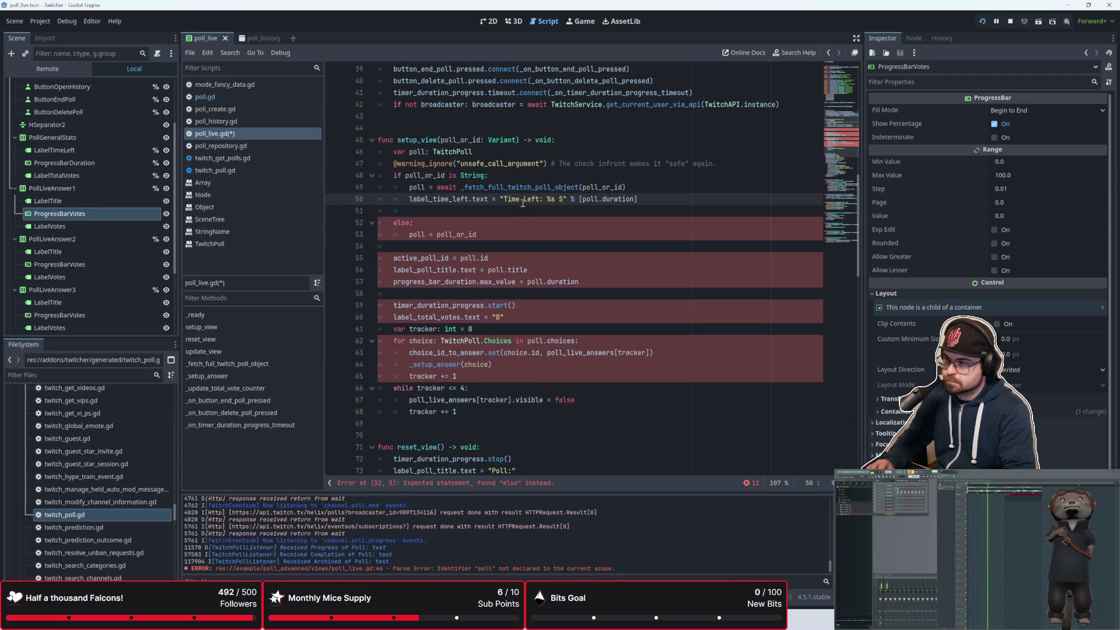
key("Tab")
key("Down")
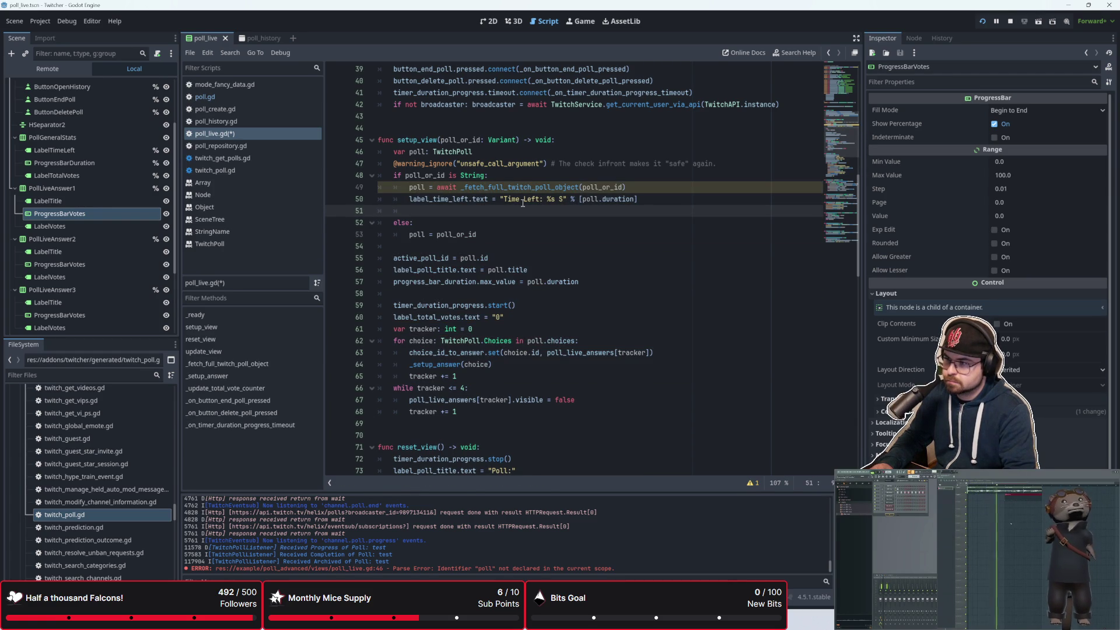
key("Up")
key("Up")
key("Right")
key("Right")
key("Right")
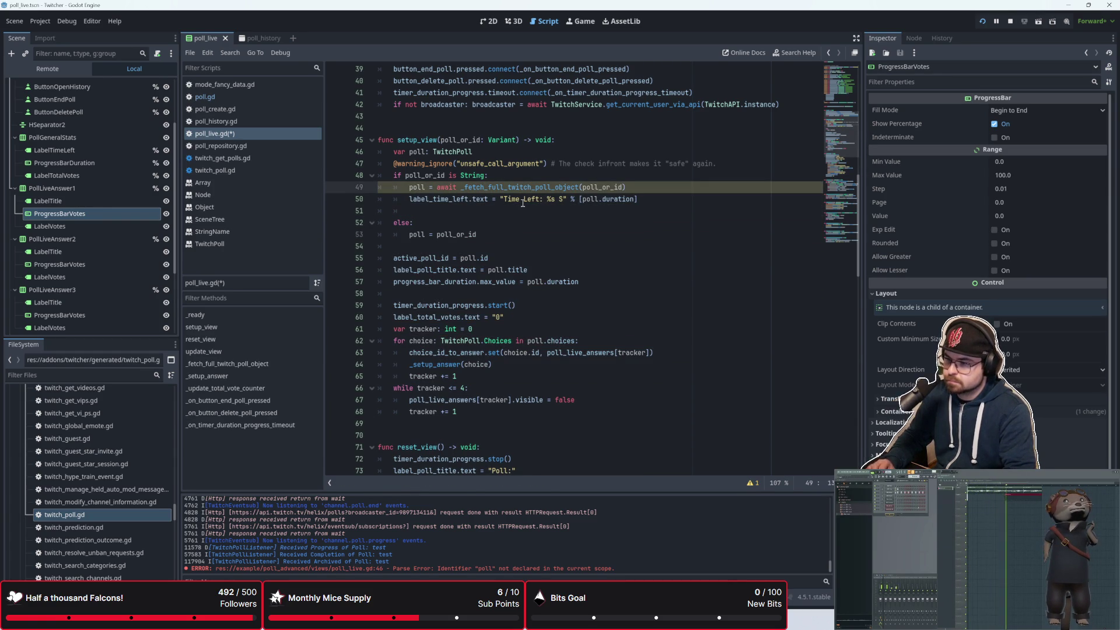
left_click(565, 166)
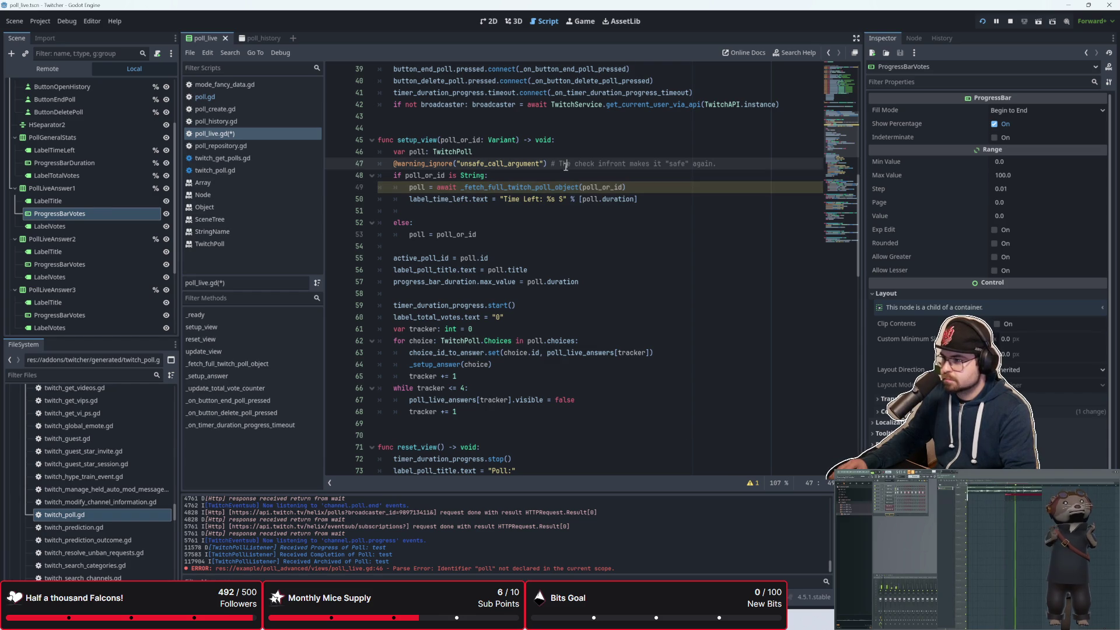
Check the script warnings and move the warning_ignore line, indented, inside the String branch
left_click(750, 484)
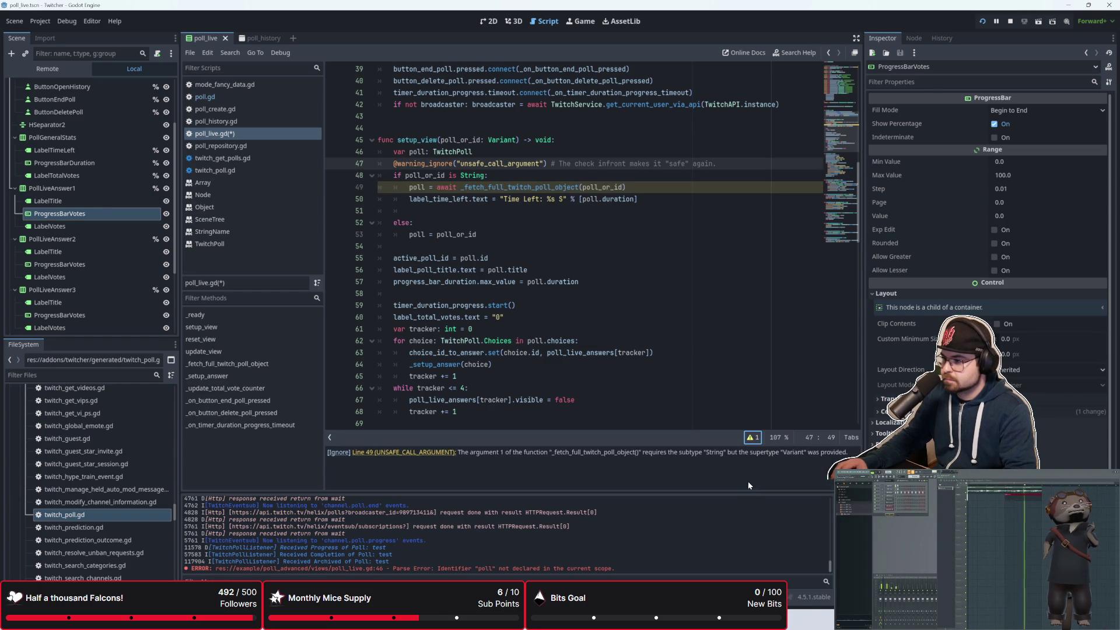
left_click(596, 163)
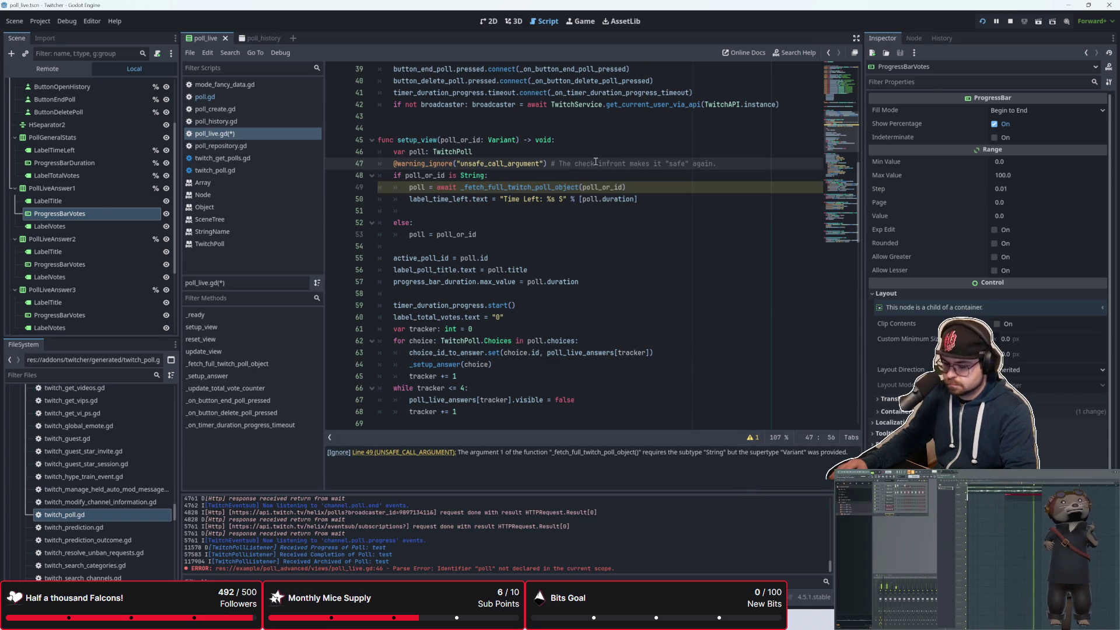
key("ctrl+x")
key("Return")
key("ctrl+v")
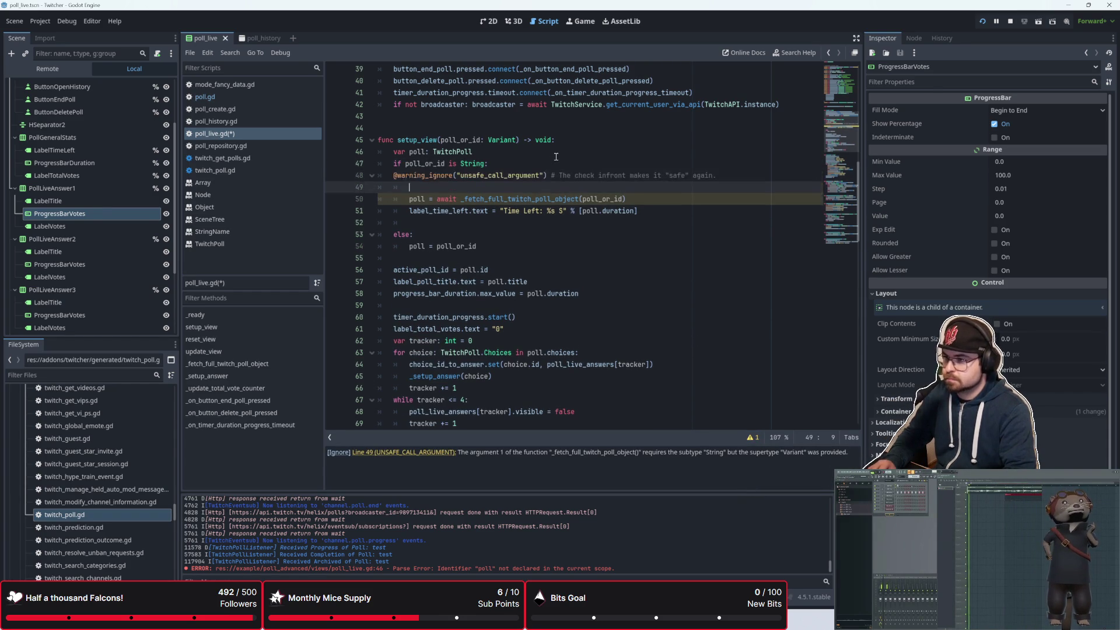
key("BackSpace")
key("BackSpace")
key("BackSpace")
key("BackSpace")
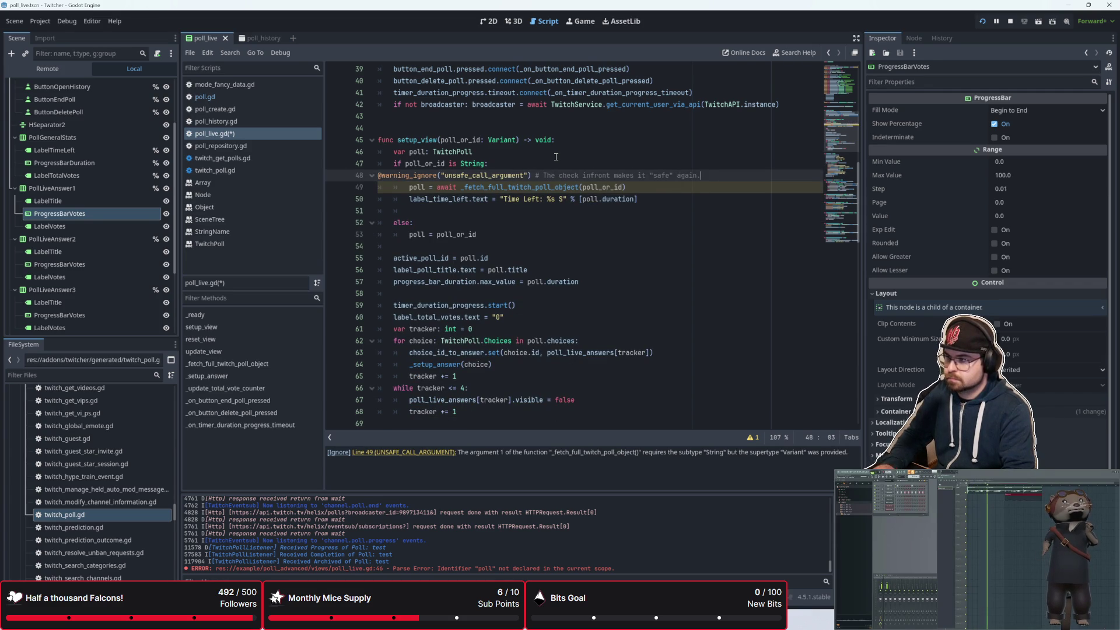
key("Home")
key("Tab")
key("Tab")
key("Down")
key("Down")
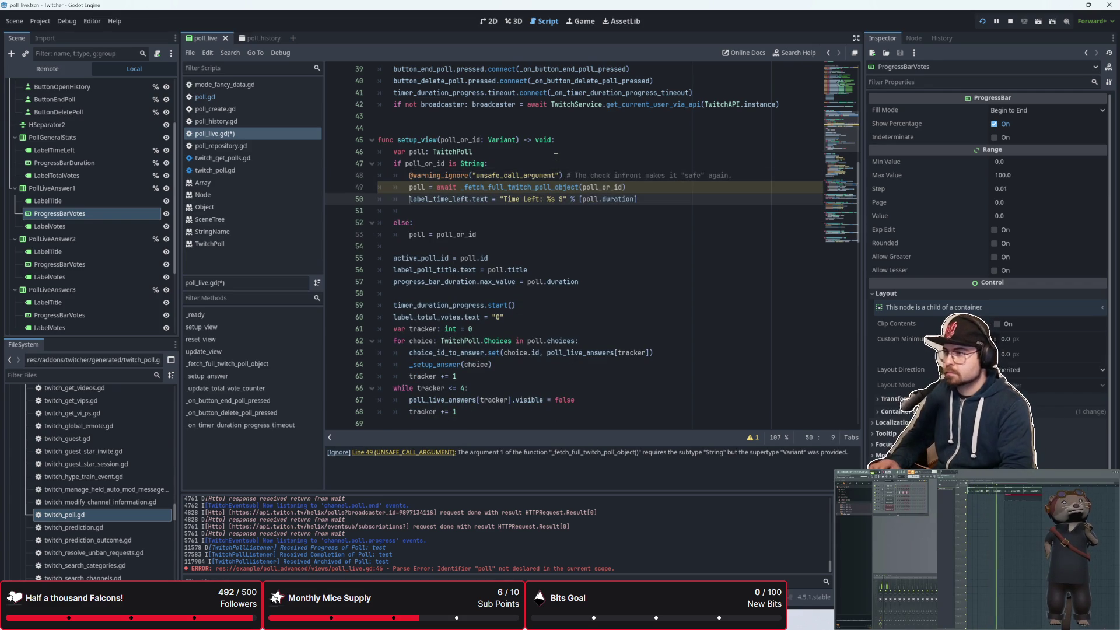
Start and then delete a '# Since some time has' comment after the fetch call
key("Down")
key("Down")
key("Up")
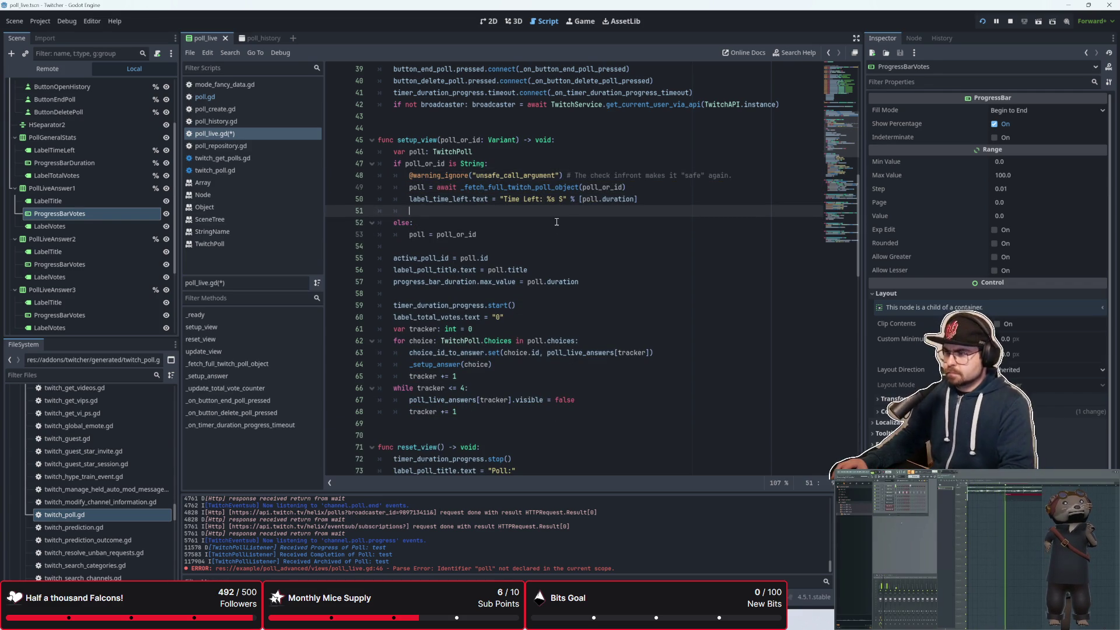
left_click(637, 190)
key("Return")
key("Return")
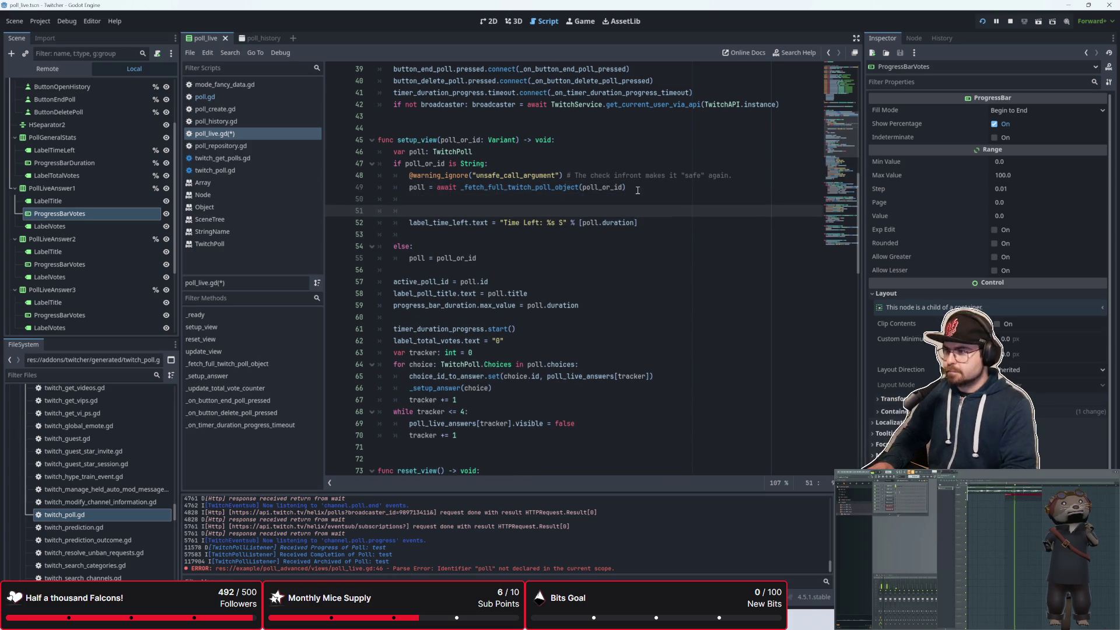
key("Up")
type("Since ")
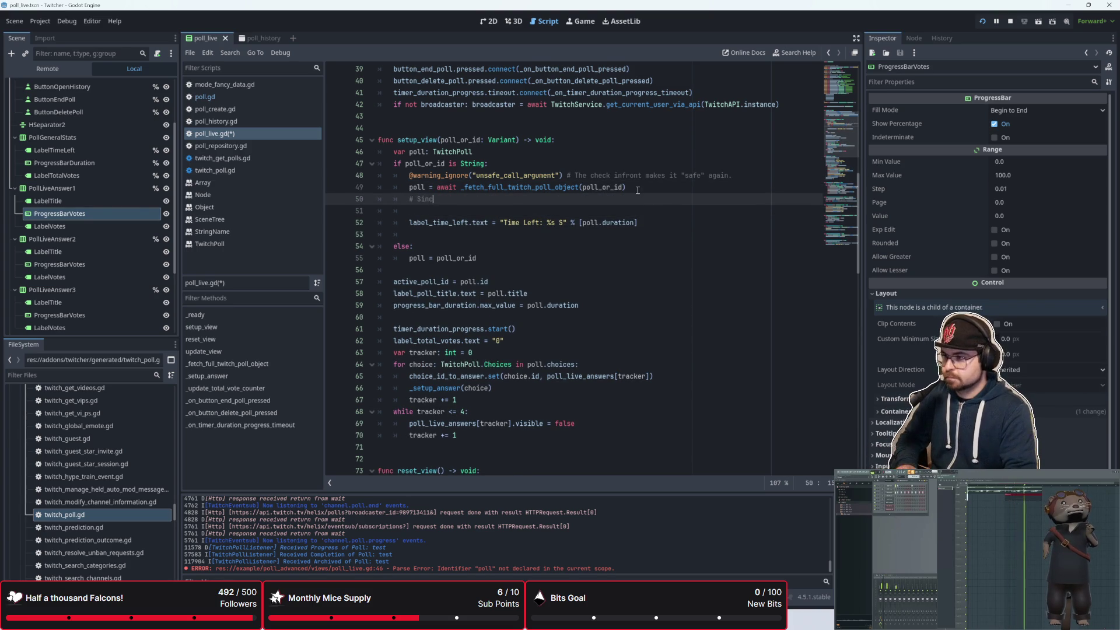
type("some time has")
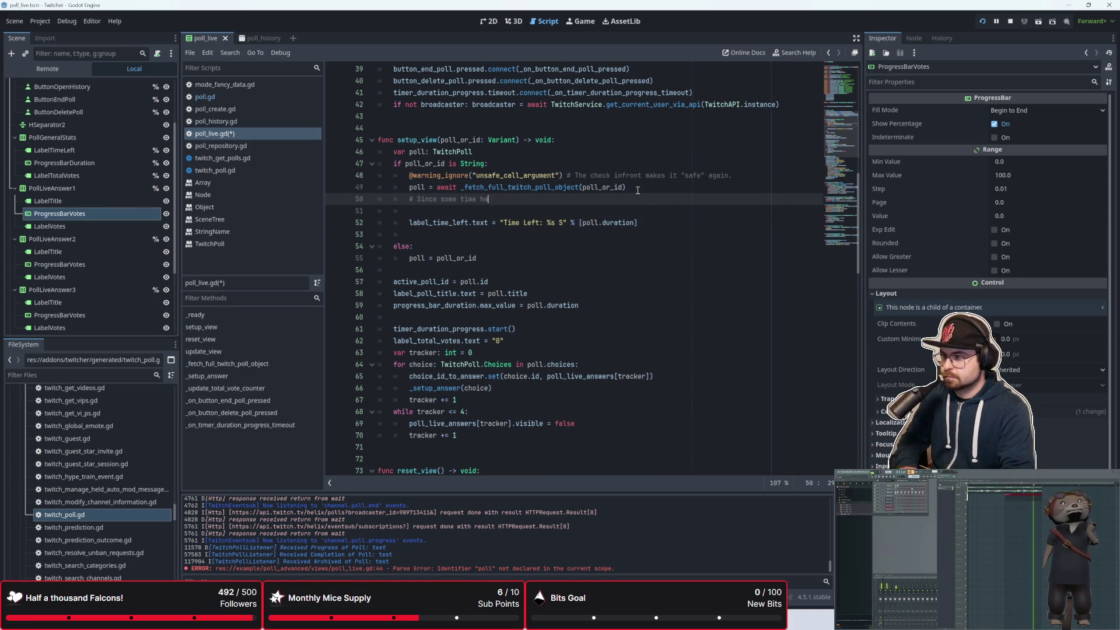
key("BackSpace")
key("BackSpace")
key("BackSpace")
key("BackSpace")
key("BackSpace")
key("BackSpace")
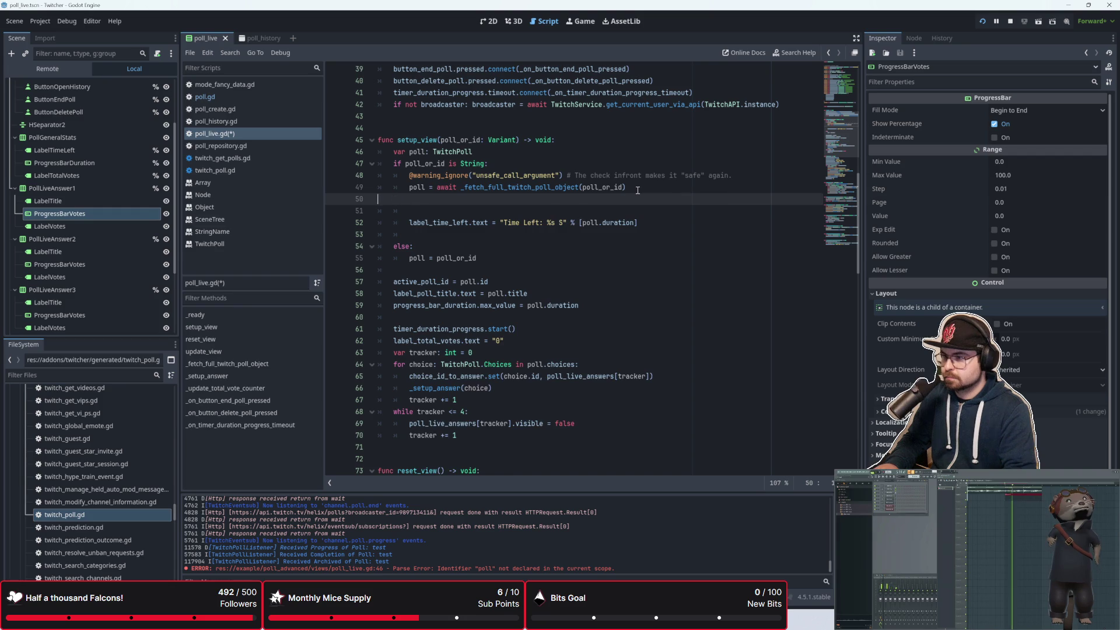
key("Down")
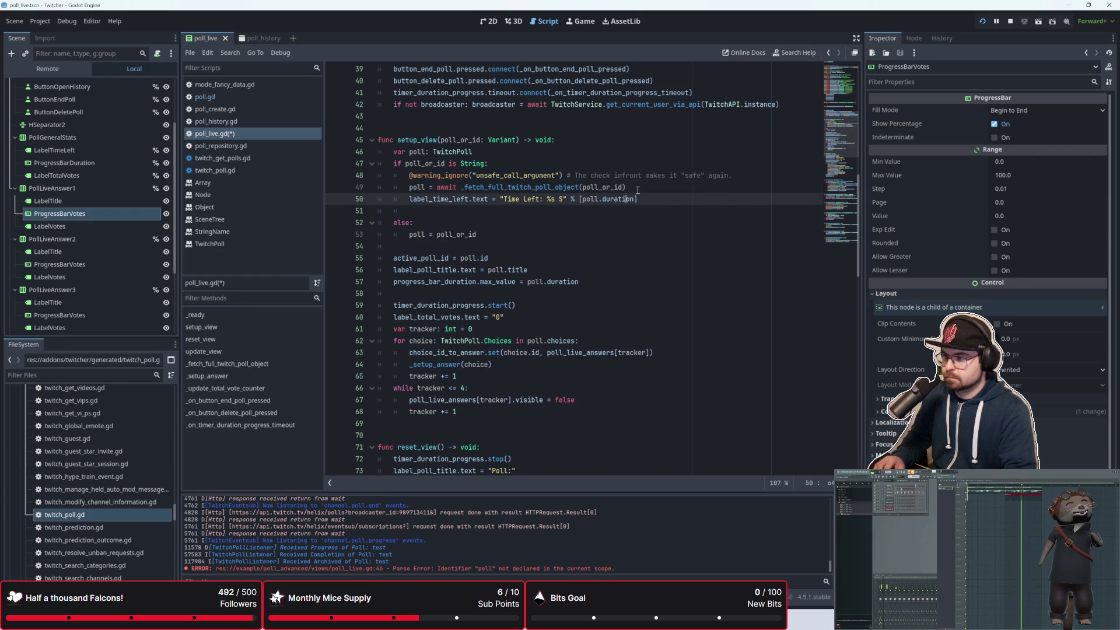
Move label_time_left under 'poll = poll_or_id' and start a '# Since we know this' comment above it
key("ctrl+x")
key("Down")
key("Down")
key("Down")
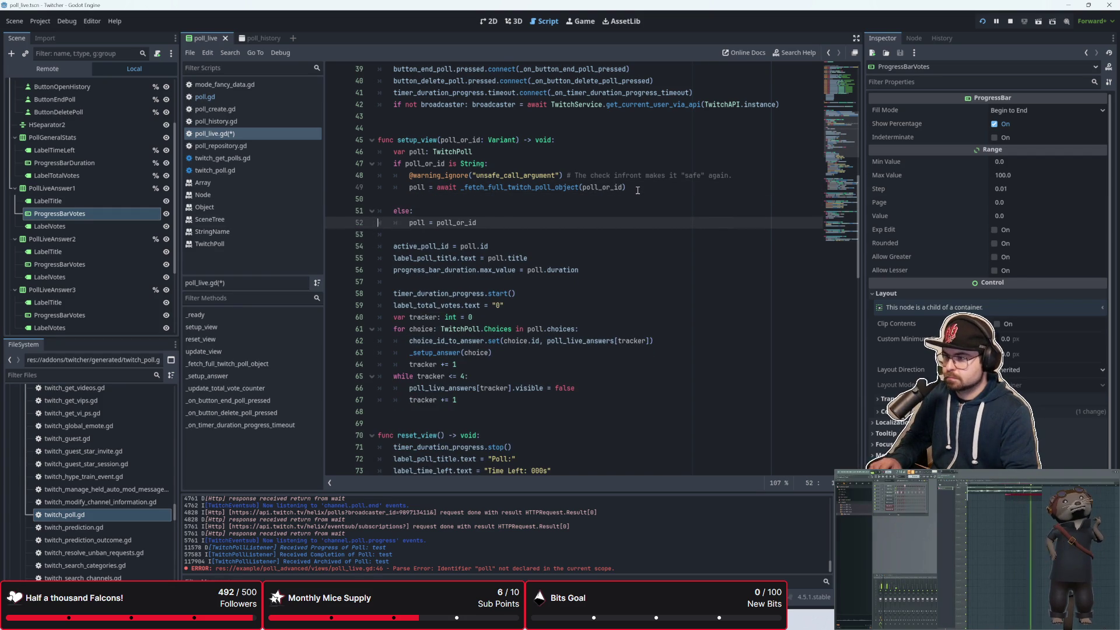
key("ctrl+v")
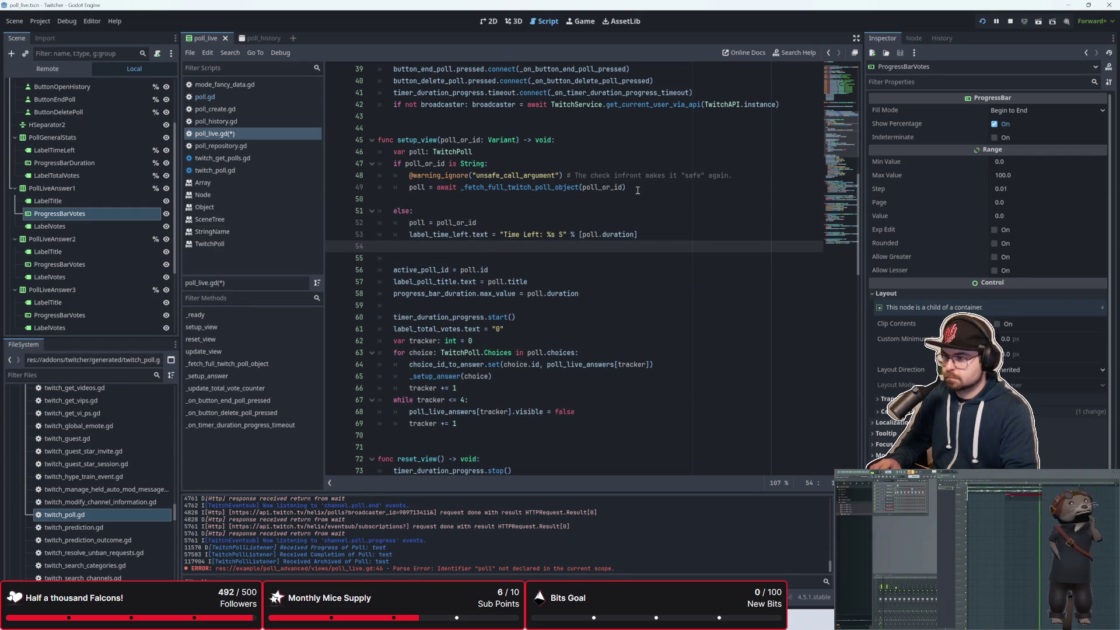
key("Up")
left_click(536, 222)
key("Return")
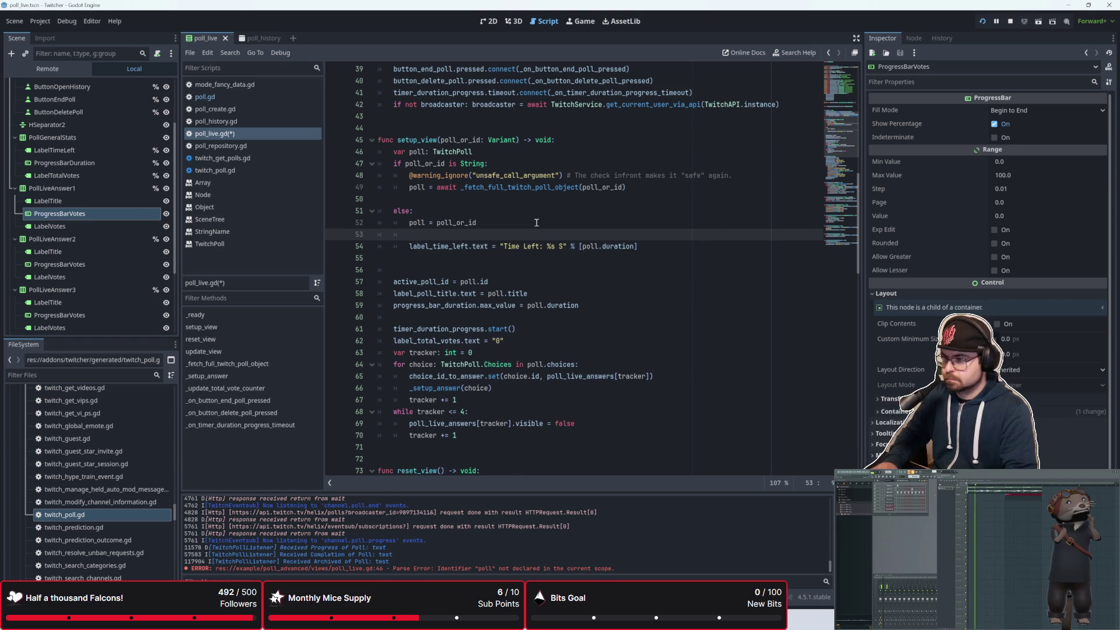
type("# Since we know this is no")
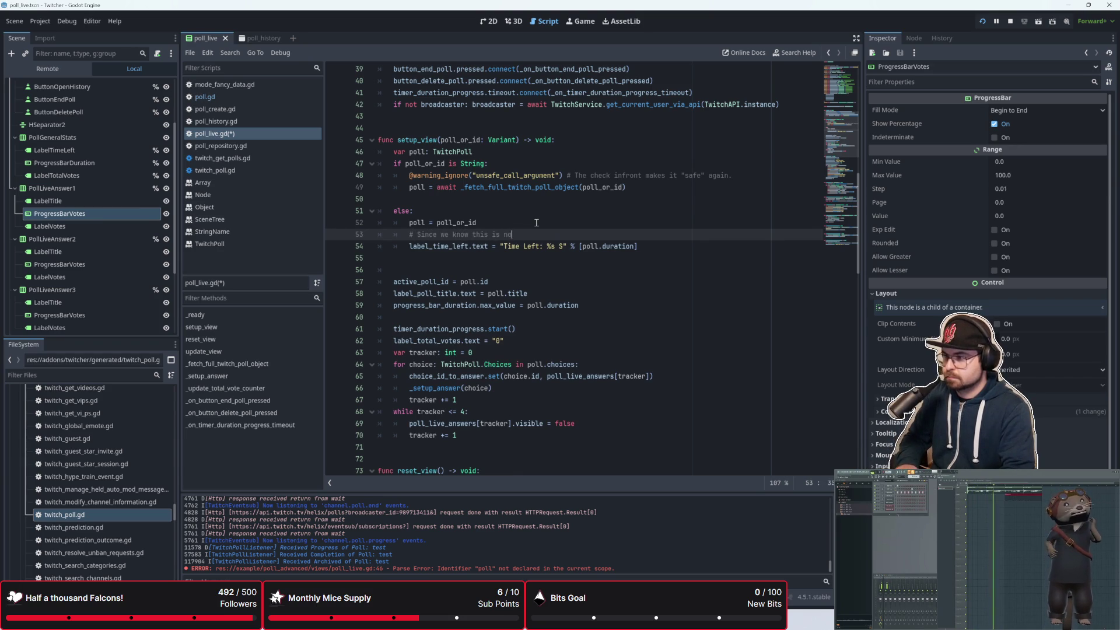
left_click(486, 134)
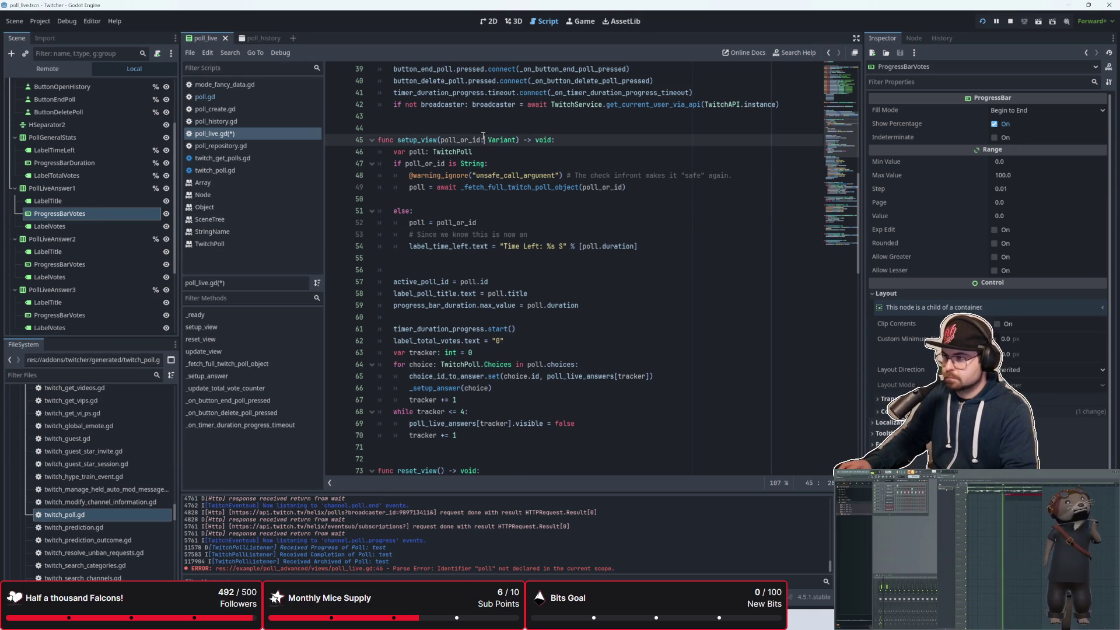
Write the ## doc comment above setup_view: 'the view depending on if a poll [String] was provided or a'
key("Up")
key("Return")
key("BackSpace")
key("BackSpace")
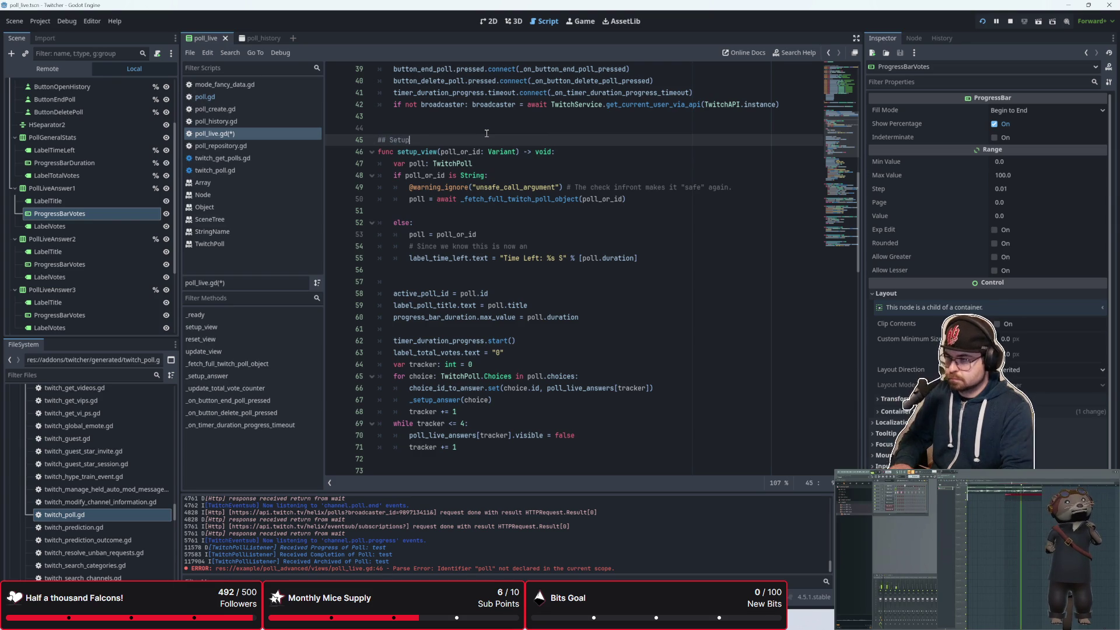
type("the view depend")
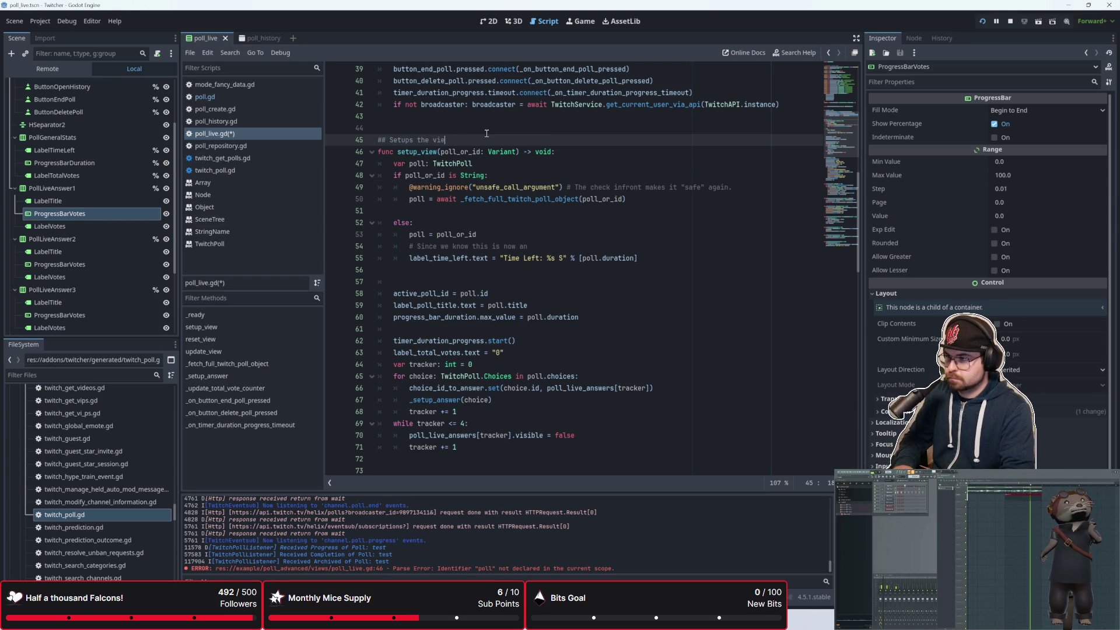
type("ing on ")
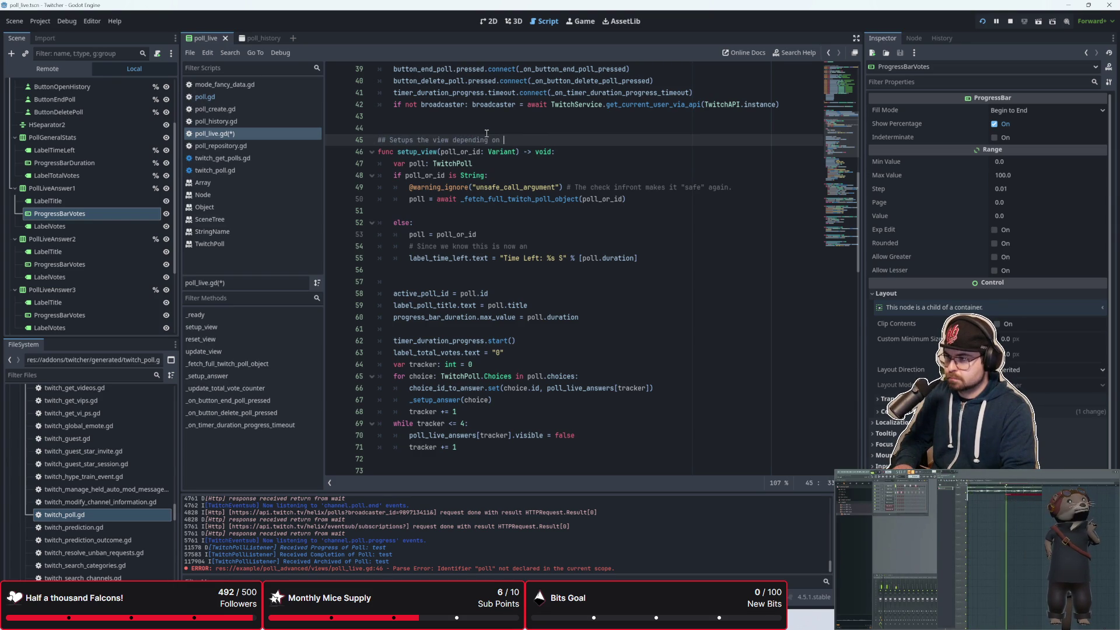
type("if a [String")
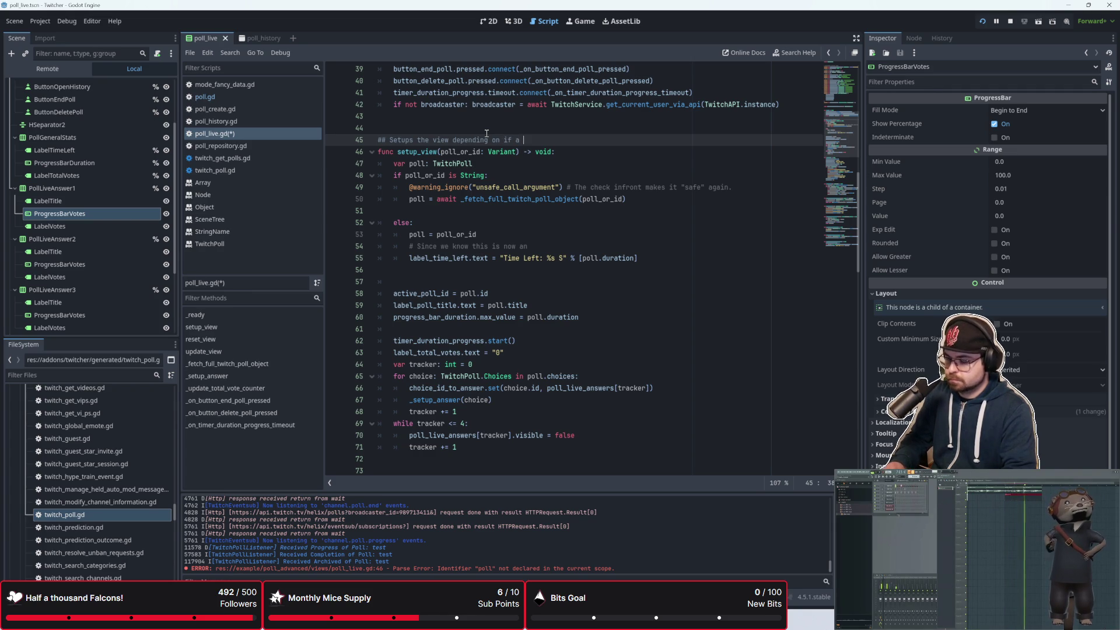
type("]")
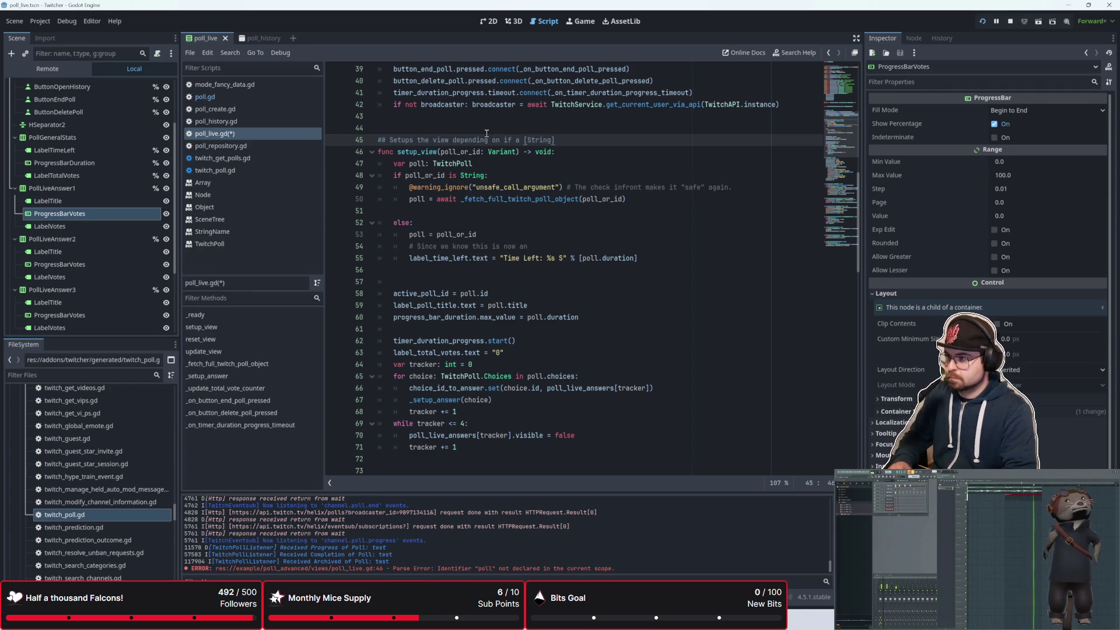
key("Left")
key("Left")
key("Left")
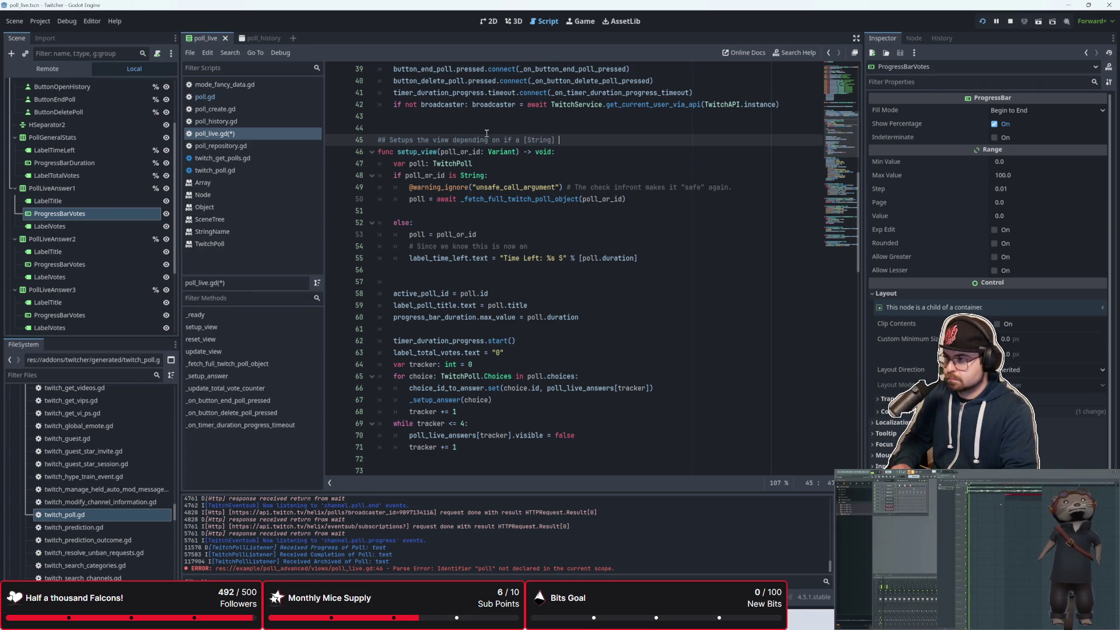
type("poll_")
type("is as")
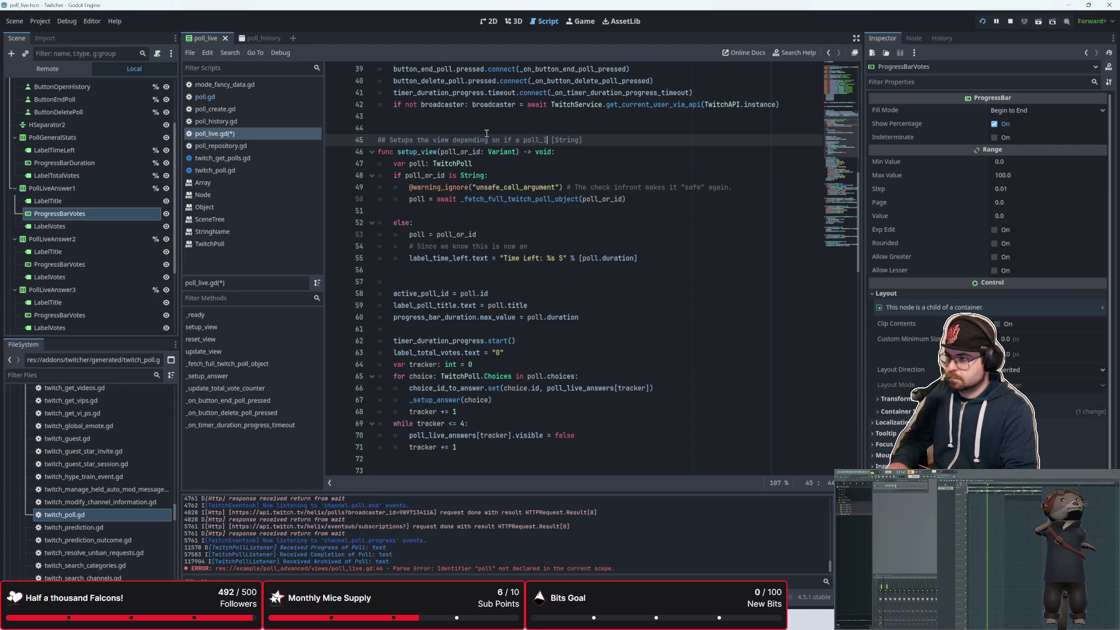
key("Right")
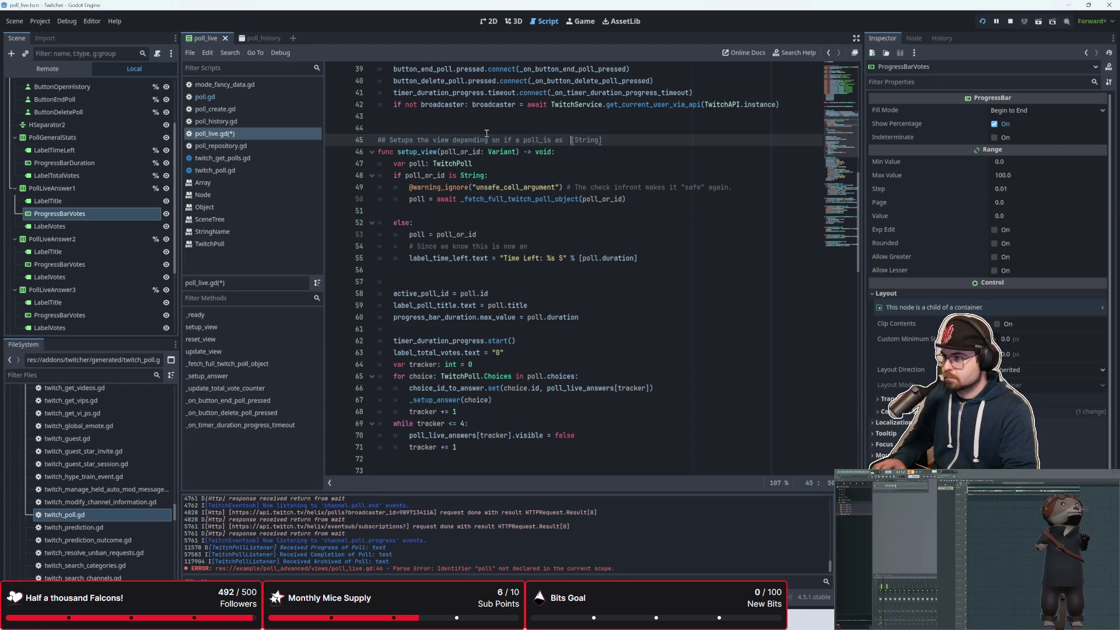
key("BackSpace")
key("BackSpace")
key("BackSpace")
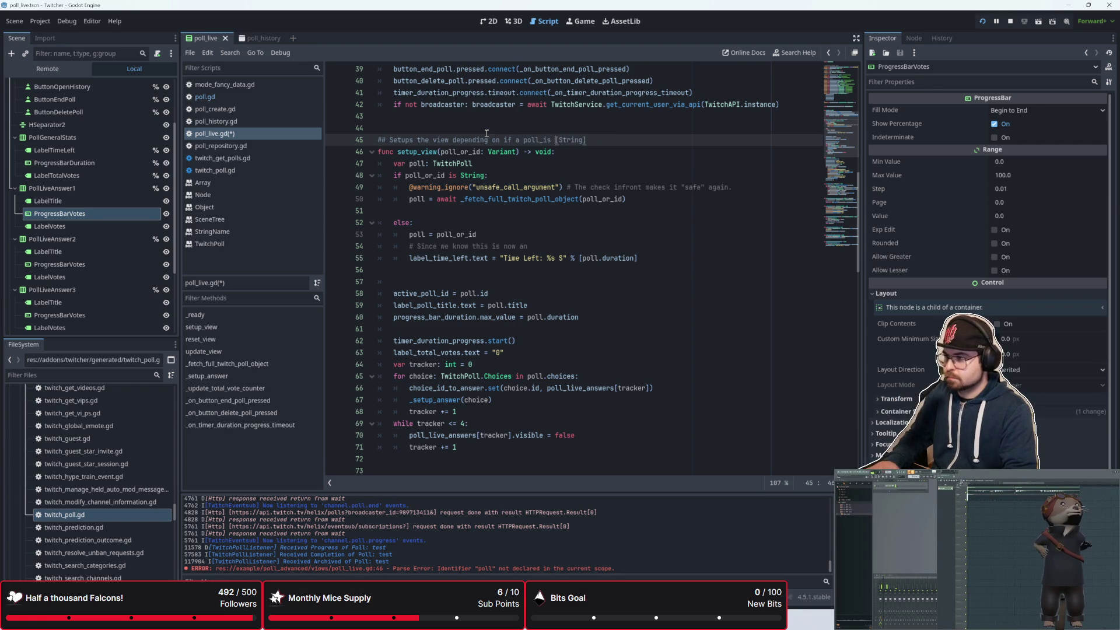
key("End")
type("was pro")
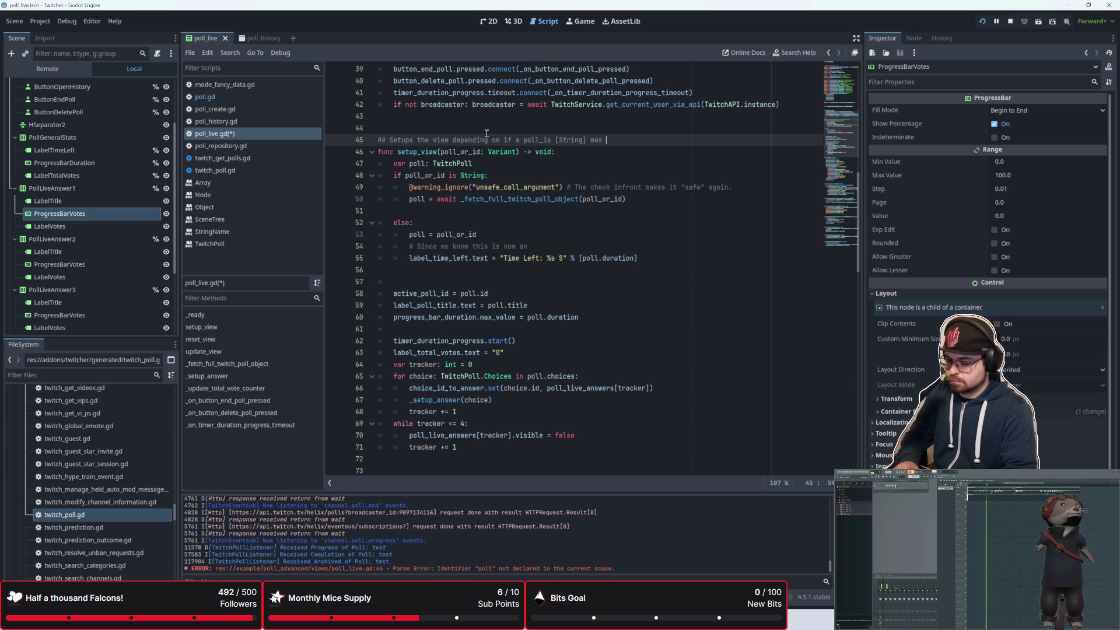
type("vided or ")
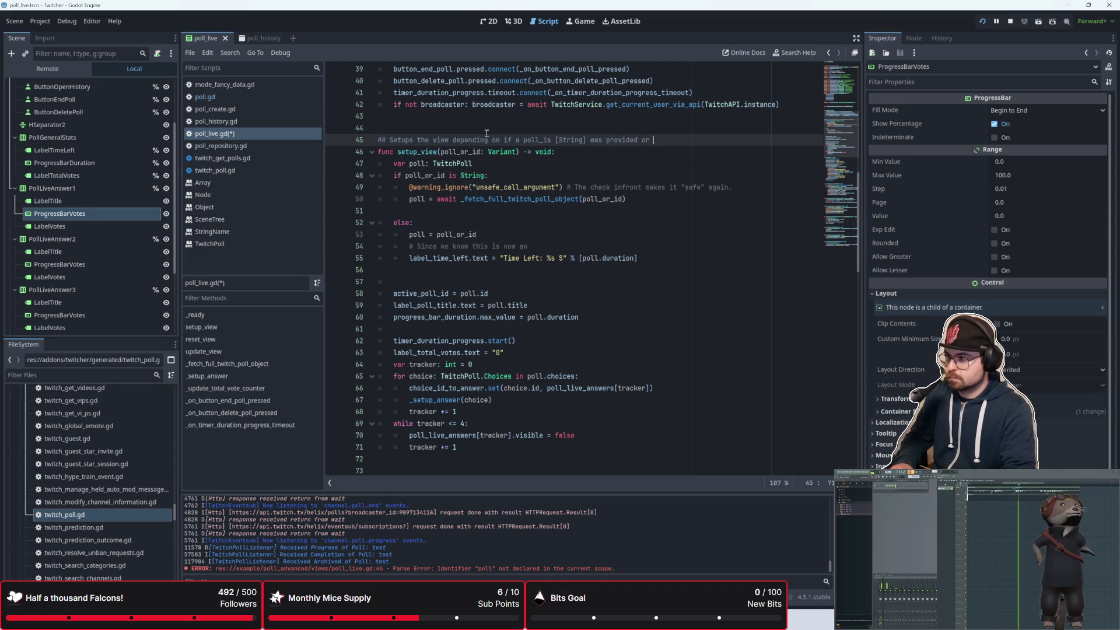
type("a poll")
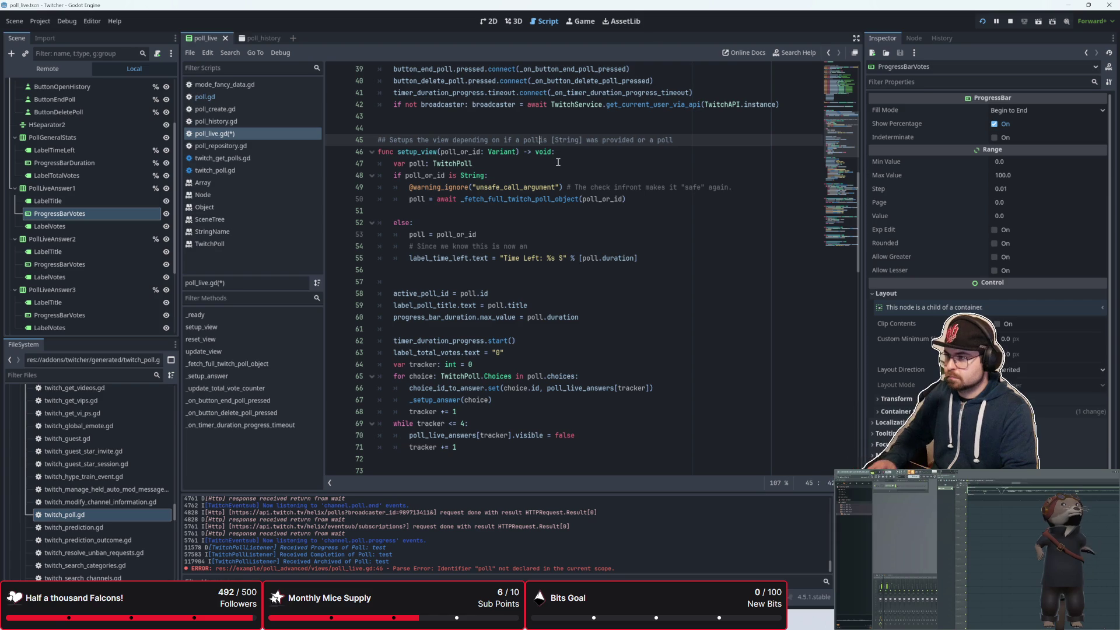
Change the comment to poll_id [String] and continue with syncing to Twitch on application start
left_click(540, 141)
type("_id")
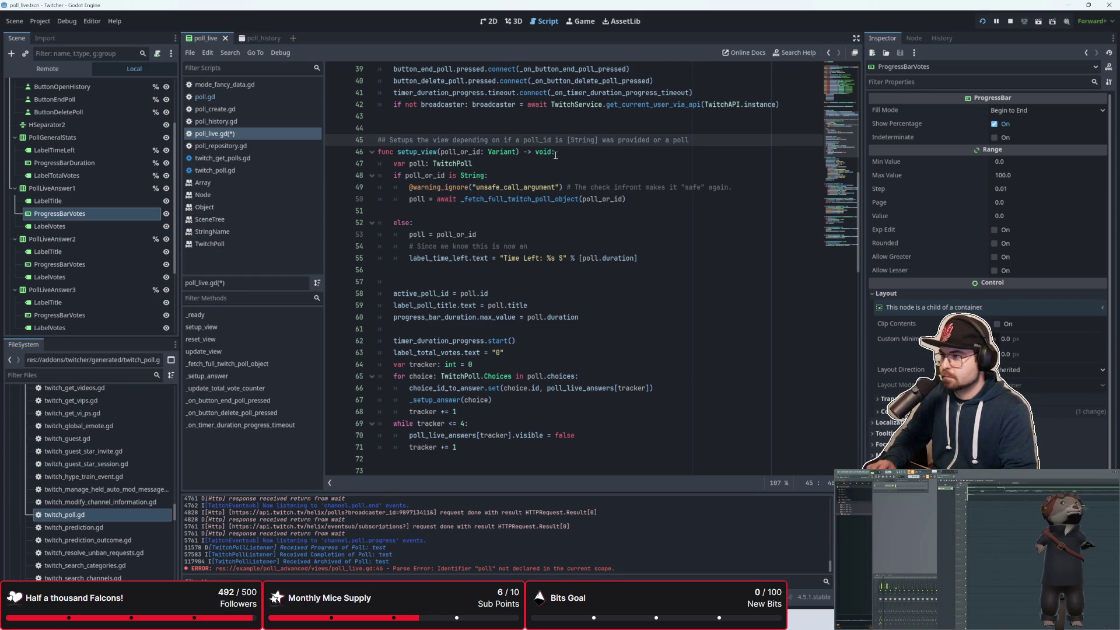
key("Delete")
key("Delete")
key("Delete")
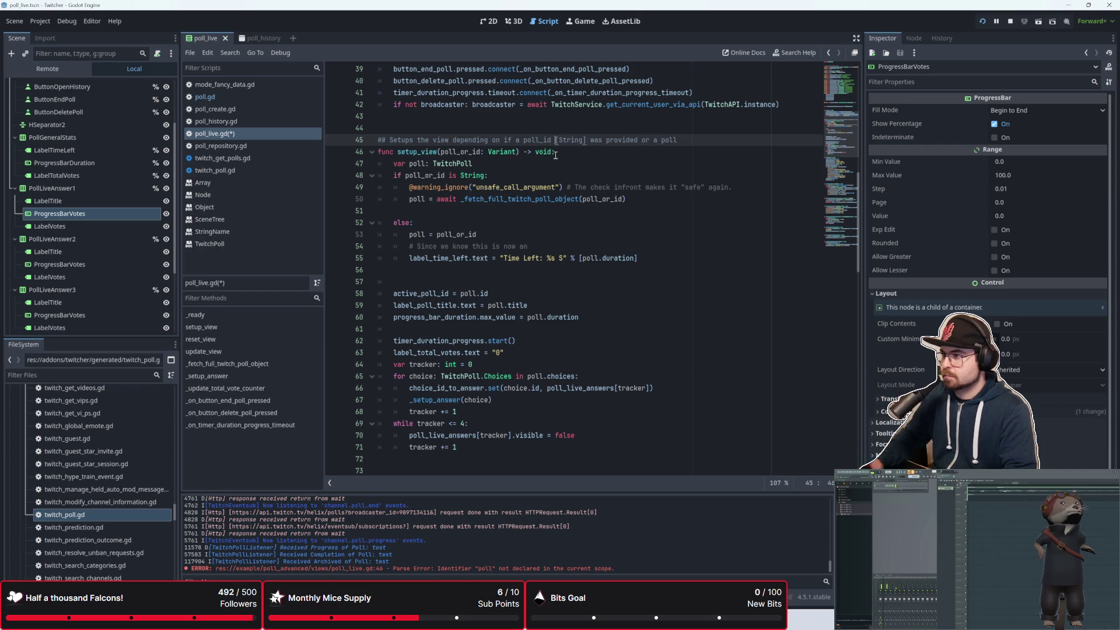
left_click(702, 150)
key("Up")
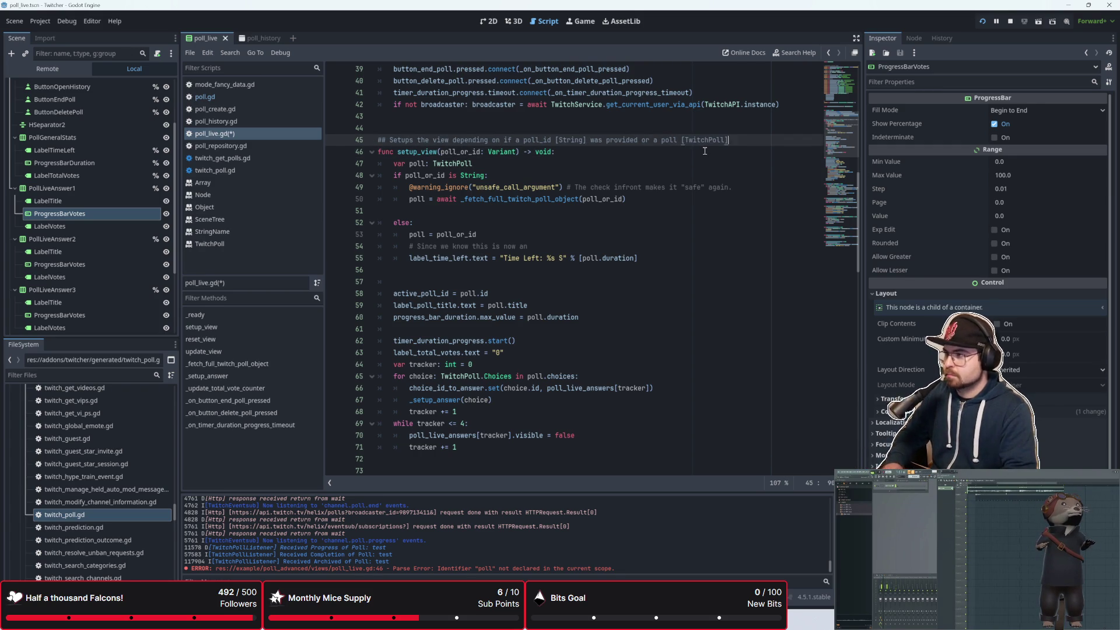
key("BackSpace")
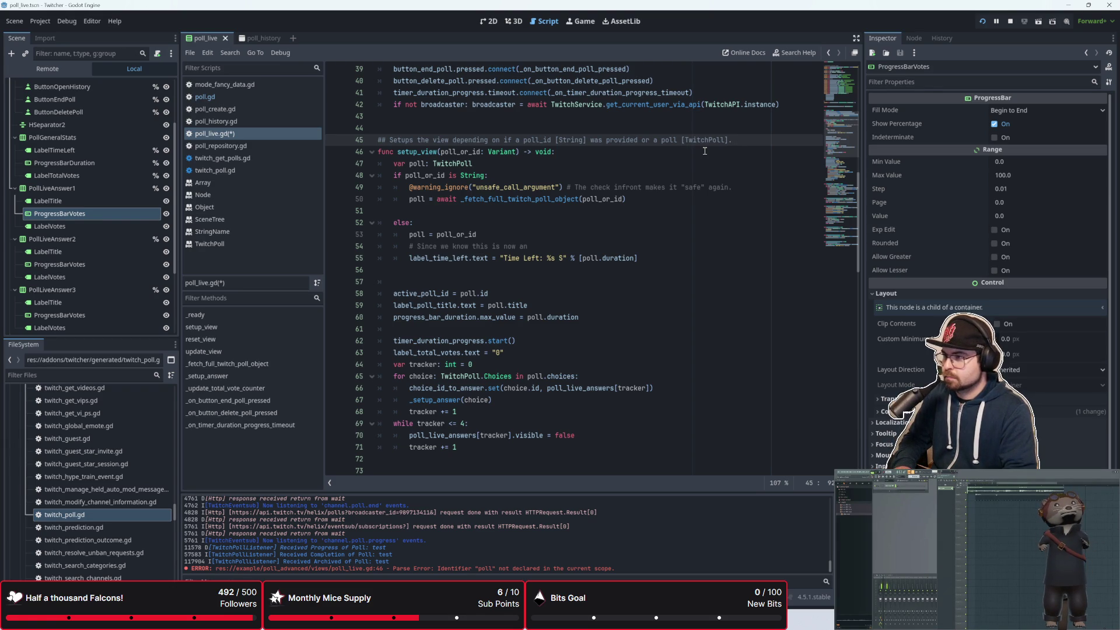
type("is for syncing")
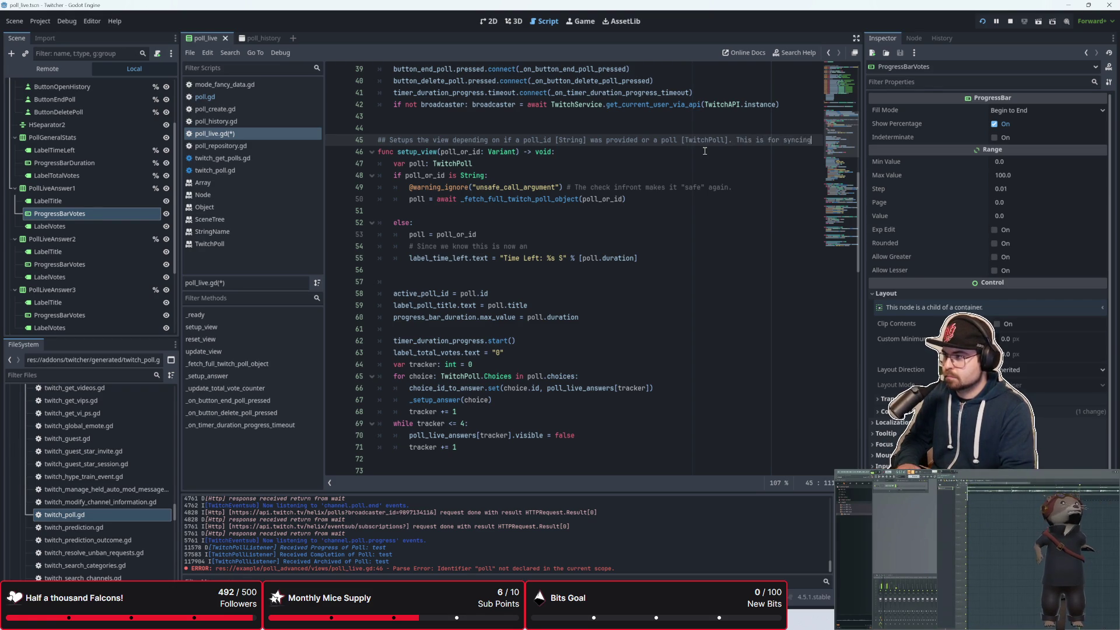
type(" to Twitchh i")
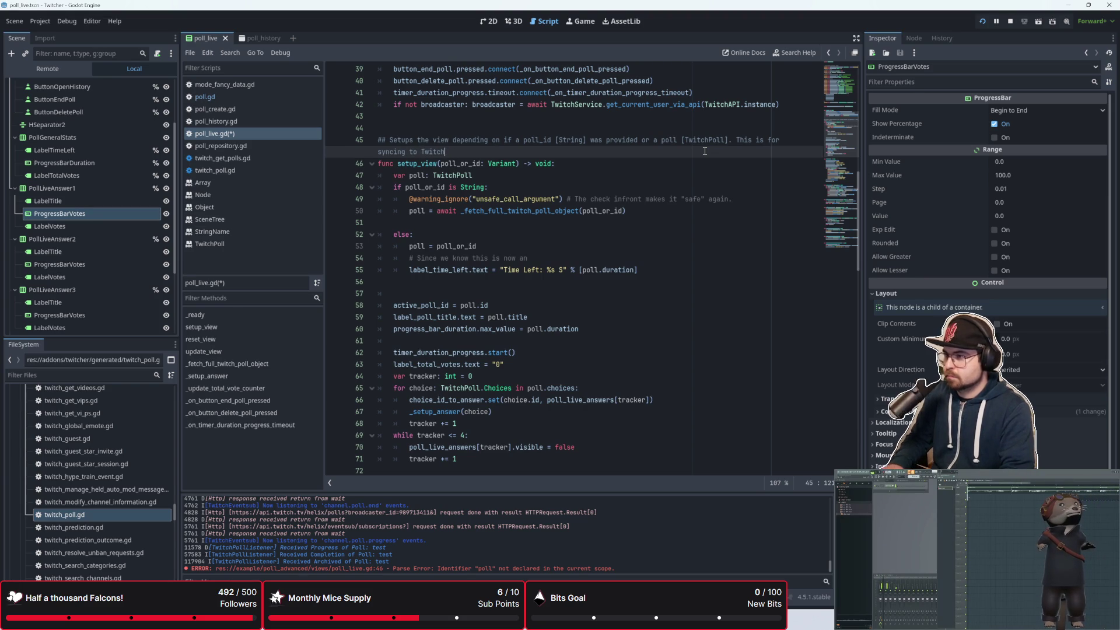
type("lication start ther")
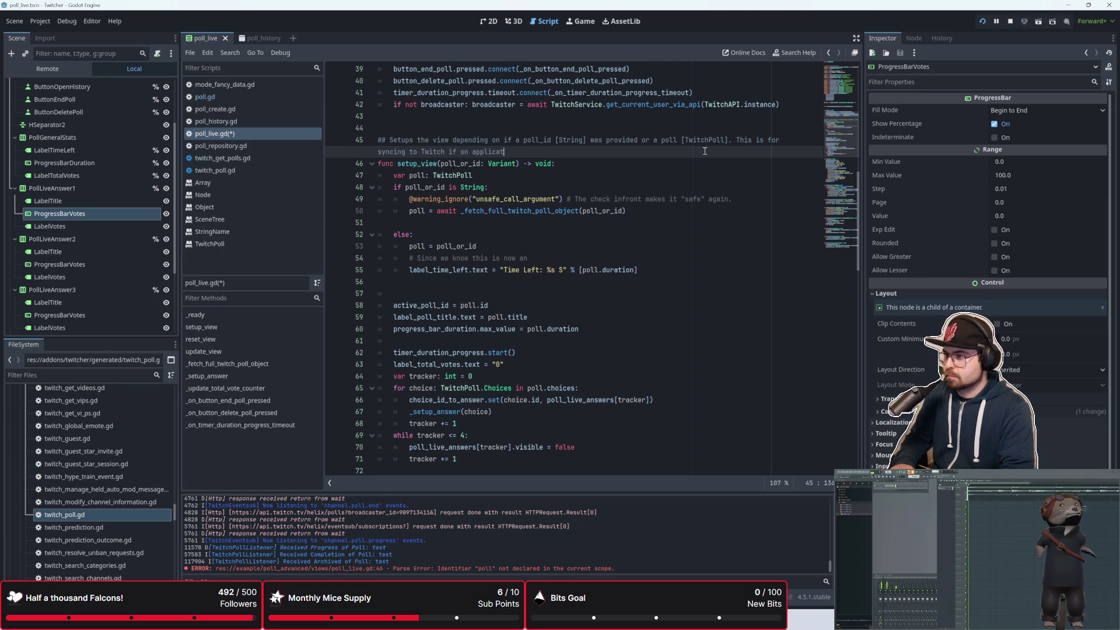
type("e is a")
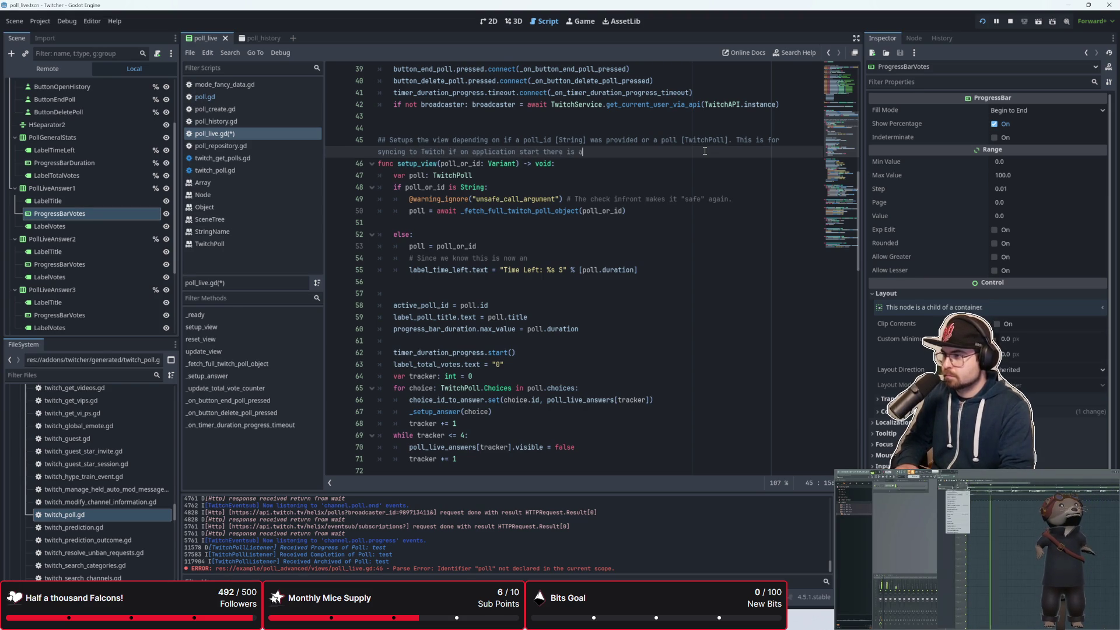
Rewrite the comment ending as 'a Poll is active. This includes [TwitchPoll] with the poll.status'
key("BackSpace")
key("BackSpace")
key("BackSpace")
type("an activ")
key("BackSpace")
key("BackSpace")
key("BackSpace")
type("\"Ac")
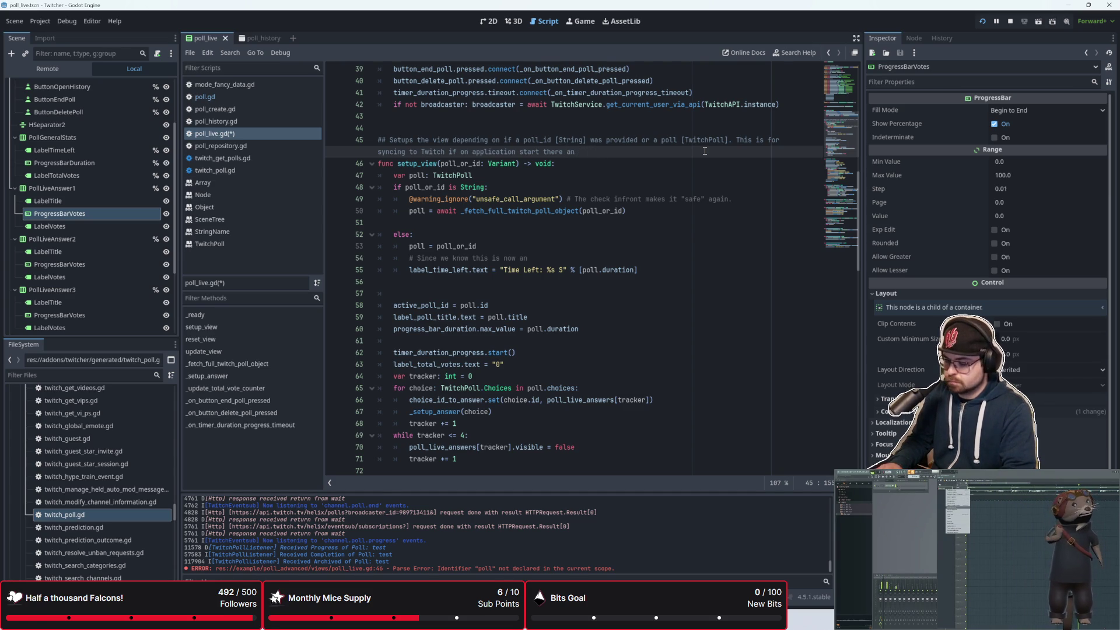
type("e\" stat")
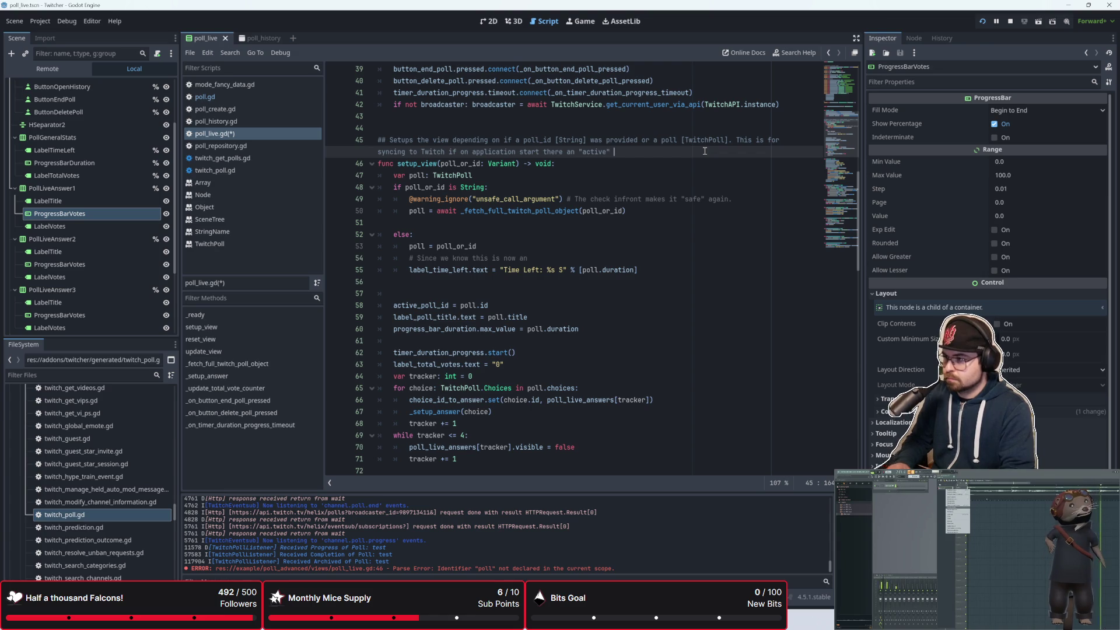
key("BackSpace")
key("BackSpace")
key("BackSpace")
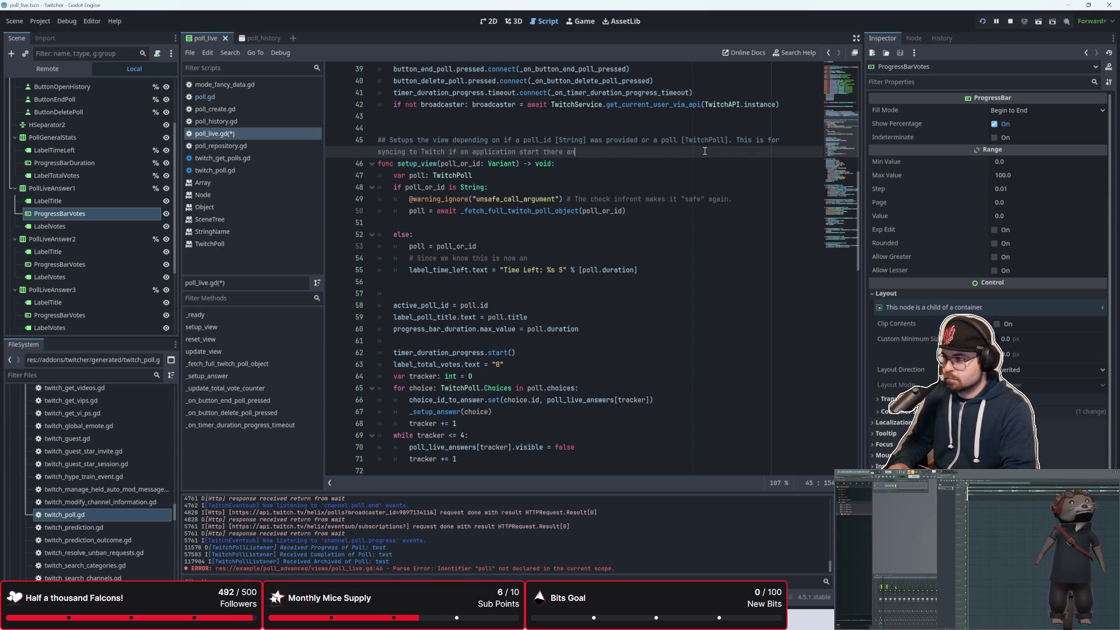
key("BackSpace")
key("BackSpace")
key("BackSpace")
key("BackSpace")
key("BackSpace")
key("BackSpace")
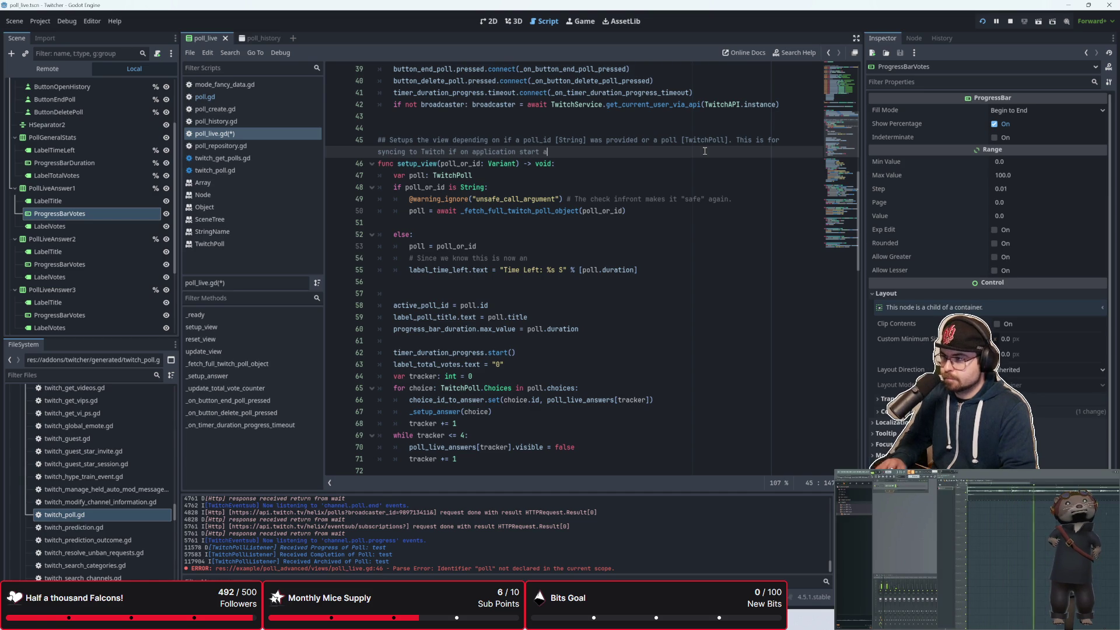
type("Poll is ac")
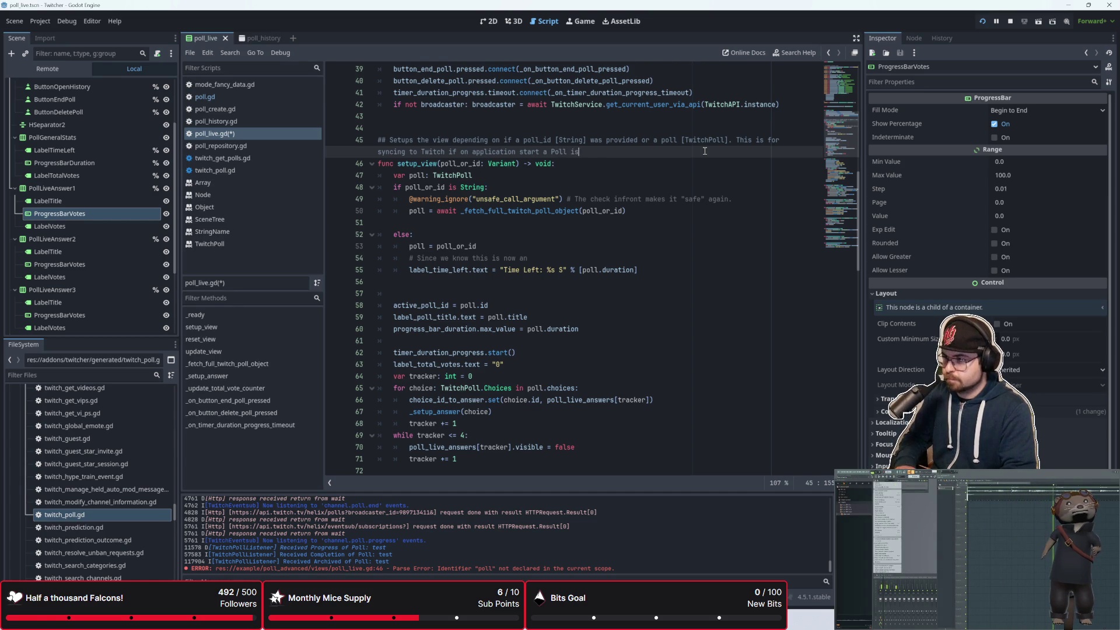
type("tive. This inc")
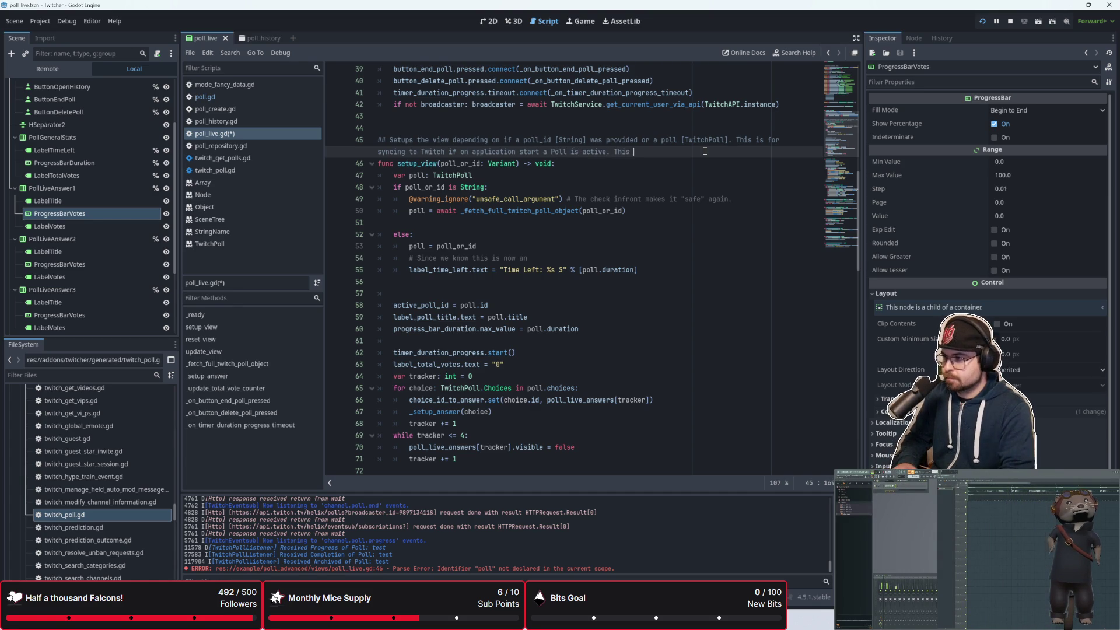
type("ludes Polls wi")
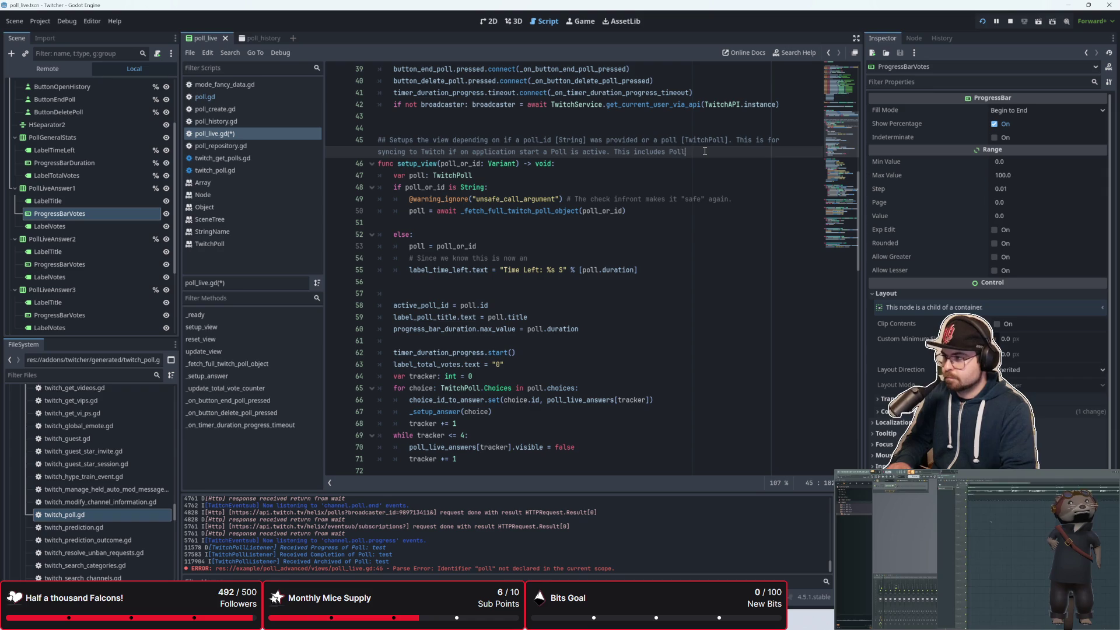
type("th the poll.status")
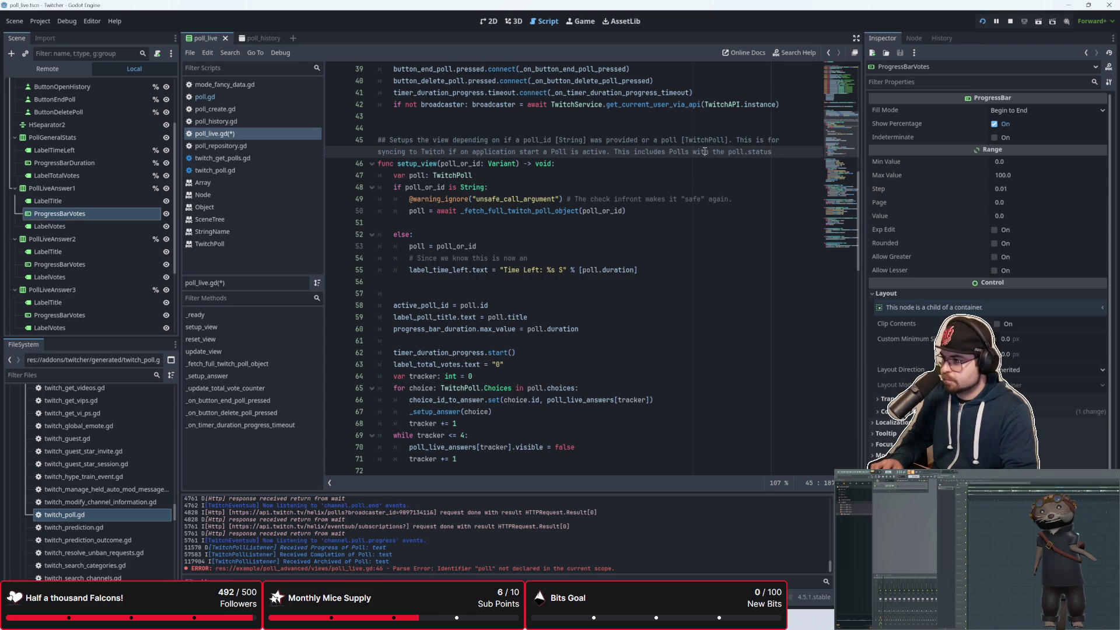
type("Twitc")
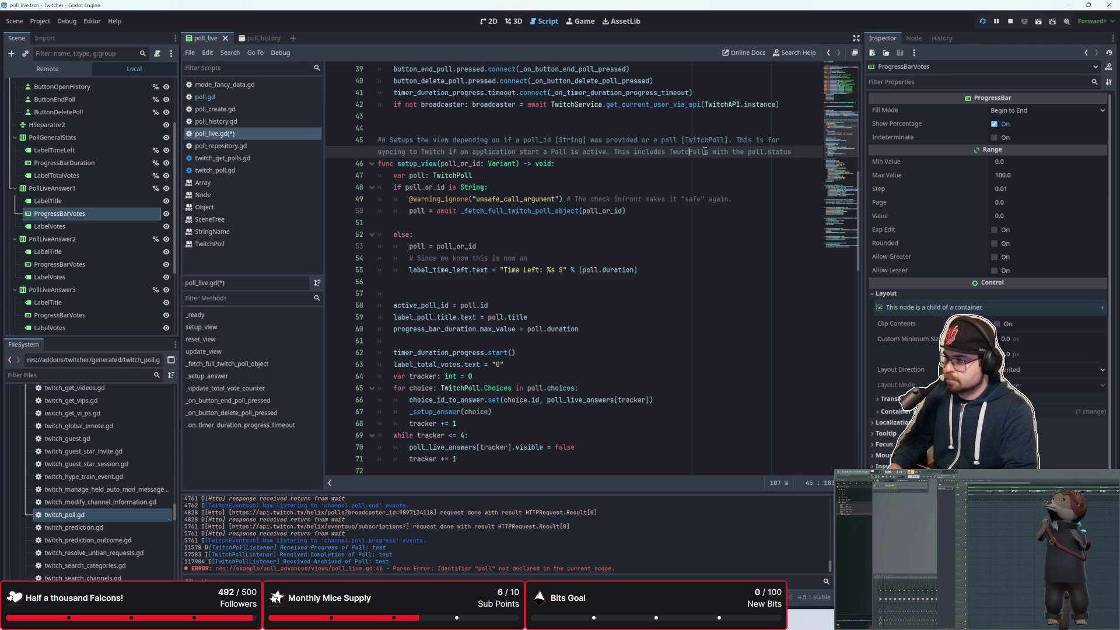
type("h")
type("]")
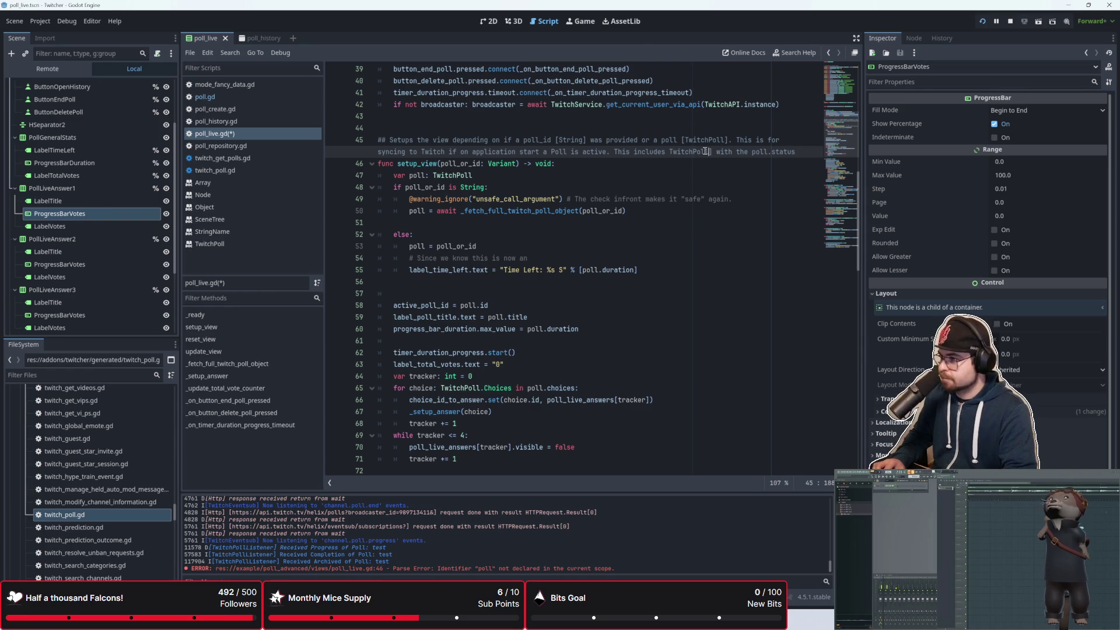
type("[")
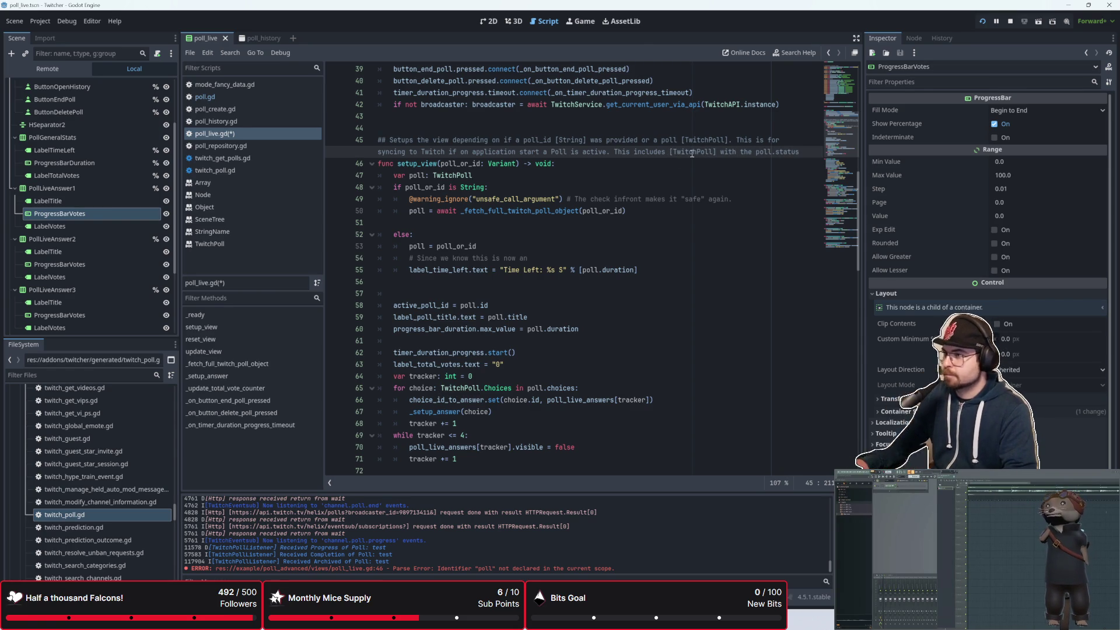
Add the ACTIVE status after poll.status in the setup_view doc comment
scroll(653, 186, "up", 2)
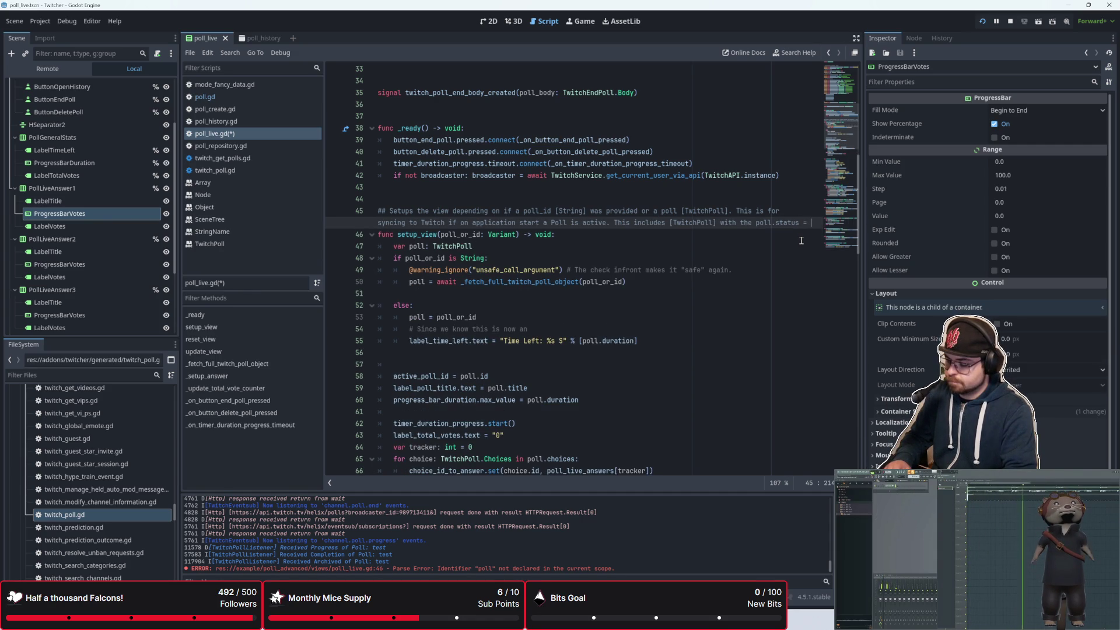
type("ACT")
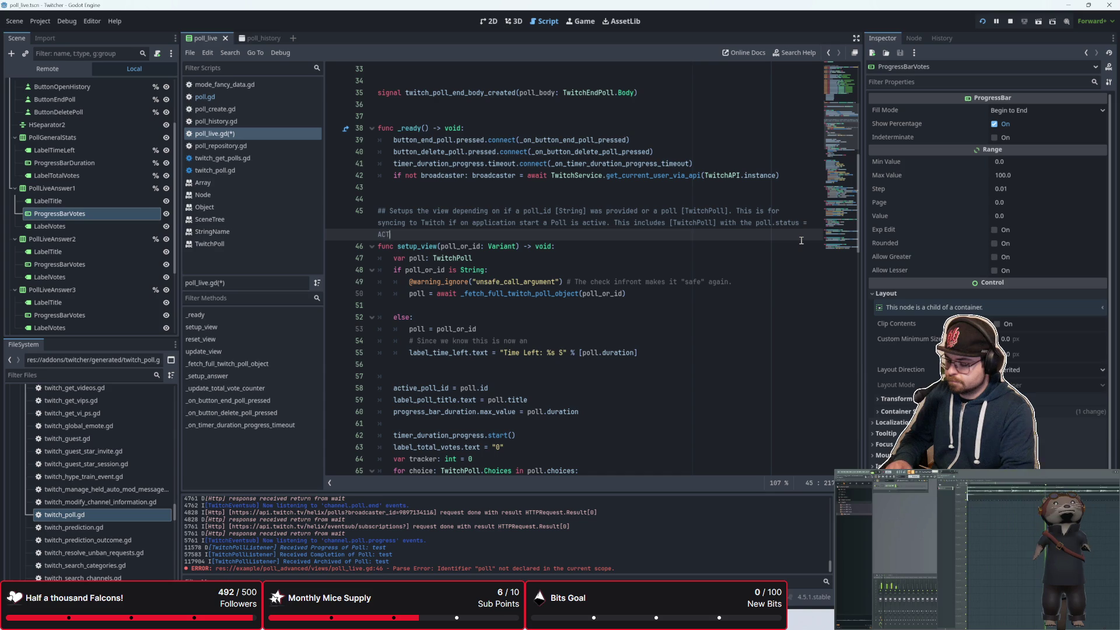
type(", COMPLETED")
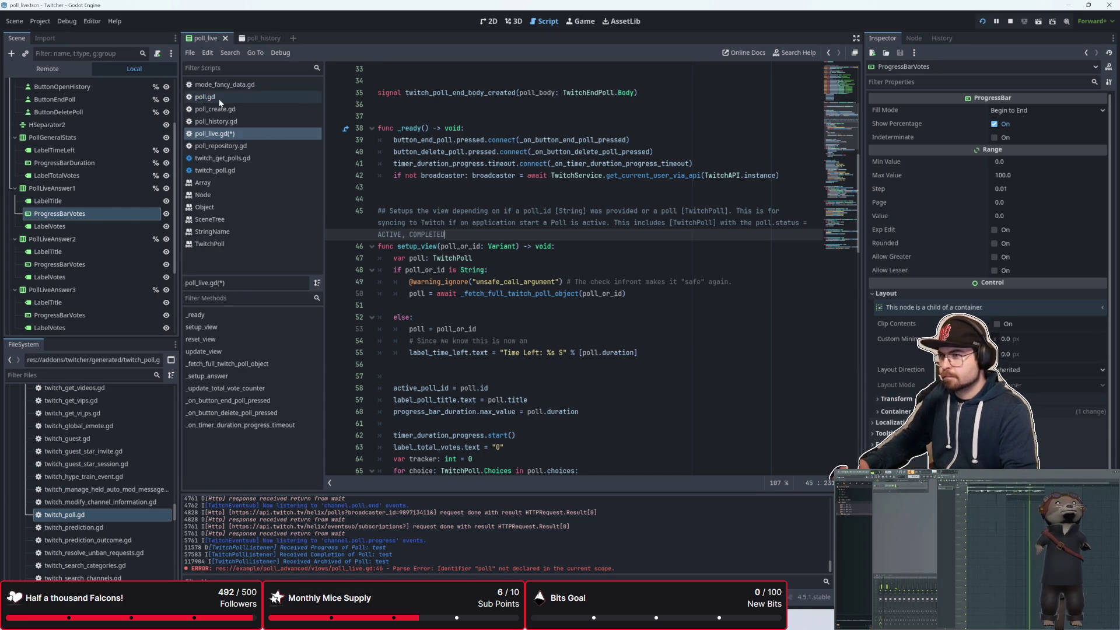
Check status names in poll.gd, then finish the comment's status list with TERMINATED
left_click(205, 97)
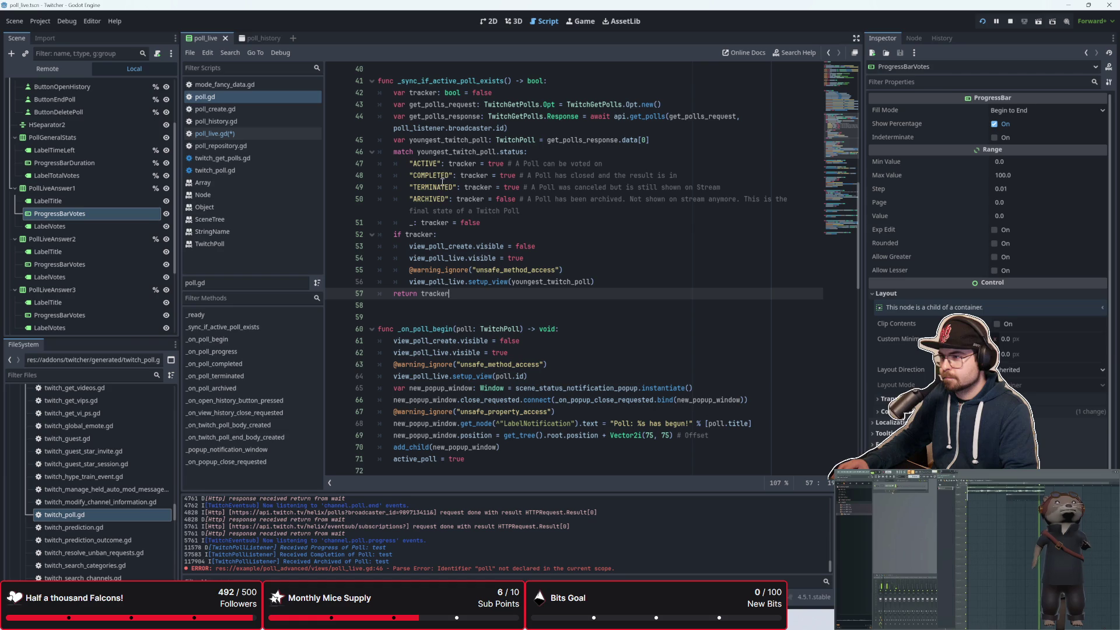
left_click(245, 134)
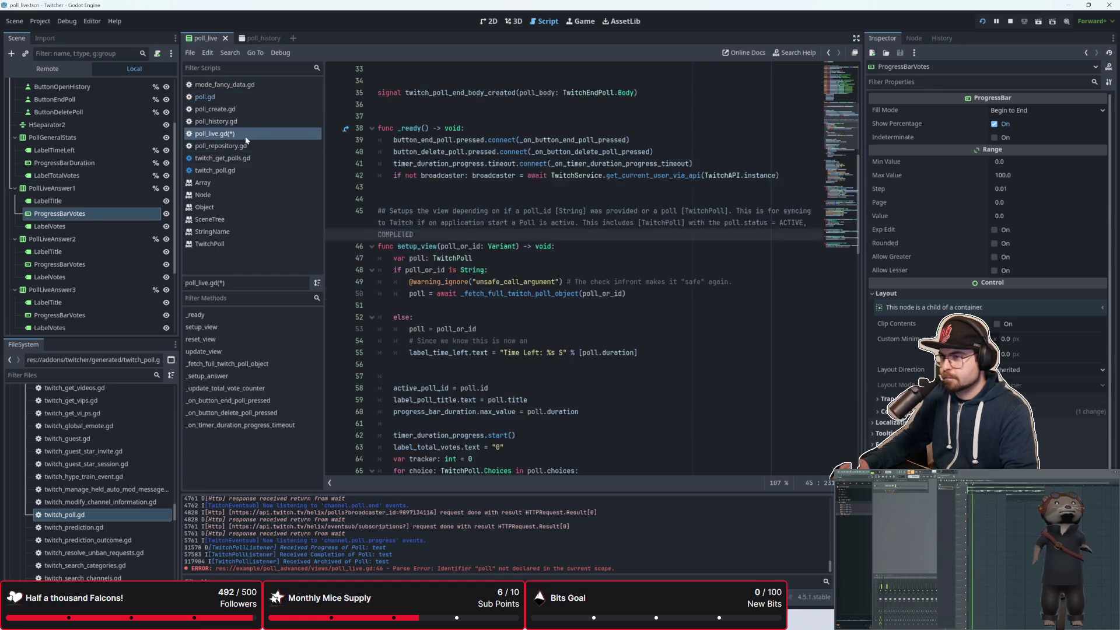
left_click(404, 233)
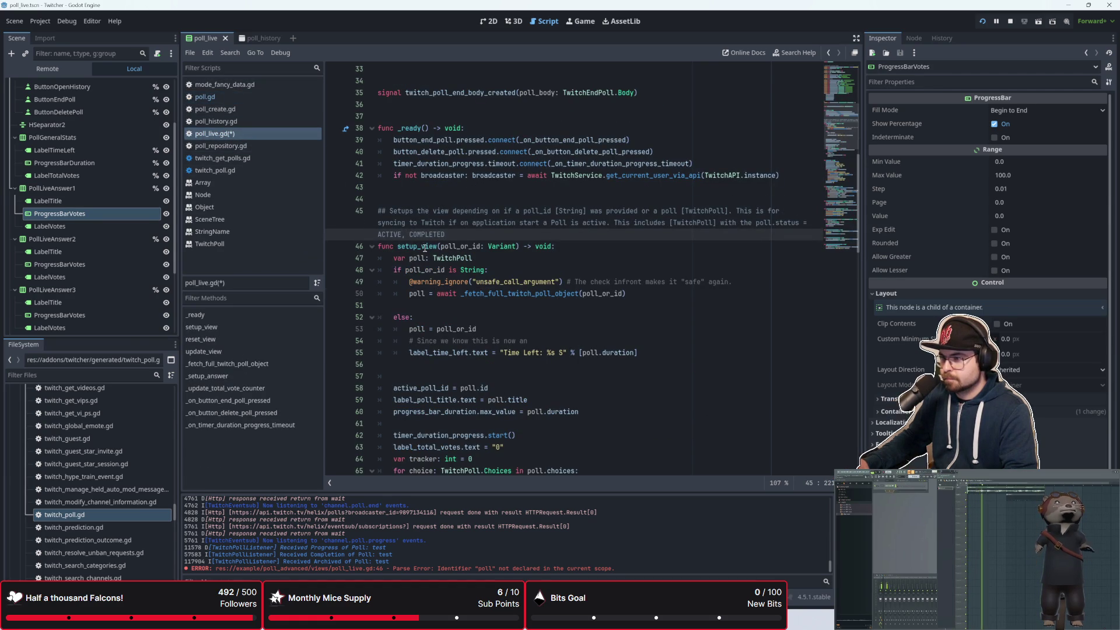
type("ERMINATED")
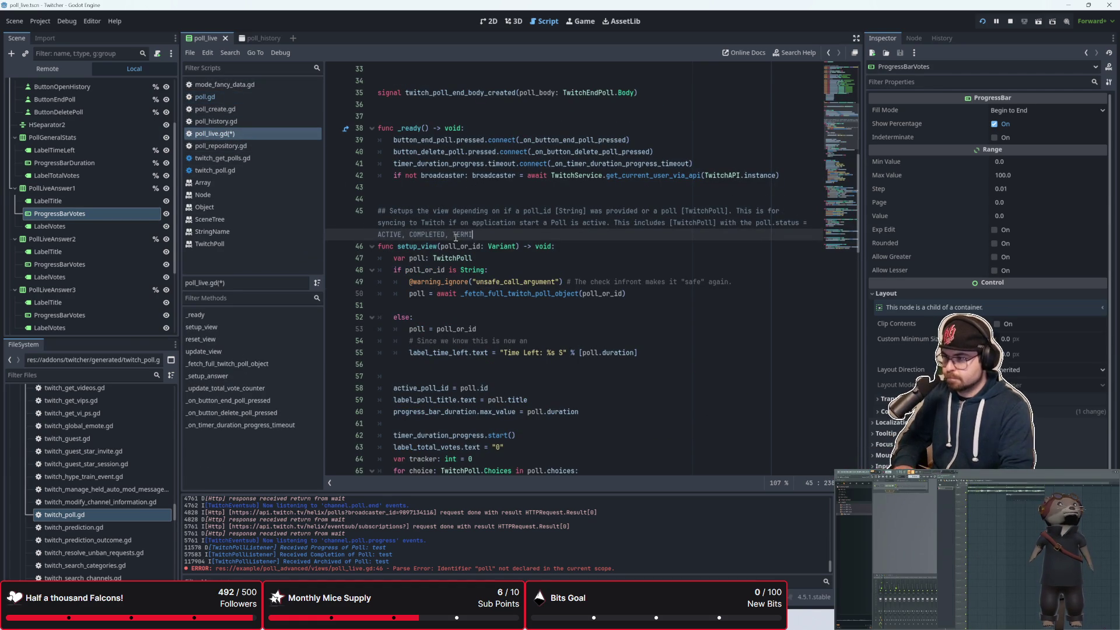
left_click(540, 270)
mouse_move(574, 291)
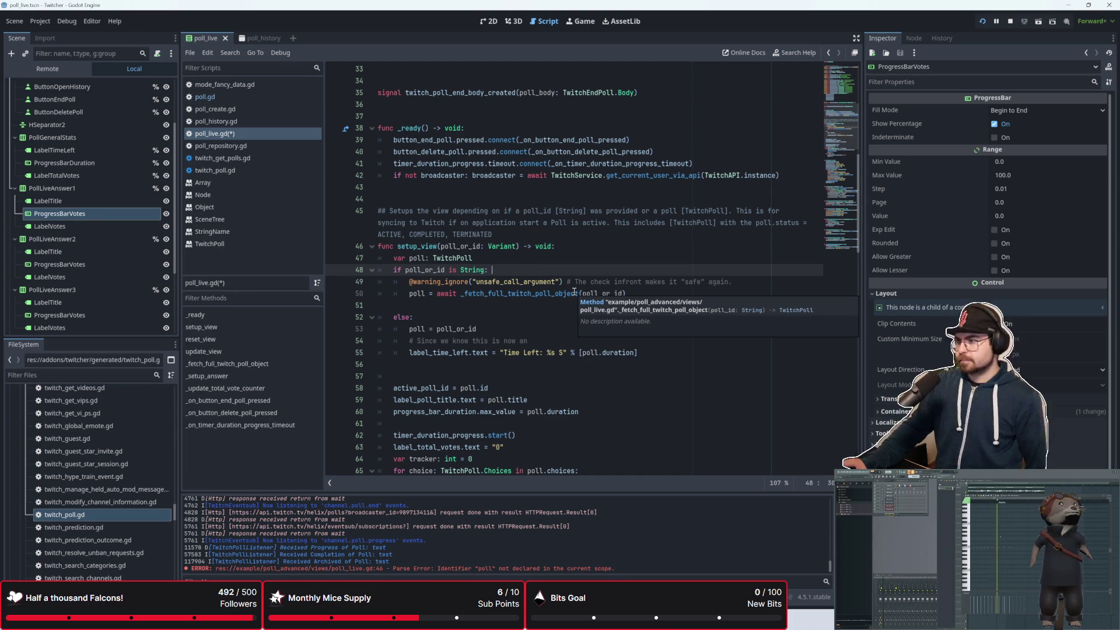